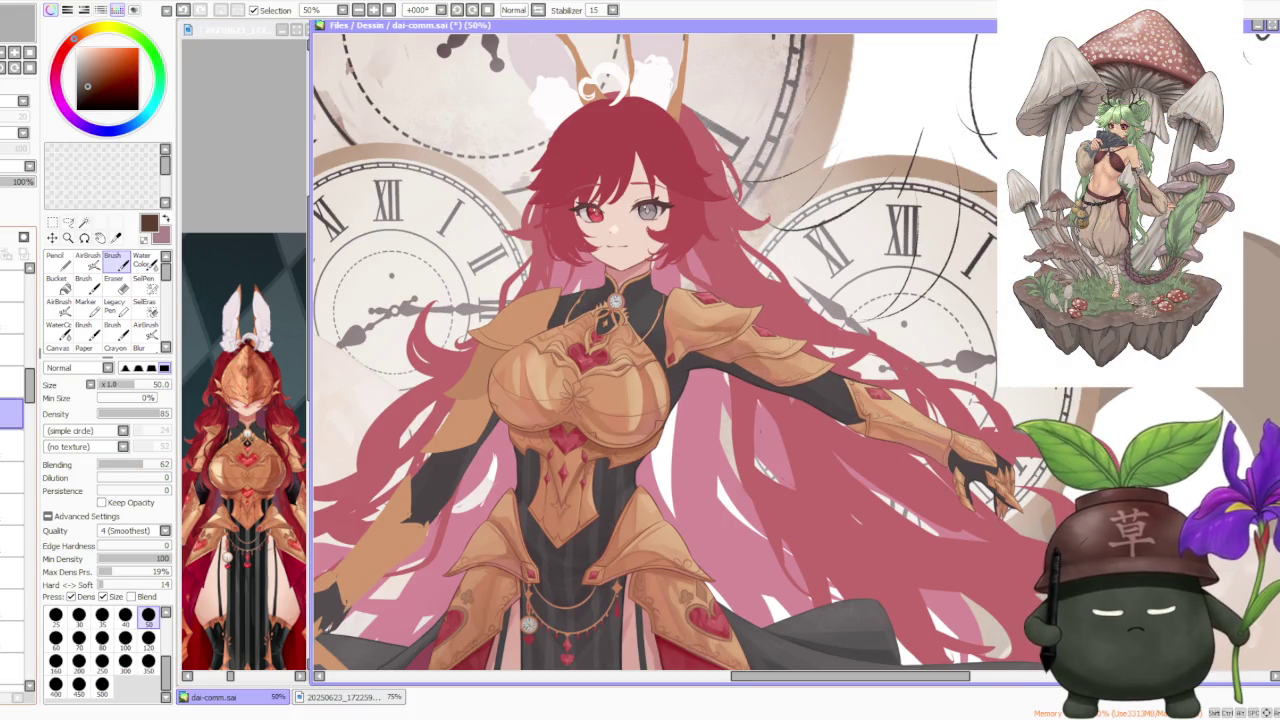
# Step: Toggle the collar layer's visibility off and on to compare the look
pyautogui.scroll(-2, 643, 390)
pyautogui.scroll(1, 640, 364)
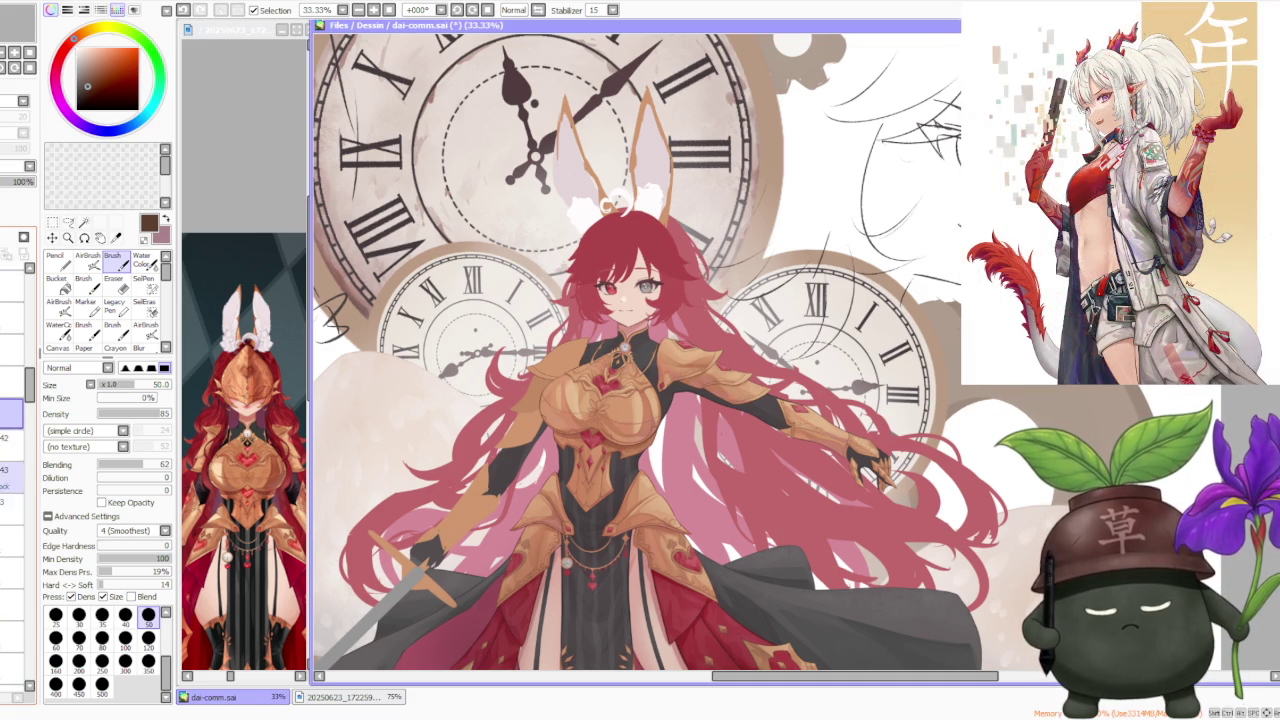
pyautogui.click(12, 412)
pyautogui.click(12, 412)
pyautogui.click(12, 412)
pyautogui.click(12, 412)
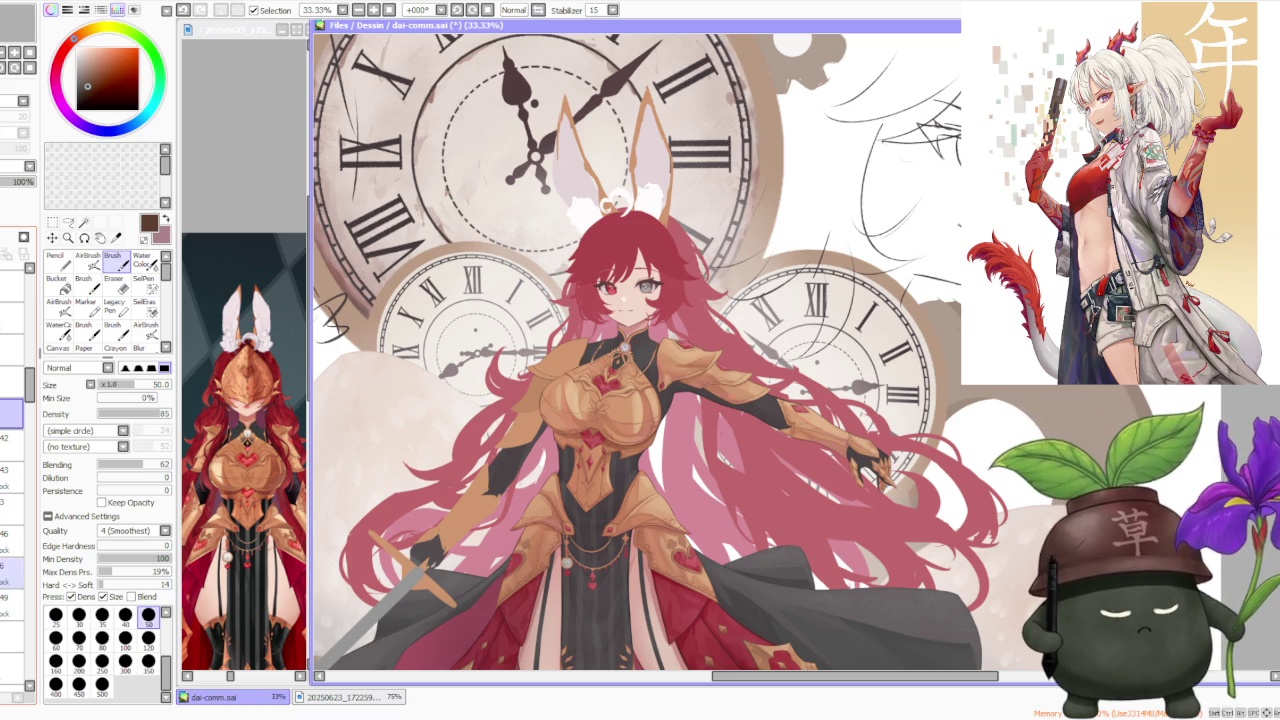
# Step: Hide and reshow the gold arm armour layer to check the sleeves underneath
pyautogui.click(12, 367)
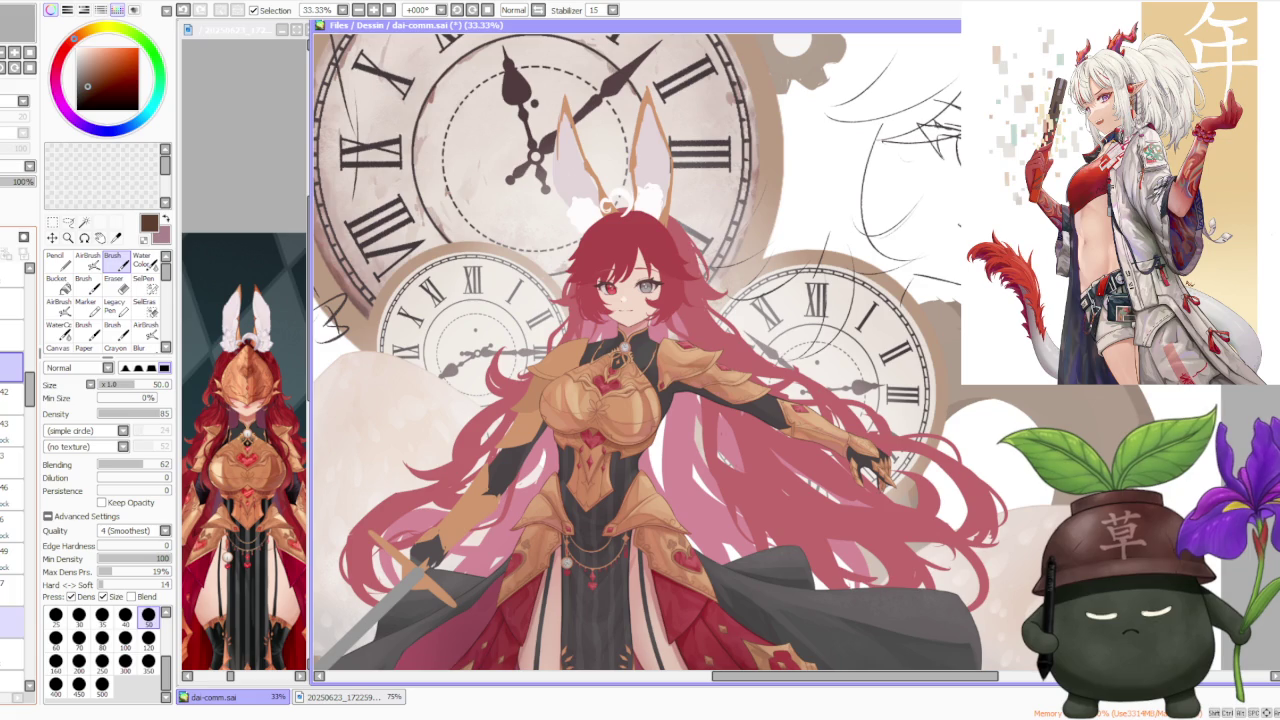
pyautogui.click(12, 366)
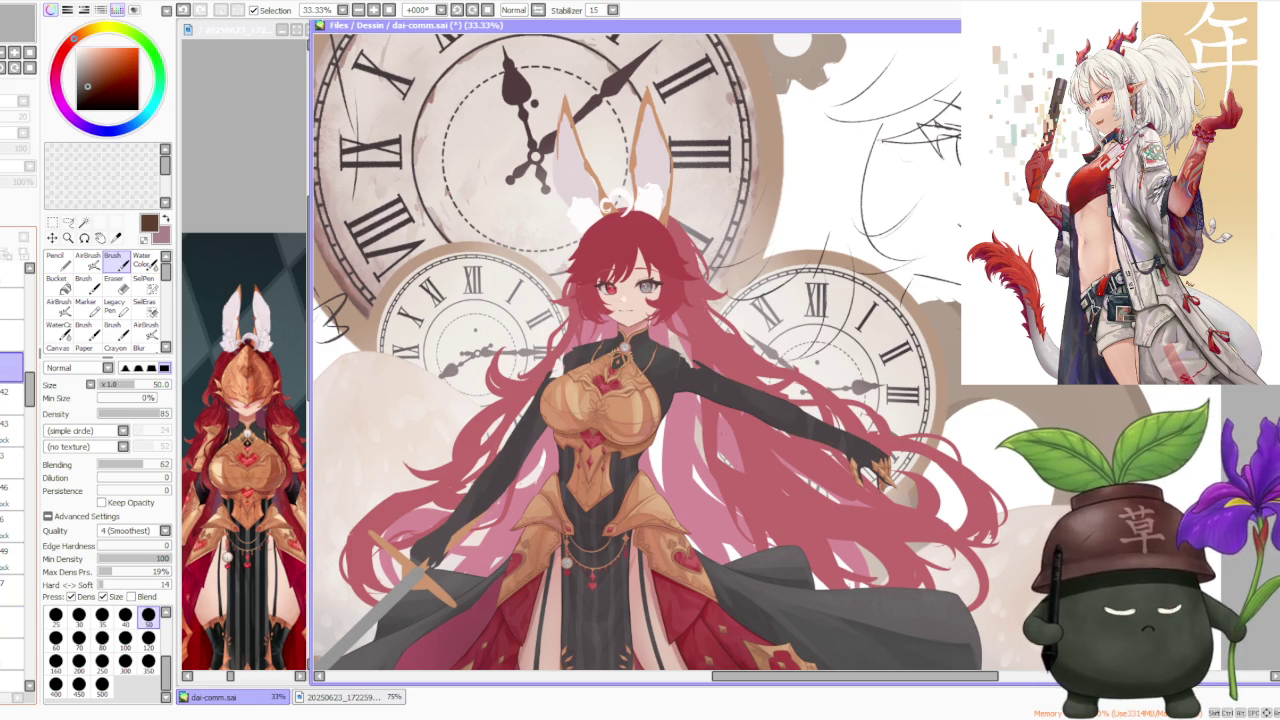
pyautogui.click(12, 366)
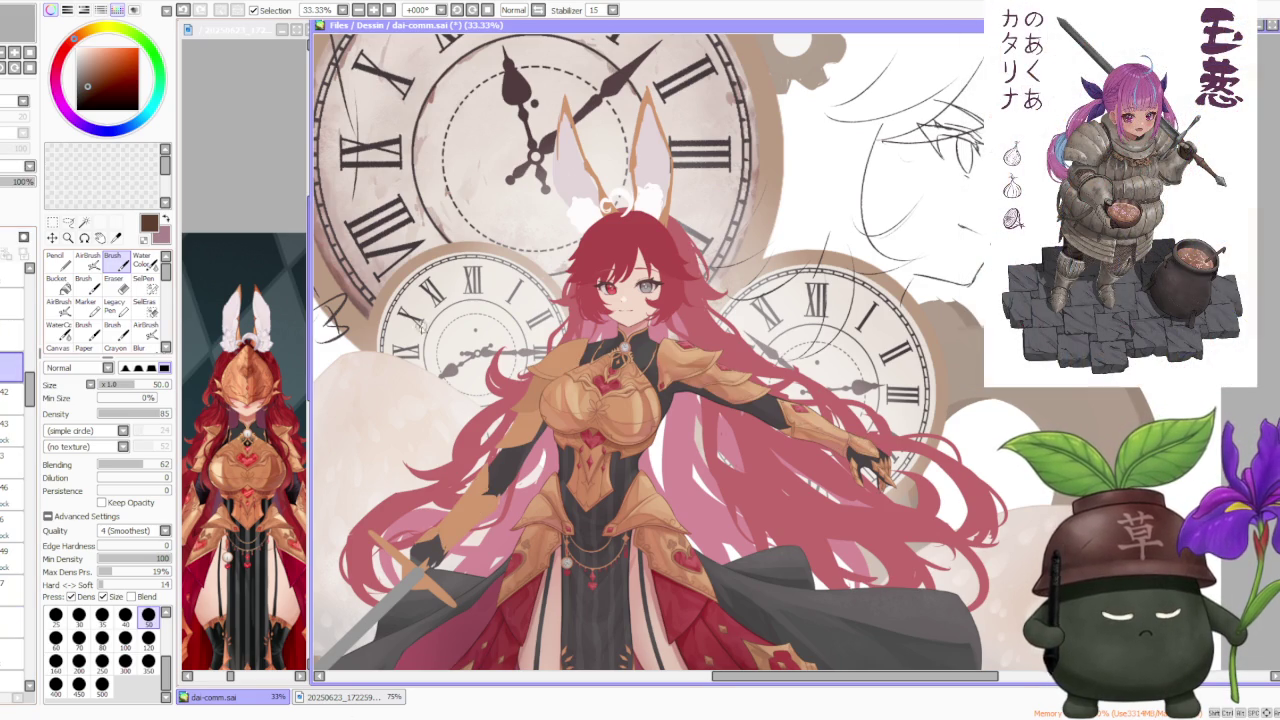
pyautogui.scroll(-2, 563, 300)
pyautogui.scroll(1, 727, 336)
pyautogui.scroll(2, 725, 345)
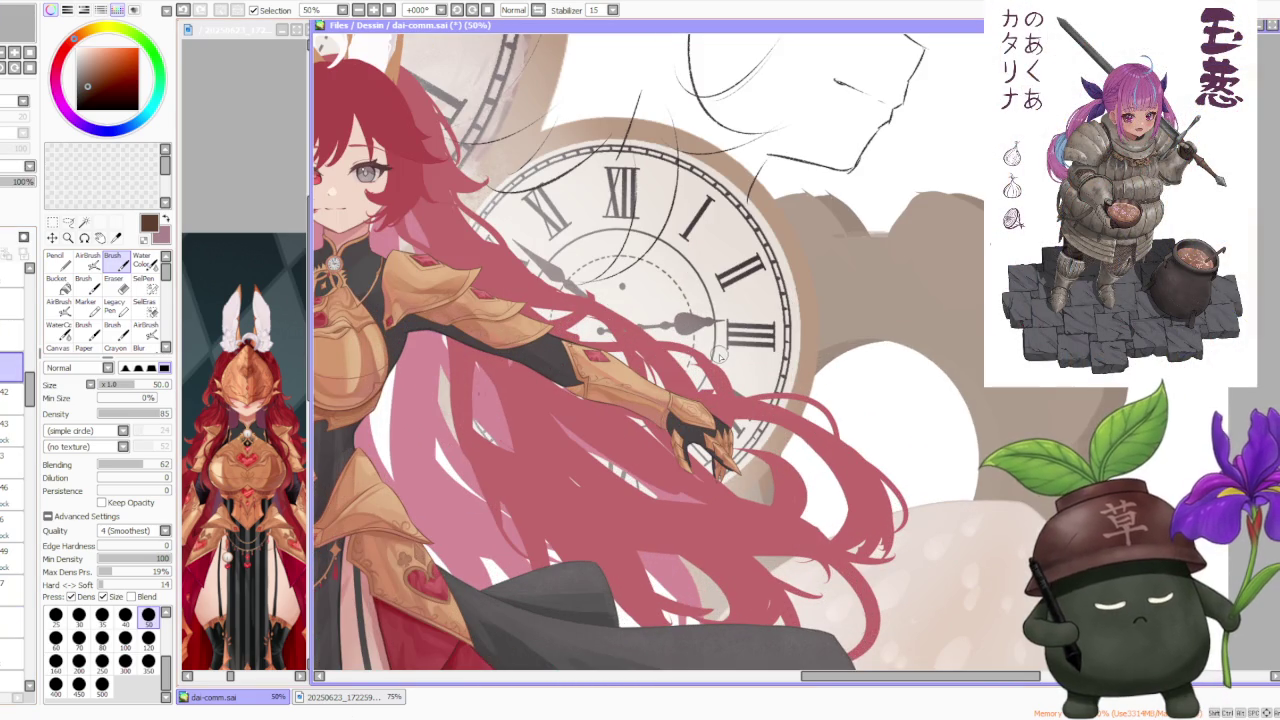
pyautogui.scroll(-1, 727, 345)
pyautogui.scroll(1, 400, 290)
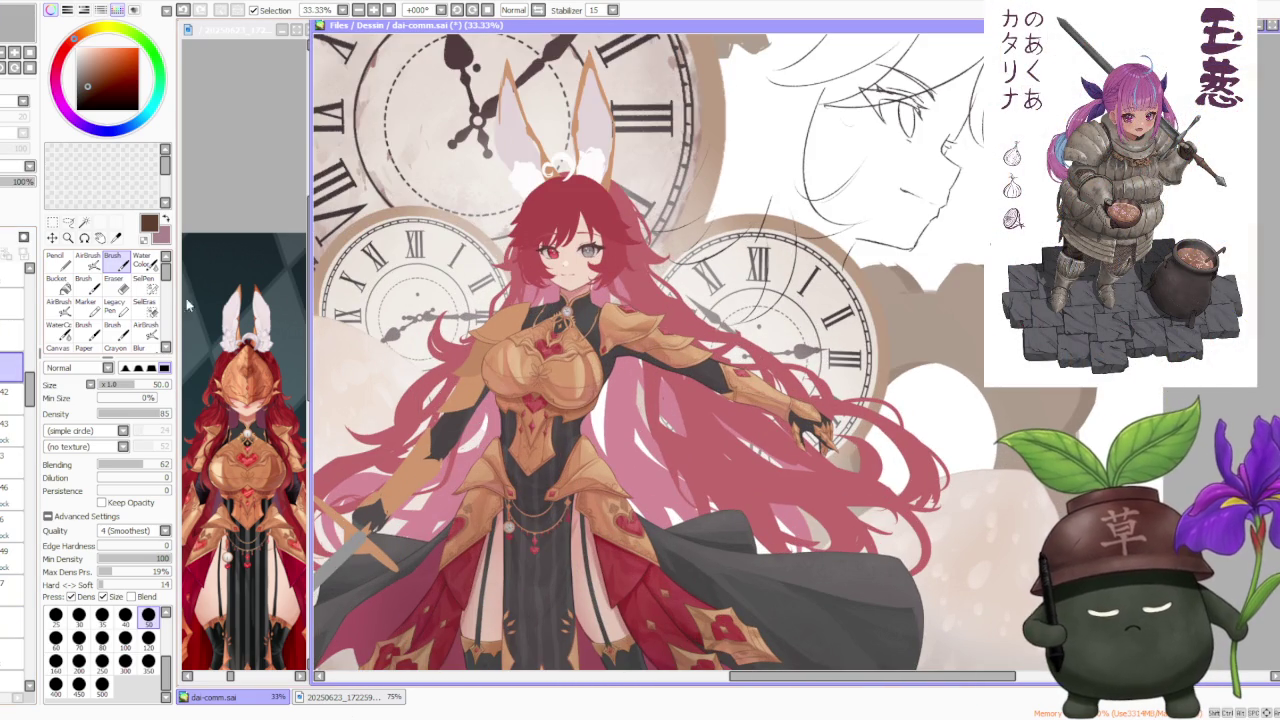
# Step: On a lower layer, erase part of the dark left sleeve with a size-400 eraser
pyautogui.click(12, 585)
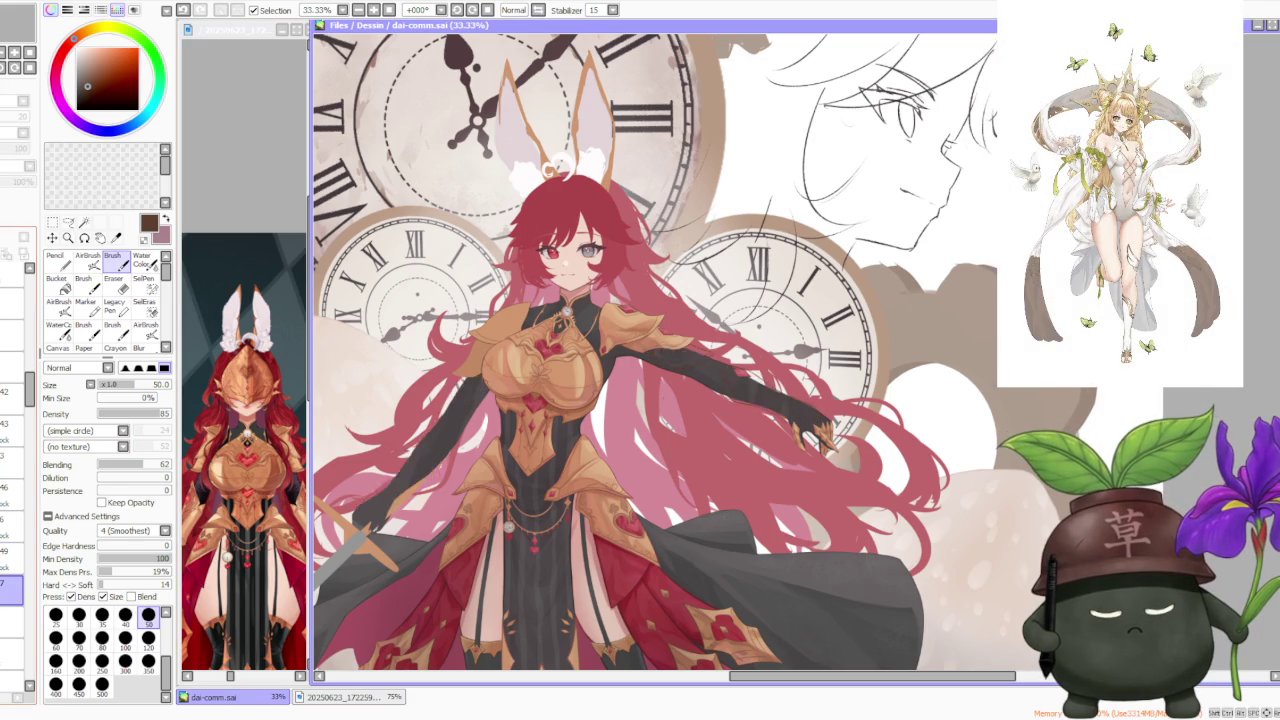
pyautogui.click(113, 285)
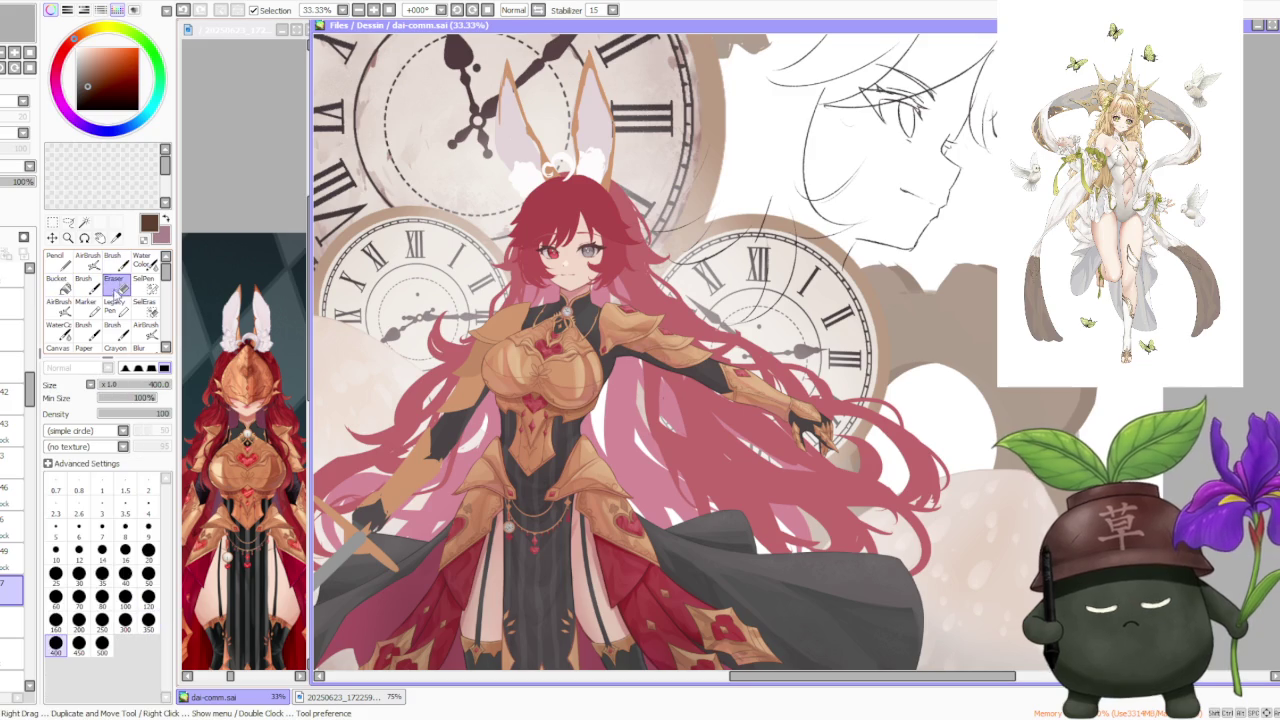
pyautogui.moveTo(405, 468); pyautogui.dragTo(340, 540)
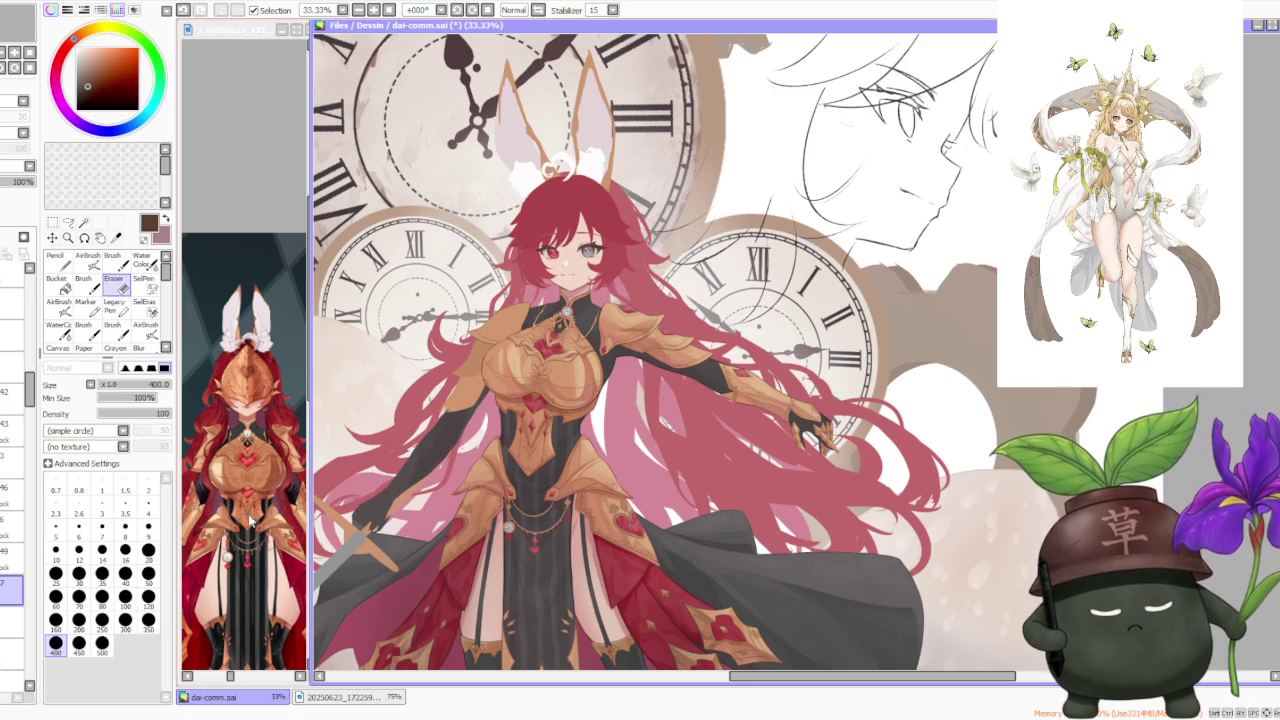
# Step: Step through several layers in the stack and bring up the layer's transform options
pyautogui.click(12, 526)
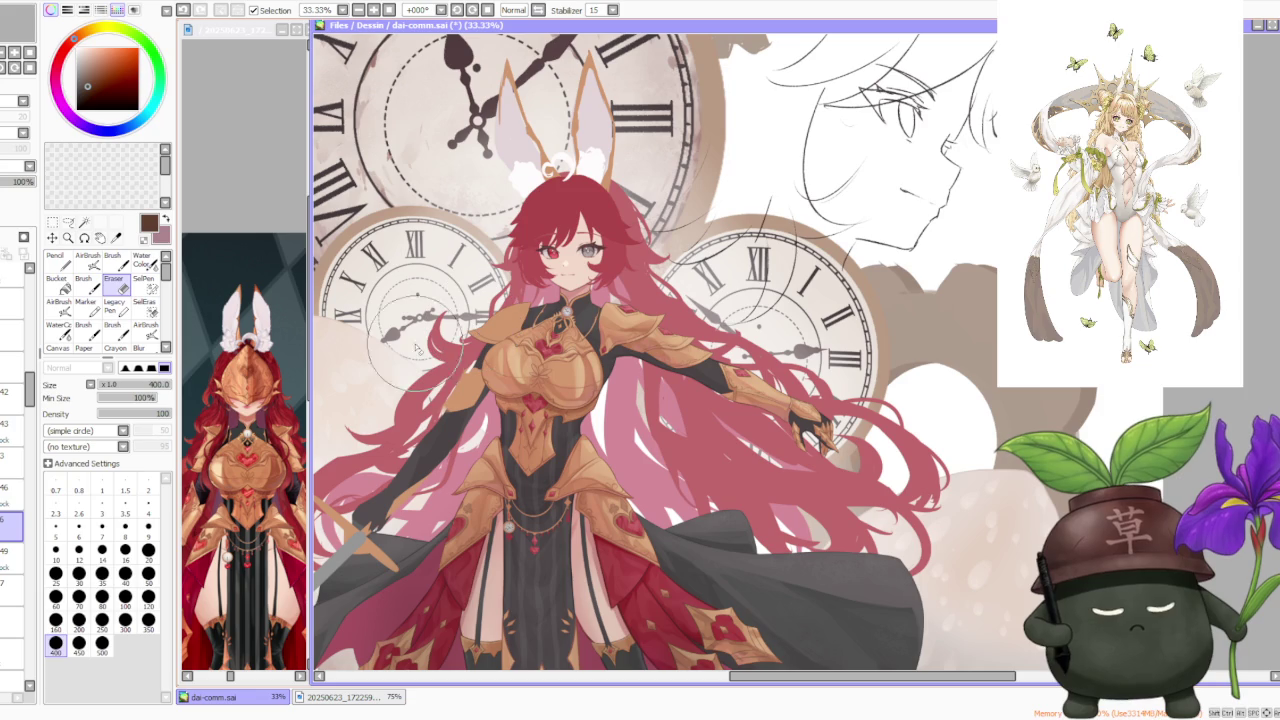
pyautogui.click(12, 462)
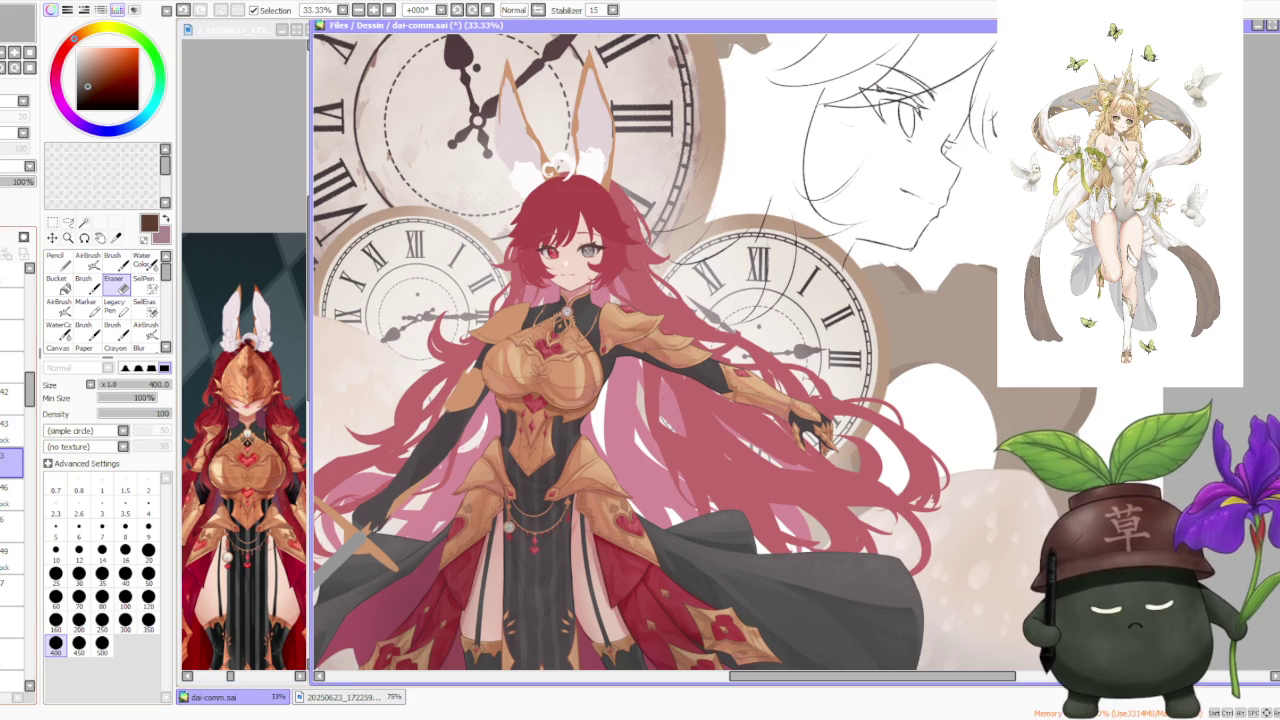
pyautogui.click(12, 430)
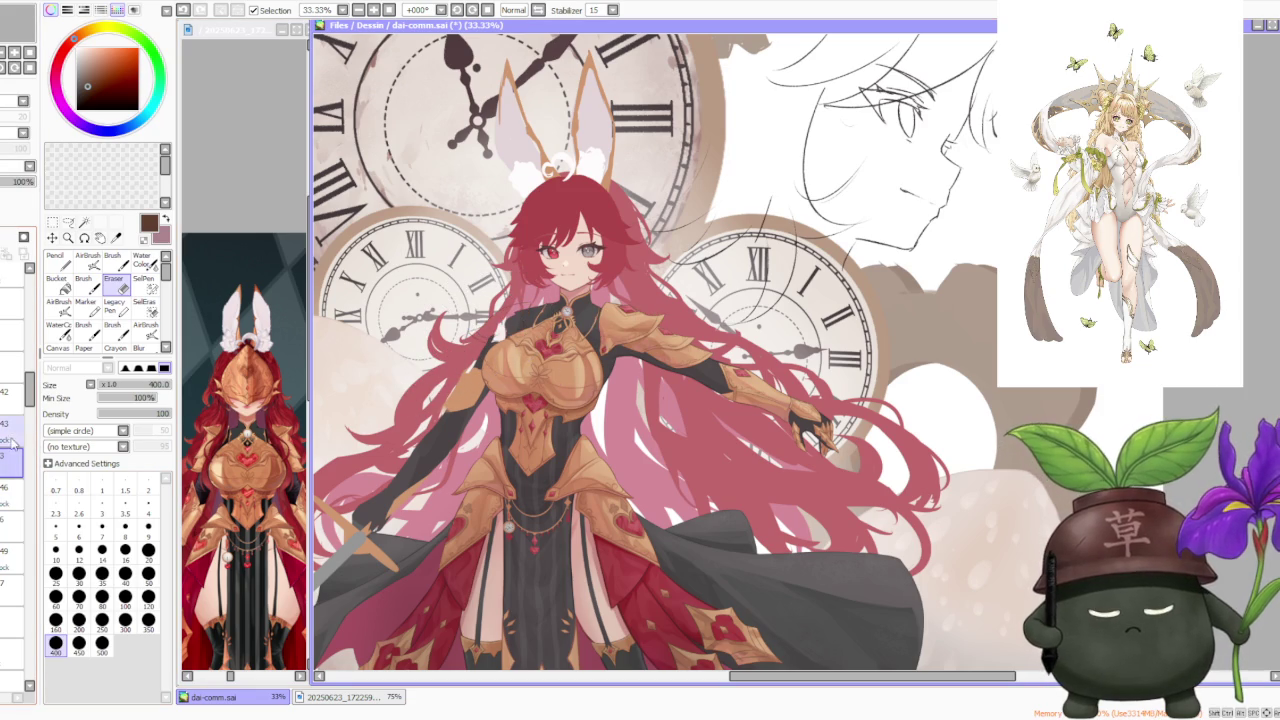
pyautogui.click(12, 398)
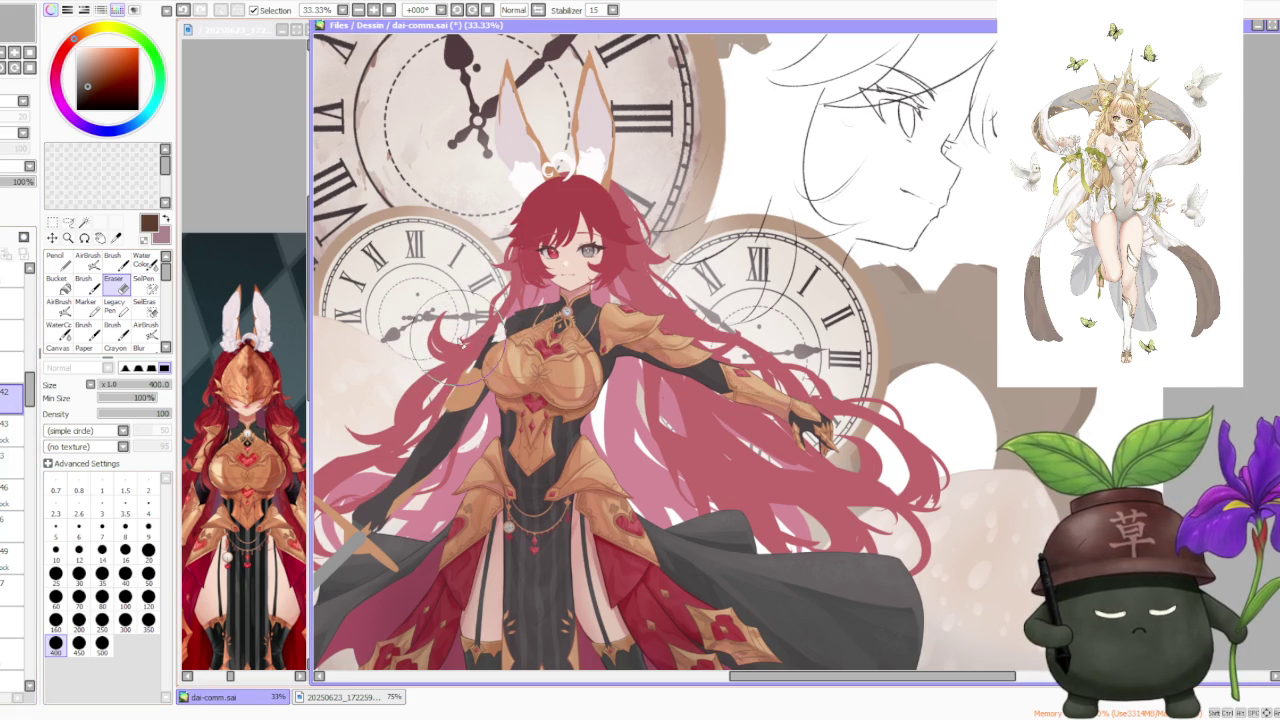
pyautogui.click(12, 458)
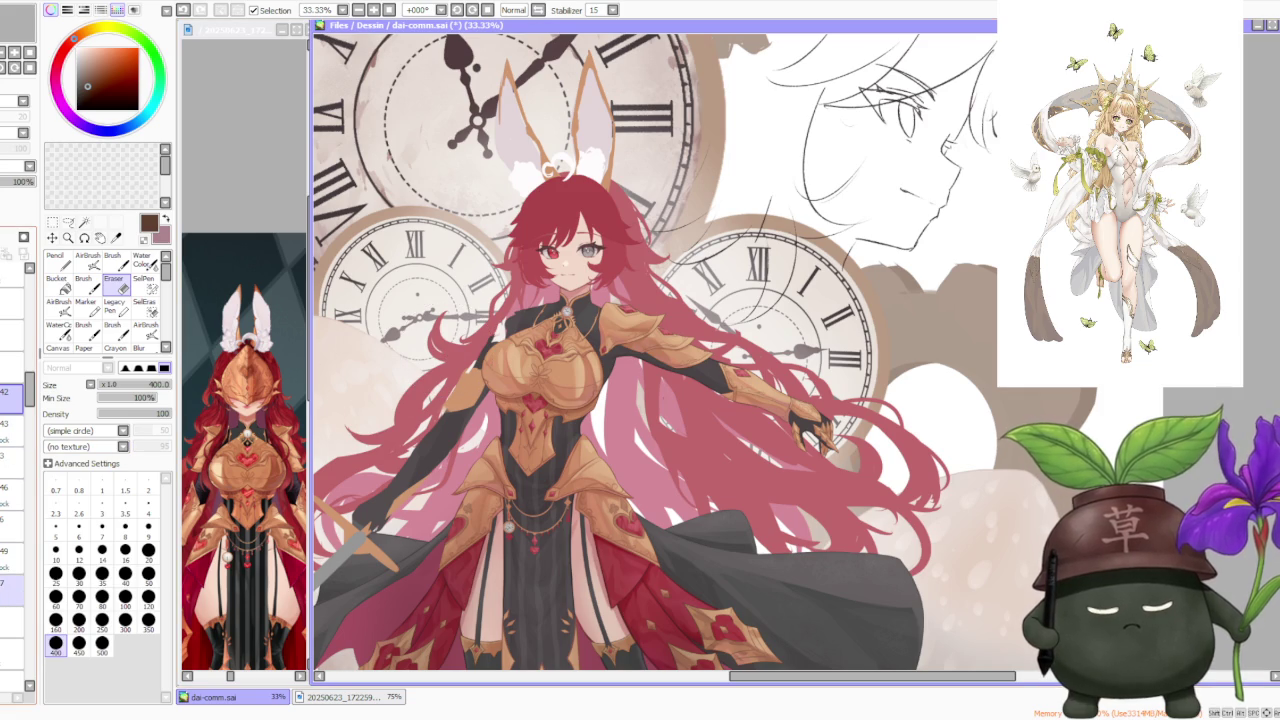
pyautogui.click(12, 590)
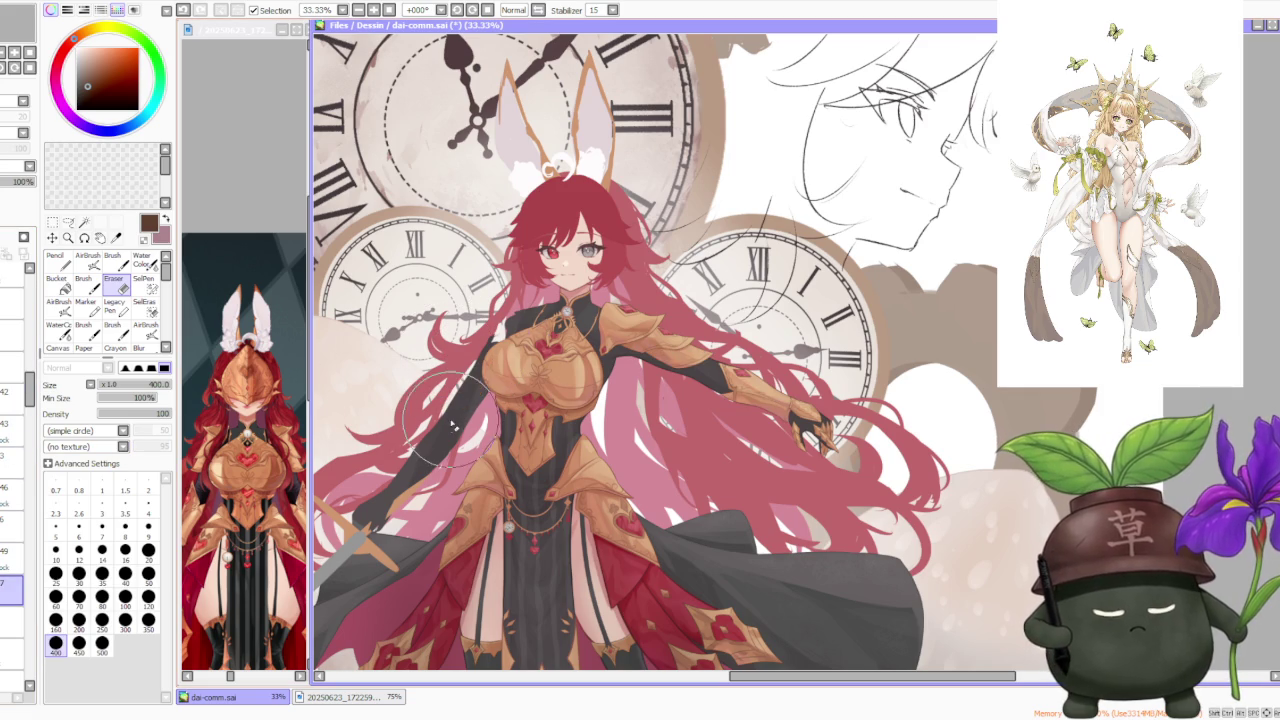
pyautogui.click(20, 368)
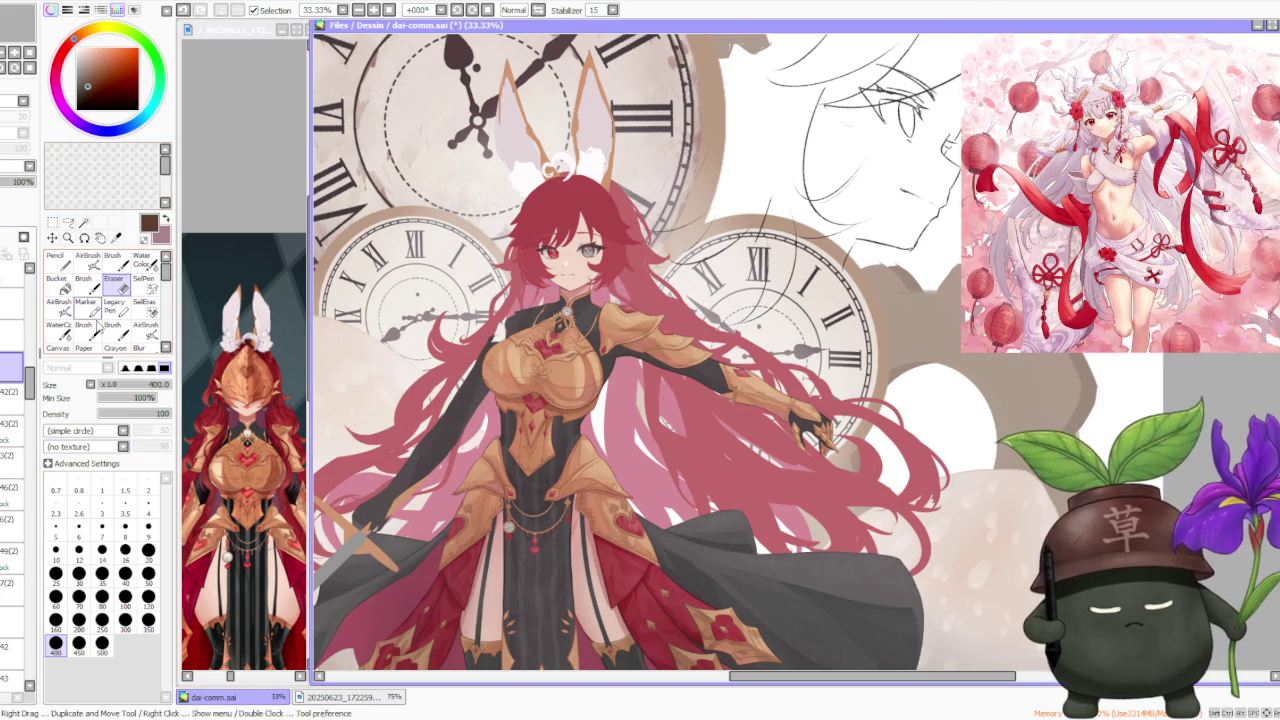
pyautogui.hotkey('ctrl', 't')
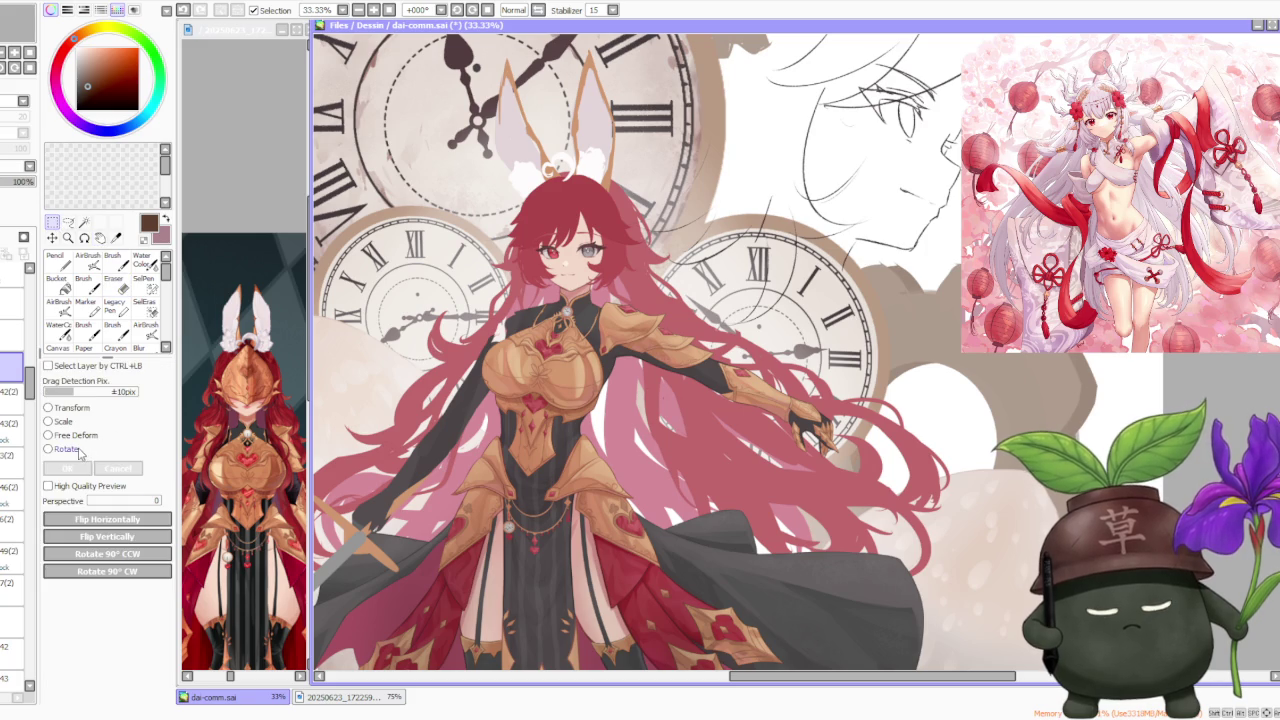
pyautogui.click(80, 451)
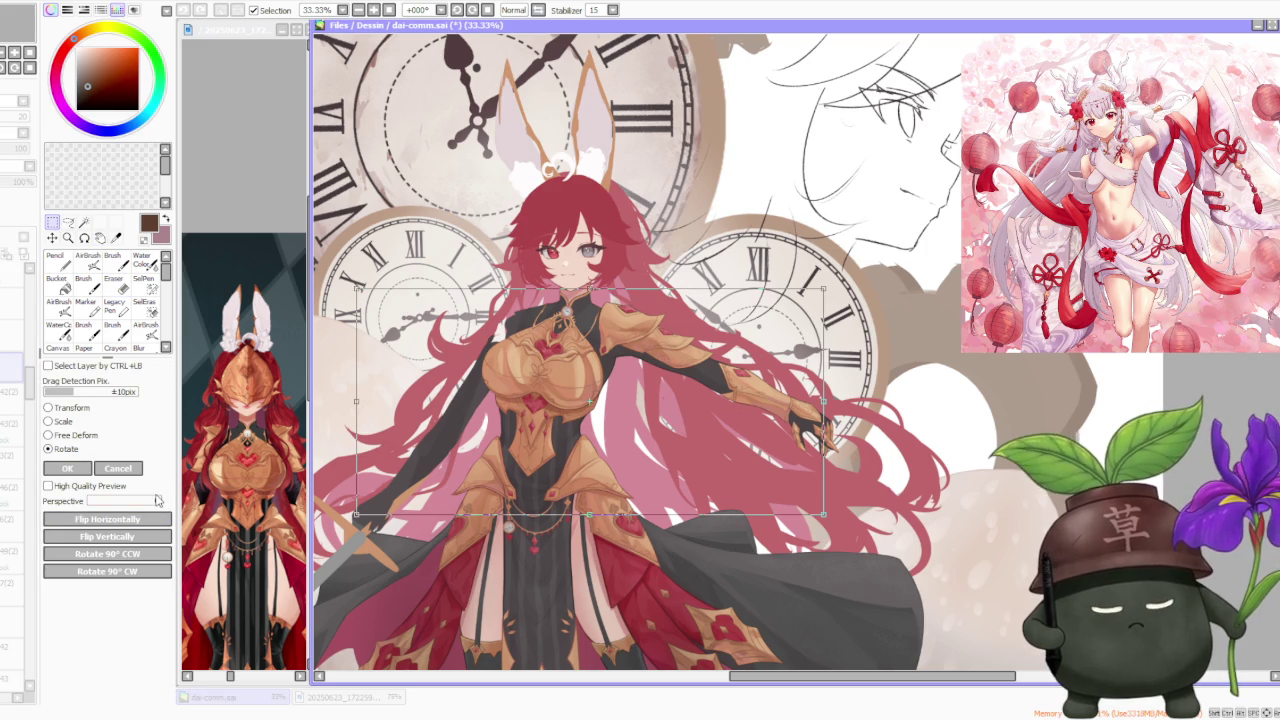
pyautogui.click(126, 519)
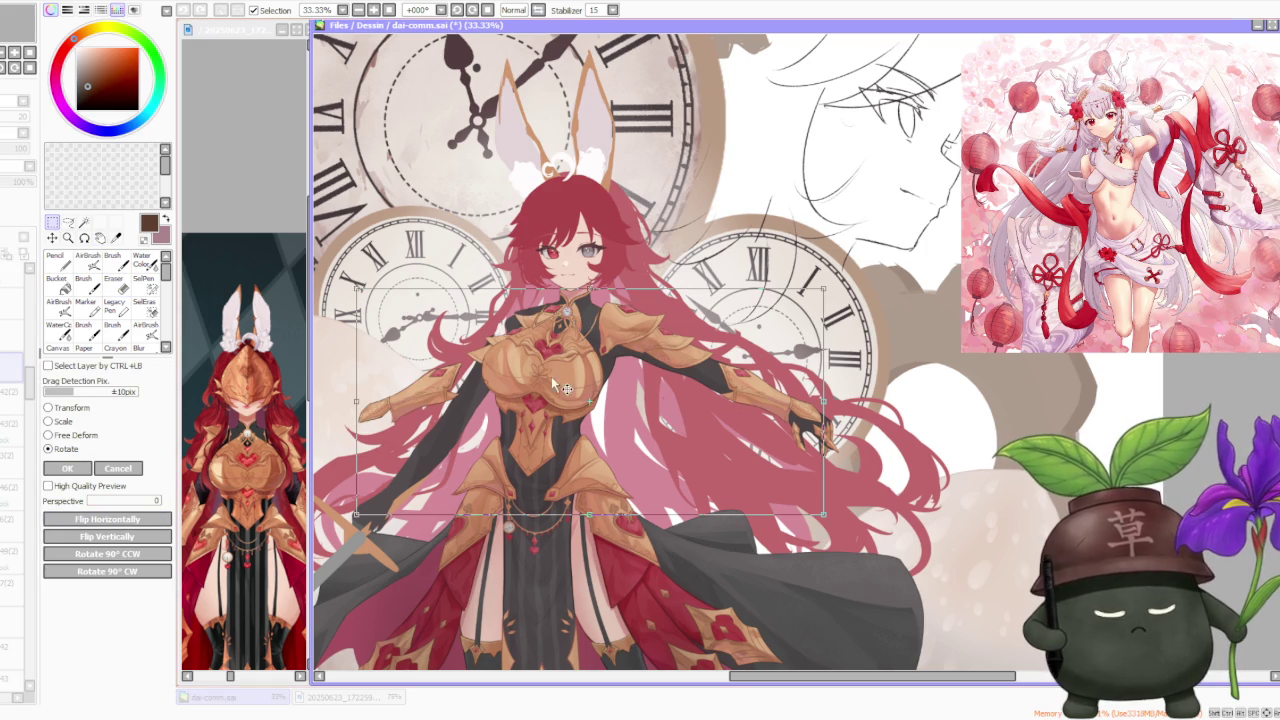
pyautogui.moveTo(838, 278); pyautogui.dragTo(789, 251)
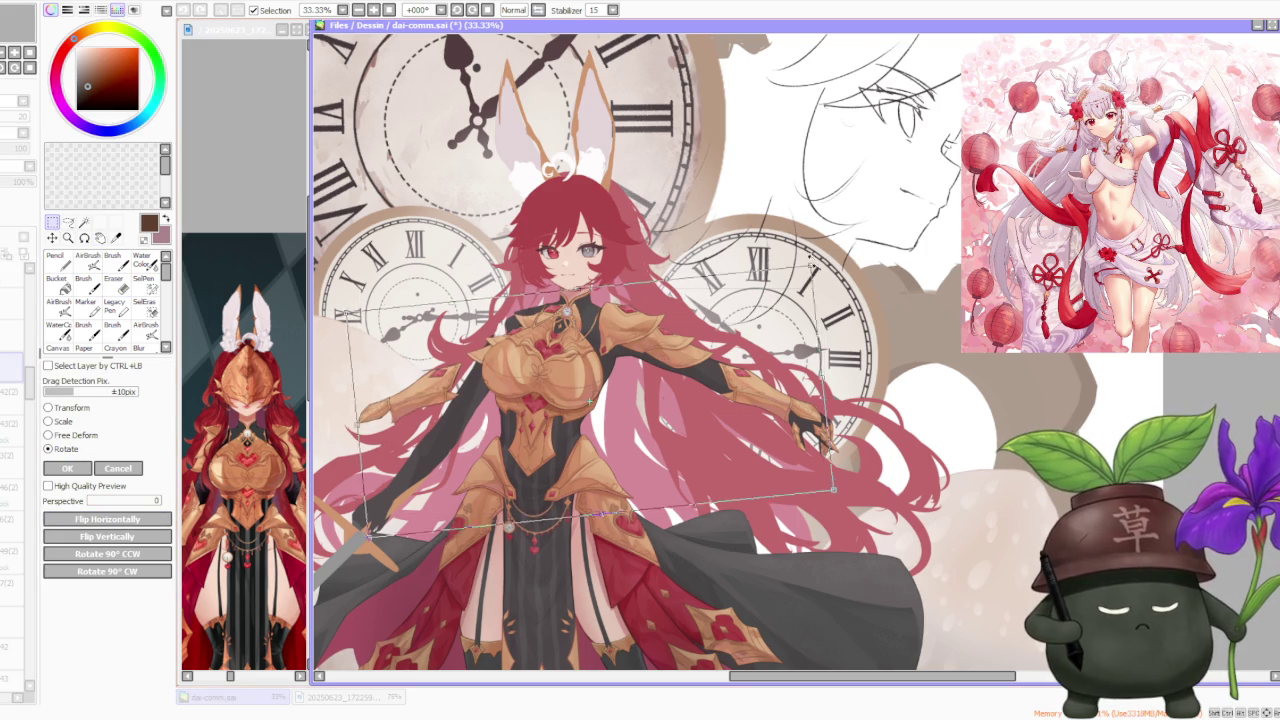
pyautogui.click(138, 470)
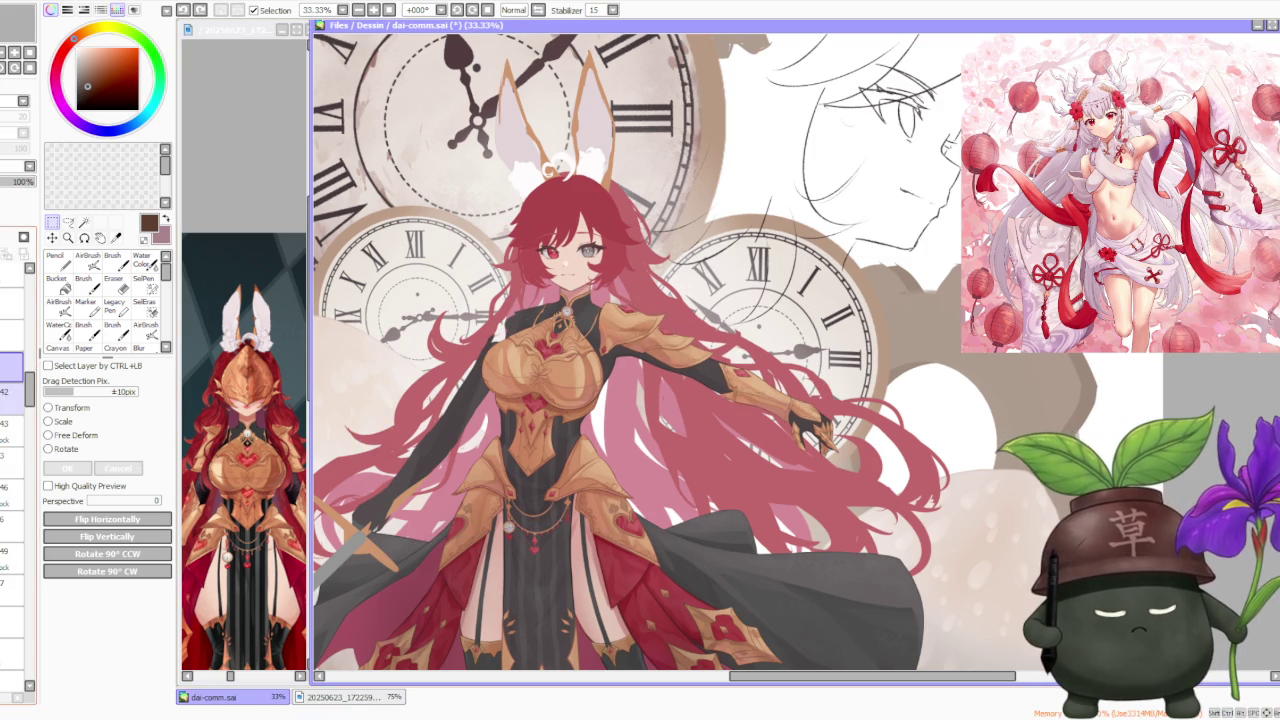
pyautogui.click(113, 286)
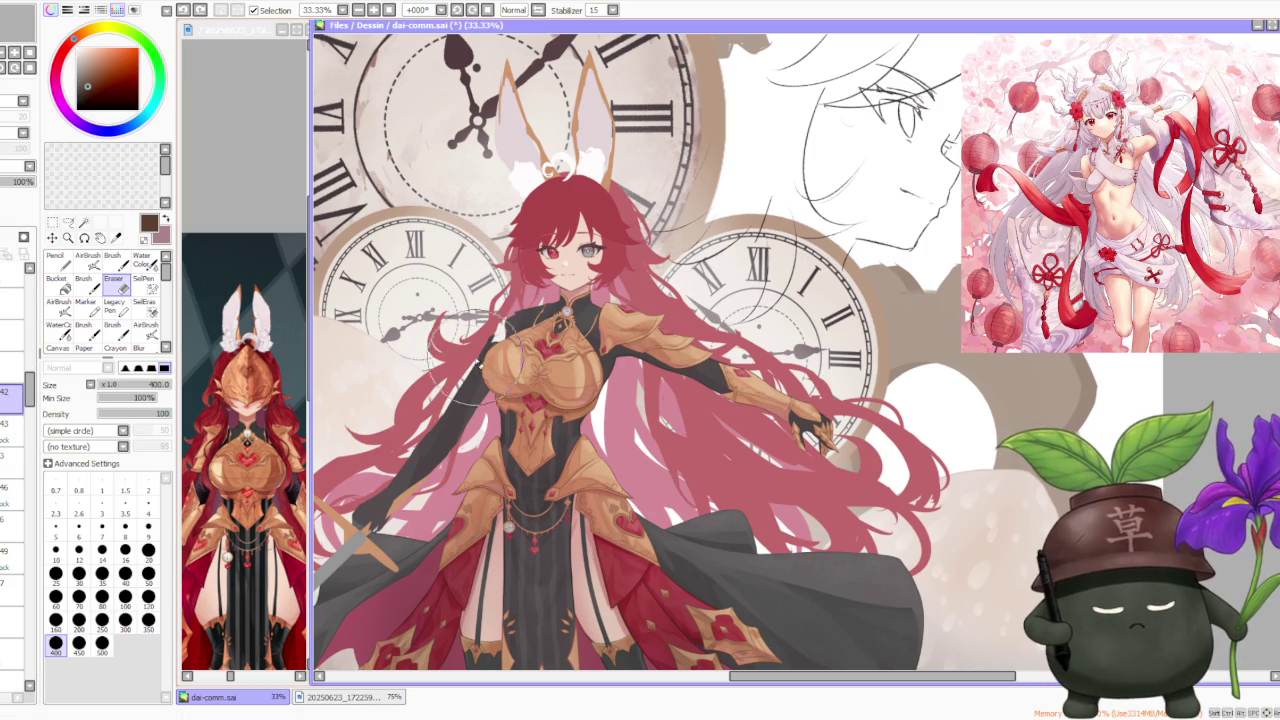
# Step: Work down the layer stack one layer at a time, then pick a top layer for a rectangular selection
pyautogui.click(12, 432)
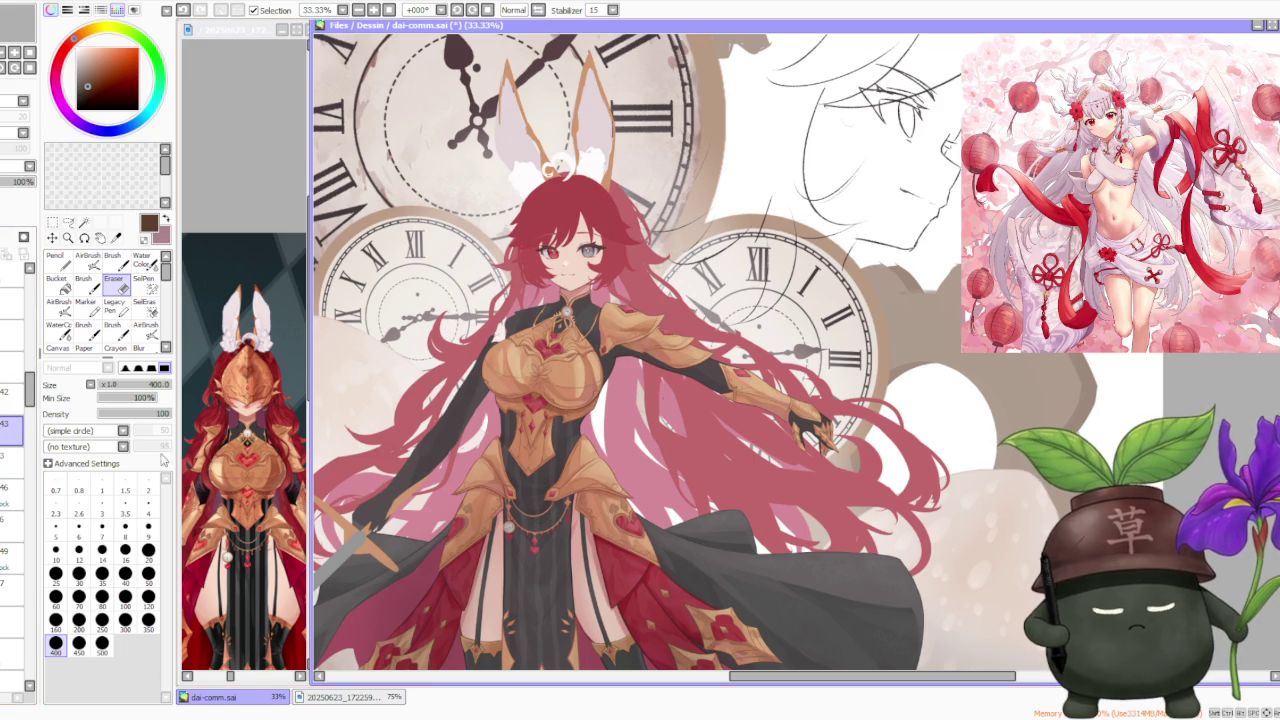
pyautogui.click(12, 460)
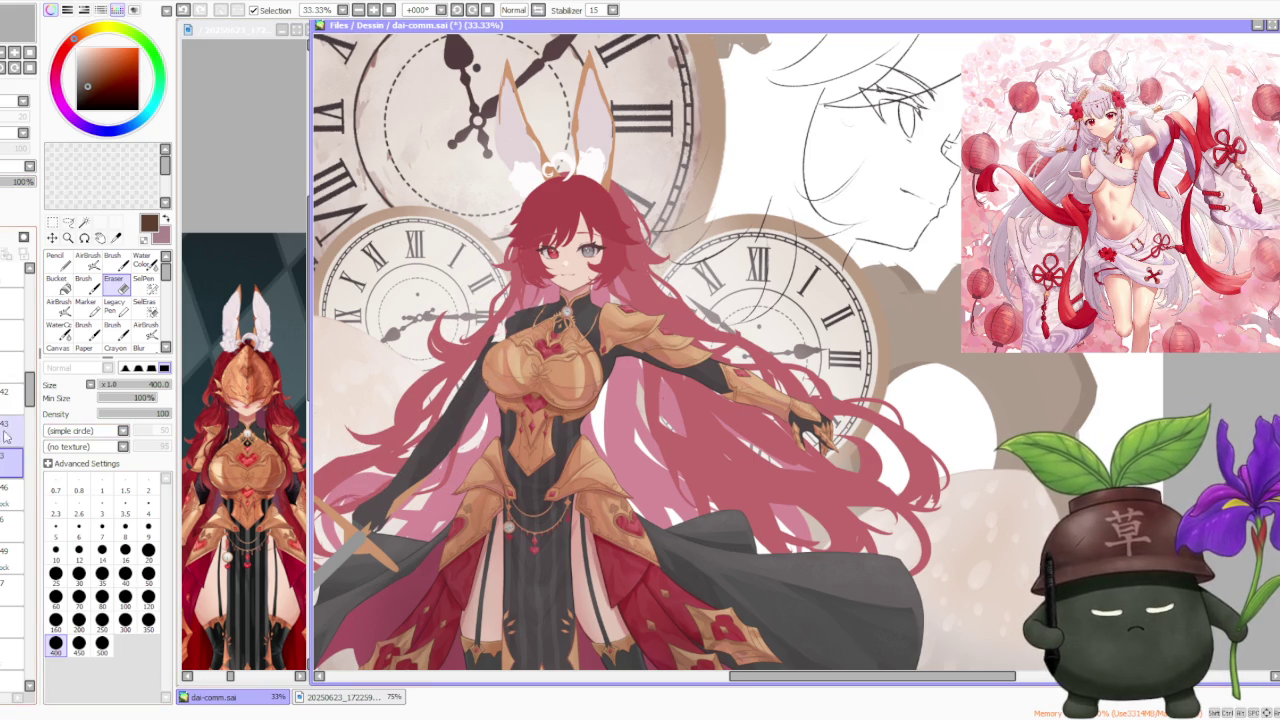
pyautogui.click(12, 494)
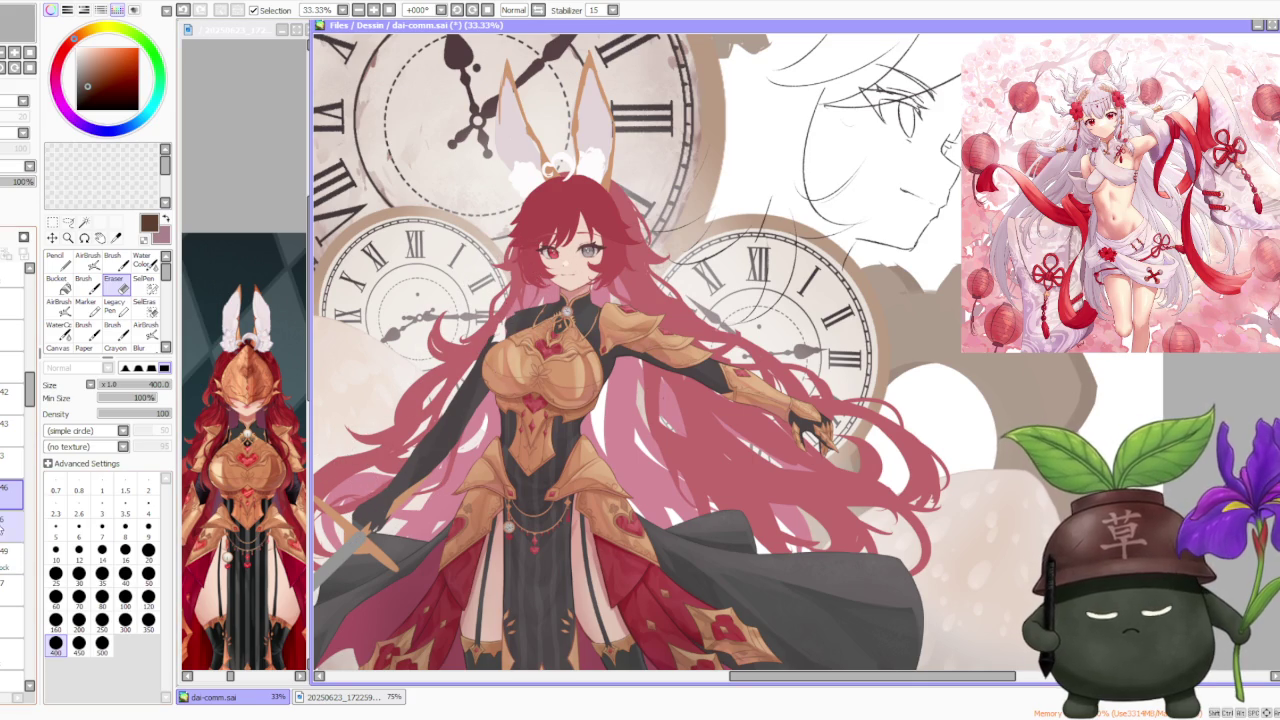
pyautogui.click(12, 522)
pyautogui.click(12, 558)
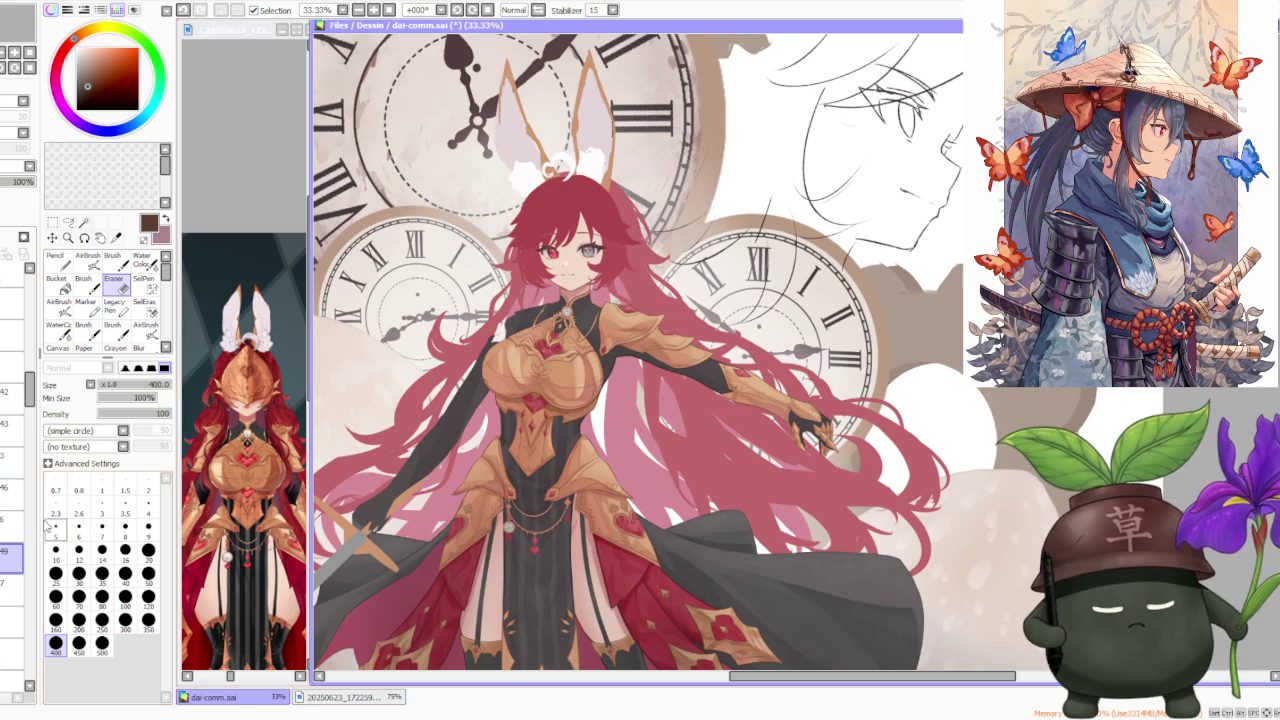
pyautogui.click(12, 590)
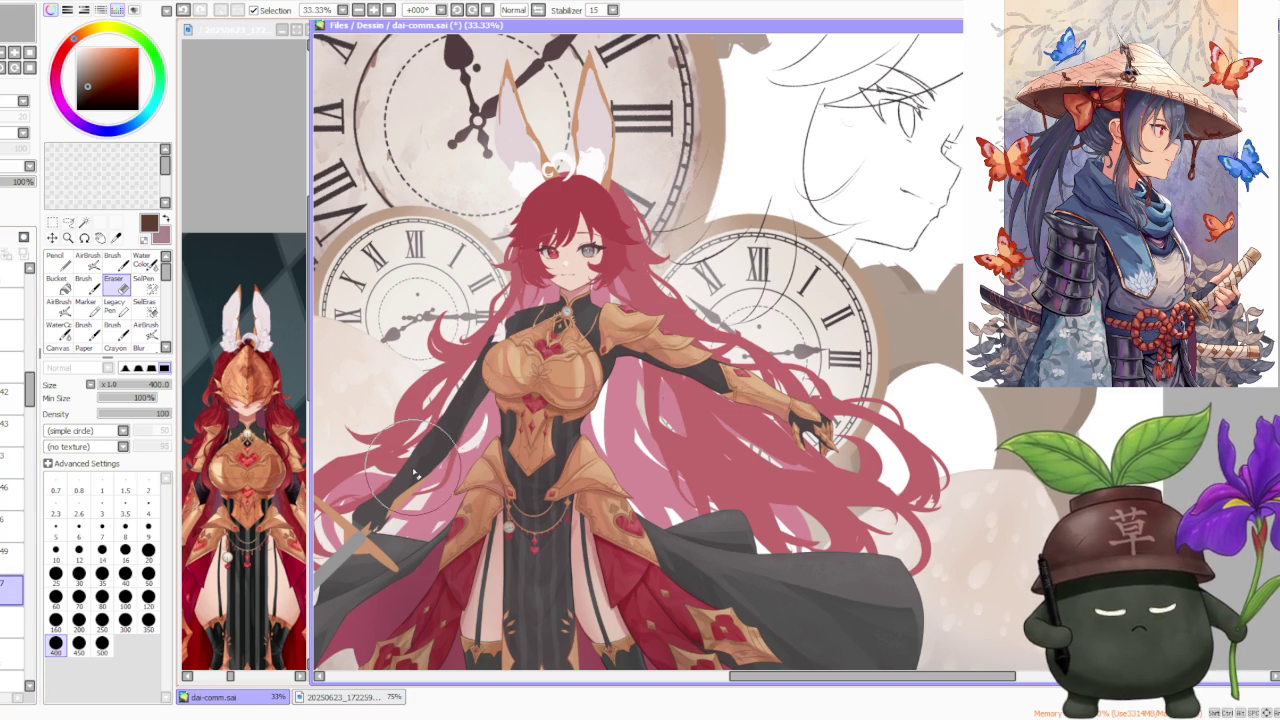
pyautogui.click(12, 366)
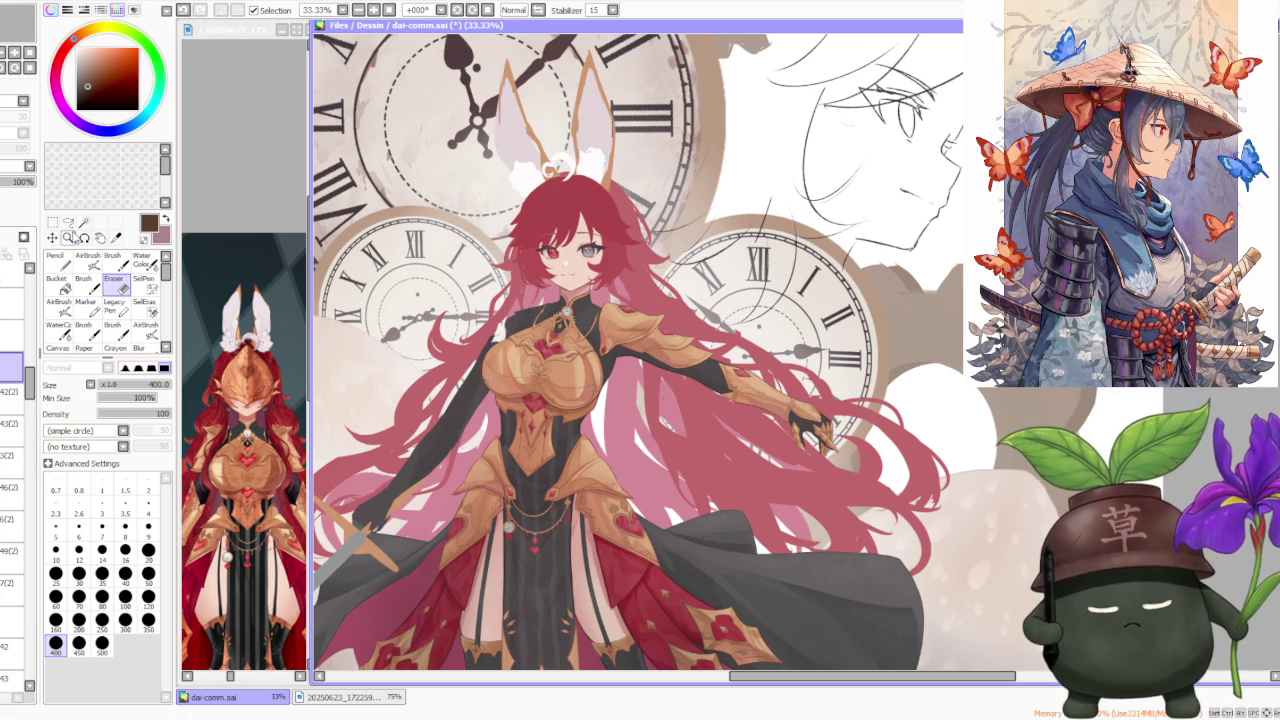
pyautogui.click(52, 222)
pyautogui.click(66, 424)
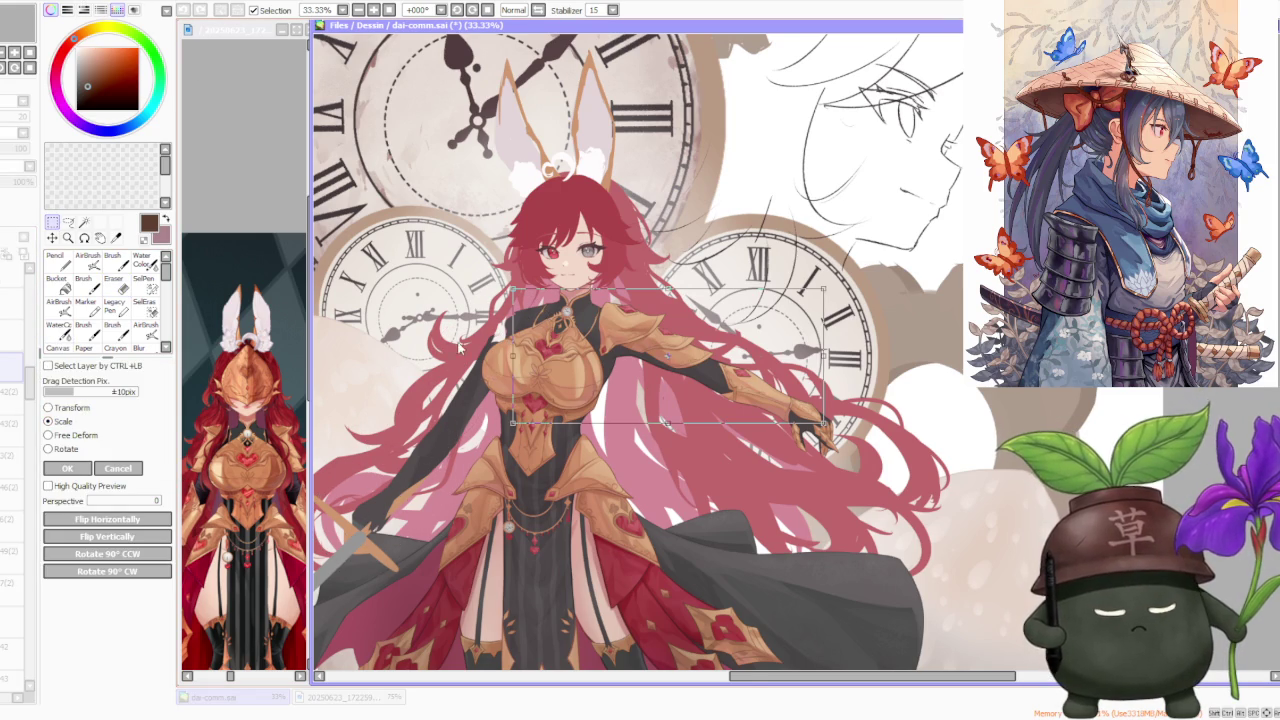
pyautogui.scroll(3, 540, 365)
pyautogui.scroll(-1, 530, 360)
pyautogui.scroll(-2, 530, 360)
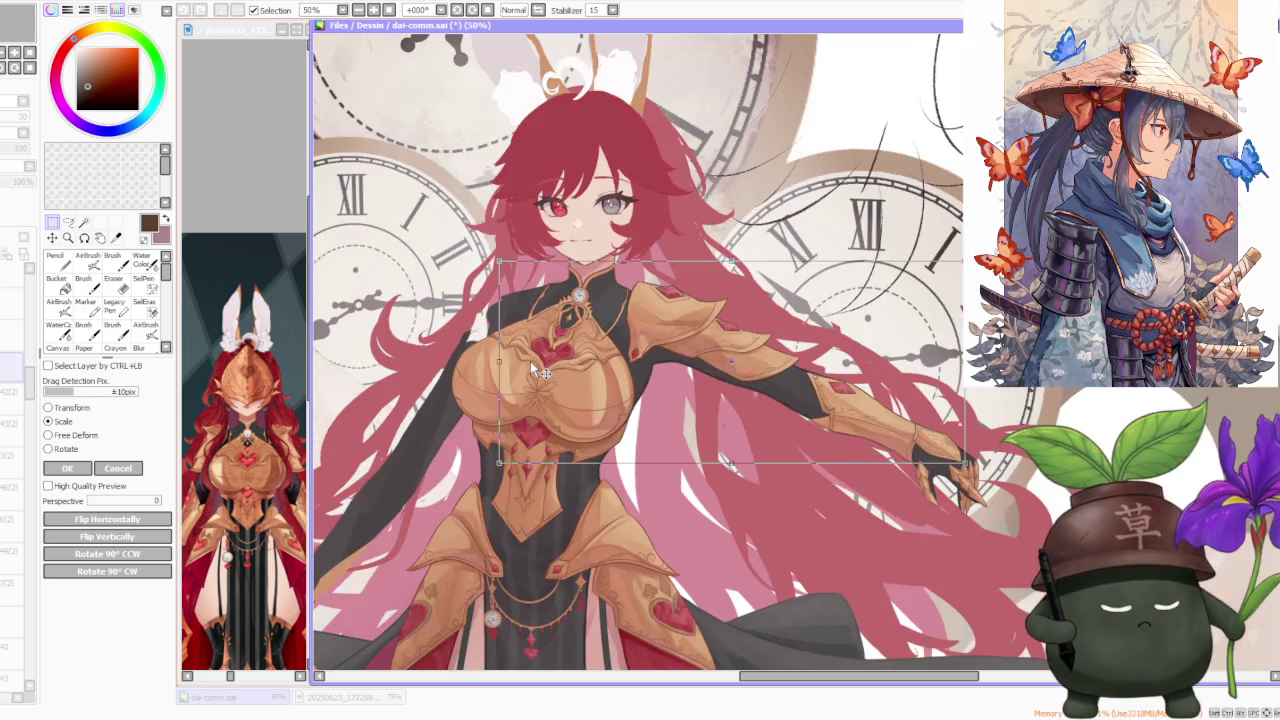
pyautogui.scroll(-2, 530, 360)
pyautogui.scroll(-1, 530, 360)
pyautogui.scroll(2, 527, 365)
pyautogui.scroll(1, 489, 261)
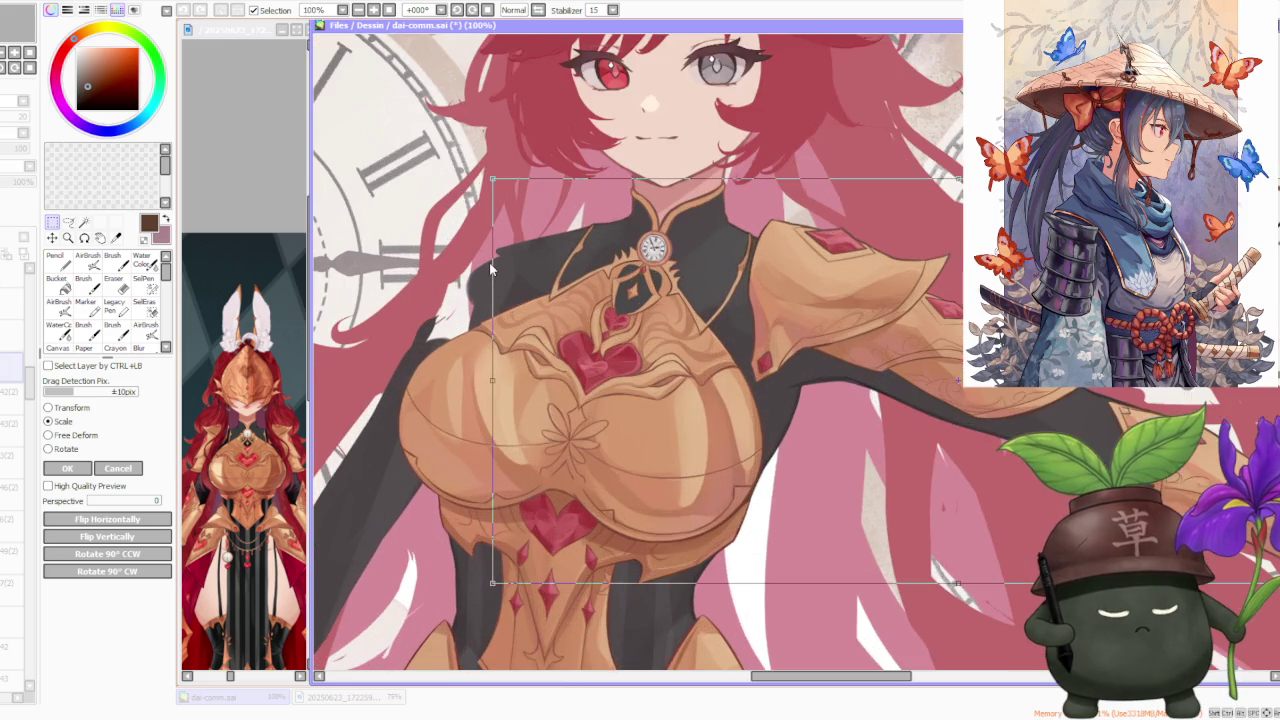
pyautogui.scroll(-2, 489, 261)
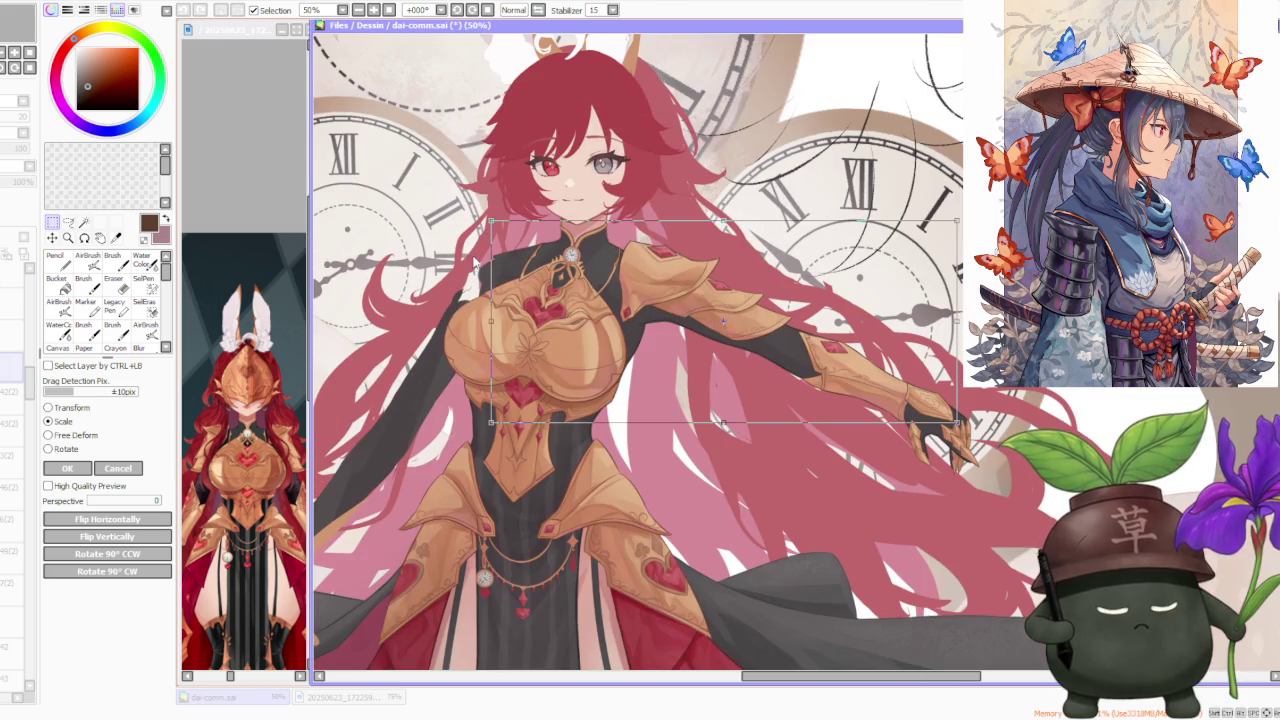
pyautogui.click(130, 470)
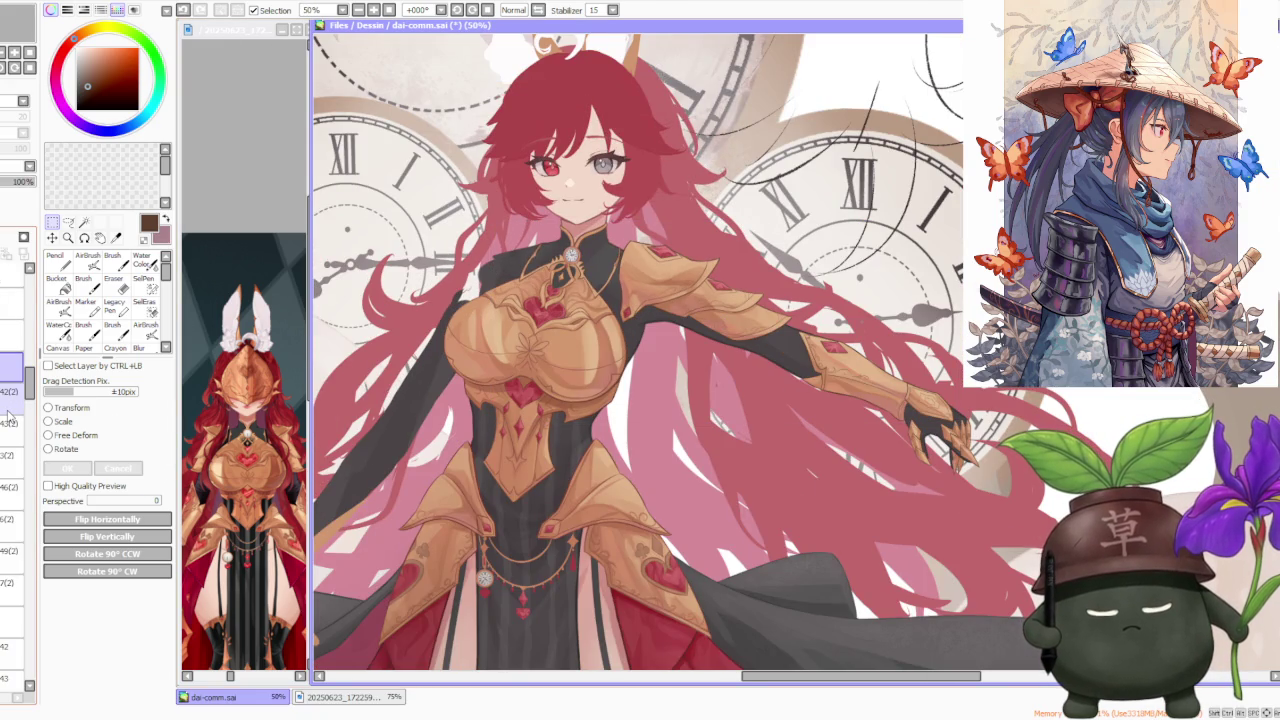
pyautogui.click(61, 423)
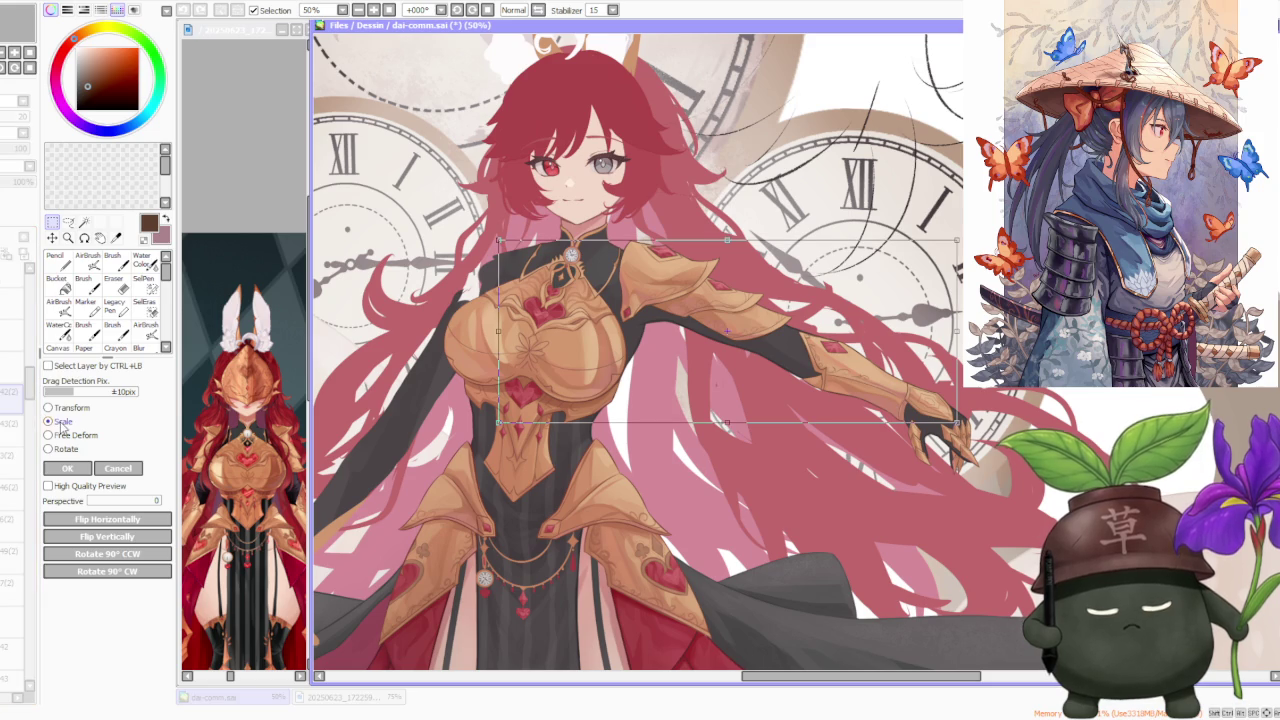
pyautogui.click(135, 469)
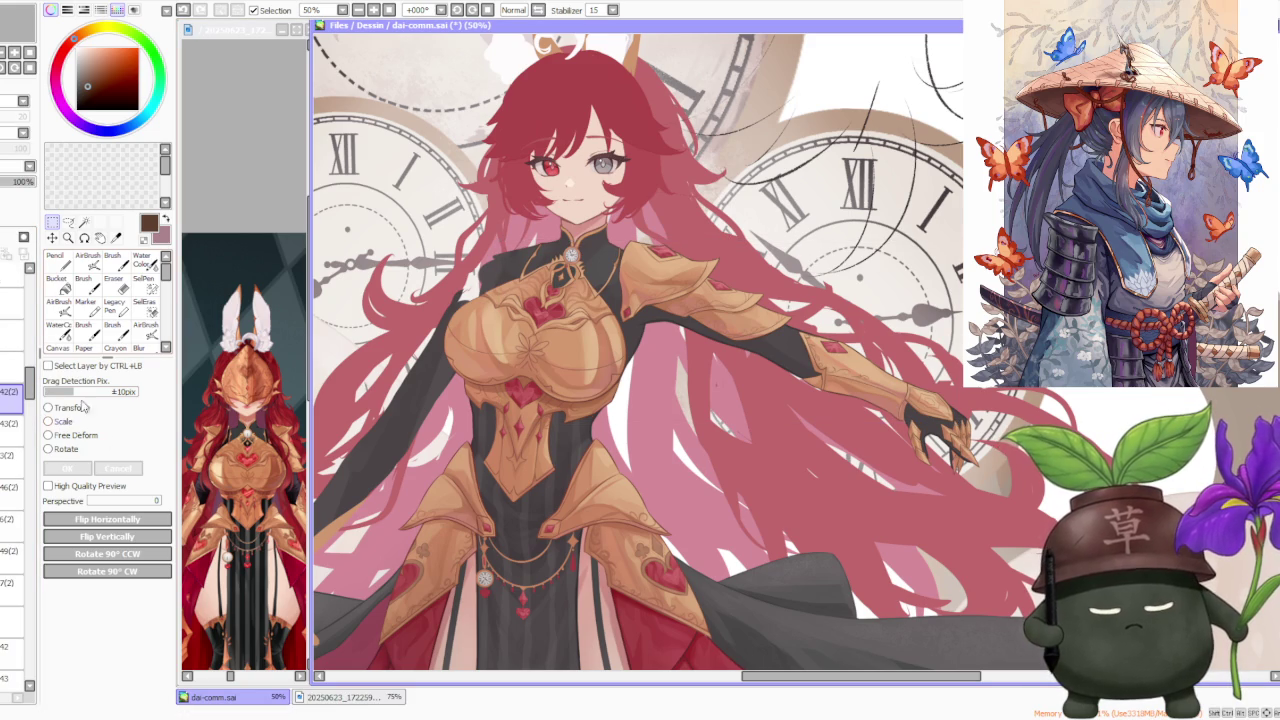
pyautogui.click(113, 282)
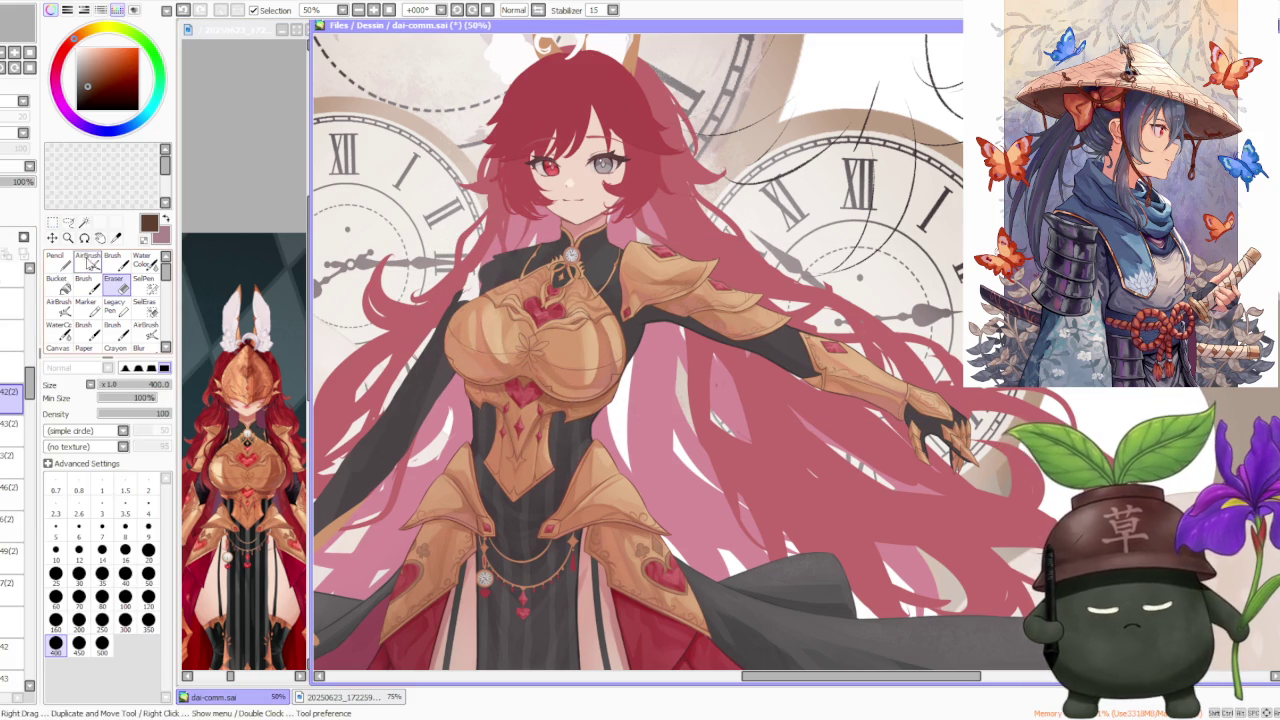
pyautogui.click(52, 222)
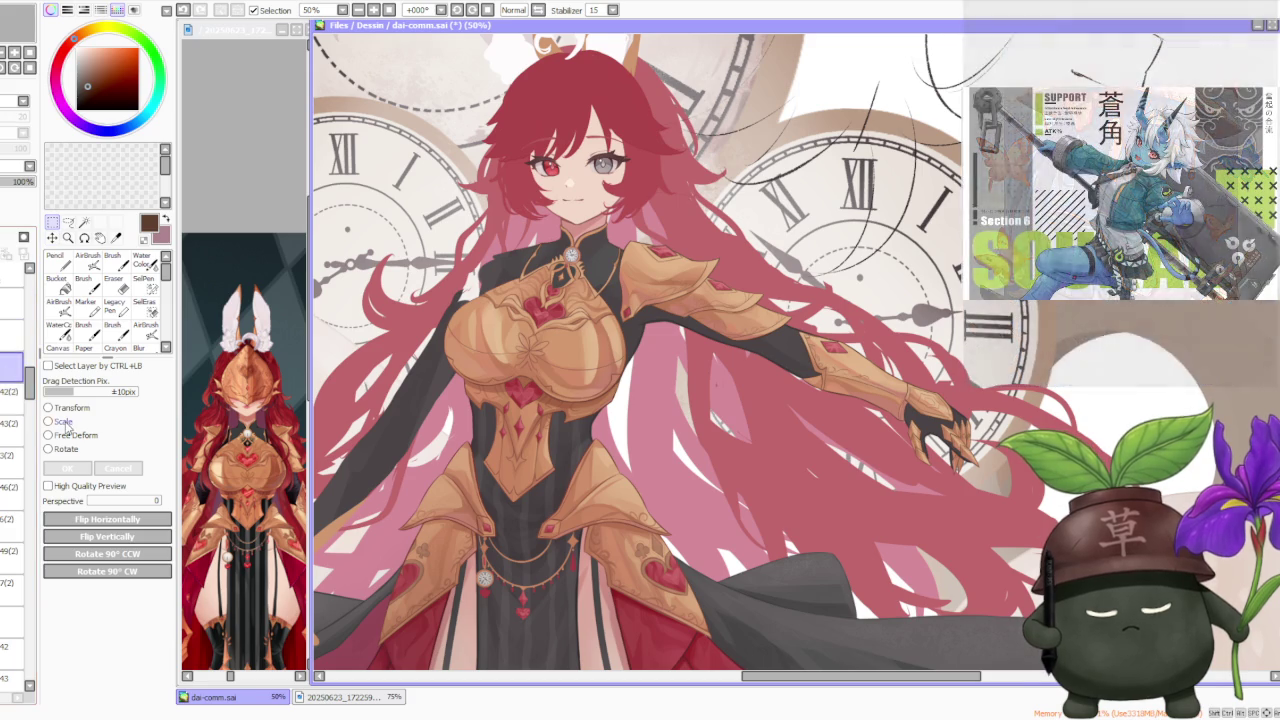
pyautogui.click(63, 422)
pyautogui.click(118, 468)
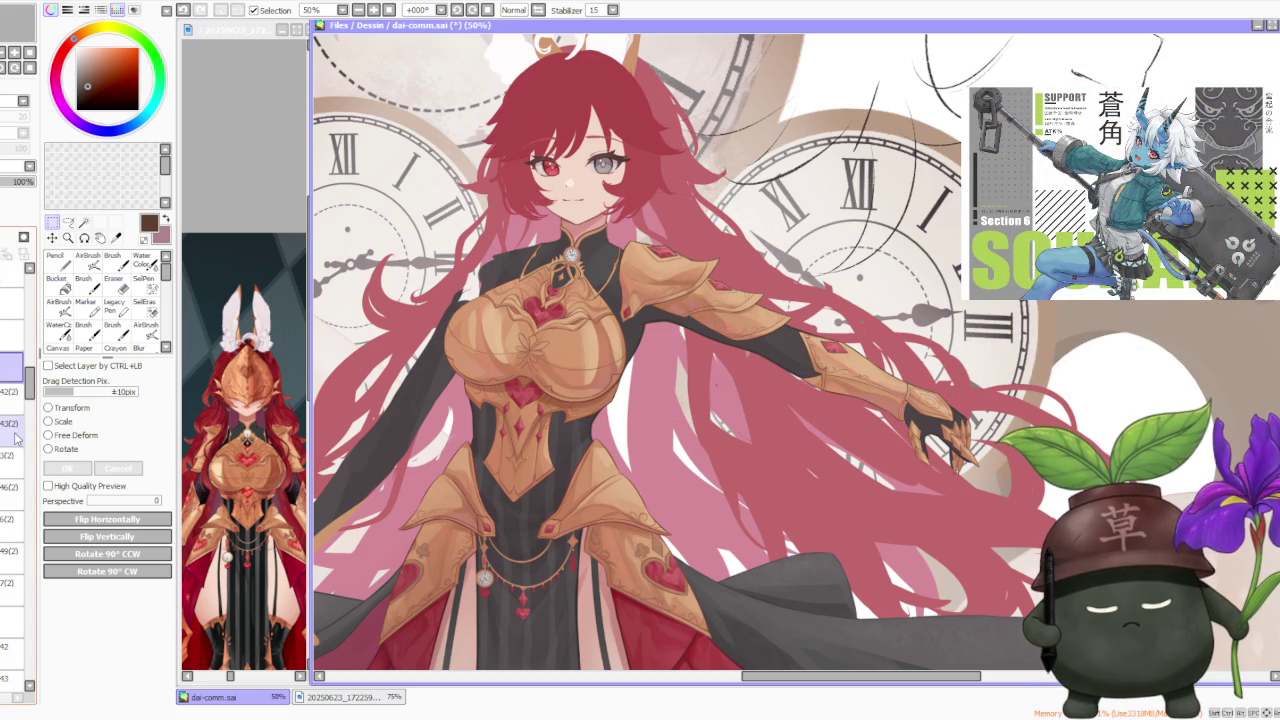
pyautogui.click(56, 424)
pyautogui.click(118, 468)
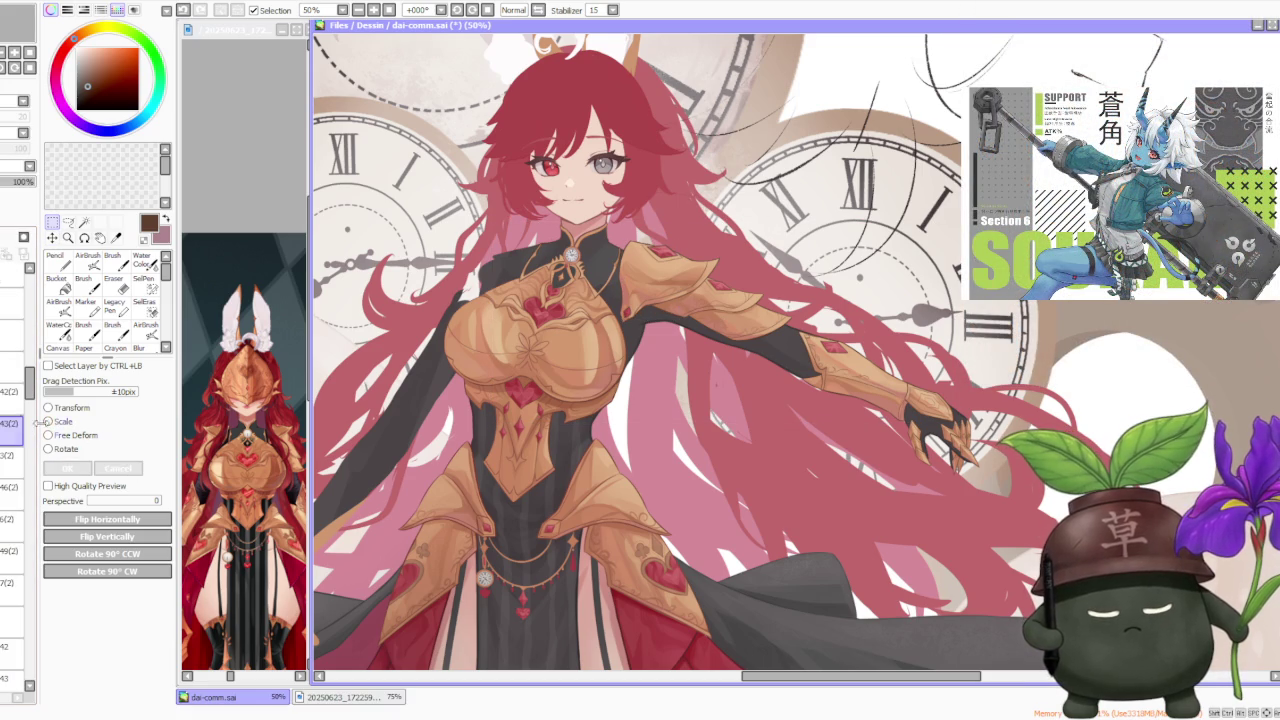
pyautogui.click(63, 422)
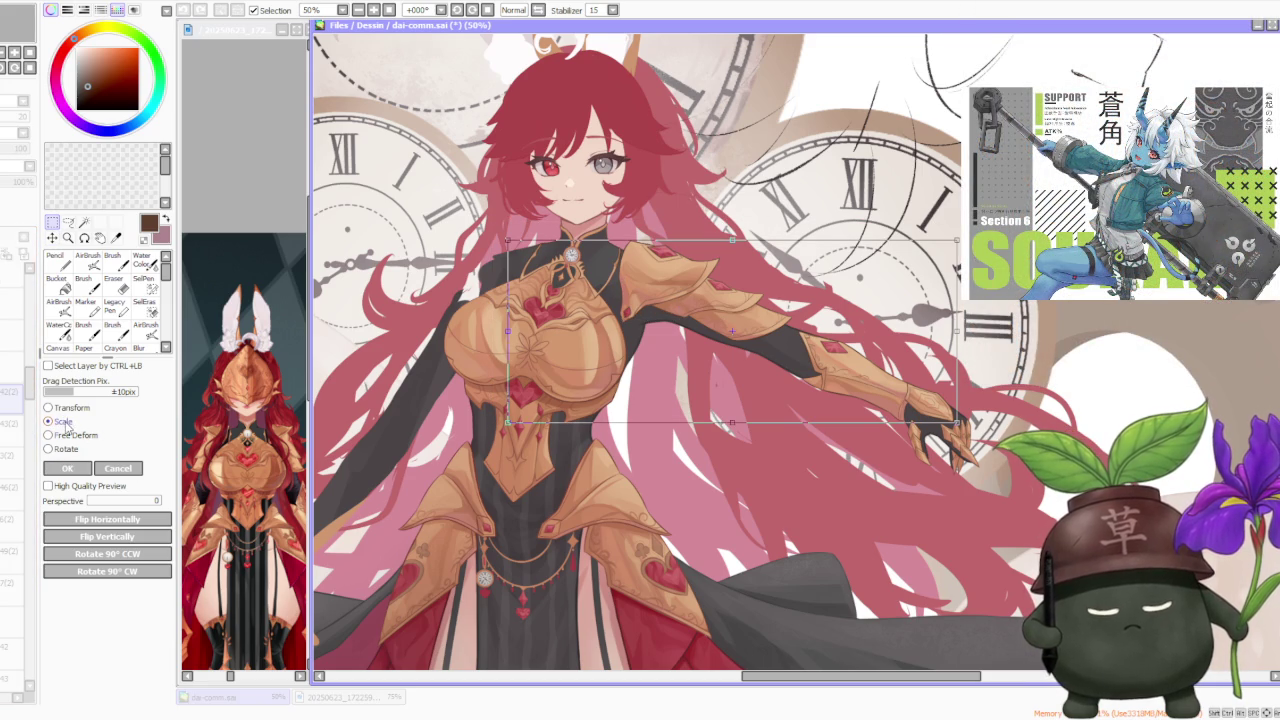
pyautogui.click(138, 469)
pyautogui.click(116, 280)
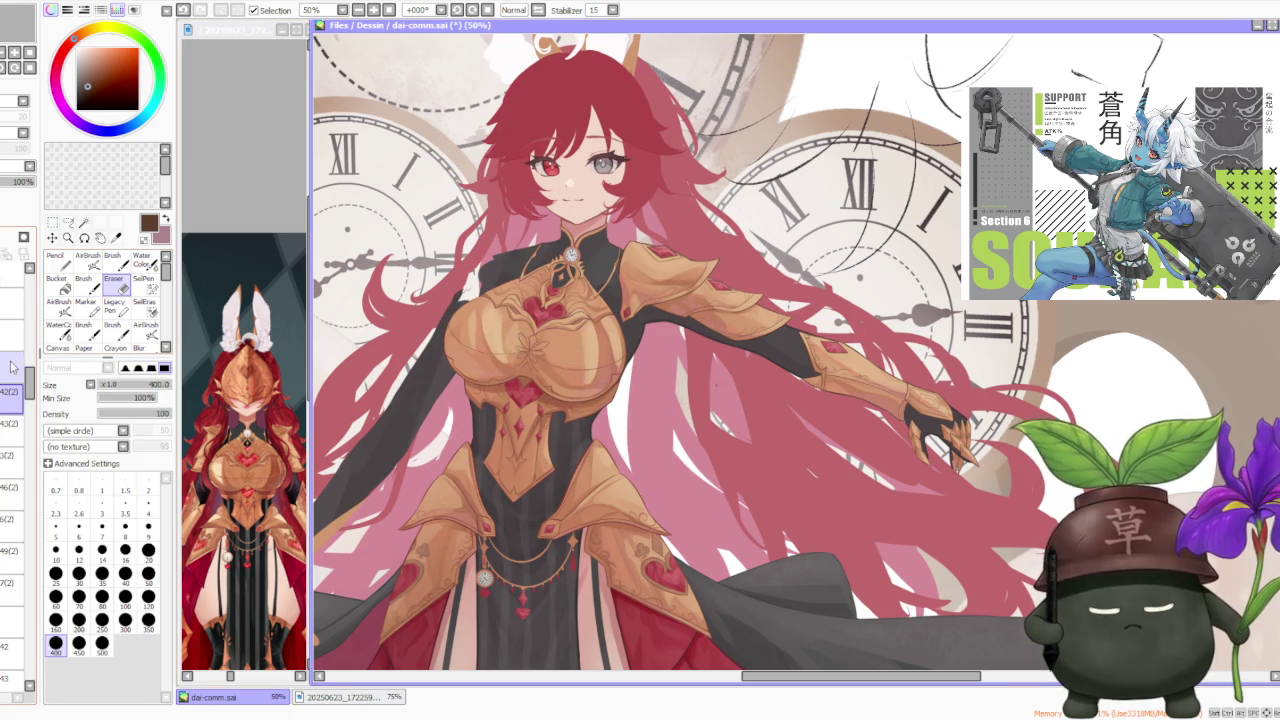
pyautogui.click(54, 237)
pyautogui.click(66, 423)
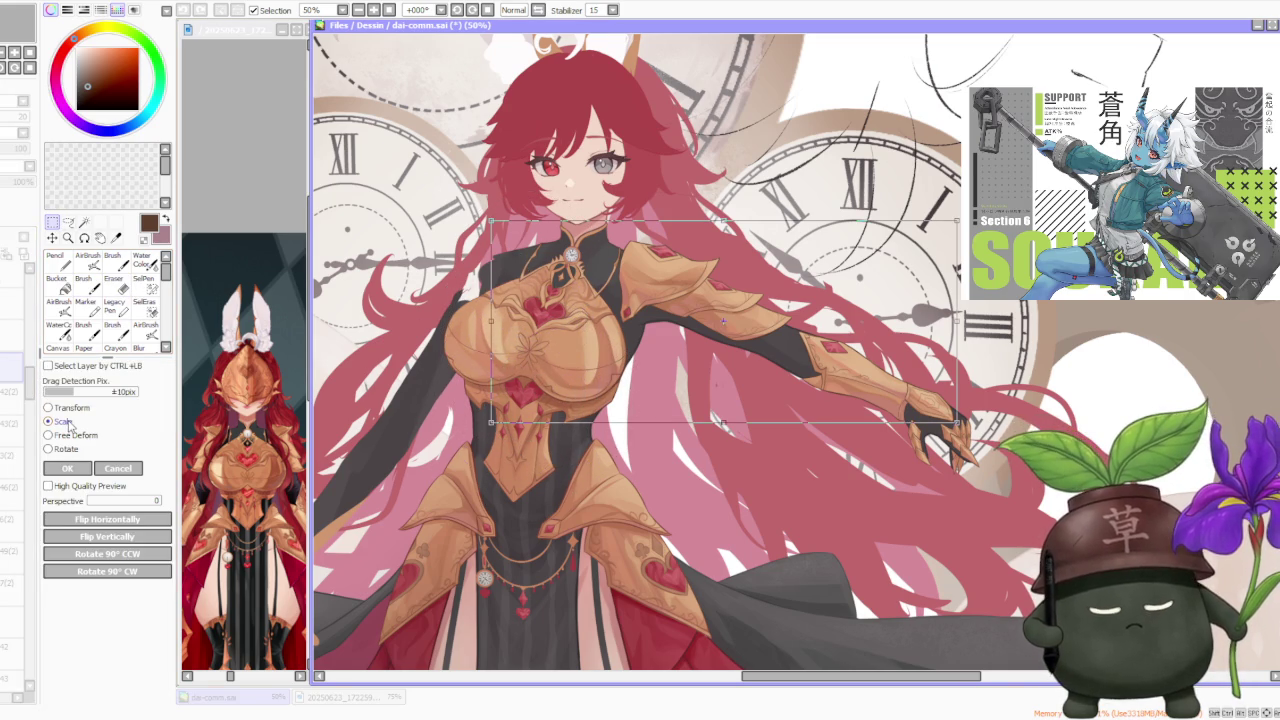
pyautogui.hotkey('ctrl', 'z')
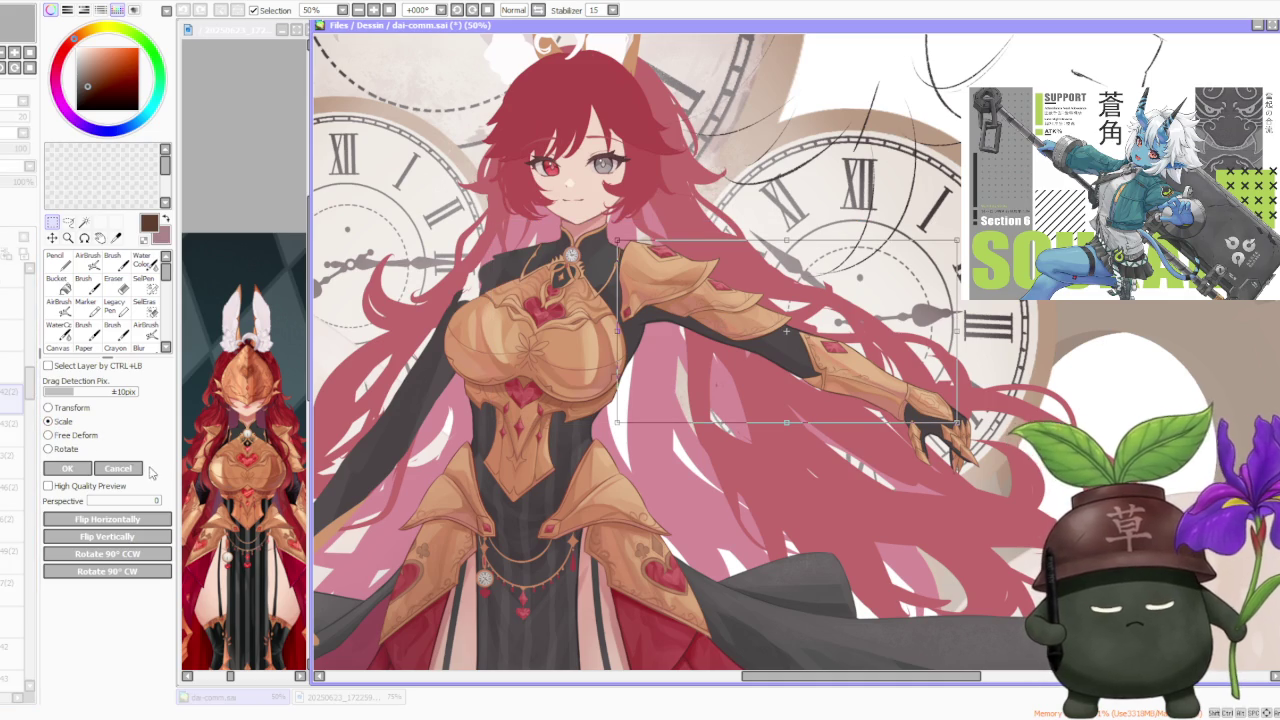
pyautogui.hotkey('ctrl', 'y')
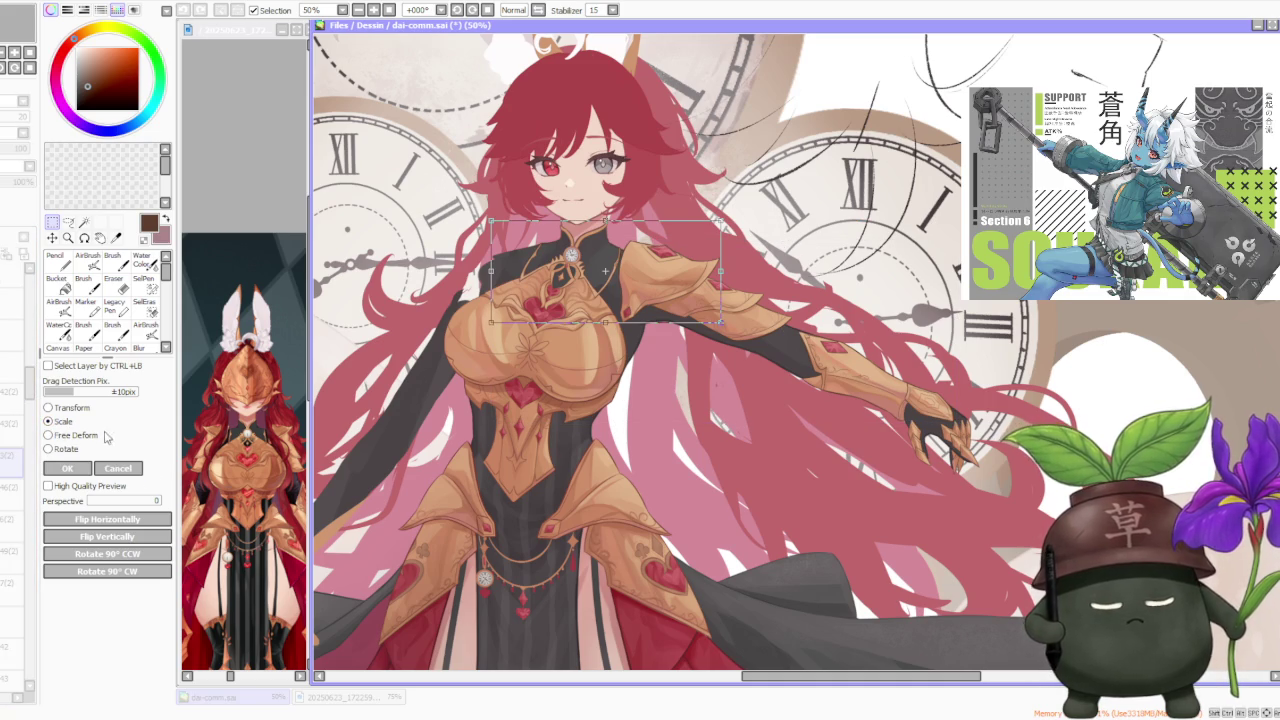
pyautogui.click(137, 469)
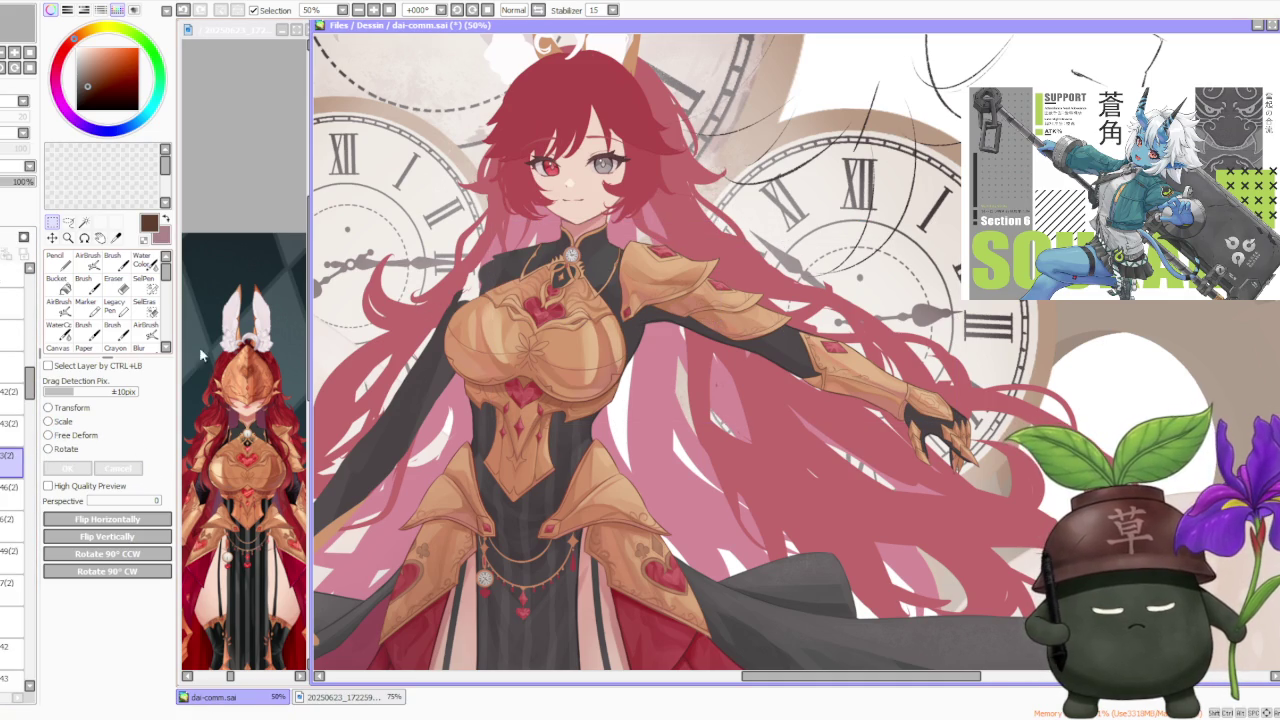
pyautogui.click(114, 282)
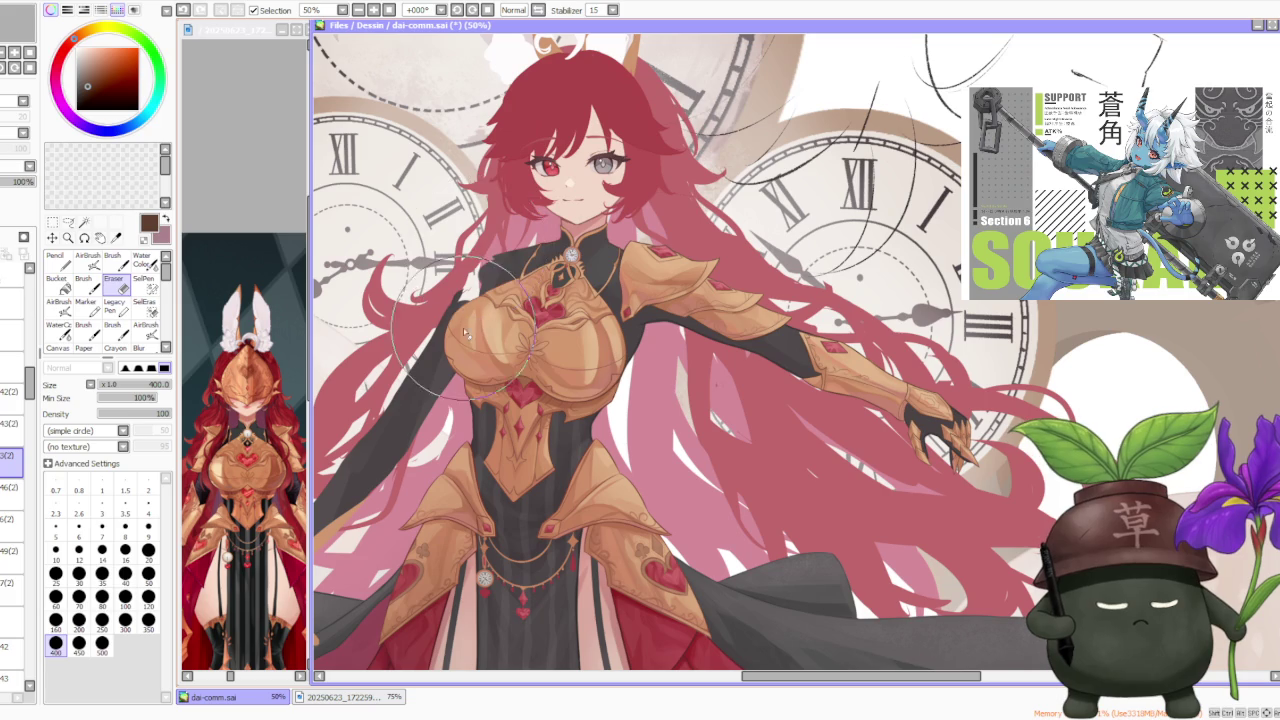
# Step: Move down through the layers and select the gold arm armour layer
pyautogui.press('Down')
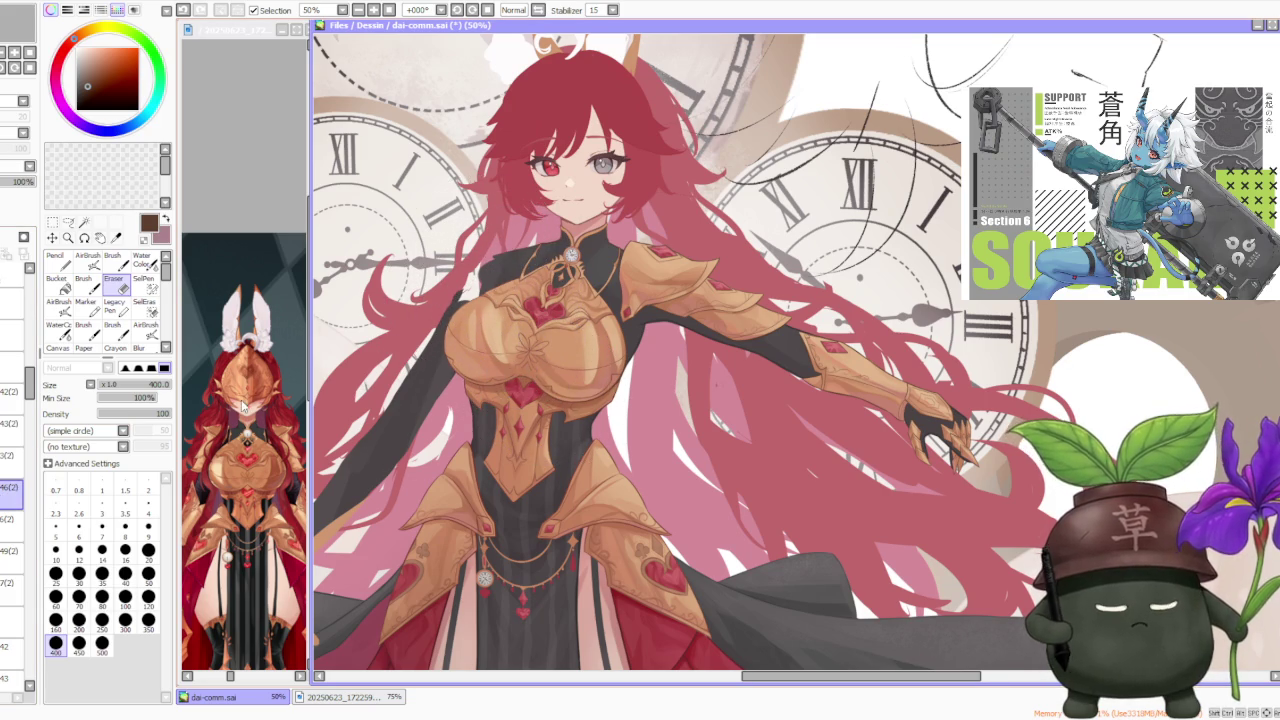
pyautogui.press('Down')
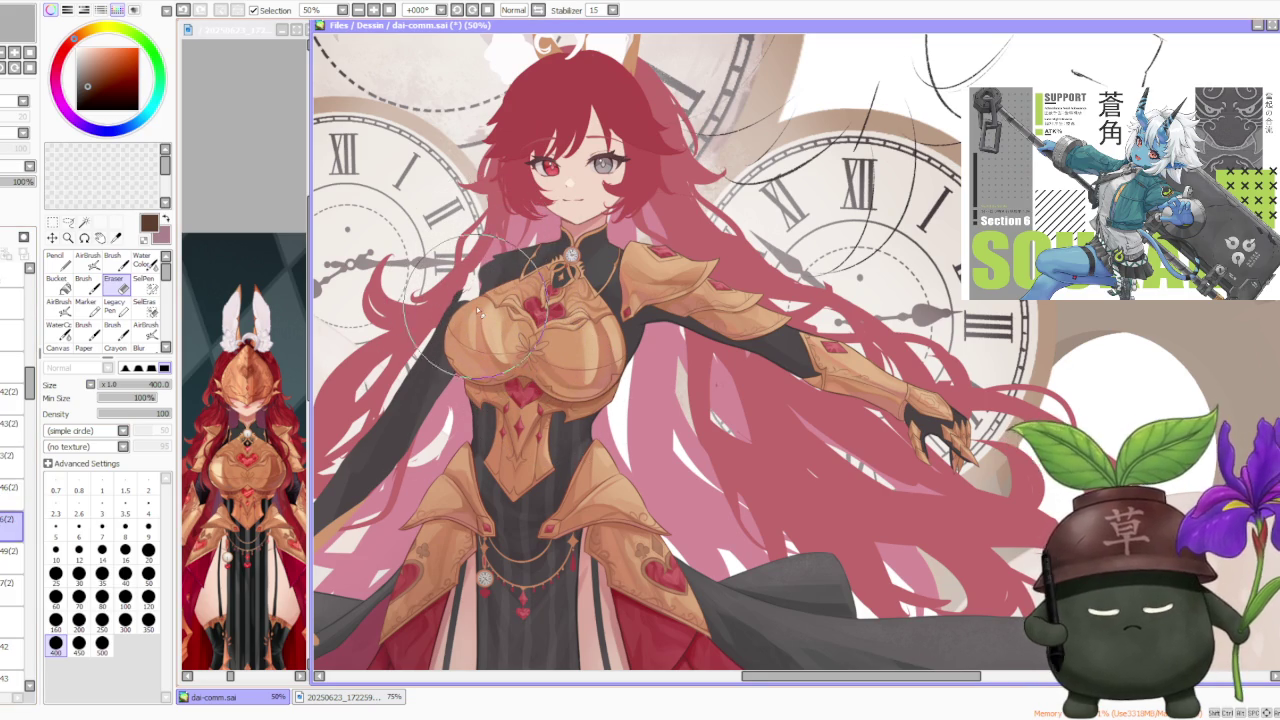
pyautogui.click(12, 367)
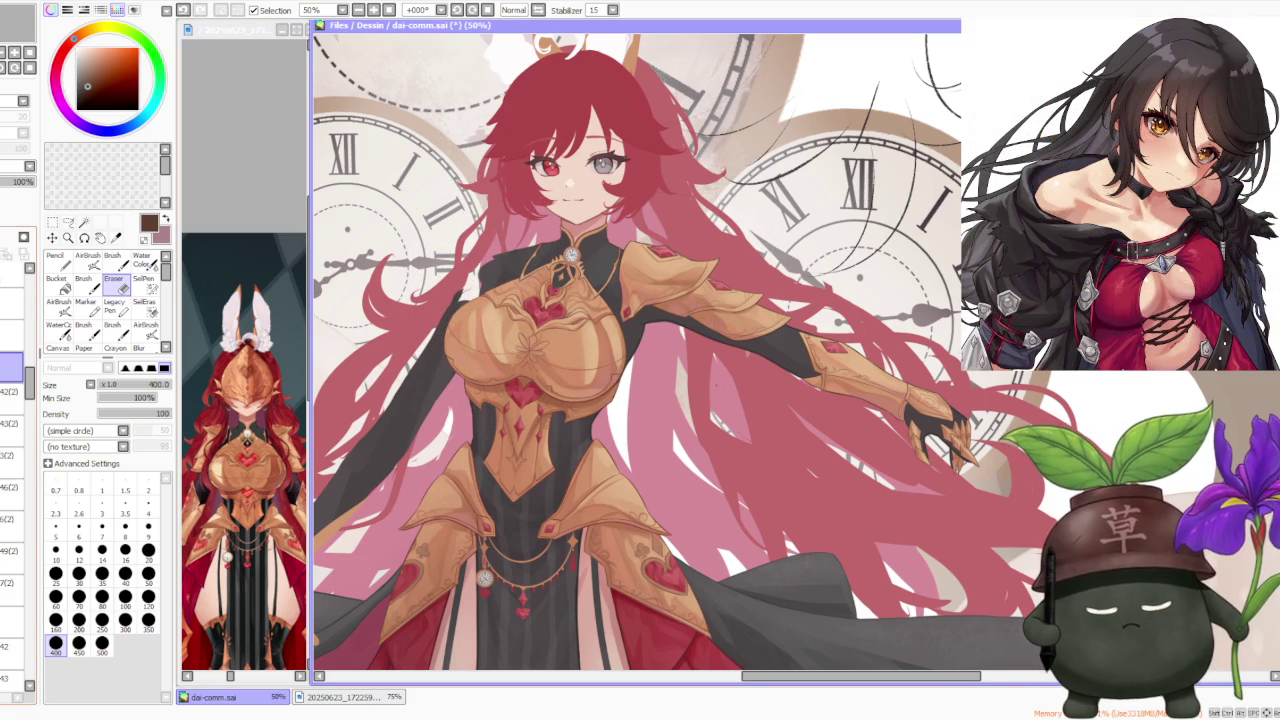
pyautogui.click(53, 222)
# Step: Flip the arm armour piece horizontally and drag it across the girl's chest
pyautogui.click(52, 422)
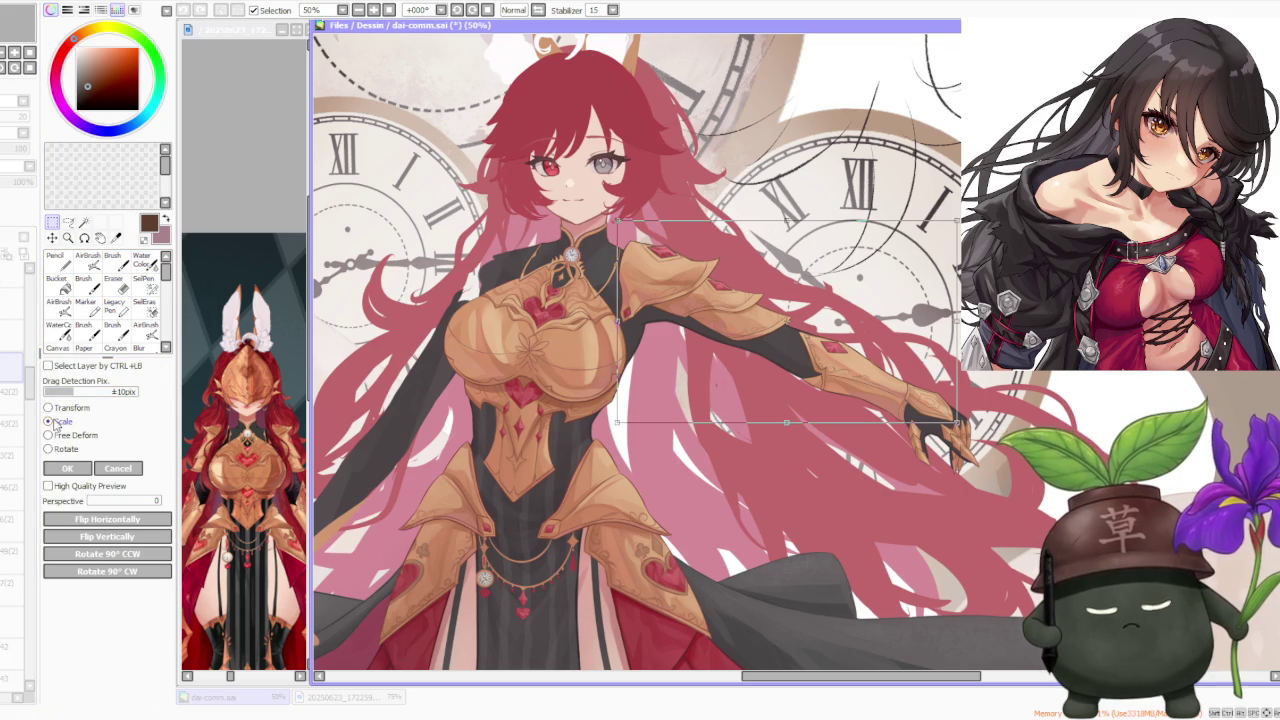
pyautogui.click(155, 518)
pyautogui.moveTo(768, 378); pyautogui.dragTo(775, 420)
pyautogui.click(68, 468)
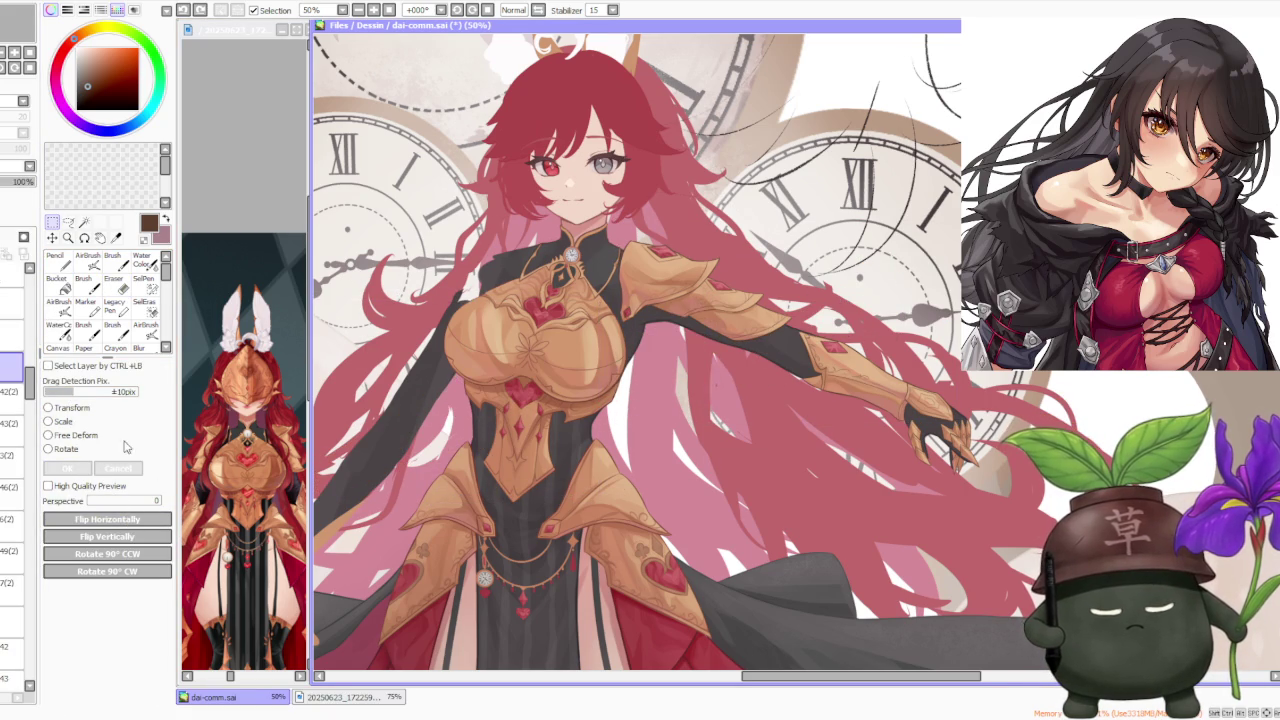
pyautogui.click(94, 520)
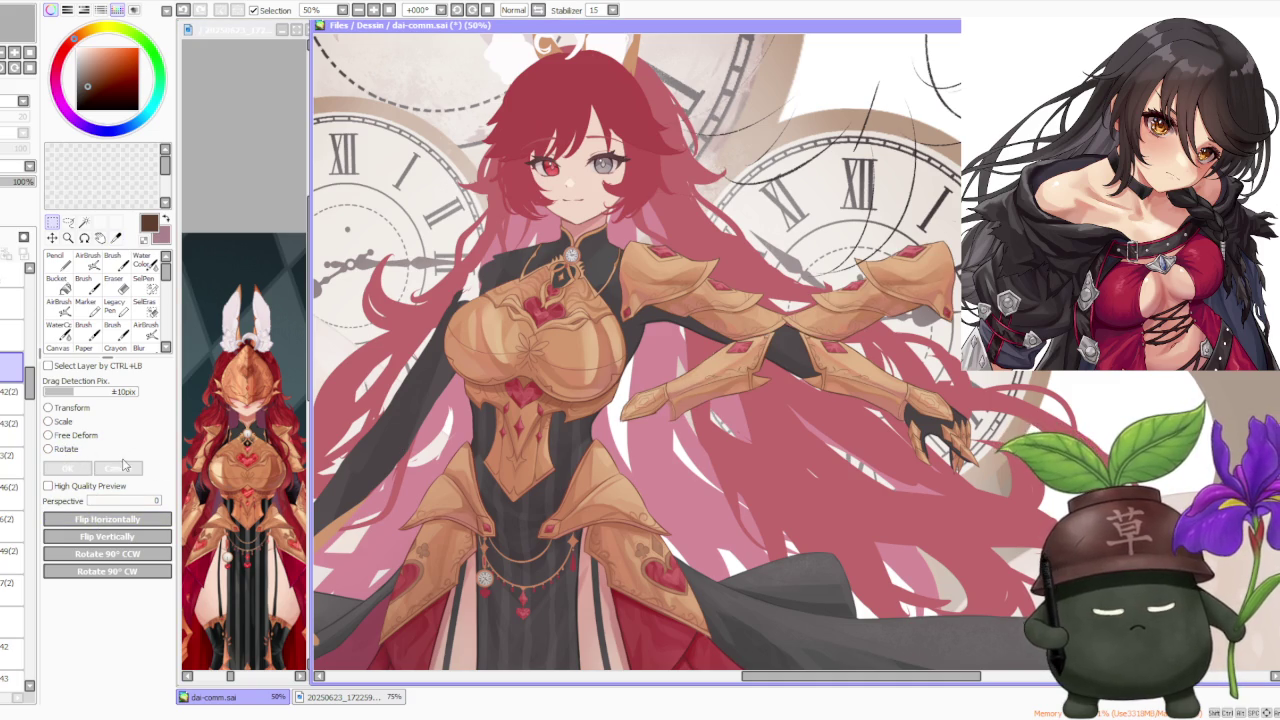
pyautogui.click(66, 449)
# Step: Swing the mirrored arm armour toward her left side and nudge its angle and position
pyautogui.moveTo(848, 392)
pyautogui.mouseDown()
pyautogui.moveTo(524, 314)
pyautogui.moveTo(472, 280)
pyautogui.mouseUp()
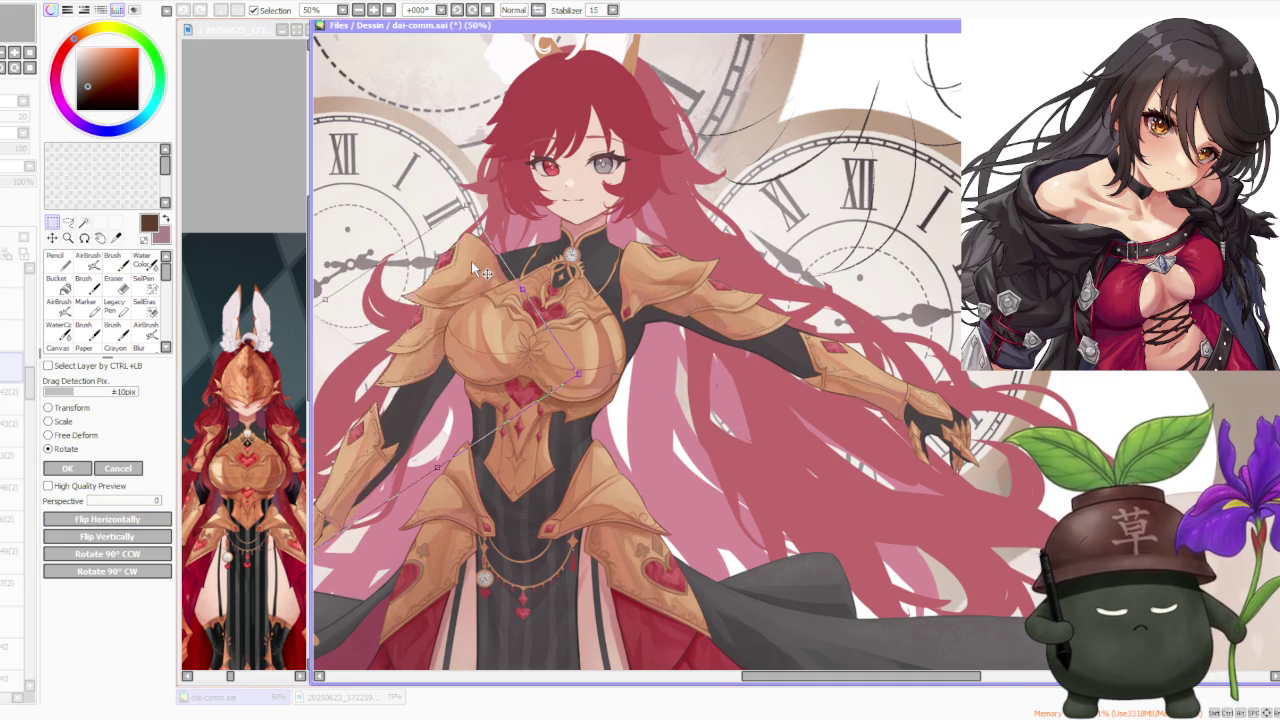
pyautogui.scroll(-4, 472, 280)
pyautogui.scroll(3, 437, 212)
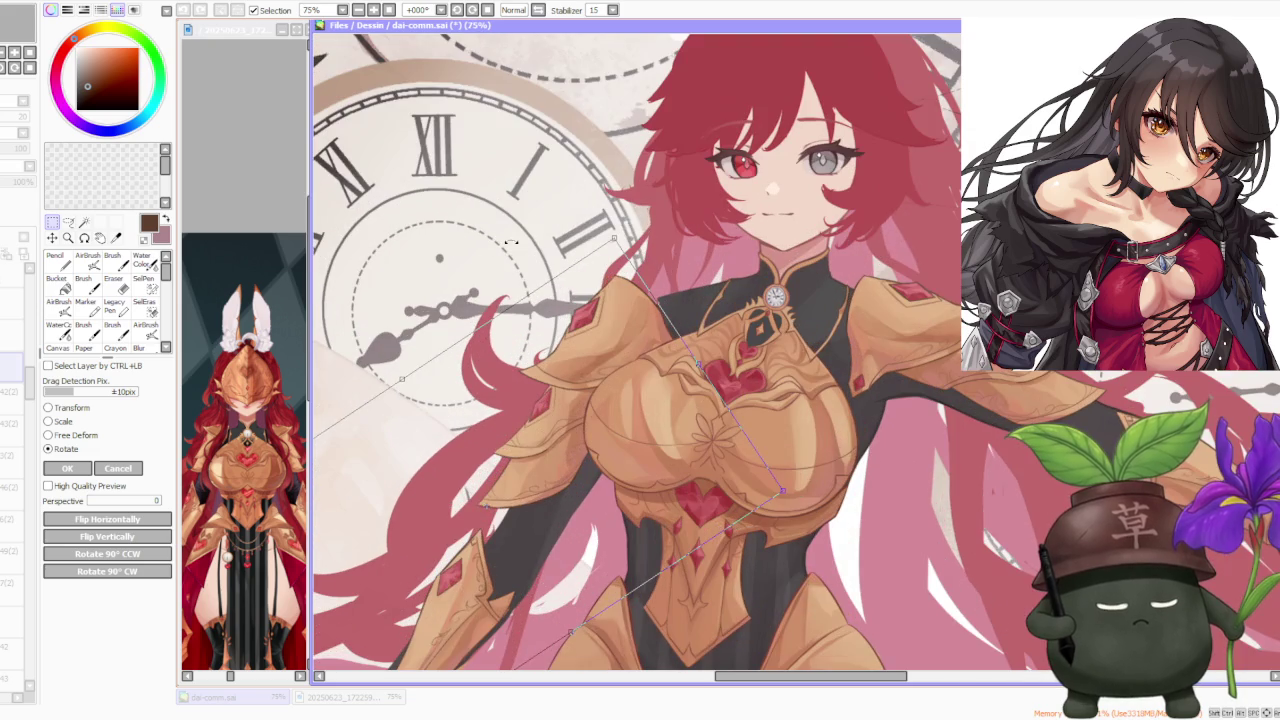
pyautogui.moveTo(616, 281); pyautogui.dragTo(605, 318)
pyautogui.moveTo(632, 277)
pyautogui.mouseDown()
pyautogui.moveTo(610, 252)
pyautogui.moveTo(608, 265)
pyautogui.mouseUp()
pyautogui.scroll(-4, 599, 233)
pyautogui.scroll(2, 598, 228)
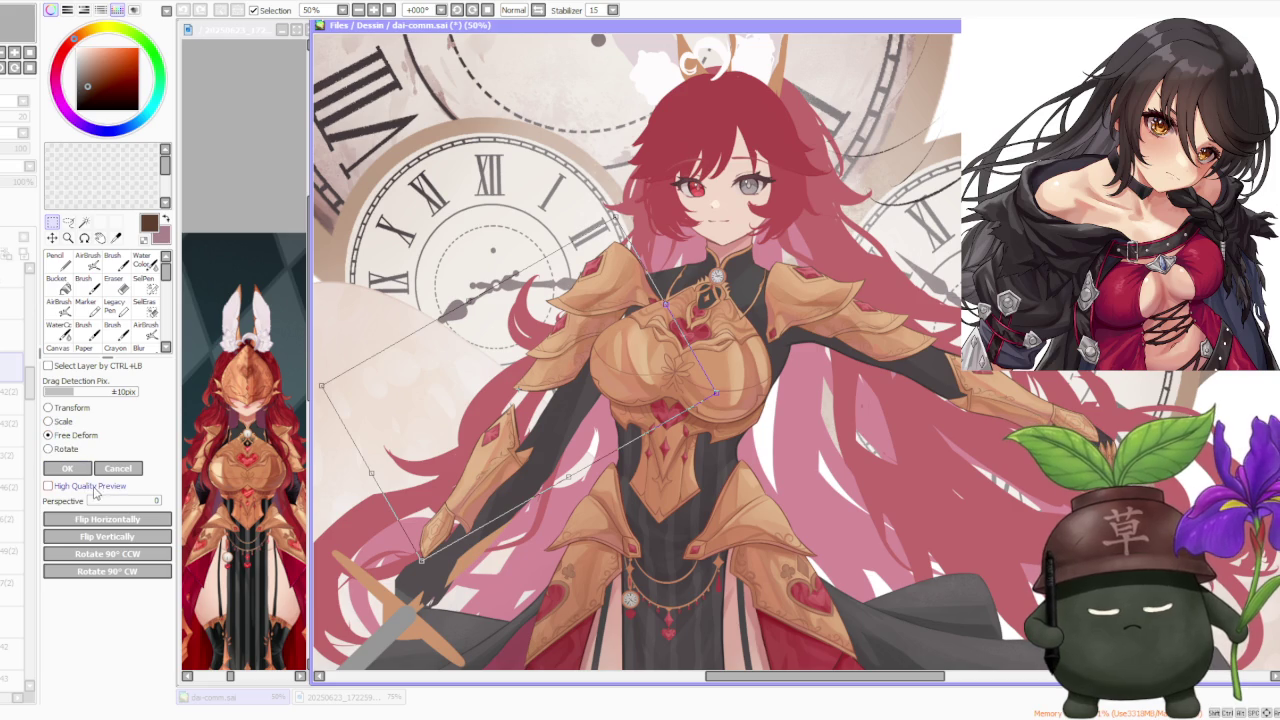
pyautogui.moveTo(519, 421); pyautogui.dragTo(527, 433)
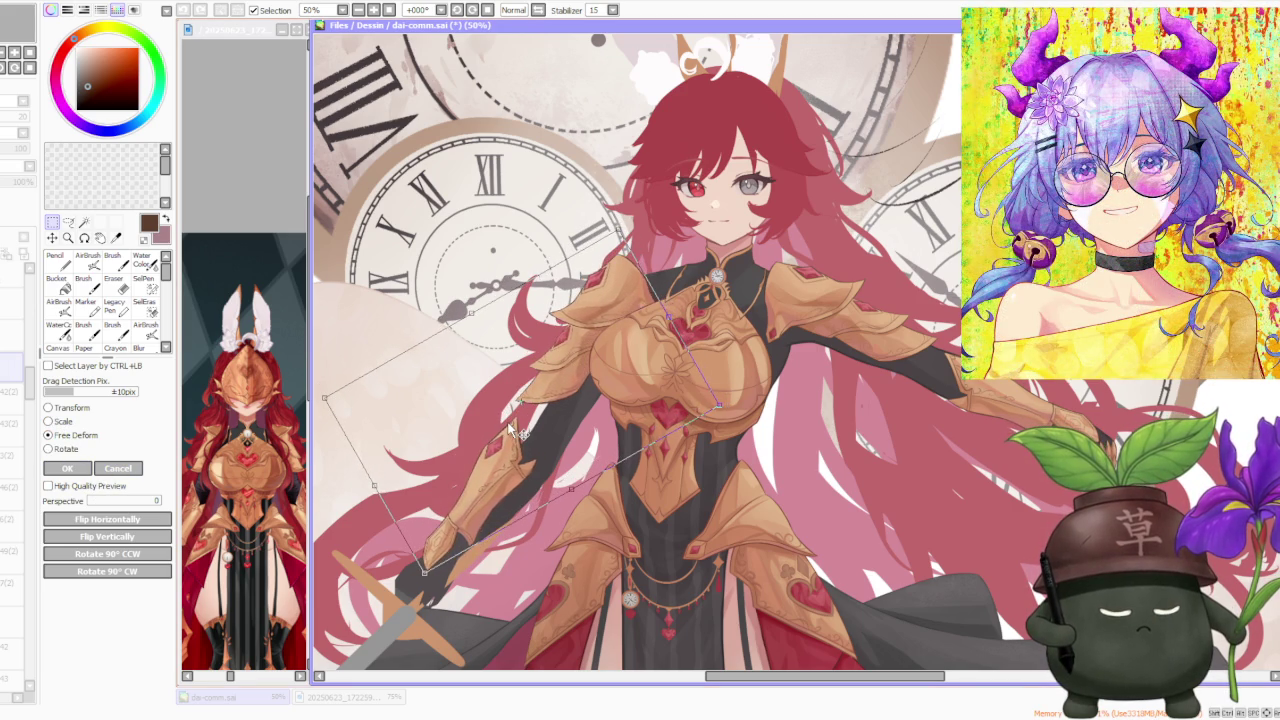
pyautogui.moveTo(517, 431); pyautogui.dragTo(515, 433)
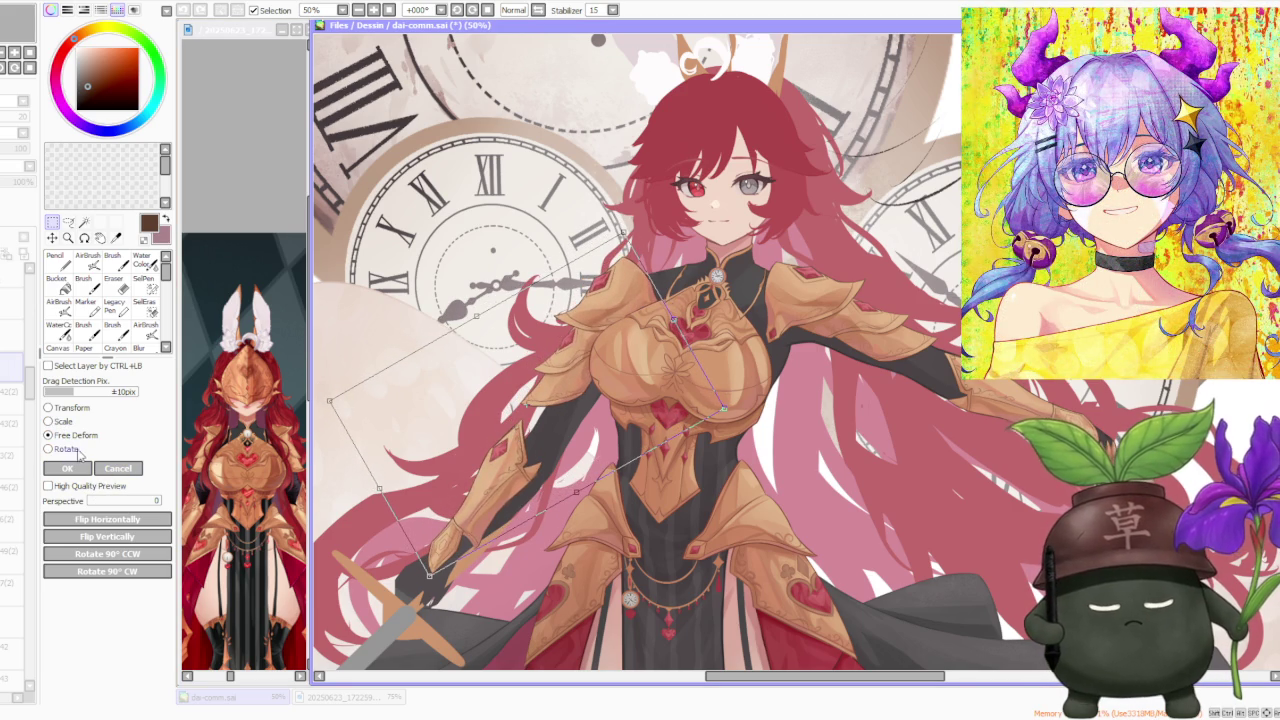
# Step: Try a perspective warp of about 77 on the arm's corners, then cancel it
pyautogui.click(150, 501)
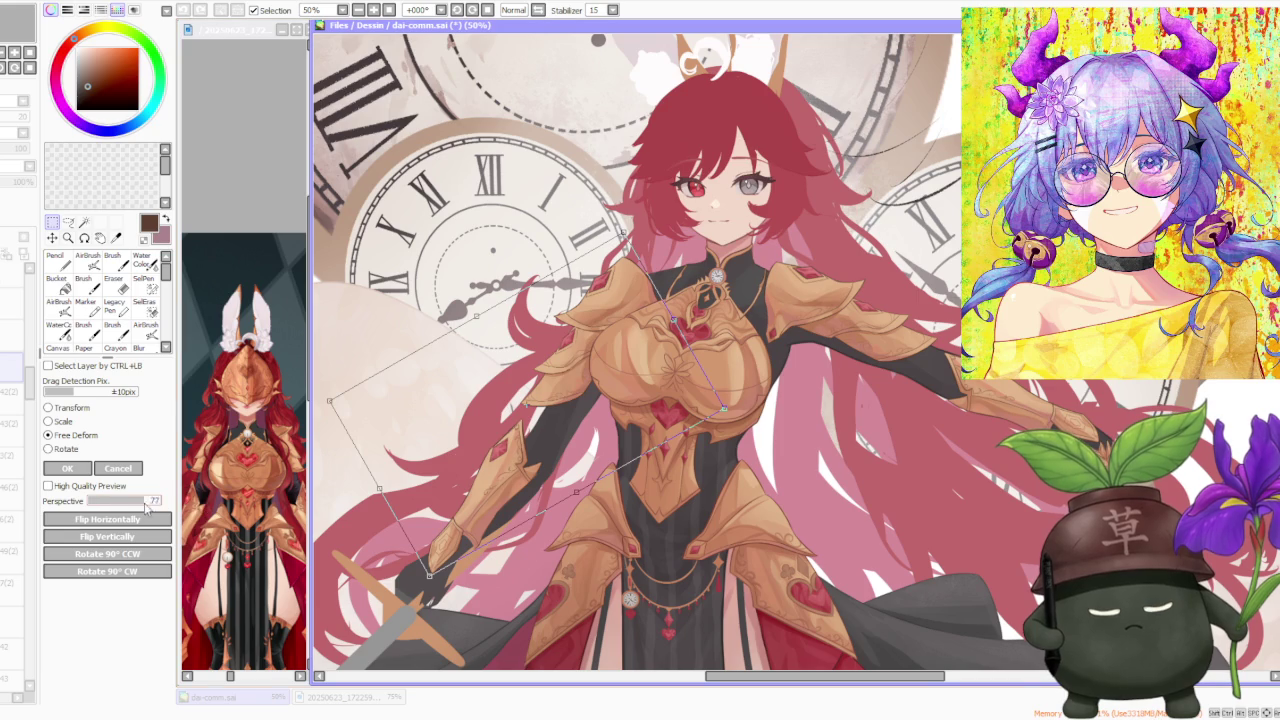
pyautogui.moveTo(330, 402); pyautogui.dragTo(400, 404)
pyautogui.moveTo(707, 422); pyautogui.dragTo(705, 420)
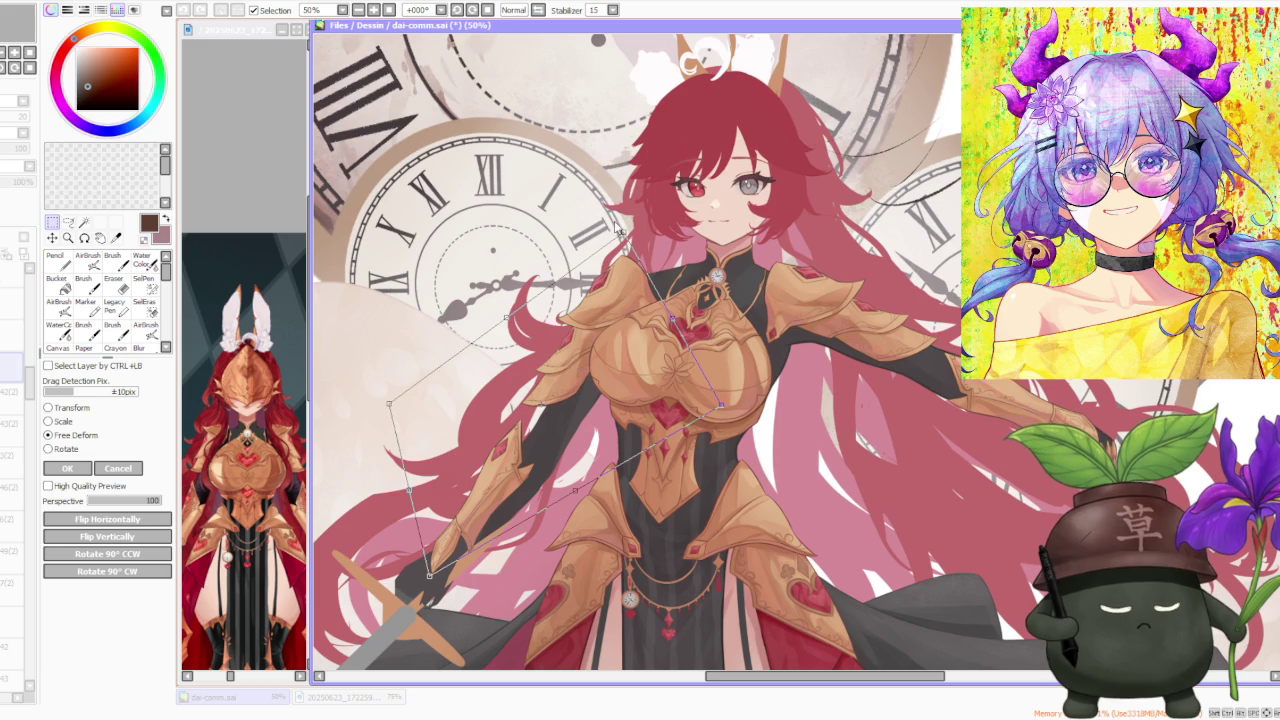
pyautogui.moveTo(624, 230); pyautogui.dragTo(624, 237)
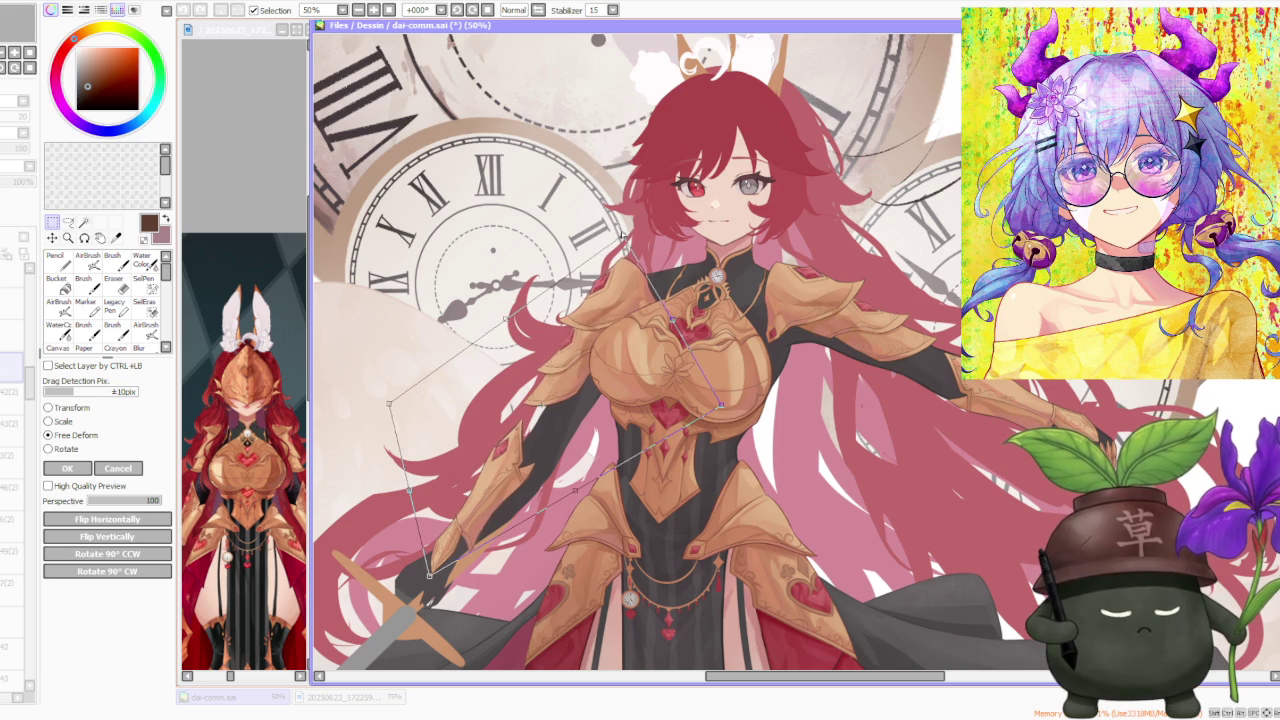
pyautogui.moveTo(620, 293); pyautogui.dragTo(619, 293)
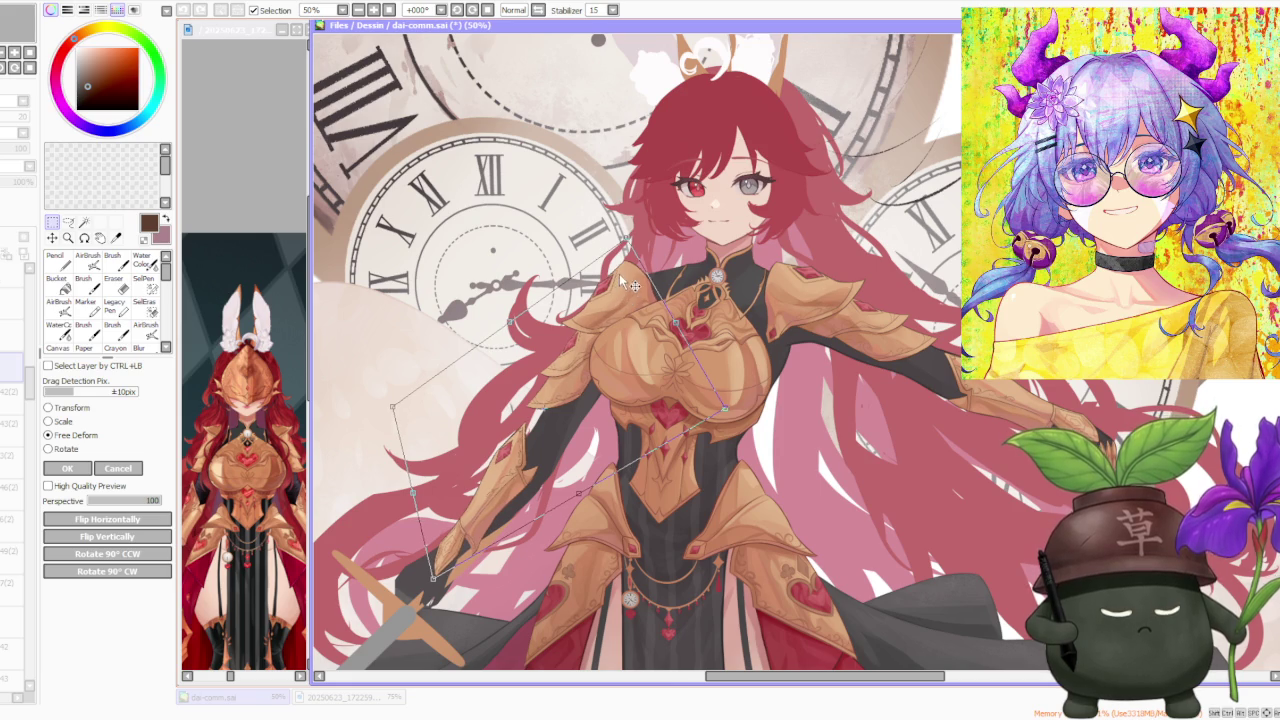
pyautogui.scroll(-2, 617, 290)
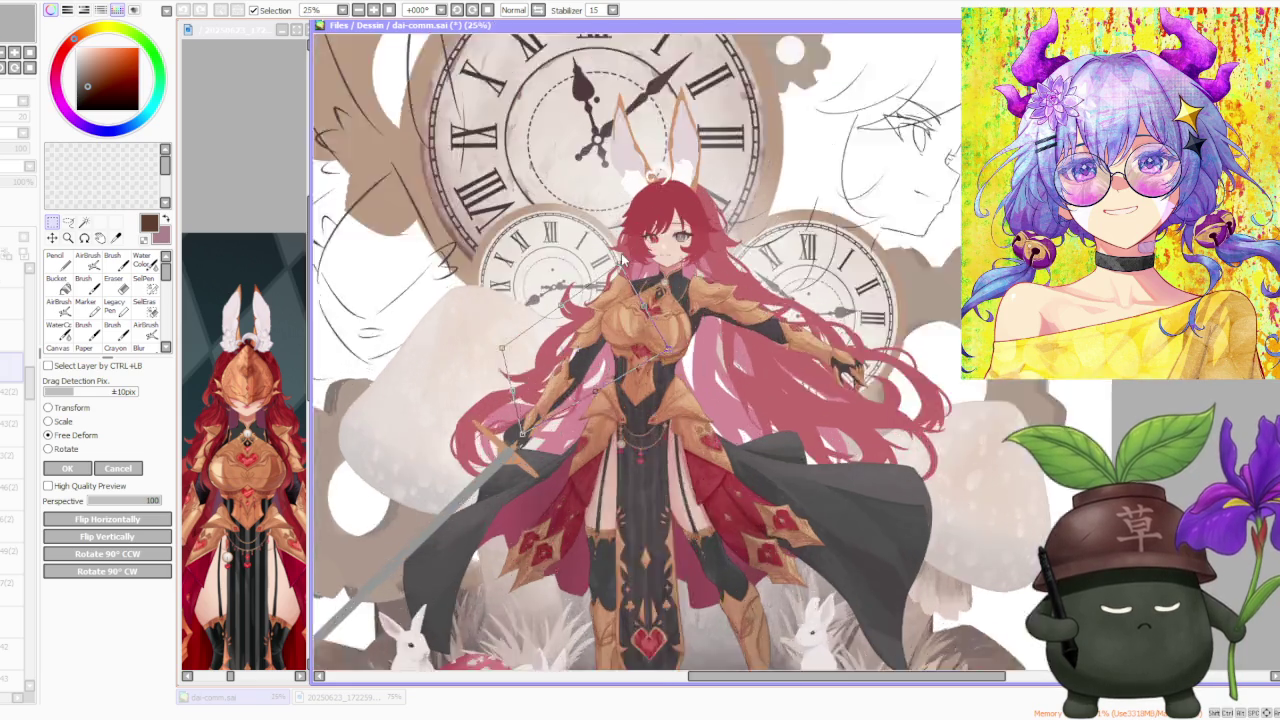
pyautogui.scroll(2, 443, 325)
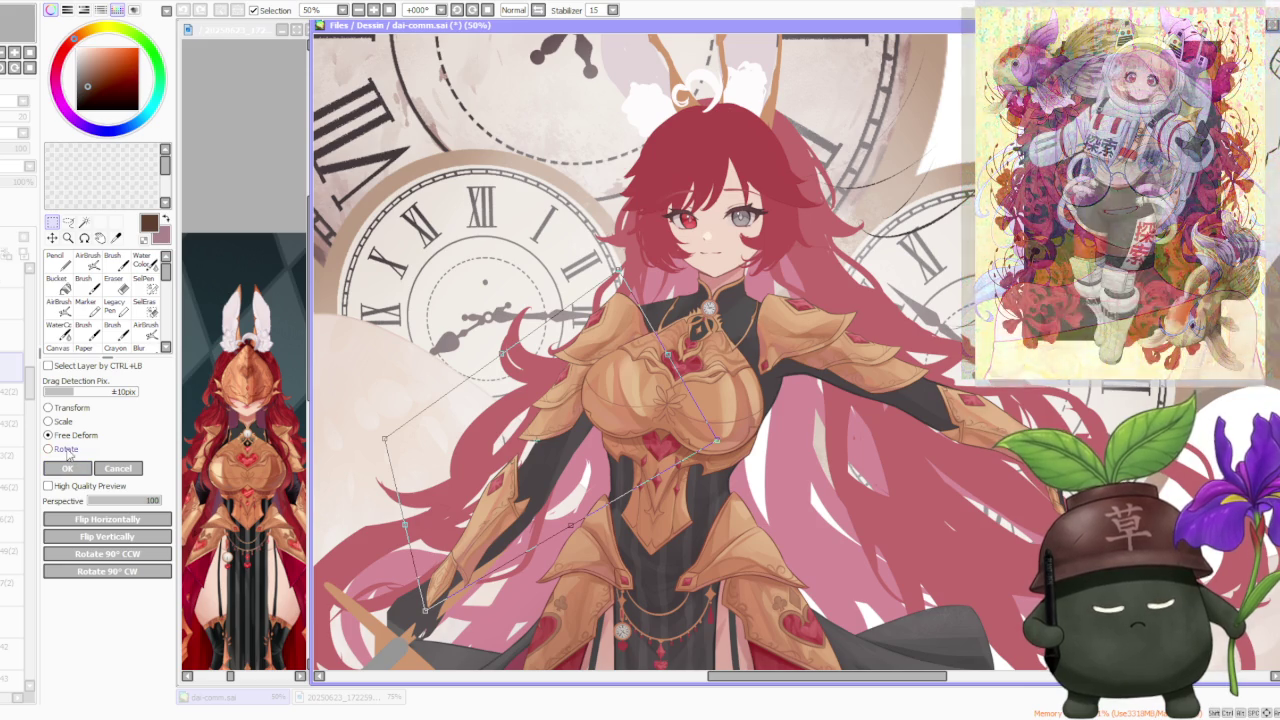
pyautogui.click(120, 469)
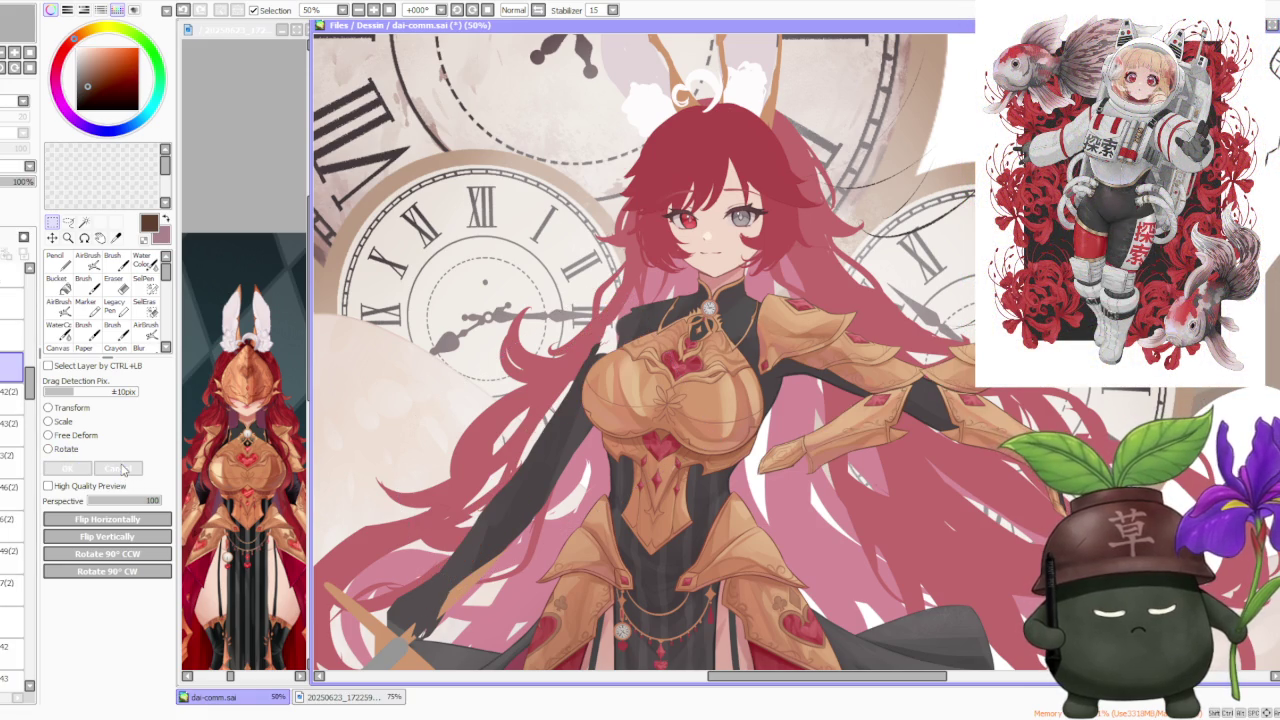
# Step: Rotate the arm armour and hair down along the sword arm, tweak a corner, and apply
pyautogui.click(58, 449)
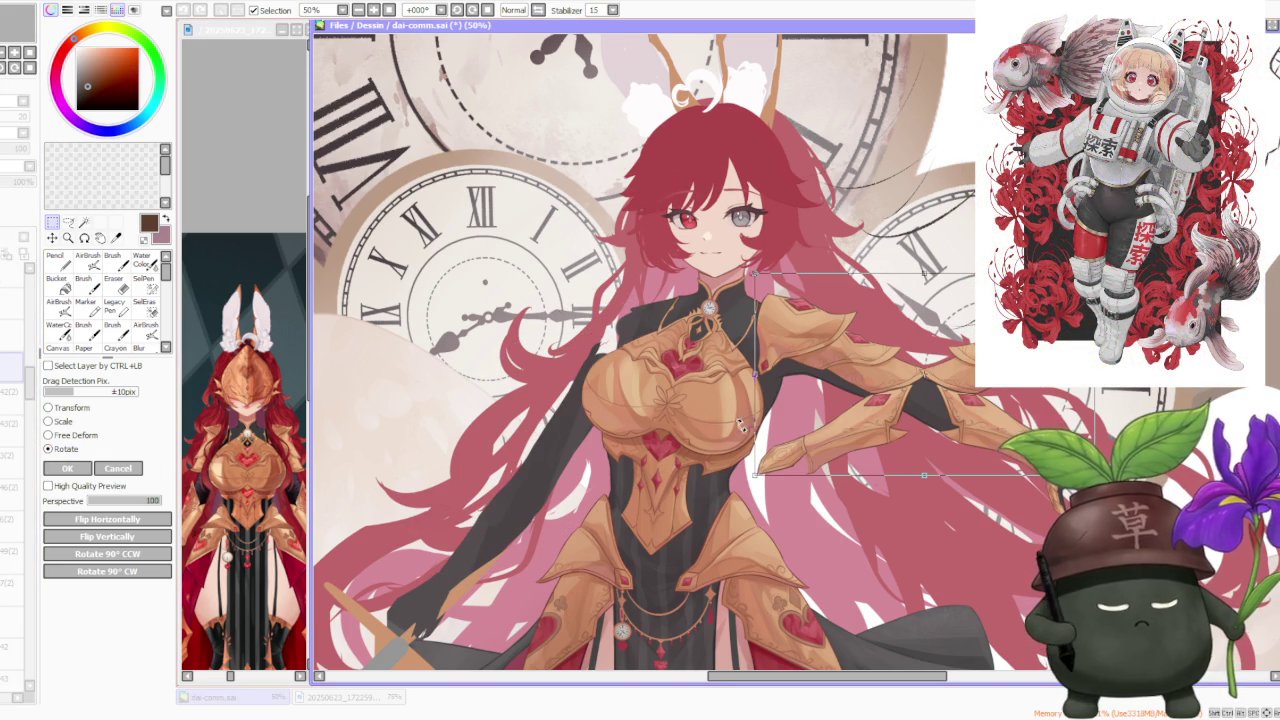
pyautogui.moveTo(440, 590); pyautogui.dragTo(418, 482)
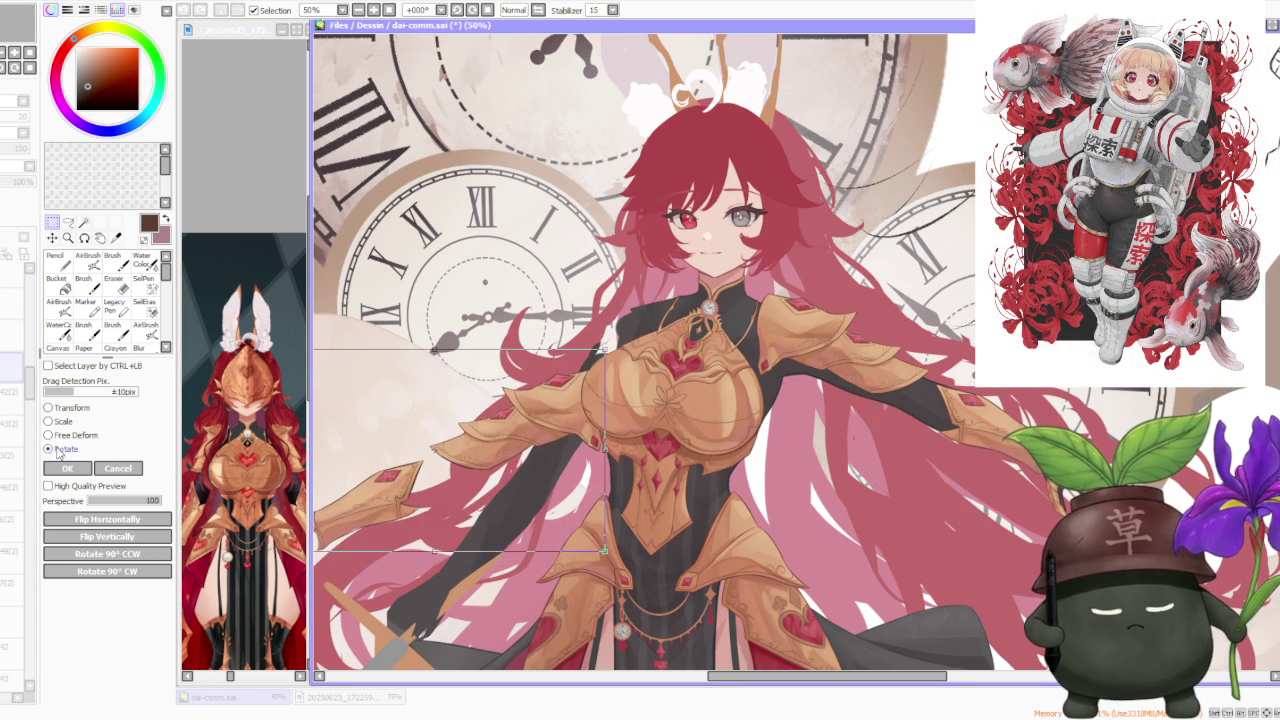
pyautogui.moveTo(622, 338)
pyautogui.mouseDown()
pyautogui.moveTo(628, 370)
pyautogui.moveTo(593, 368)
pyautogui.mouseUp()
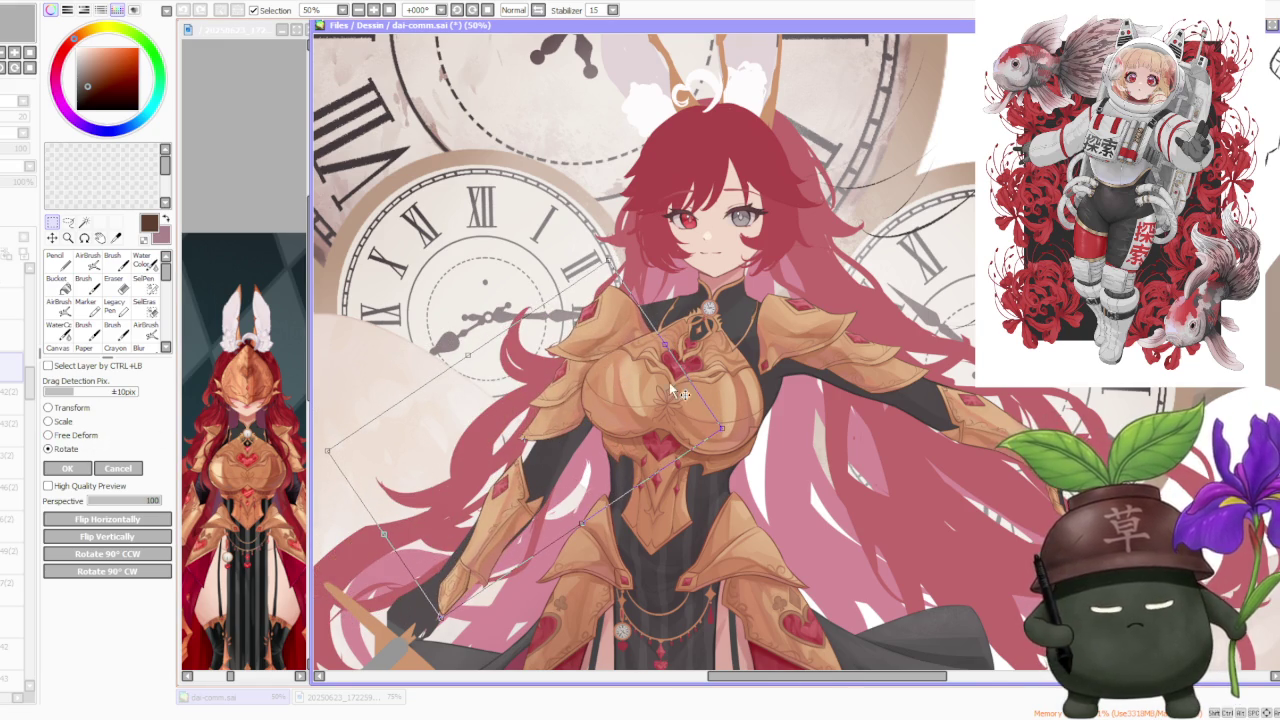
pyautogui.scroll(-2, 672, 390)
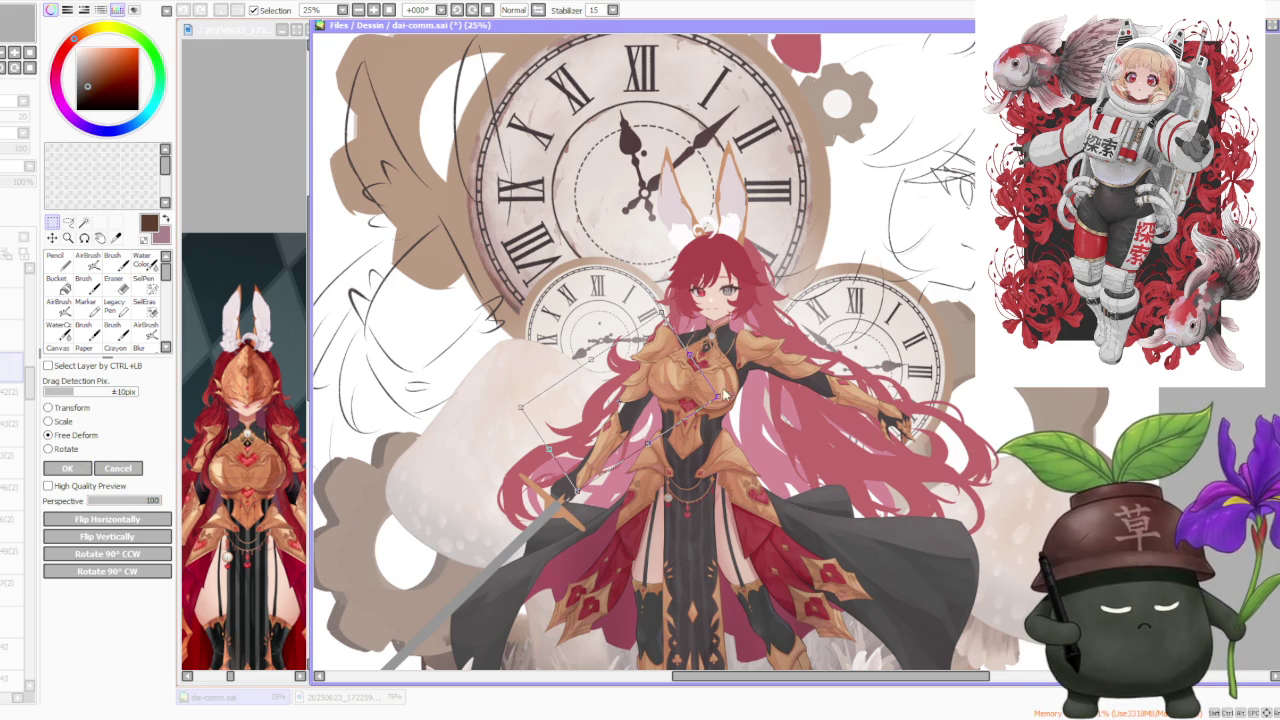
pyautogui.moveTo(717, 398); pyautogui.dragTo(709, 397)
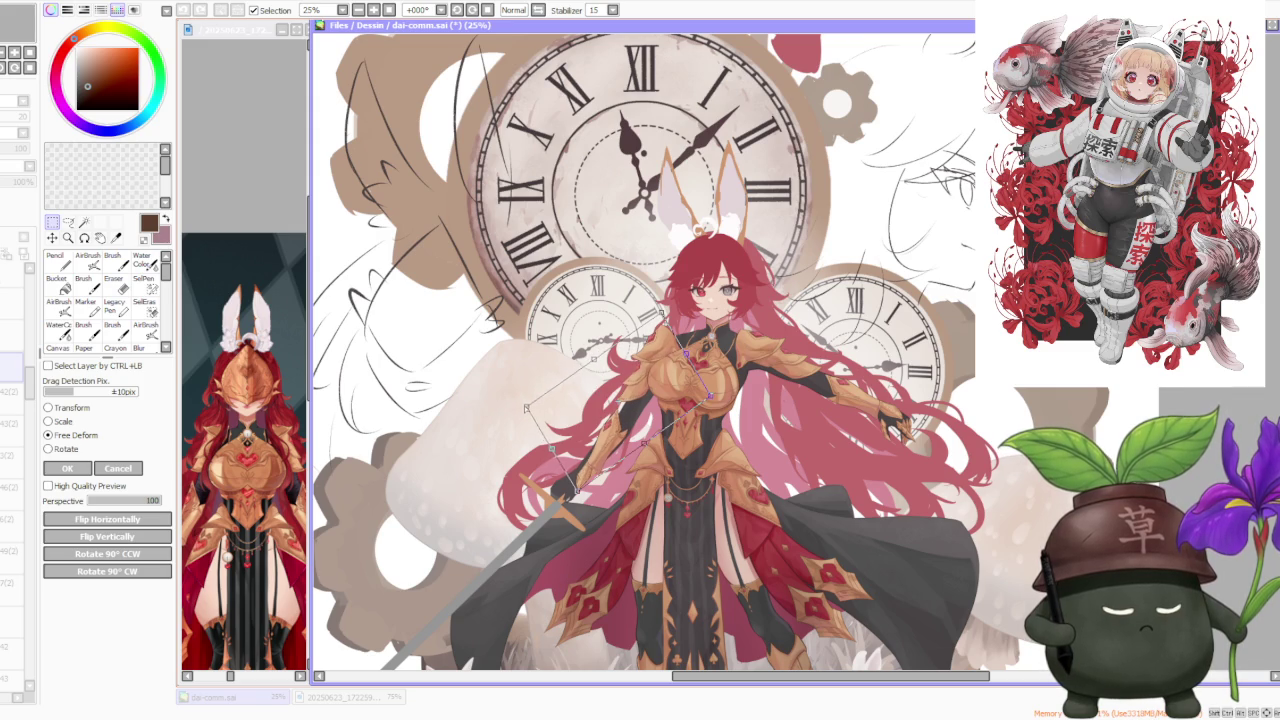
pyautogui.scroll(3, 593, 497)
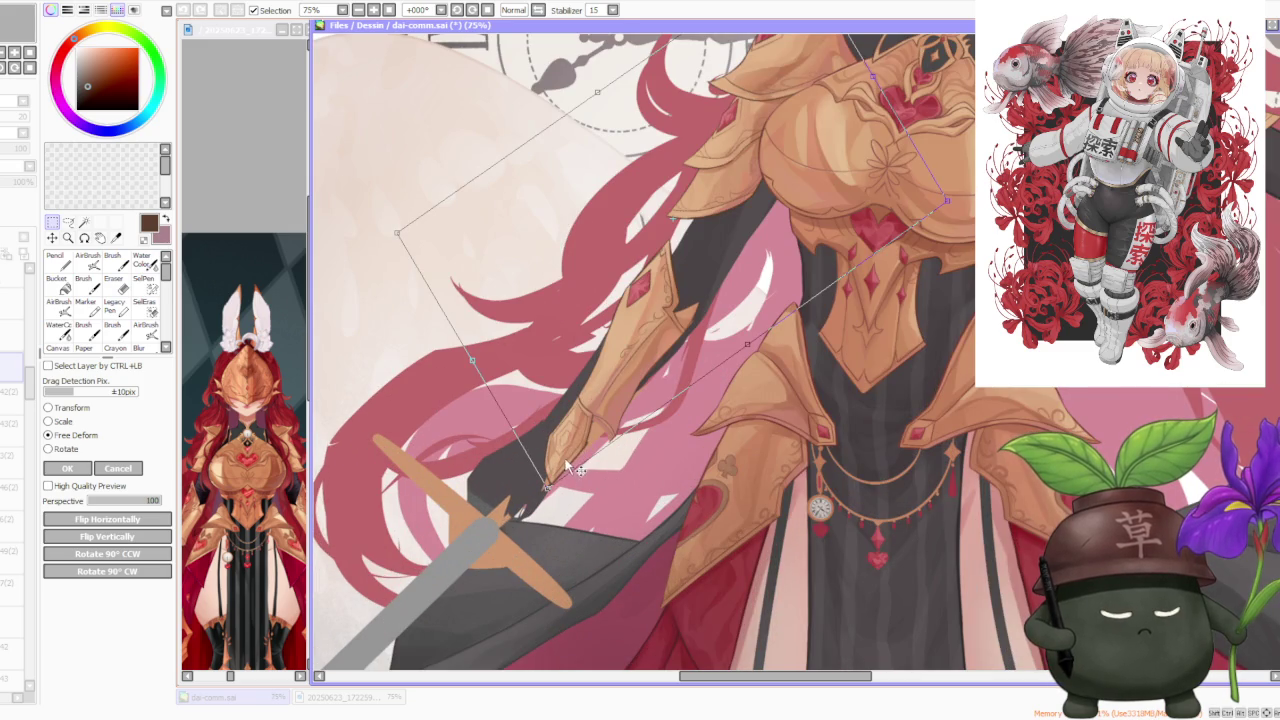
pyautogui.scroll(-3, 620, 320)
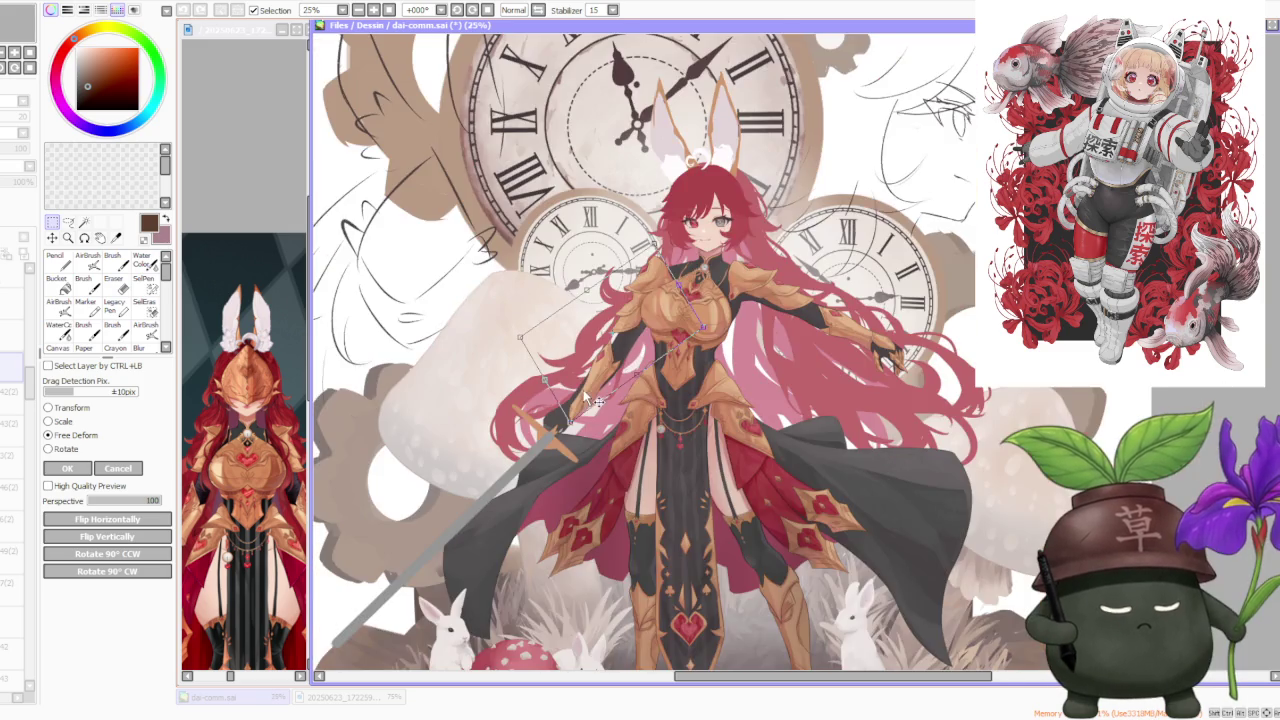
pyautogui.scroll(2, 690, 184)
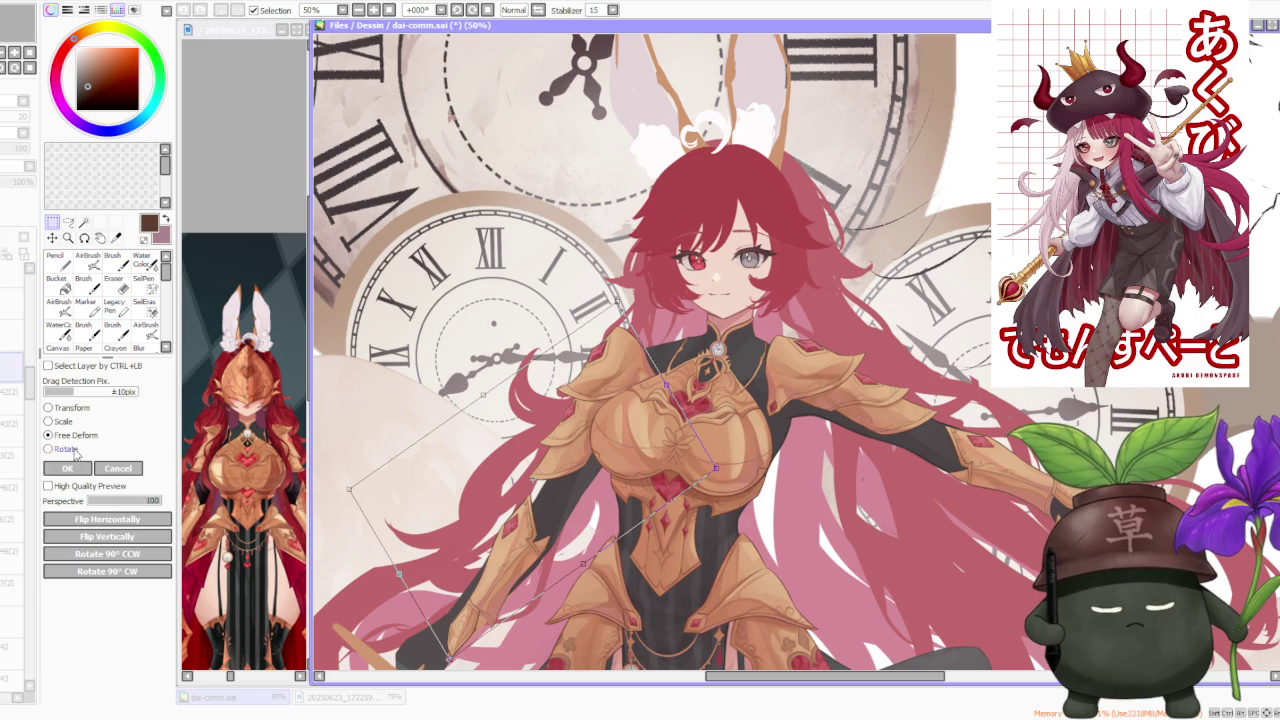
pyautogui.moveTo(563, 323); pyautogui.dragTo(633, 366)
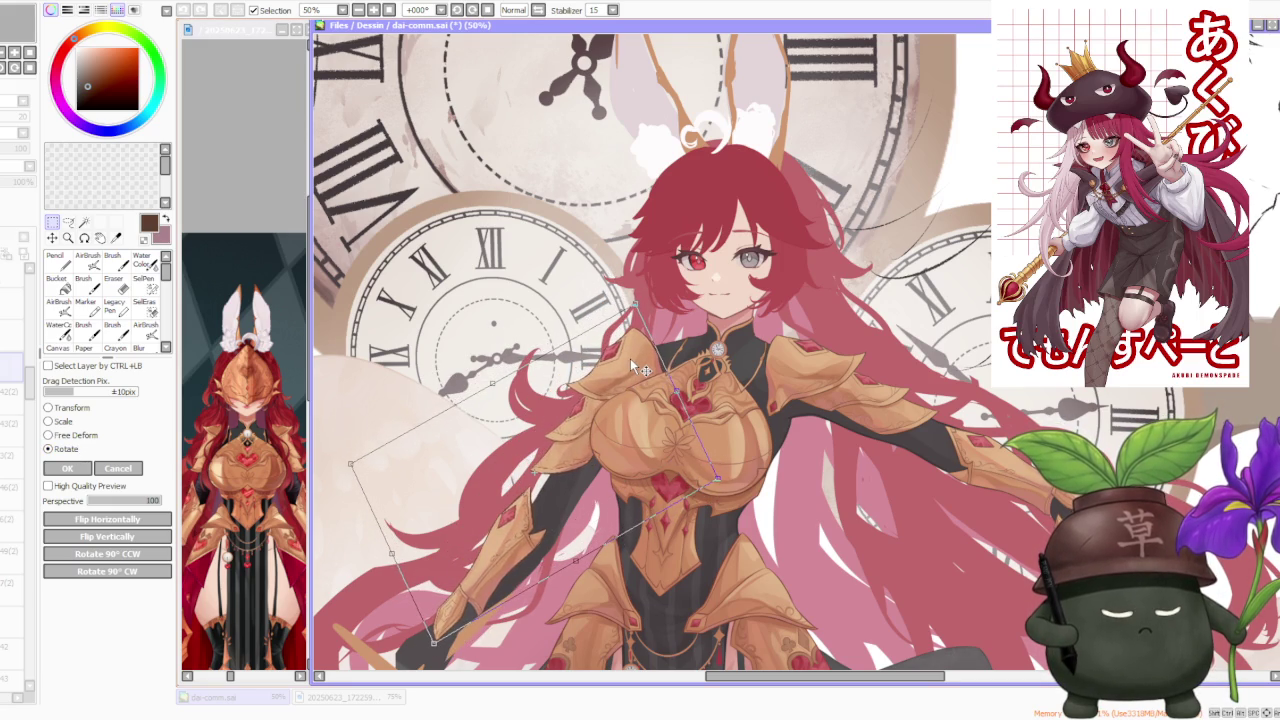
pyautogui.scroll(-2, 632, 367)
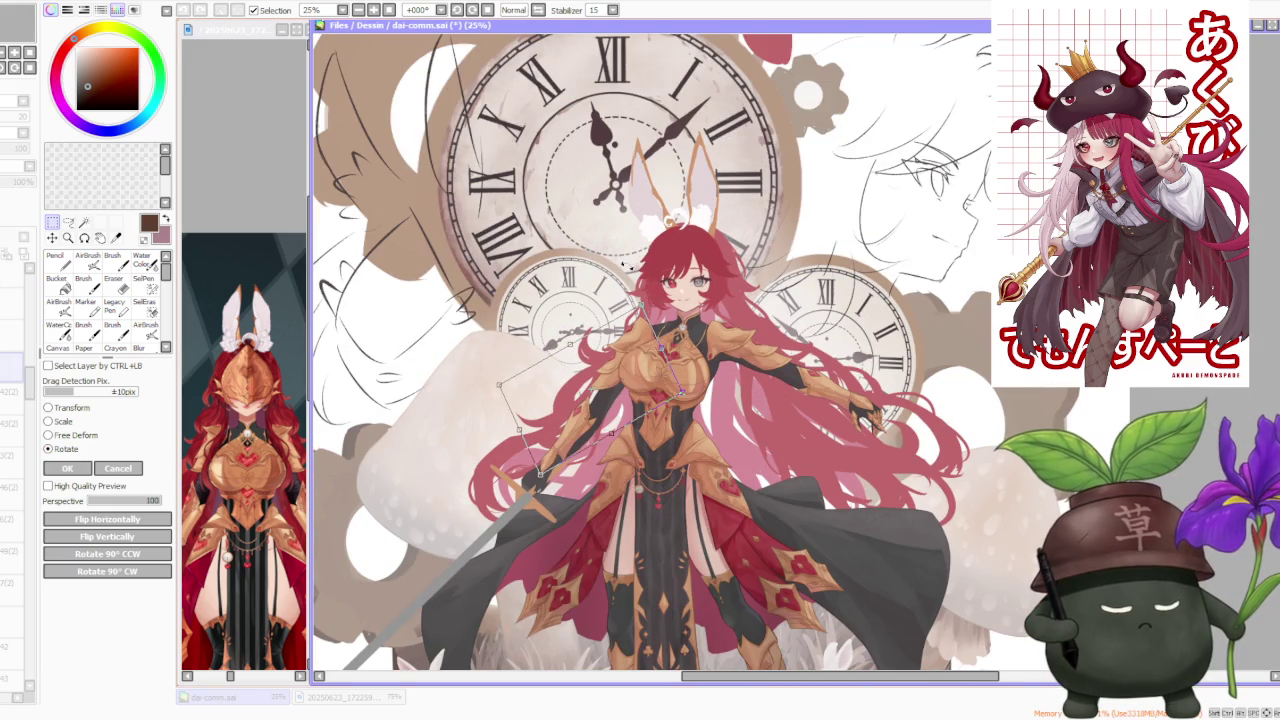
pyautogui.click(69, 472)
pyautogui.scroll(1, 616, 360)
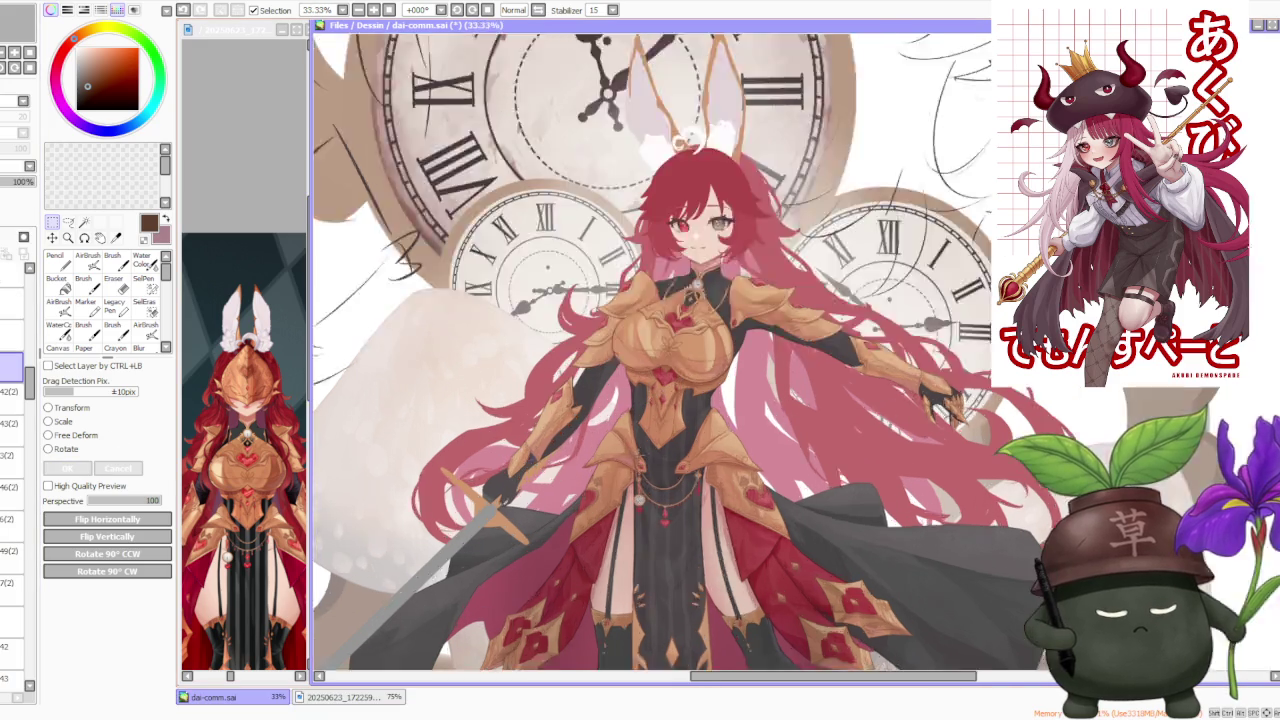
# Step: Switch to the brush, show the gold shoulder armour layer, and undo to restore its red gem
pyautogui.scroll(1, 616, 360)
pyautogui.scroll(-3, 616, 360)
pyautogui.scroll(2, 588, 350)
pyautogui.scroll(2, 588, 350)
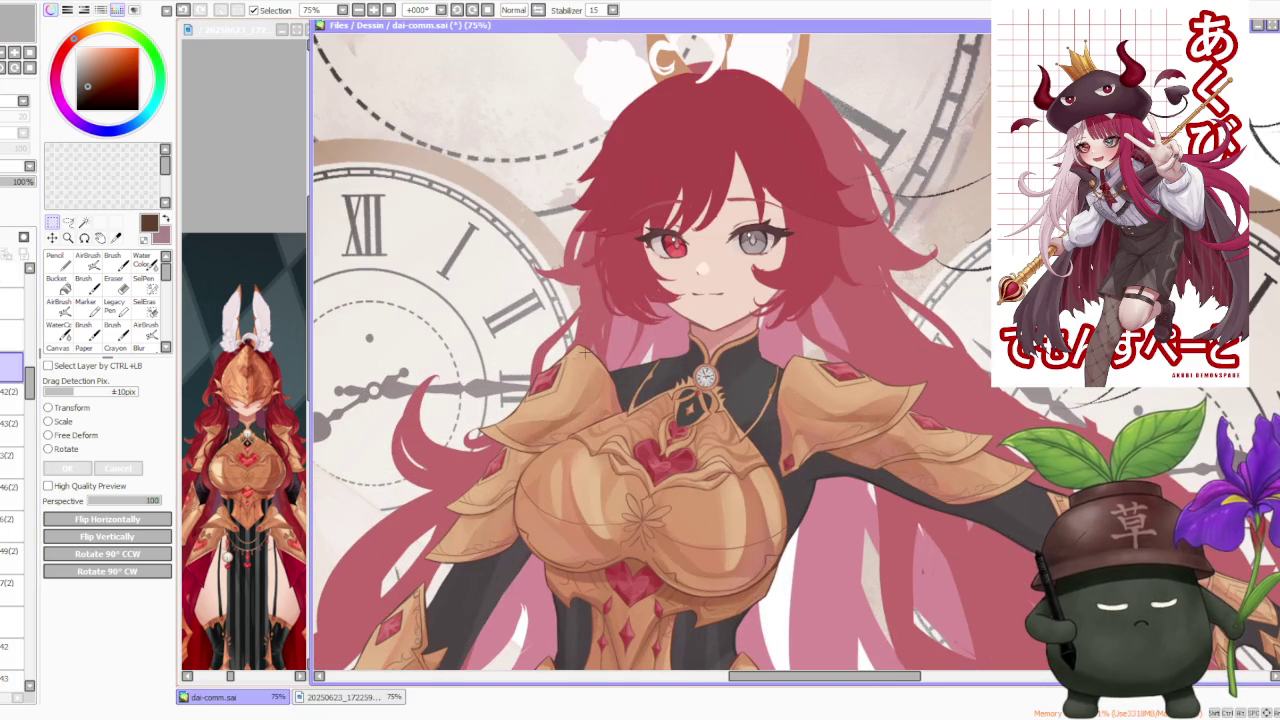
pyautogui.press('b')
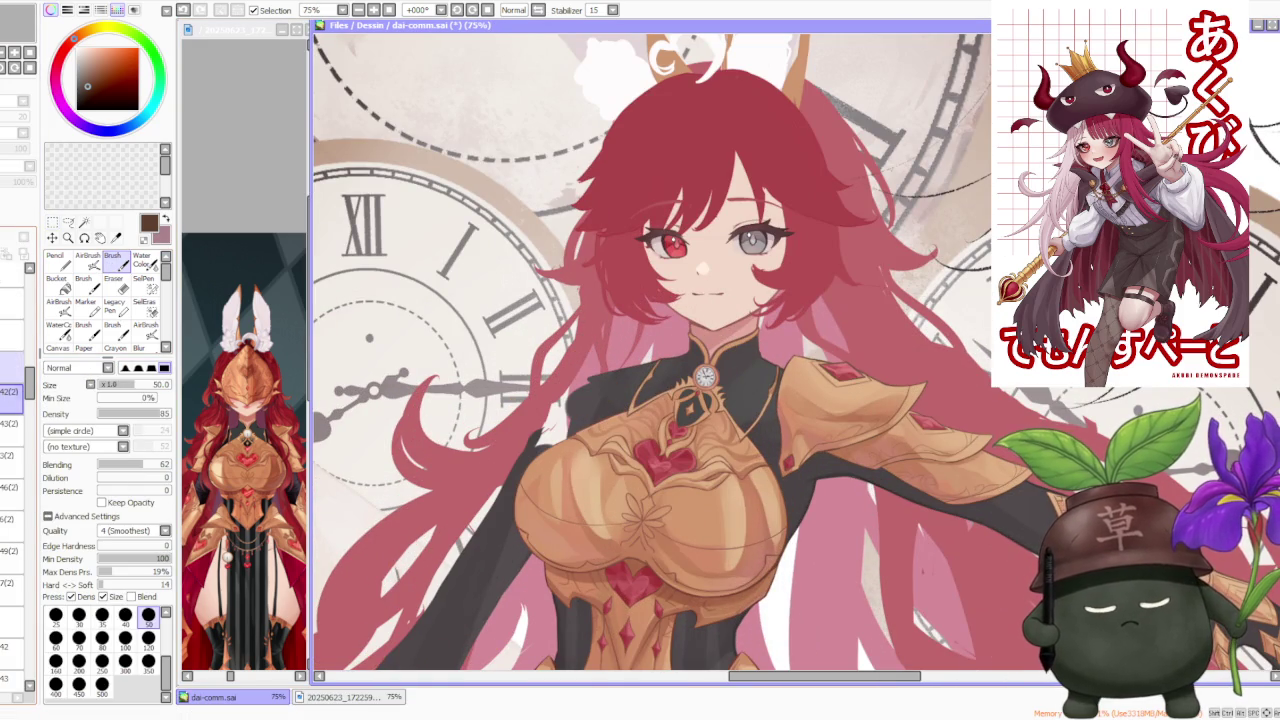
pyautogui.click(20, 370)
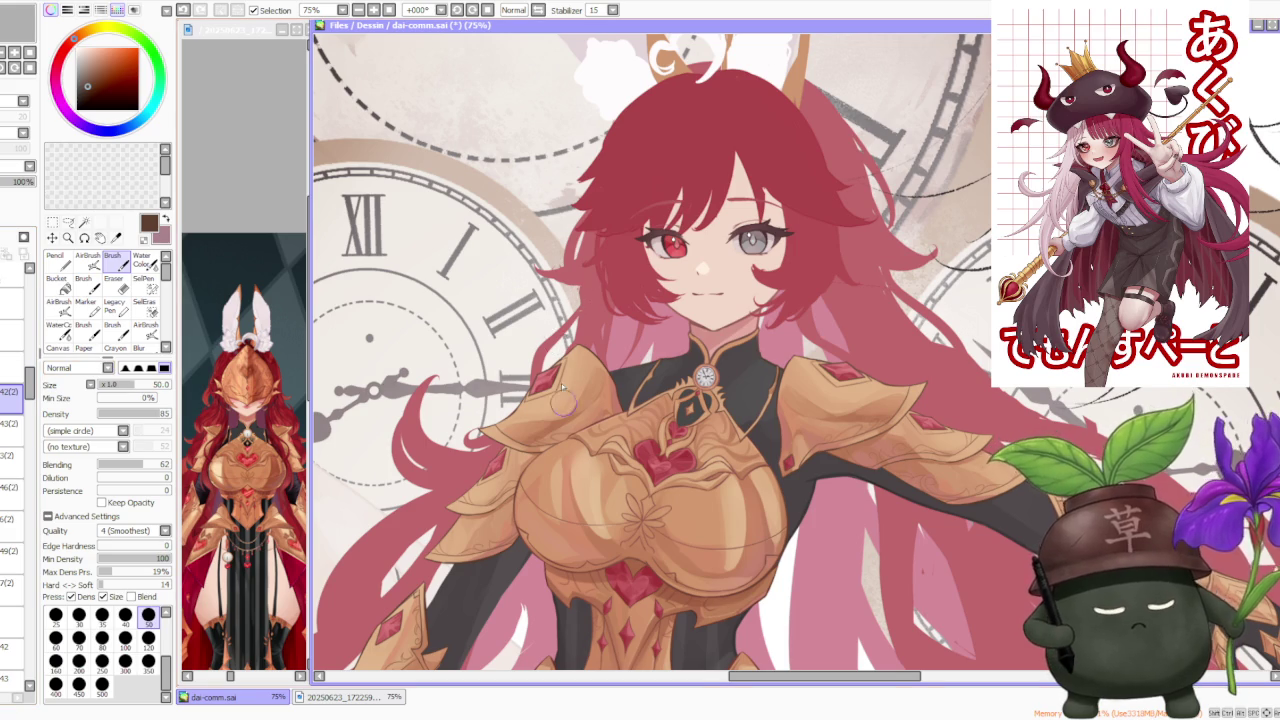
pyautogui.scroll(2, 562, 390)
pyautogui.hotkey('ctrl', 'z')
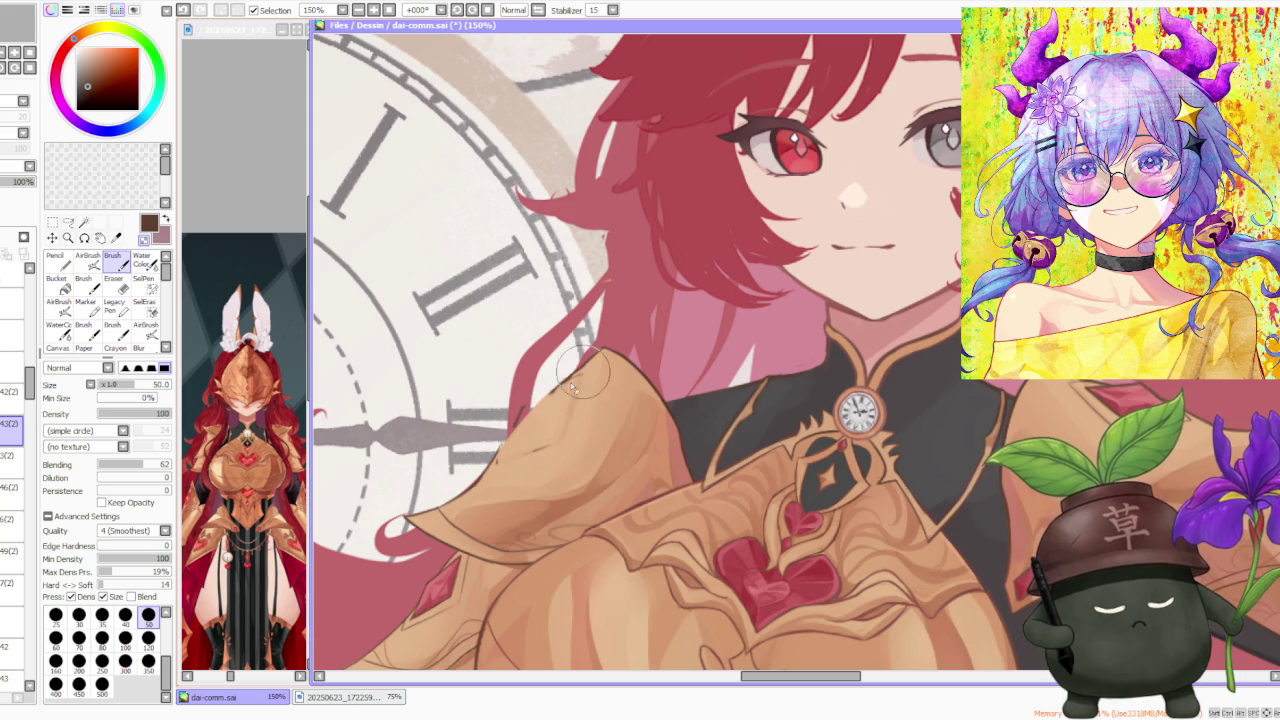
# Step: Select the next layer down and pick the freehand lasso selection tool
pyautogui.click(12, 391)
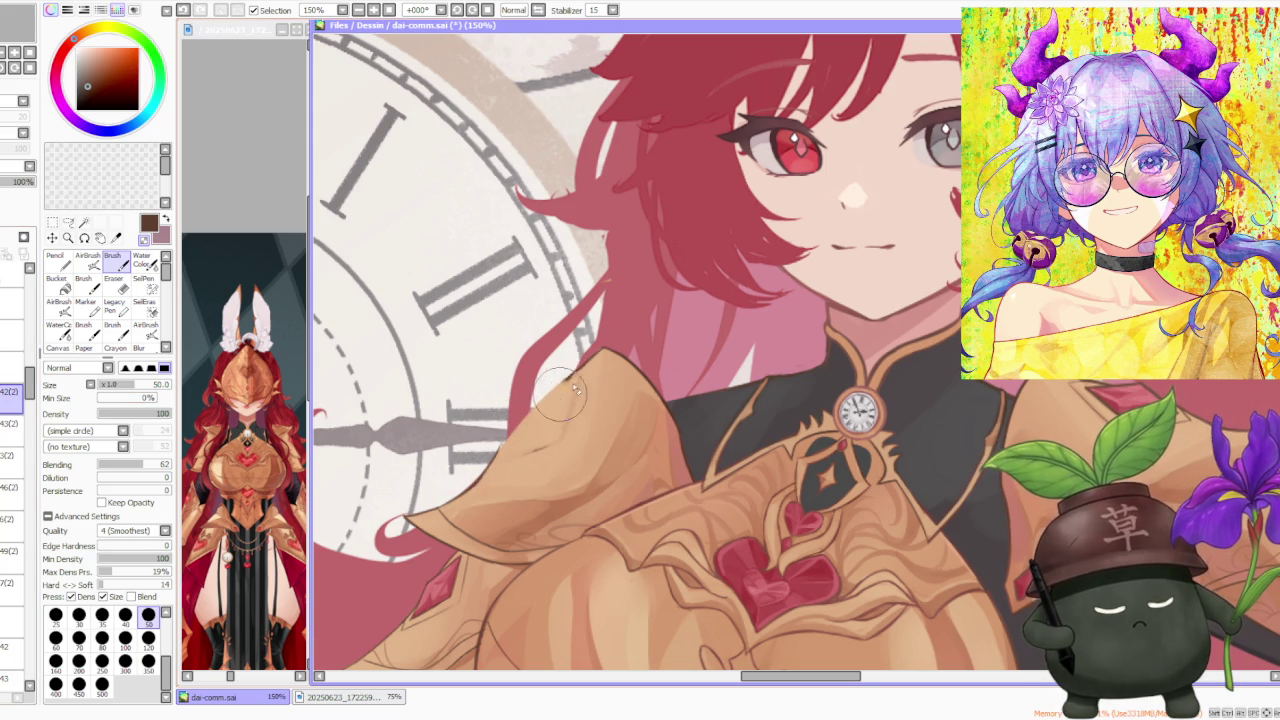
pyautogui.scroll(-3, 664, 289)
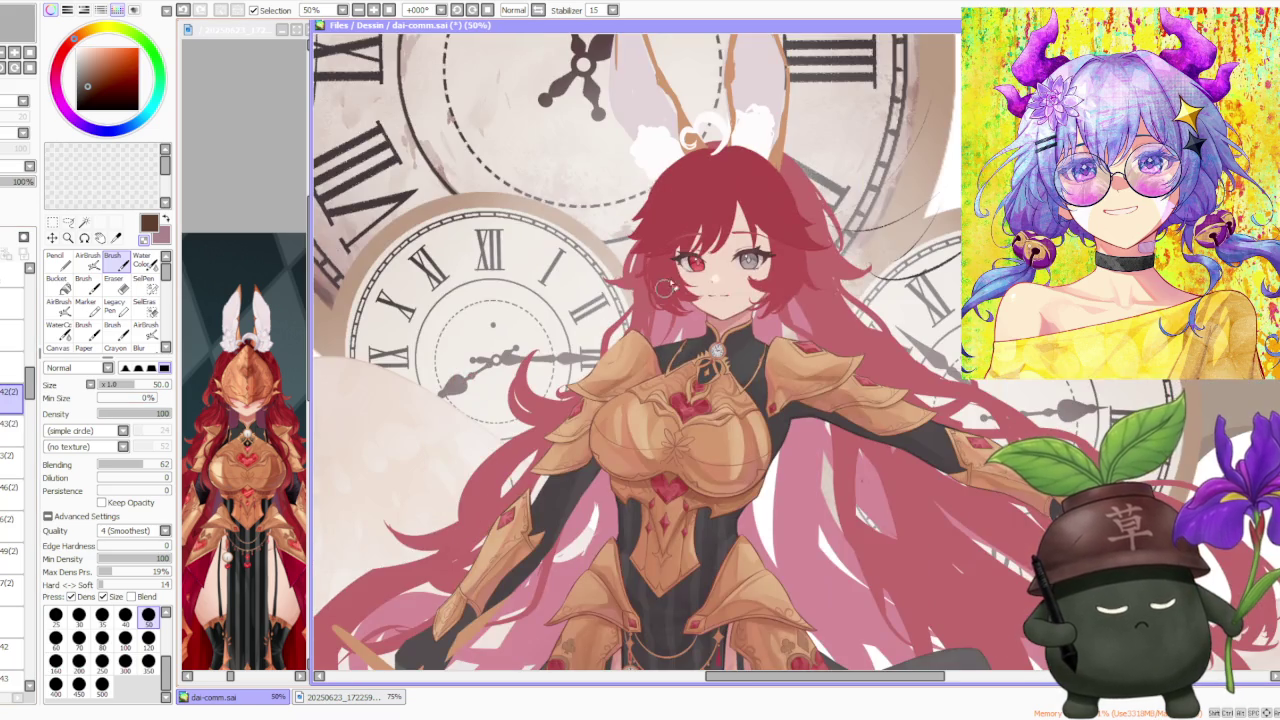
pyautogui.scroll(2, 781, 287)
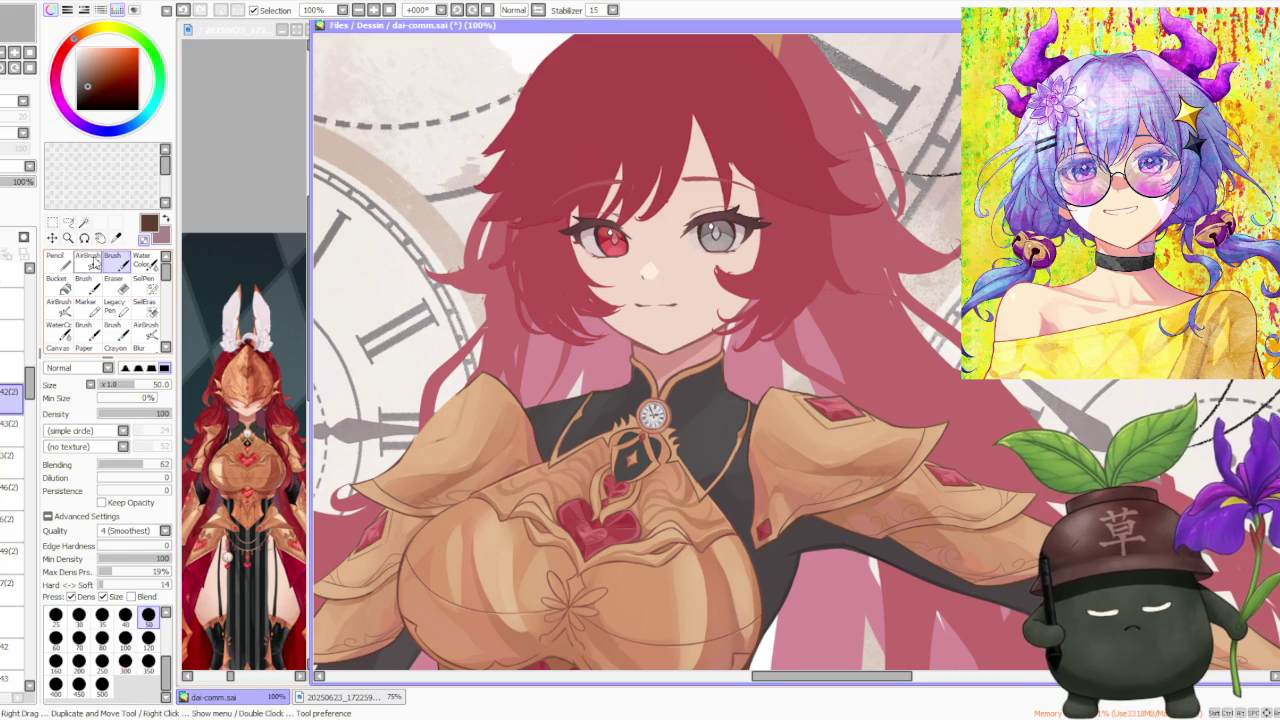
pyautogui.scroll(-2, 805, 352)
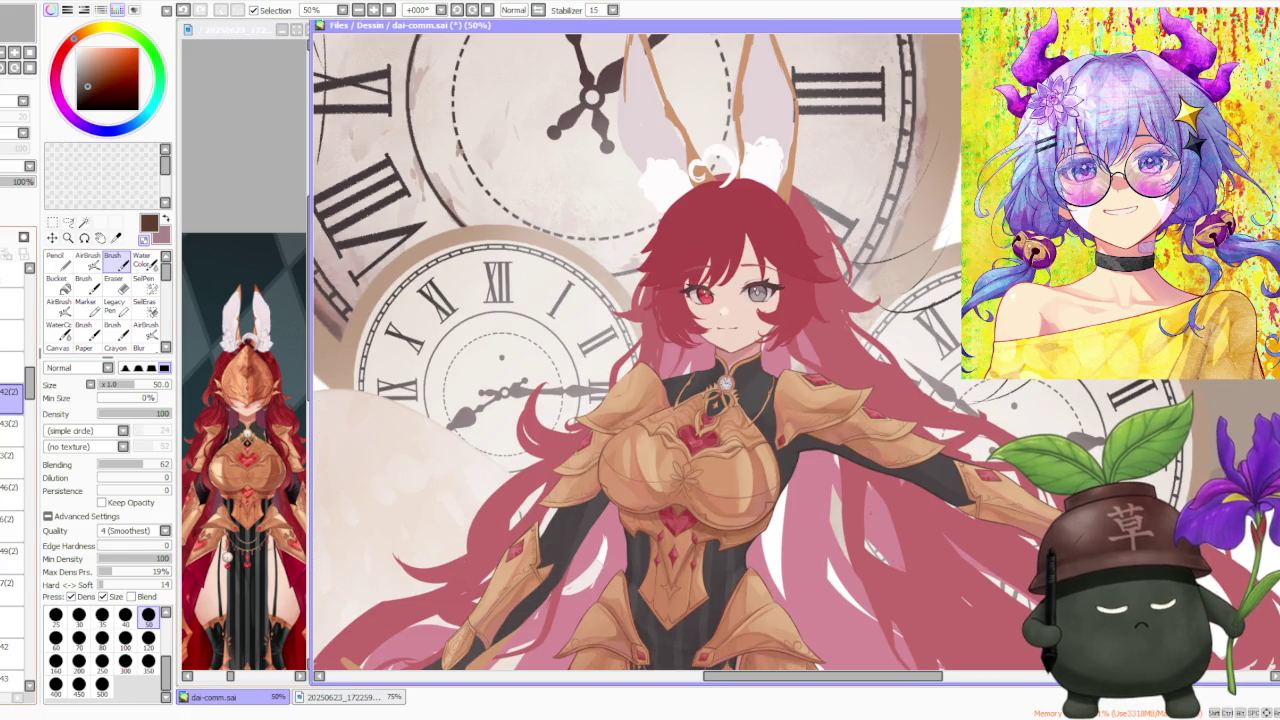
pyautogui.click(68, 222)
# Step: Lasso-select the left gold shoulder plate beside the collar
pyautogui.scroll(1, 690, 375)
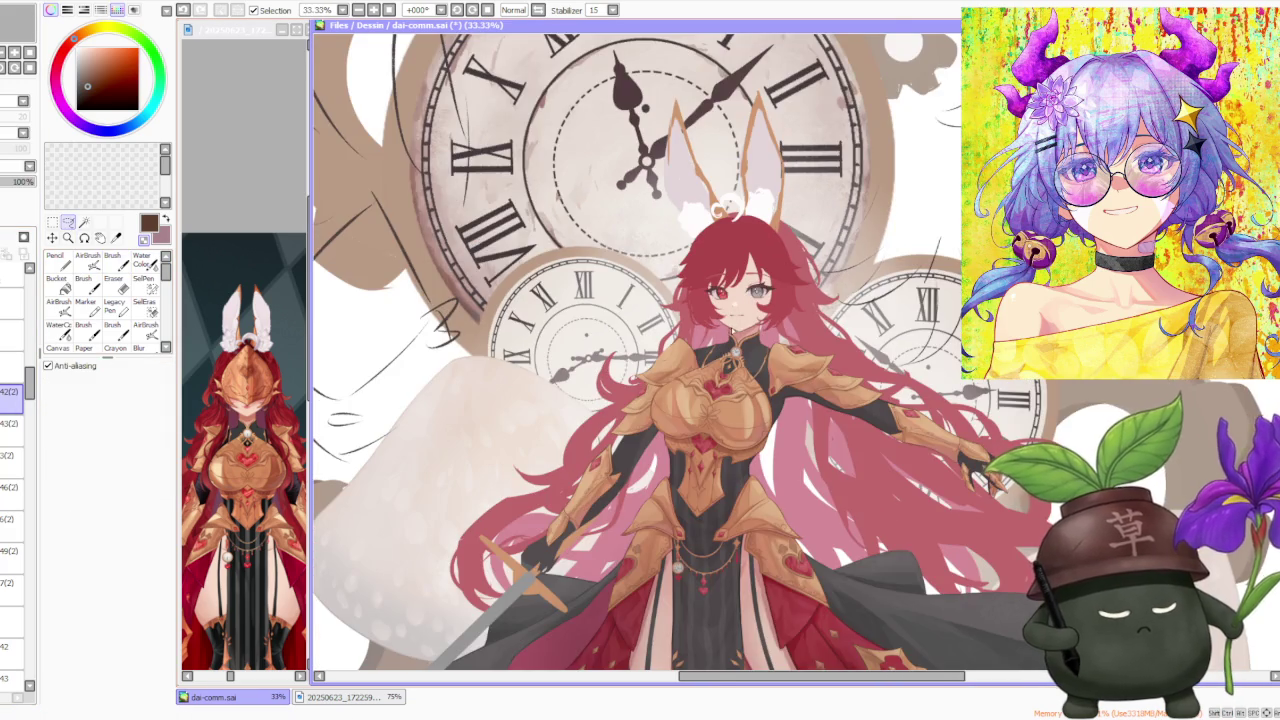
pyautogui.scroll(1, 690, 375)
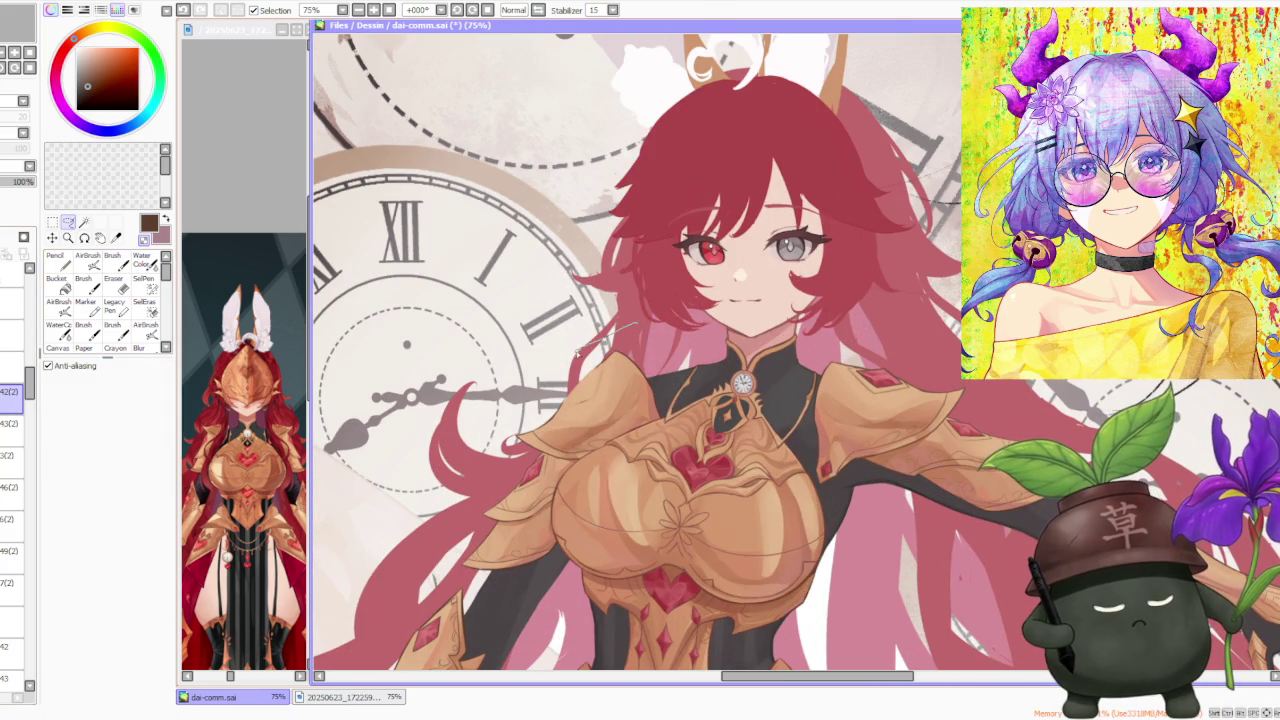
pyautogui.moveTo(578, 350); pyautogui.dragTo(640, 335)
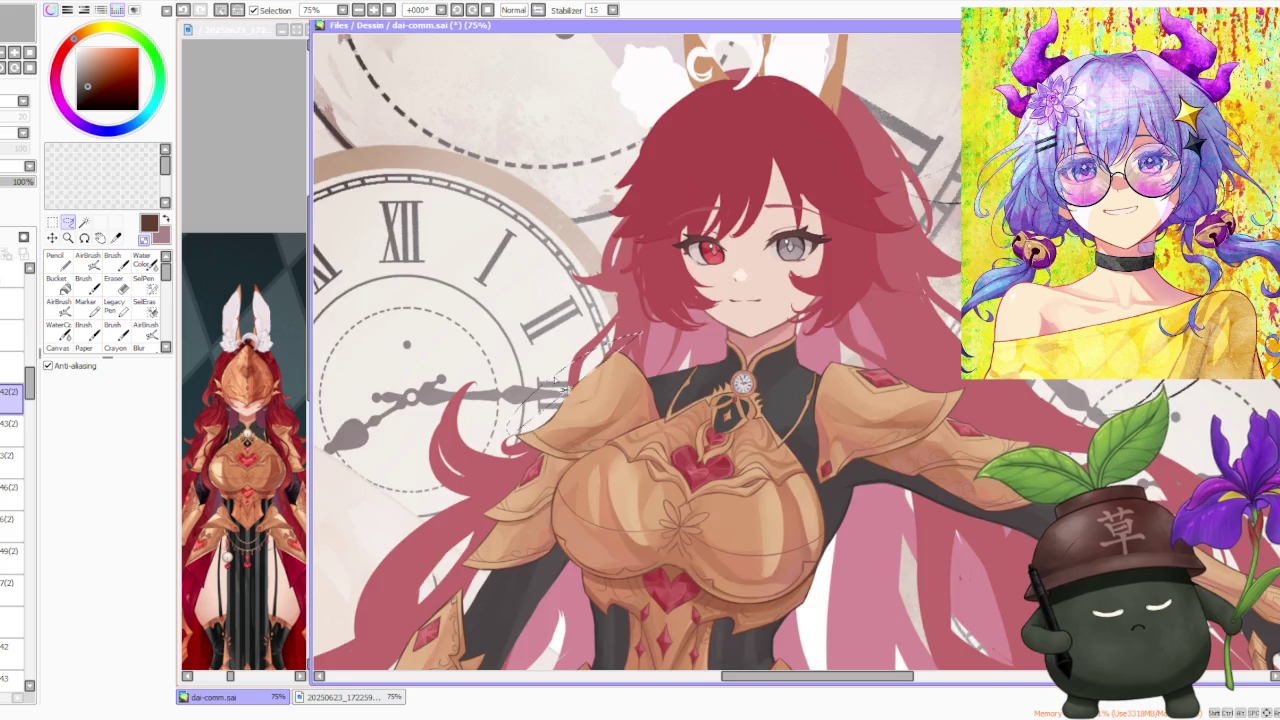
pyautogui.scroll(2, 565, 388)
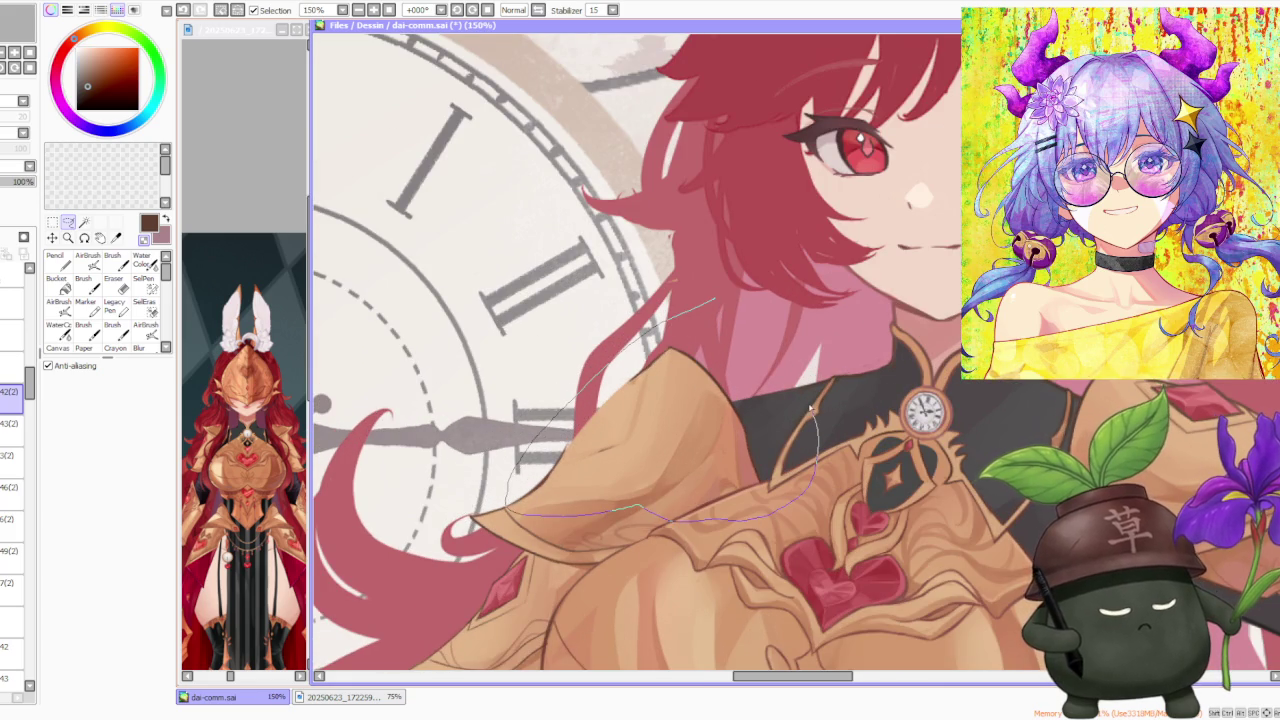
pyautogui.moveTo(762, 348); pyautogui.dragTo(776, 346)
# Step: Free-deform the plate's corners to tilt and stretch it, then apply the warp
pyautogui.hotkey('ctrl', 't')
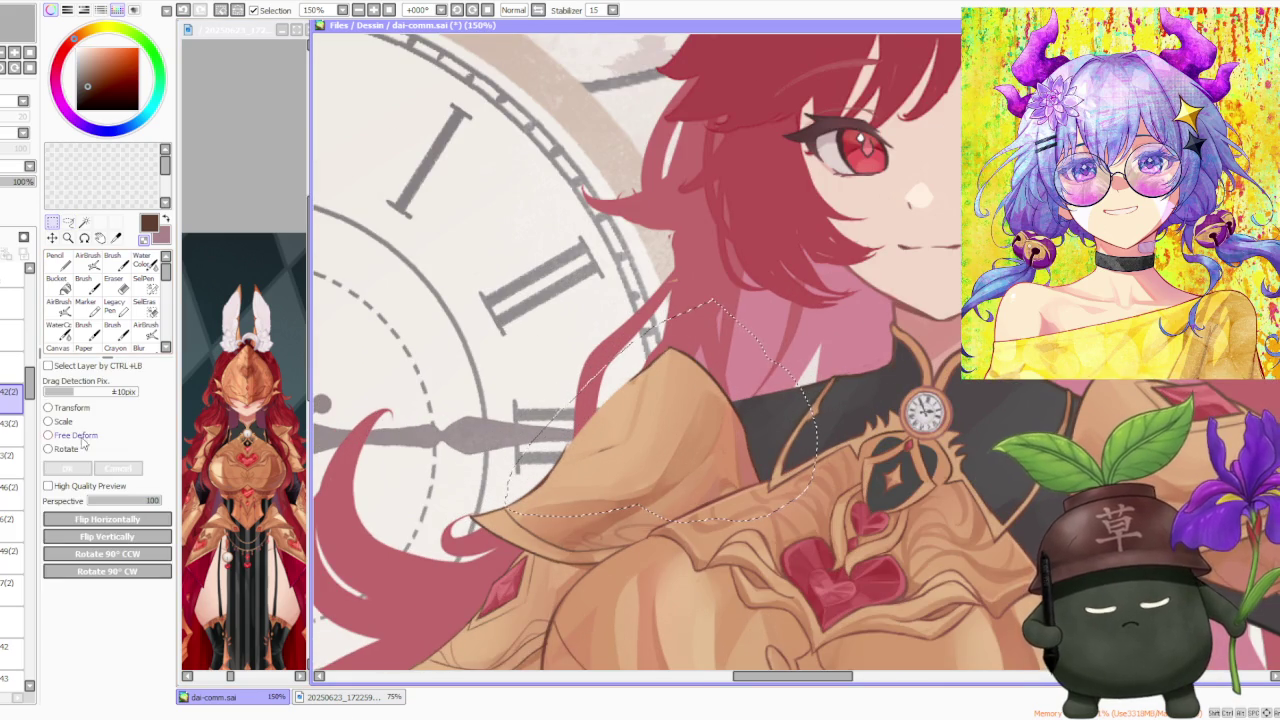
pyautogui.moveTo(779, 346); pyautogui.dragTo(786, 367)
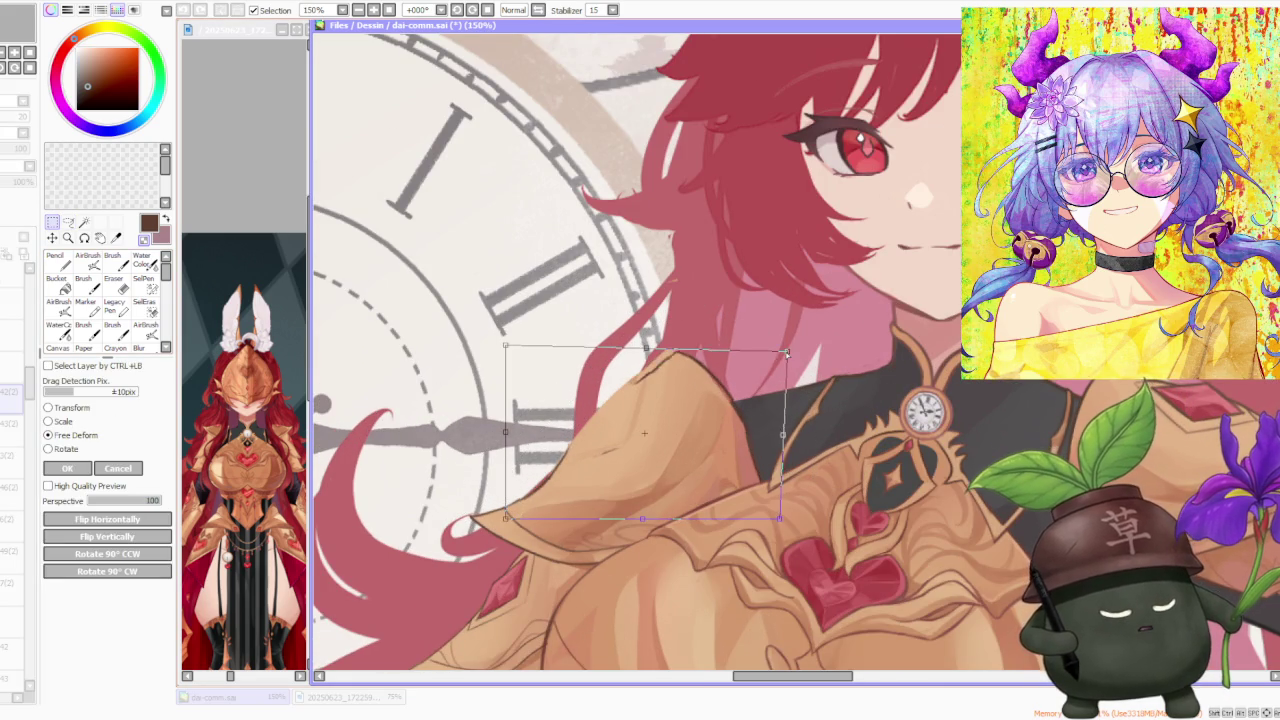
pyautogui.moveTo(506, 346); pyautogui.dragTo(493, 352)
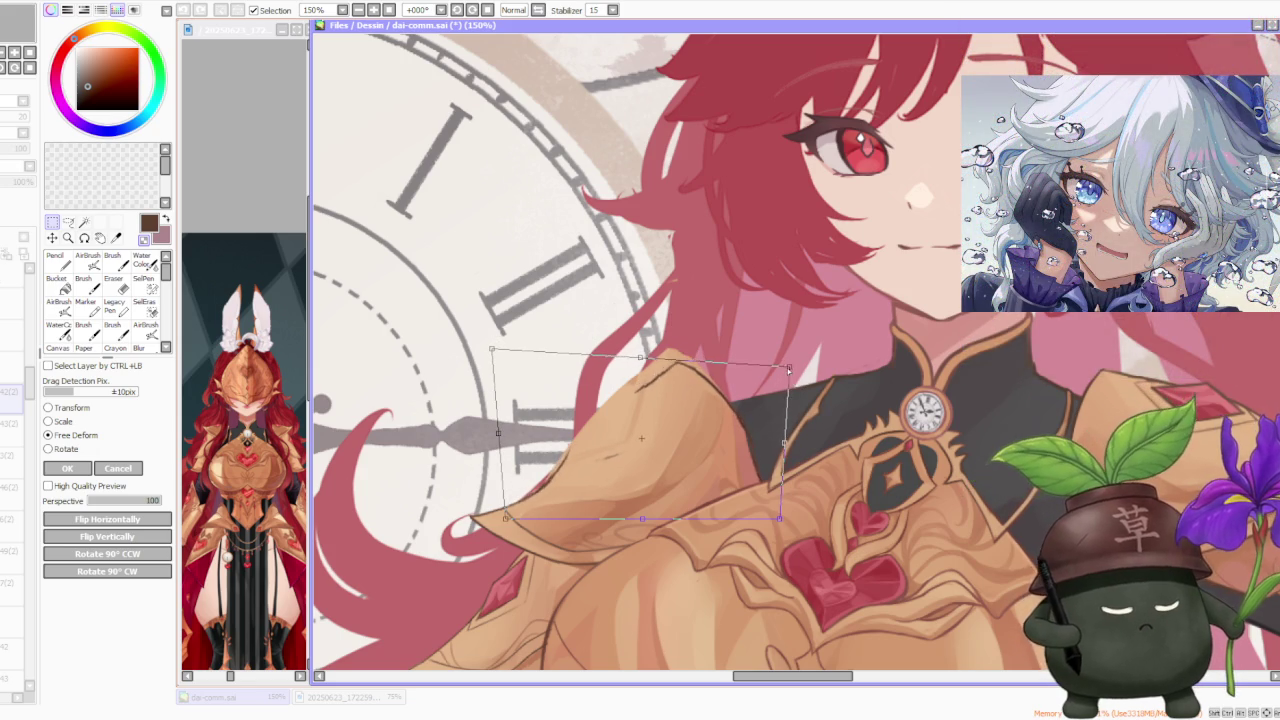
pyautogui.scroll(-2, 890, 300)
pyautogui.scroll(-1, 890, 300)
pyautogui.scroll(2, 855, 327)
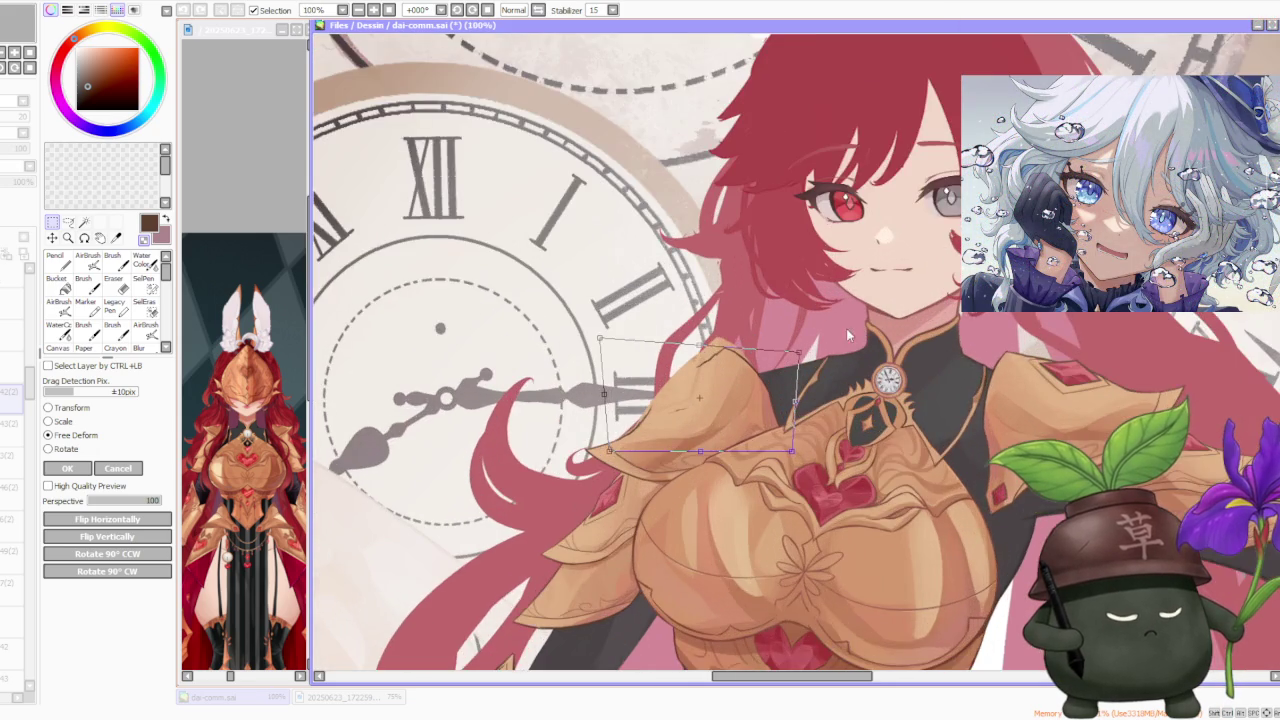
pyautogui.scroll(1, 846, 328)
pyautogui.moveTo(795, 449); pyautogui.dragTo(782, 463)
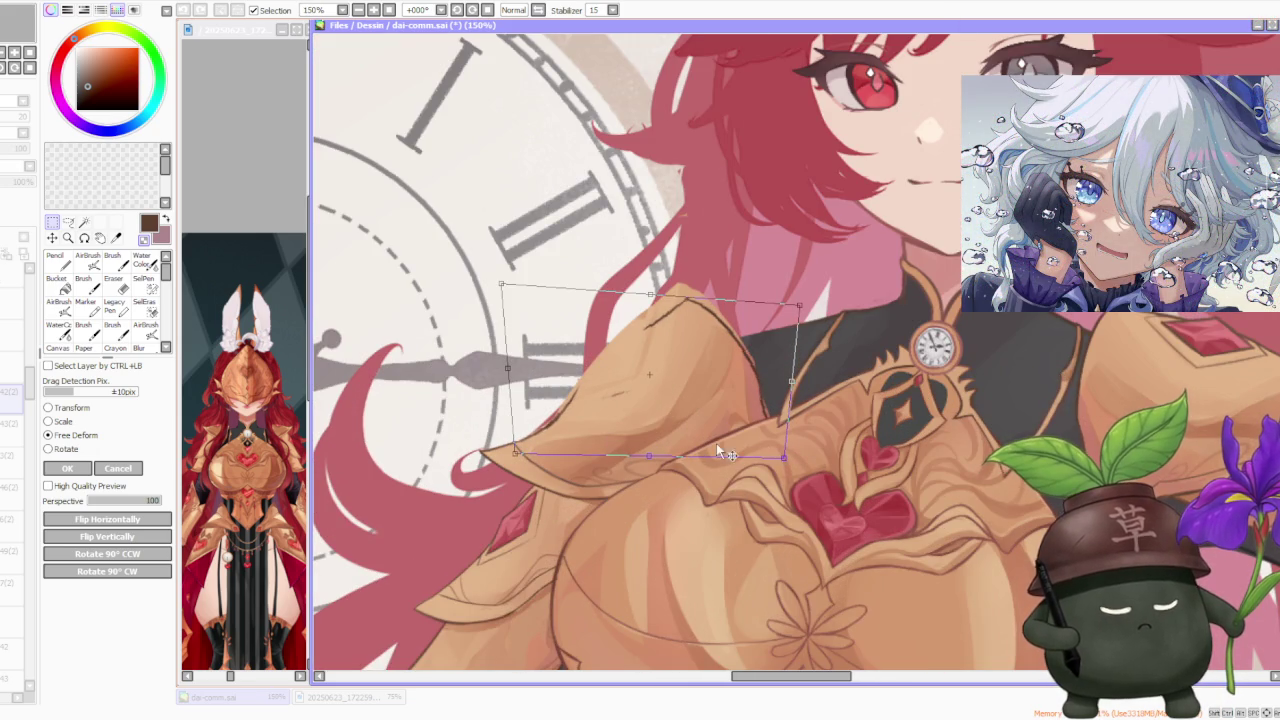
pyautogui.scroll(-1, 550, 472)
pyautogui.click(67, 468)
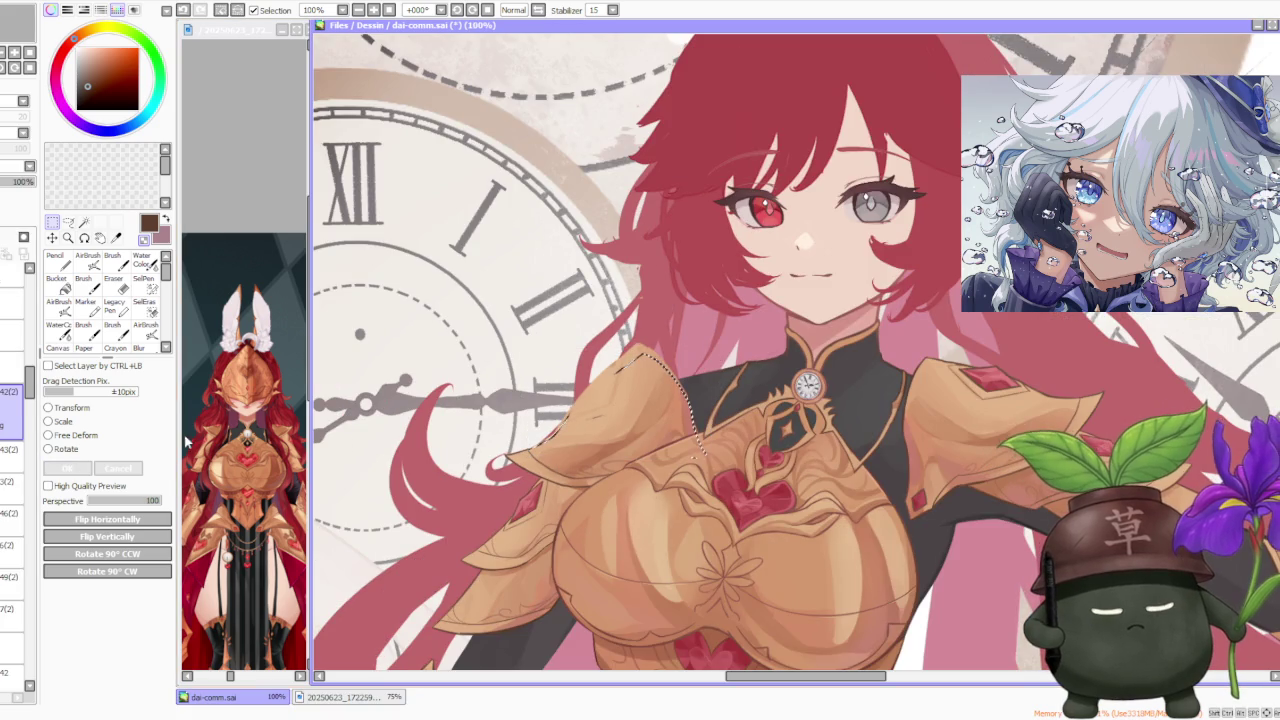
# Step: Switch to the brush and sample the dark outline colour from the collar
pyautogui.scroll(-3, 740, 277)
pyautogui.scroll(-2, 864, 252)
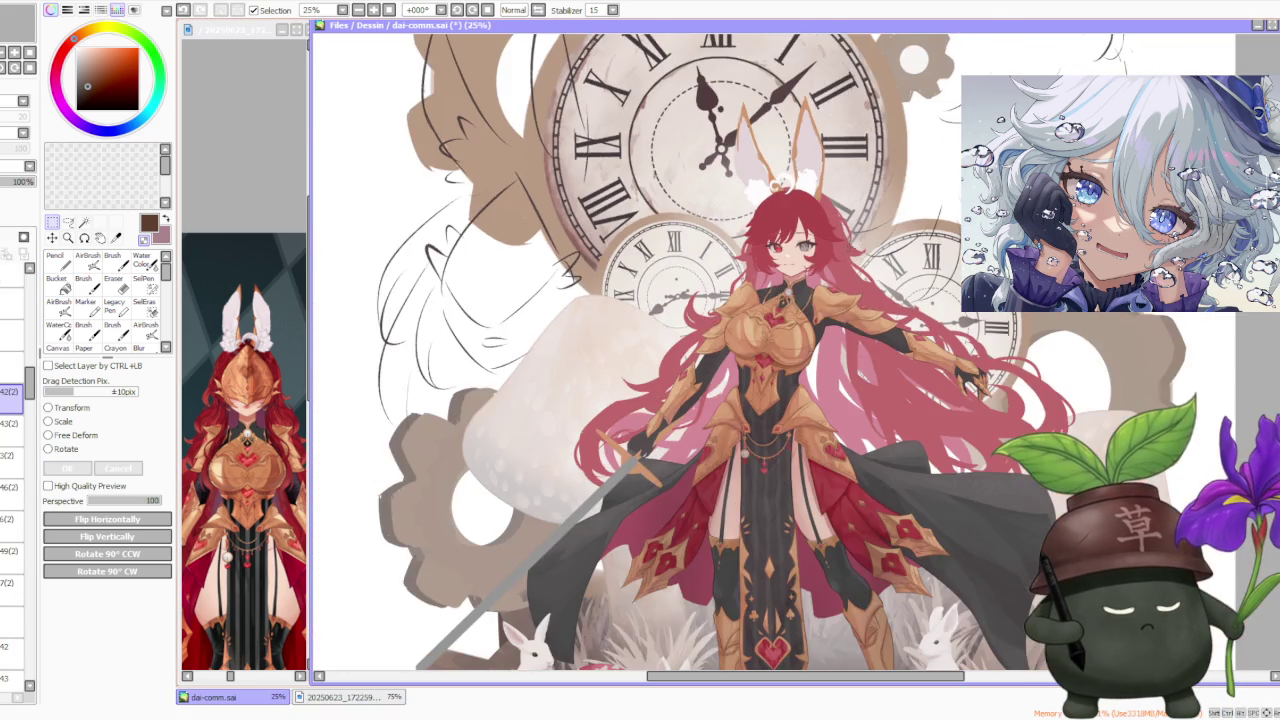
pyautogui.scroll(5, 842, 221)
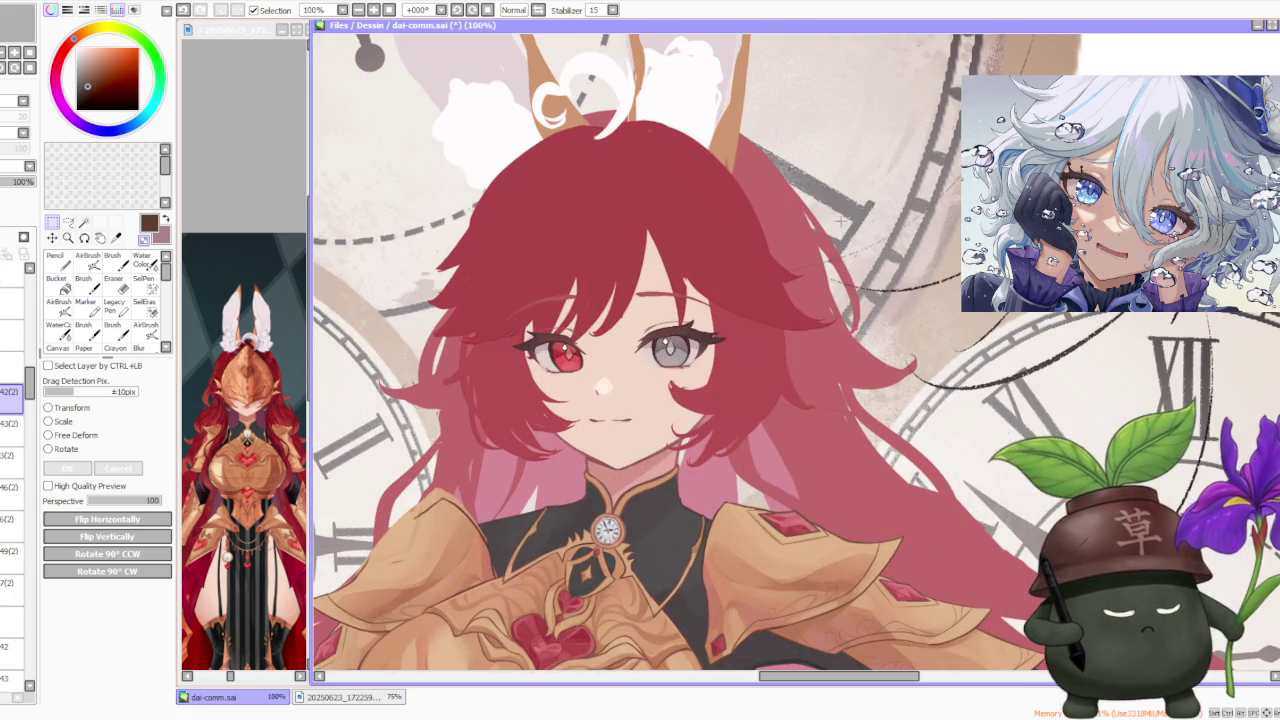
pyautogui.click(112, 258)
pyautogui.scroll(1, 400, 500)
pyautogui.scroll(1, 400, 500)
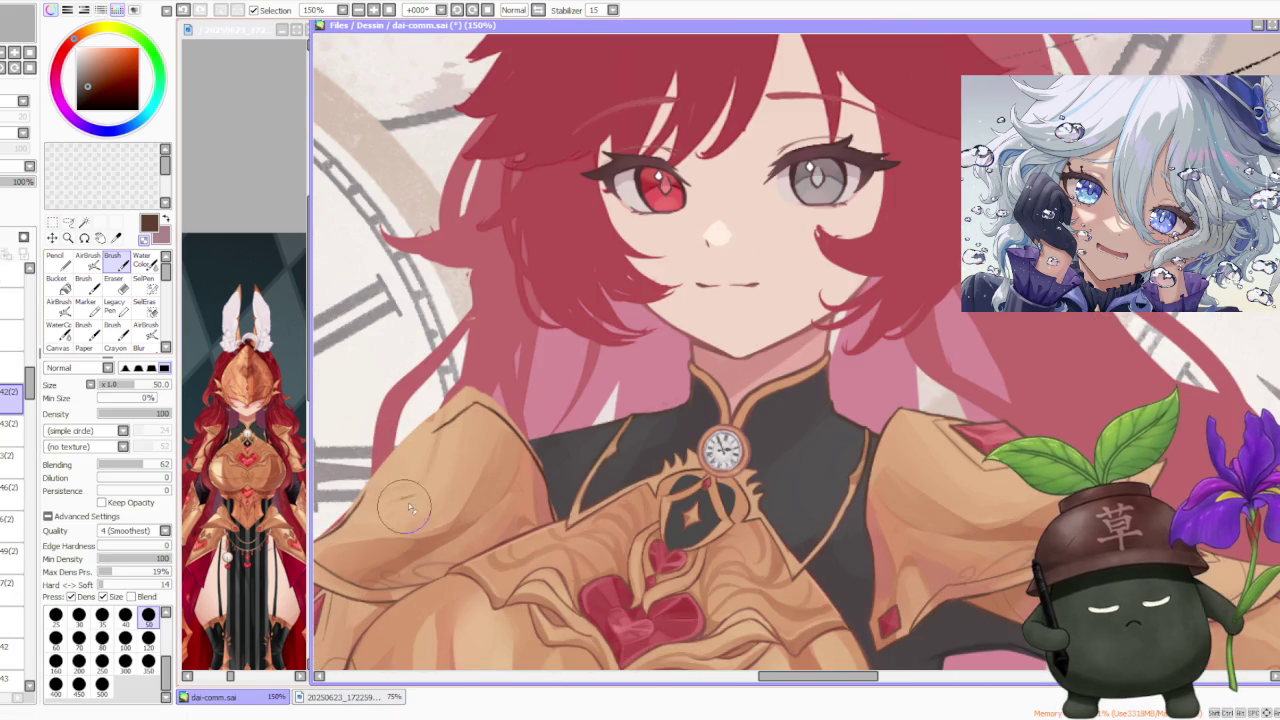
pyautogui.scroll(1, 400, 490)
pyautogui.scroll(1, 405, 480)
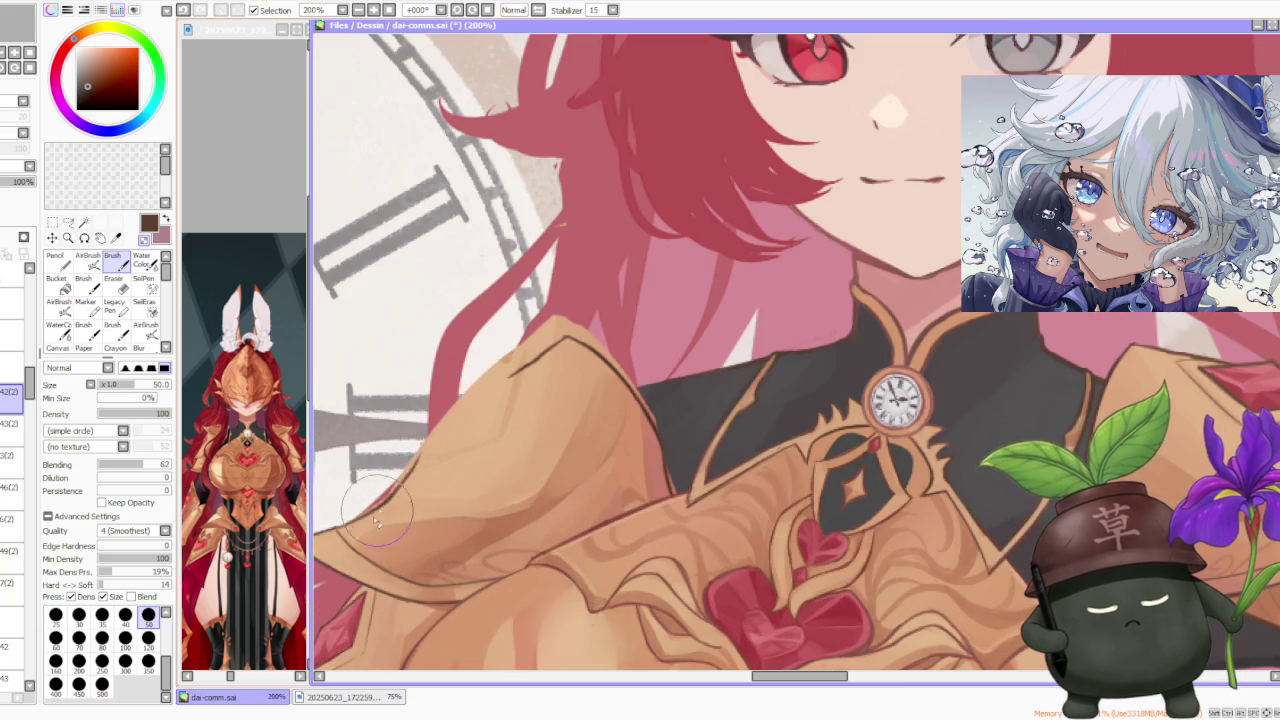
pyautogui.keyDown('alt'); pyautogui.click(595, 360); pyautogui.keyUp('alt')
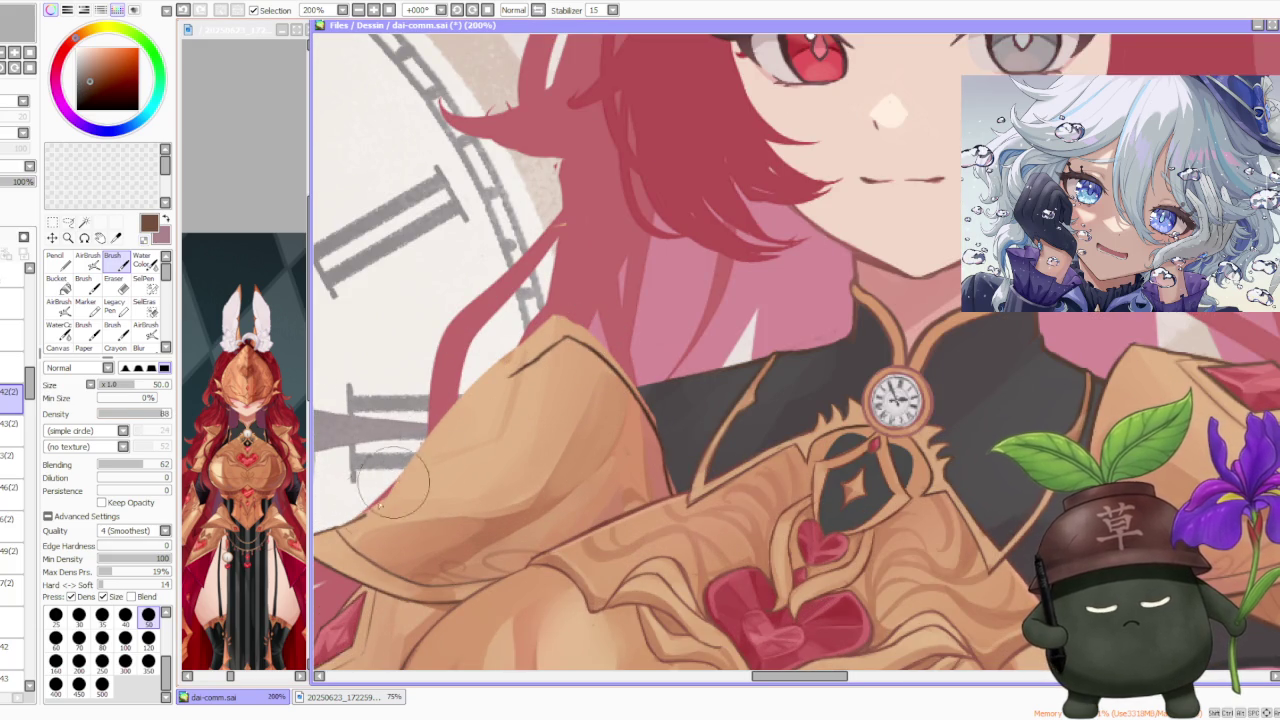
# Step: Paint the dark top-edge line of the shoulder plate, redrawing the stroke until it fits
pyautogui.hotkey('ctrl', 'z')
pyautogui.moveTo(385, 500); pyautogui.dragTo(350, 520)
pyautogui.hotkey('ctrl', 'z')
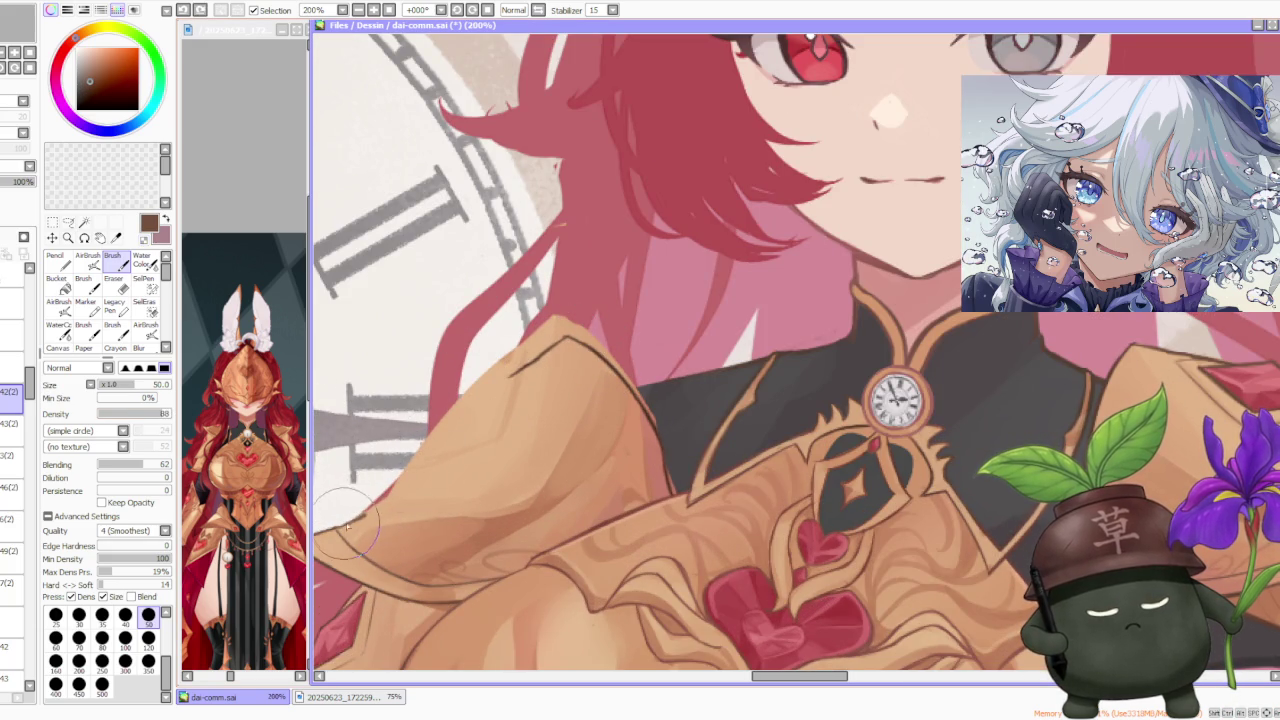
pyautogui.moveTo(445, 418); pyautogui.dragTo(365, 520)
pyautogui.hotkey('ctrl', 'z')
pyautogui.moveTo(445, 425); pyautogui.dragTo(385, 500)
pyautogui.hotkey('ctrl', 'z')
pyautogui.moveTo(445, 425); pyautogui.dragTo(385, 500)
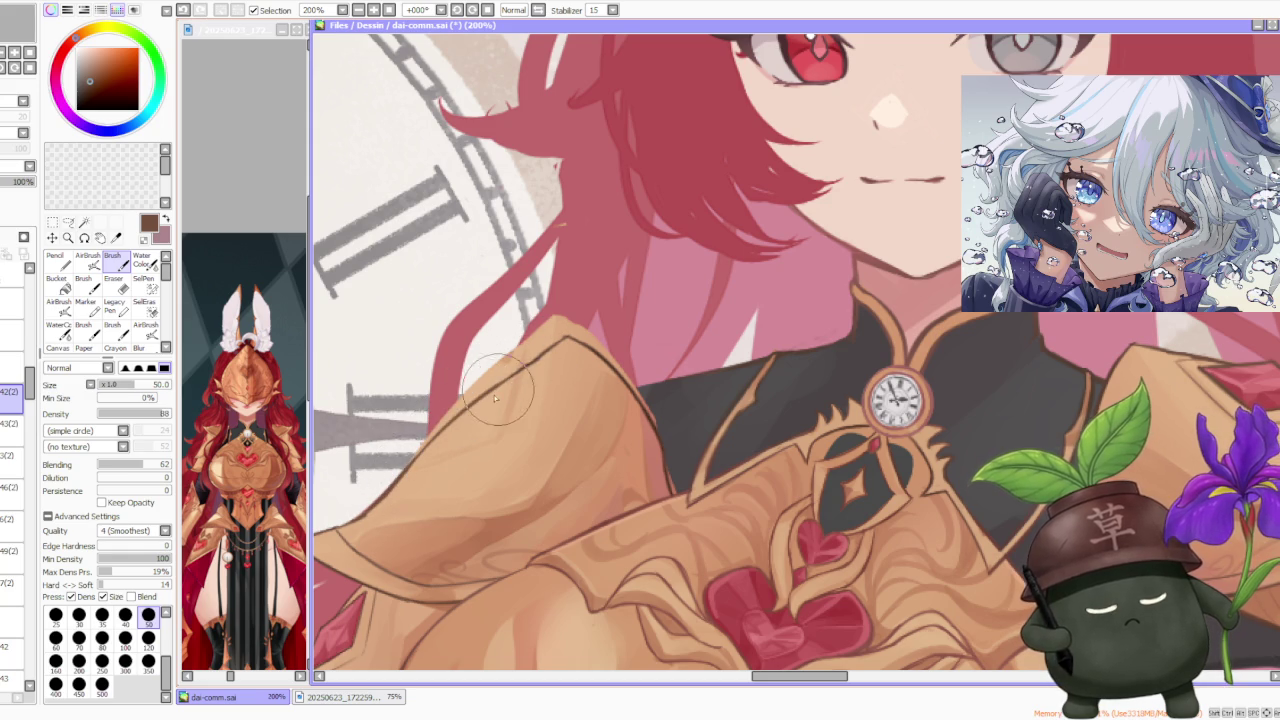
pyautogui.scroll(-1, 520, 375)
pyautogui.scroll(-1, 556, 349)
pyautogui.scroll(-2, 620, 320)
pyautogui.scroll(1, 700, 297)
pyautogui.scroll(-1, 700, 297)
pyautogui.scroll(1, 690, 310)
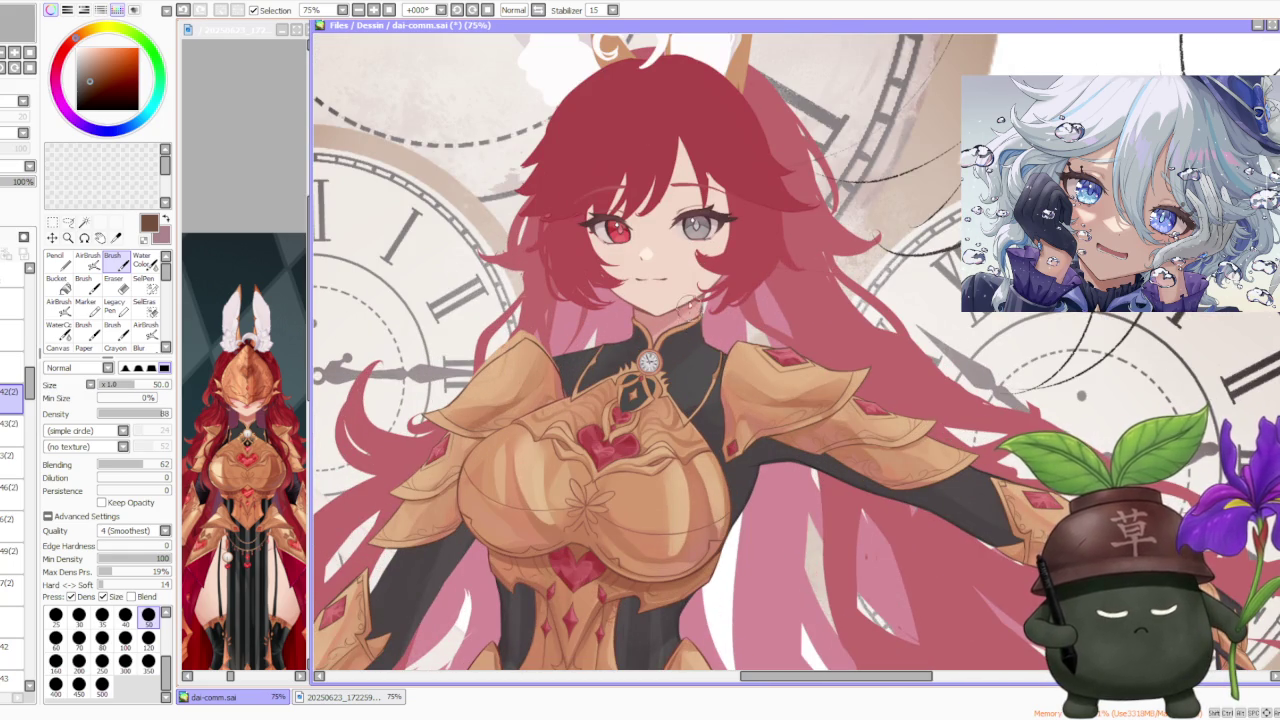
pyautogui.click(10, 458)
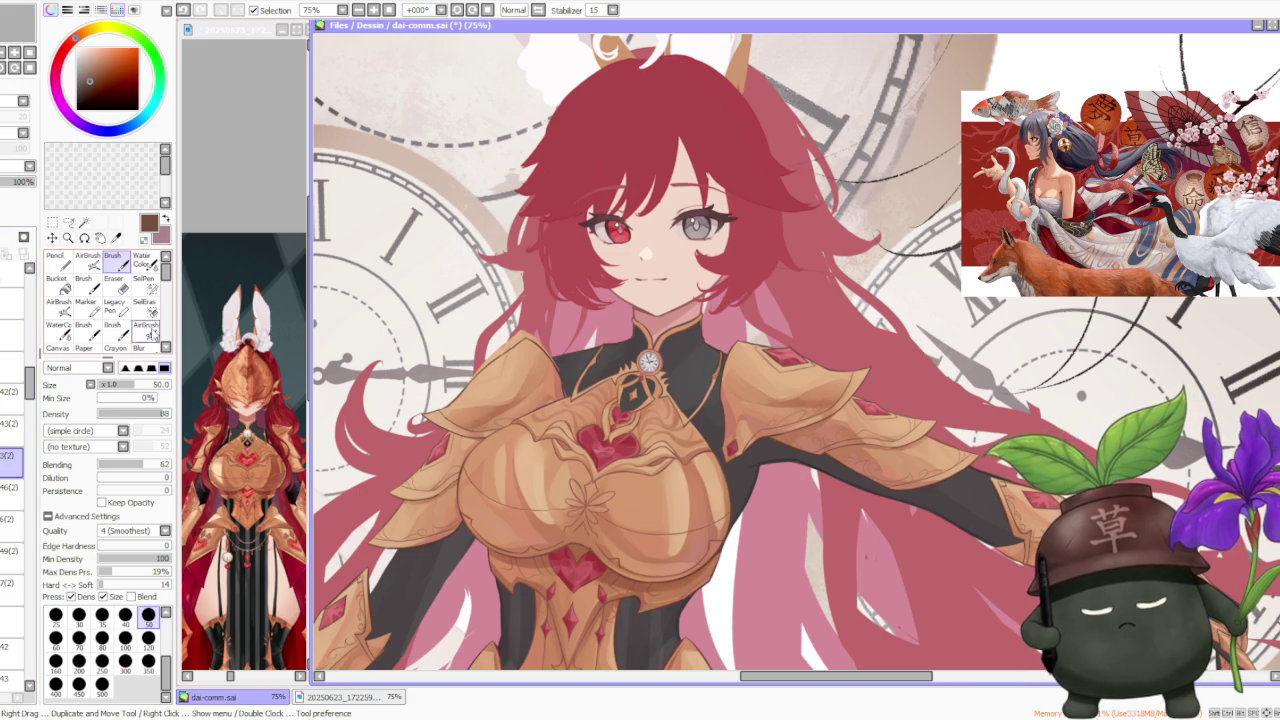
pyautogui.scroll(2, 470, 380)
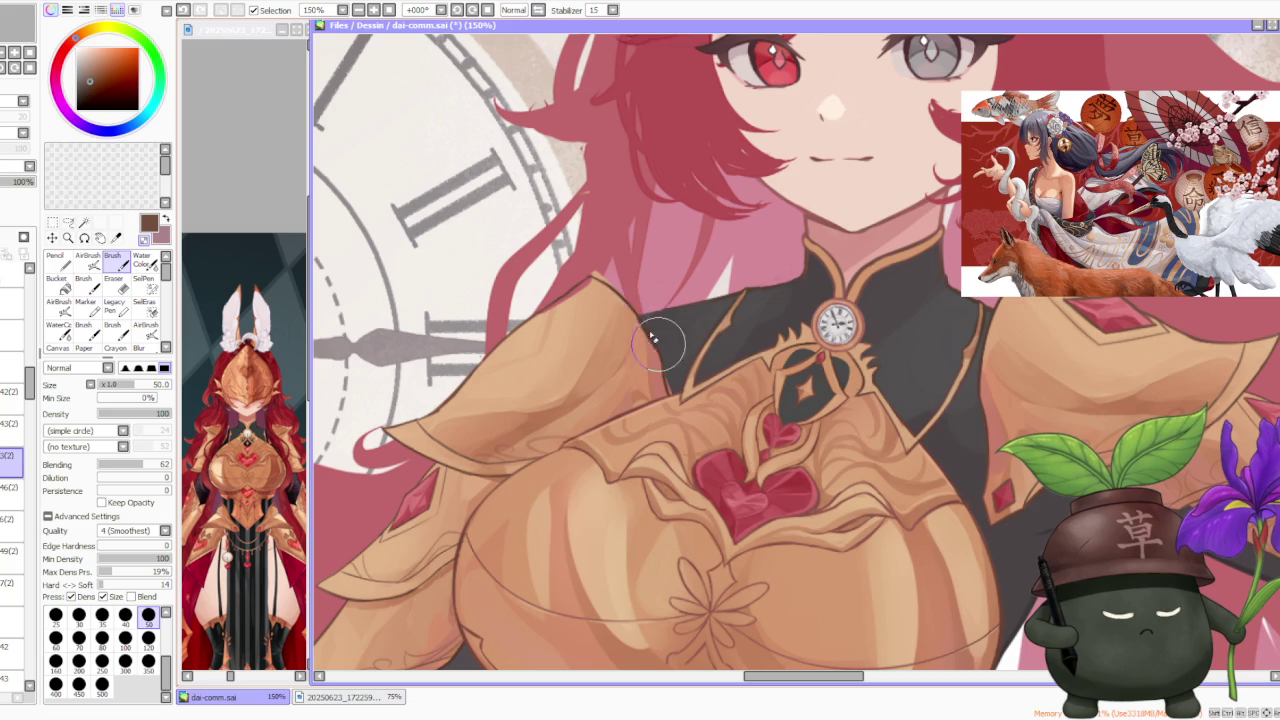
pyautogui.keyDown('alt'); pyautogui.click(591, 309); pyautogui.keyUp('alt')
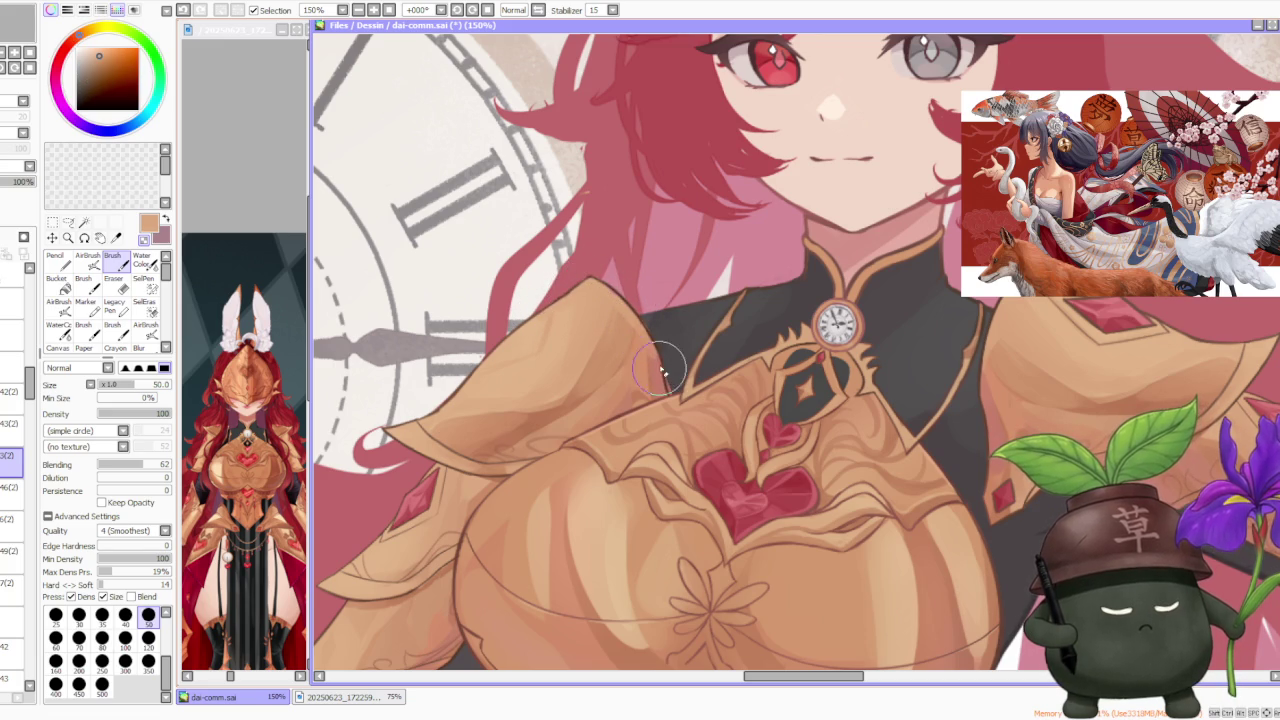
pyautogui.scroll(-2, 630, 355)
pyautogui.scroll(-1, 600, 338)
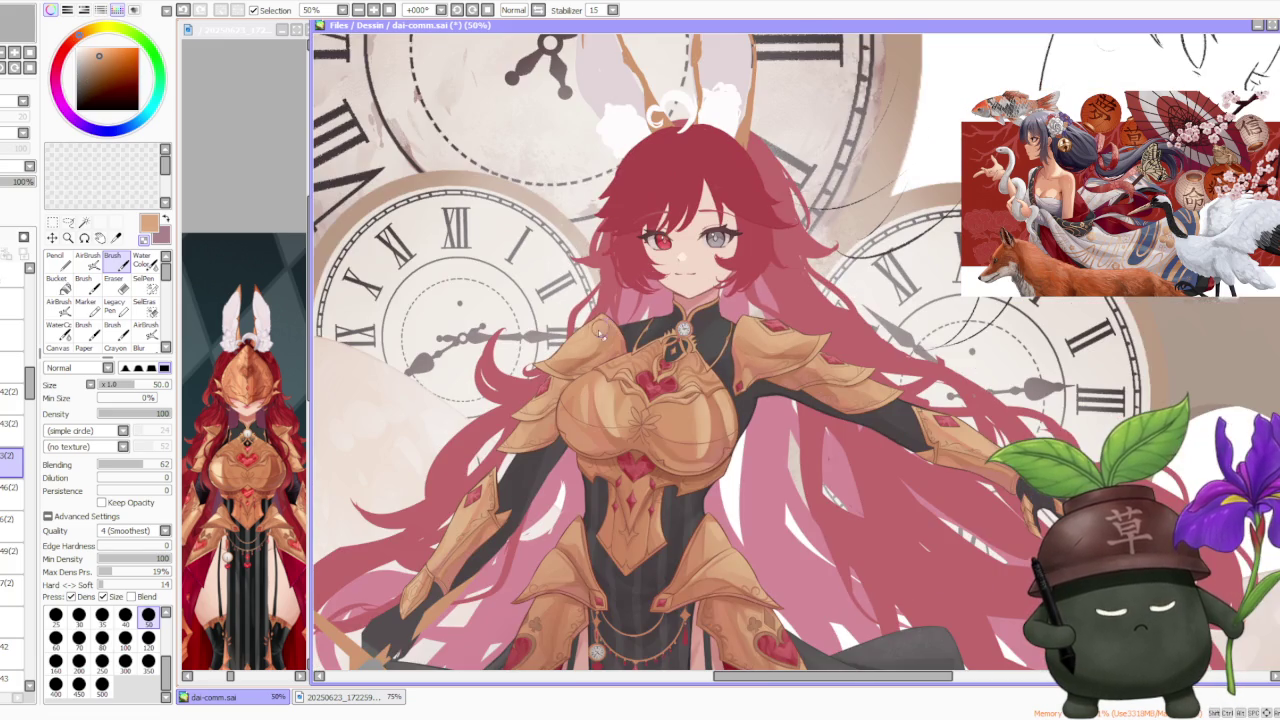
pyautogui.scroll(2, 596, 280)
pyautogui.scroll(2, 600, 326)
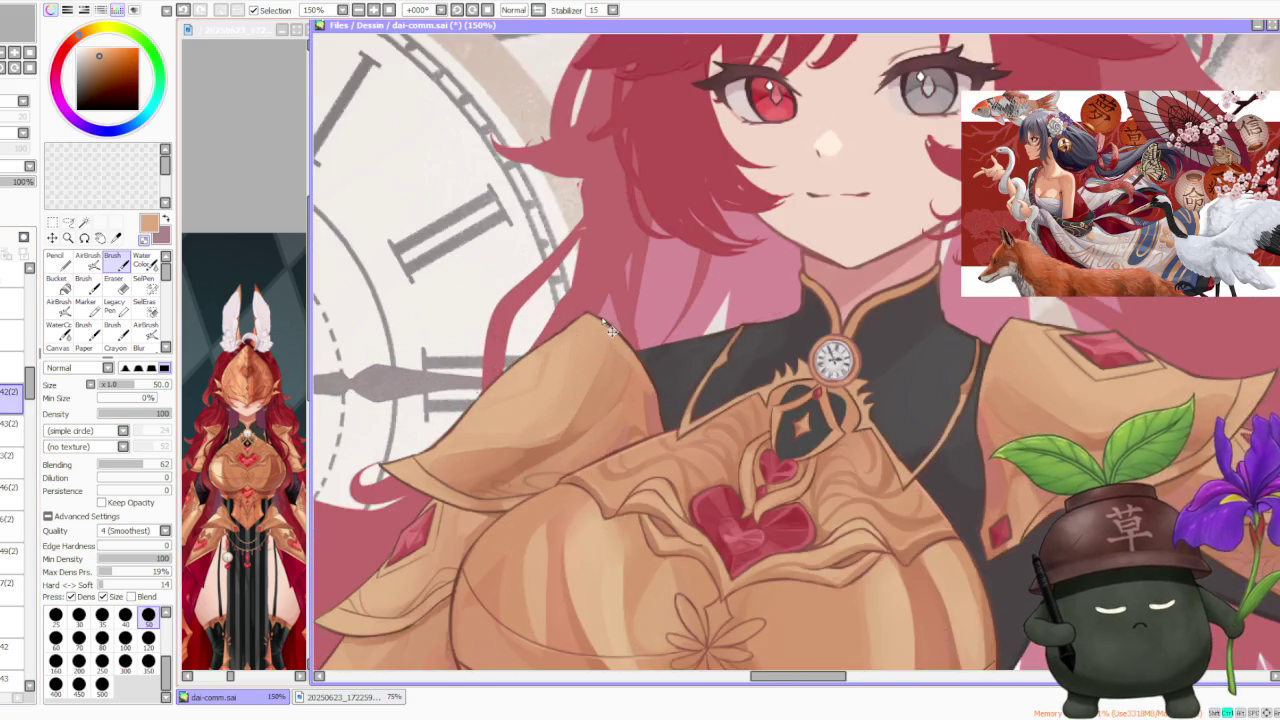
pyautogui.scroll(2, 614, 338)
pyautogui.rightClick(614, 338)
pyautogui.scroll(-2, 614, 338)
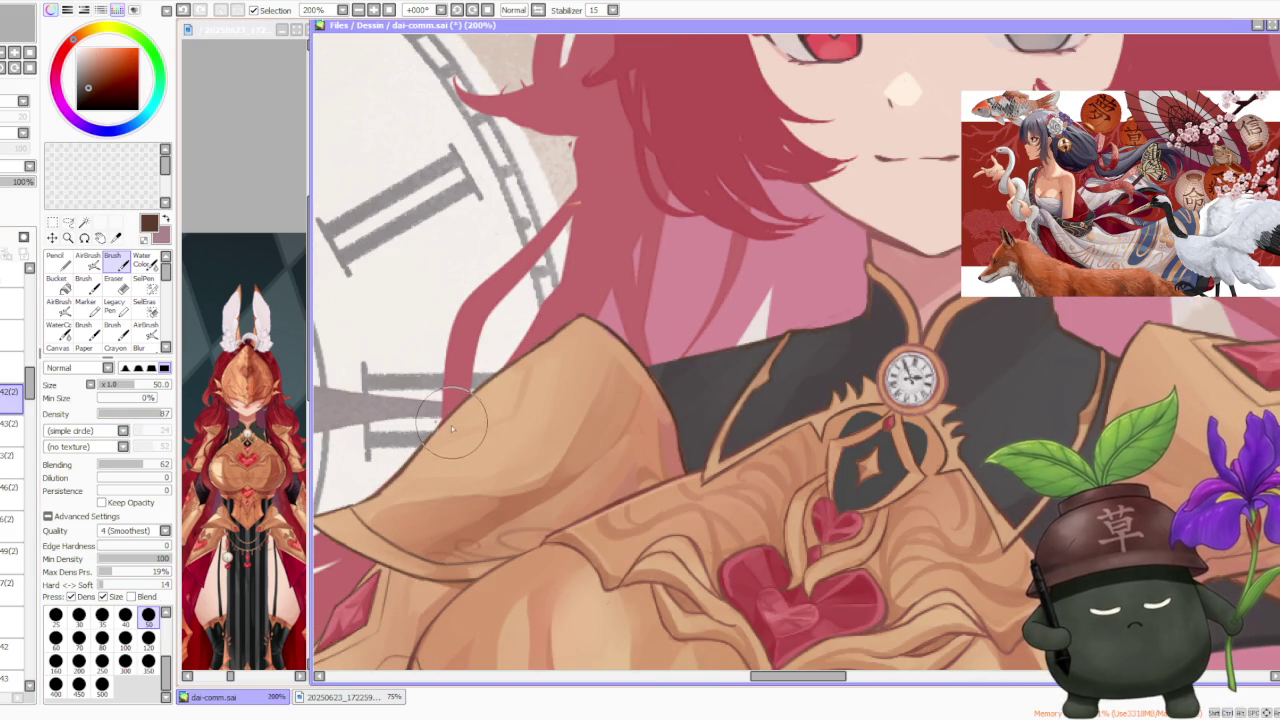
pyautogui.hotkey('ctrl', 'z')
pyautogui.moveTo(470, 360); pyautogui.dragTo(445, 425)
pyautogui.hotkey('ctrl', 'z')
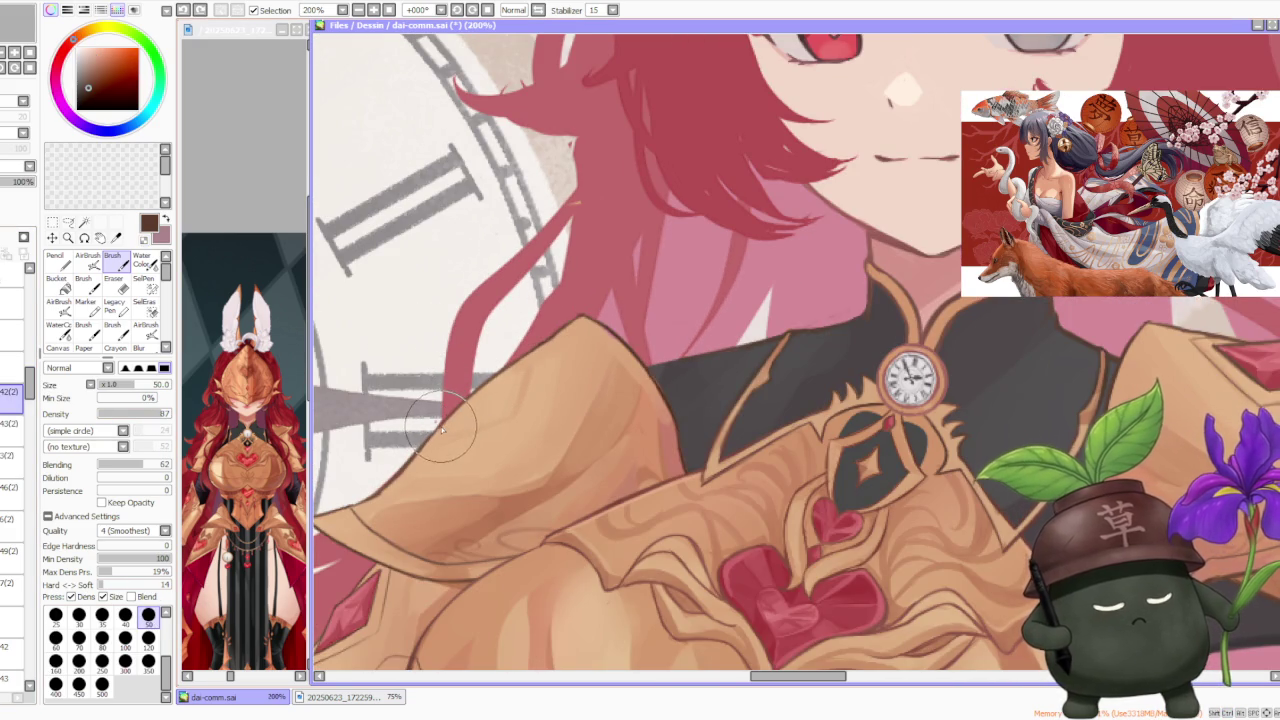
pyautogui.moveTo(520, 335); pyautogui.dragTo(450, 400)
pyautogui.hotkey('ctrl', 'z')
pyautogui.moveTo(500, 345); pyautogui.dragTo(450, 400)
pyautogui.hotkey('ctrl', 'z')
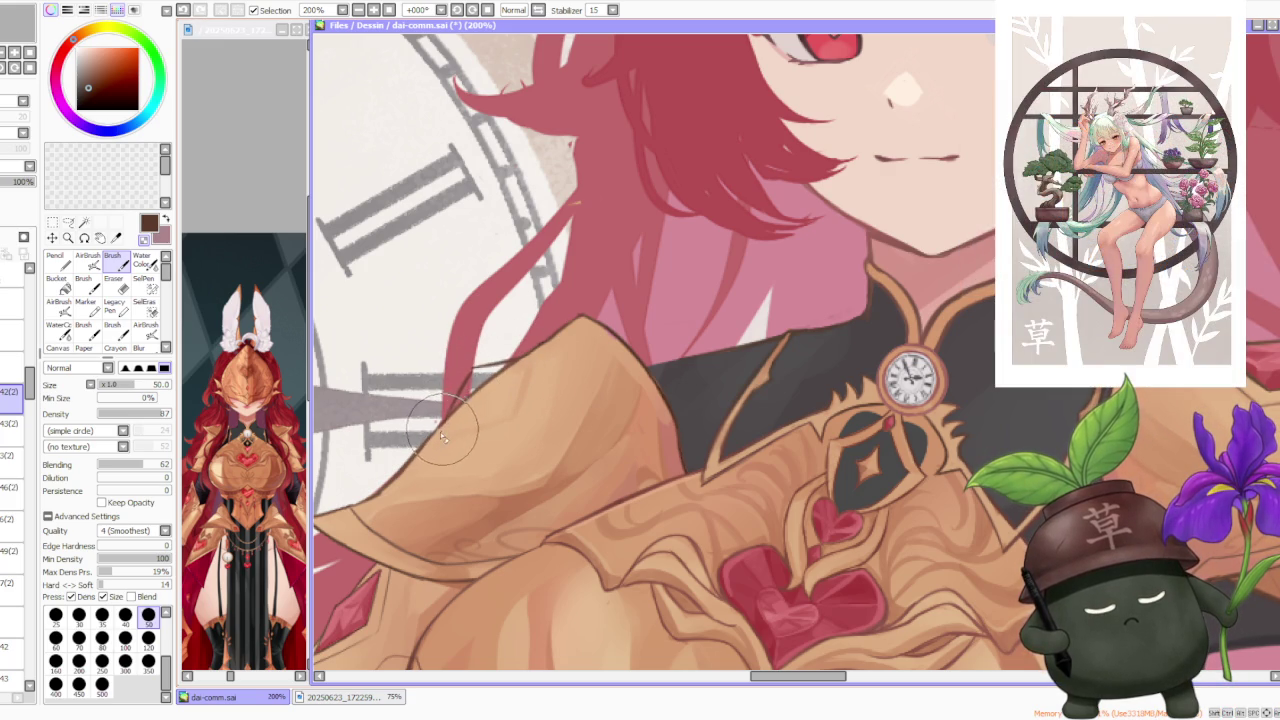
pyautogui.moveTo(447, 428); pyautogui.dragTo(480, 400)
pyautogui.hotkey('ctrl', 'z')
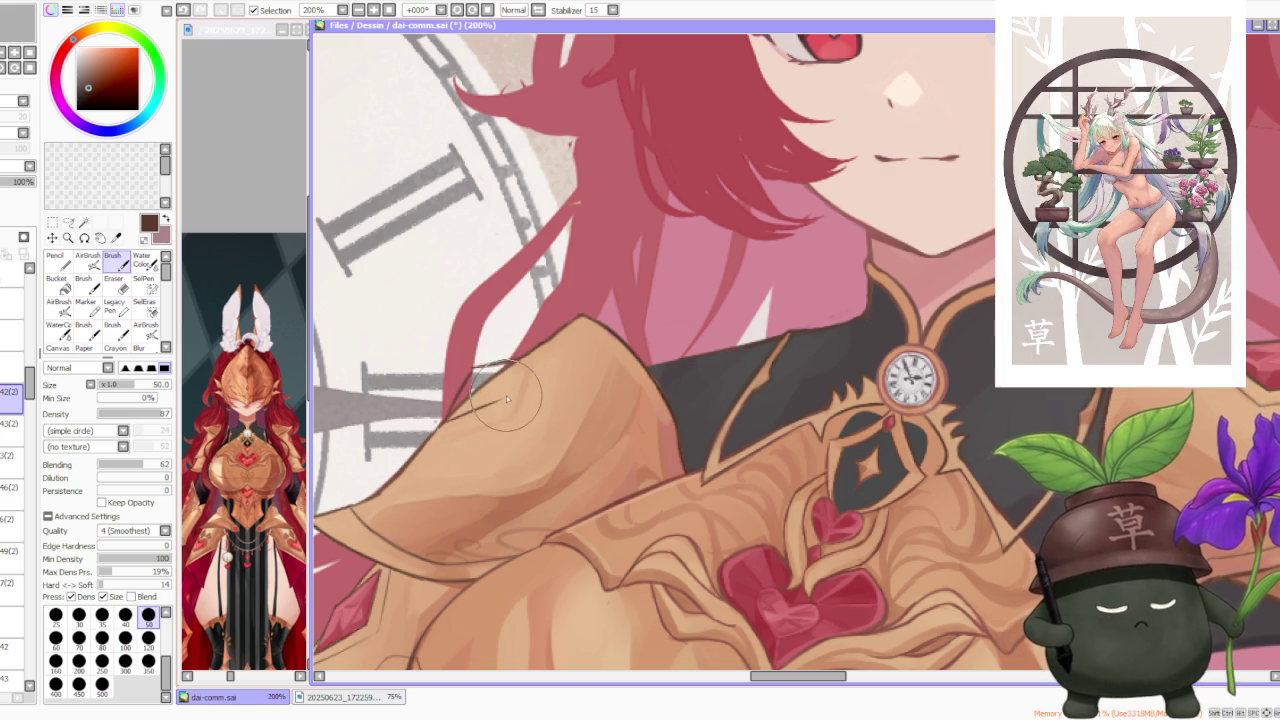
pyautogui.scroll(-3, 555, 338)
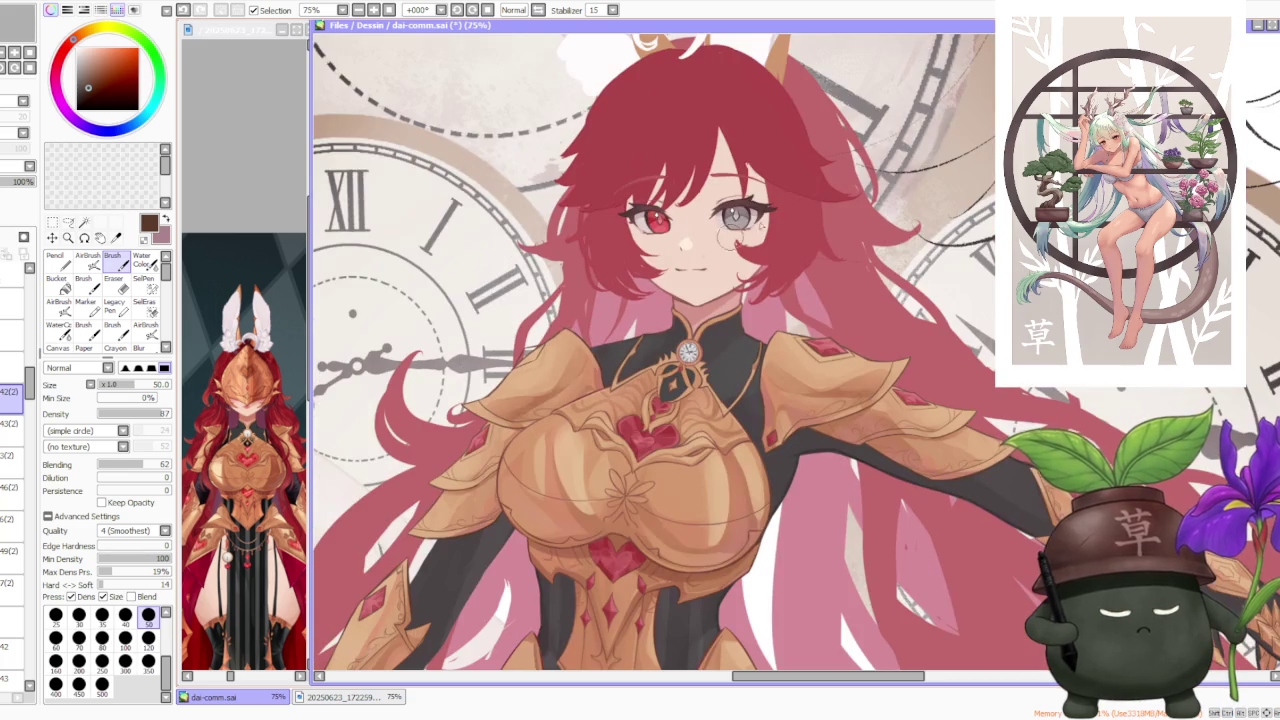
pyautogui.scroll(1, 560, 310)
pyautogui.scroll(2, 560, 310)
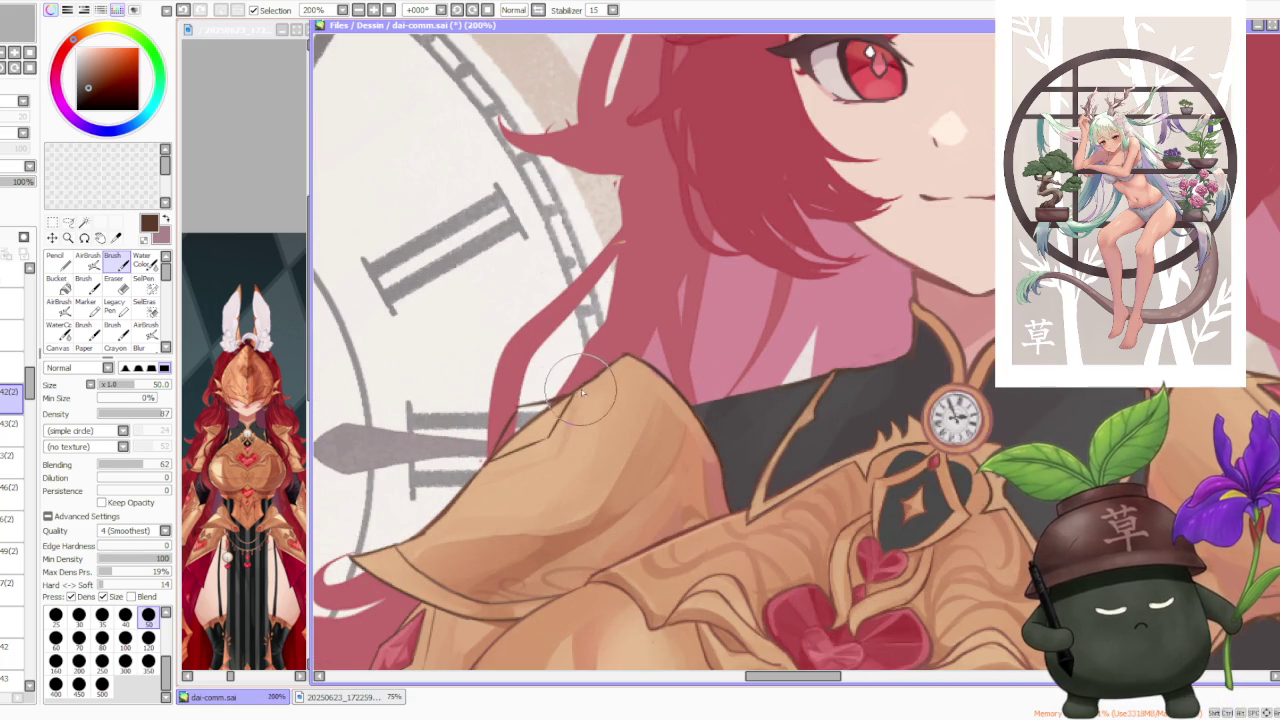
pyautogui.scroll(-1, 360, 495)
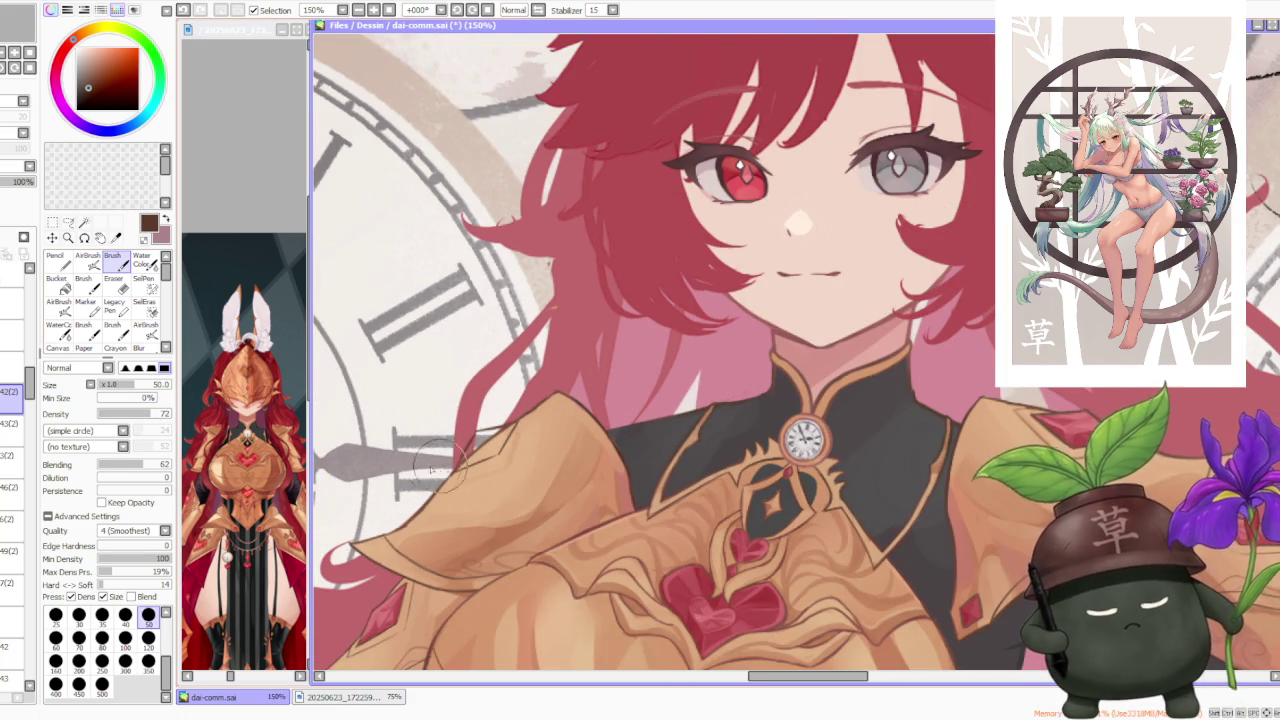
pyautogui.scroll(1, 445, 468)
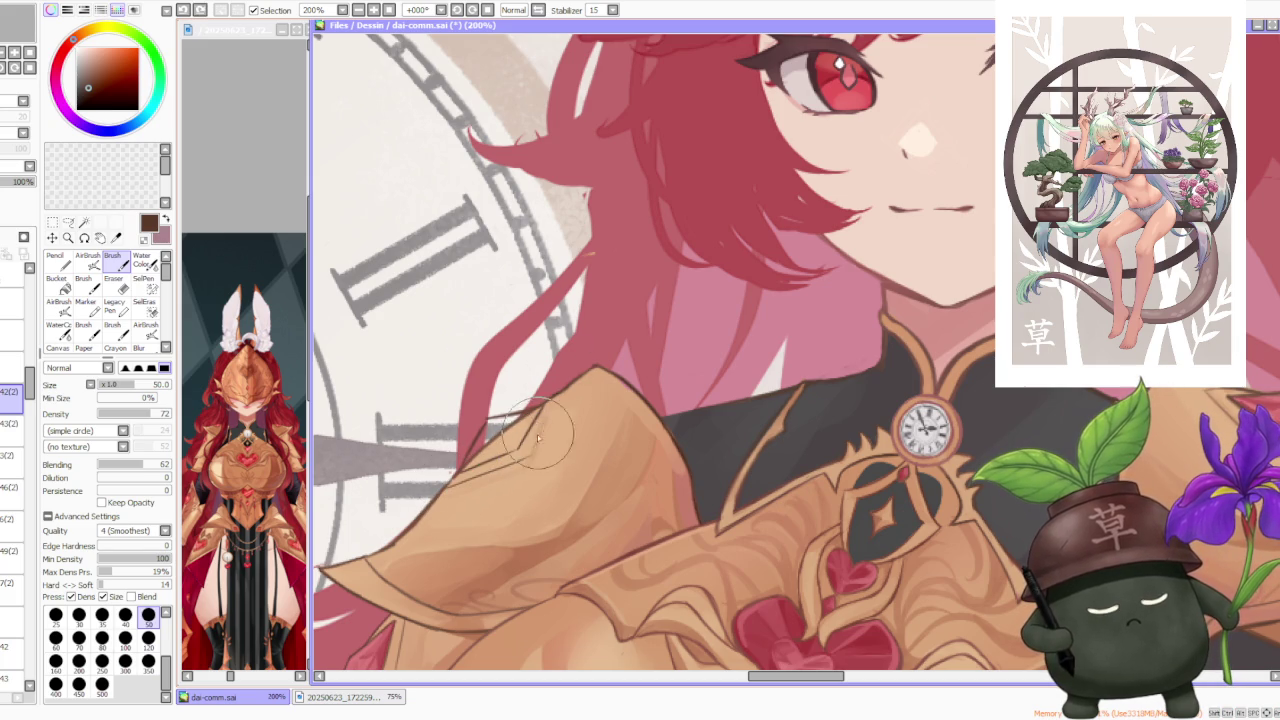
pyautogui.scroll(-3, 630, 362)
pyautogui.scroll(-2, 628, 362)
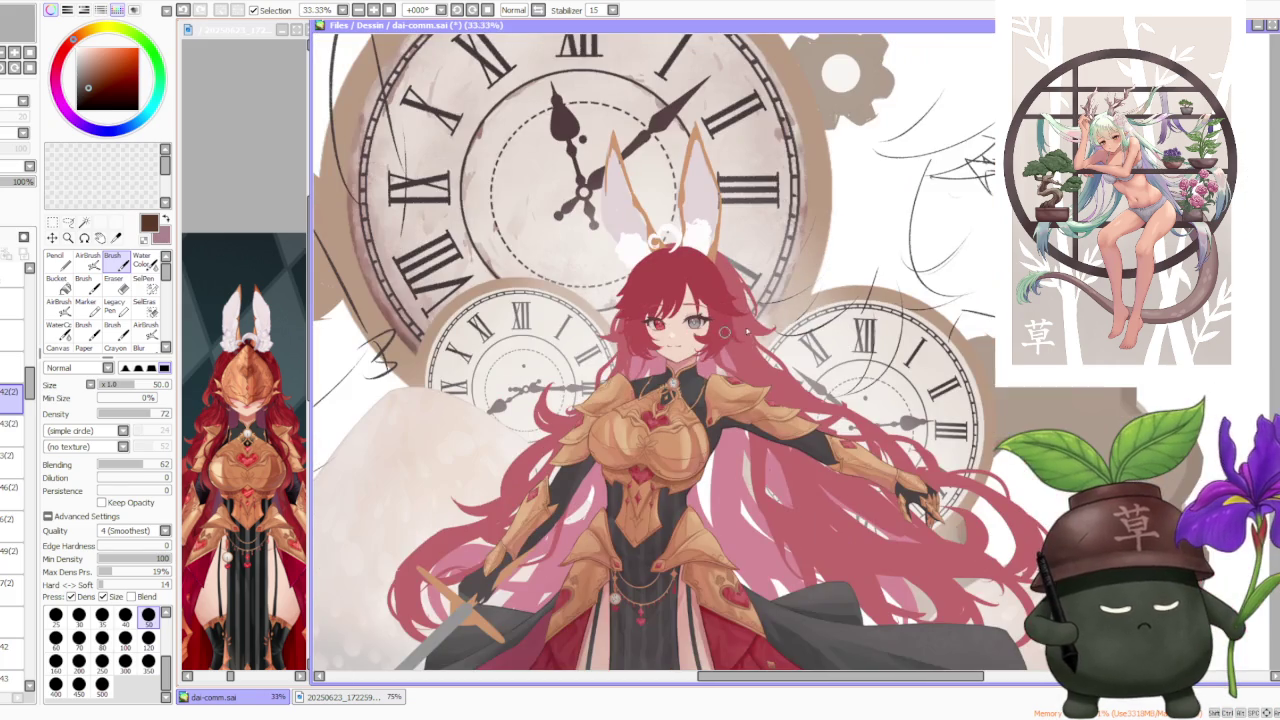
pyautogui.scroll(2, 775, 318)
pyautogui.scroll(2, 540, 395)
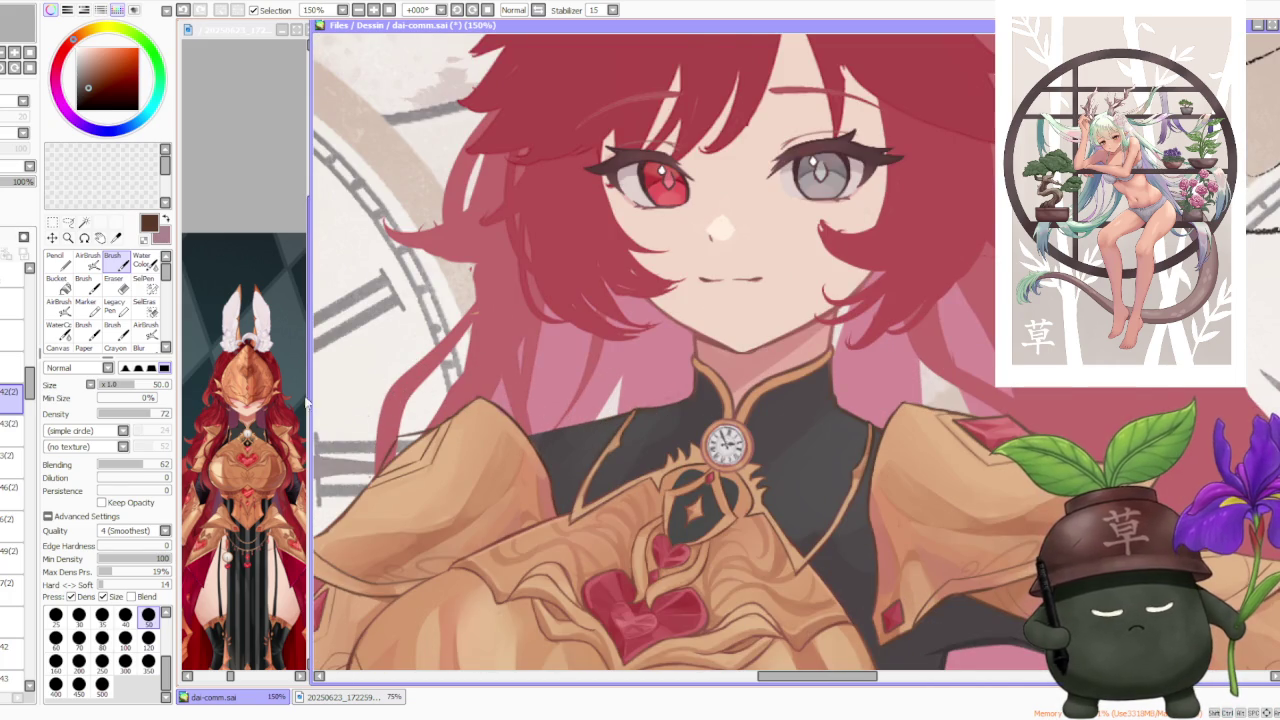
pyautogui.scroll(1, 405, 427)
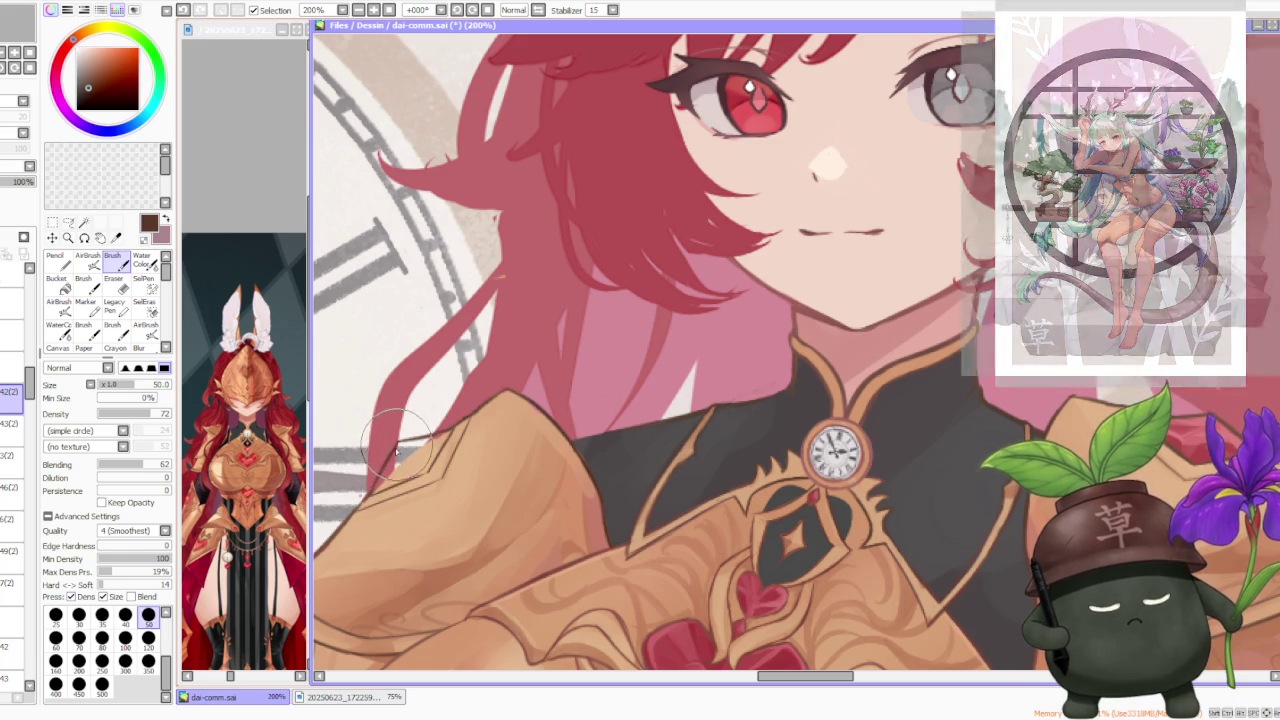
pyautogui.scroll(-1, 405, 437)
# Step: On layer 43(2), sample the red hair colour and set the brush size to 40
pyautogui.scroll(-1, 545, 340)
pyautogui.scroll(-1, 556, 346)
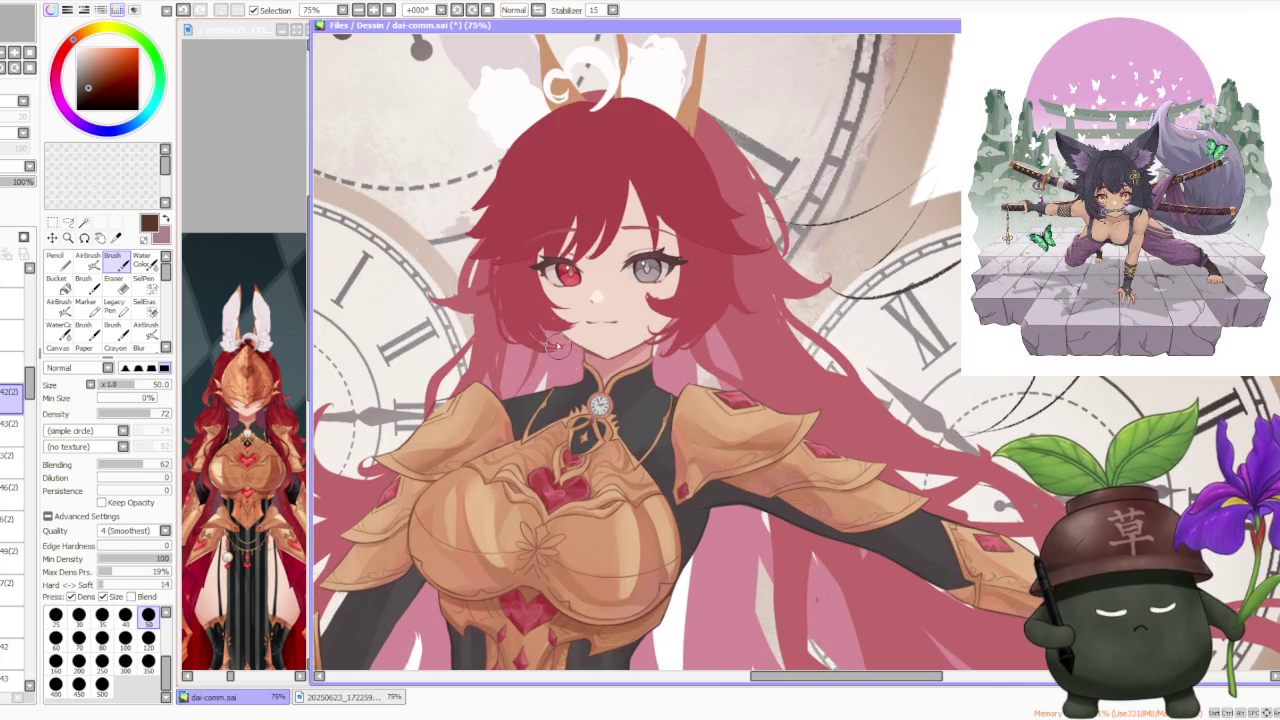
pyautogui.click(10, 423)
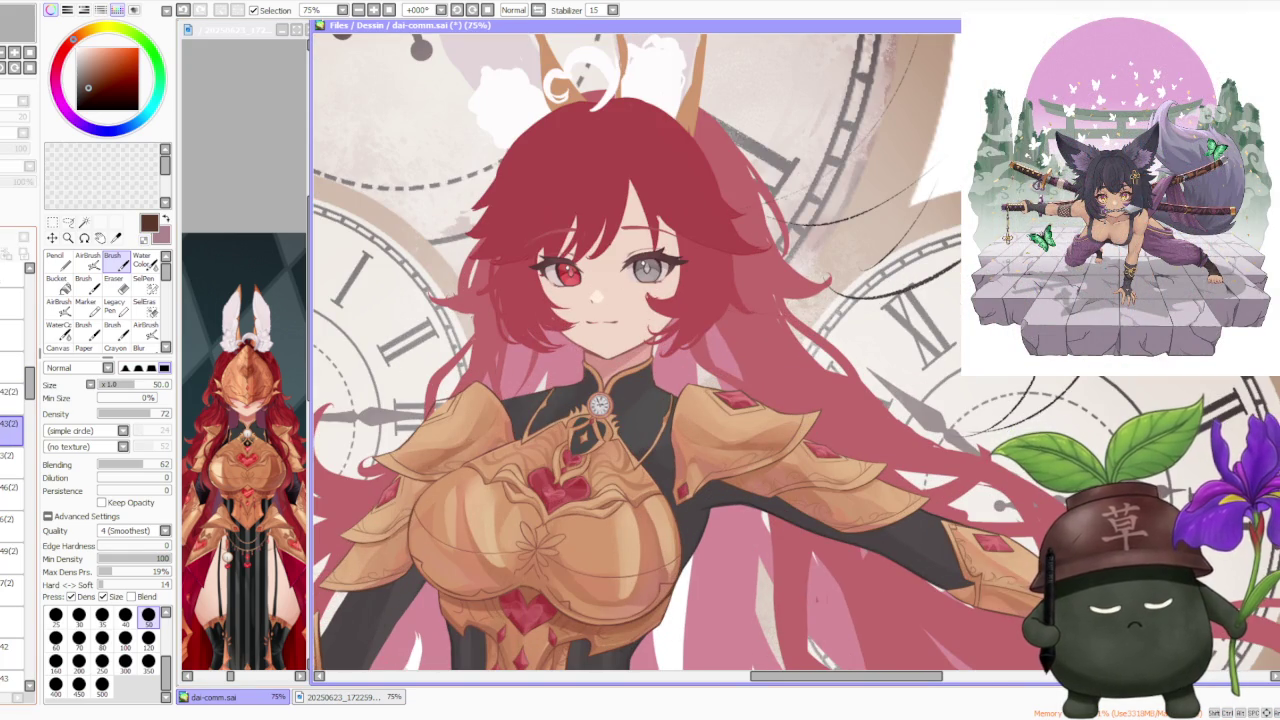
pyautogui.scroll(1, 398, 484)
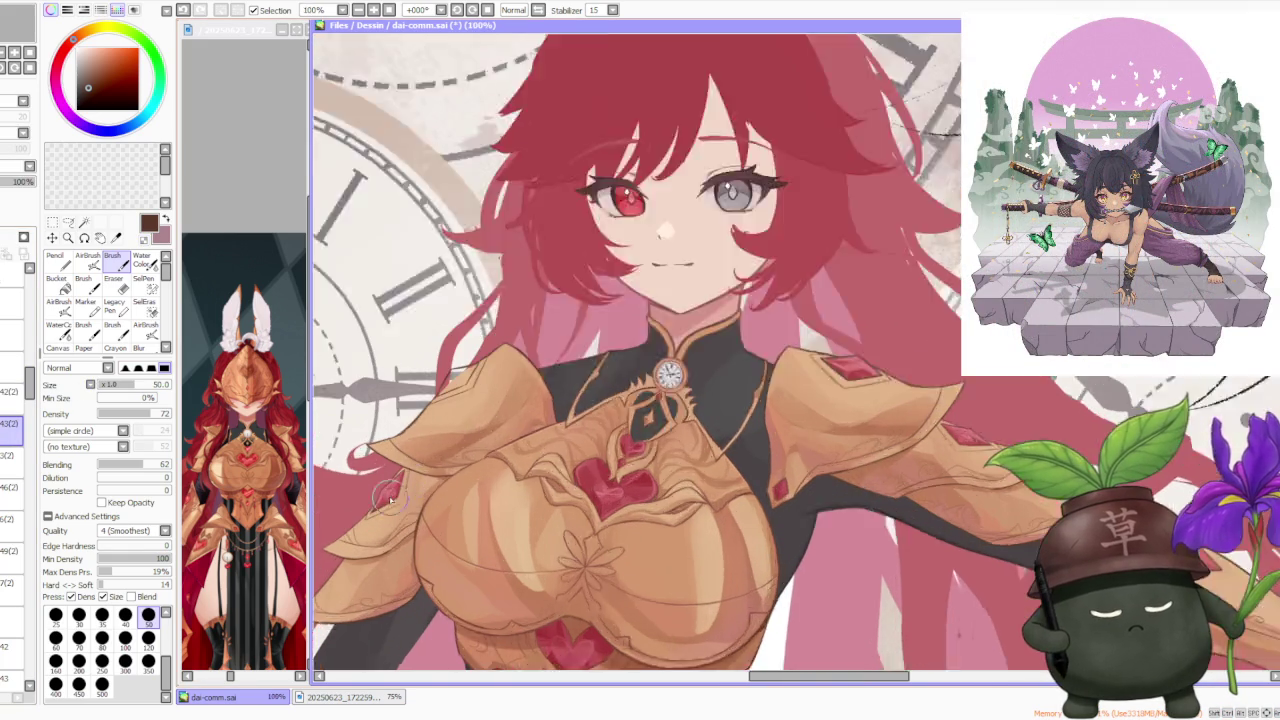
pyautogui.scroll(1, 398, 484)
pyautogui.keyDown('alt'); pyautogui.click(398, 484); pyautogui.keyUp('alt')
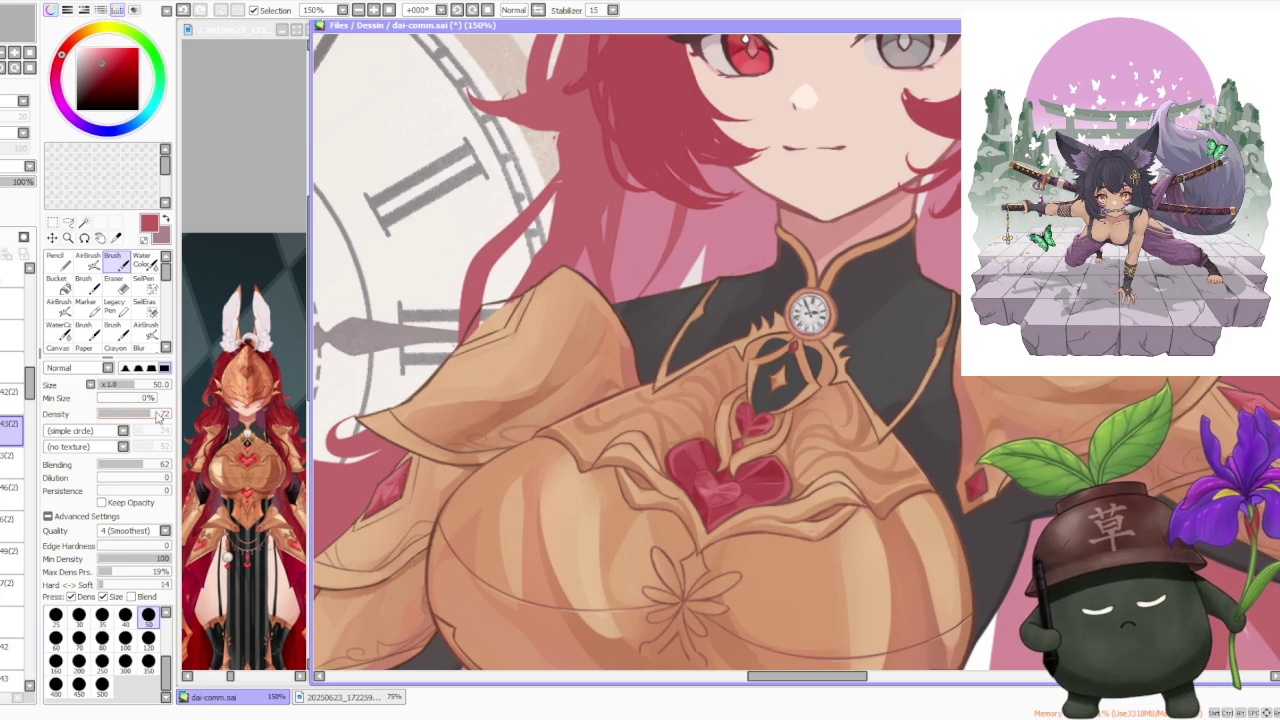
pyautogui.click(124, 617)
# Step: Paint red over the gap between the hair and the left shoulder armour outline
pyautogui.scroll(2, 485, 325)
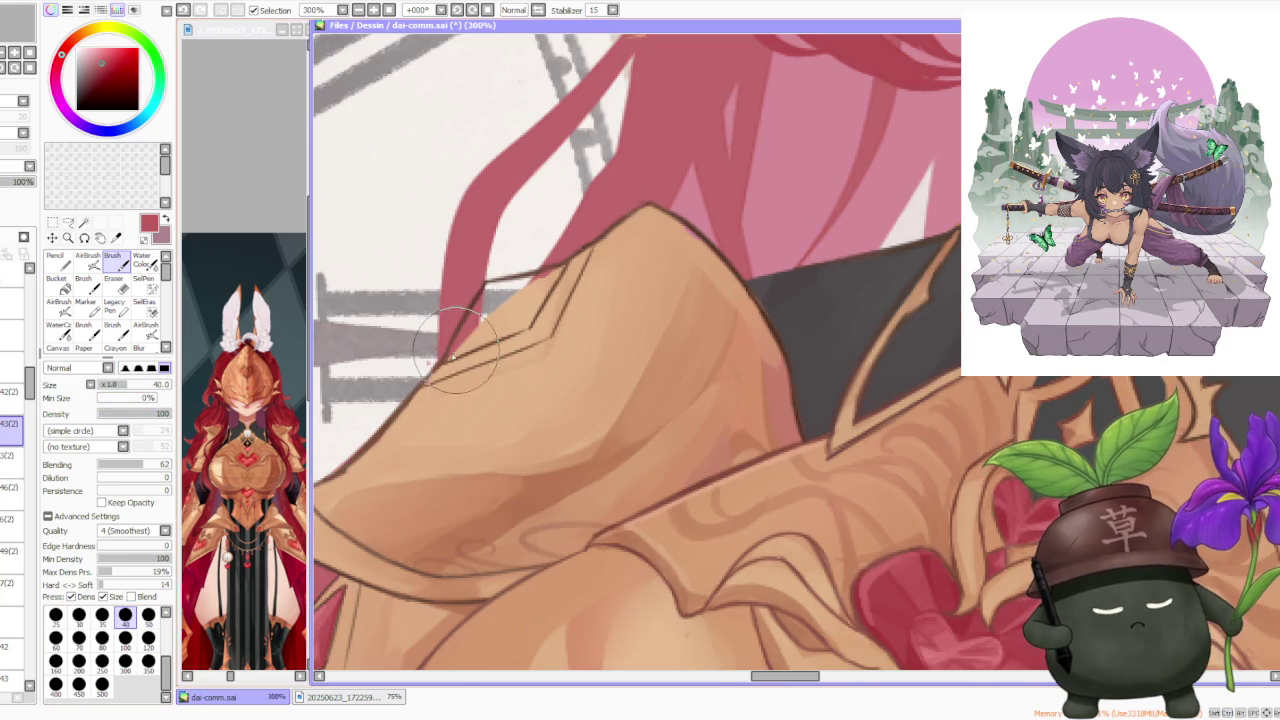
pyautogui.moveTo(465, 335)
pyautogui.mouseDown()
pyautogui.moveTo(530, 320)
pyautogui.moveTo(470, 345)
pyautogui.moveTo(580, 255)
pyautogui.mouseUp()
pyautogui.moveTo(530, 295)
pyautogui.mouseDown()
pyautogui.moveTo(563, 268)
pyautogui.moveTo(500, 277)
pyautogui.moveTo(508, 294)
pyautogui.moveTo(460, 345)
pyautogui.moveTo(480, 300)
pyautogui.moveTo(500, 320)
pyautogui.moveTo(521, 303)
pyautogui.mouseUp()
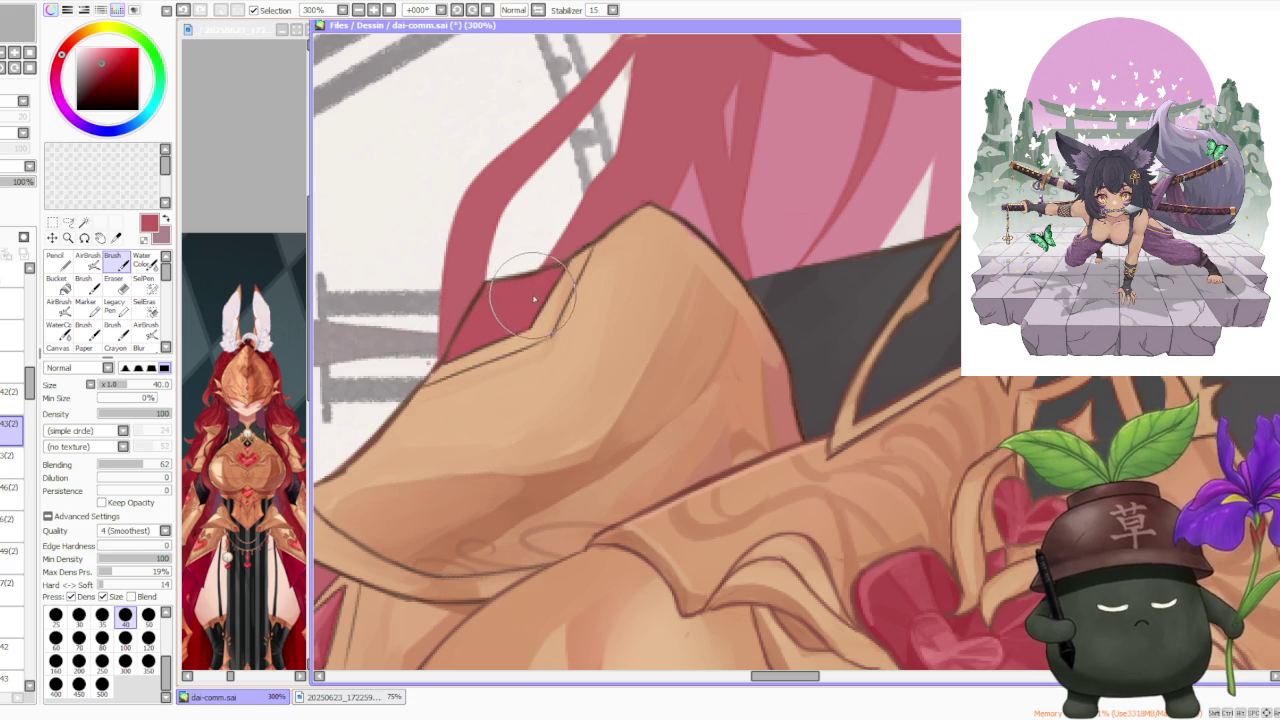
pyautogui.scroll(-5, 521, 303)
pyautogui.scroll(6, 520, 345)
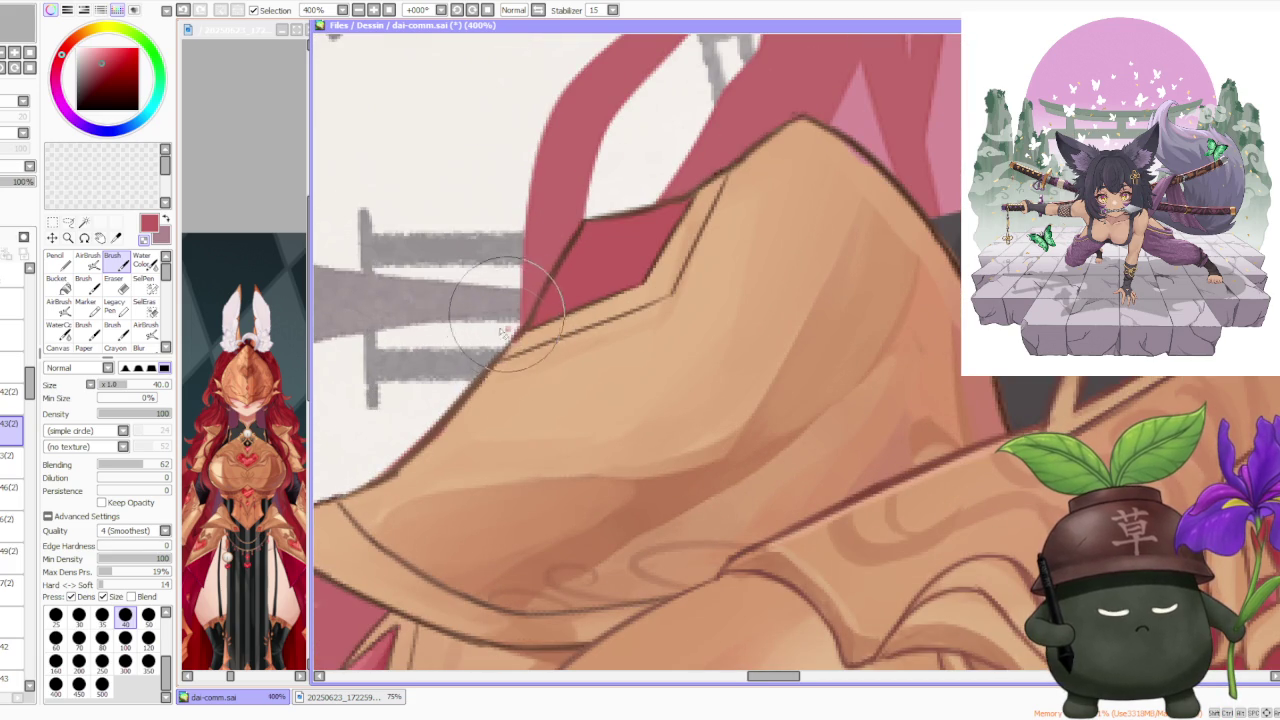
pyautogui.scroll(-2, 520, 345)
pyautogui.scroll(-2, 520, 345)
pyautogui.scroll(-2, 698, 308)
pyautogui.scroll(-1, 706, 315)
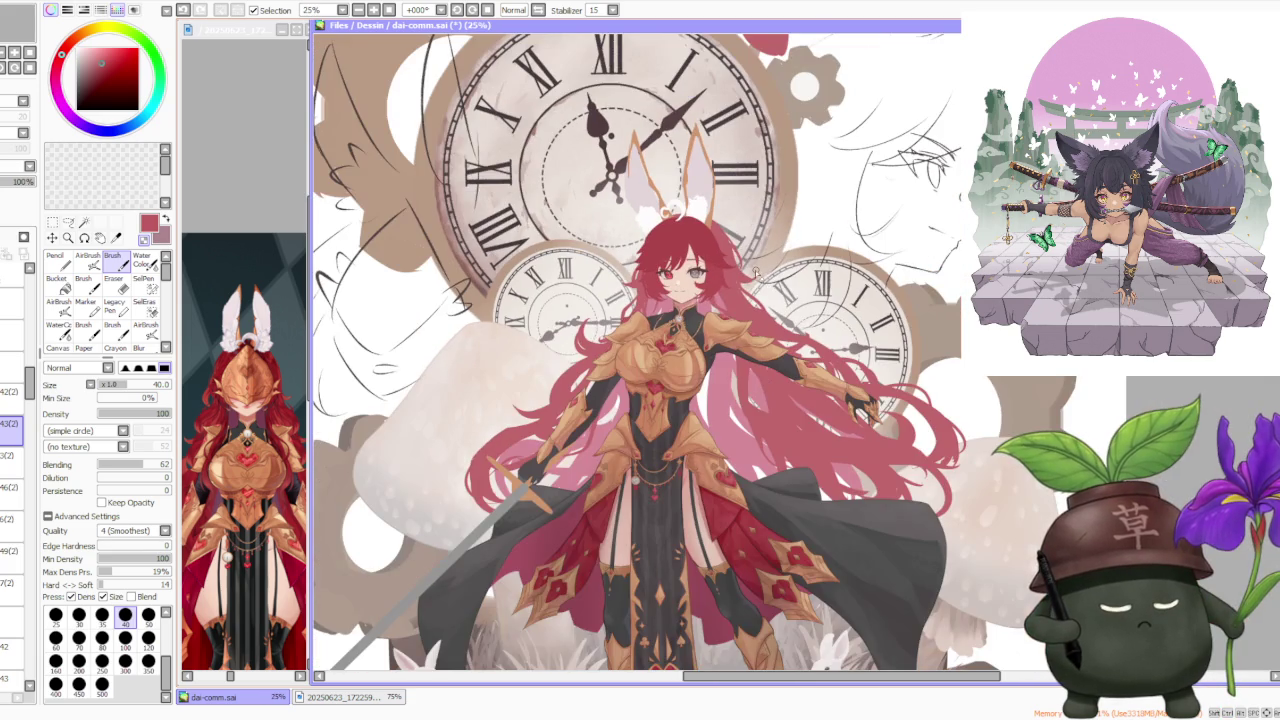
pyautogui.scroll(1, 737, 280)
pyautogui.scroll(-1, 737, 280)
pyautogui.scroll(-1, 737, 280)
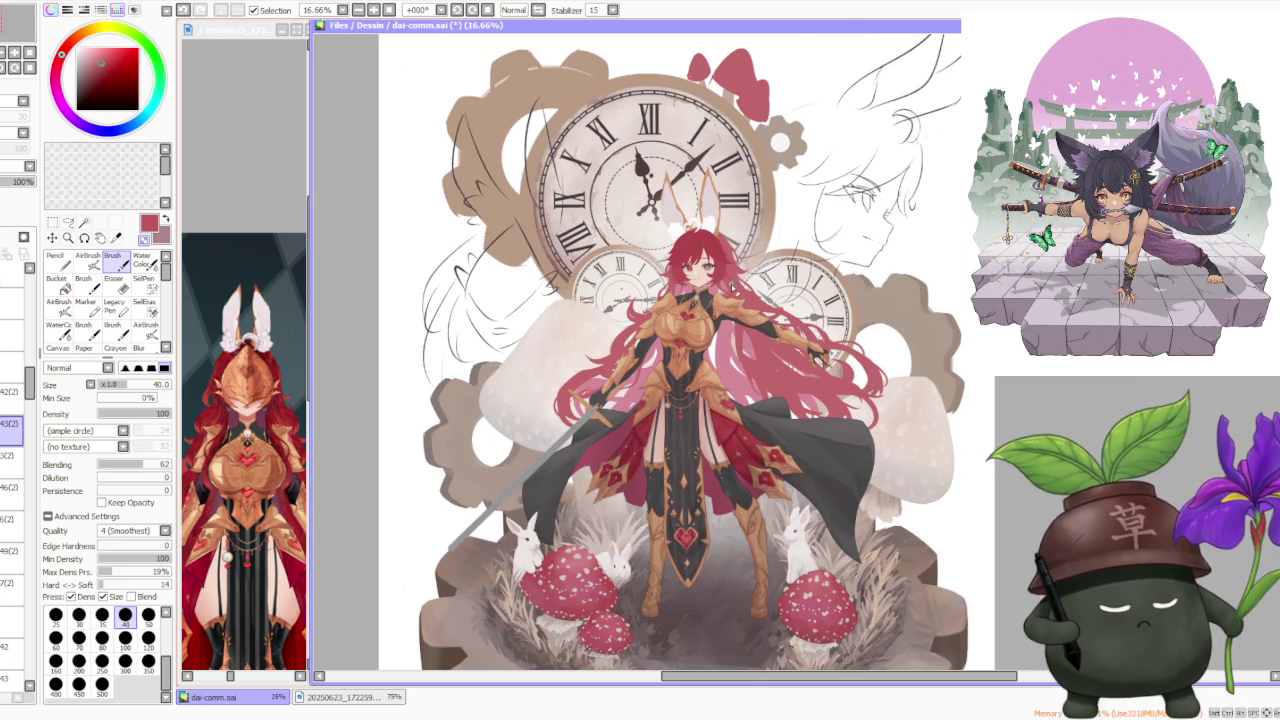
pyautogui.scroll(3, 730, 288)
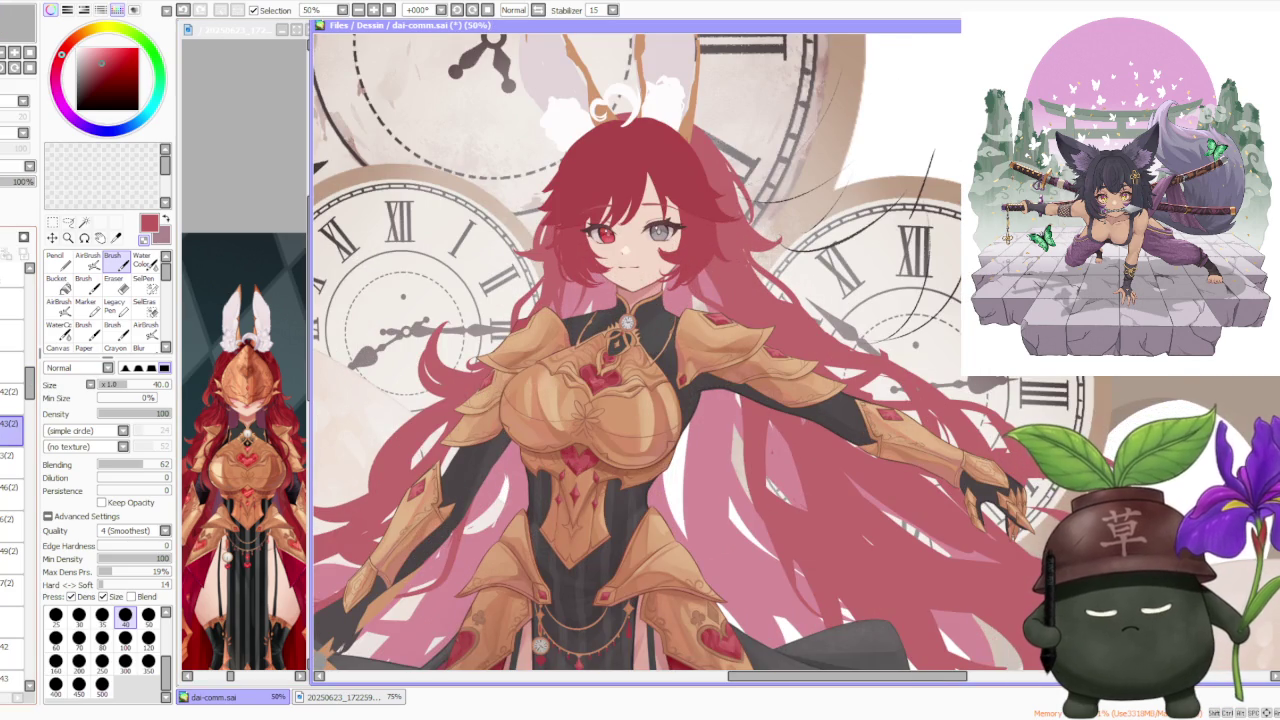
pyautogui.click(14, 455)
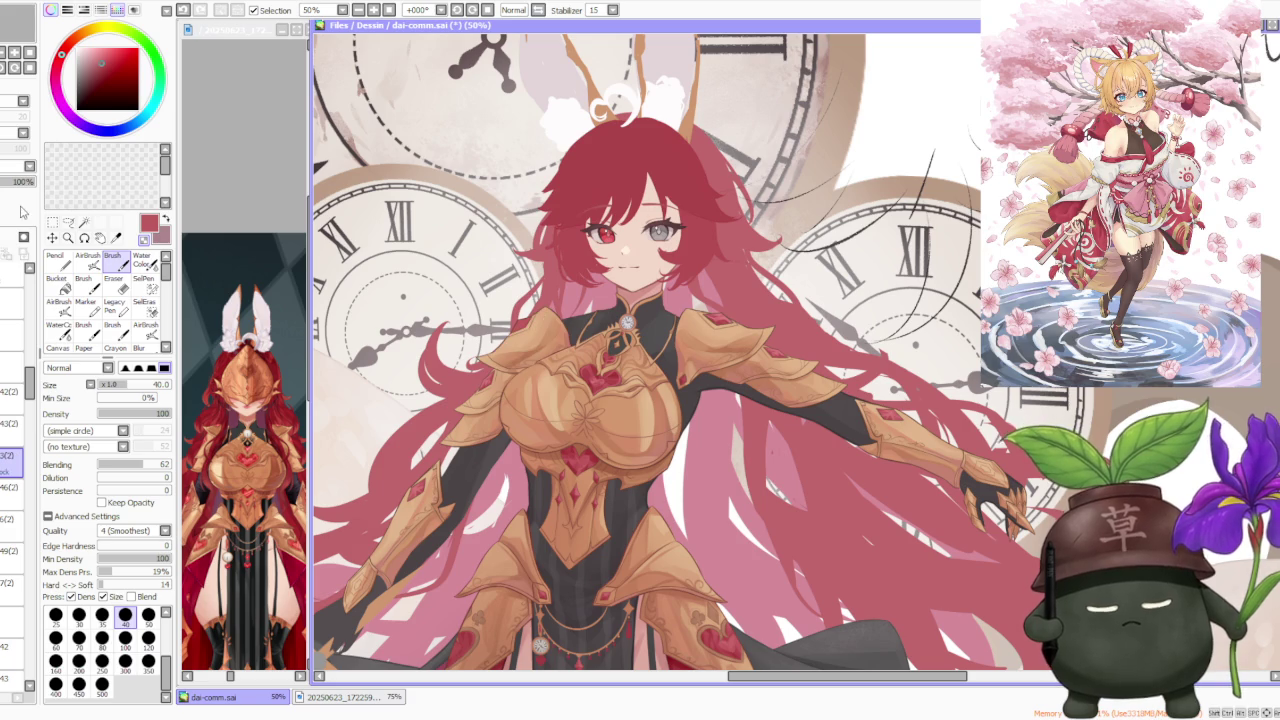
# Step: Sample the armour's tan and shade the left shoulder plate with a size-100 brush
pyautogui.scroll(1, 452, 281)
pyautogui.keyDown('alt'); pyautogui.click(532, 336); pyautogui.keyUp('alt')
pyautogui.click(148, 660)
pyautogui.scroll(1, 516, 399)
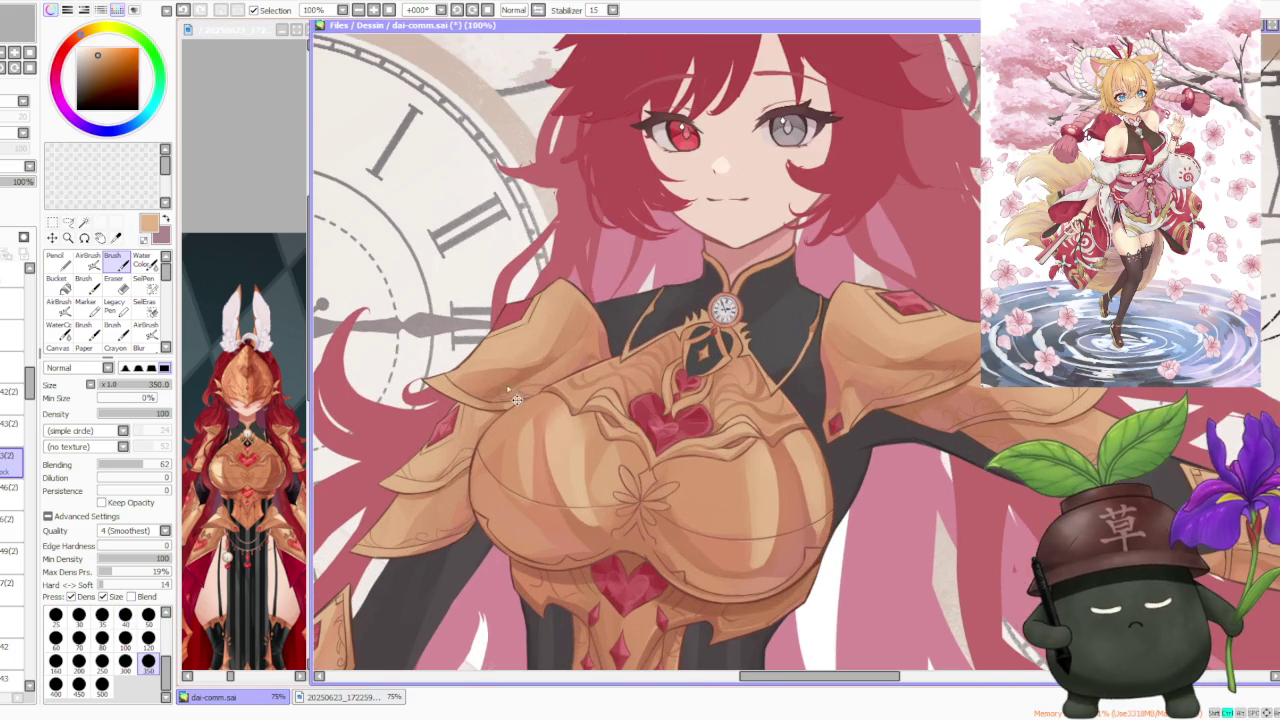
pyautogui.keyDown('alt'); pyautogui.click(516, 399); pyautogui.keyUp('alt')
pyautogui.moveTo(516, 399); pyautogui.dragTo(335, 393)
pyautogui.moveTo(457, 375); pyautogui.dragTo(562, 345)
# Step: Blend the left shoulder plate's shading with lighter and darker tans sampled from the armour
pyautogui.keyDown('alt'); pyautogui.click(535, 300); pyautogui.keyUp('alt')
pyautogui.moveTo(540, 292)
pyautogui.mouseDown()
pyautogui.moveTo(590, 345)
pyautogui.moveTo(485, 392)
pyautogui.mouseUp()
pyautogui.keyDown('alt'); pyautogui.click(560, 320); pyautogui.keyUp('alt')
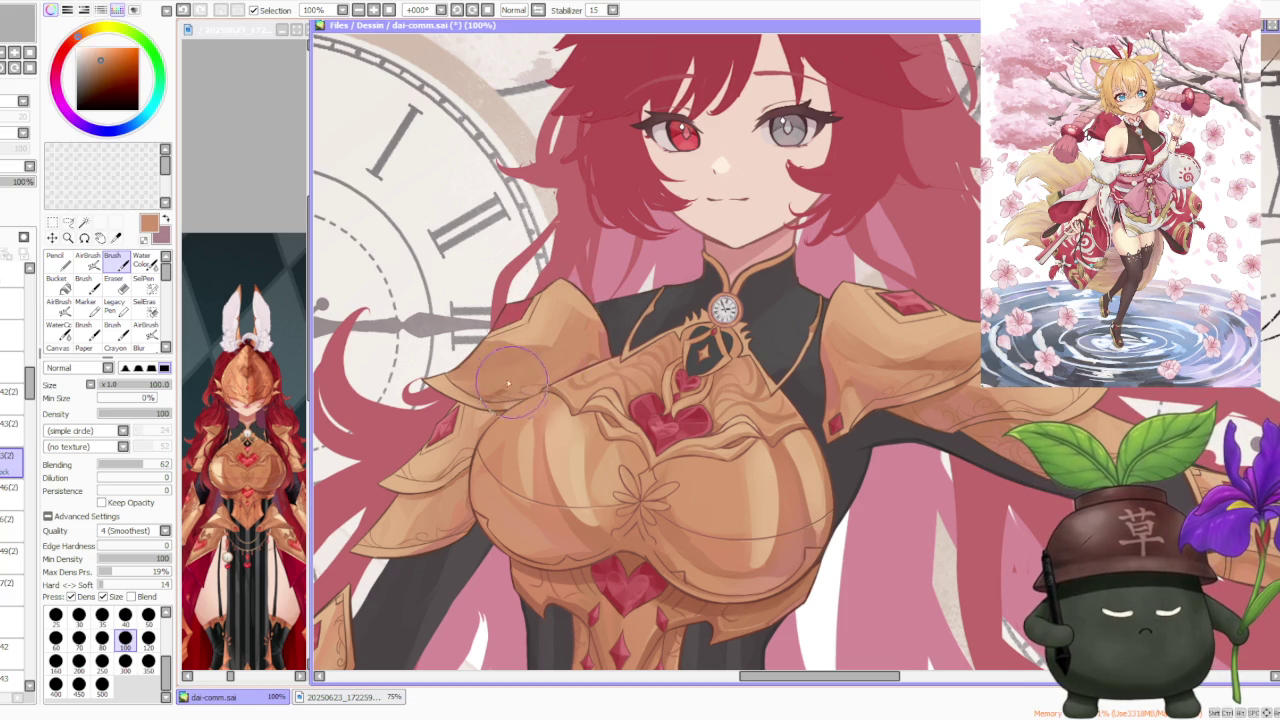
pyautogui.moveTo(495, 388); pyautogui.dragTo(448, 385)
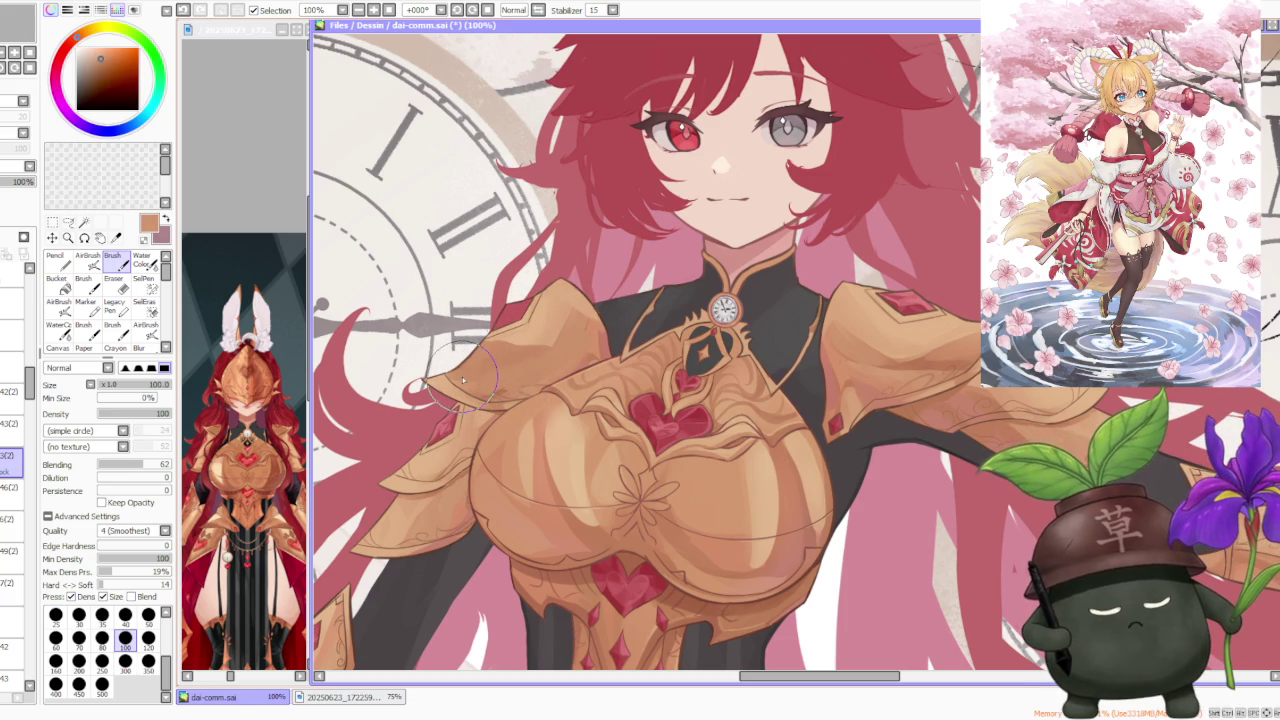
pyautogui.keyDown('alt'); pyautogui.click(448, 385); pyautogui.keyUp('alt')
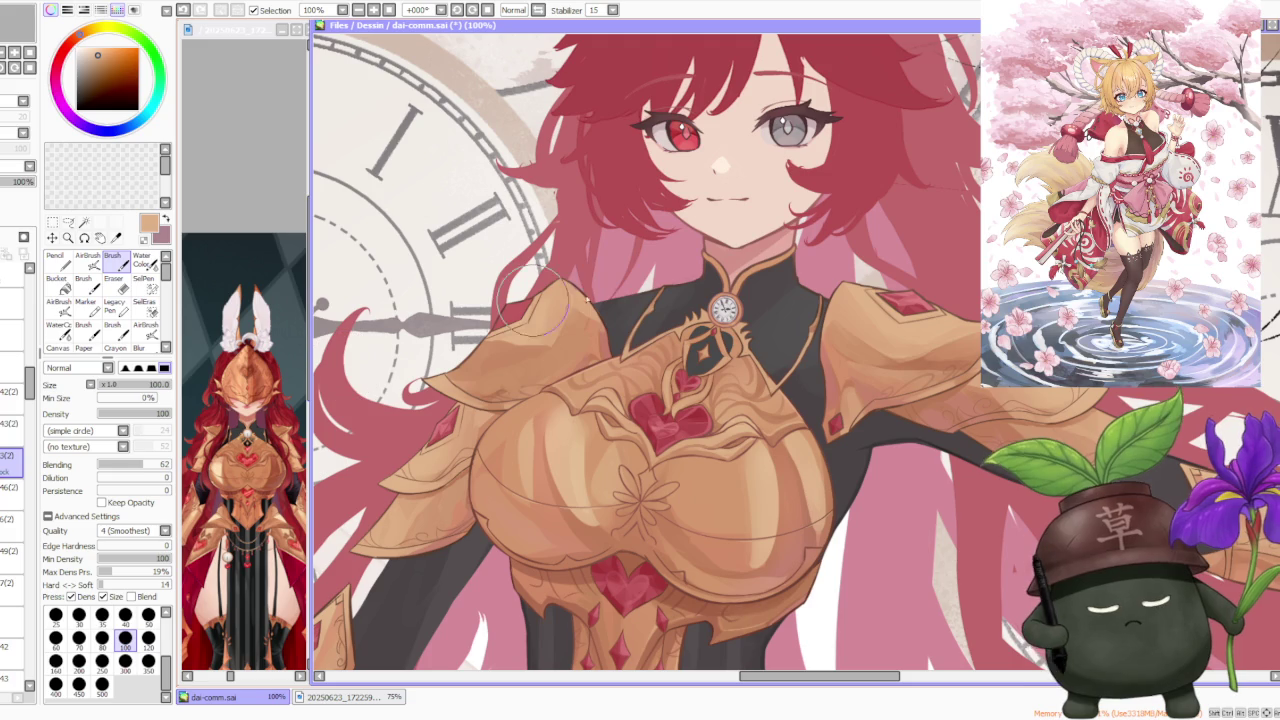
pyautogui.moveTo(533, 303)
pyautogui.mouseDown()
pyautogui.moveTo(531, 362)
pyautogui.moveTo(517, 341)
pyautogui.mouseUp()
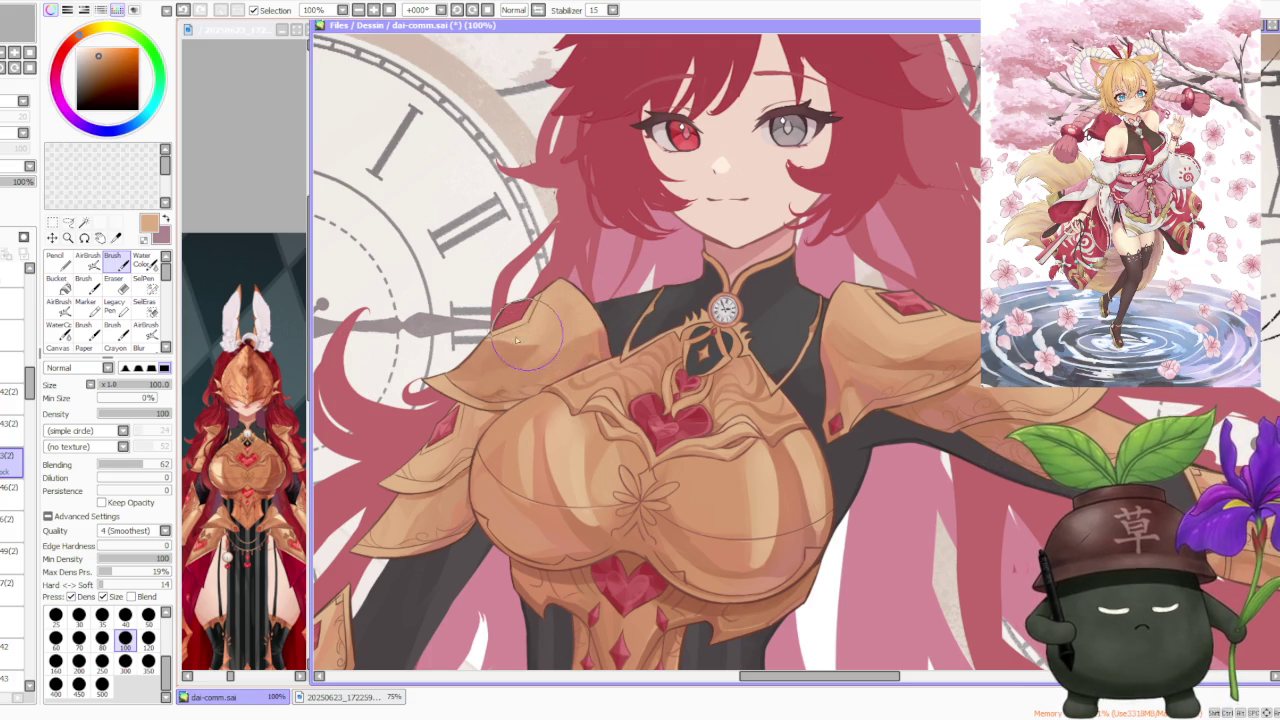
pyautogui.moveTo(517, 341)
pyautogui.mouseDown()
pyautogui.moveTo(505, 365)
pyautogui.moveTo(565, 375)
pyautogui.mouseUp()
pyautogui.moveTo(601, 308)
pyautogui.mouseDown()
pyautogui.moveTo(593, 346)
pyautogui.moveTo(610, 320)
pyautogui.mouseUp()
# Step: Sample muted red, tan-orange and reddish-brown armour tones, undoing a stray stroke
pyautogui.keyDown('alt'); pyautogui.click(610, 320); pyautogui.keyUp('alt')
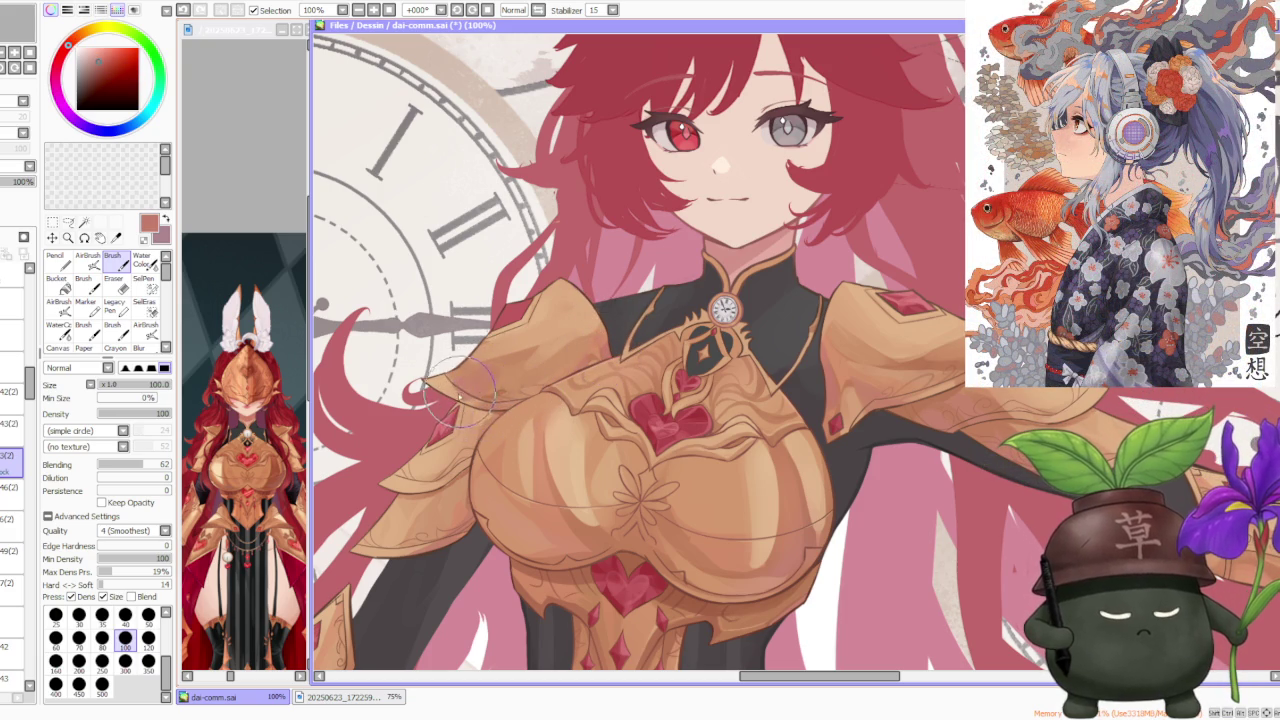
pyautogui.keyDown('alt'); pyautogui.click(438, 385); pyautogui.keyUp('alt')
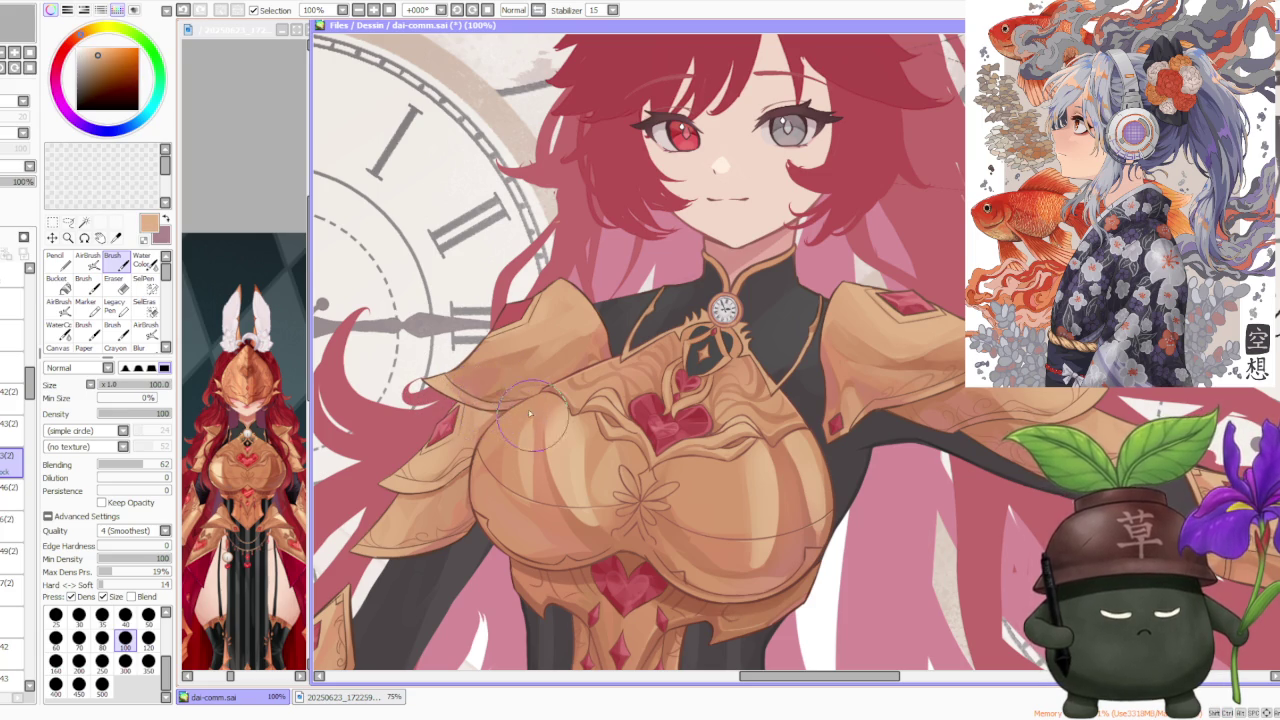
pyautogui.scroll(-4, 497, 412)
pyautogui.scroll(2, 480, 440)
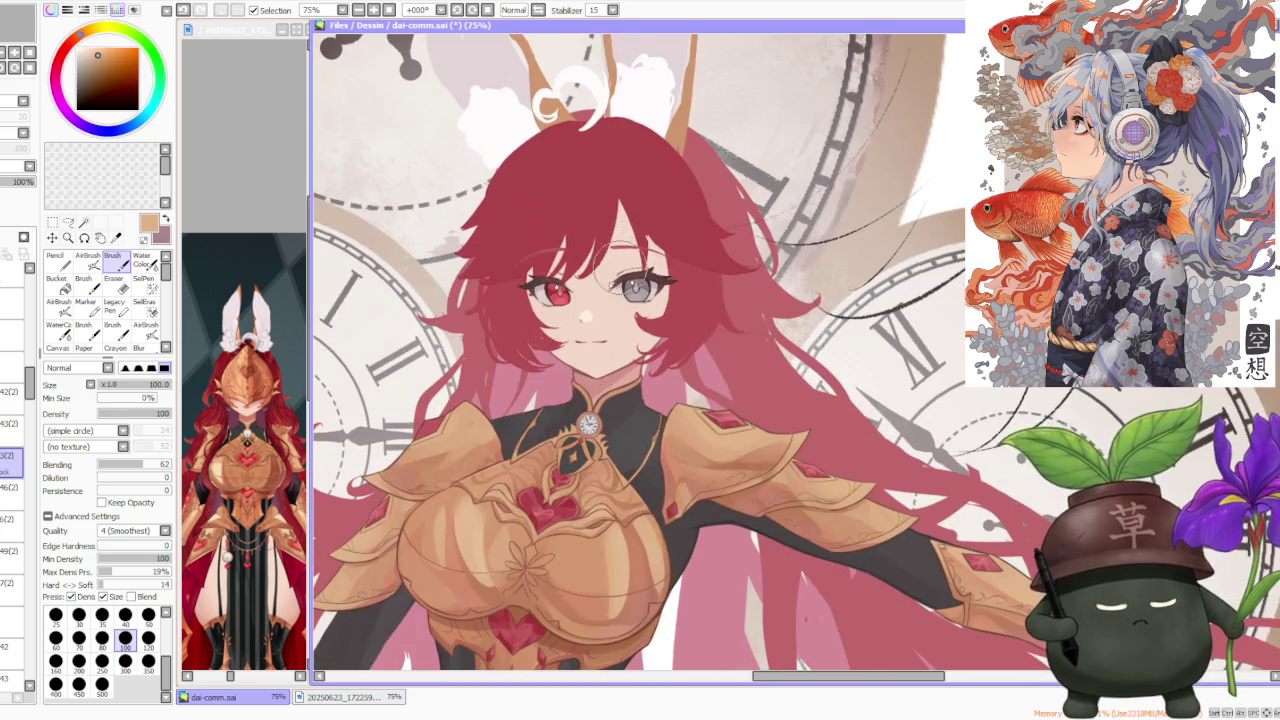
pyautogui.scroll(2, 478, 441)
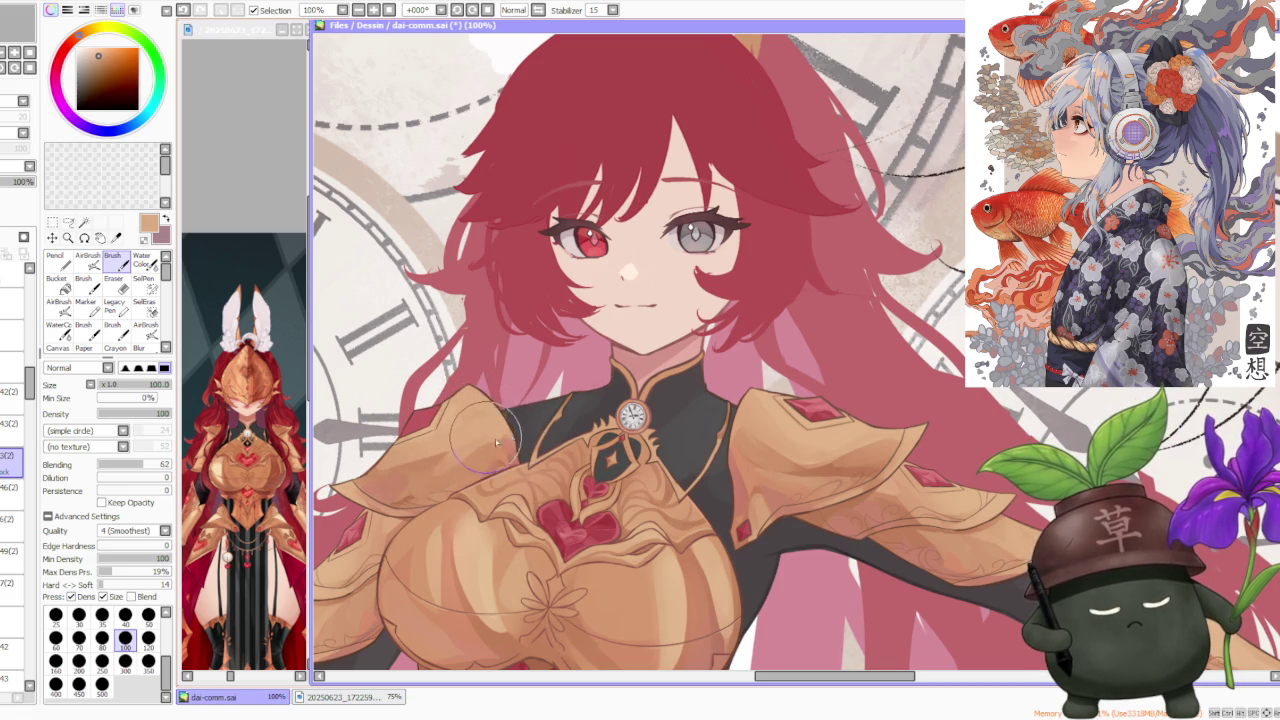
pyautogui.keyDown('alt'); pyautogui.click(463, 462); pyautogui.keyUp('alt')
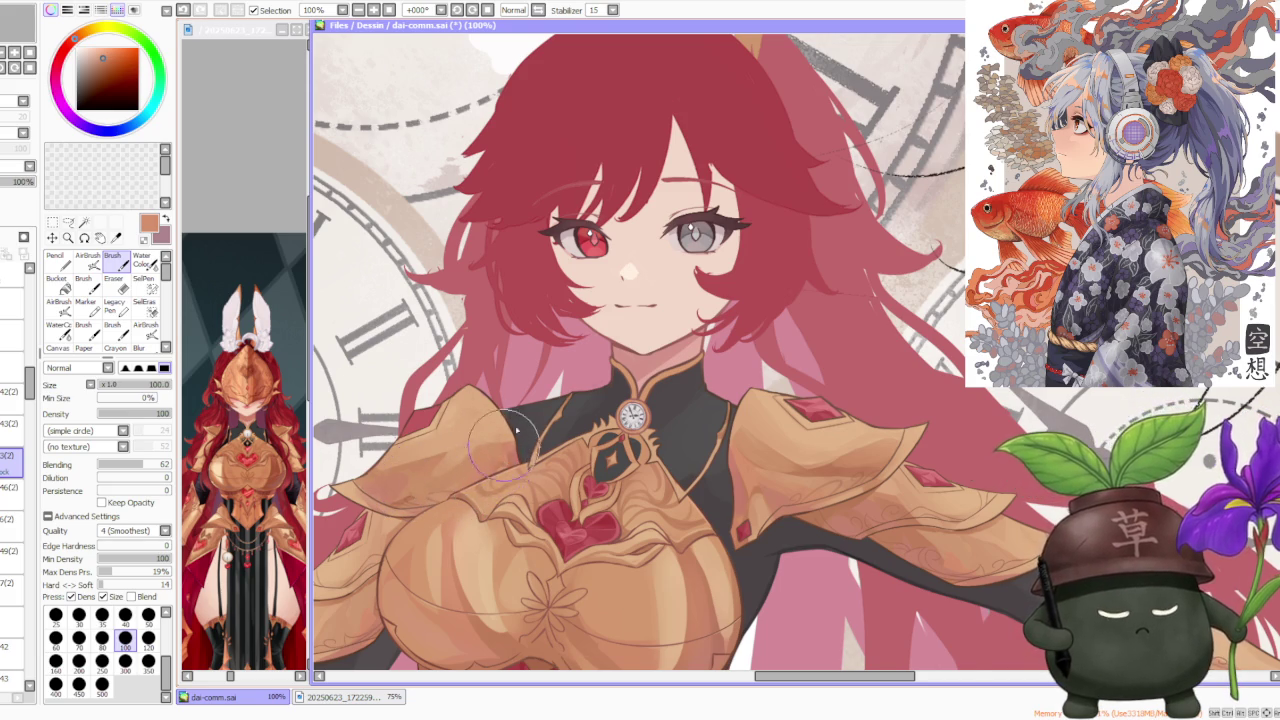
pyautogui.scroll(-2, 517, 430)
pyautogui.scroll(2, 603, 351)
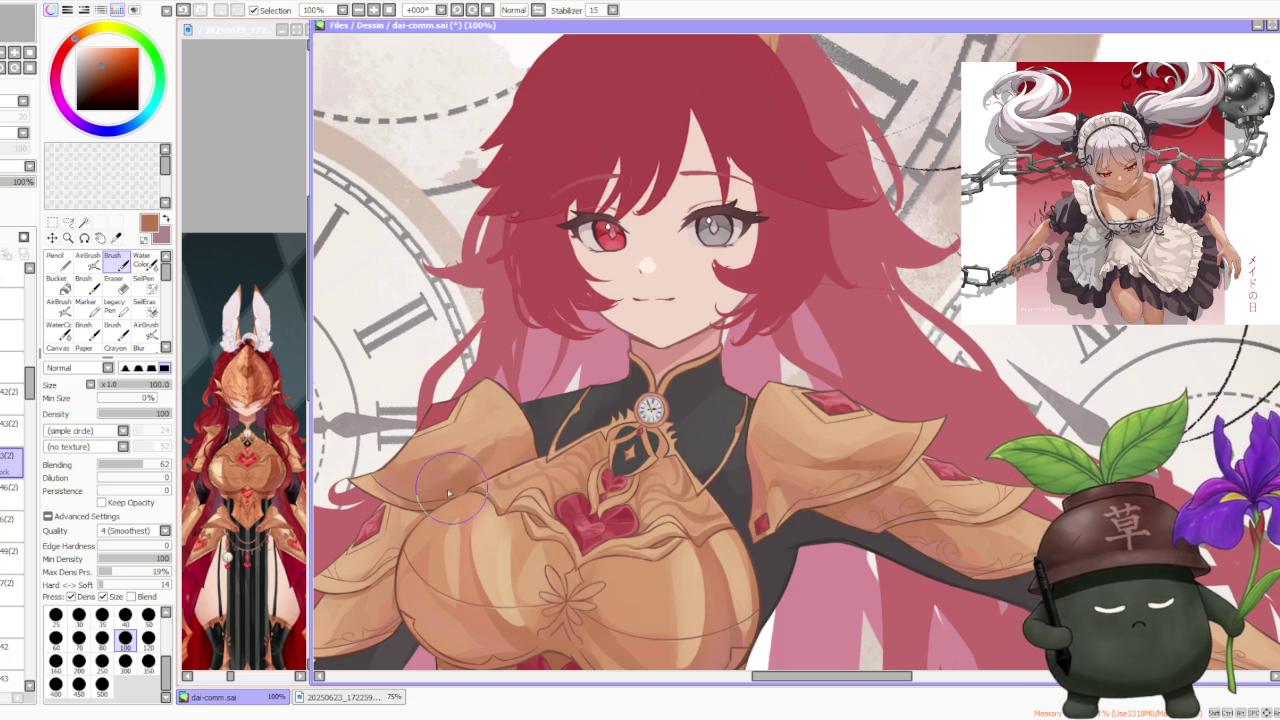
pyautogui.hotkey('ctrl', 'z')
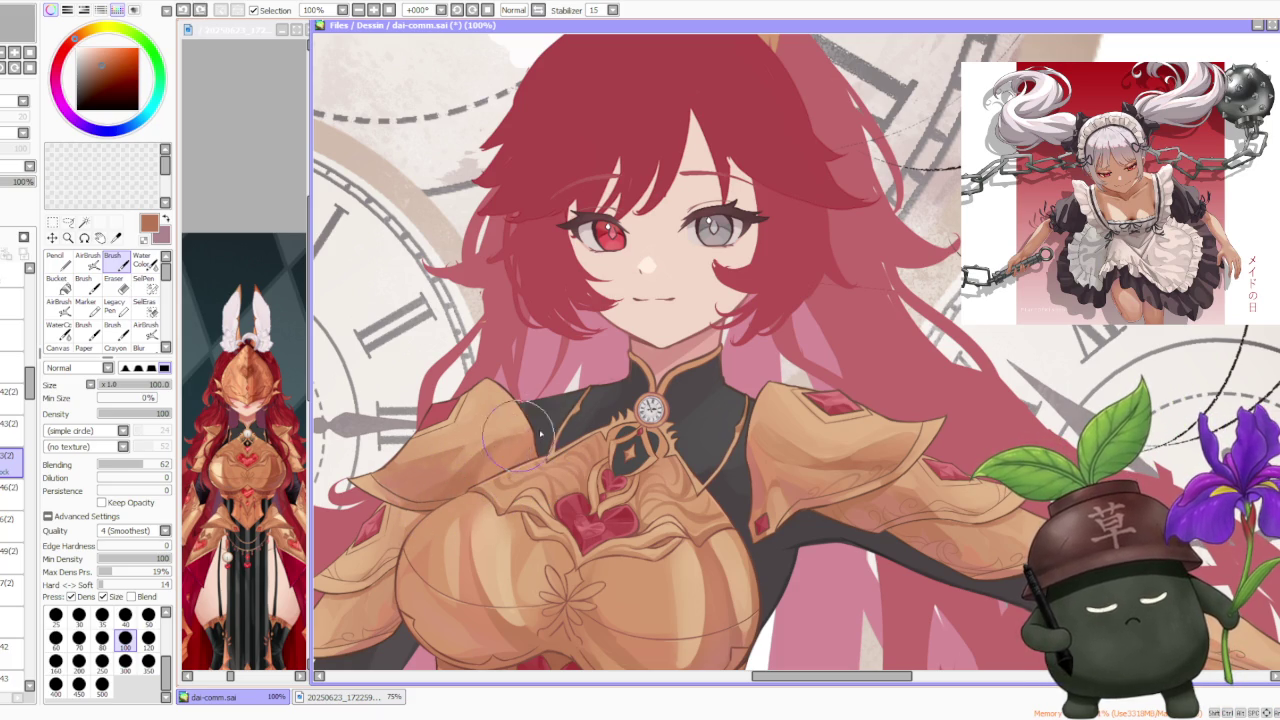
# Step: Resample light tan, darker brown and a brighter armour tone, undoing another stroke
pyautogui.keyDown('alt'); pyautogui.click(505, 432); pyautogui.keyUp('alt')
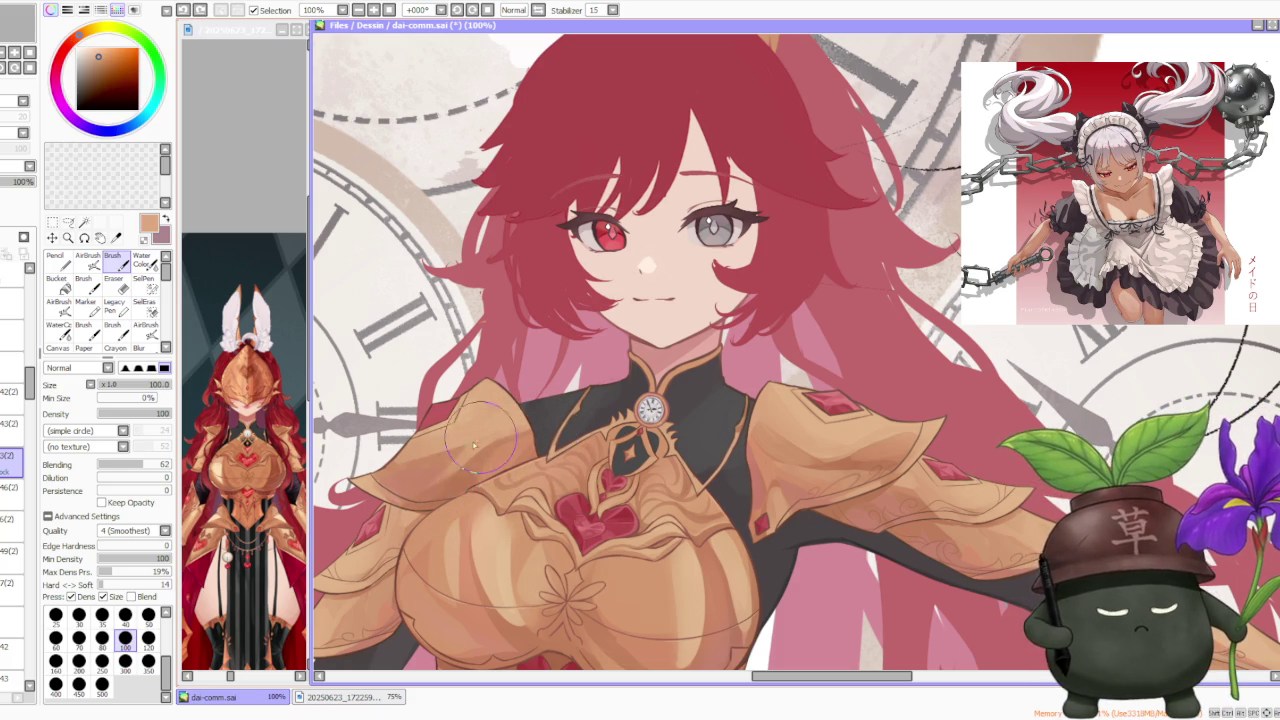
pyautogui.scroll(-1, 573, 393)
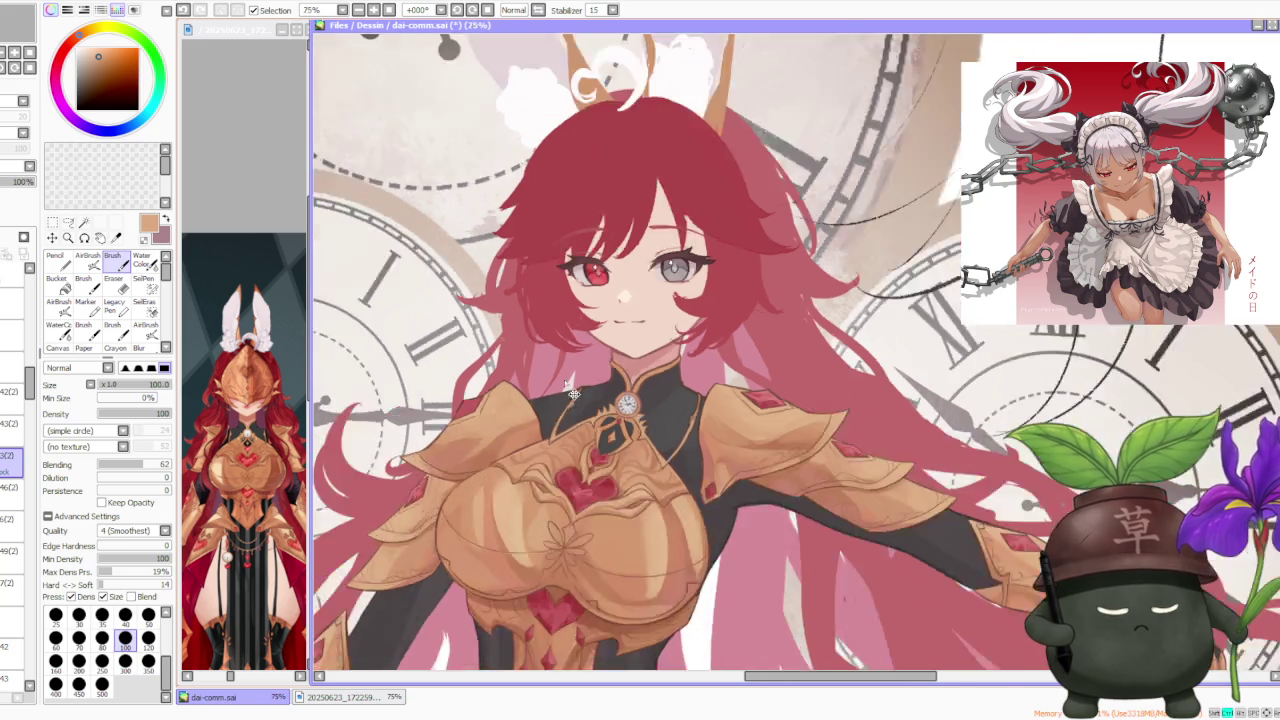
pyautogui.scroll(-3, 573, 393)
pyautogui.scroll(1, 575, 389)
pyautogui.scroll(3, 576, 385)
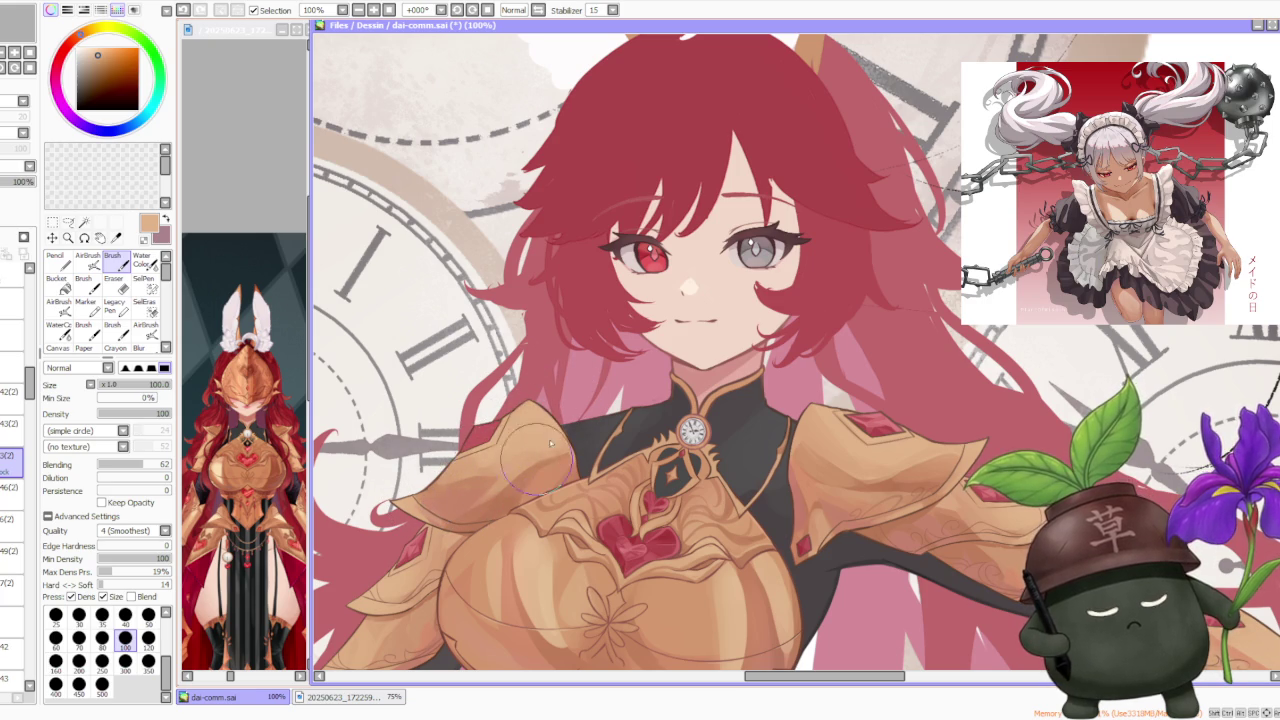
pyautogui.keyDown('alt'); pyautogui.click(922, 465); pyautogui.keyUp('alt')
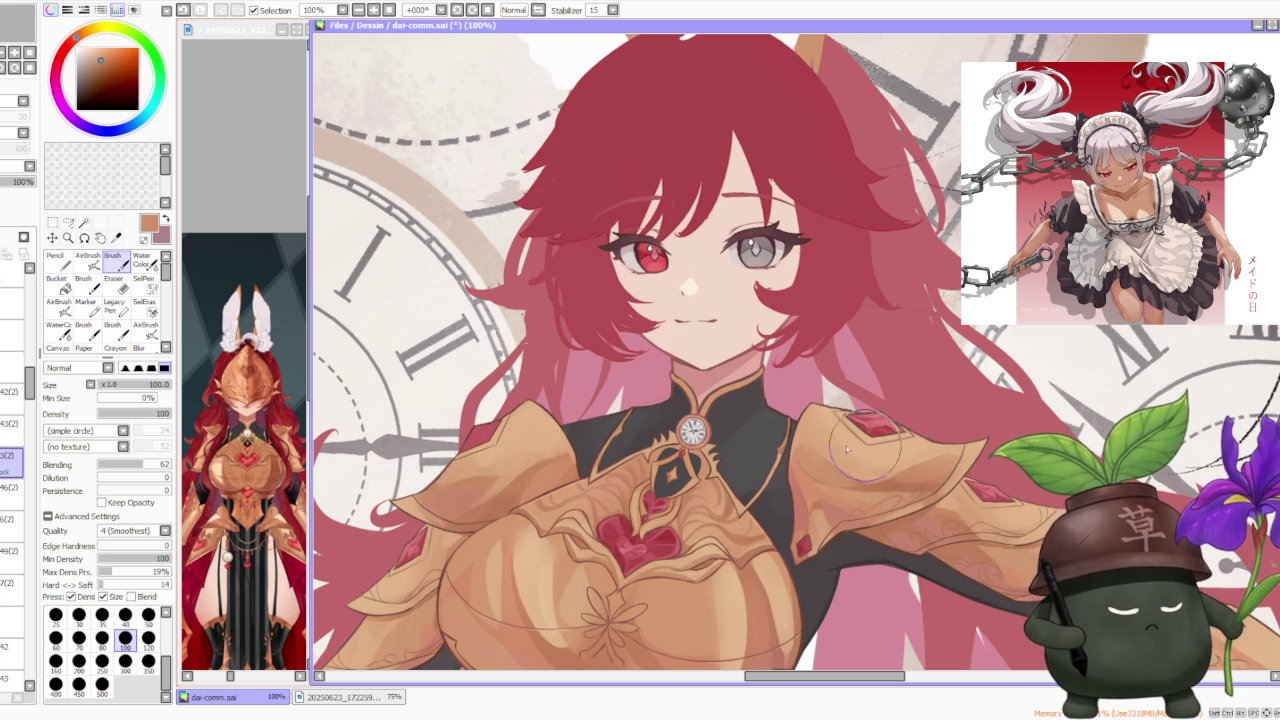
pyautogui.keyDown('alt'); pyautogui.click(812, 425); pyautogui.keyUp('alt')
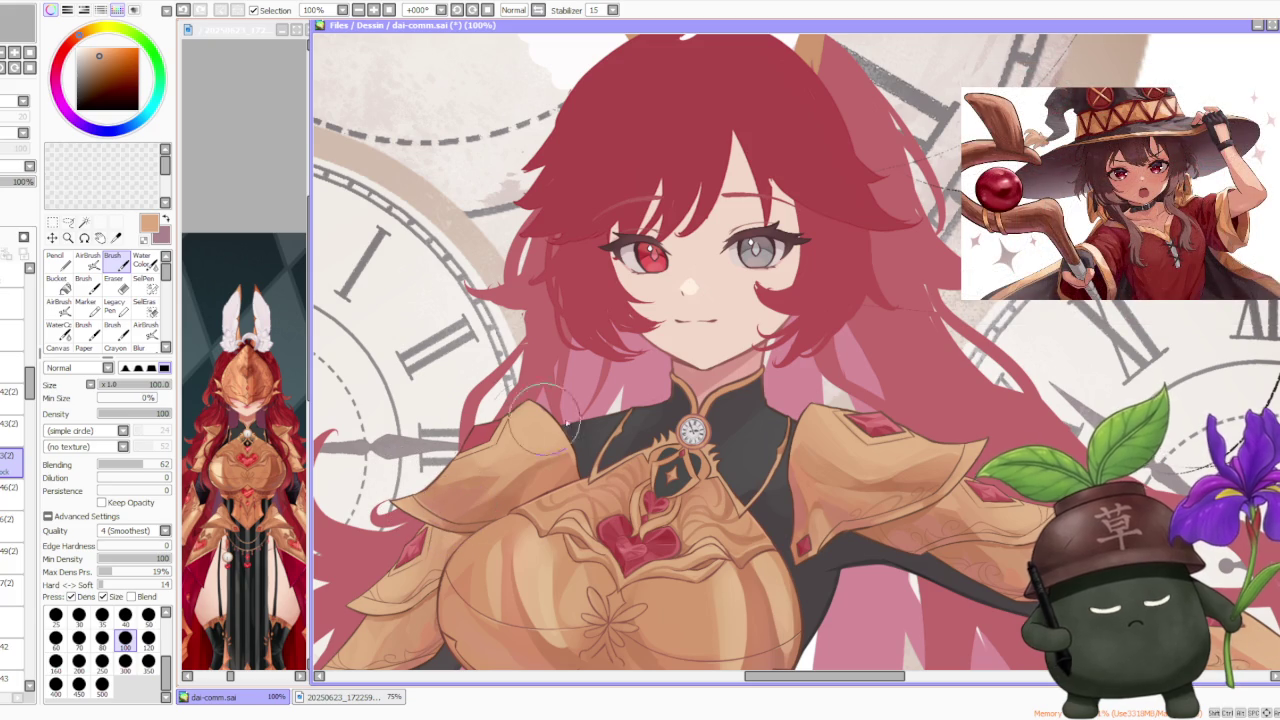
pyautogui.hotkey('ctrl', 'z')
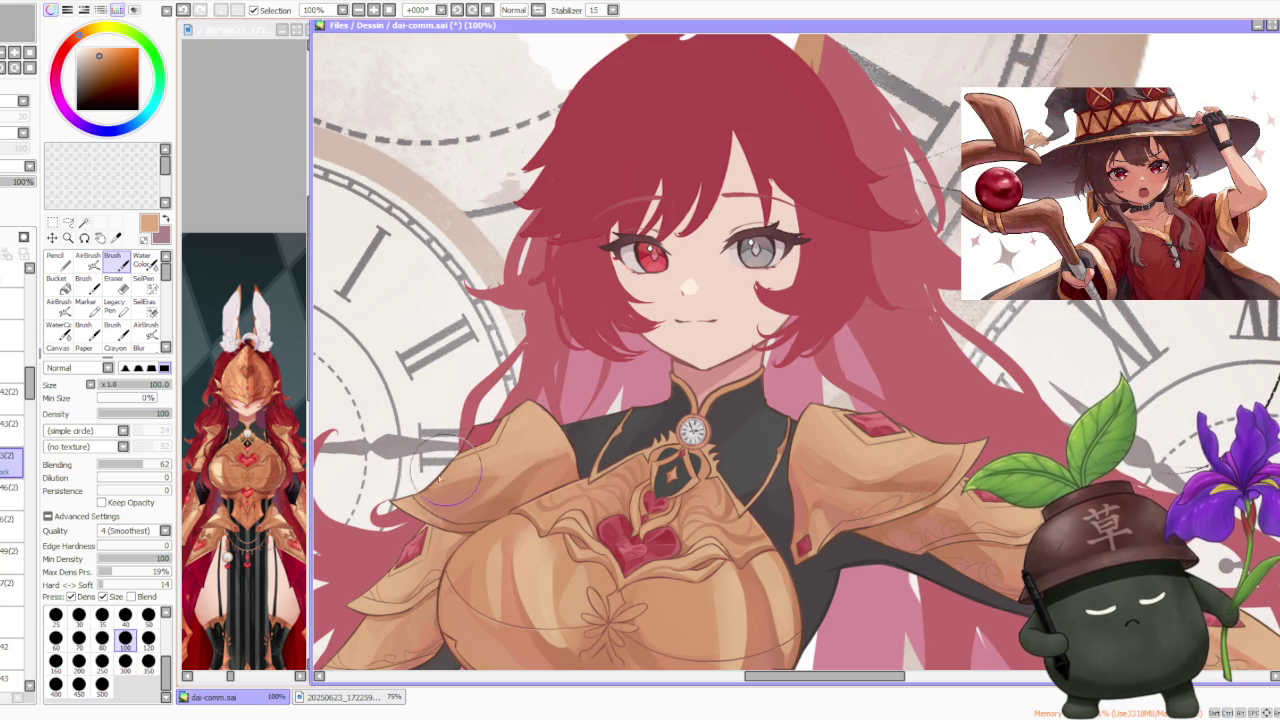
pyautogui.scroll(-3, 610, 358)
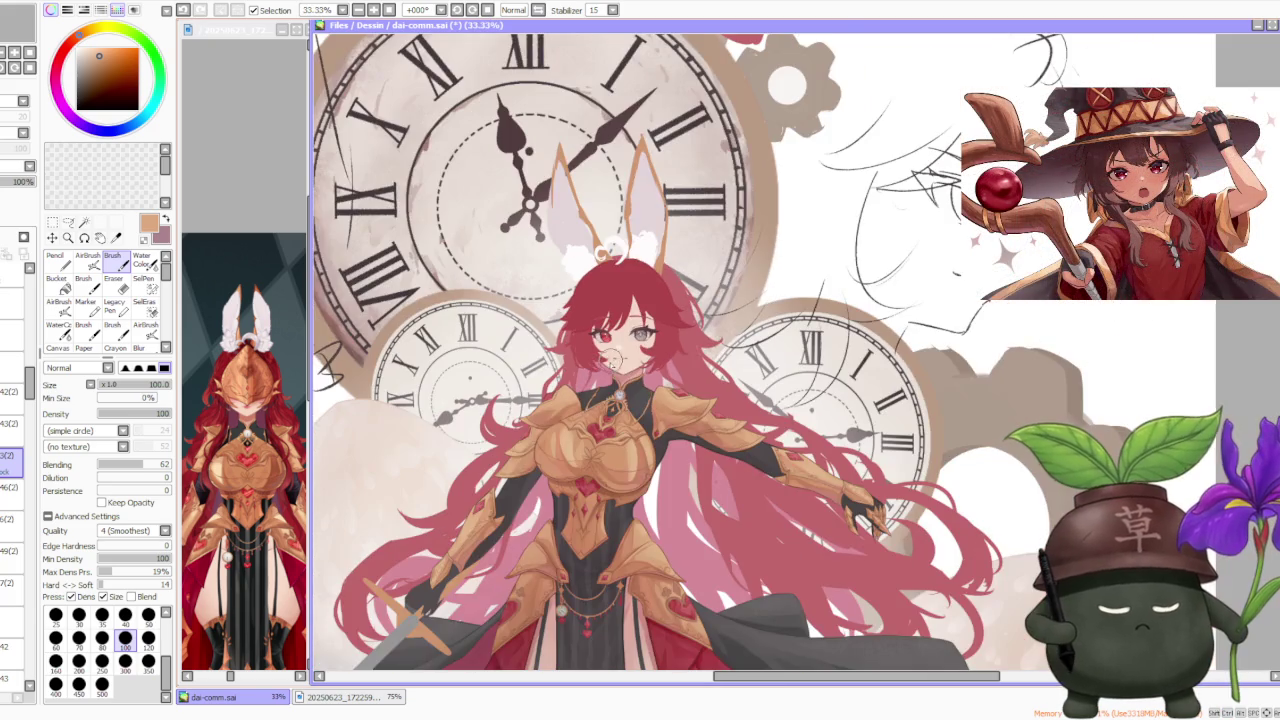
pyautogui.scroll(-1, 677, 318)
pyautogui.scroll(3, 660, 340)
pyautogui.scroll(1, 660, 345)
pyautogui.scroll(1, 560, 400)
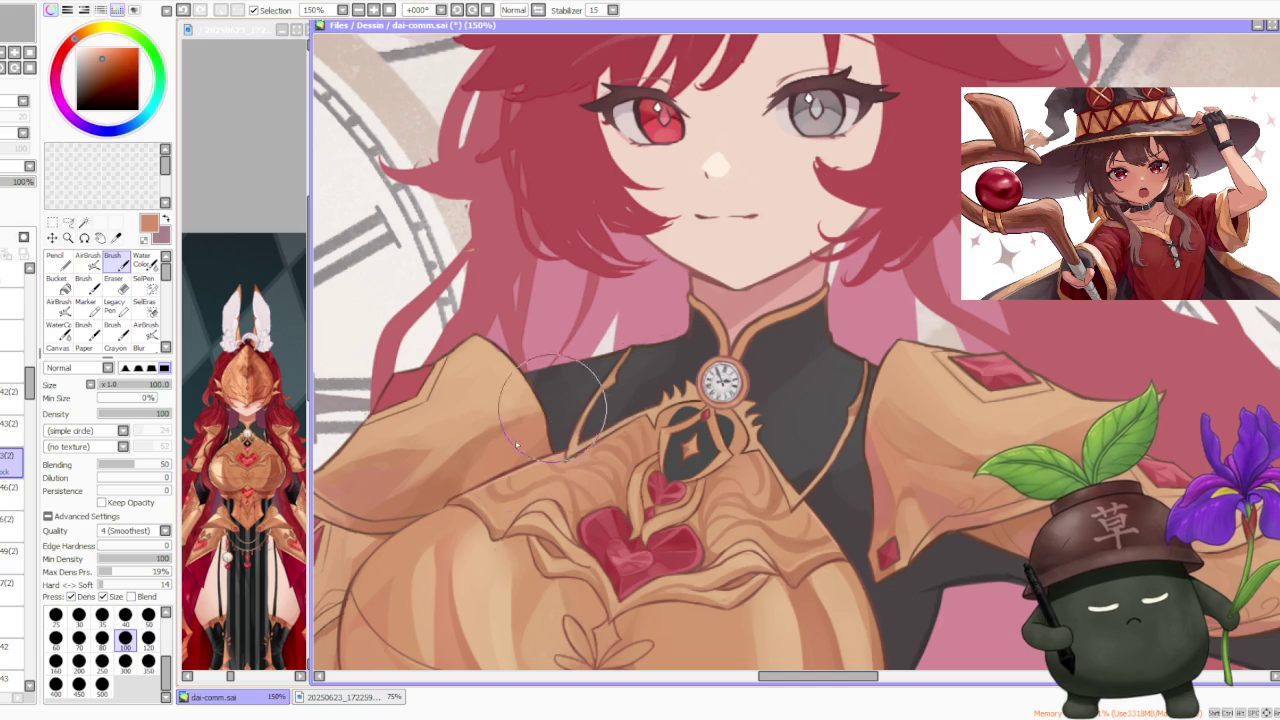
pyautogui.scroll(-2, 510, 485)
pyautogui.scroll(2, 631, 547)
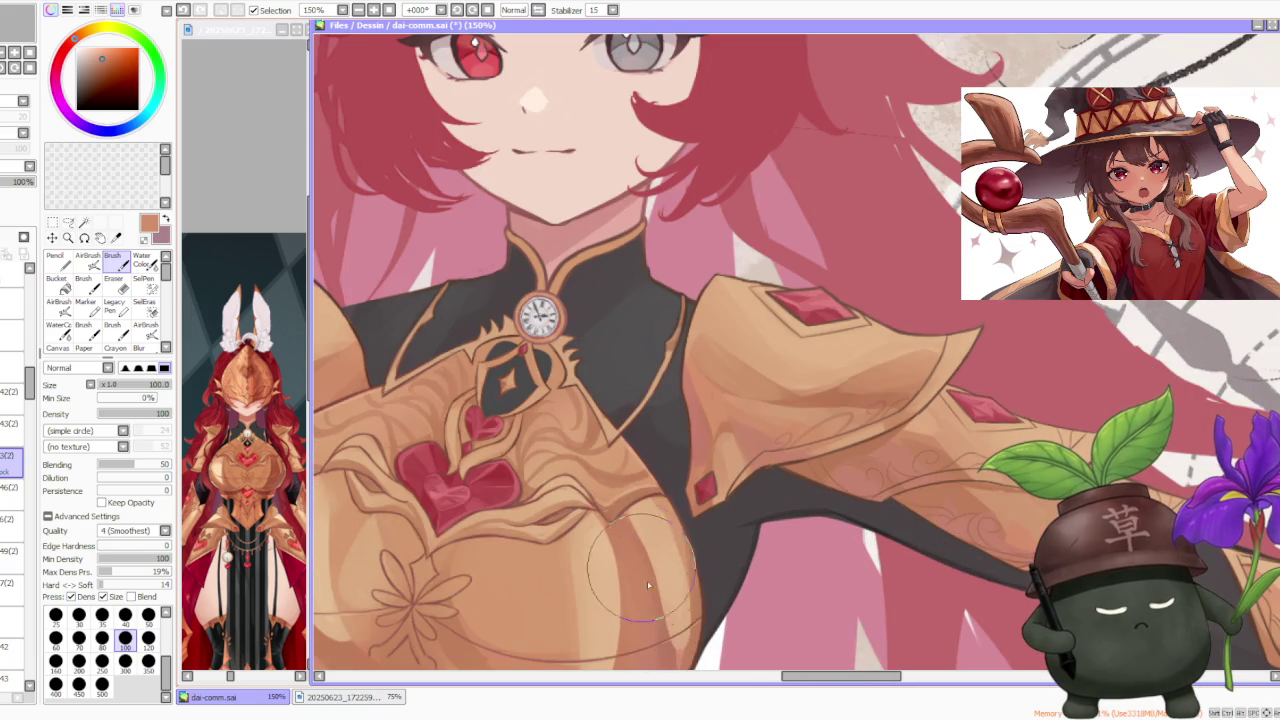
pyautogui.scroll(-2, 450, 440)
pyautogui.scroll(2, 462, 407)
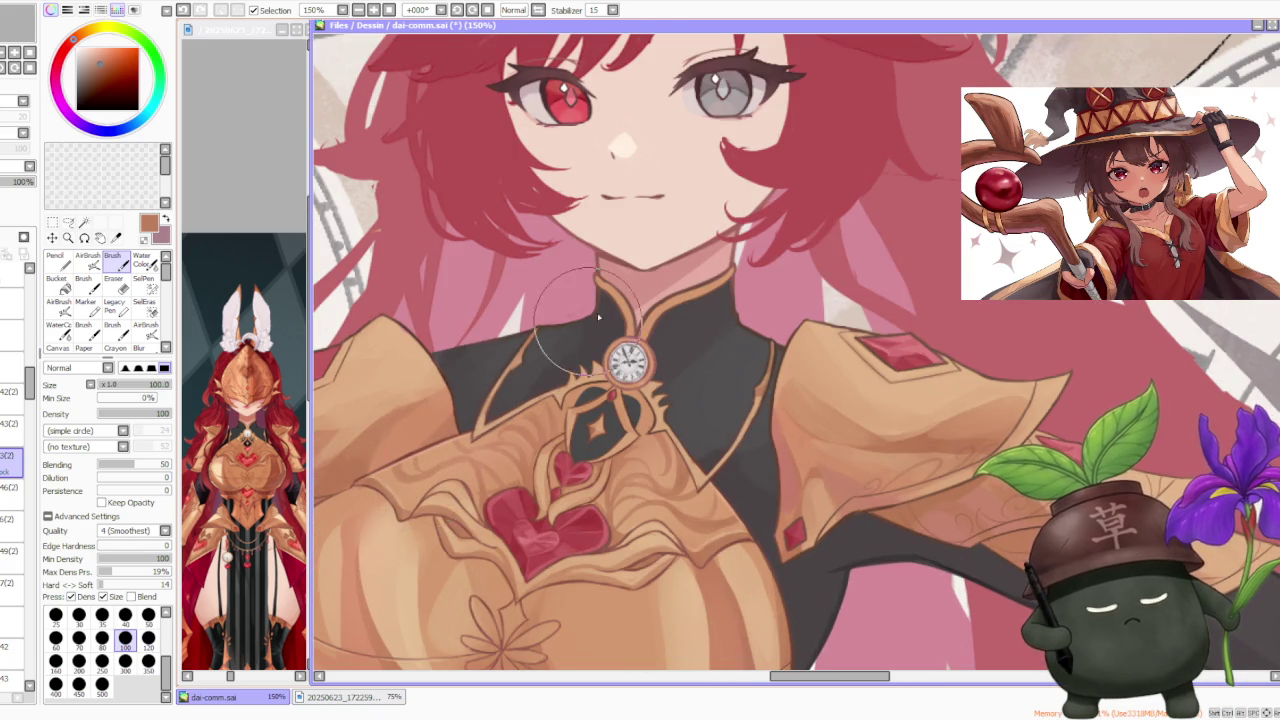
pyautogui.scroll(-1, 560, 330)
pyautogui.scroll(2, 470, 390)
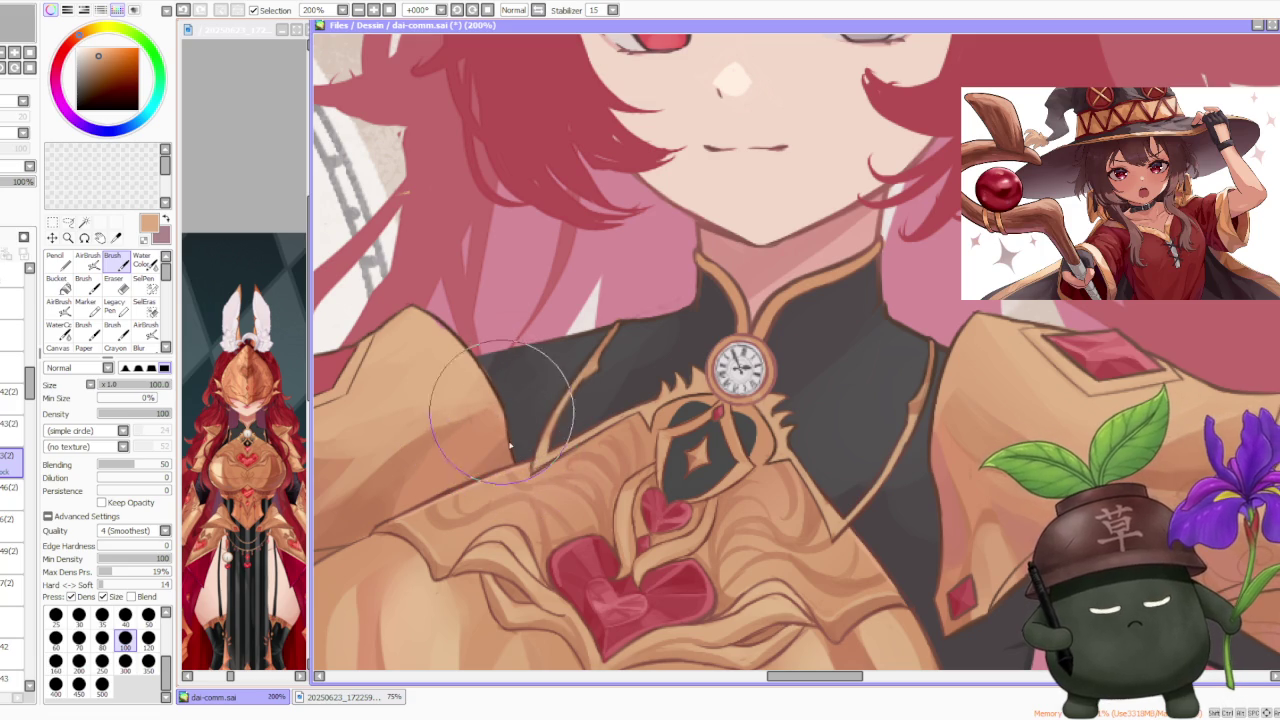
pyautogui.scroll(-2, 523, 462)
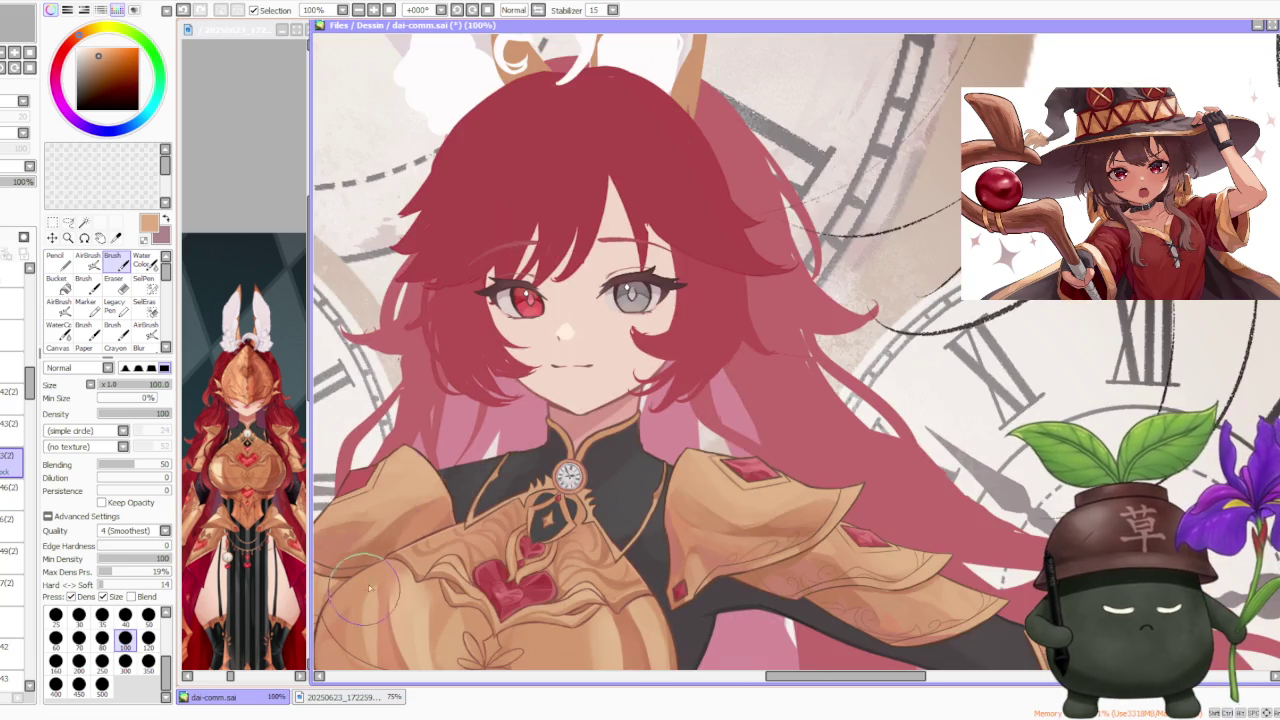
pyautogui.scroll(-1, 515, 430)
pyautogui.scroll(-1, 512, 412)
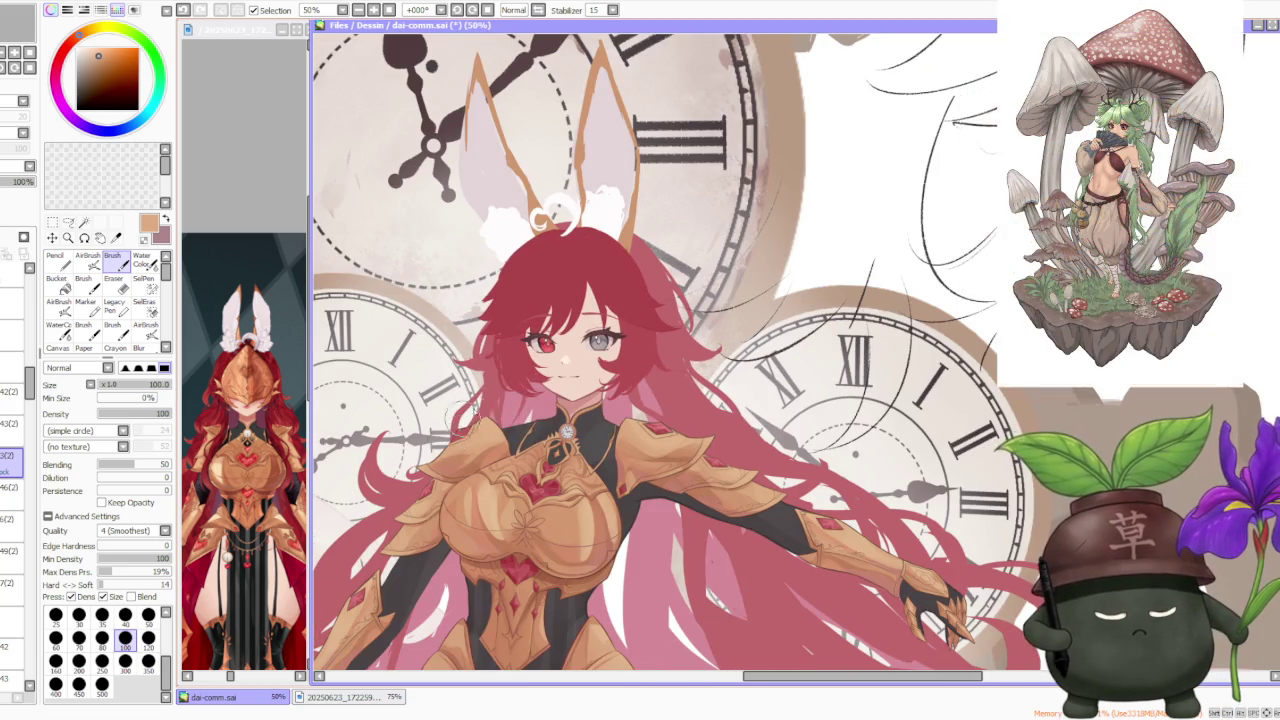
pyautogui.scroll(2, 490, 425)
pyautogui.scroll(-1, 530, 385)
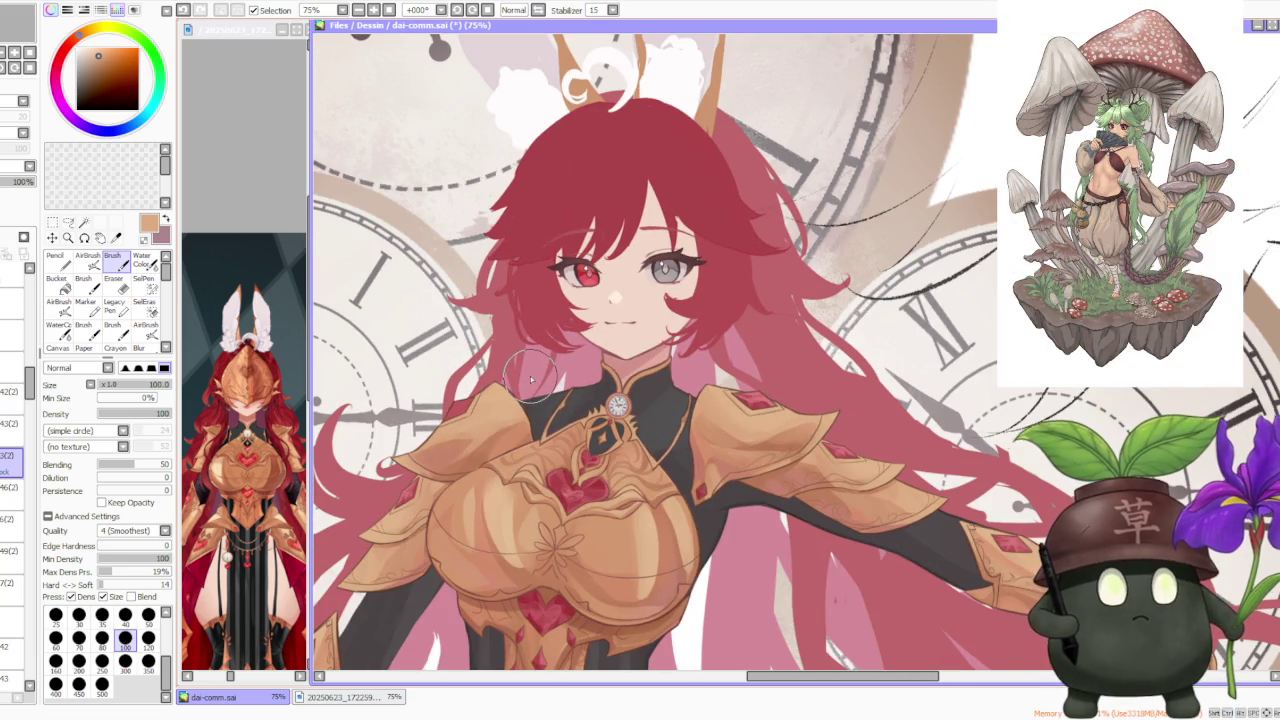
pyautogui.scroll(-1, 530, 378)
pyautogui.scroll(-1, 533, 372)
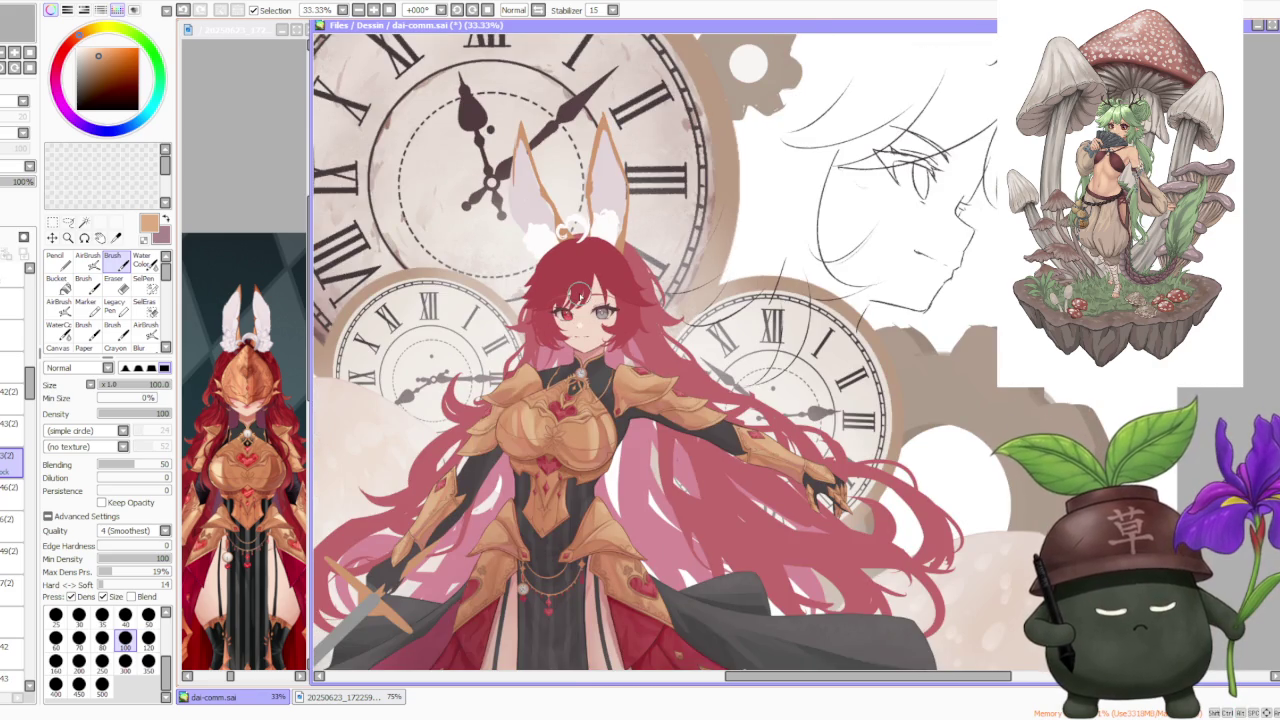
pyautogui.scroll(1, 506, 384)
pyautogui.scroll(1, 518, 383)
pyautogui.scroll(1, 490, 395)
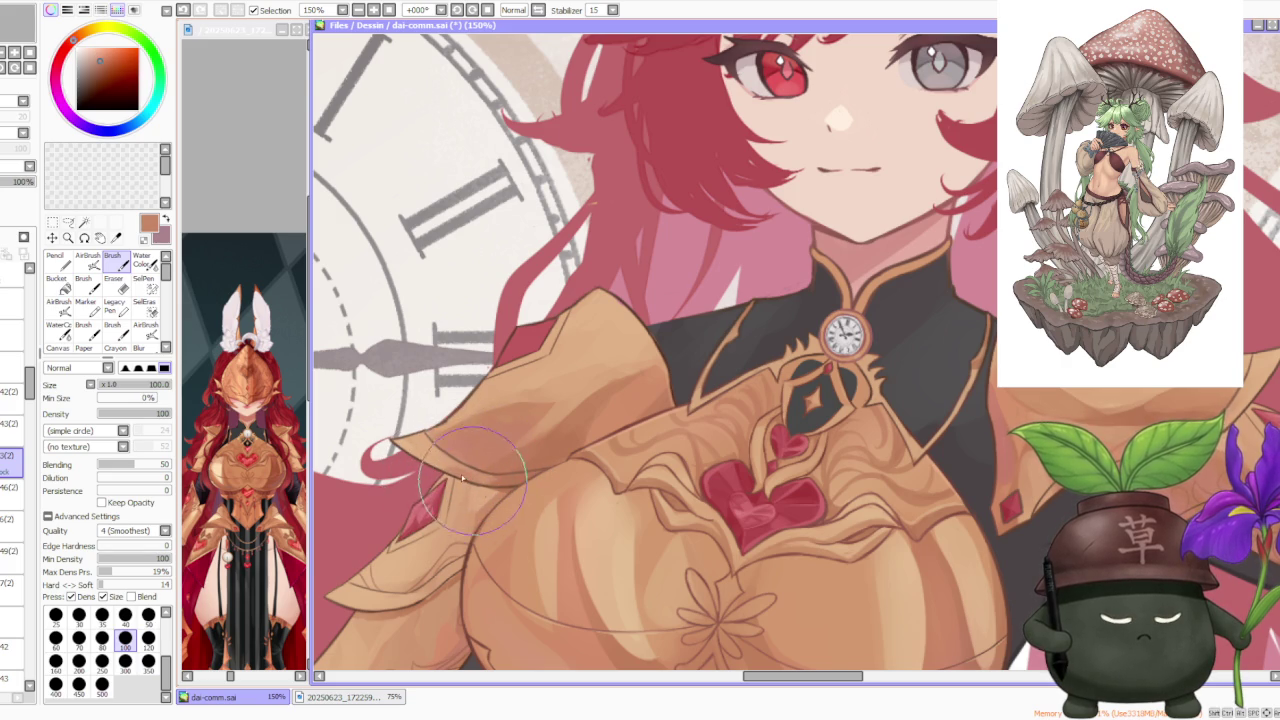
pyautogui.scroll(-3, 480, 420)
pyautogui.scroll(-1, 510, 300)
pyautogui.scroll(-1, 530, 250)
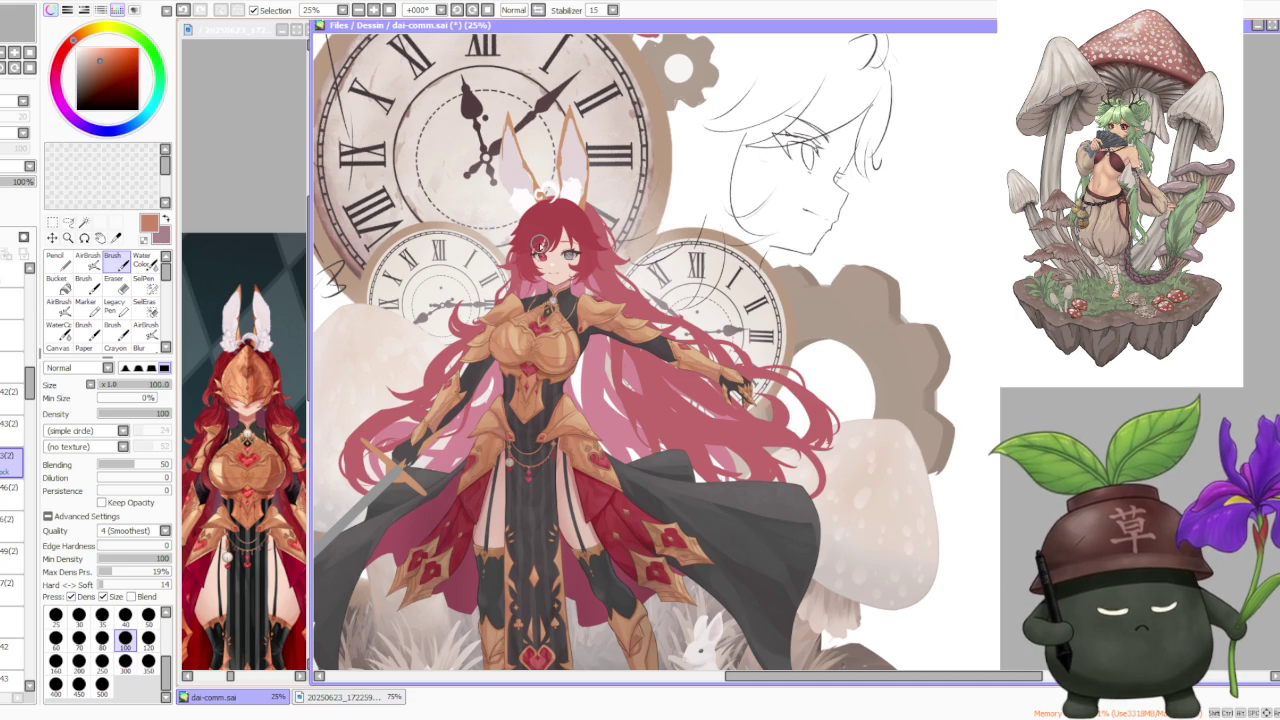
pyautogui.scroll(3, 525, 258)
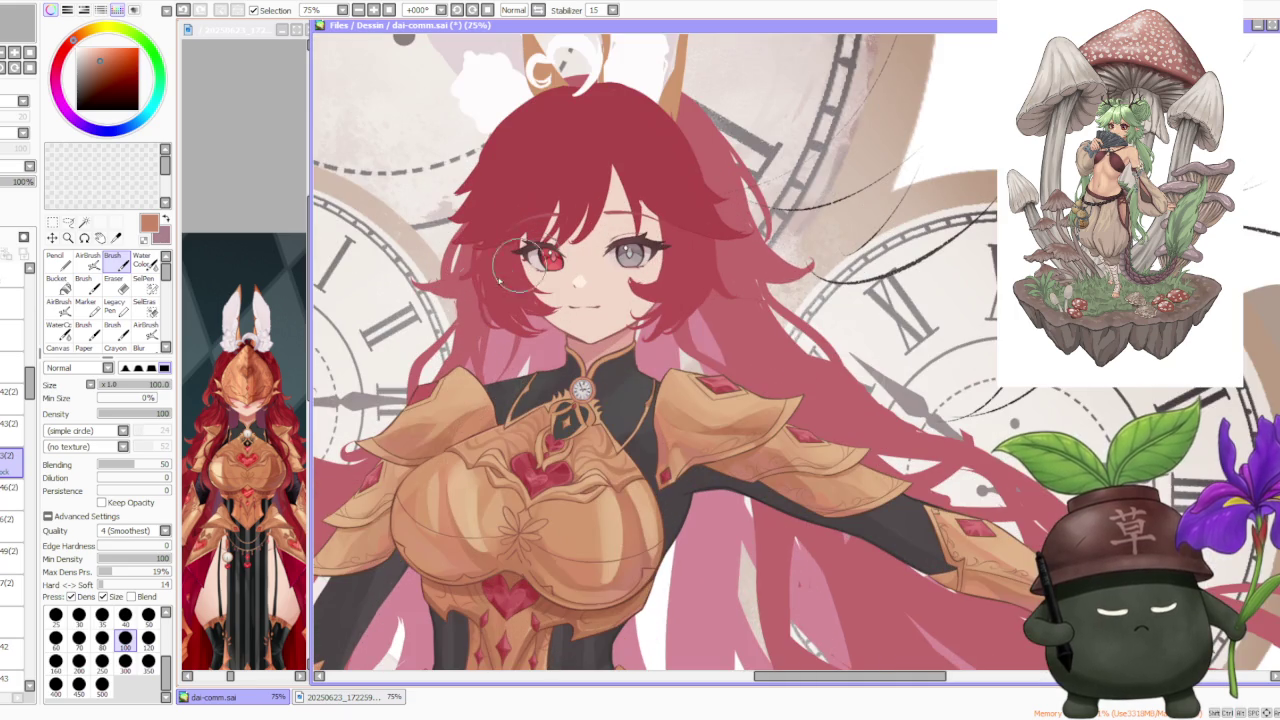
pyautogui.keyDown('alt'); pyautogui.click(437, 418); pyautogui.keyUp('alt')
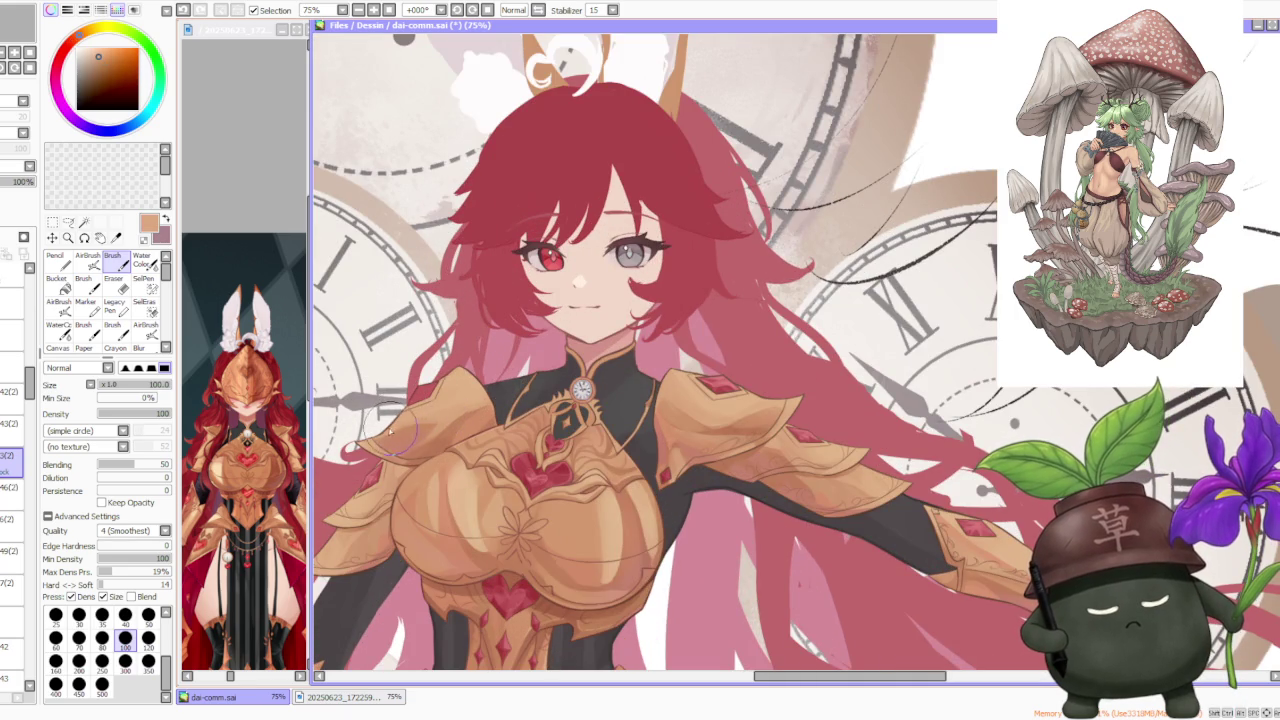
pyautogui.scroll(-2, 437, 433)
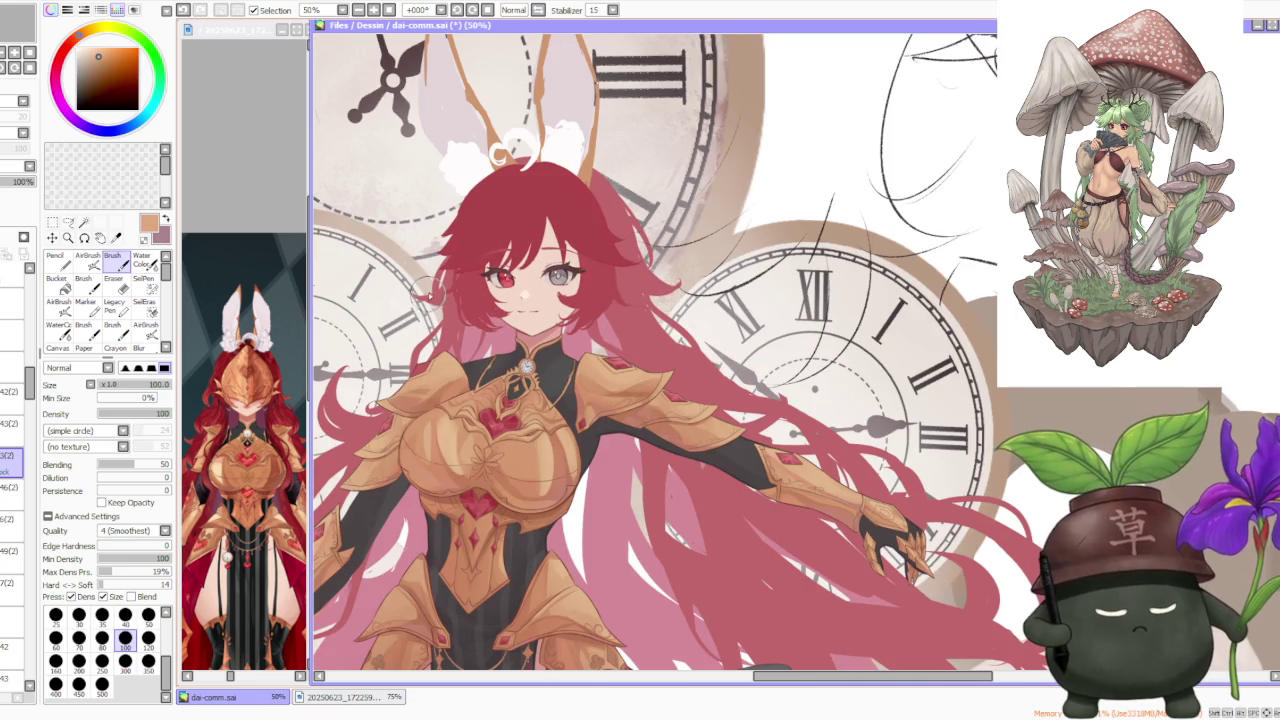
pyautogui.scroll(1, 382, 390)
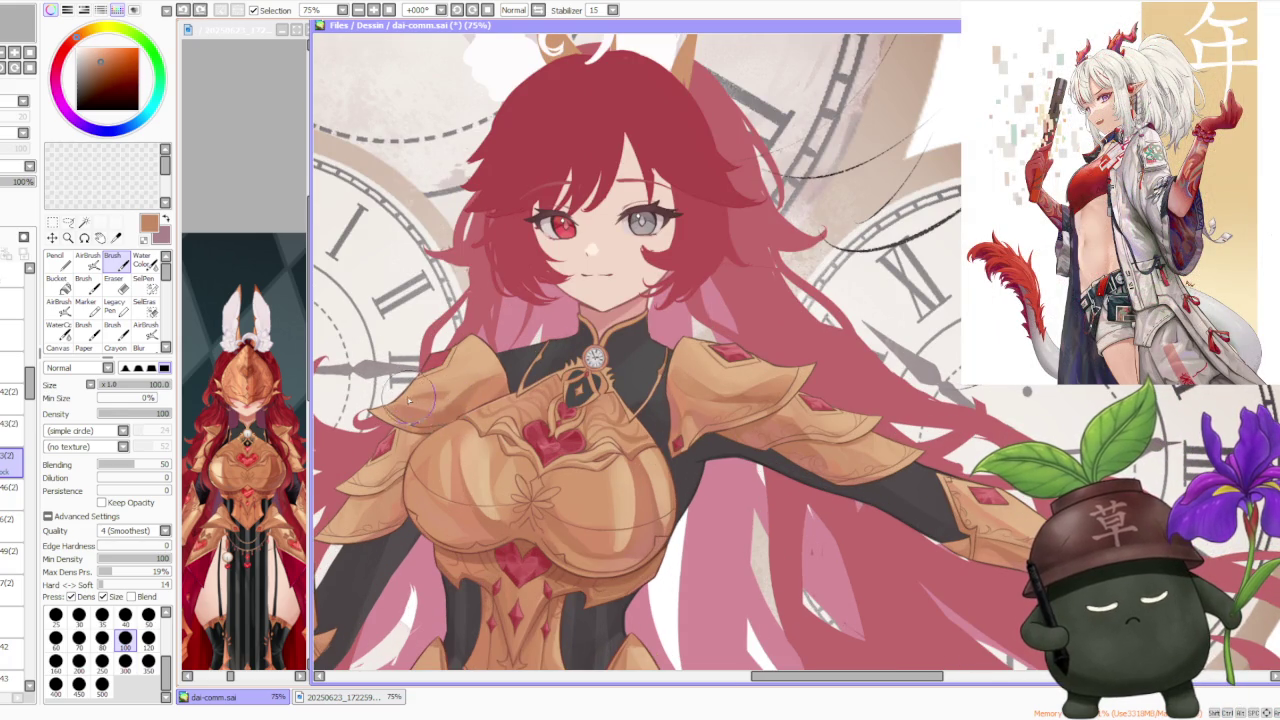
pyautogui.scroll(-1, 430, 300)
pyautogui.scroll(-1, 432, 275)
pyautogui.scroll(-1, 438, 272)
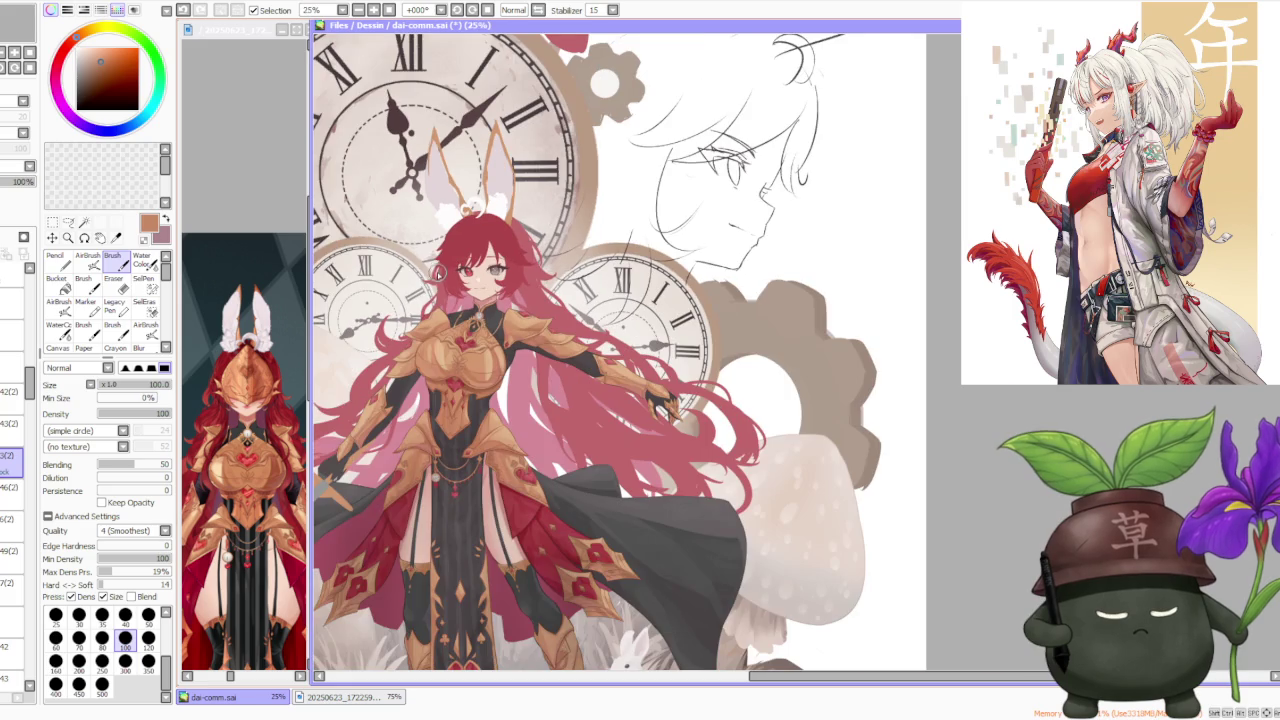
pyautogui.scroll(4, 400, 310)
pyautogui.scroll(-1, 395, 327)
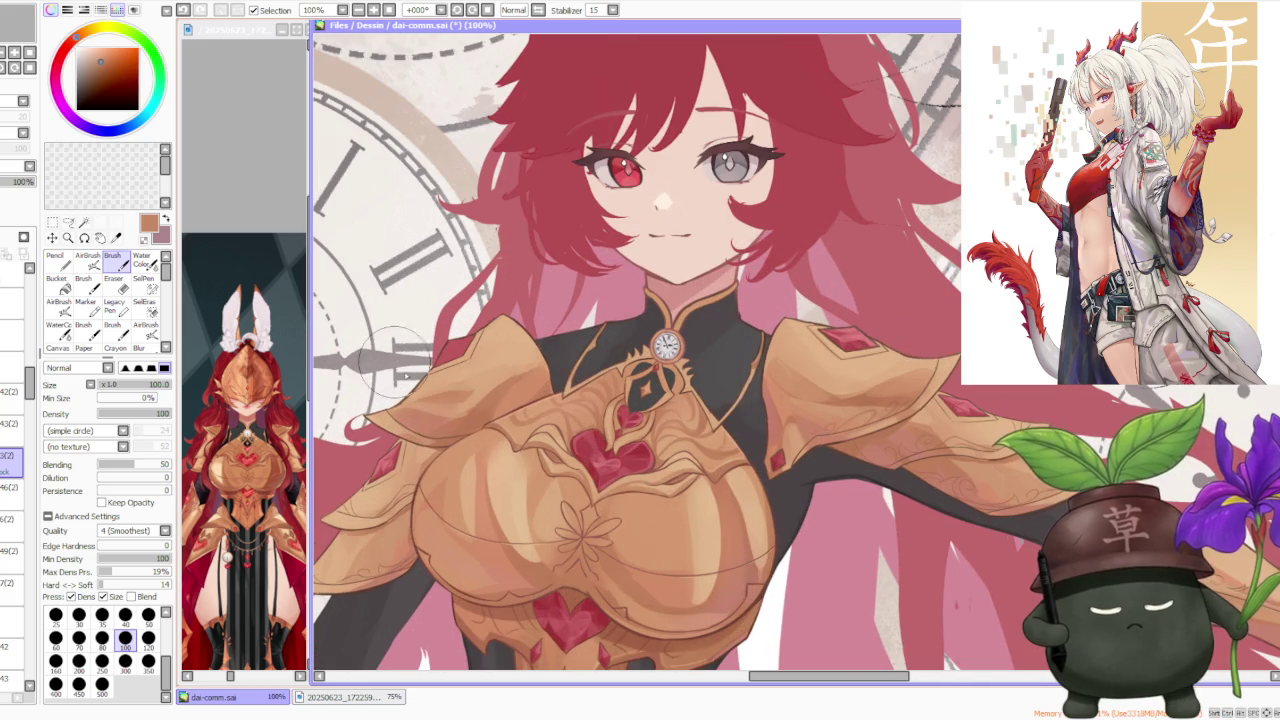
# Step: Blend the left shoulder armour shading using sampled armour and light peach tones
pyautogui.keyDown('alt'); pyautogui.click(485, 400); pyautogui.keyUp('alt')
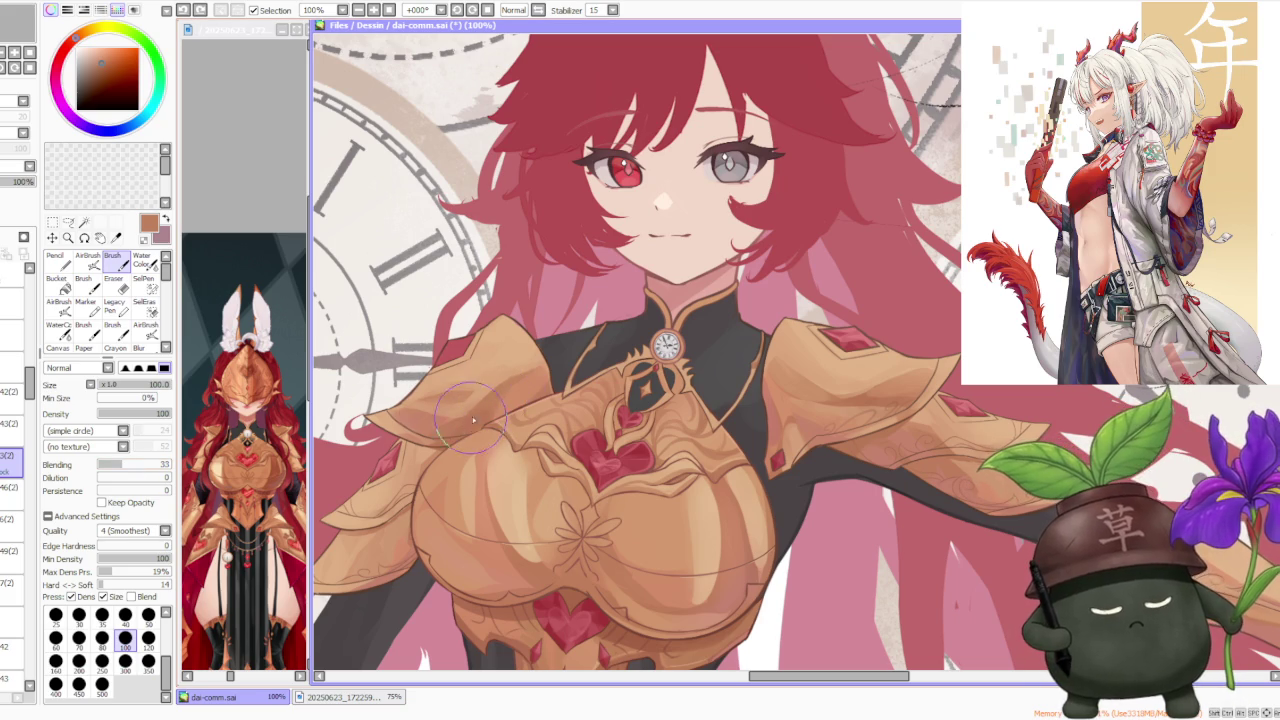
pyautogui.moveTo(480, 405)
pyautogui.mouseDown()
pyautogui.moveTo(461, 433)
pyautogui.moveTo(435, 418)
pyautogui.mouseUp()
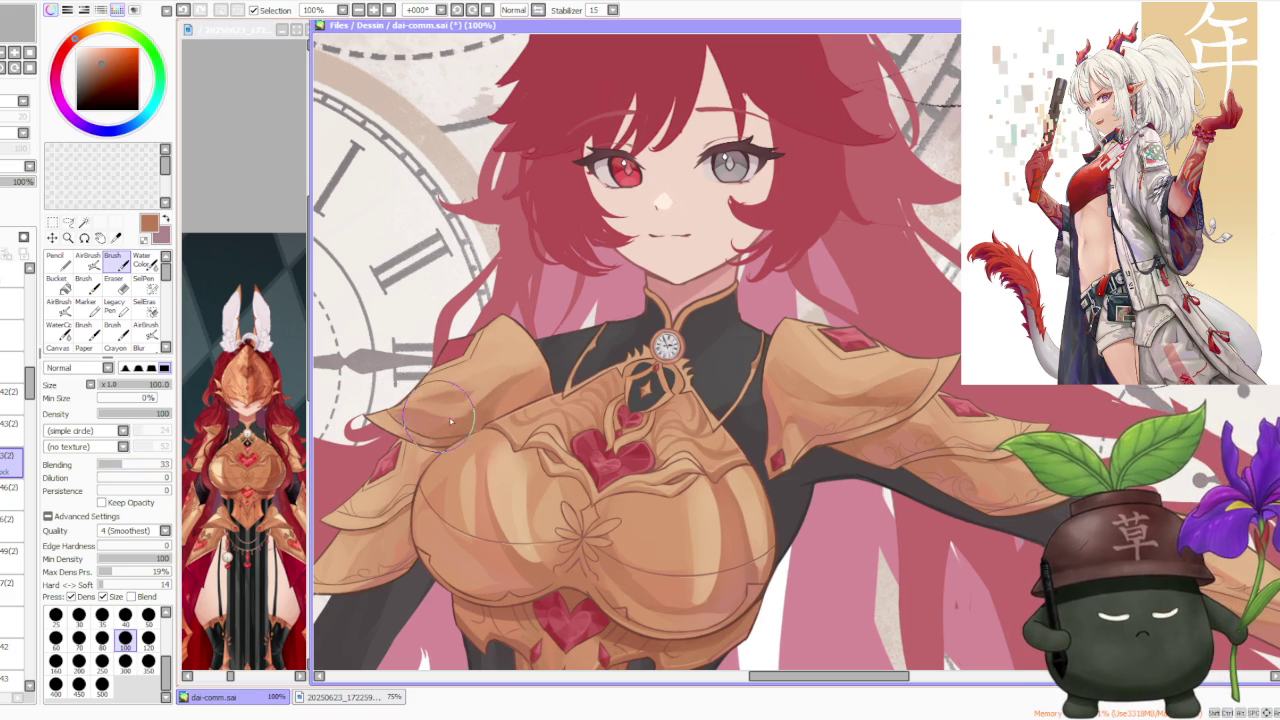
pyautogui.moveTo(448, 416)
pyautogui.mouseDown()
pyautogui.moveTo(455, 425)
pyautogui.moveTo(406, 412)
pyautogui.mouseUp()
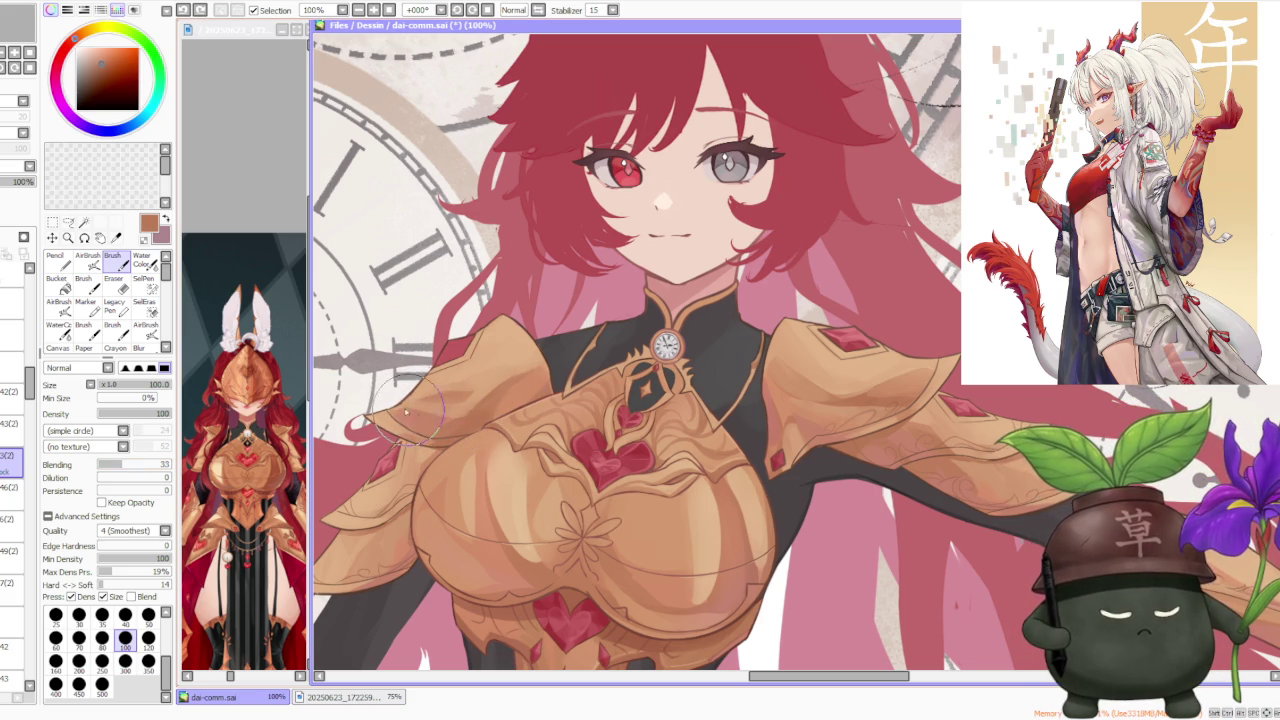
pyautogui.moveTo(377, 328); pyautogui.dragTo(369, 315)
pyautogui.keyDown('alt'); pyautogui.click(430, 372); pyautogui.keyUp('alt')
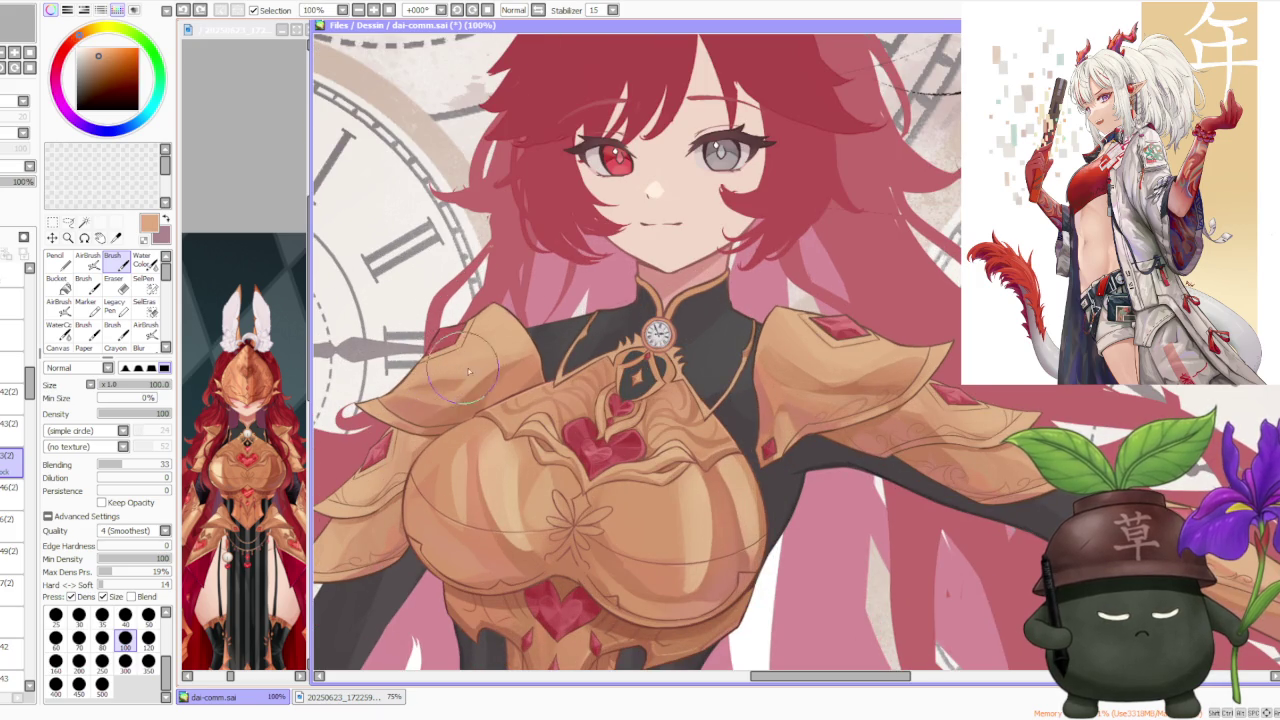
pyautogui.moveTo(467, 372); pyautogui.dragTo(510, 315)
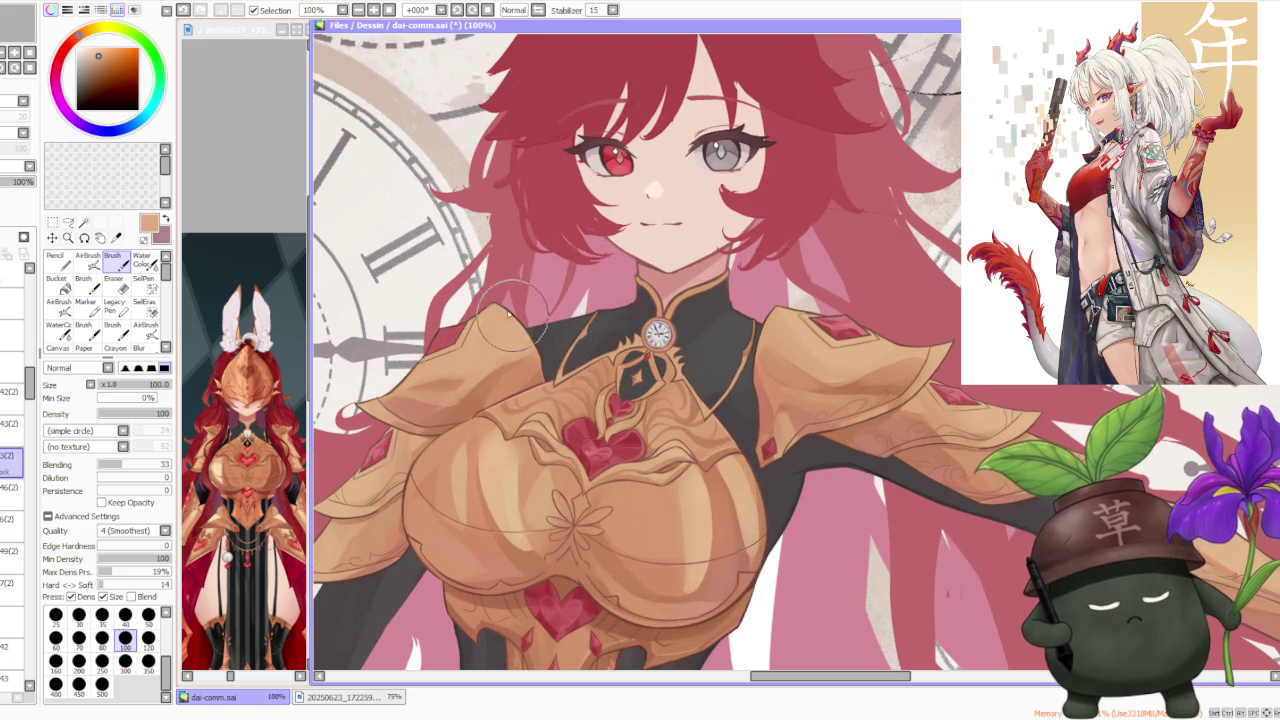
# Step: Pick a darker brown from the armour and reduce the brush to size 50
pyautogui.scroll(-3, 660, 318)
pyautogui.scroll(-1, 685, 237)
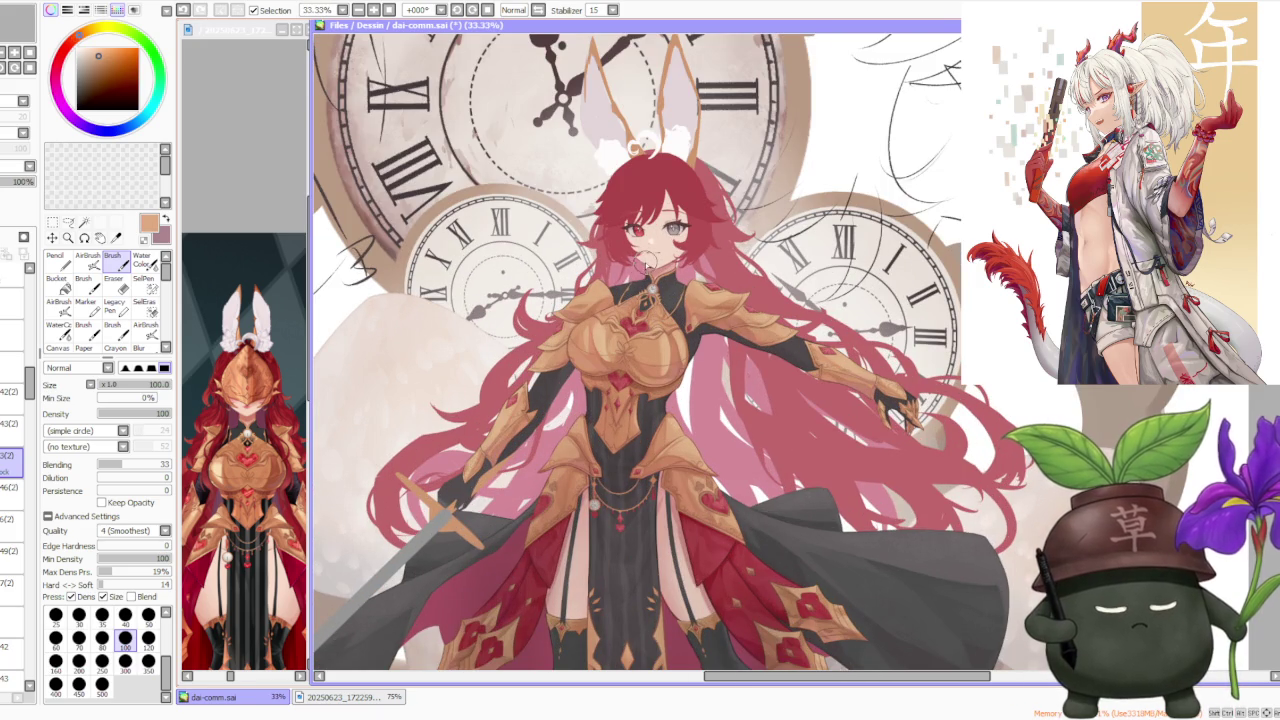
pyautogui.scroll(1, 645, 278)
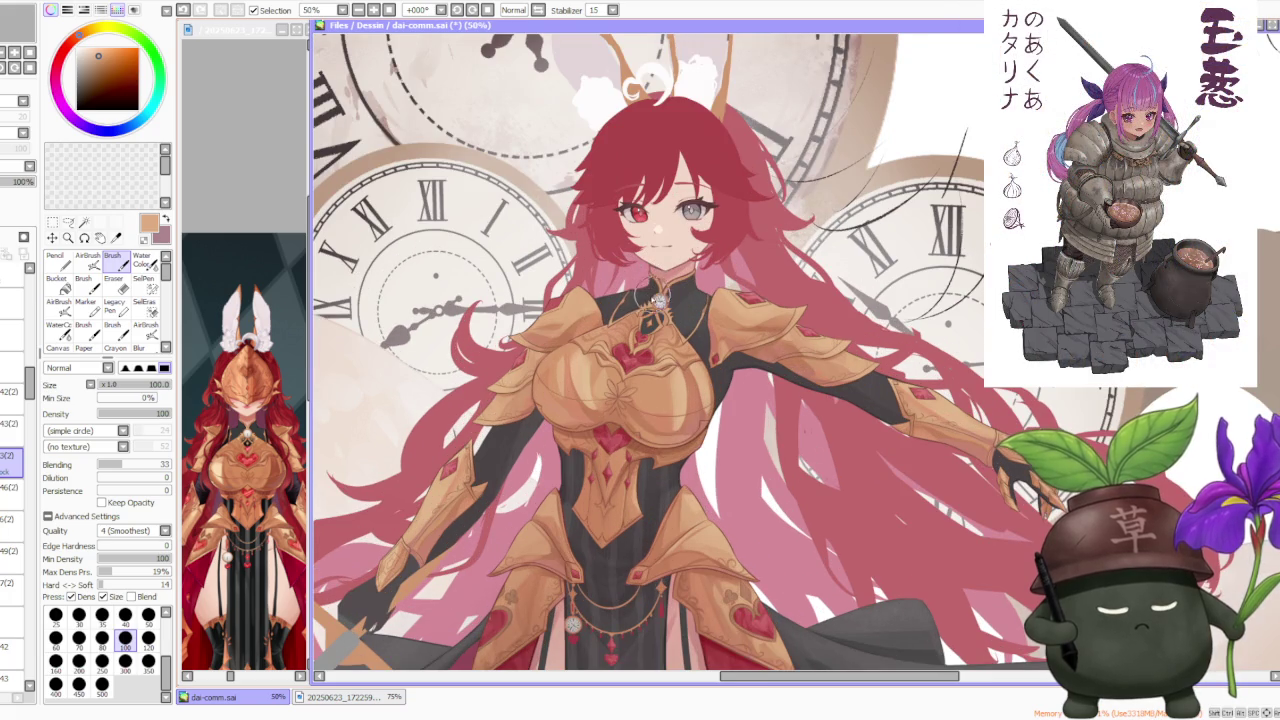
pyautogui.scroll(3, 760, 325)
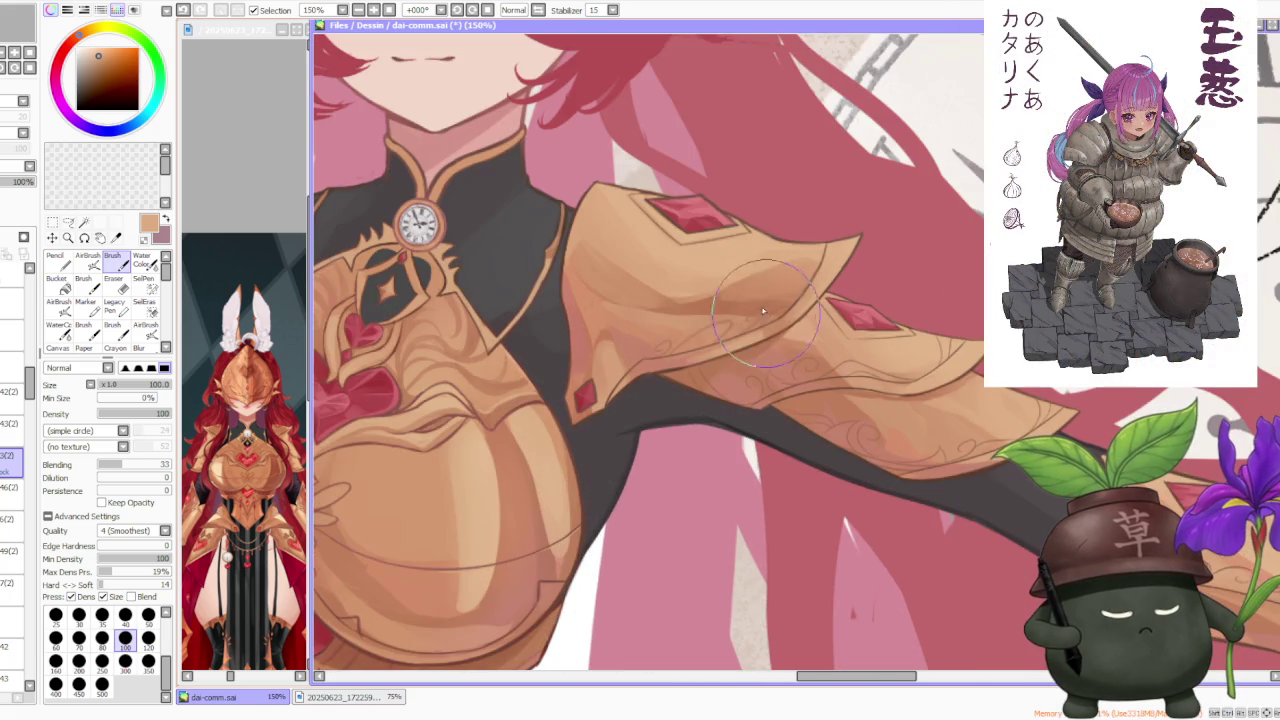
pyautogui.keyDown('alt'); pyautogui.click(503, 422); pyautogui.keyUp('alt')
pyautogui.scroll(-2, 503, 422)
pyautogui.scroll(-1, 621, 298)
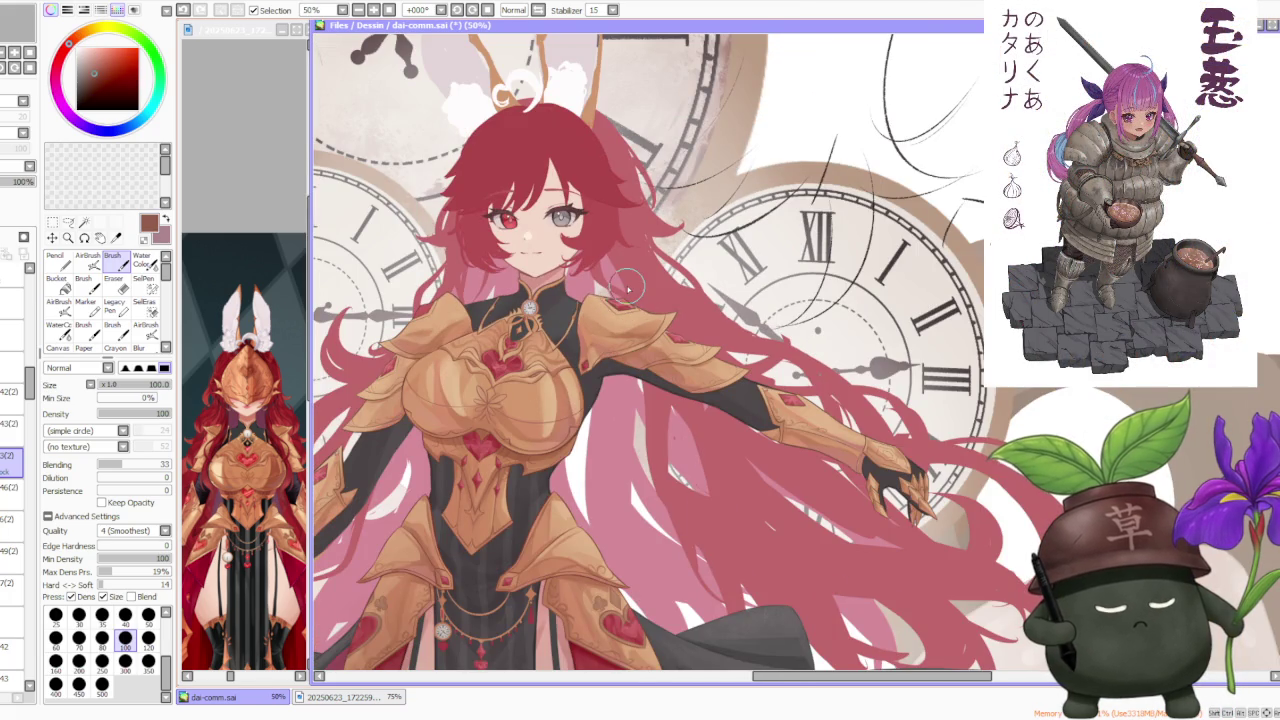
pyautogui.scroll(1, 338, 362)
pyautogui.click(148, 614)
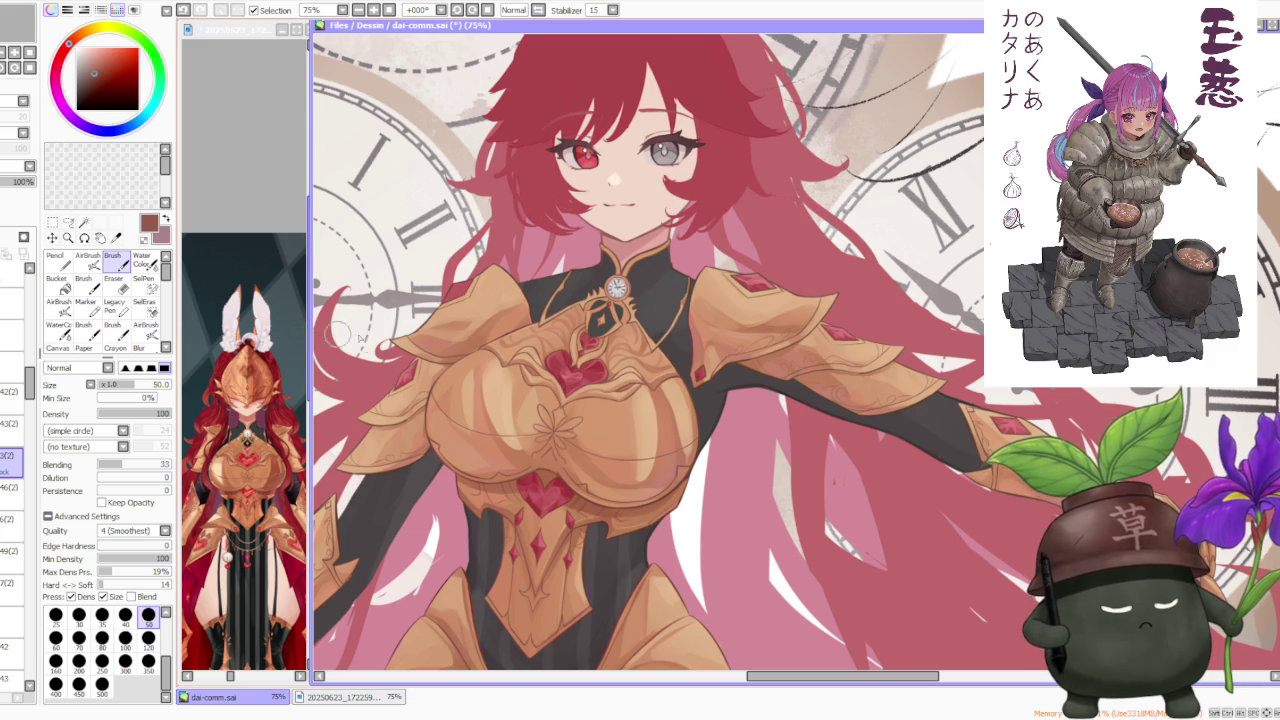
# Step: Undo a stroke on the chest armour and sample a warm orange-brown tone from it
pyautogui.scroll(3, 340, 337)
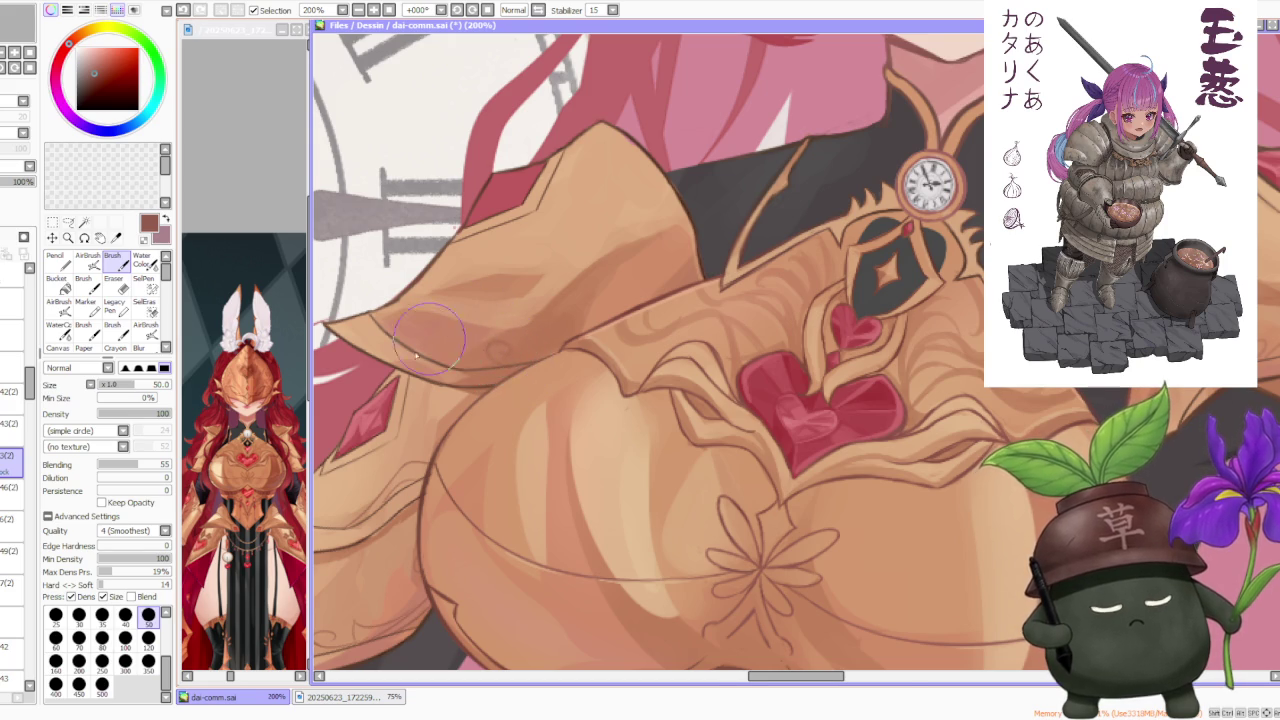
pyautogui.scroll(-2, 430, 338)
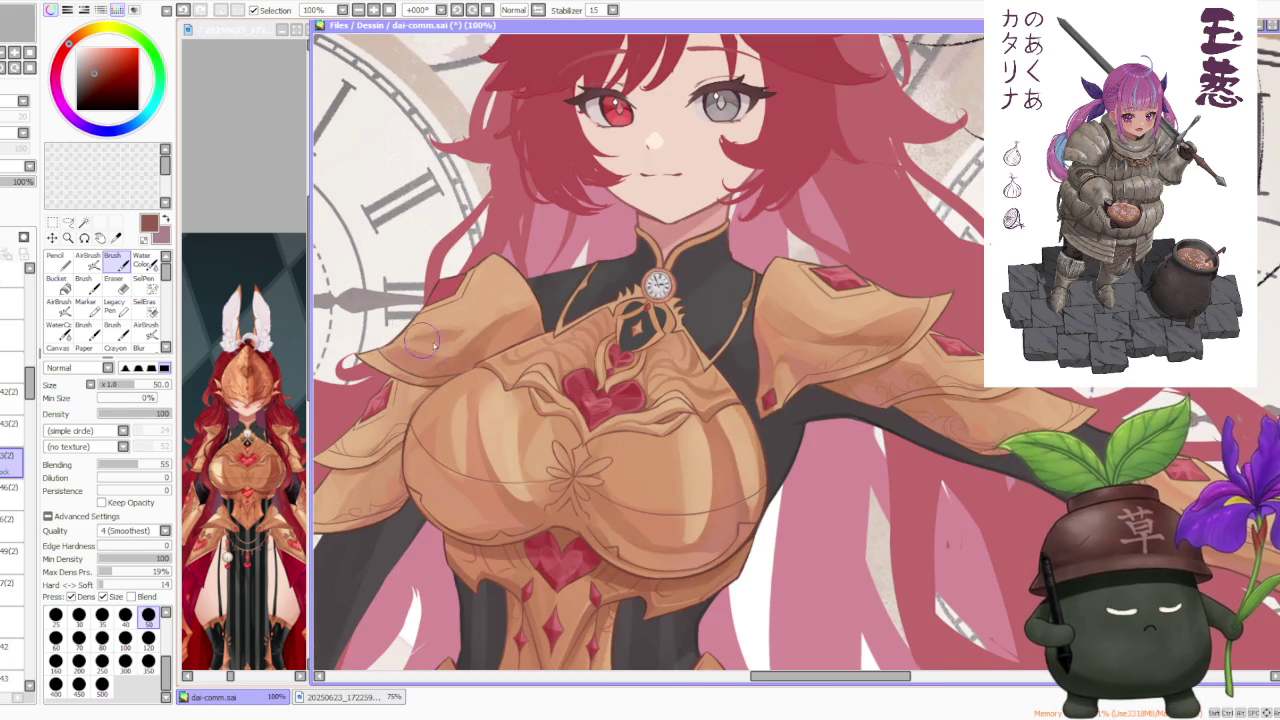
pyautogui.scroll(1, 422, 340)
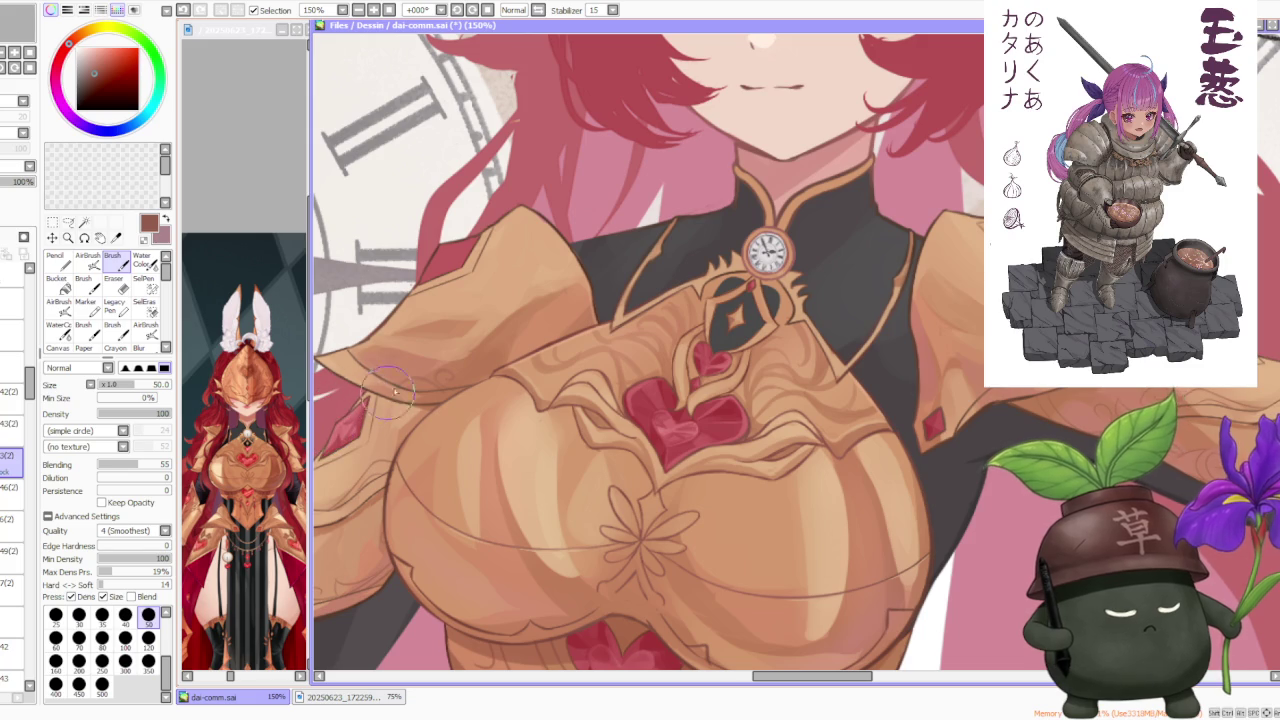
pyautogui.hotkey('ctrl', 'z')
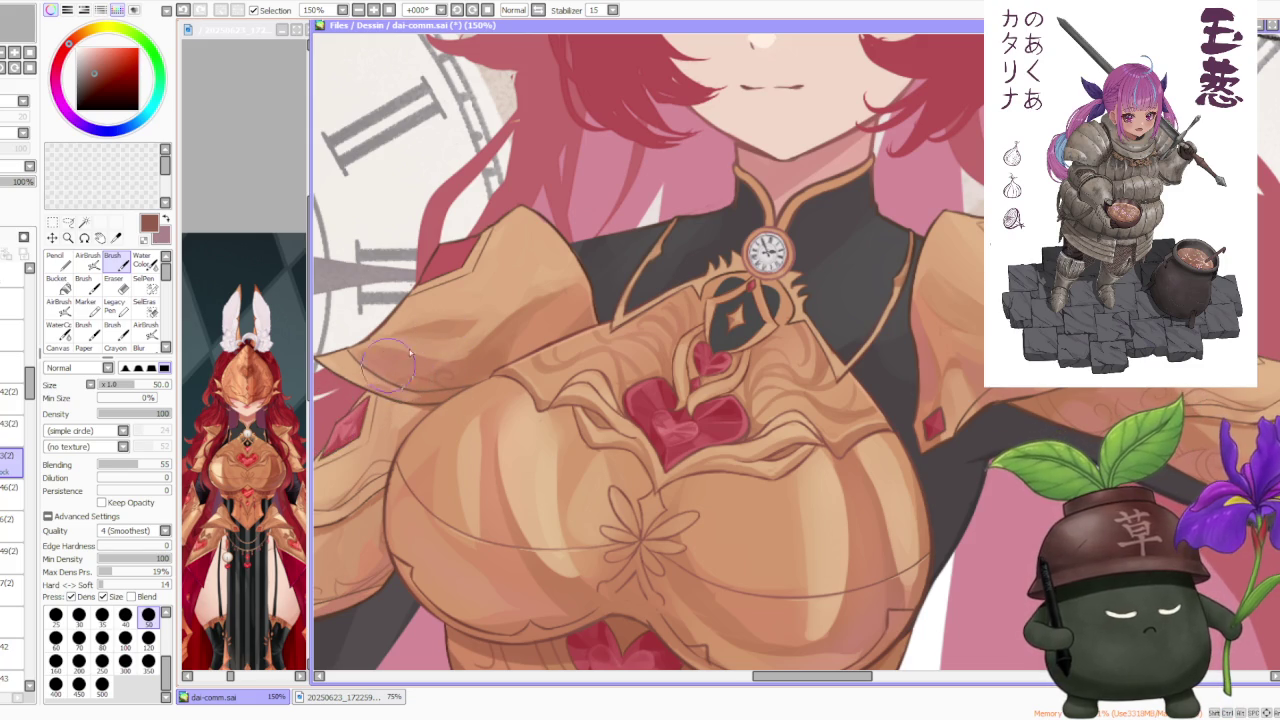
pyautogui.keyDown('alt'); pyautogui.click(479, 376); pyautogui.keyUp('alt')
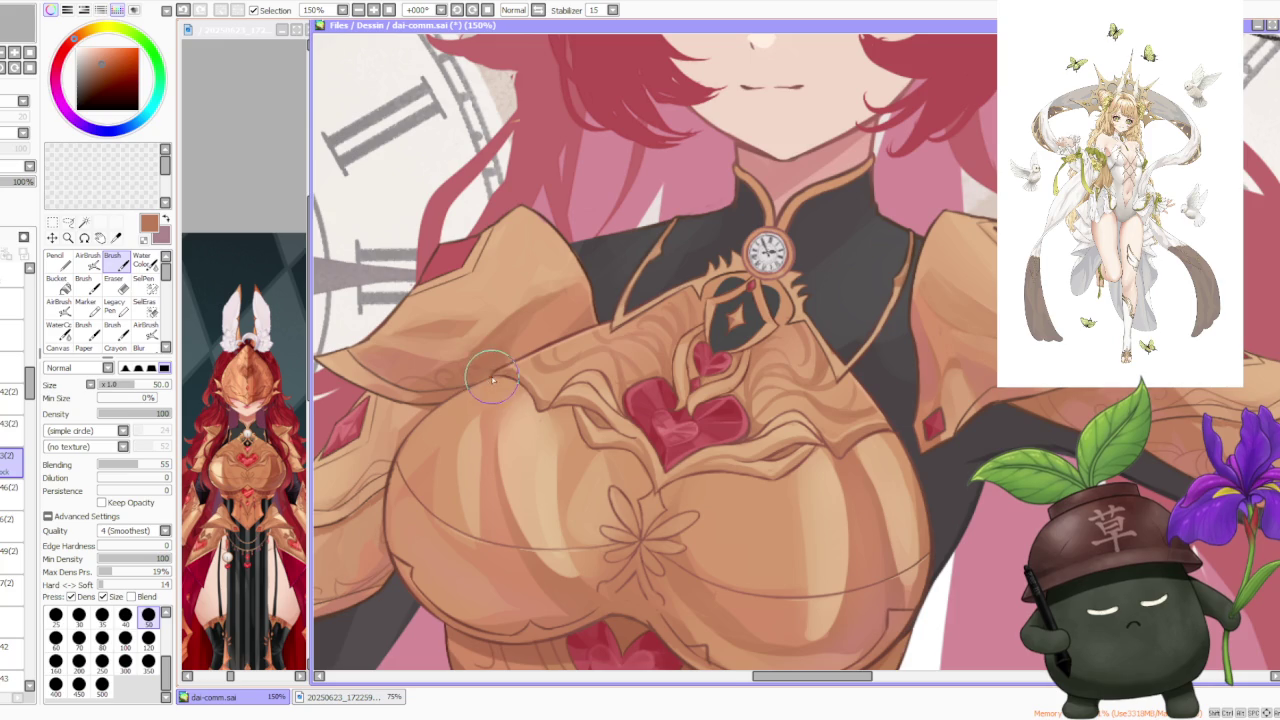
pyautogui.scroll(-2, 478, 335)
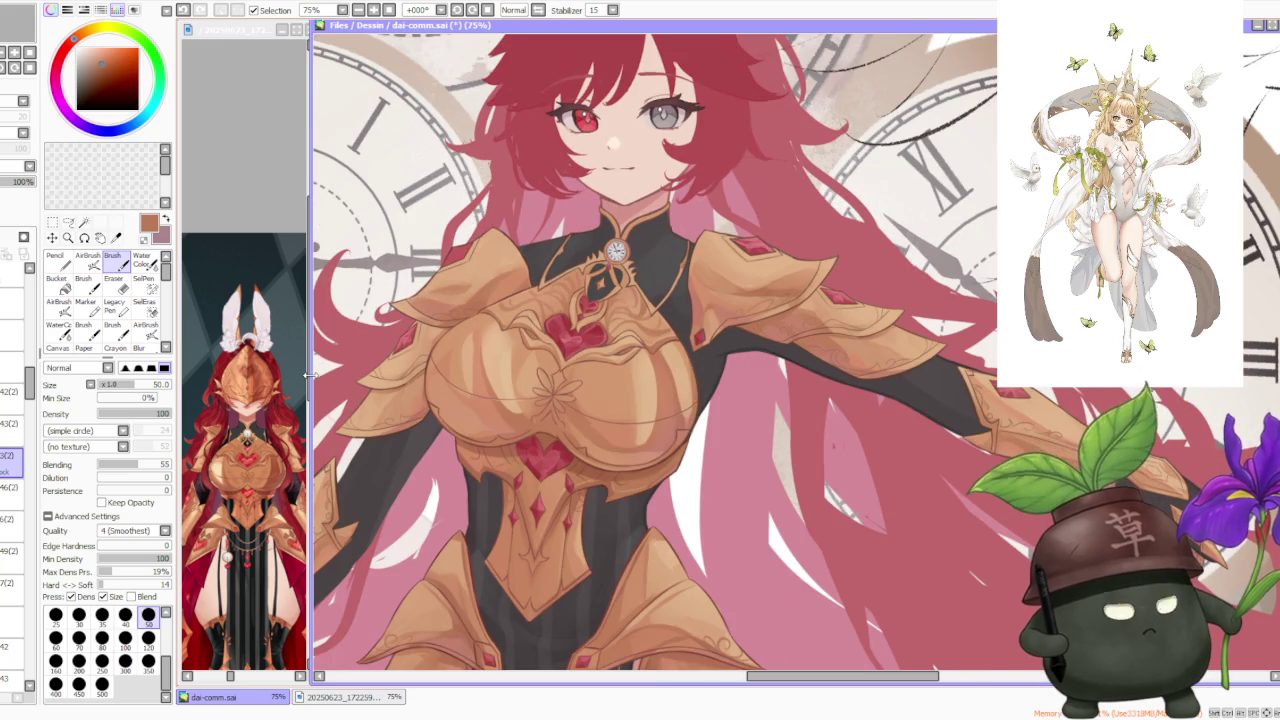
pyautogui.scroll(-2, 310, 375)
pyautogui.scroll(-1, 660, 350)
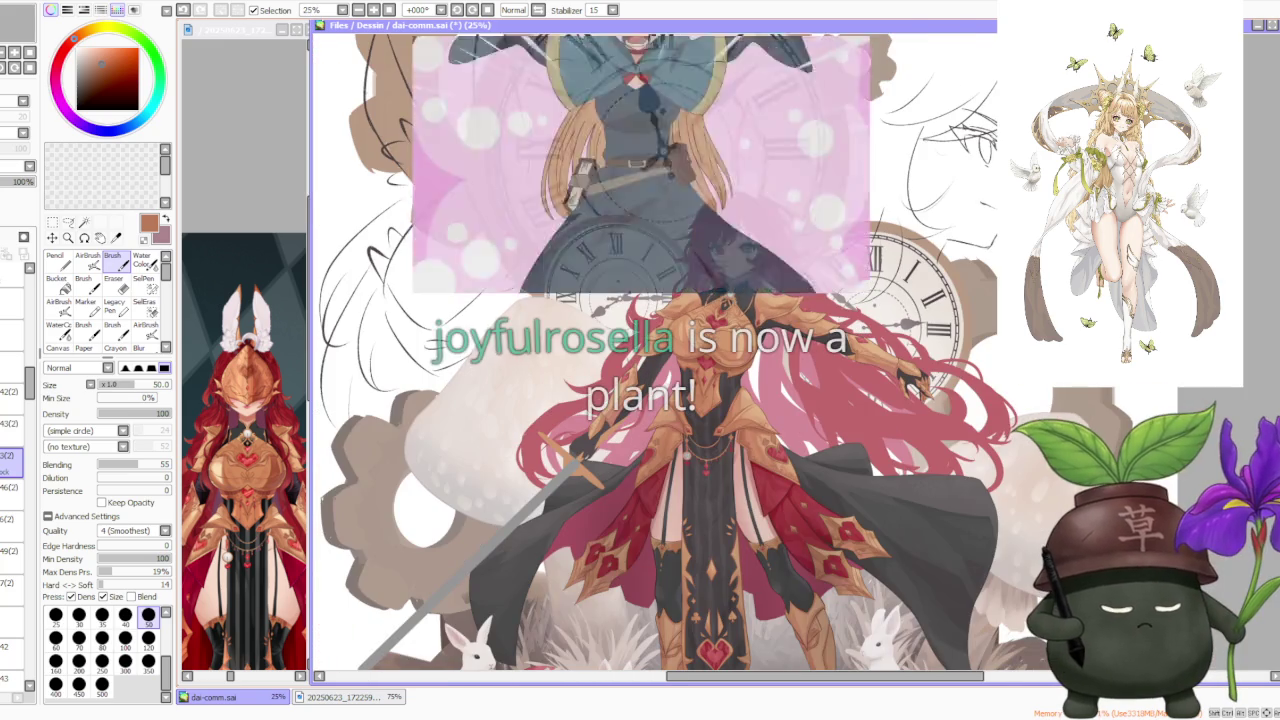
pyautogui.scroll(2, 760, 320)
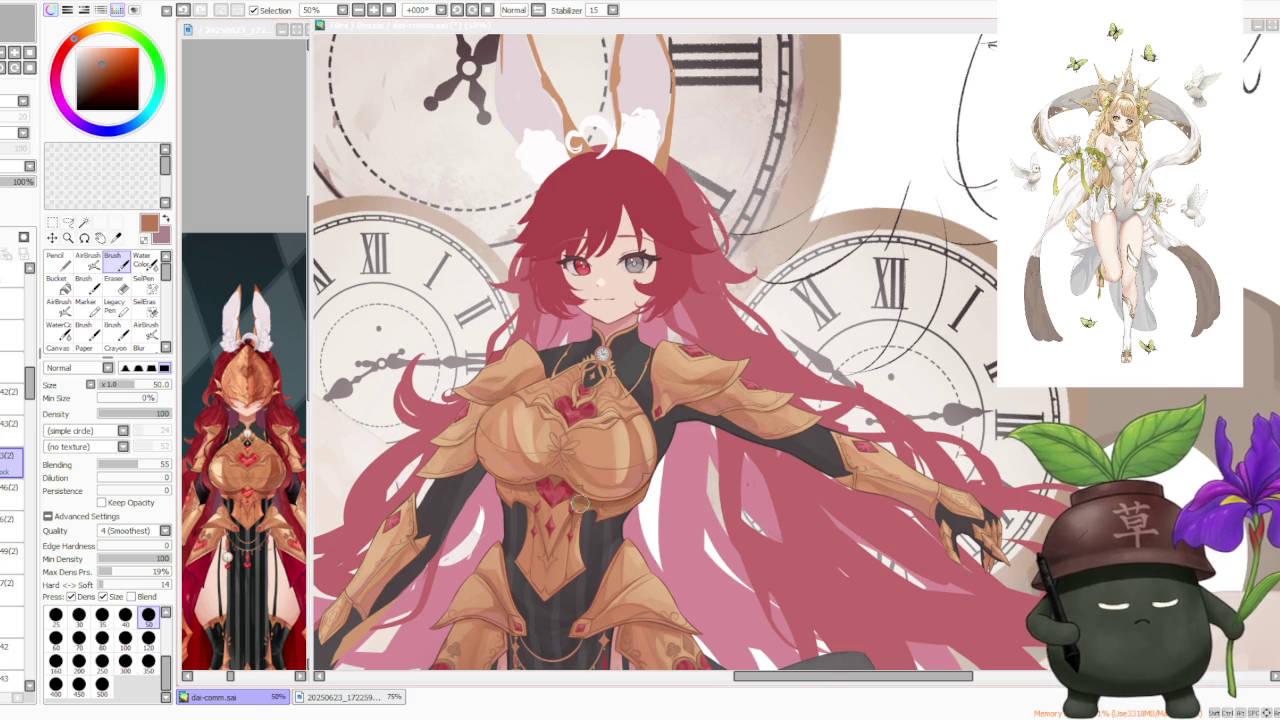
# Step: Choose a lighter peach-gold colour, enlarge the brush to 300, and undo a stroke
pyautogui.scroll(-3, 590, 455)
pyautogui.scroll(1, 550, 410)
pyautogui.scroll(-1, 550, 410)
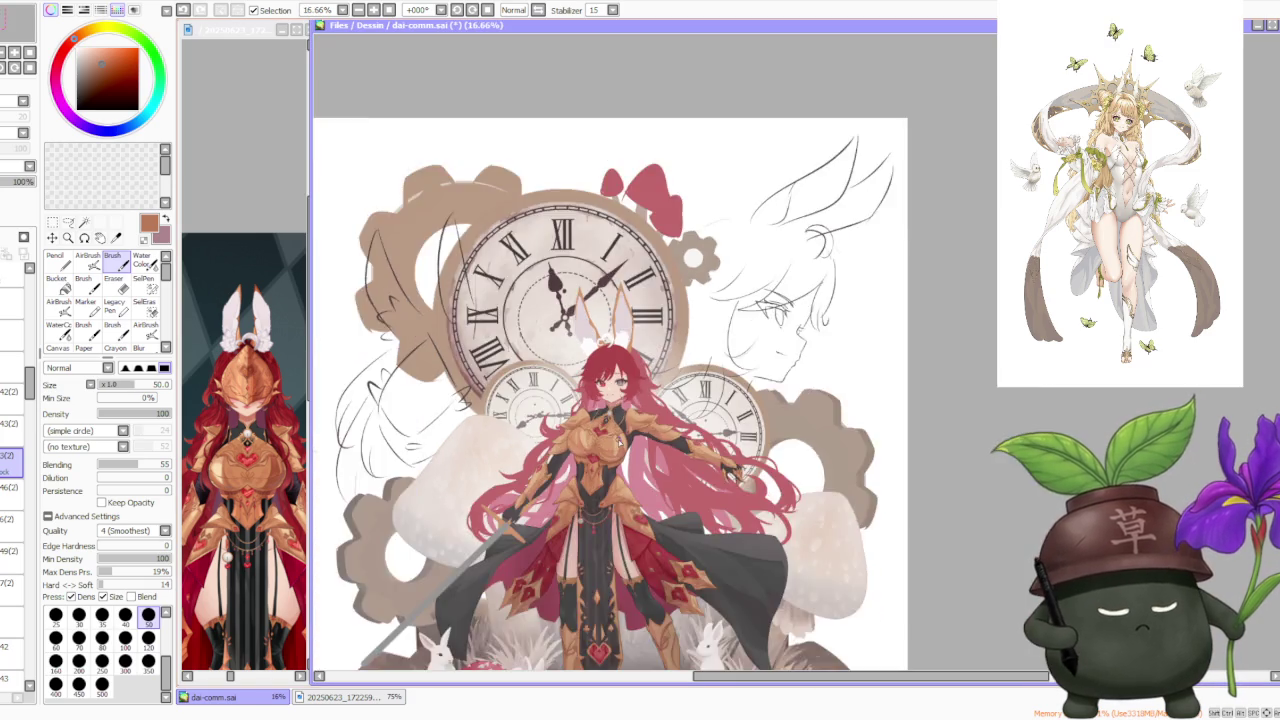
pyautogui.scroll(2, 550, 410)
pyautogui.scroll(1, 550, 410)
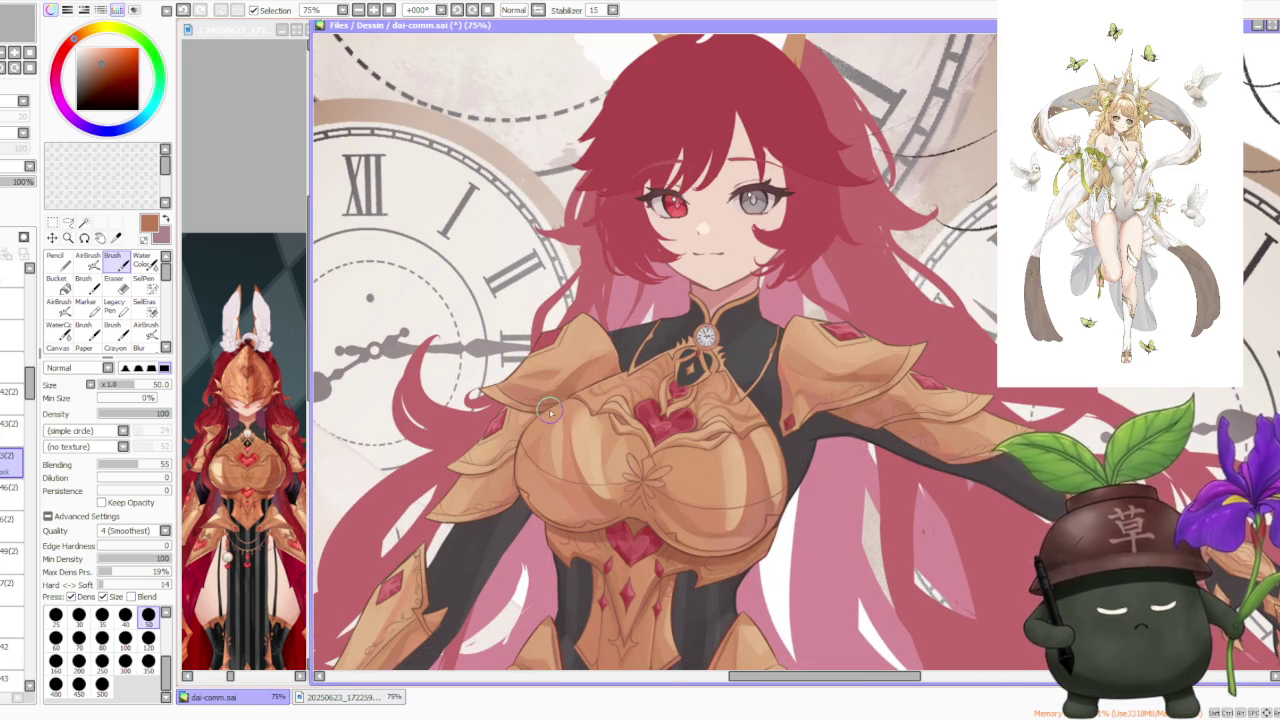
pyautogui.keyDown('alt'); pyautogui.click(580, 360); pyautogui.keyUp('alt')
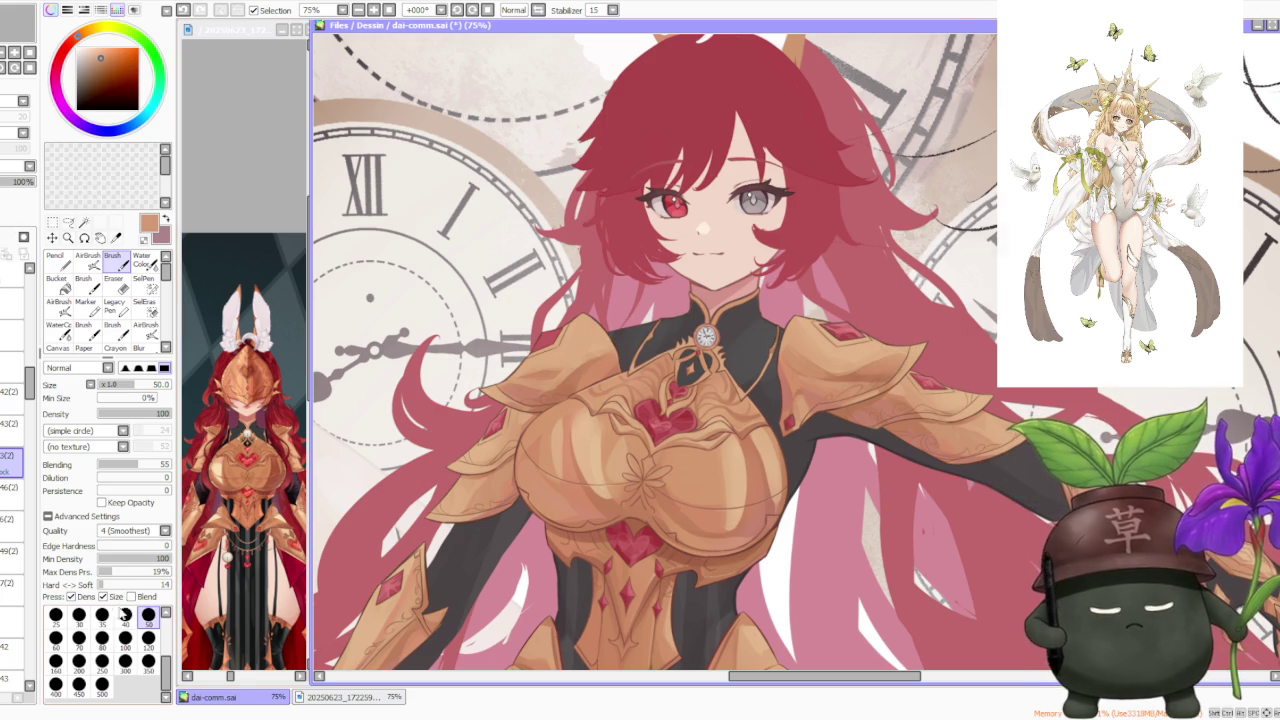
pyautogui.click(125, 660)
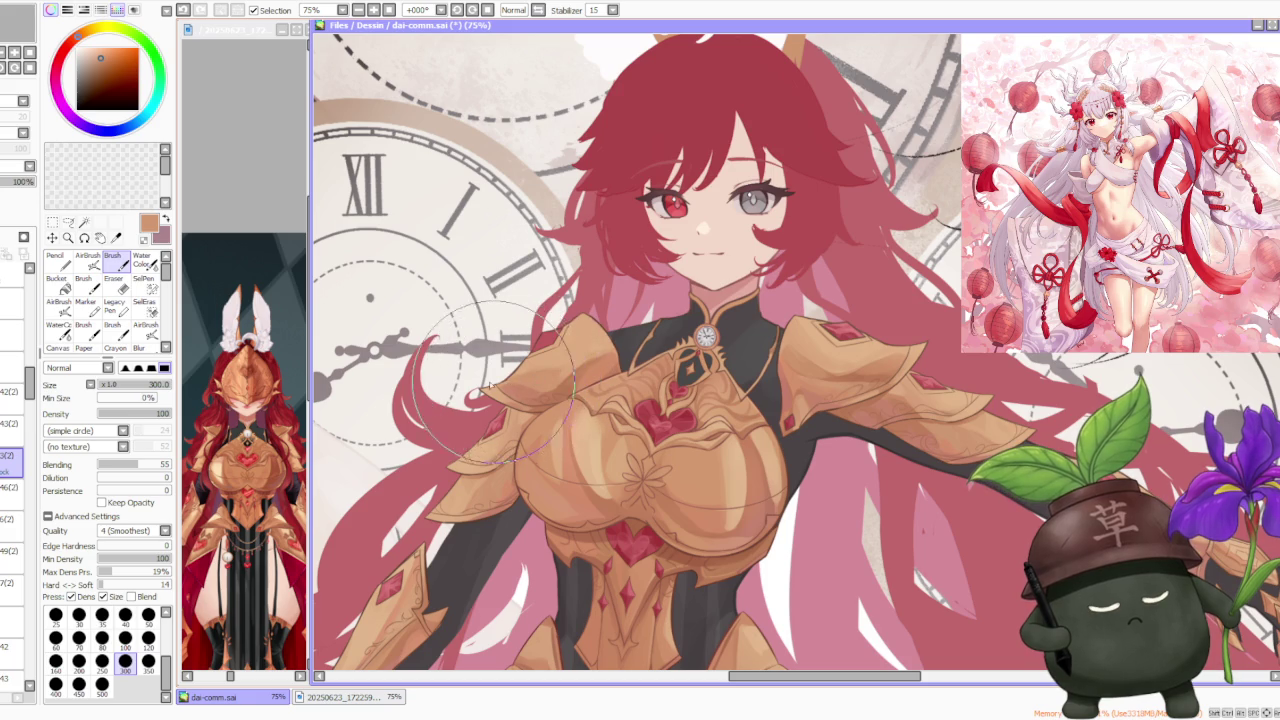
pyautogui.hotkey('ctrl', 'z')
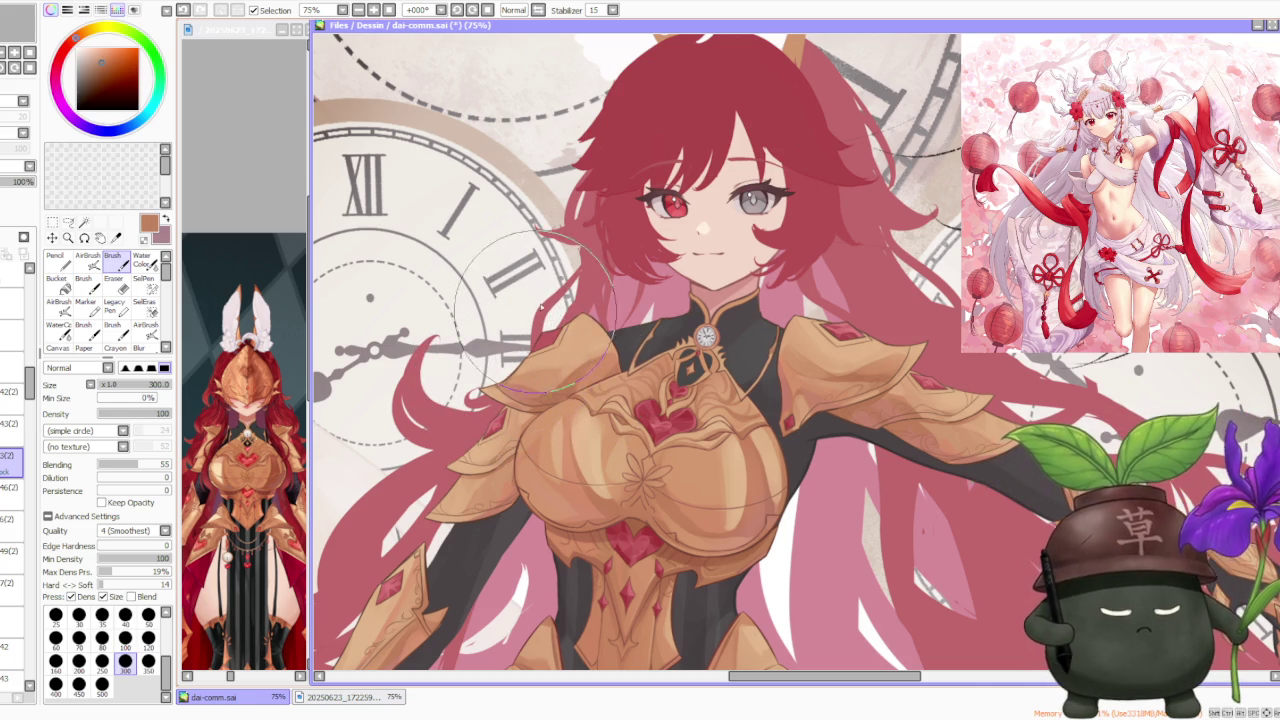
# Step: Step through neighbouring layers in the Layer panel to find the shoulder armour layer
pyautogui.scroll(-1, 540, 308)
pyautogui.scroll(-1, 600, 300)
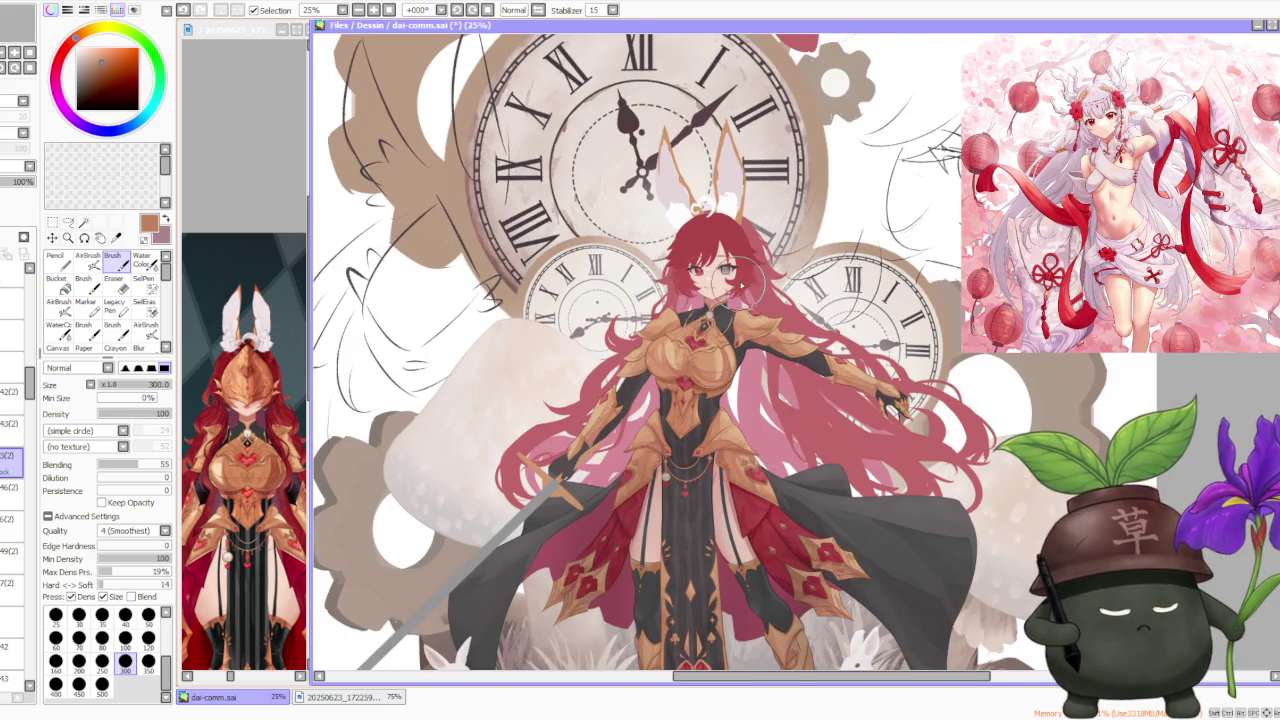
pyautogui.scroll(1, 745, 265)
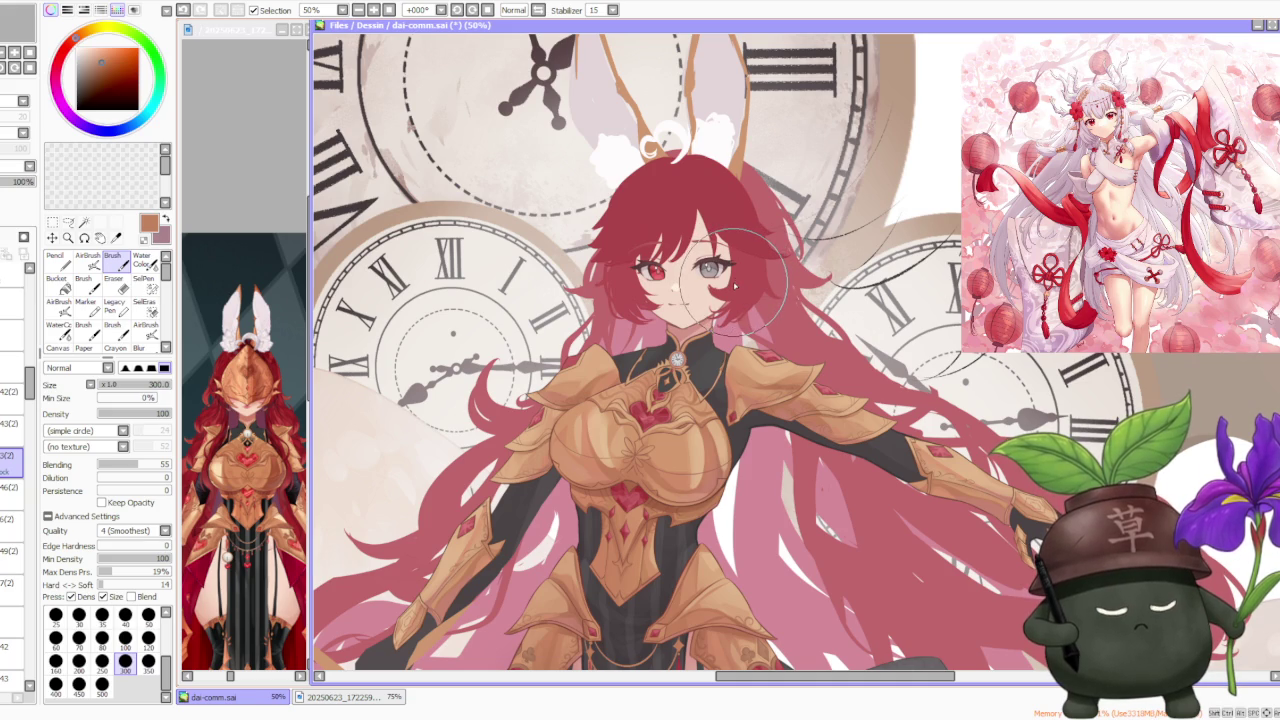
pyautogui.scroll(-1, 735, 287)
pyautogui.scroll(3, 735, 287)
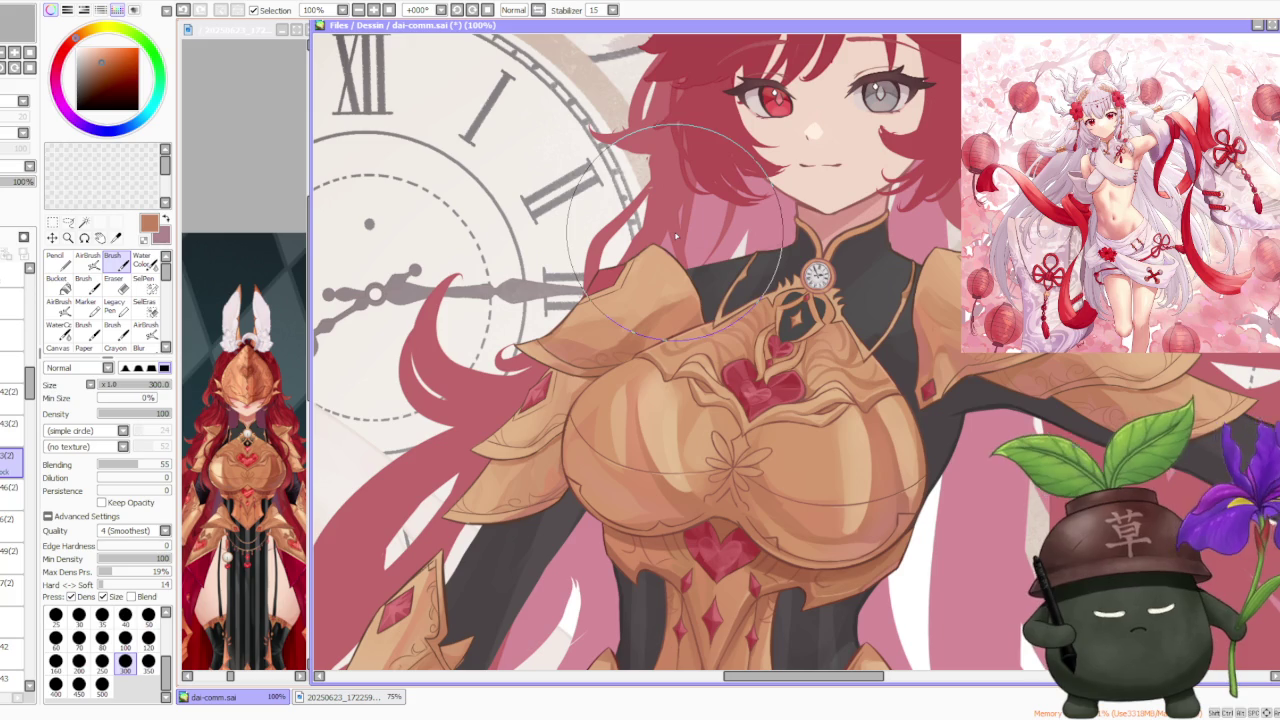
pyautogui.click(10, 423)
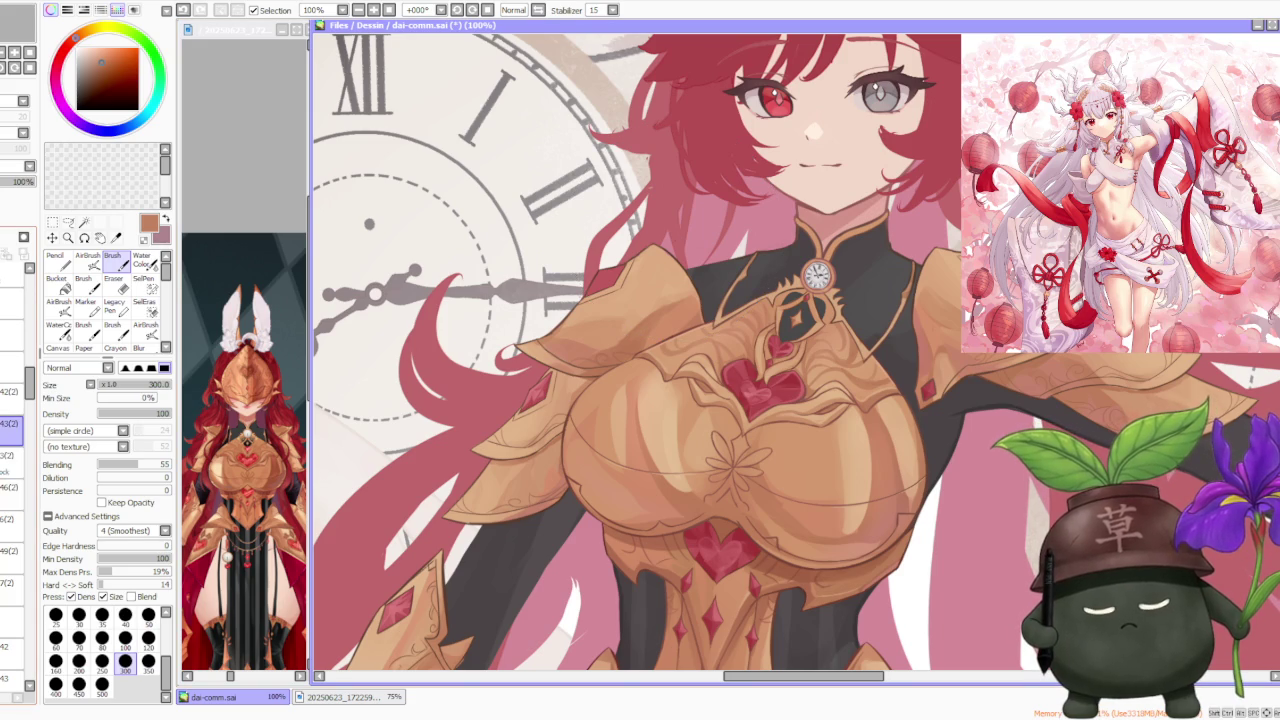
pyautogui.click(10, 391)
pyautogui.click(10, 423)
pyautogui.click(10, 391)
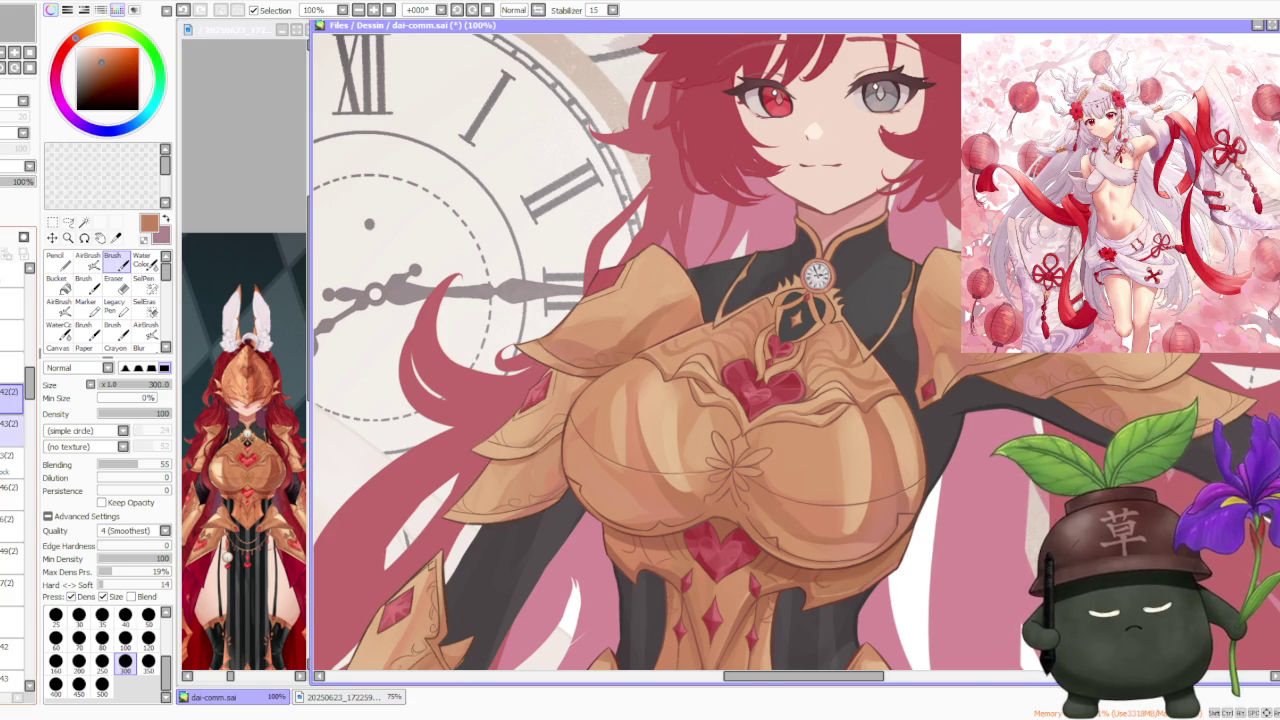
pyautogui.click(10, 487)
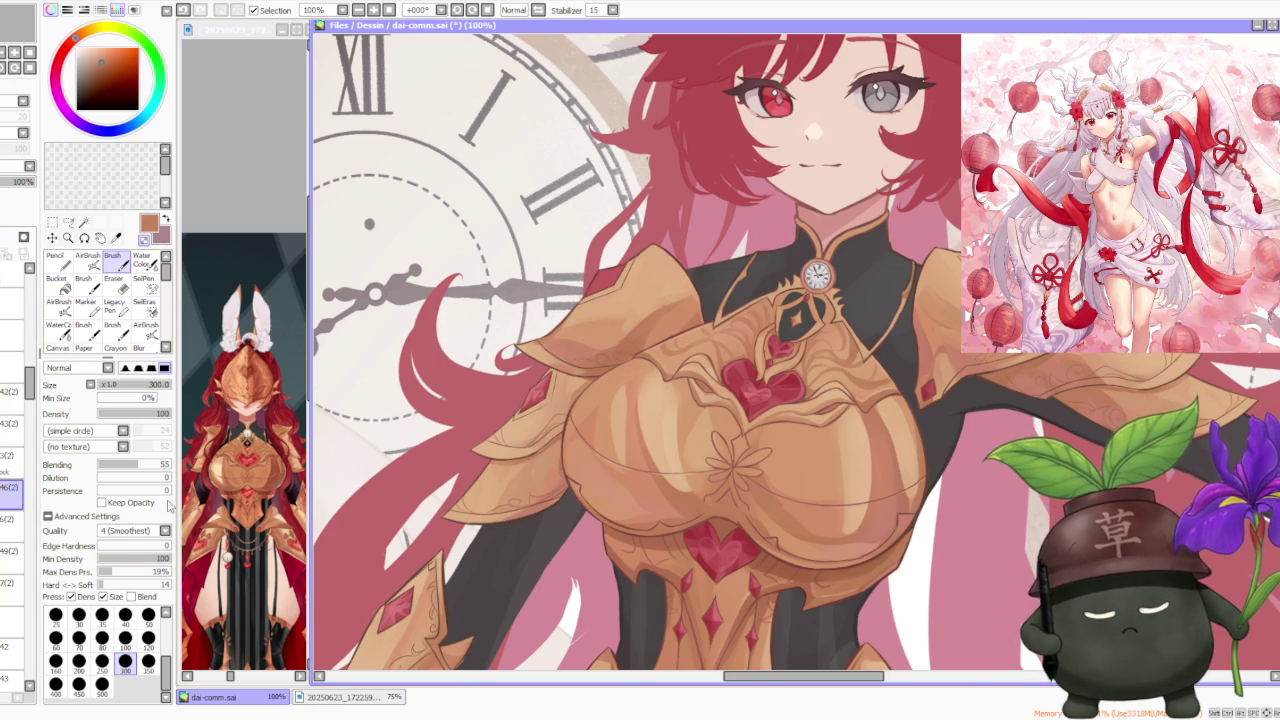
# Step: Reduce the brush to size 120, select the layer to paint on, and zoom to 200%
pyautogui.click(148, 637)
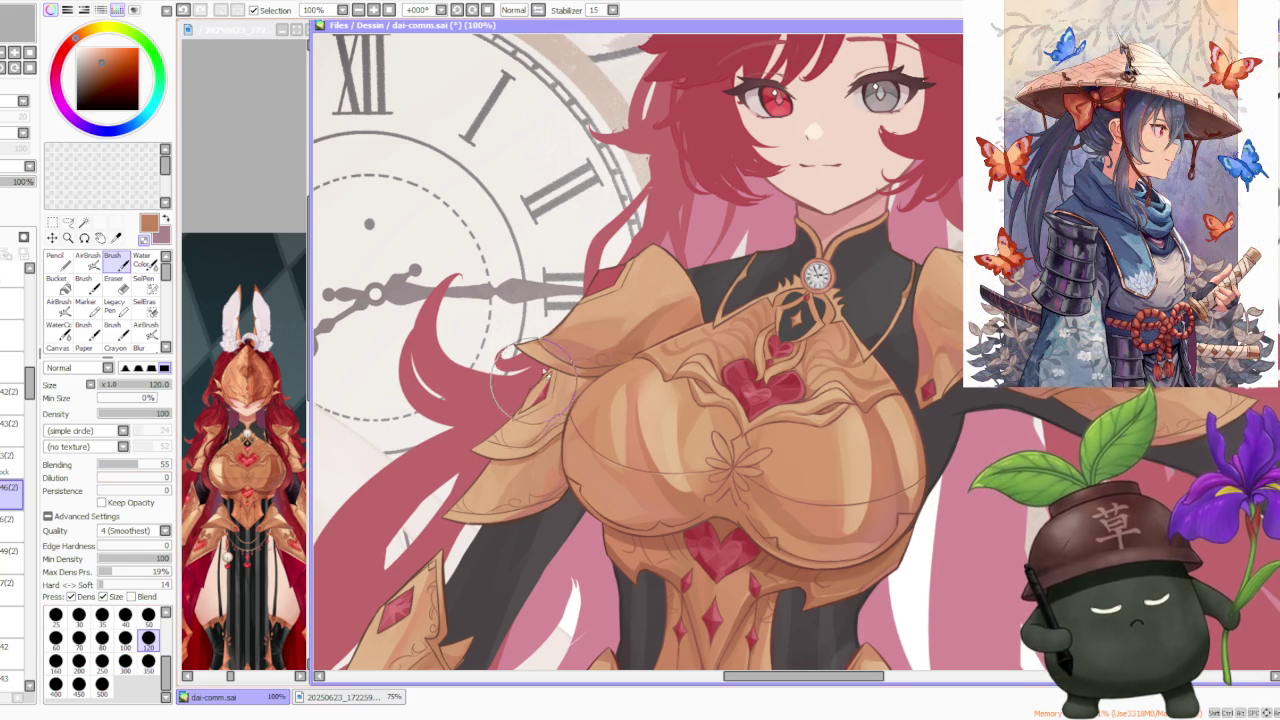
pyautogui.scroll(-3, 576, 328)
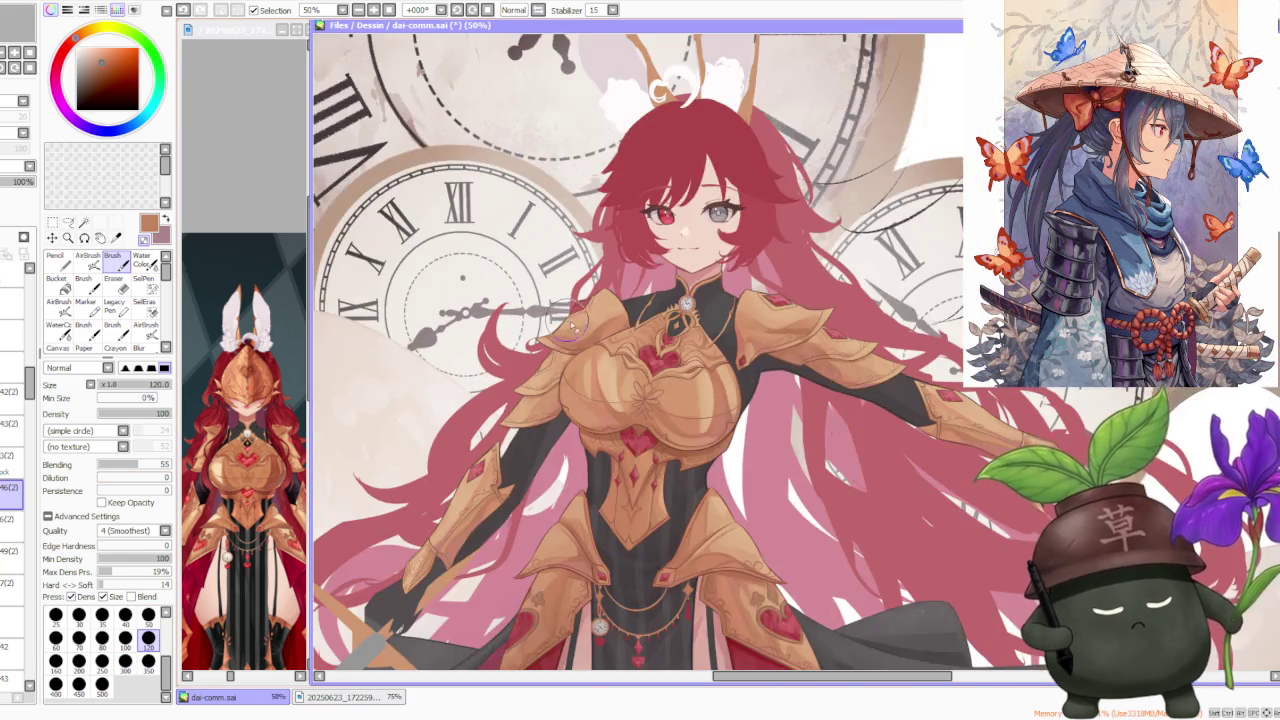
pyautogui.scroll(3, 576, 328)
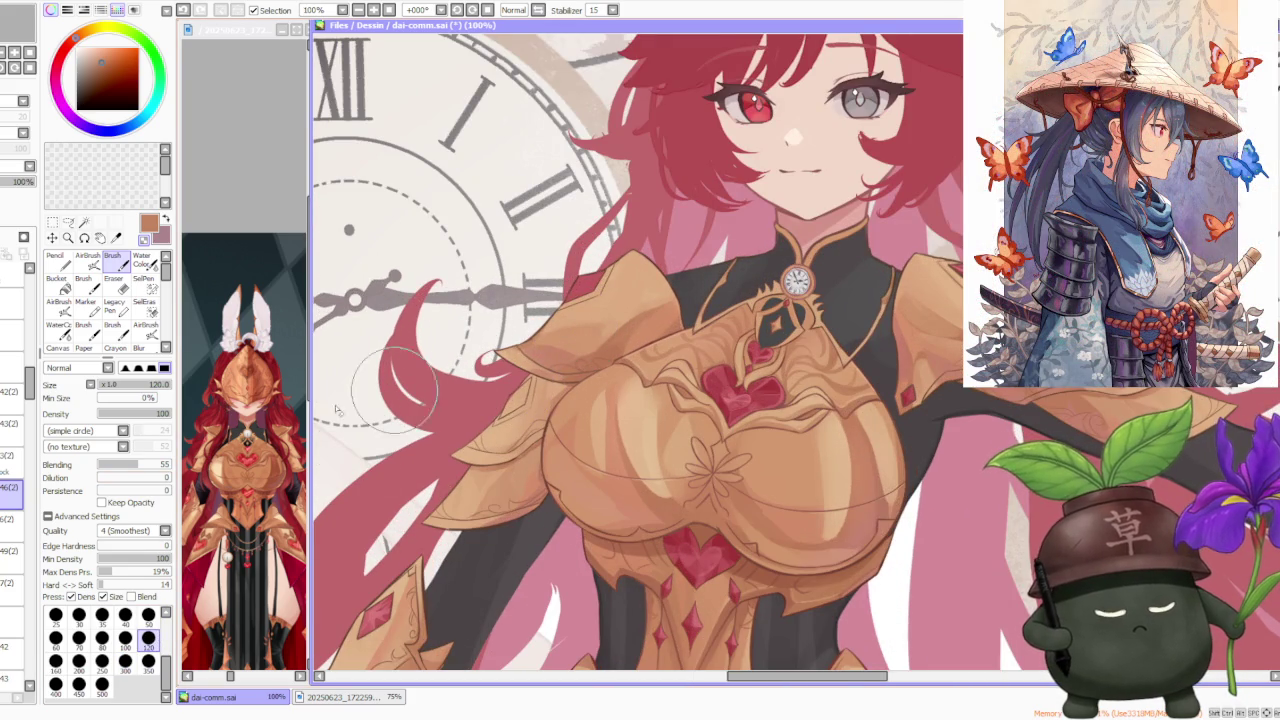
pyautogui.click(10, 394)
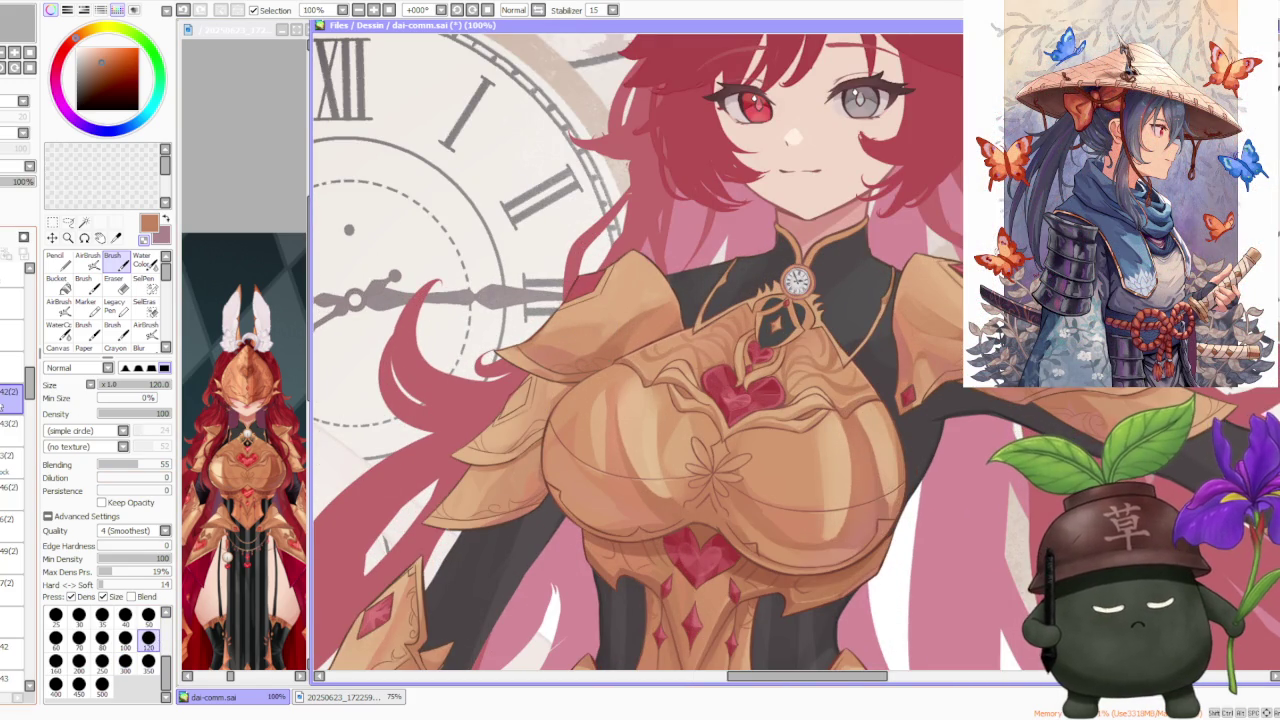
pyautogui.scroll(1, 535, 375)
pyautogui.scroll(1, 535, 375)
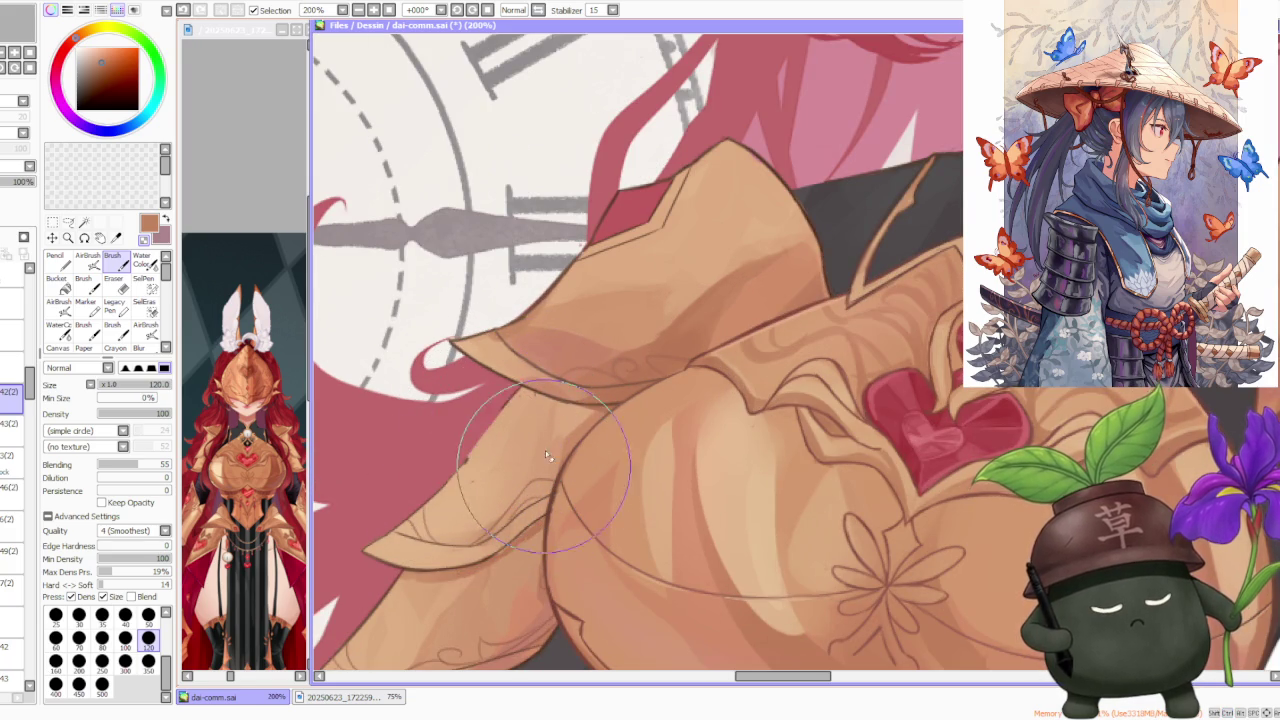
# Step: Shrink the brush to size 50 for shading the left shoulder guard
pyautogui.scroll(-1, 514, 300)
pyautogui.scroll(-1, 480, 320)
pyautogui.scroll(-1, 450, 340)
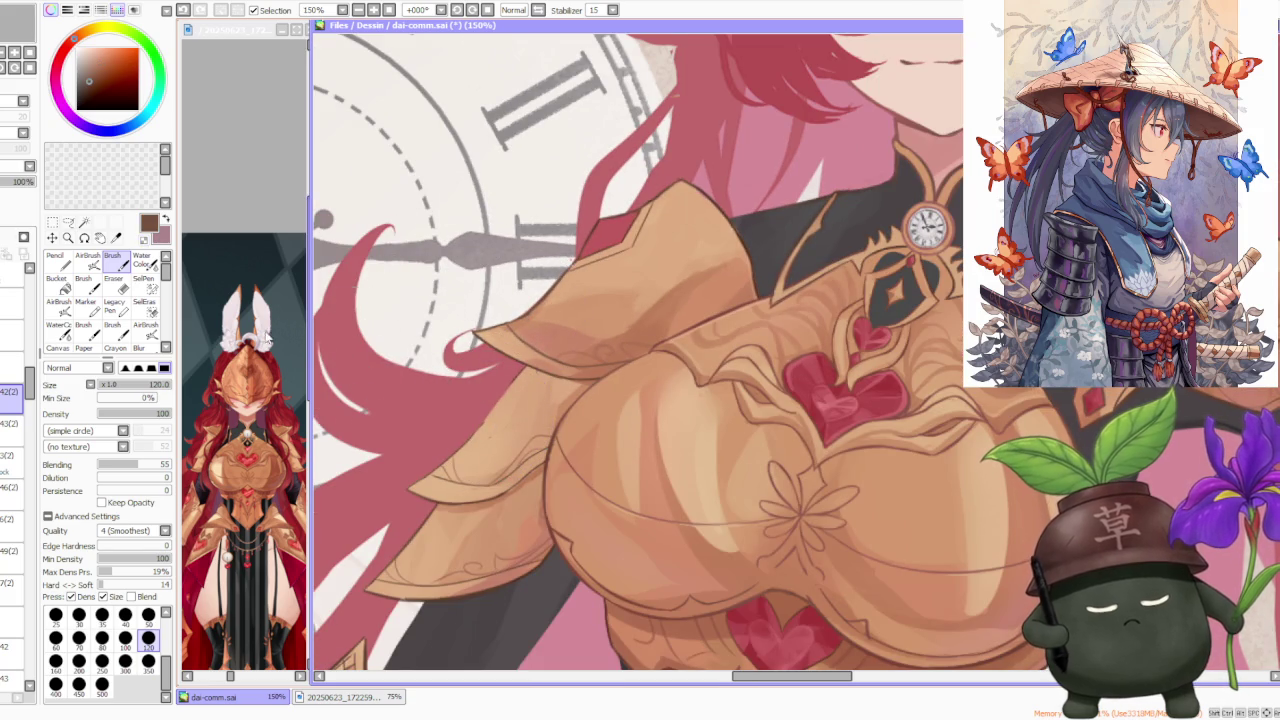
pyautogui.click(149, 616)
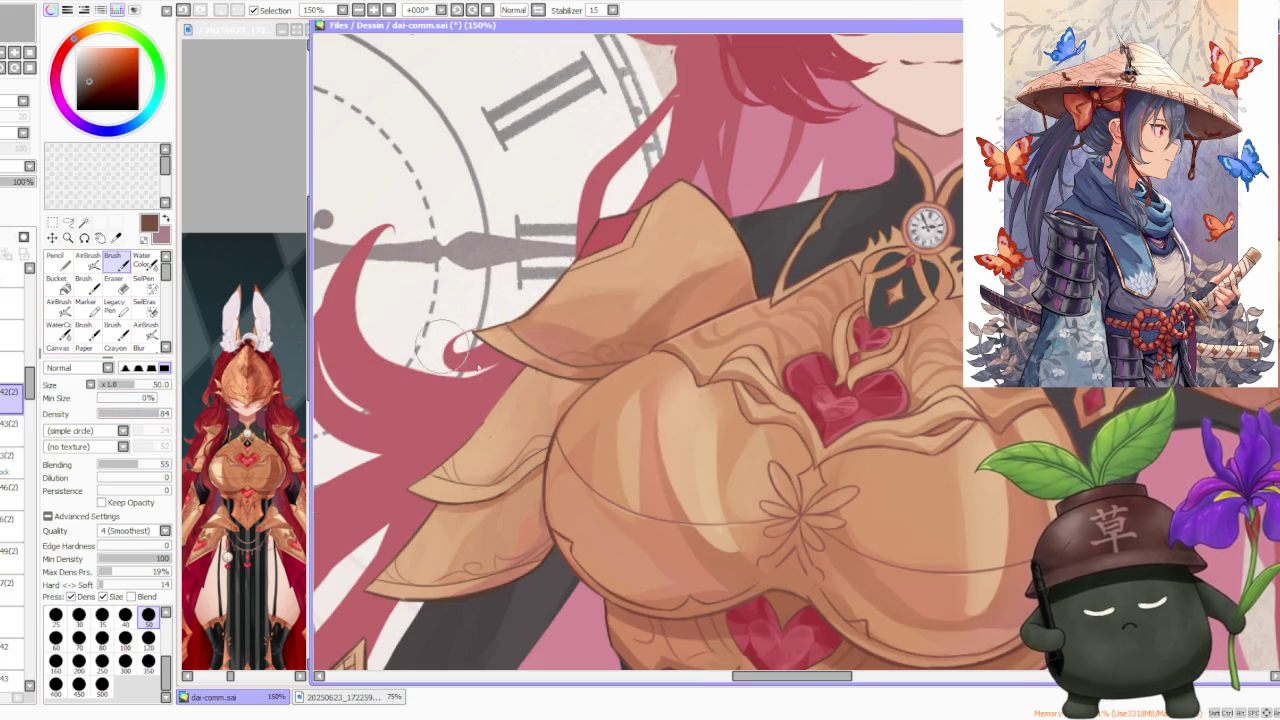
pyautogui.scroll(1, 445, 347)
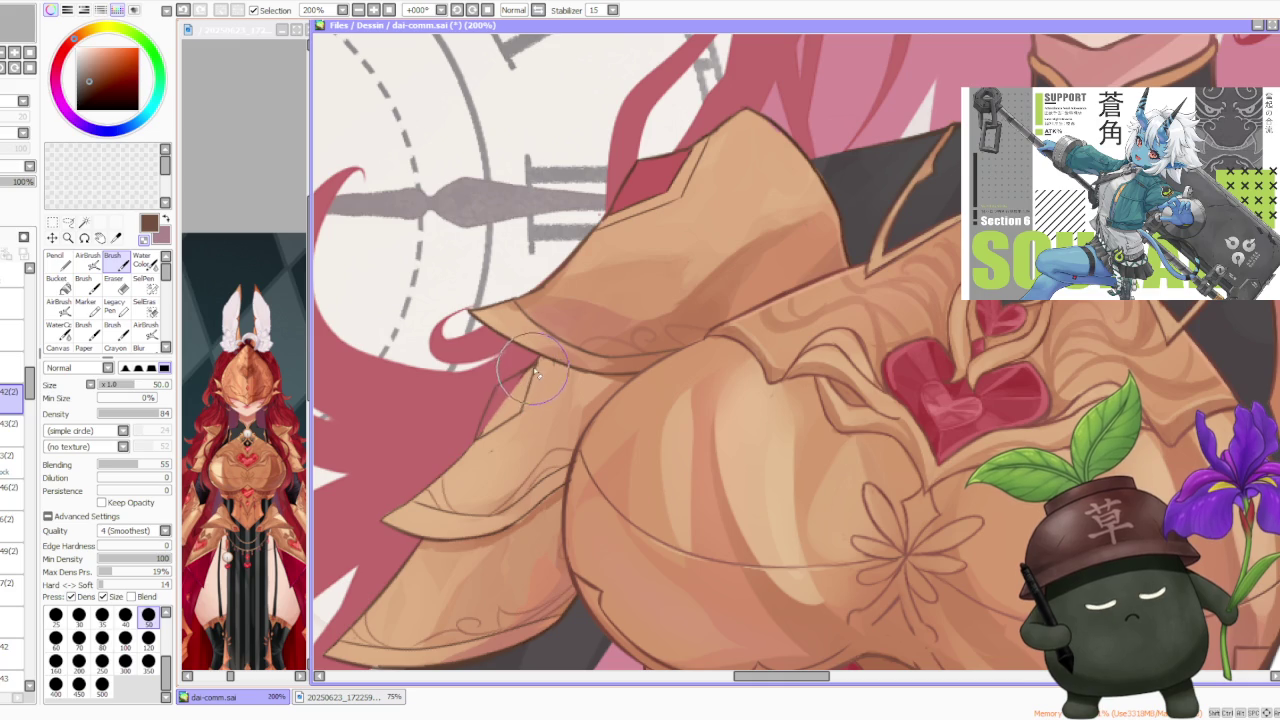
pyautogui.scroll(-3, 572, 348)
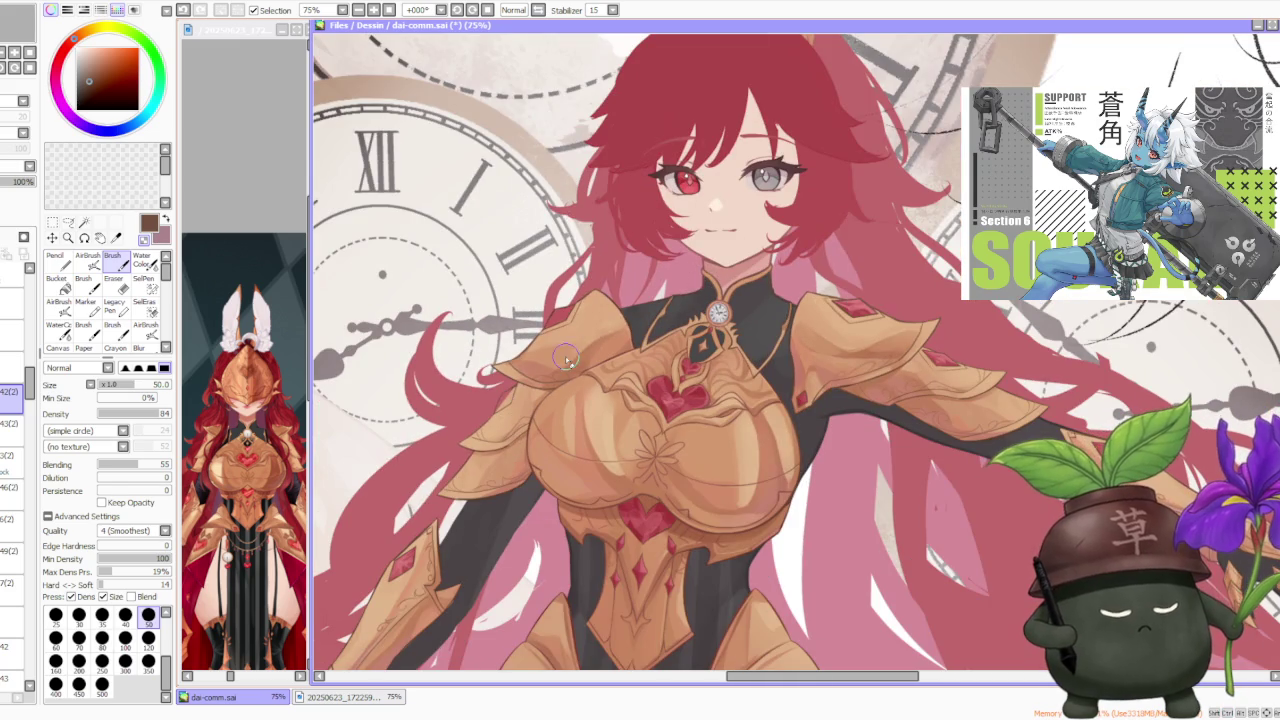
pyautogui.scroll(-1, 462, 450)
pyautogui.scroll(3, 510, 403)
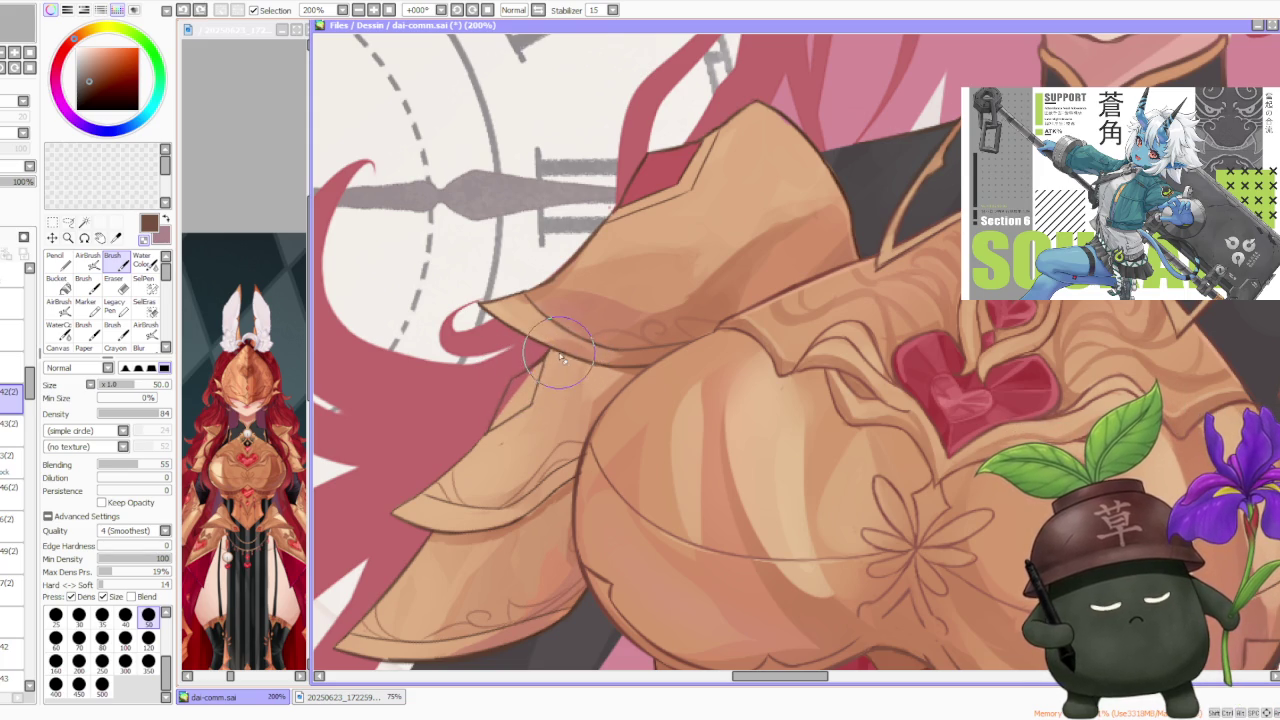
# Step: Make the brush slightly smaller, size 40, for the shoulder-chest junction
pyautogui.scroll(-2, 566, 368)
pyautogui.scroll(-1, 564, 362)
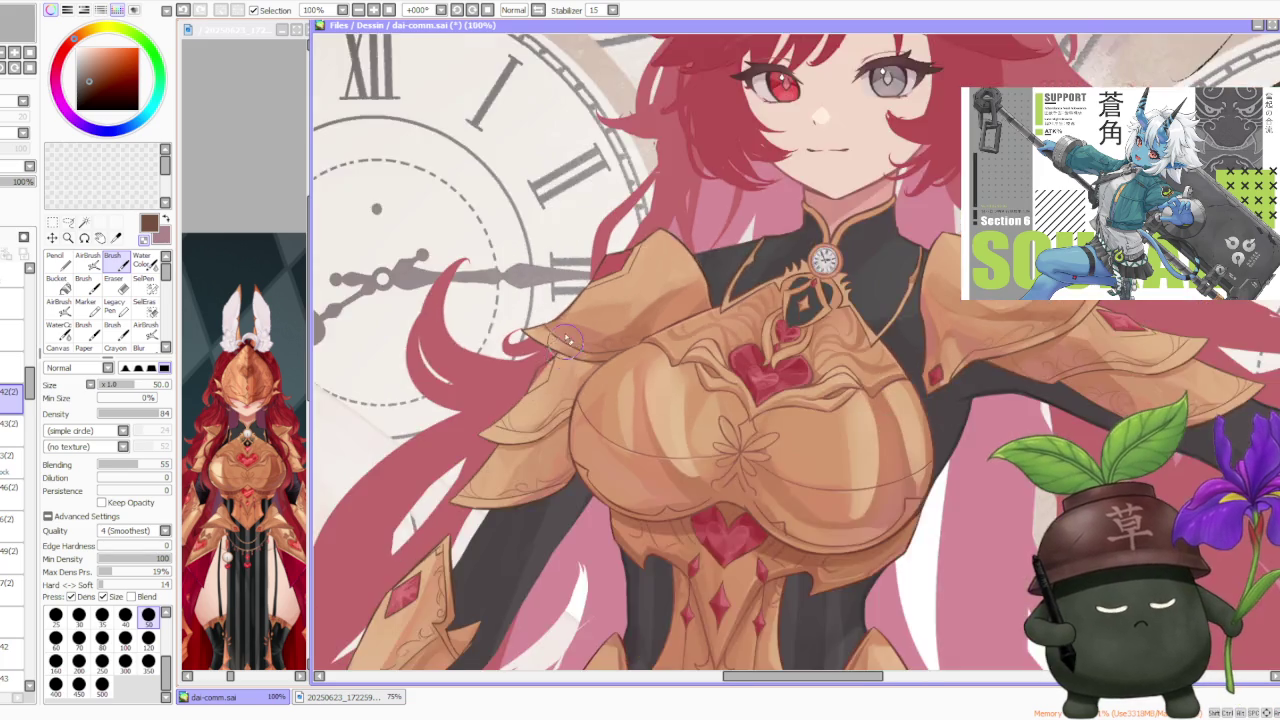
pyautogui.scroll(4, 570, 340)
pyautogui.scroll(-4, 575, 316)
pyautogui.scroll(-1, 565, 330)
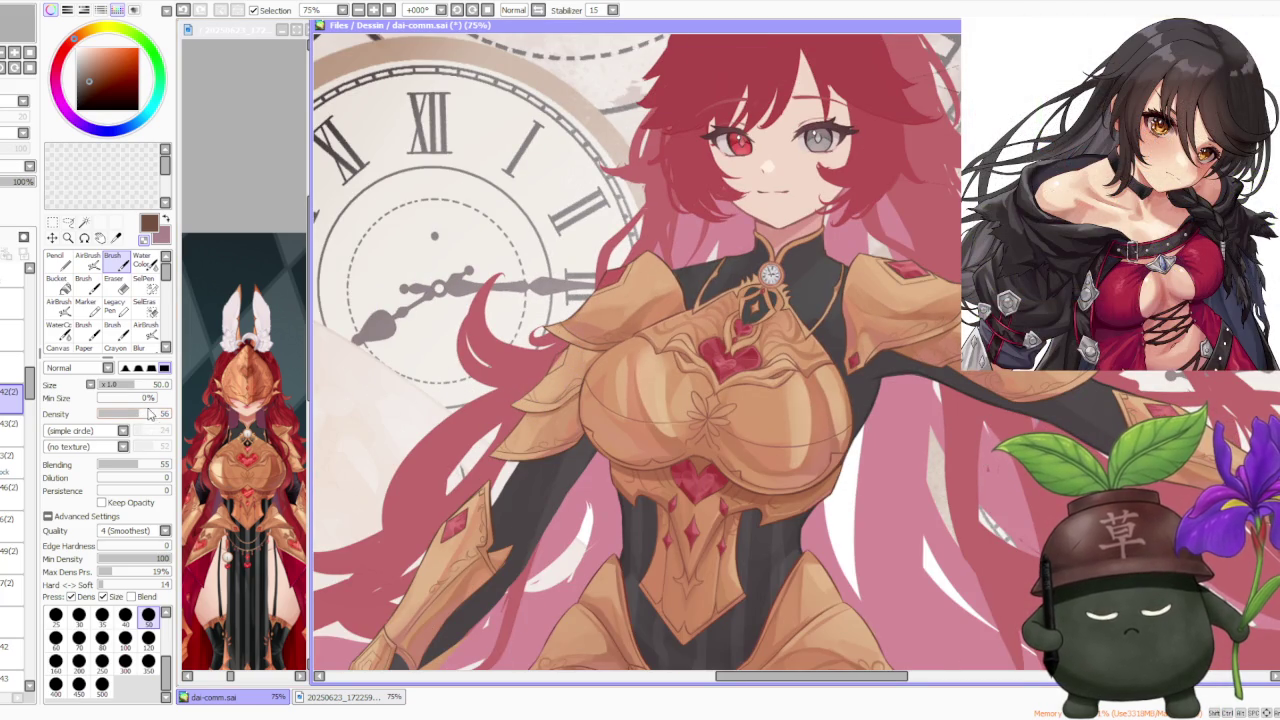
pyautogui.click(125, 617)
pyautogui.scroll(3, 463, 388)
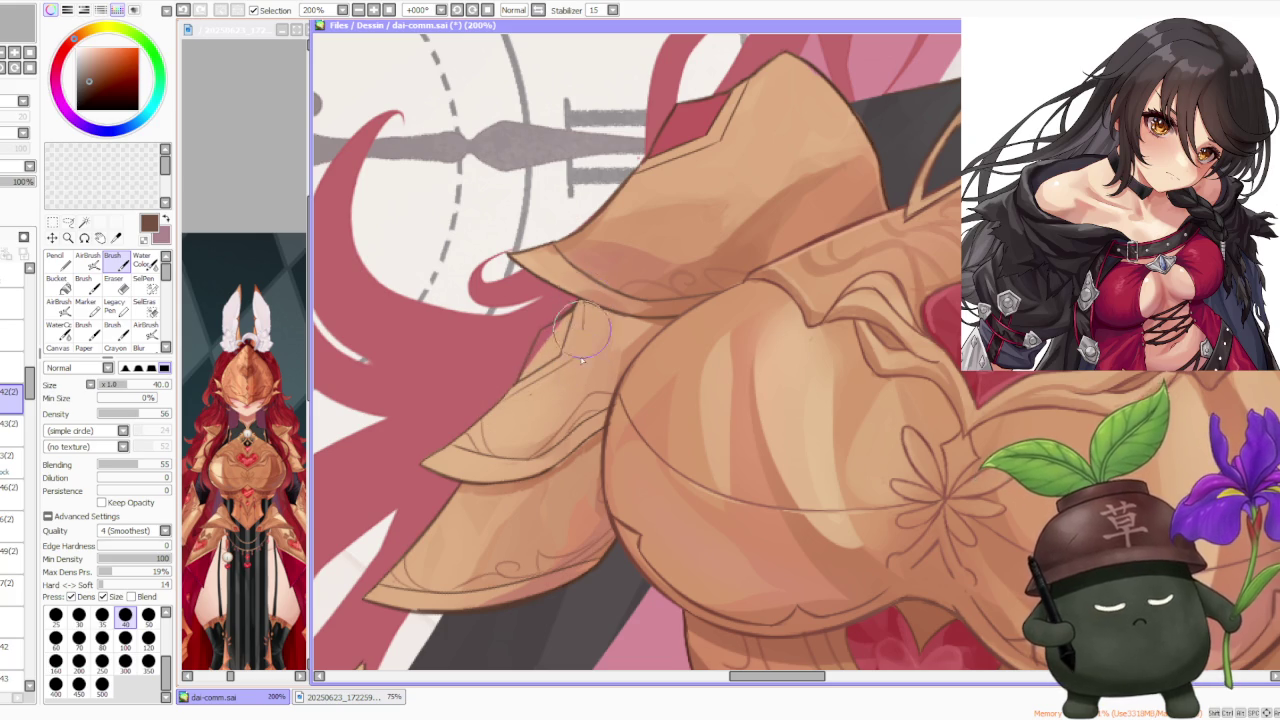
# Step: Undo, redo, then discard the failed stroke and zoom back to 100%
pyautogui.hotkey('ctrl', 'z')
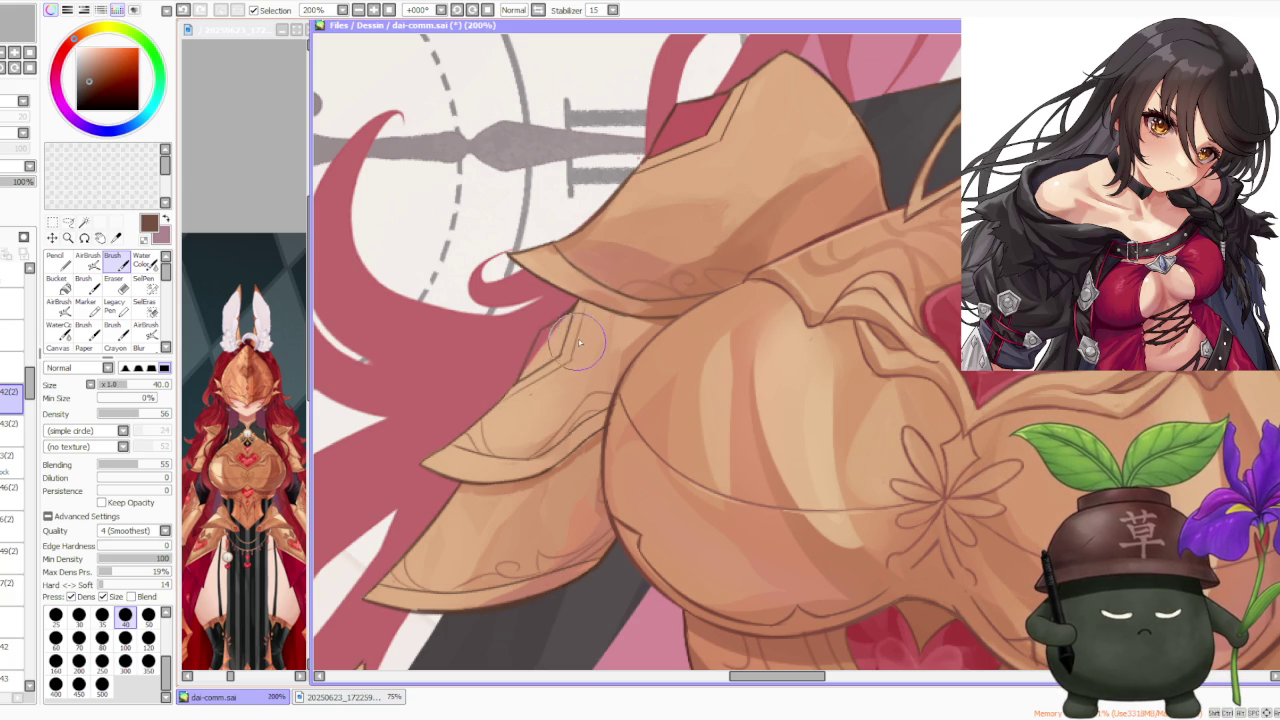
pyautogui.hotkey('ctrl', 'y')
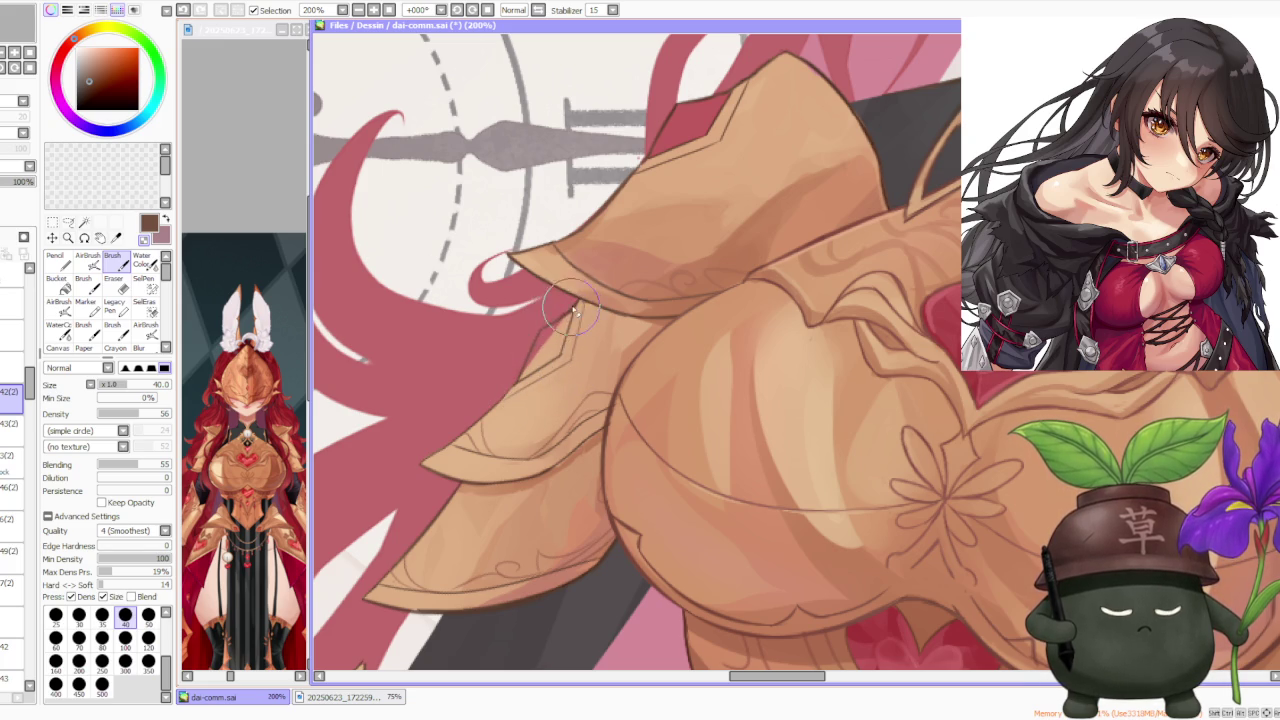
pyautogui.hotkey('ctrl', 'z')
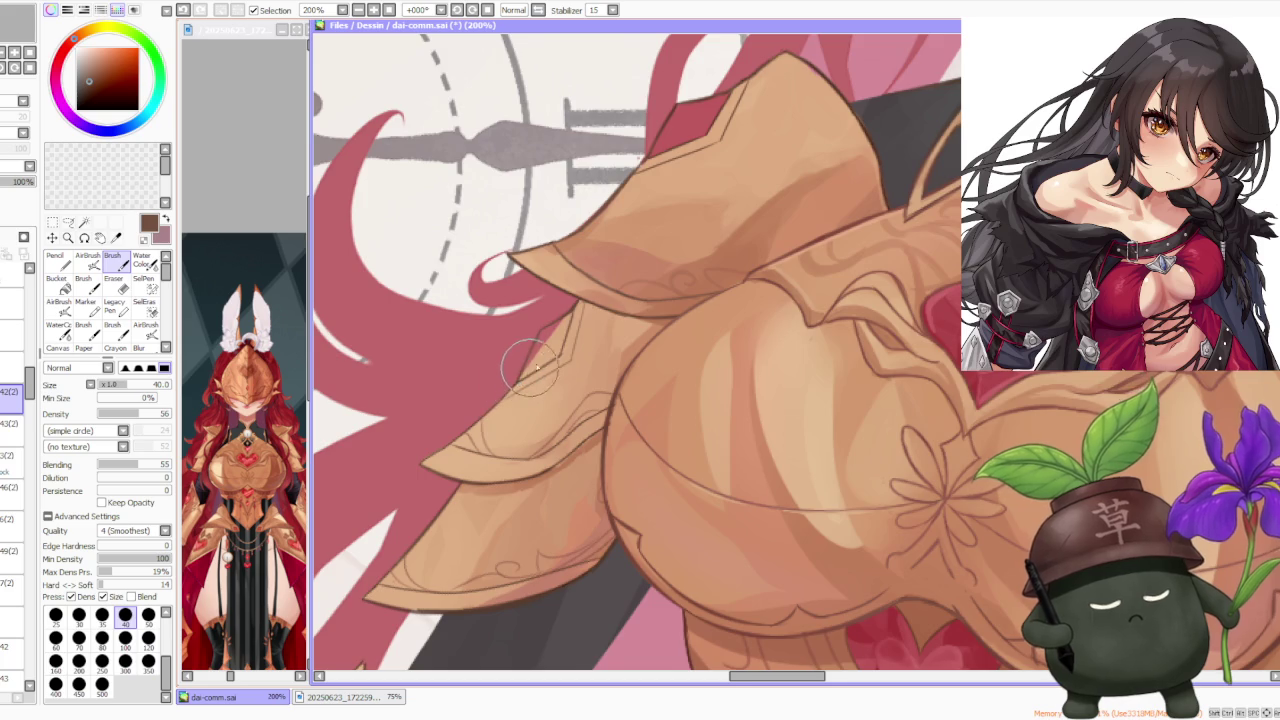
pyautogui.scroll(-4, 500, 390)
pyautogui.scroll(-2, 595, 330)
pyautogui.scroll(-1, 605, 300)
pyautogui.scroll(4, 615, 282)
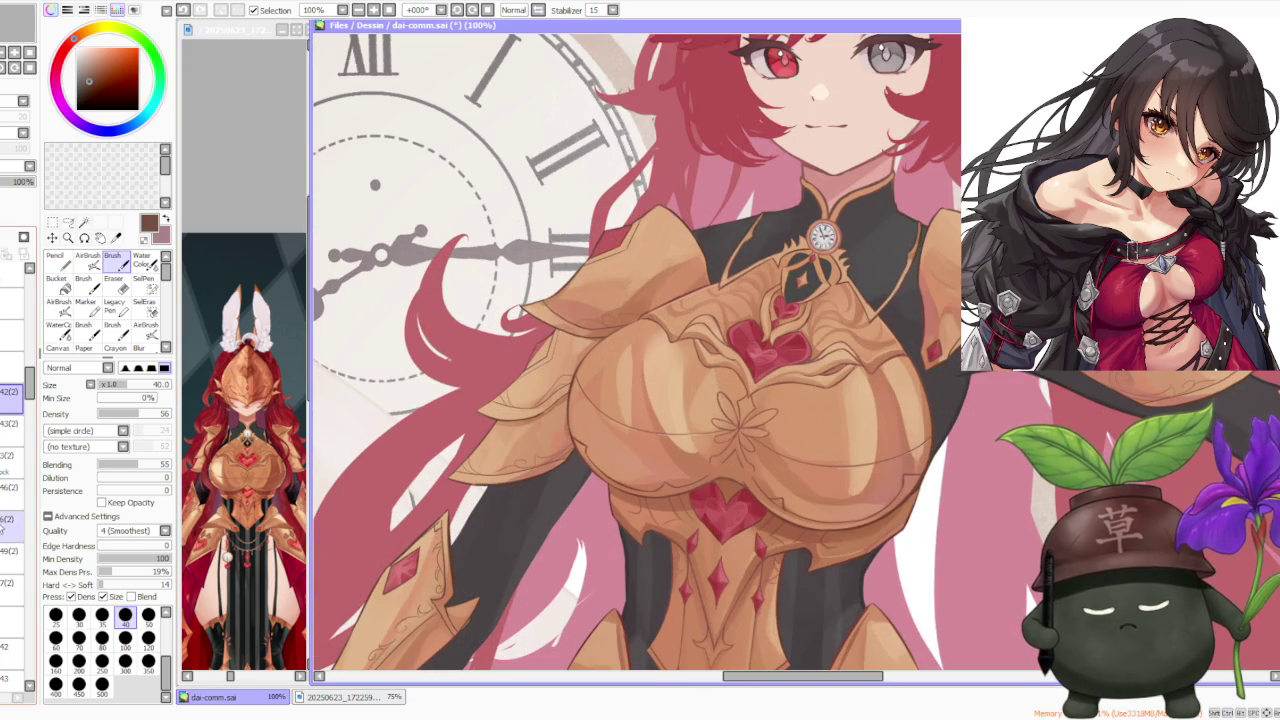
# Step: On another layer, blend lighter orange shading across the left chest armour with a 300 brush
pyautogui.click(8, 519)
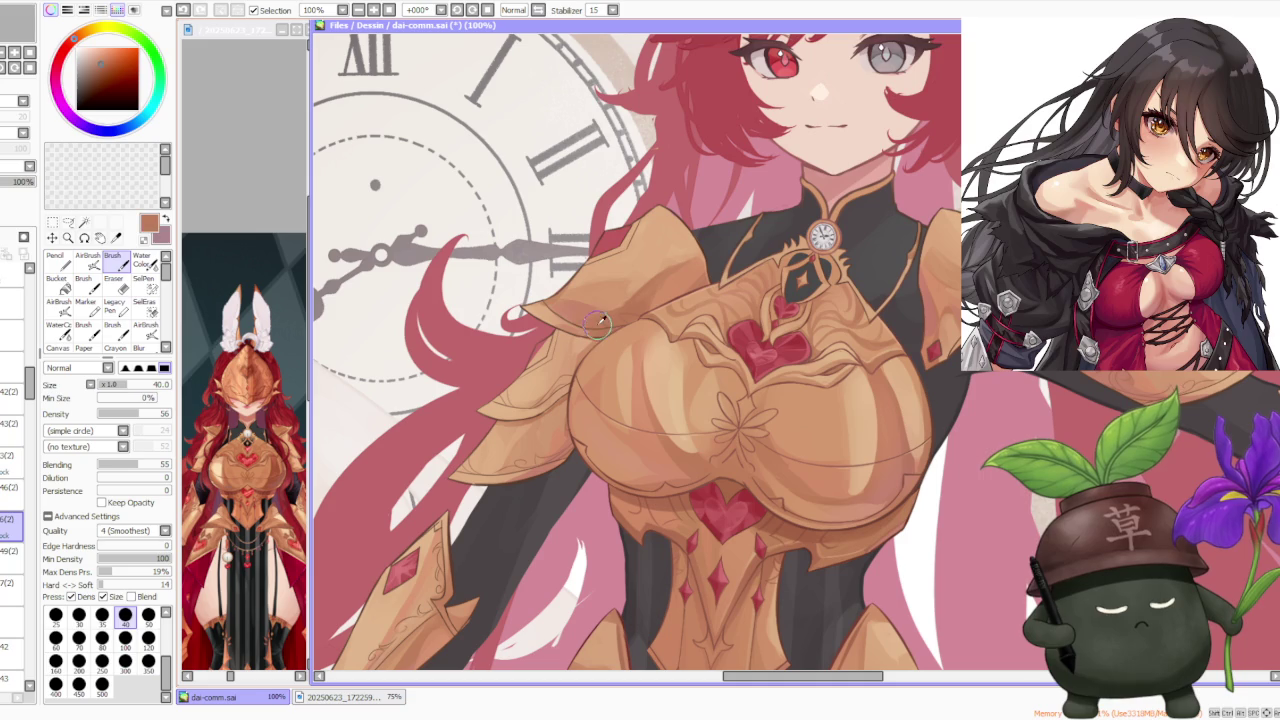
pyautogui.click(125, 660)
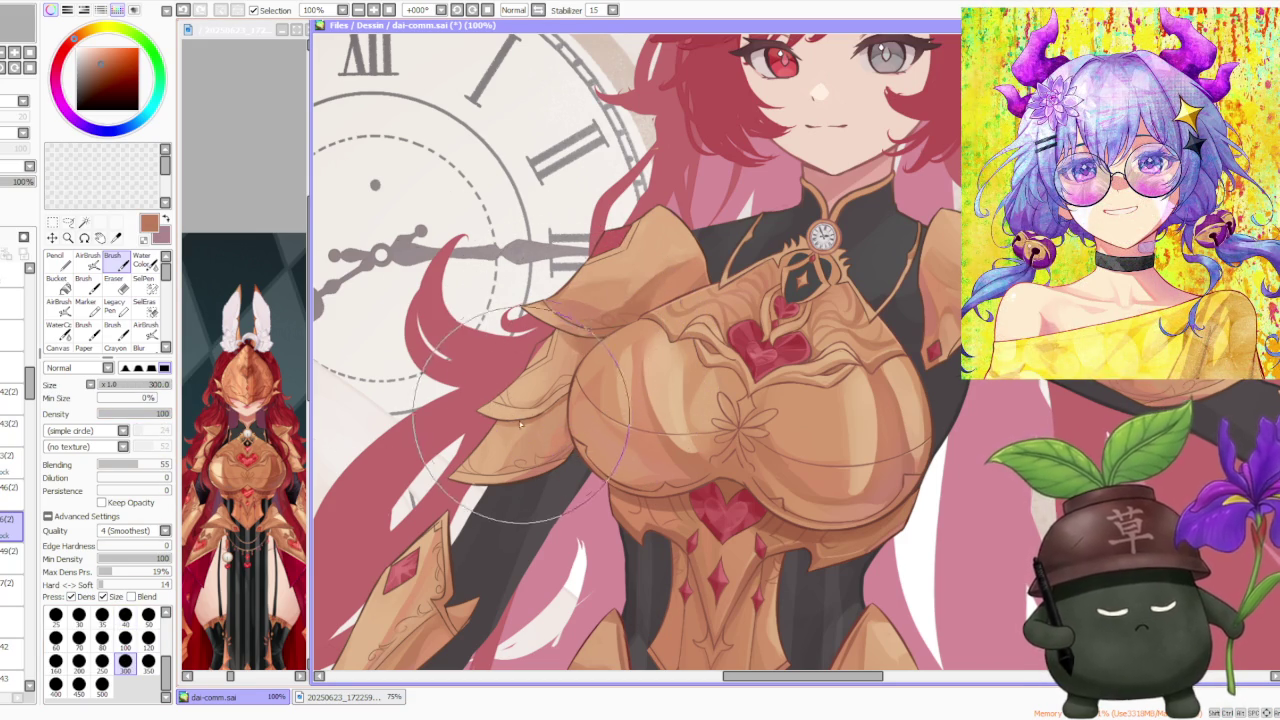
pyautogui.moveTo(514, 414); pyautogui.dragTo(565, 382)
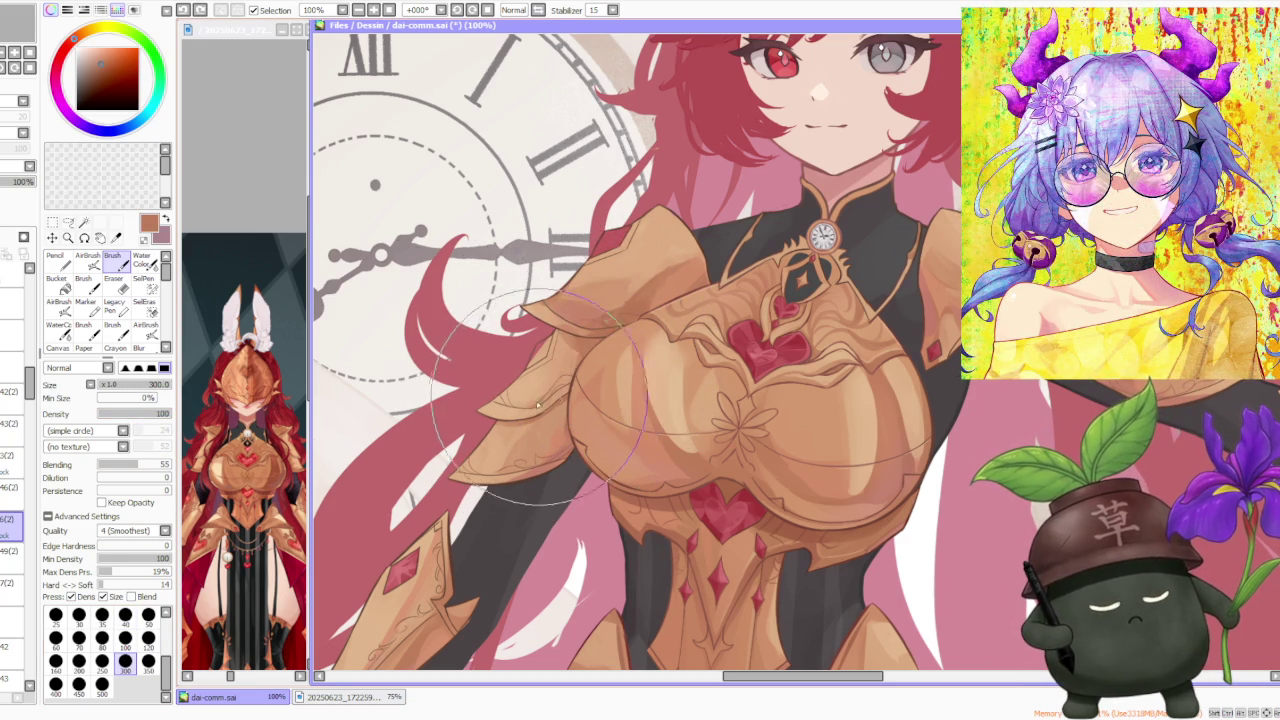
pyautogui.keyDown('alt'); pyautogui.click(520, 420); pyautogui.keyUp('alt')
pyautogui.moveTo(520, 420); pyautogui.dragTo(522, 418)
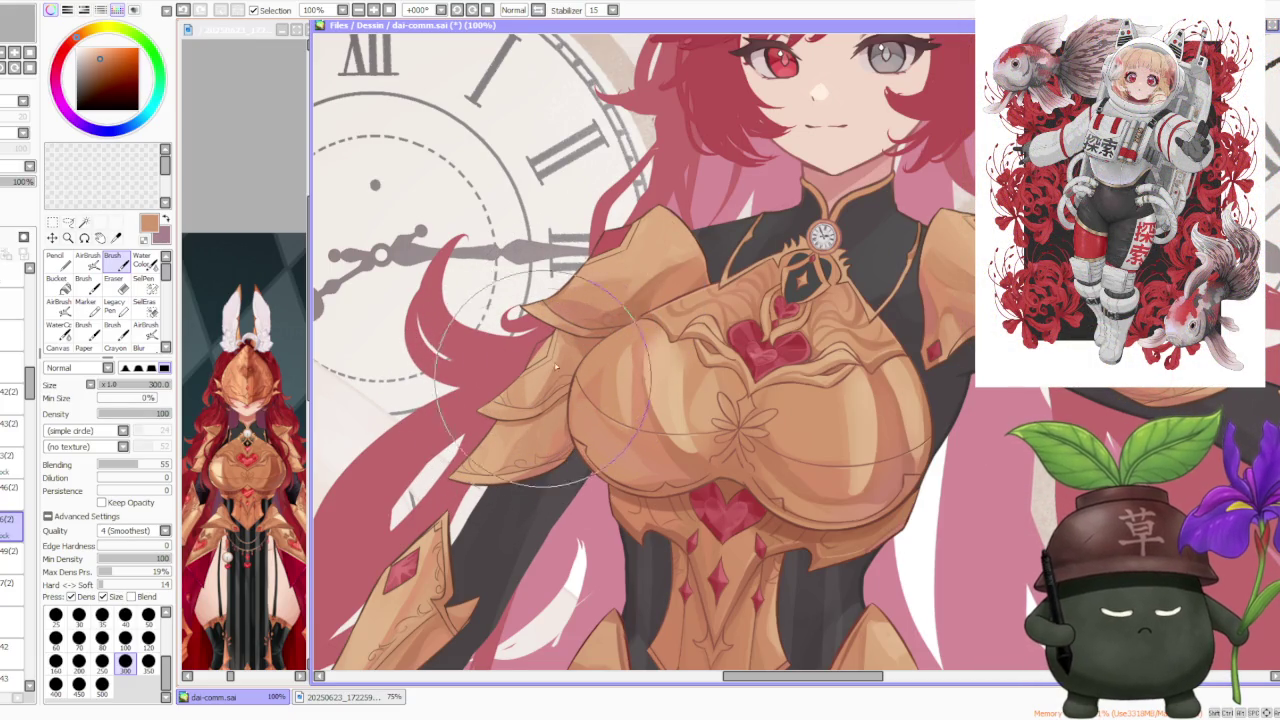
# Step: Paint light peach over the left shoulder armour along the red hair edge at a medium brush size
pyautogui.keyDown('alt'); pyautogui.click(870, 545); pyautogui.keyUp('alt')
pyautogui.press('[')
pyautogui.press('[')
pyautogui.press('[')
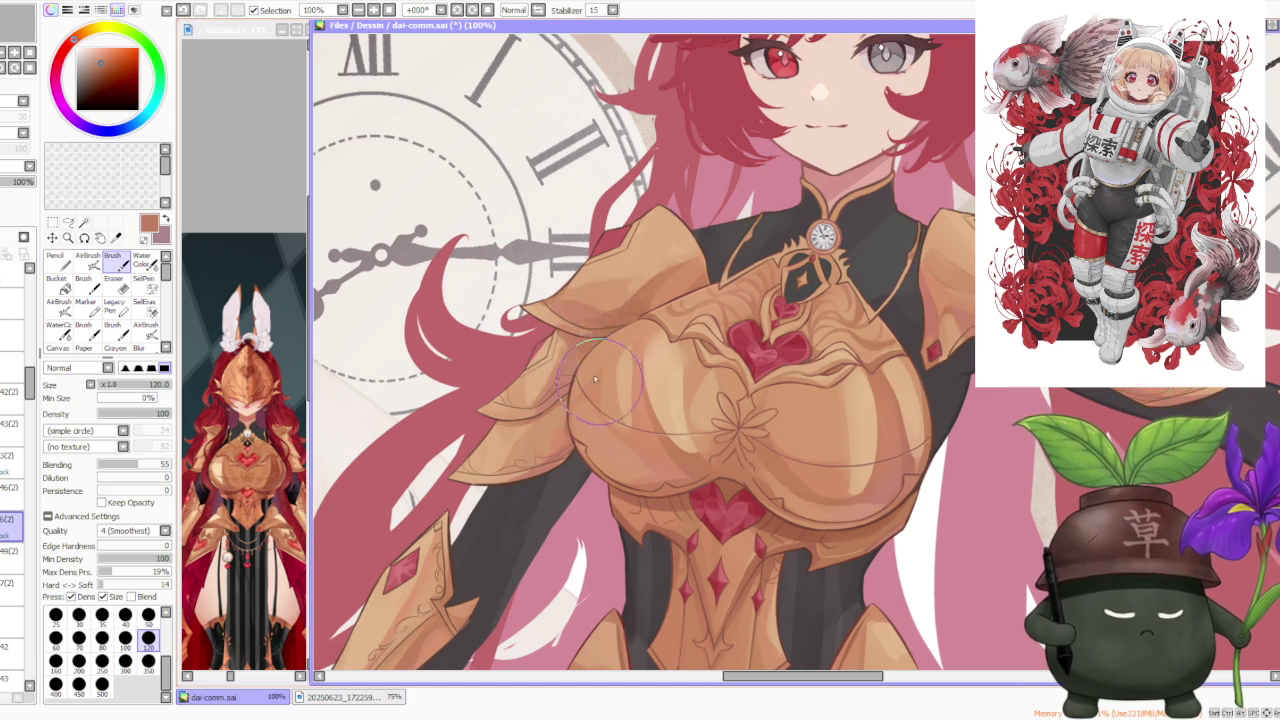
pyautogui.scroll(-3, 560, 350)
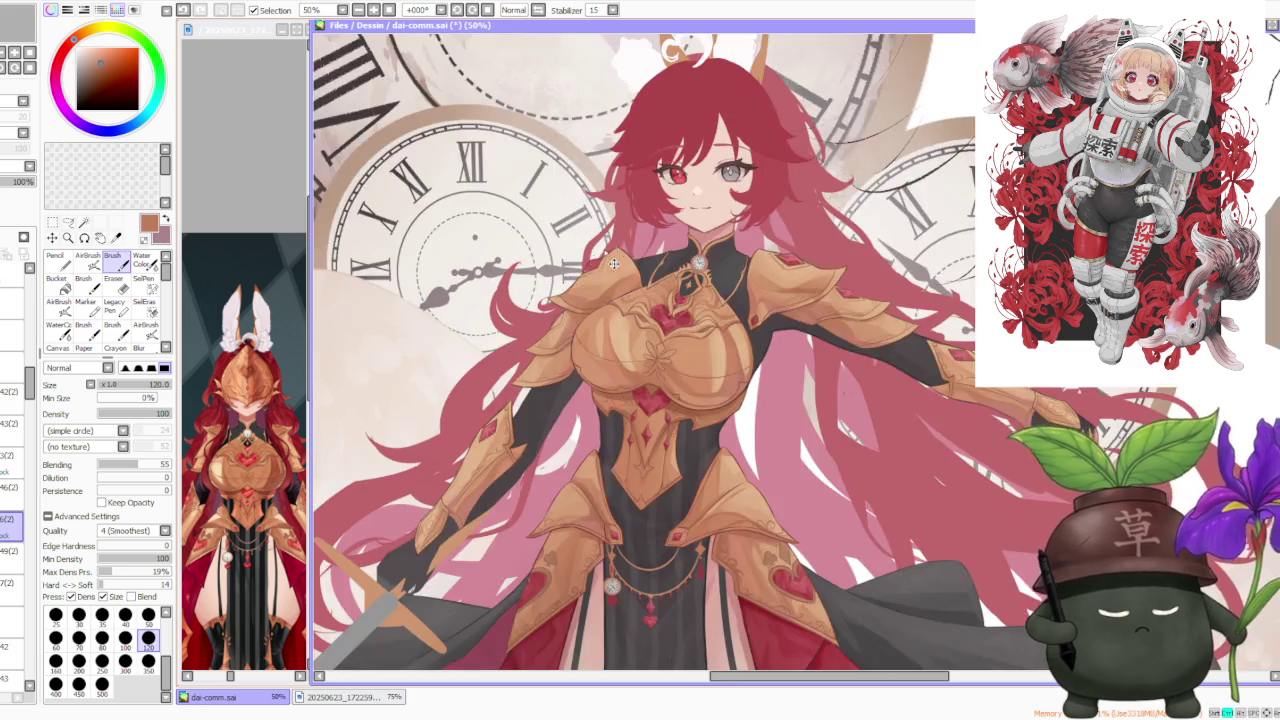
pyautogui.scroll(2, 550, 360)
pyautogui.scroll(1, 541, 367)
pyautogui.keyDown('alt'); pyautogui.click(540, 367); pyautogui.keyUp('alt')
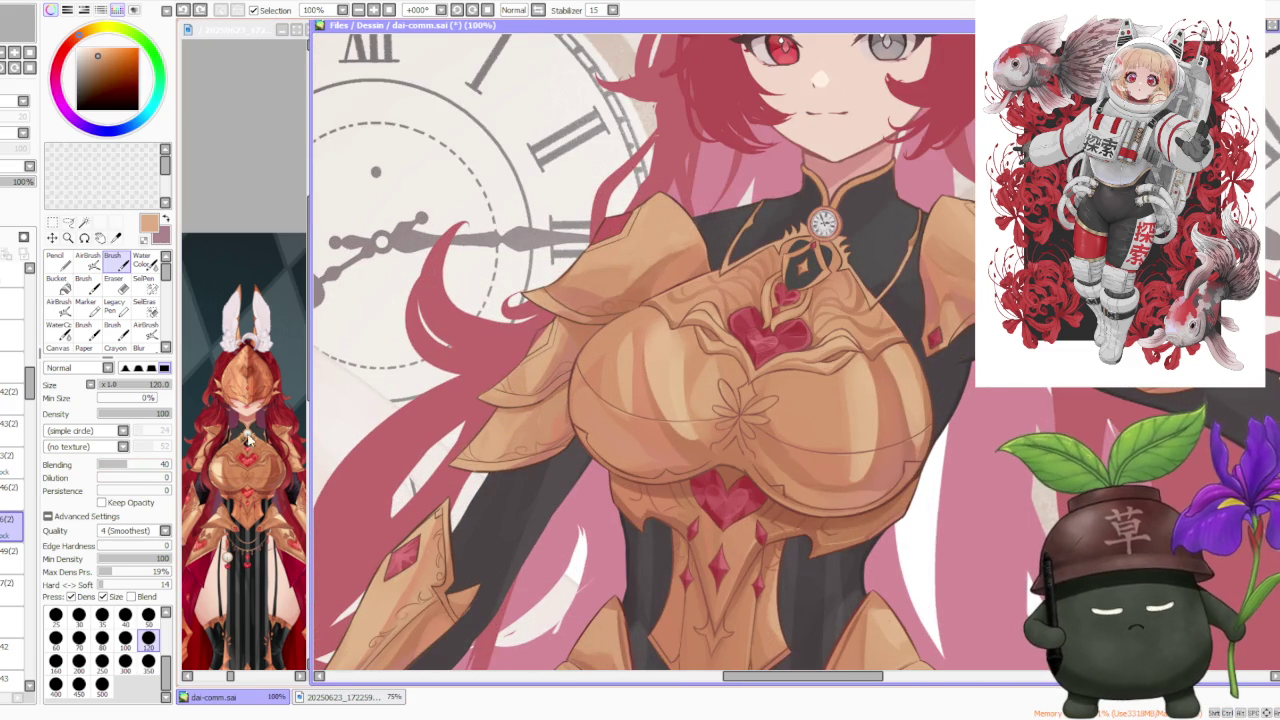
pyautogui.moveTo(470, 320)
pyautogui.mouseDown()
pyautogui.moveTo(430, 400)
pyautogui.moveTo(460, 420)
pyautogui.mouseUp()
pyautogui.moveTo(540, 305)
pyautogui.mouseDown()
pyautogui.moveTo(514, 361)
pyautogui.moveTo(525, 402)
pyautogui.mouseUp()
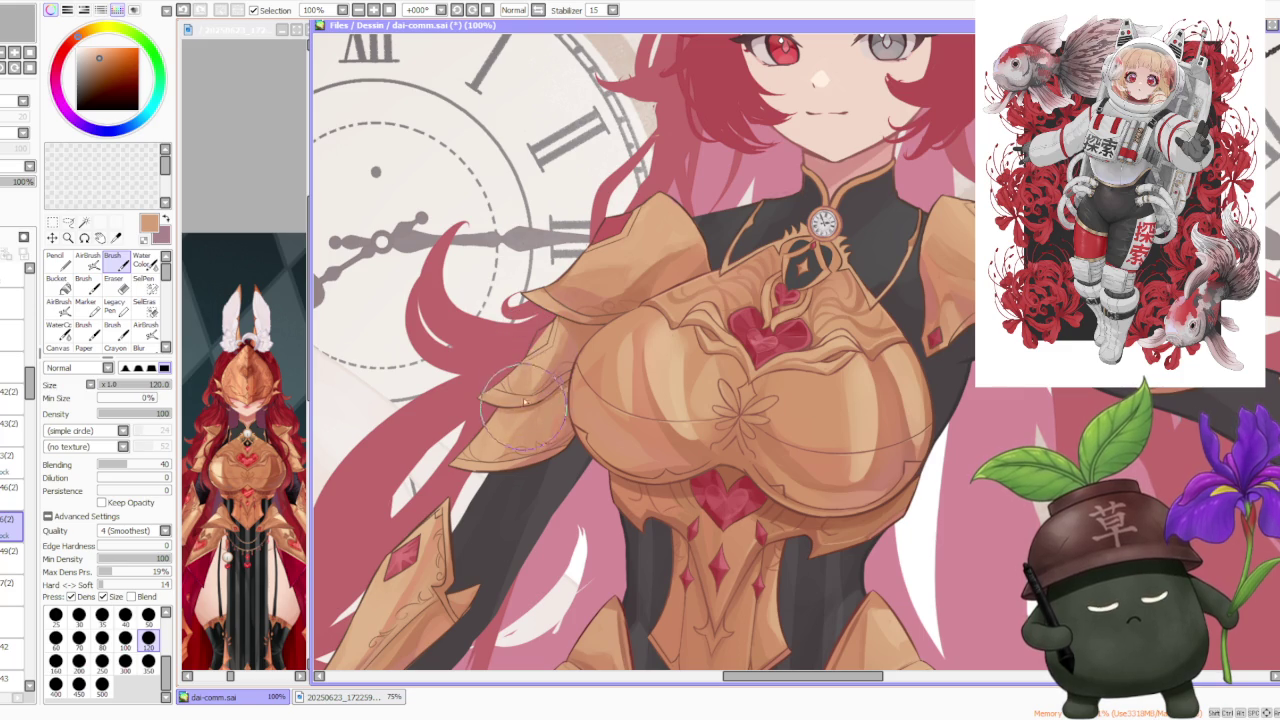
pyautogui.moveTo(525, 402)
pyautogui.mouseDown()
pyautogui.moveTo(535, 330)
pyautogui.moveTo(470, 400)
pyautogui.moveTo(538, 388)
pyautogui.mouseUp()
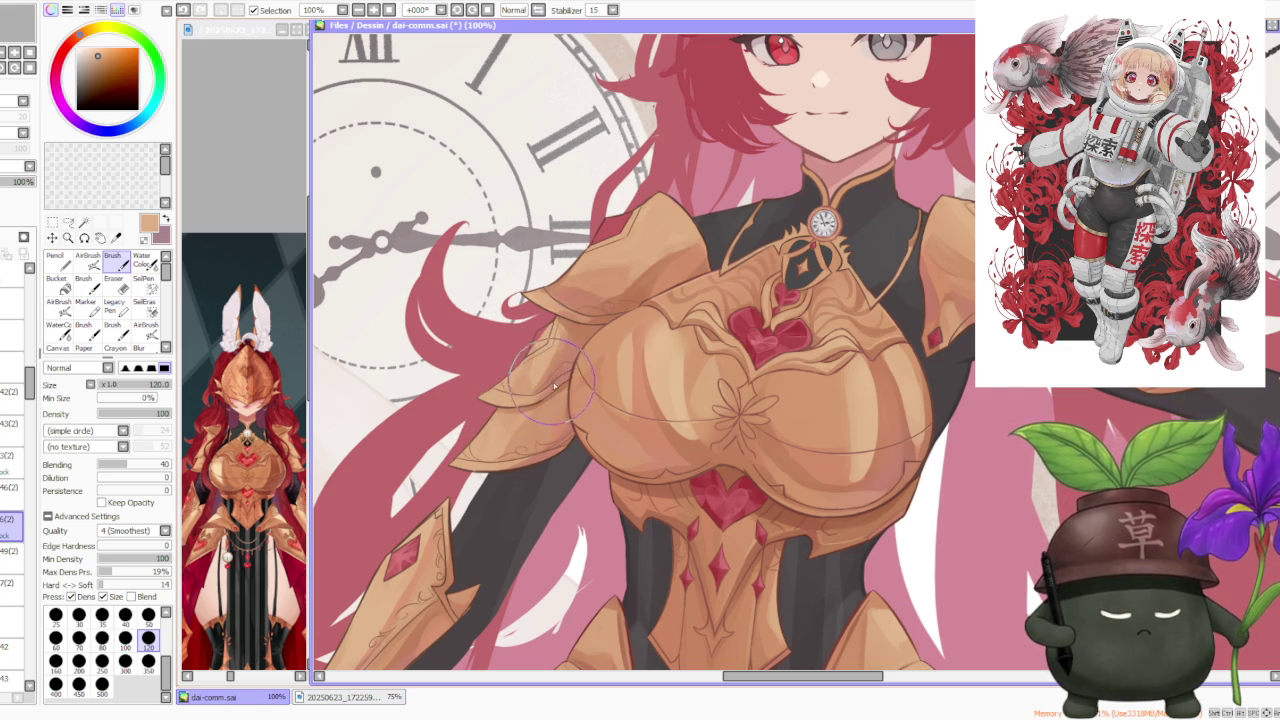
# Step: Repaint the chest armour shading with a darker reddish-brown
pyautogui.keyDown('alt'); pyautogui.click(555, 386); pyautogui.keyUp('alt')
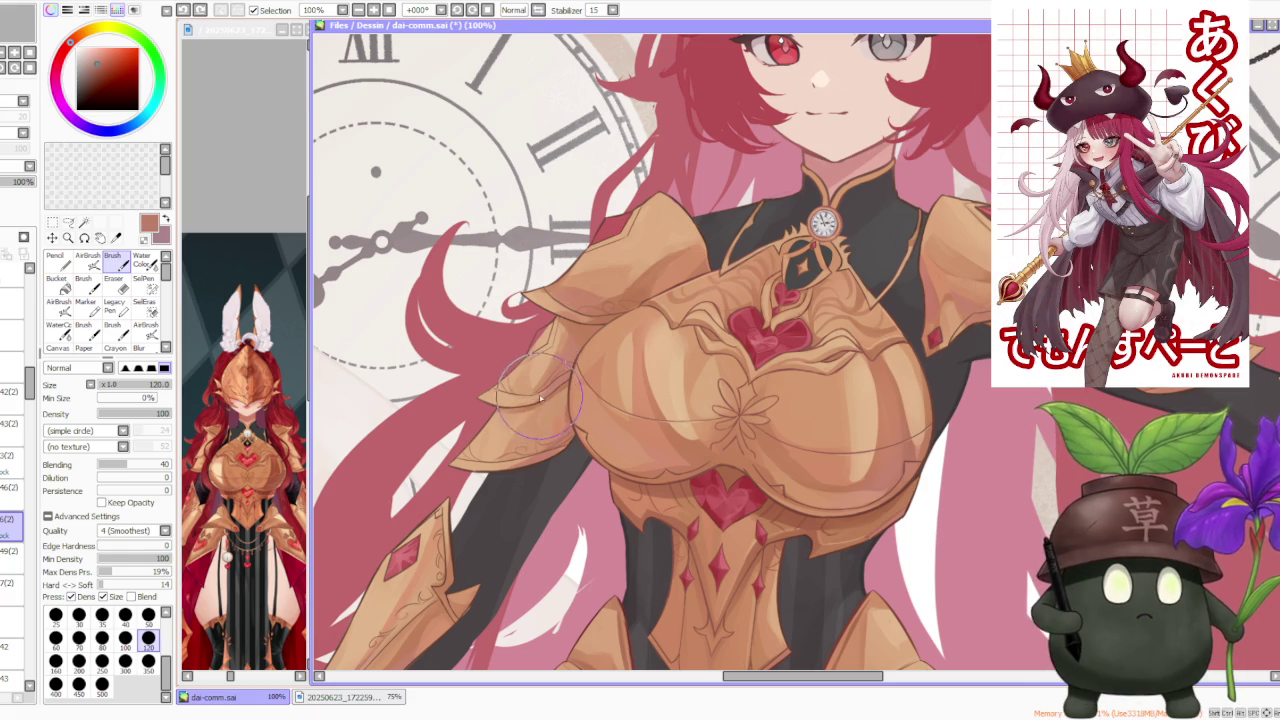
pyautogui.scroll(-2, 540, 398)
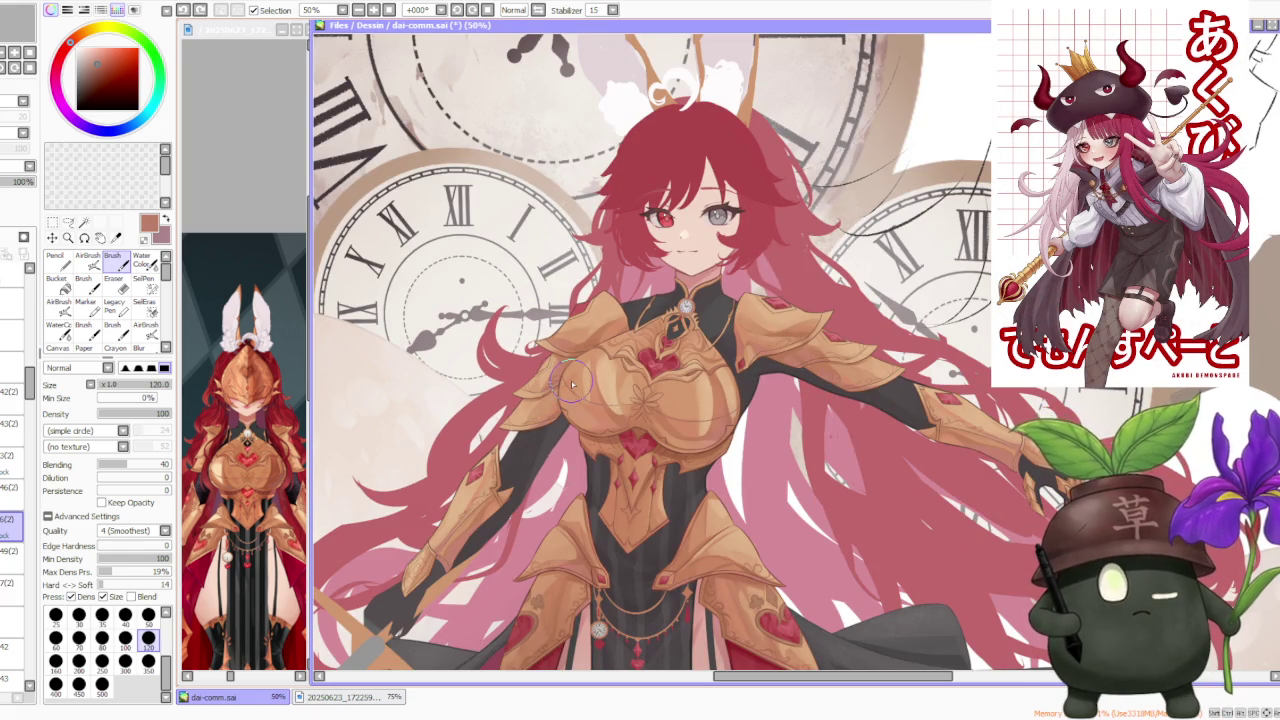
pyautogui.scroll(2, 555, 398)
pyautogui.scroll(1, 550, 393)
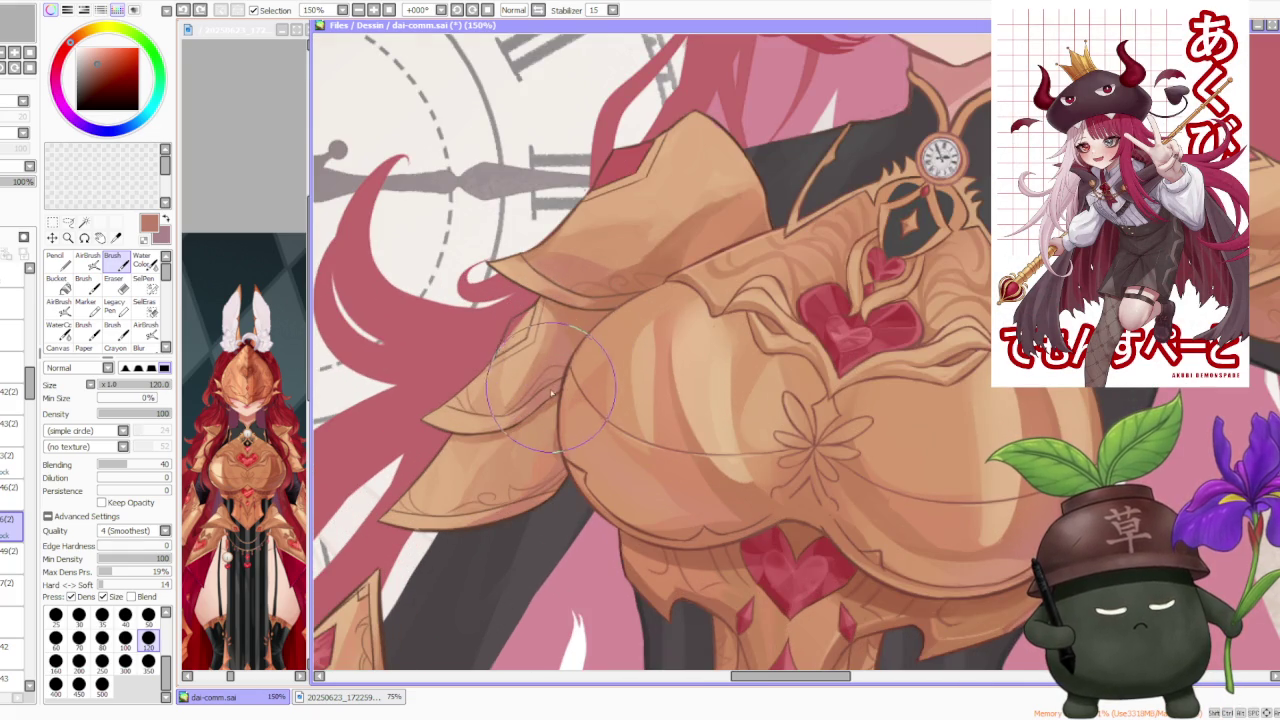
pyautogui.scroll(-1, 565, 385)
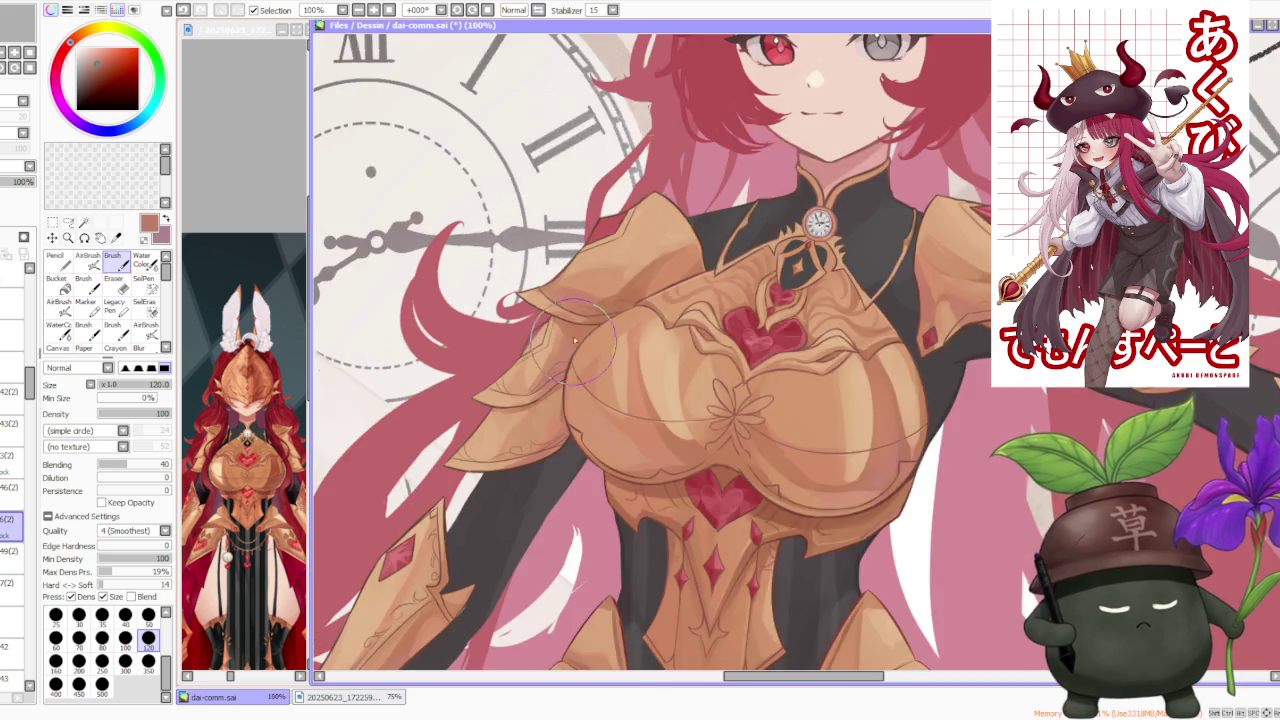
pyautogui.scroll(-1, 555, 340)
pyautogui.scroll(1, 547, 293)
pyautogui.moveTo(625, 320)
pyautogui.mouseDown()
pyautogui.moveTo(640, 400)
pyautogui.moveTo(600, 420)
pyautogui.mouseUp()
# Step: Sample a lighter orange shade, then the dark red of the hair
pyautogui.keyDown('alt'); pyautogui.click(630, 380); pyautogui.keyUp('alt')
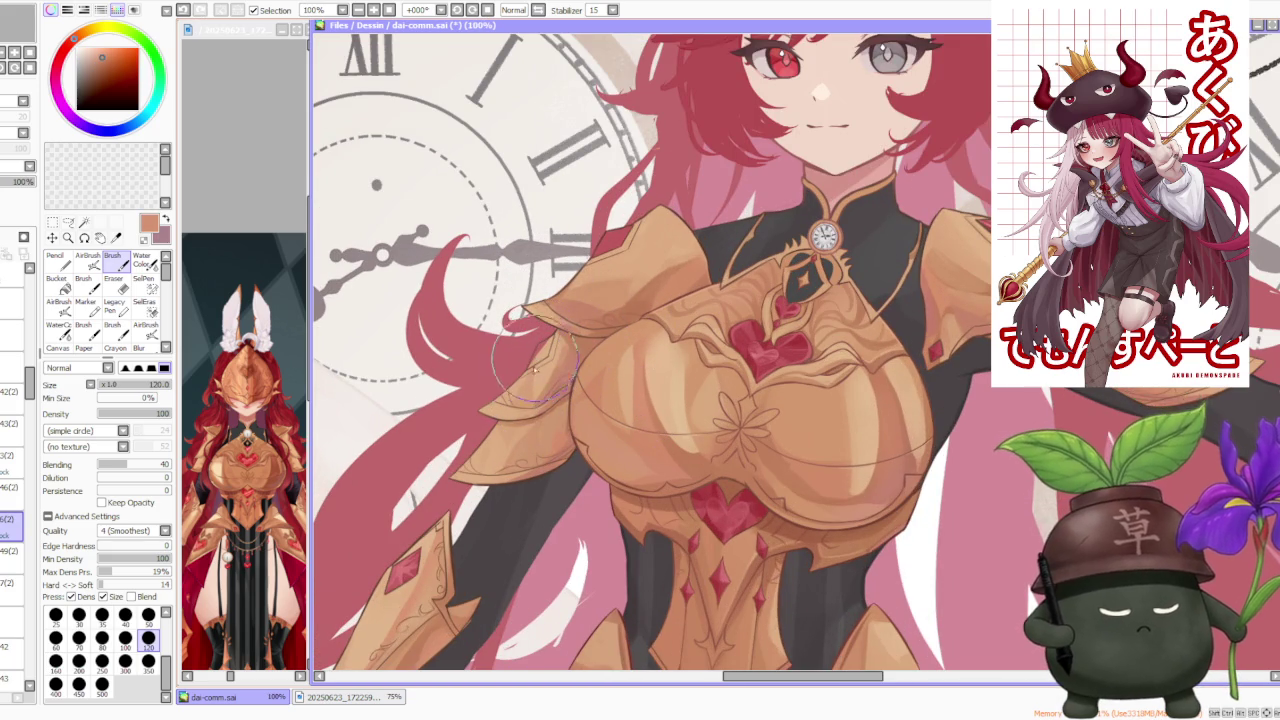
pyautogui.keyDown('alt'); pyautogui.click(528, 398); pyautogui.keyUp('alt')
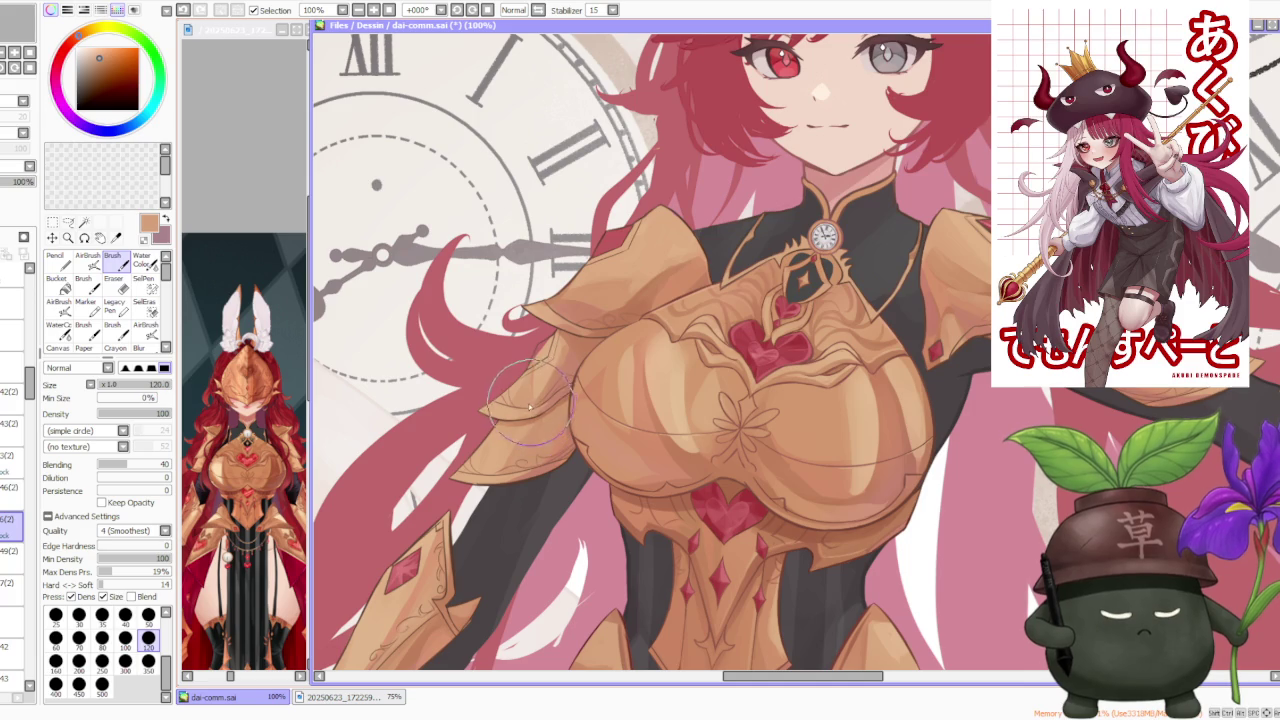
pyautogui.scroll(-3, 540, 335)
pyautogui.scroll(-1, 600, 270)
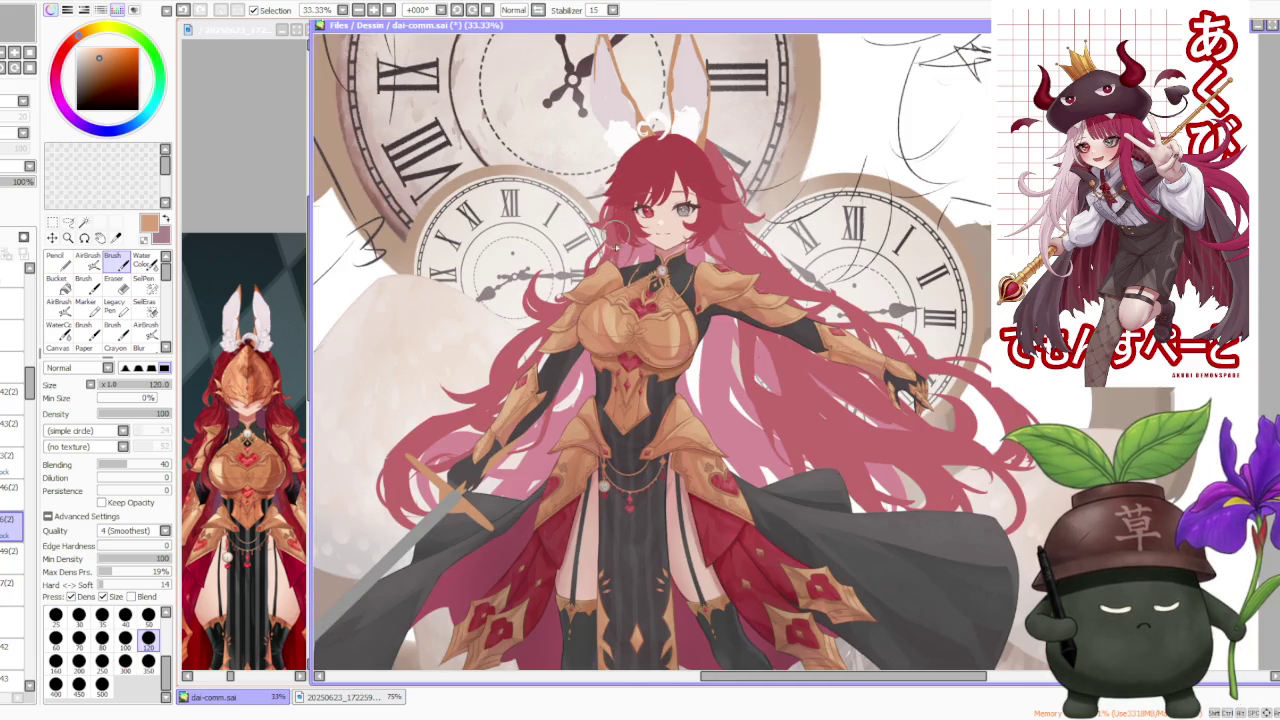
pyautogui.scroll(3, 606, 266)
pyautogui.scroll(2, 594, 298)
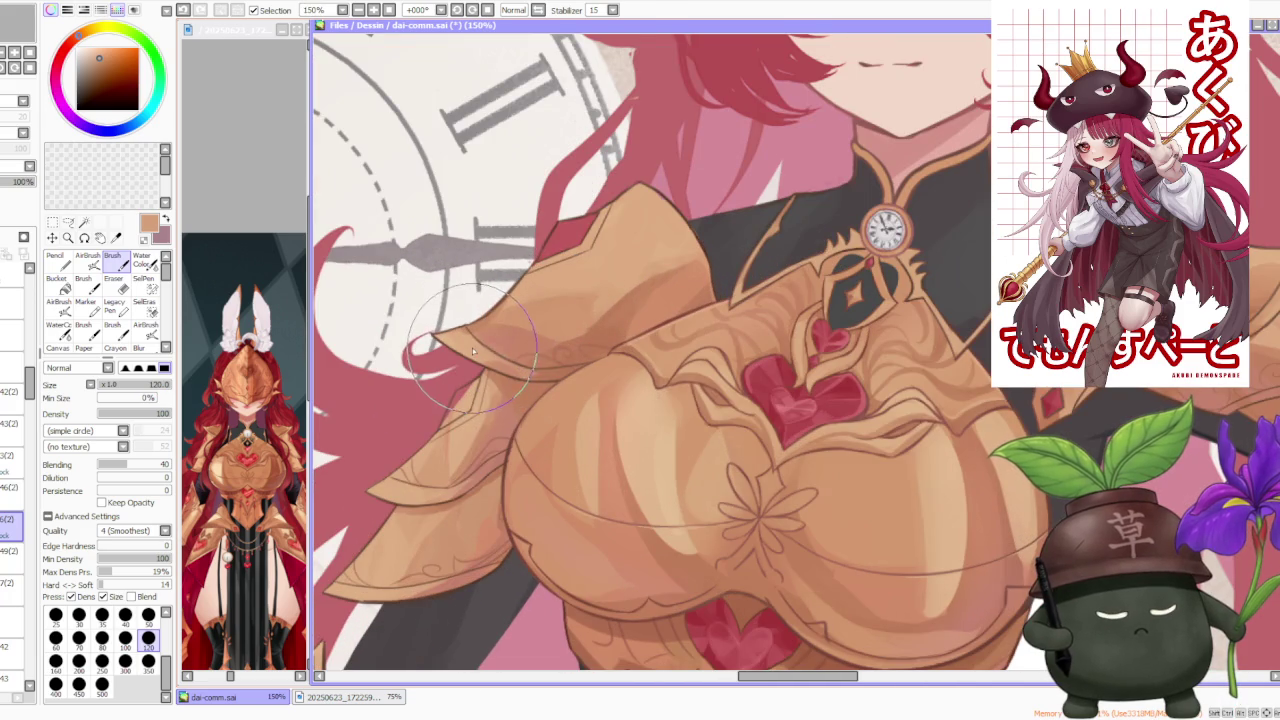
pyautogui.scroll(-2, 493, 345)
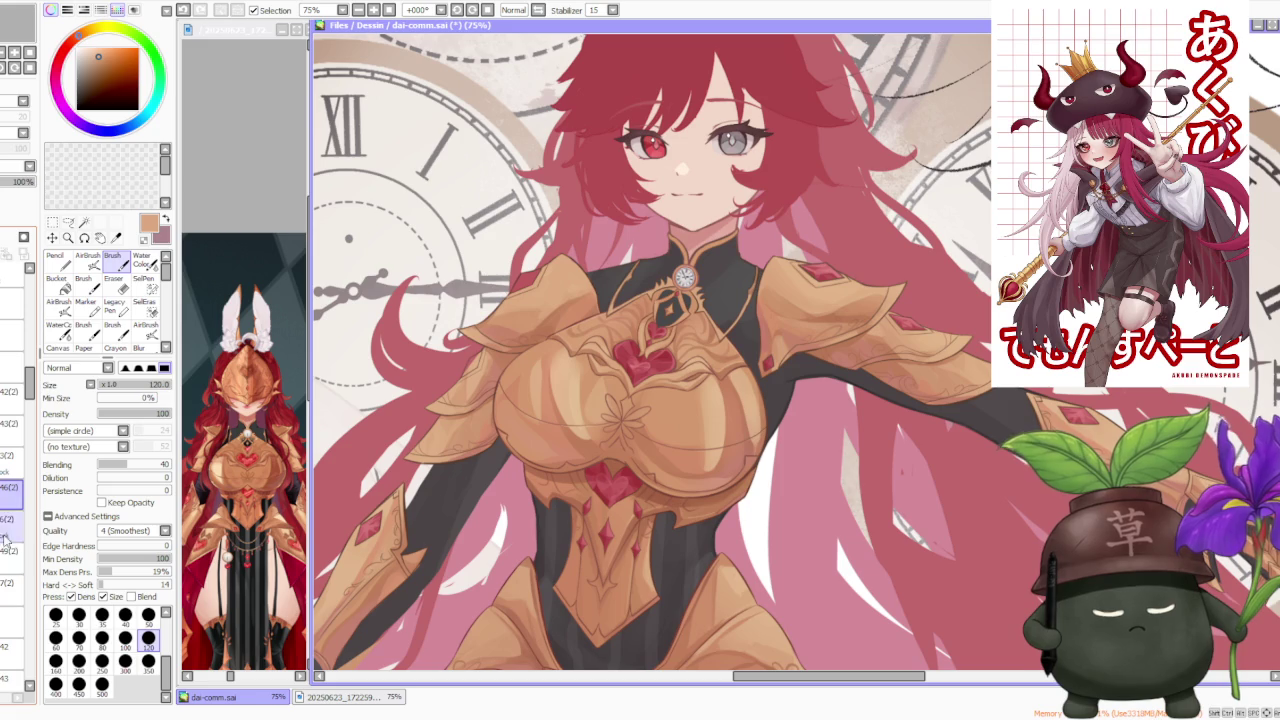
pyautogui.keyDown('alt'); pyautogui.click(528, 279); pyautogui.keyUp('alt')
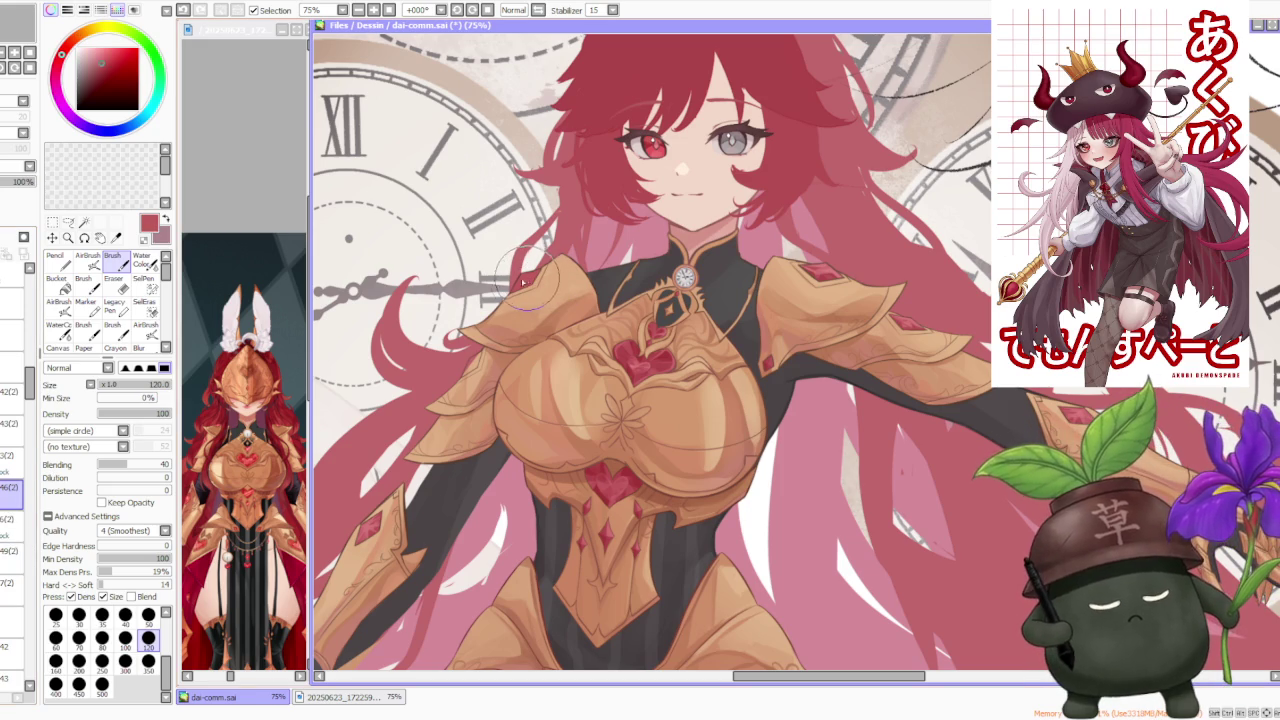
# Step: Paint a red hair strand into the gap beneath the shoulder plate's tip with a smaller brush
pyautogui.click(148, 614)
pyautogui.scroll(4, 464, 368)
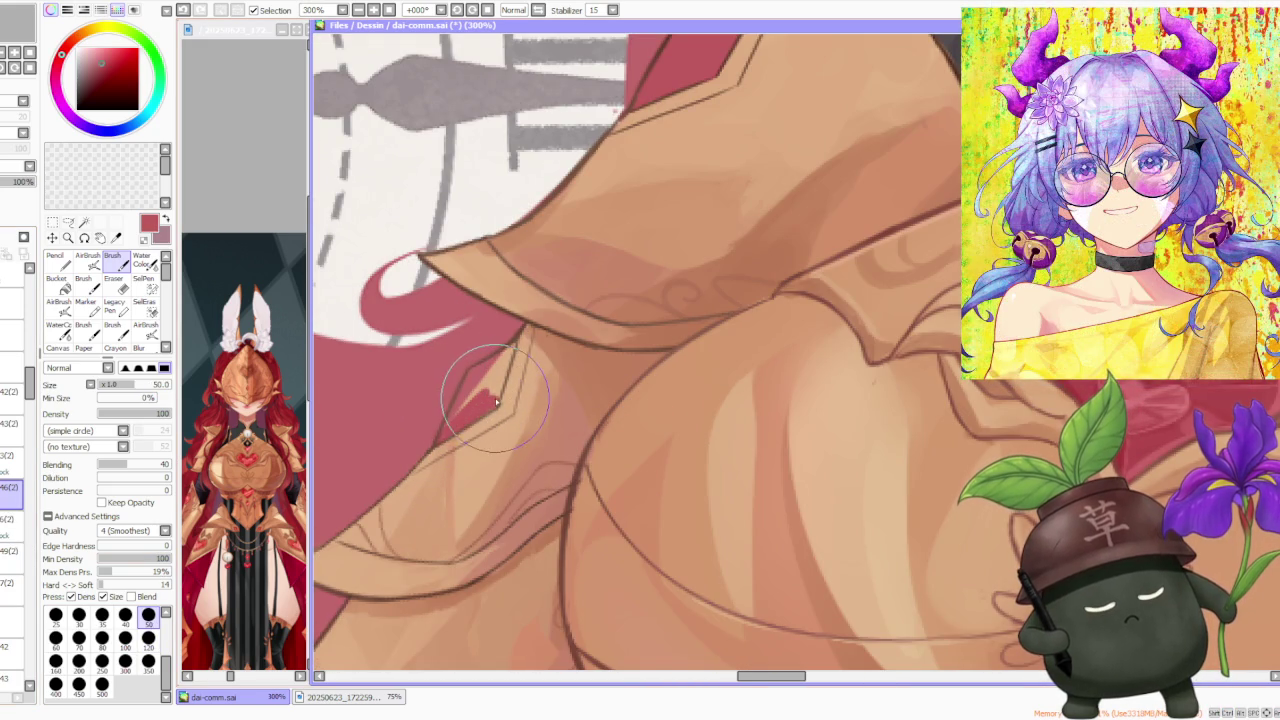
pyautogui.moveTo(485, 393)
pyautogui.mouseDown()
pyautogui.moveTo(512, 347)
pyautogui.moveTo(471, 371)
pyautogui.moveTo(479, 418)
pyautogui.mouseUp()
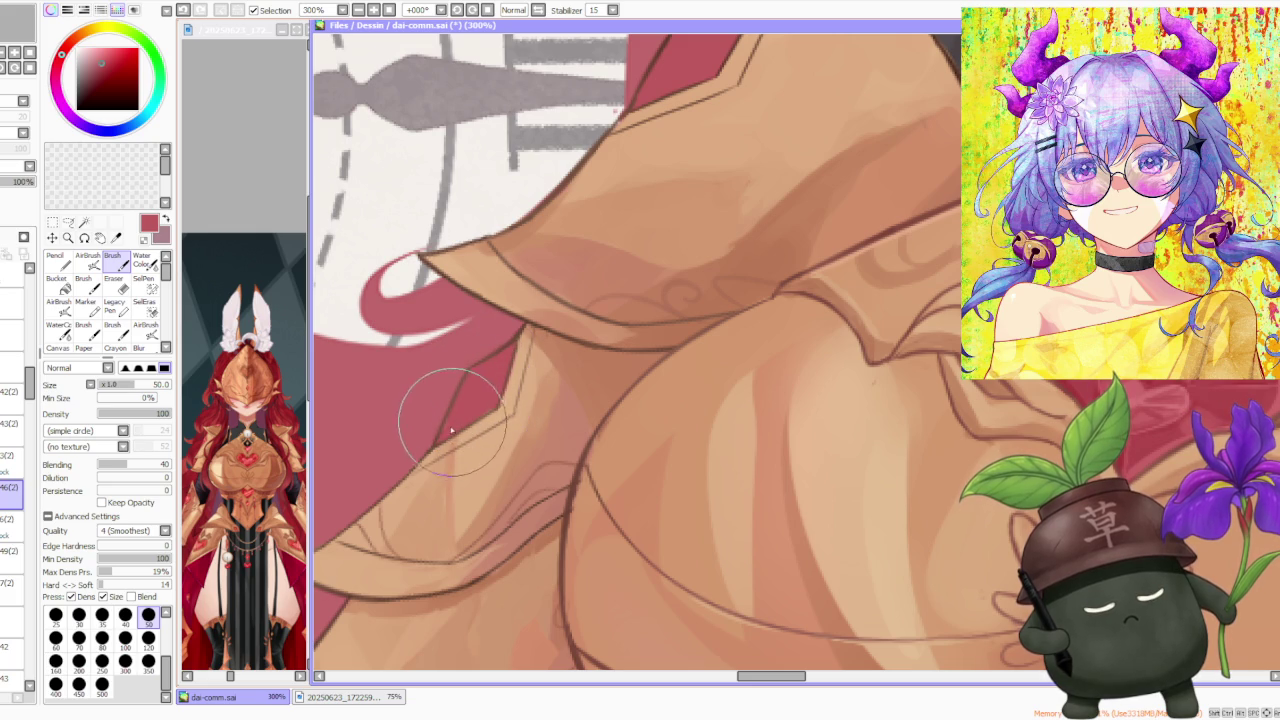
# Step: Zoom the canvas out from 300% to 25% to see the whole illustration
pyautogui.scroll(-2, 540, 350)
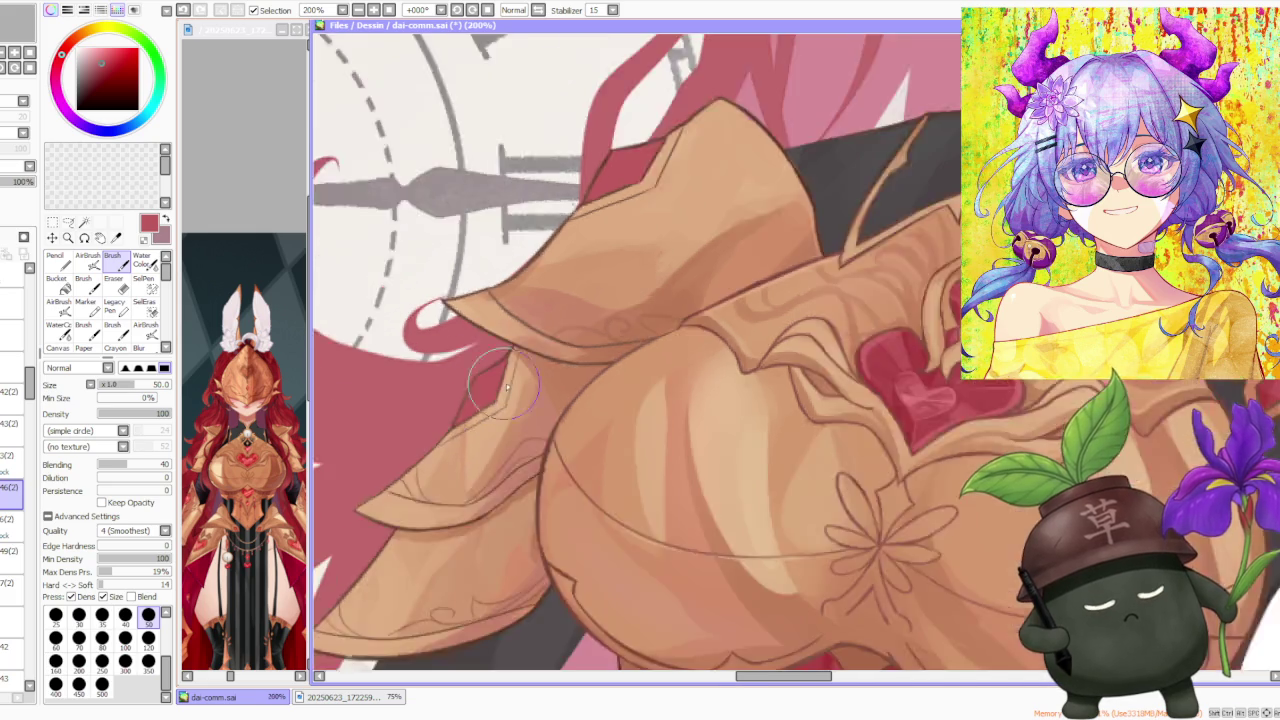
pyautogui.scroll(-3, 570, 310)
pyautogui.scroll(-1, 594, 287)
pyautogui.scroll(4, 594, 322)
pyautogui.scroll(-1, 594, 322)
pyautogui.scroll(-3, 594, 322)
pyautogui.scroll(-1, 673, 233)
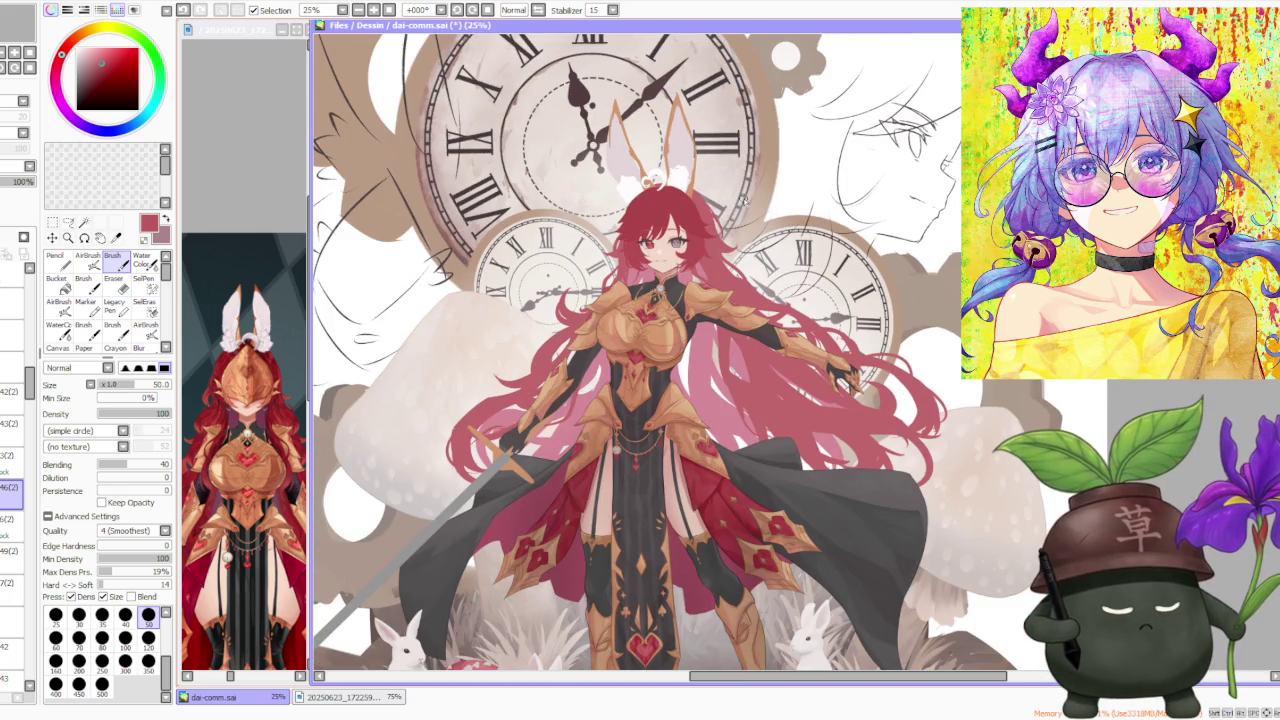
# Step: On the detail layer, tint the small diamond ornament on the gold armour reddish
pyautogui.scroll(-1, 742, 201)
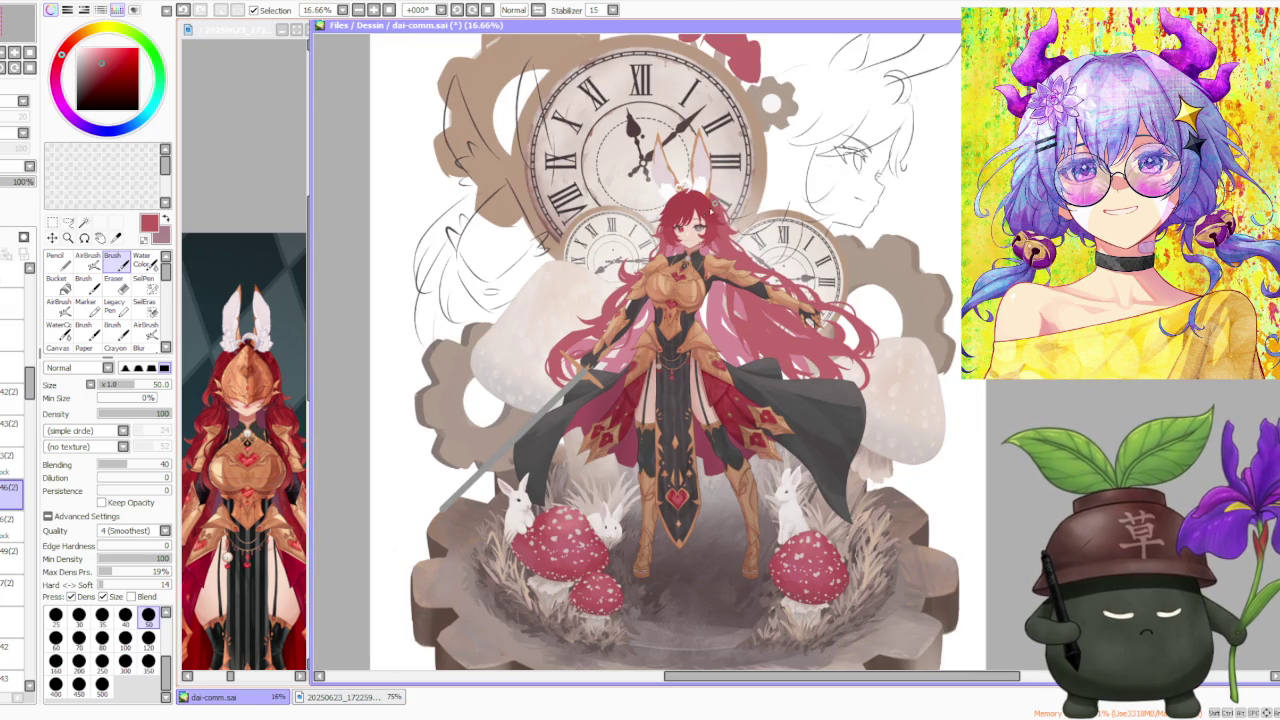
pyautogui.scroll(1, 703, 232)
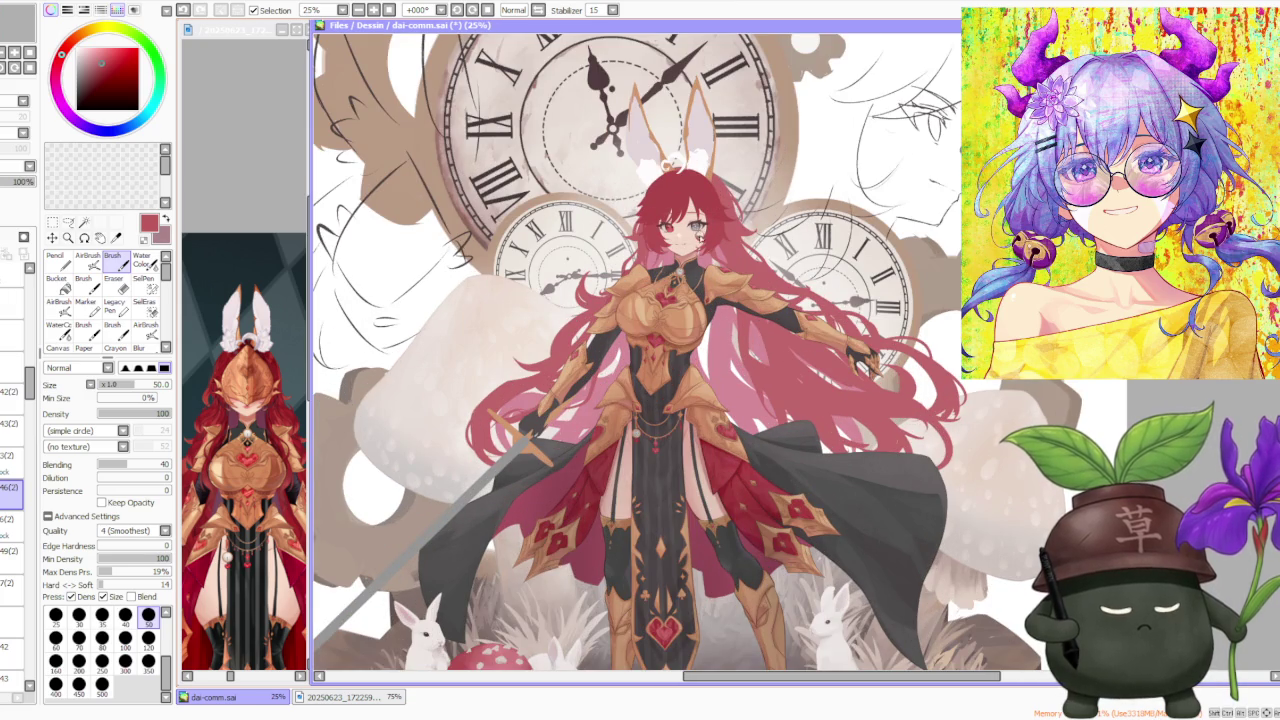
pyautogui.scroll(1, 700, 242)
pyautogui.scroll(1, 692, 240)
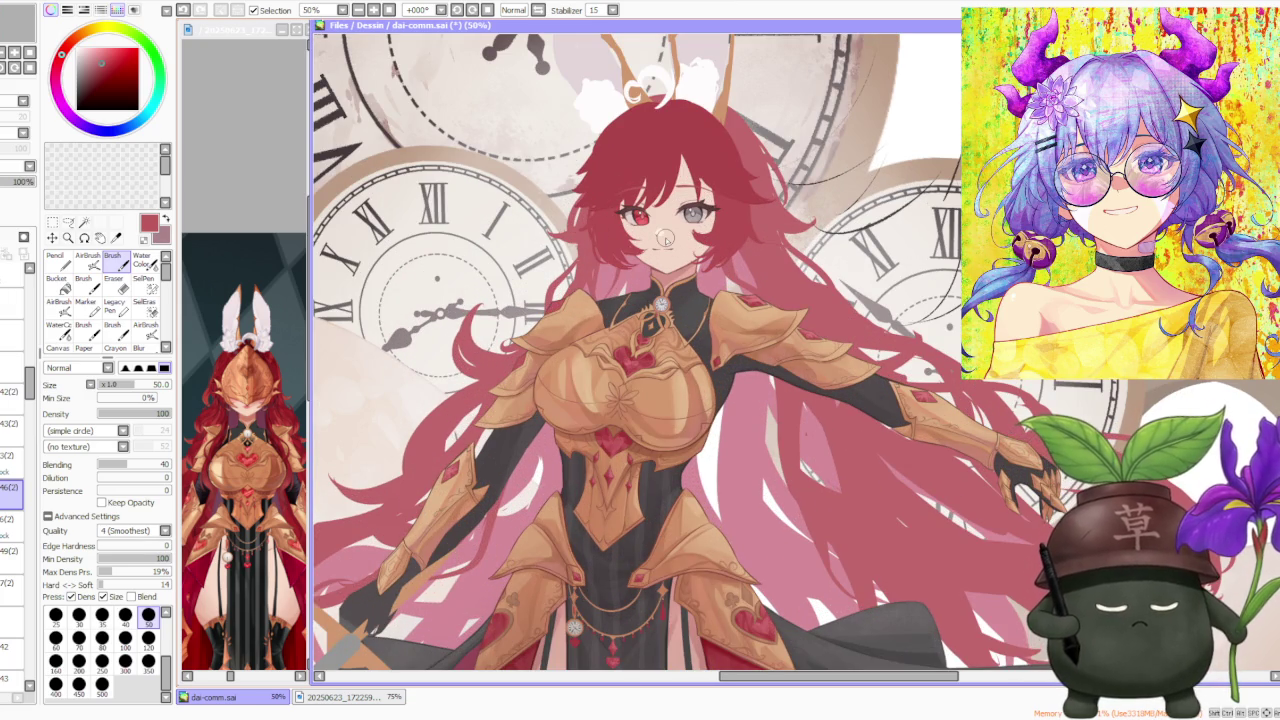
pyautogui.scroll(-1, 866, 424)
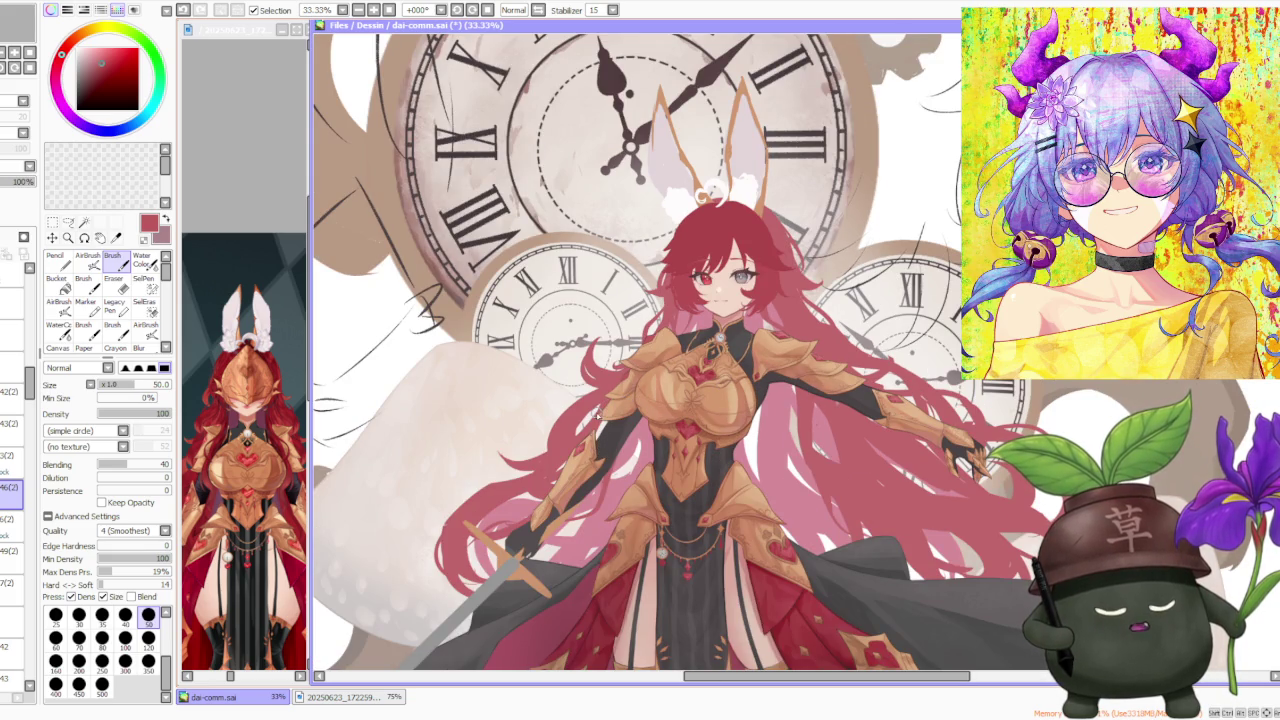
pyautogui.scroll(1, 597, 413)
pyautogui.scroll(1, 610, 405)
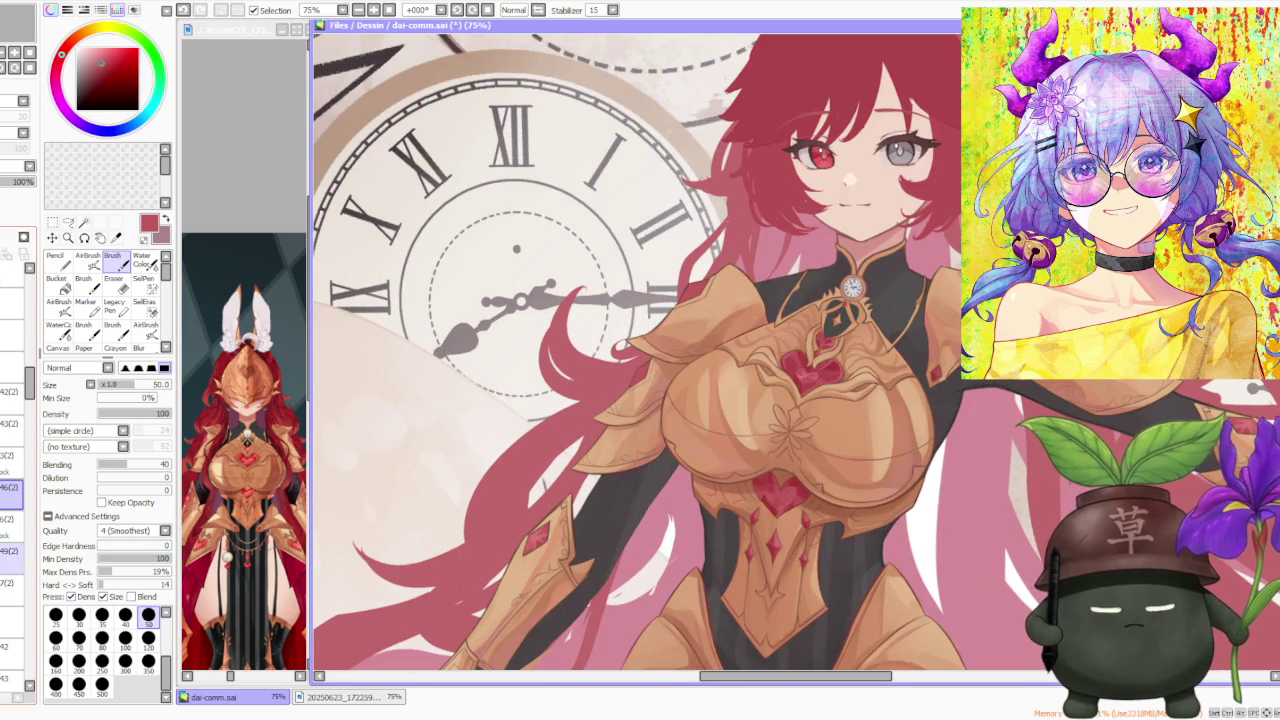
pyautogui.click(12, 550)
pyautogui.click(537, 540)
pyautogui.click(12, 588)
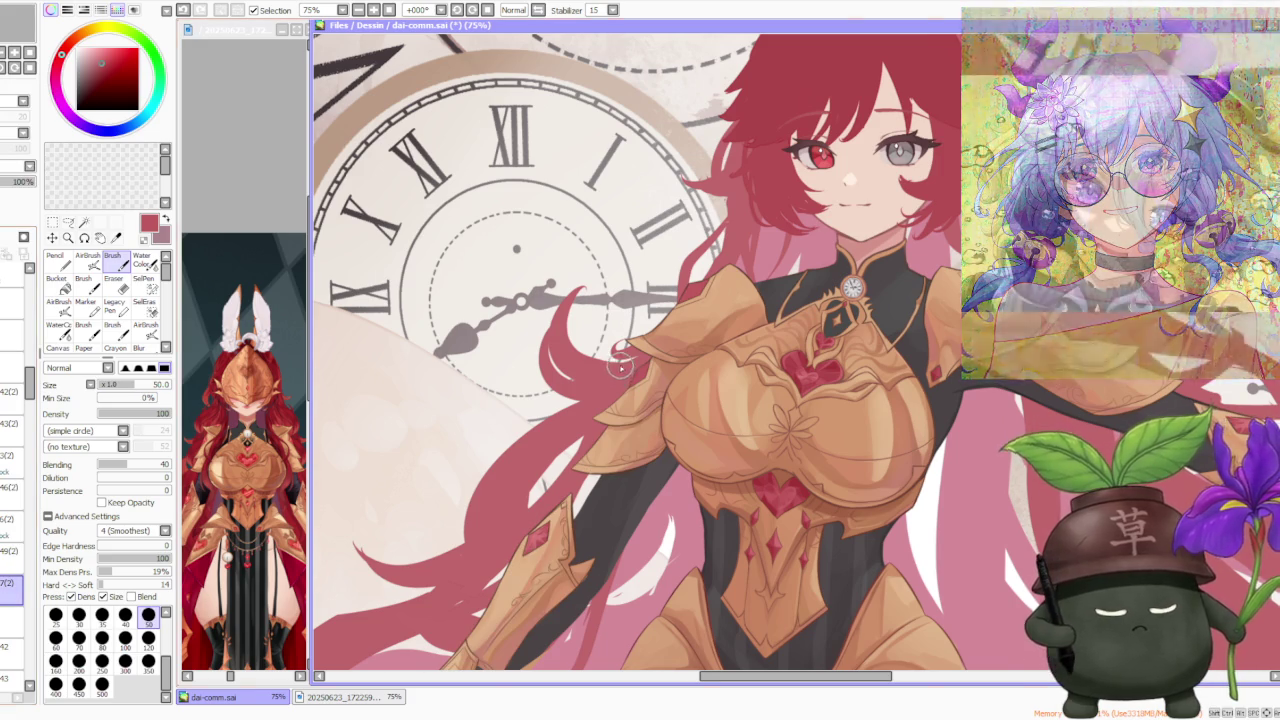
# Step: Zoom out and flip the canvas horizontally to check the composition, then flip it back
pyautogui.scroll(-2, 620, 358)
pyautogui.scroll(2, 685, 358)
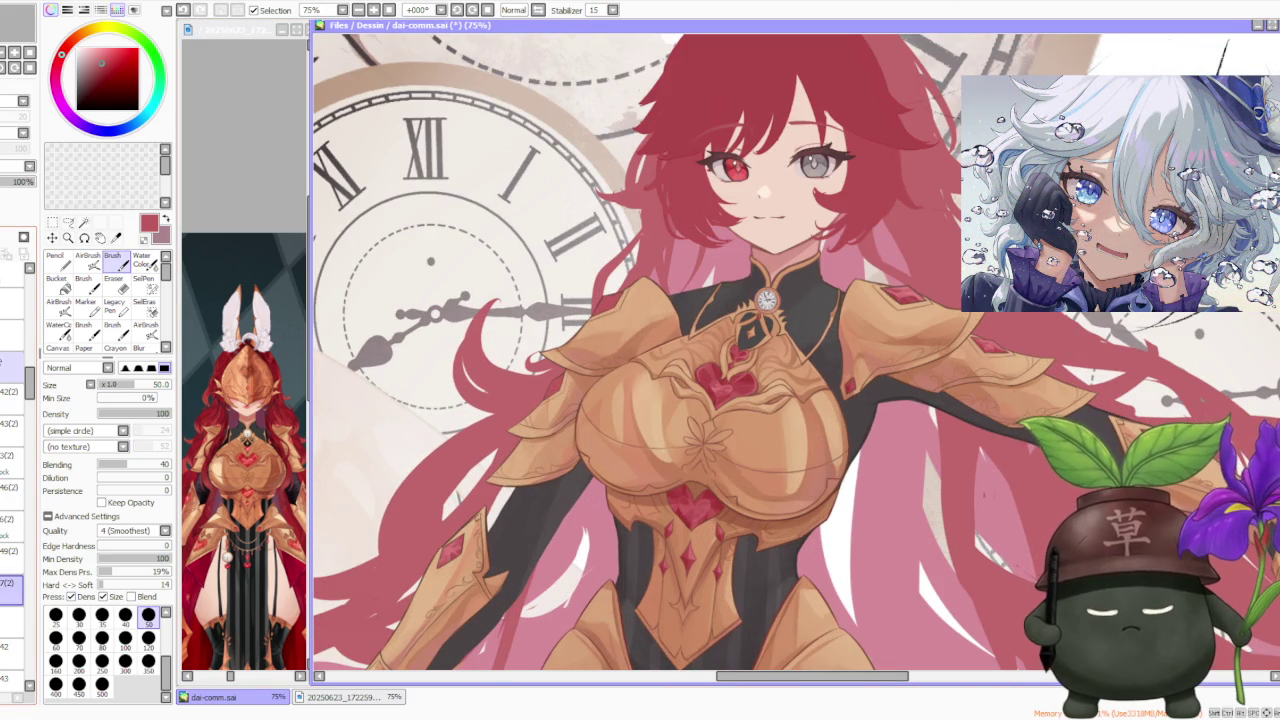
pyautogui.scroll(-2, 561, 330)
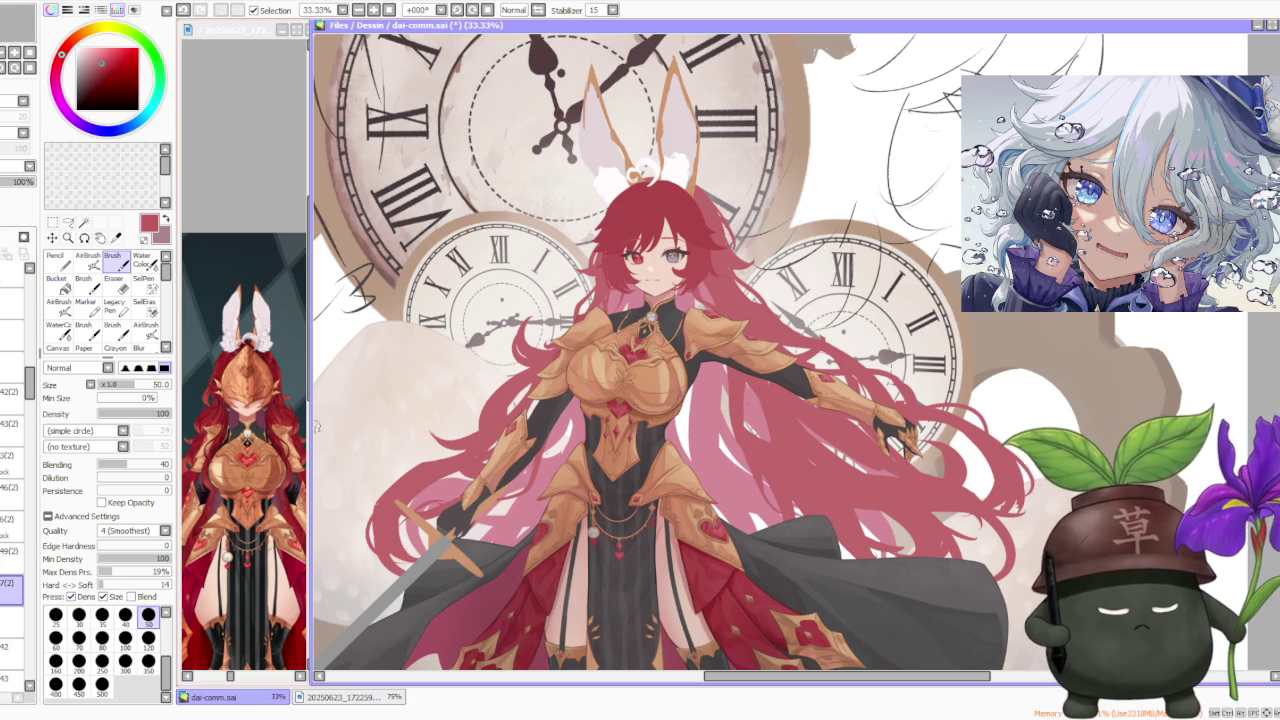
pyautogui.scroll(-1, 546, 361)
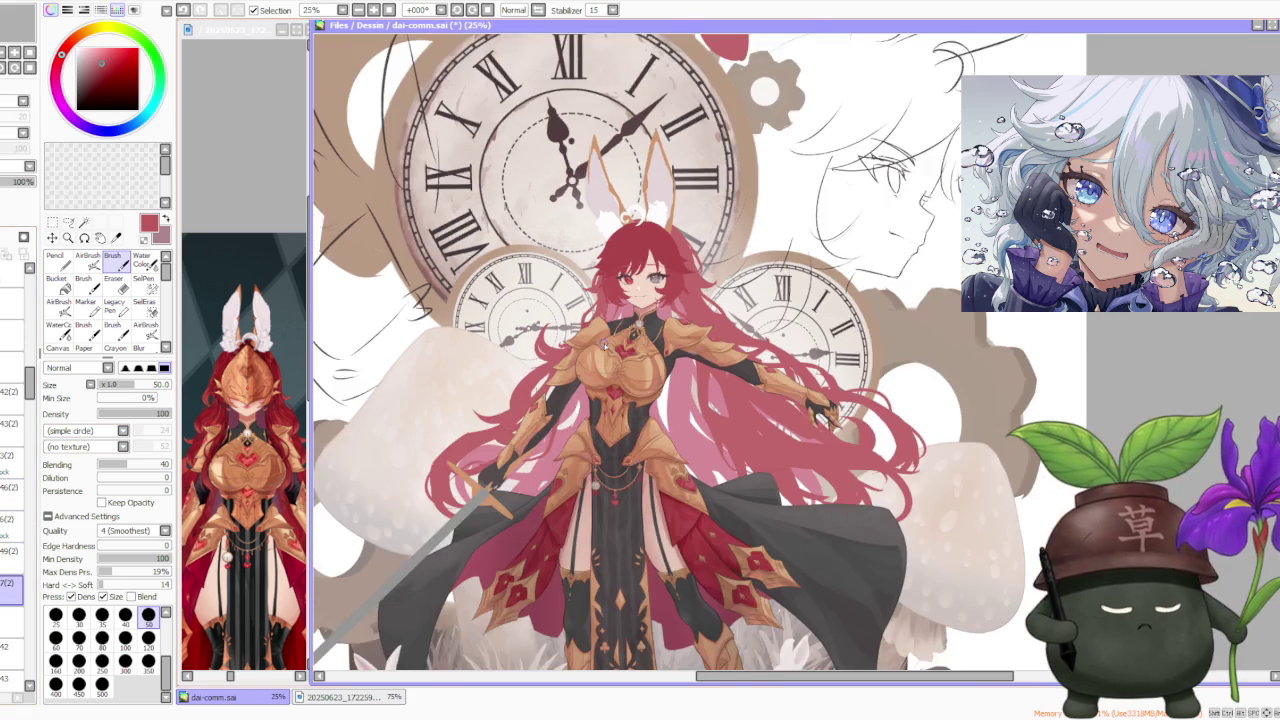
pyautogui.scroll(-1, 546, 361)
pyautogui.click(539, 10)
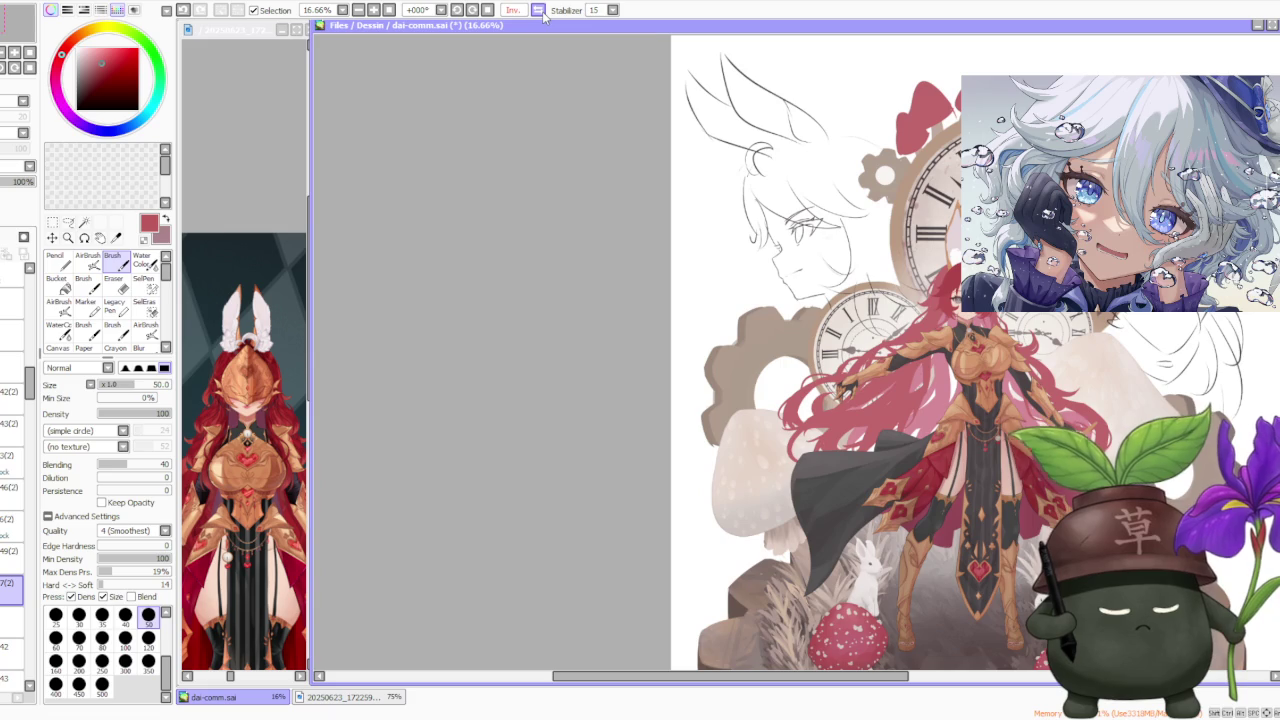
pyautogui.click(540, 11)
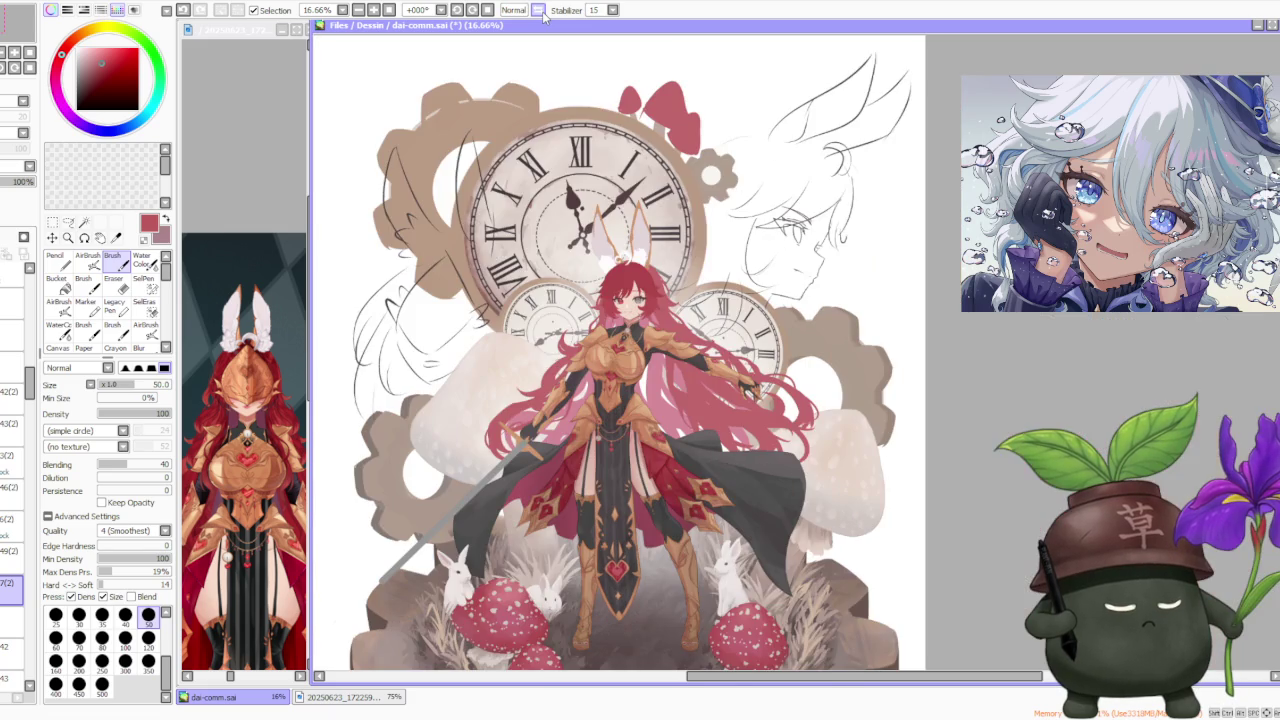
pyautogui.scroll(1, 553, 378)
pyautogui.scroll(1, 560, 360)
pyautogui.scroll(1, 578, 325)
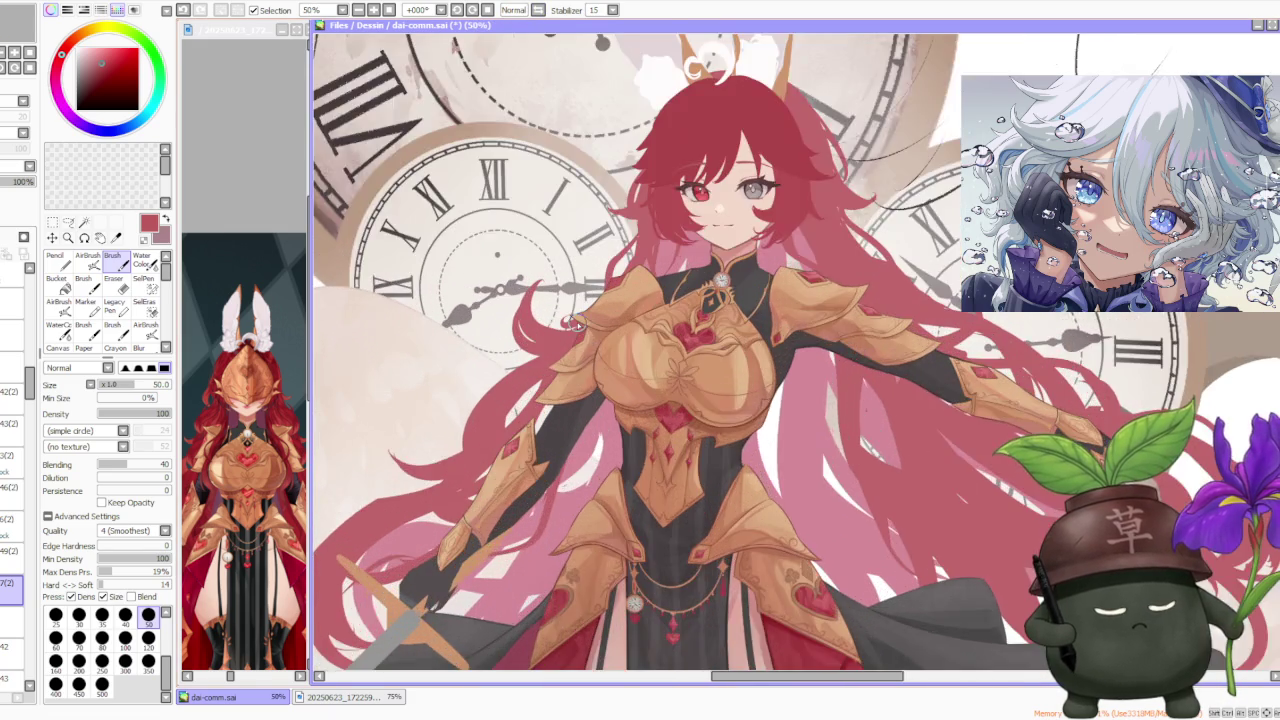
# Step: Set the brush to 120 and sample tan armour tones, undoing two unwanted strokes
pyautogui.scroll(1, 578, 324)
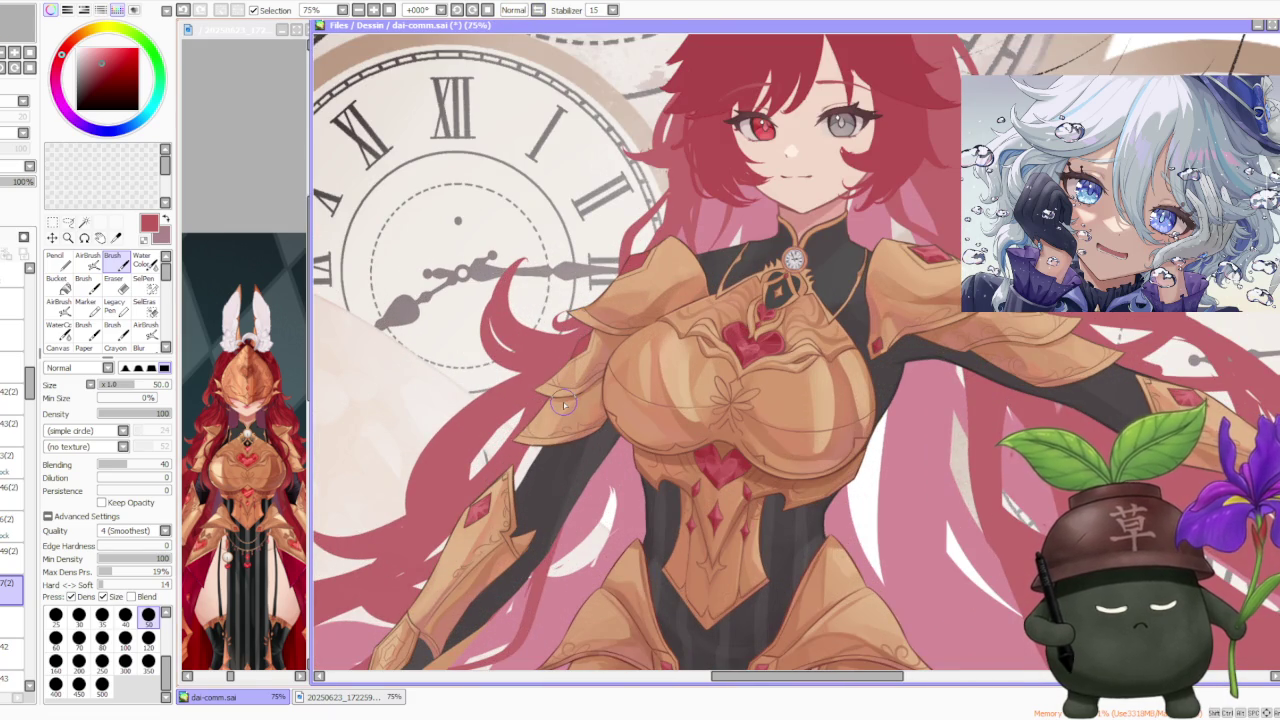
pyautogui.scroll(1, 580, 377)
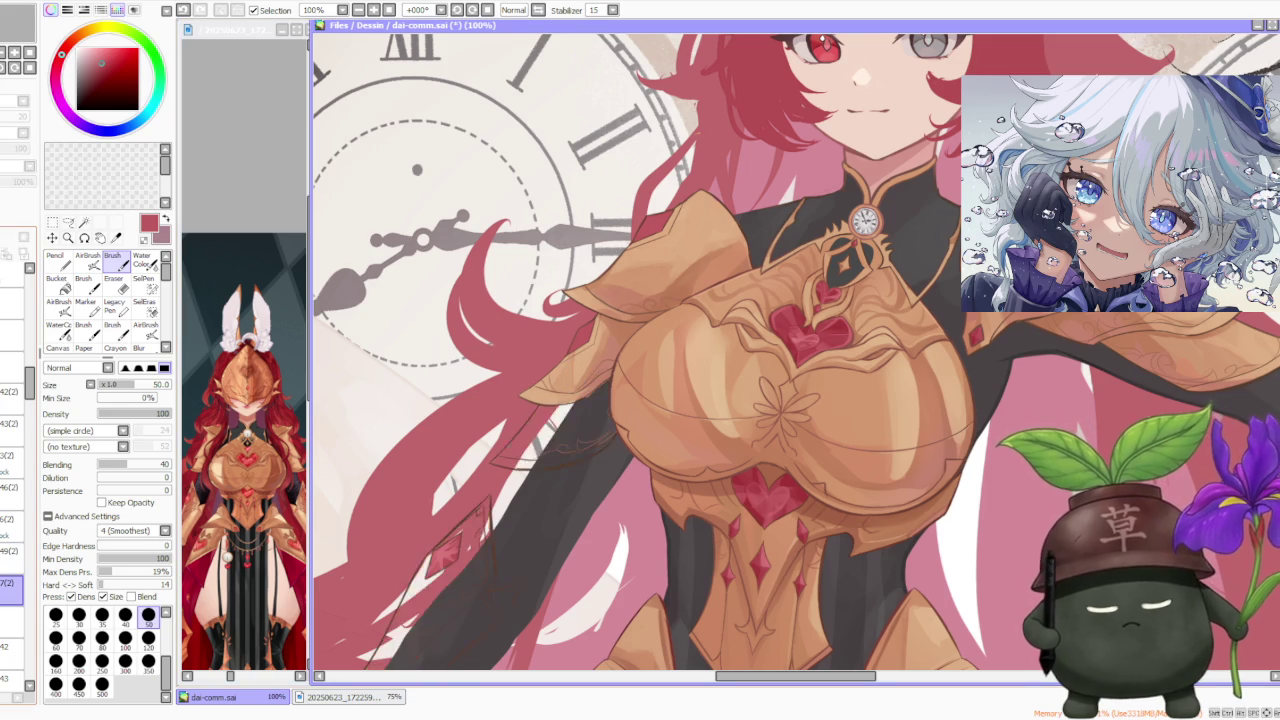
pyautogui.click(148, 637)
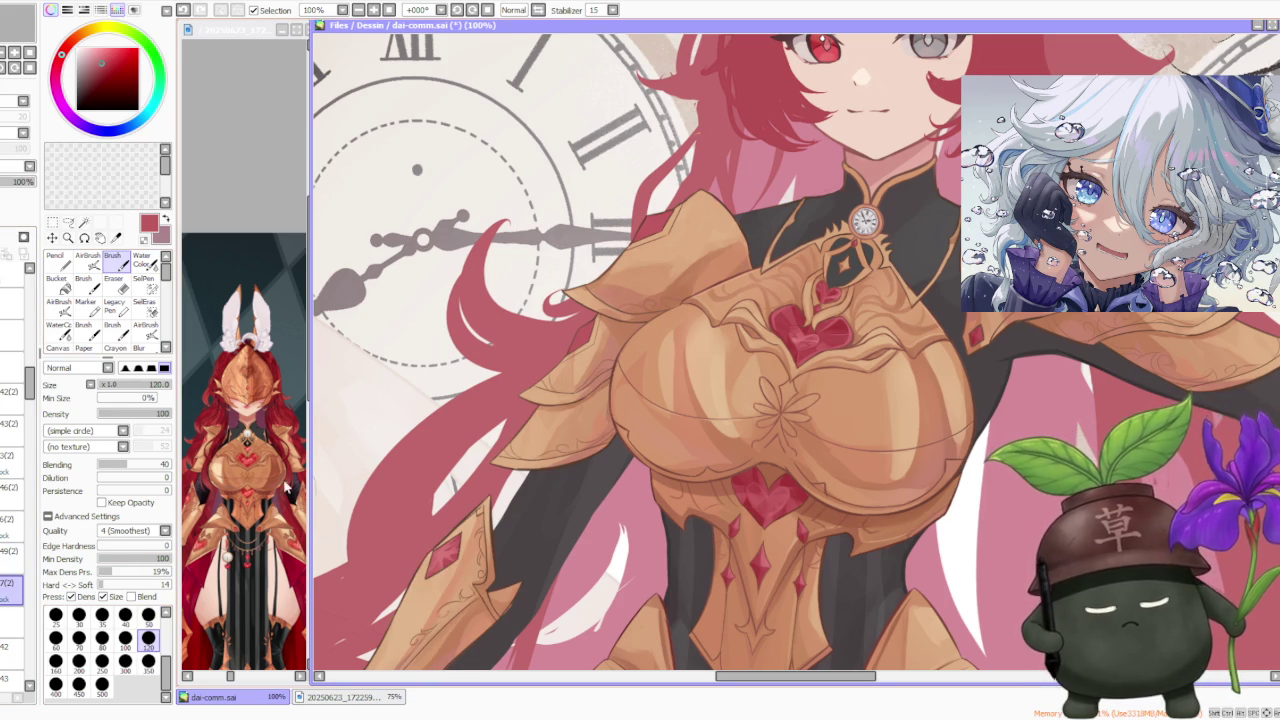
pyautogui.keyDown('alt'); pyautogui.click(570, 388); pyautogui.keyUp('alt')
pyautogui.hotkey('ctrl', 'z')
pyautogui.keyDown('alt'); pyautogui.click(590, 385); pyautogui.keyUp('alt')
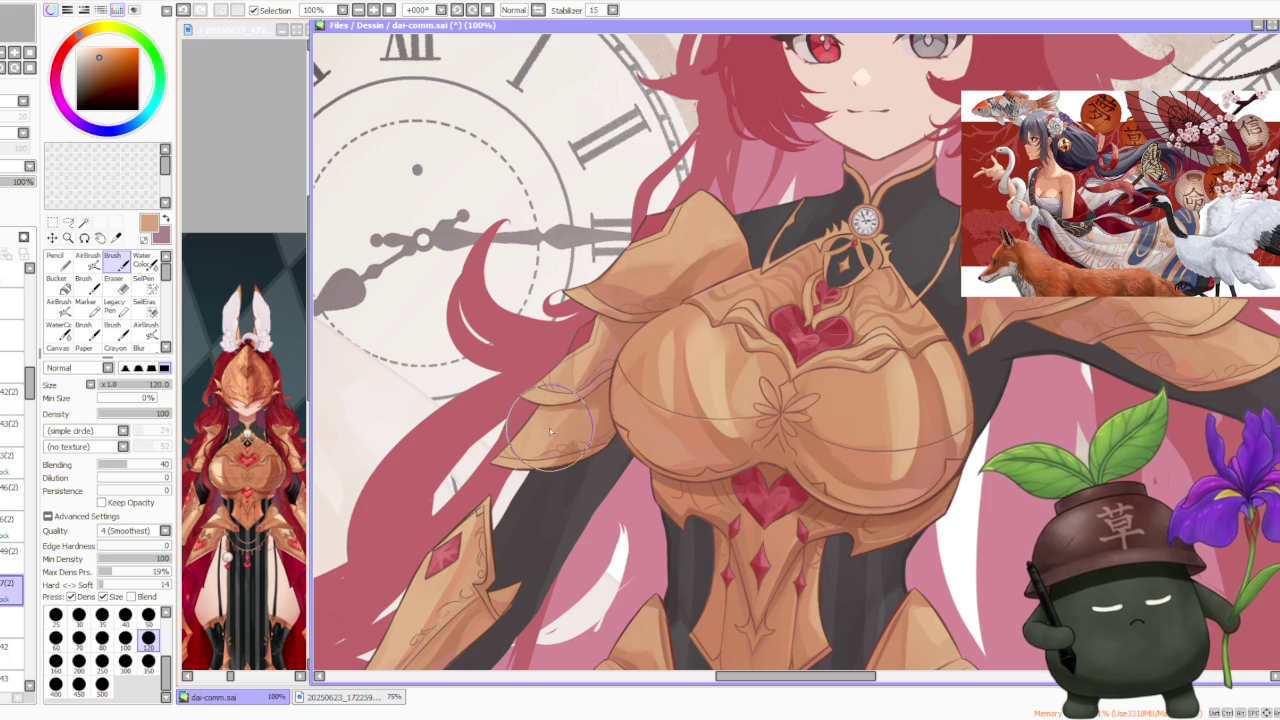
pyautogui.hotkey('ctrl', 'z')
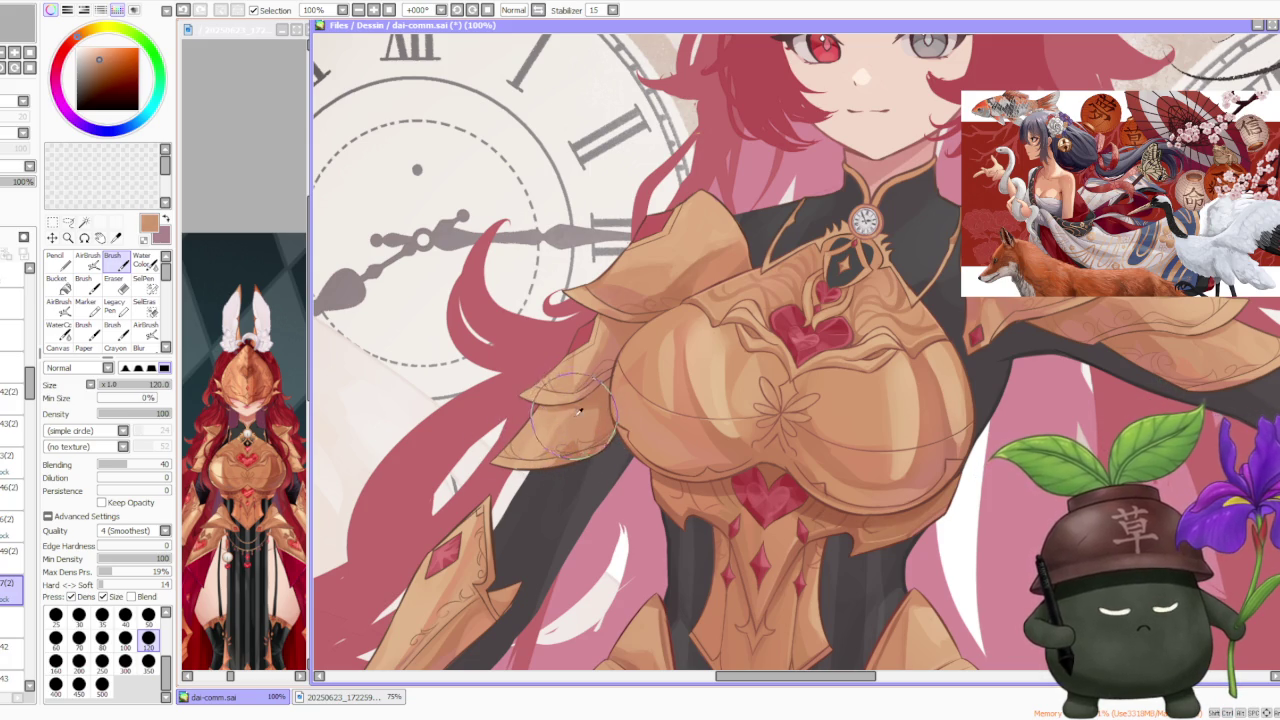
# Step: Shade the left shoulder armour with darker brown, undoing the last stroke
pyautogui.keyDown('alt'); pyautogui.click(585, 338); pyautogui.keyUp('alt')
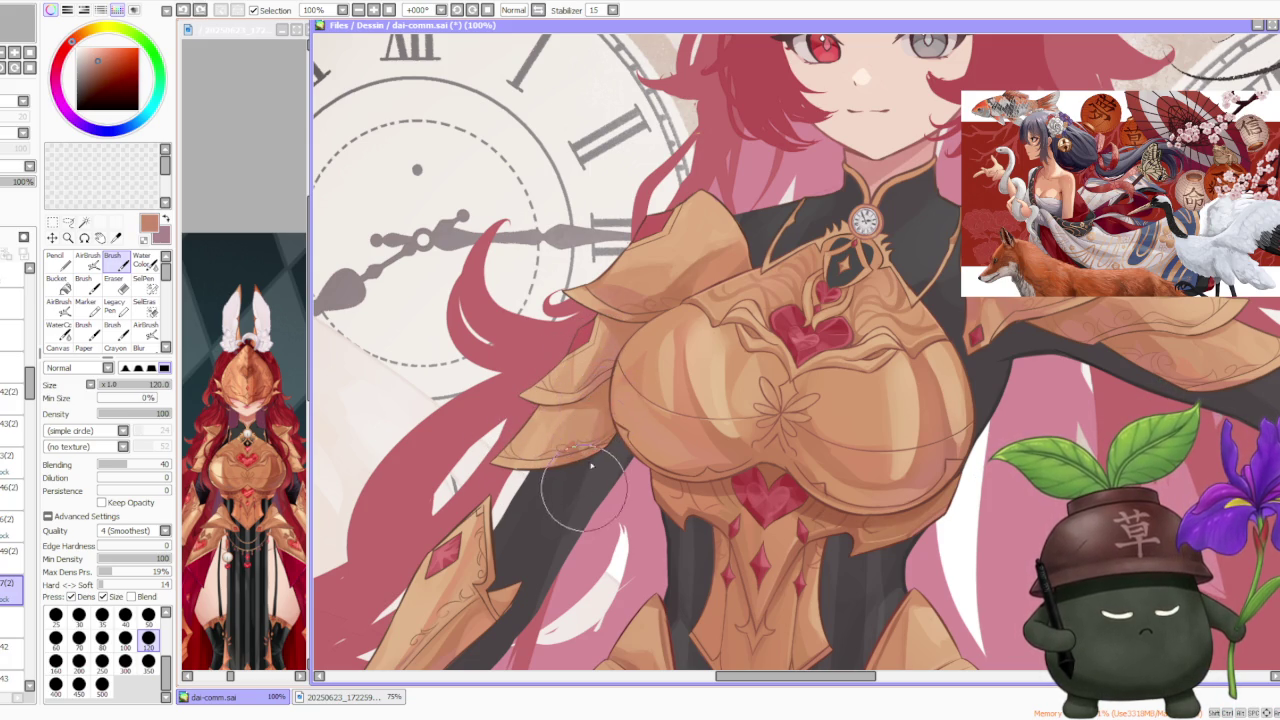
pyautogui.scroll(-2, 640, 363)
pyautogui.scroll(-1, 680, 326)
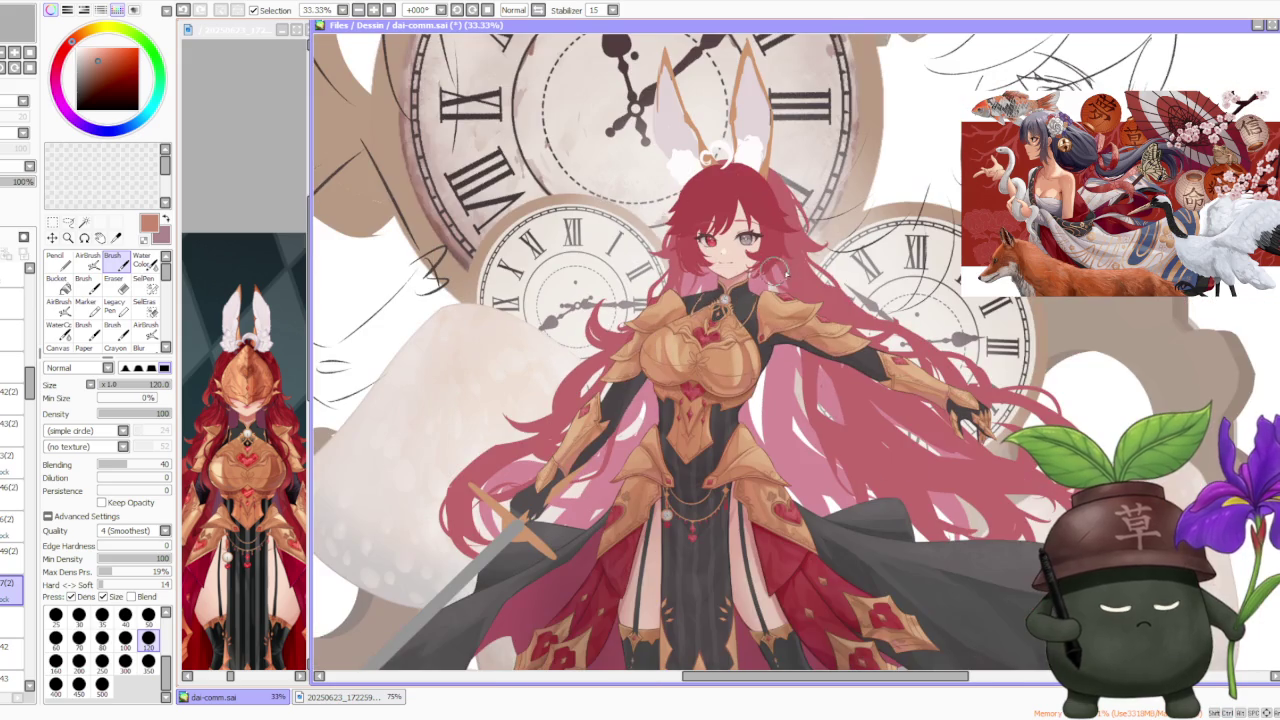
pyautogui.scroll(2, 825, 308)
pyautogui.keyDown('alt'); pyautogui.click(777, 321); pyautogui.keyUp('alt')
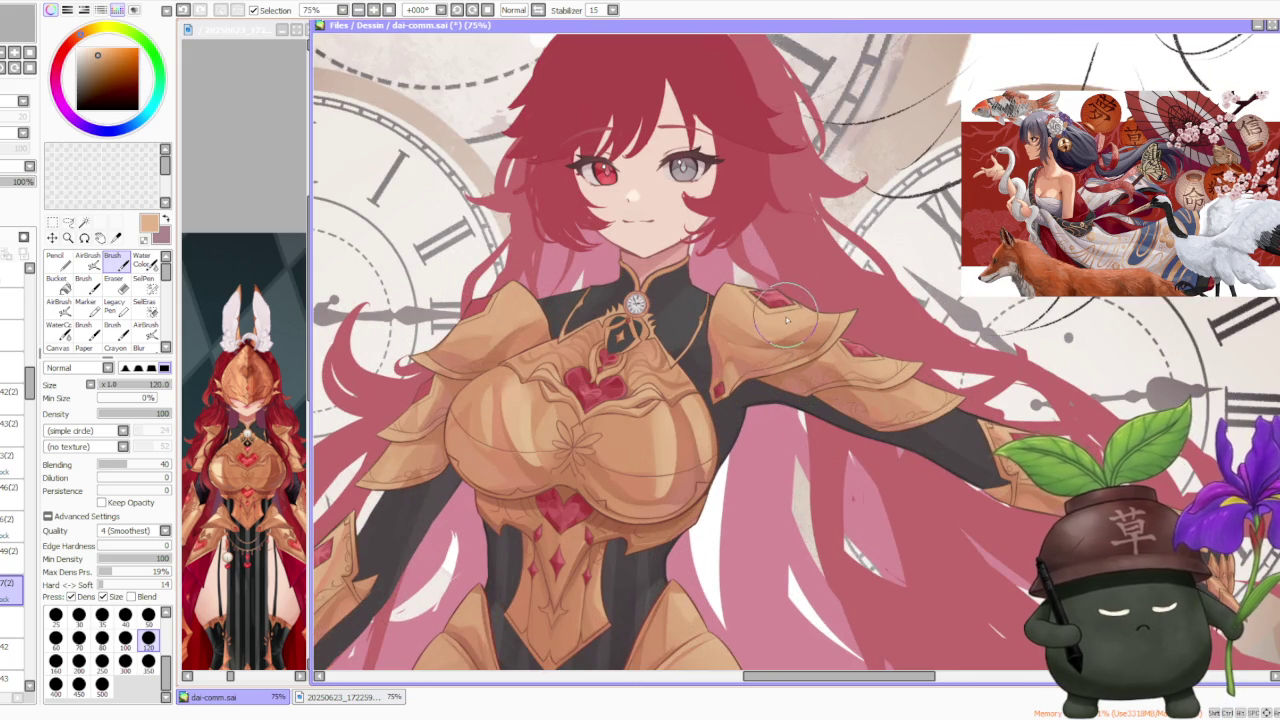
pyautogui.scroll(-1, 786, 318)
pyautogui.scroll(2, 550, 385)
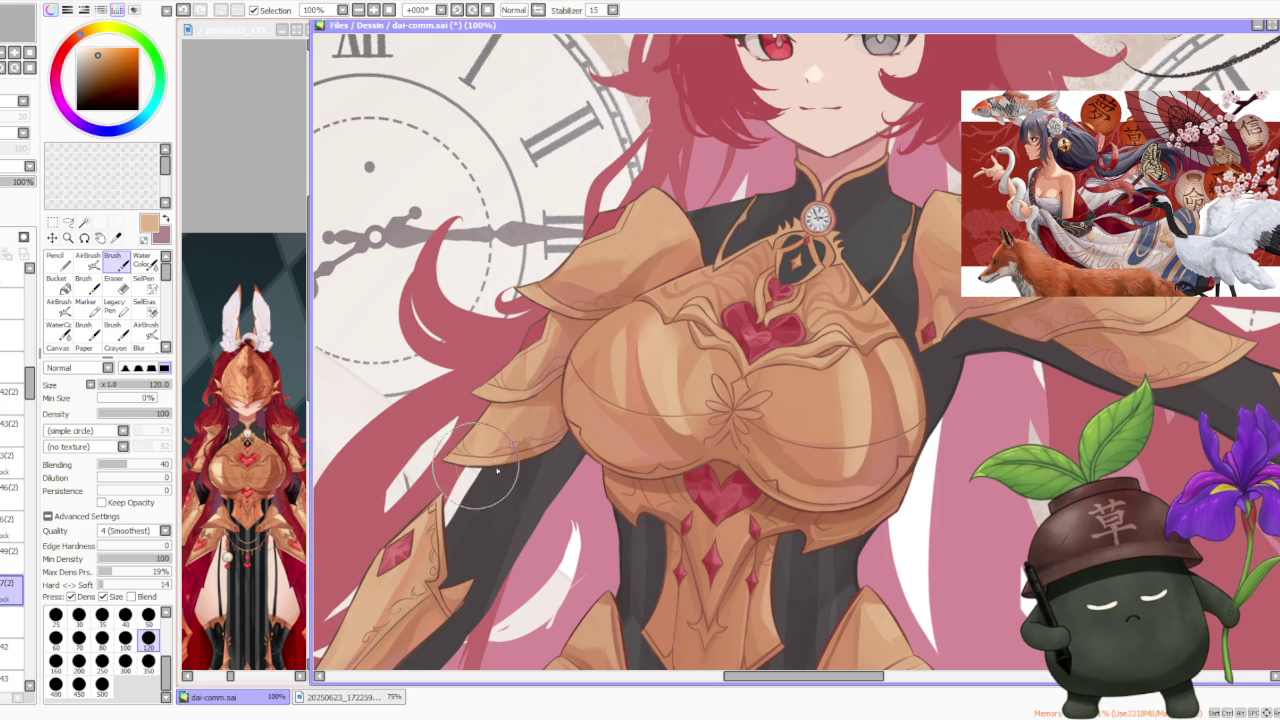
pyautogui.keyDown('alt'); pyautogui.click(505, 440); pyautogui.keyUp('alt')
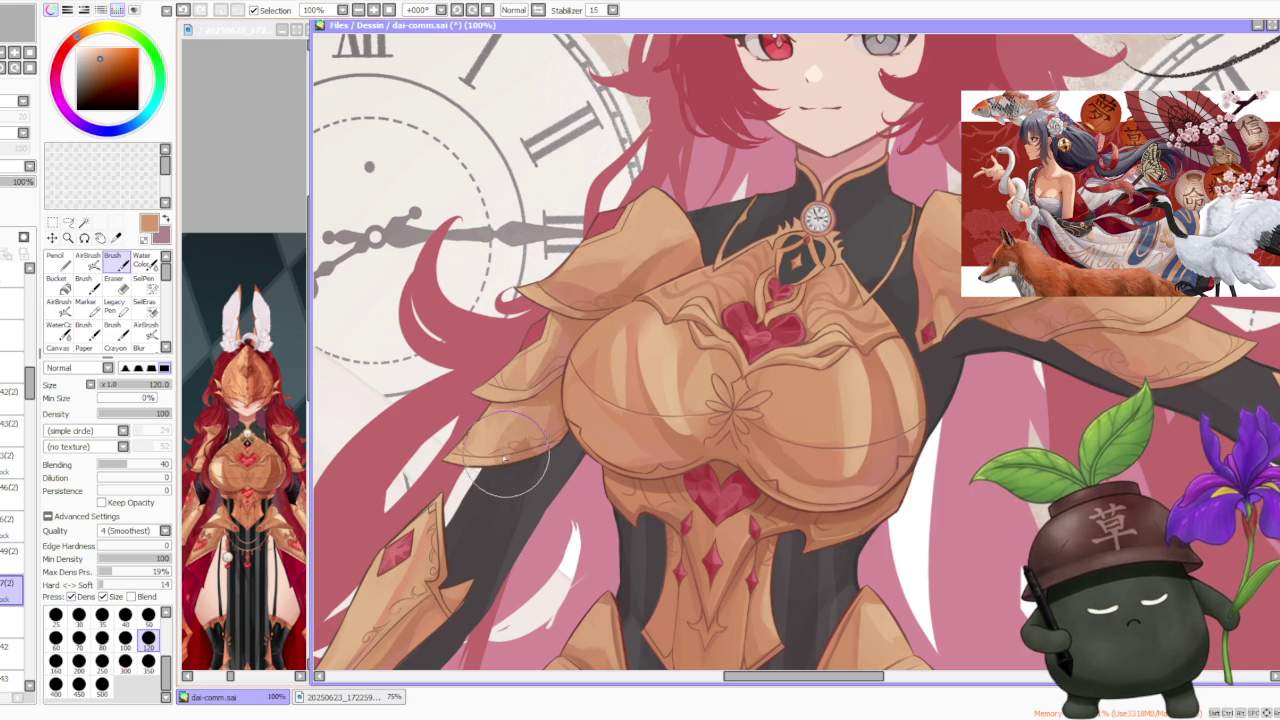
pyautogui.moveTo(519, 447); pyautogui.dragTo(514, 414)
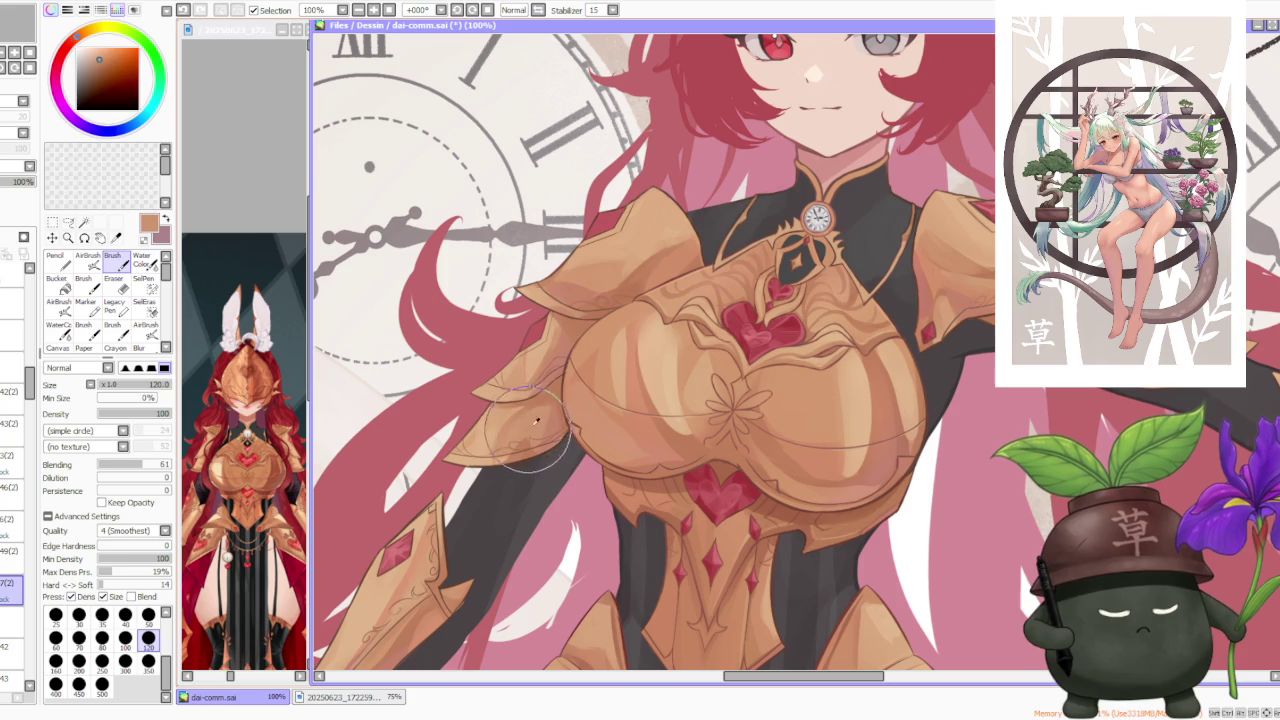
pyautogui.moveTo(531, 408); pyautogui.dragTo(513, 458)
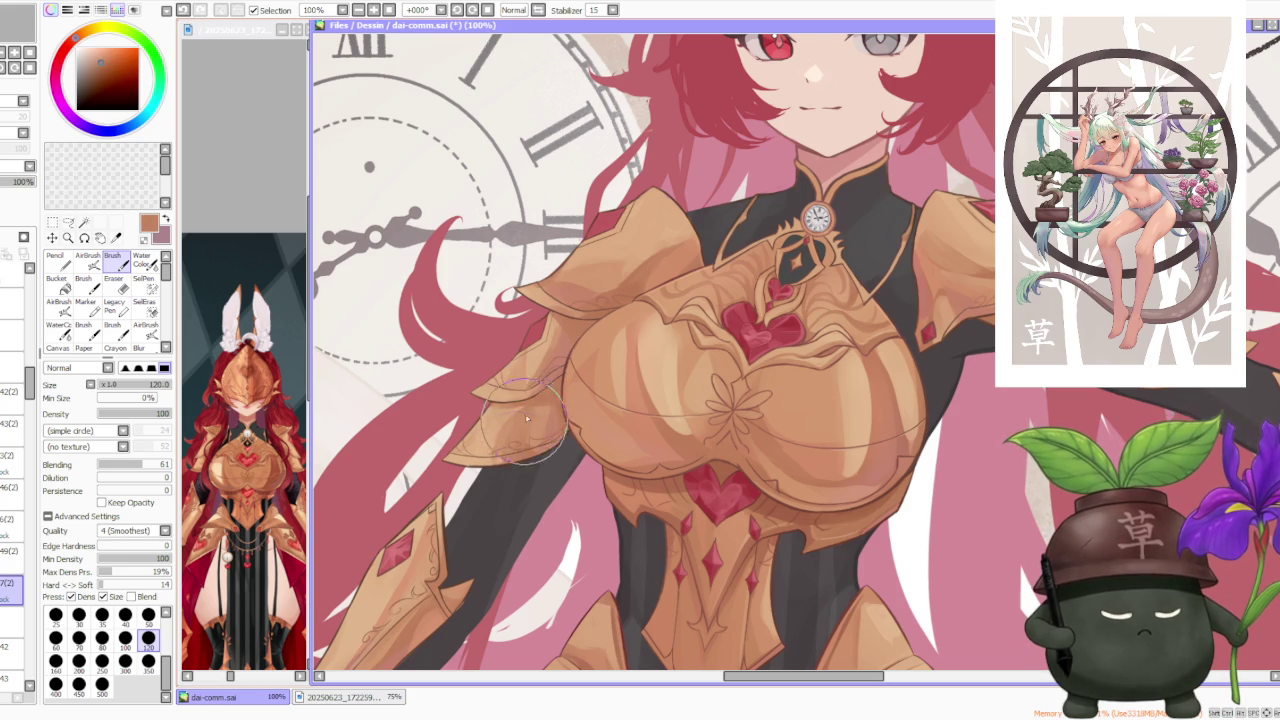
pyautogui.hotkey('ctrl', 'z')
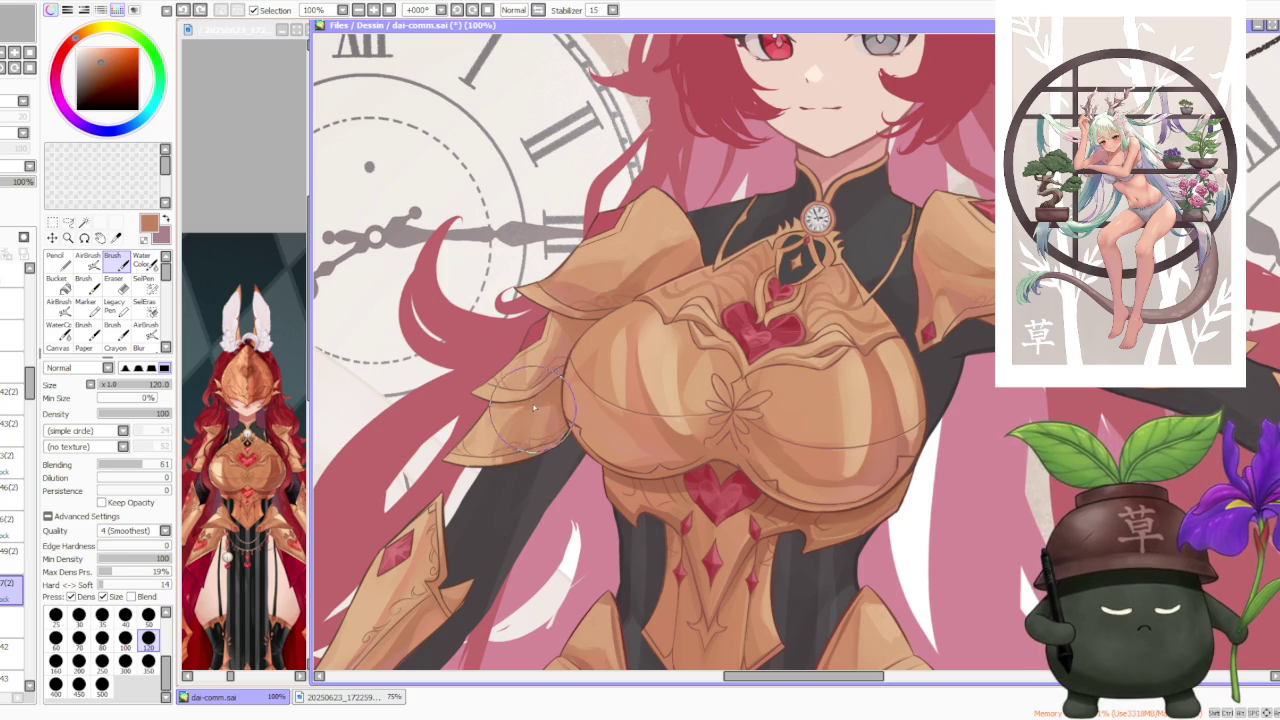
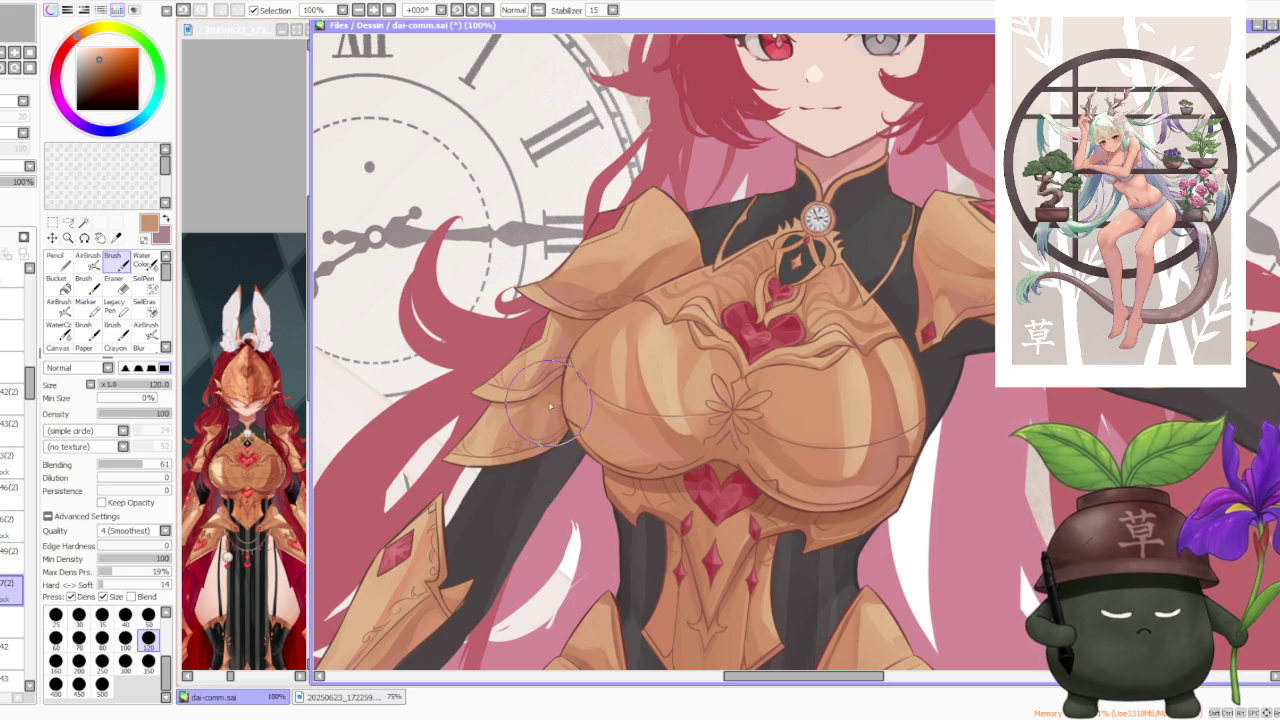
# Step: Zoom to 100% on the gold gauntlet and darken the lower part of its tip
pyautogui.scroll(-3, 575, 358)
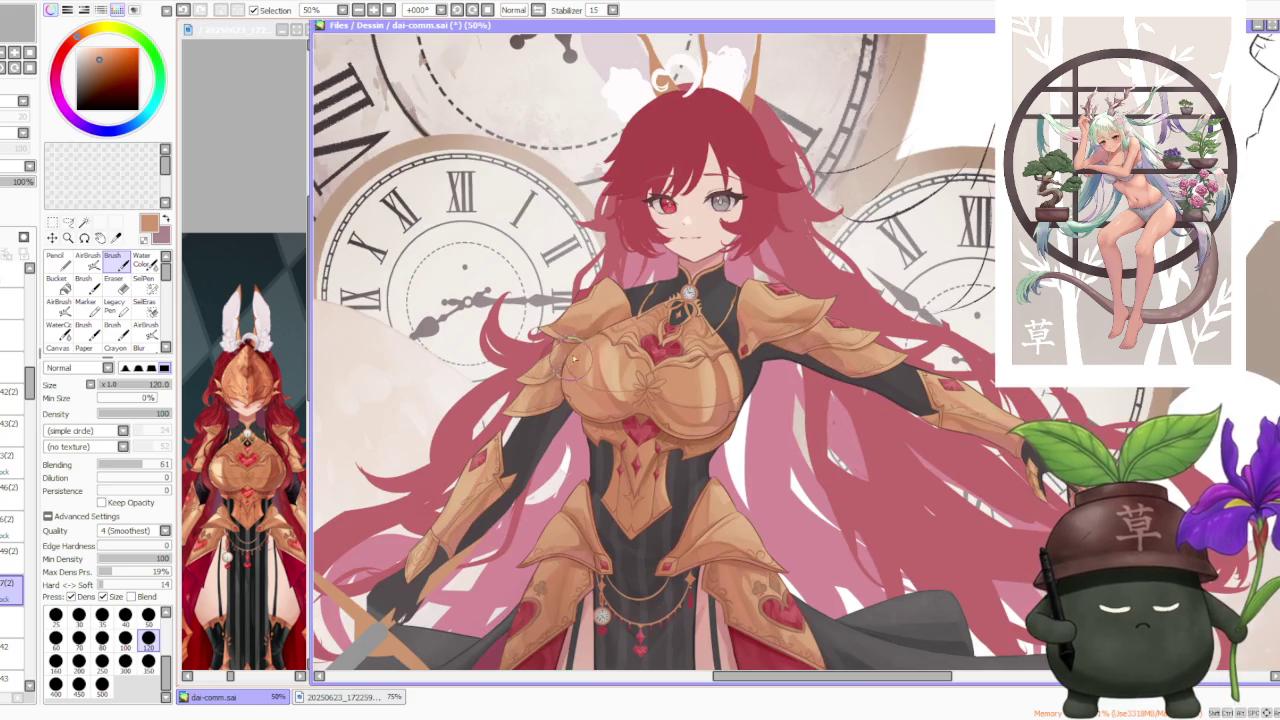
pyautogui.scroll(3, 575, 358)
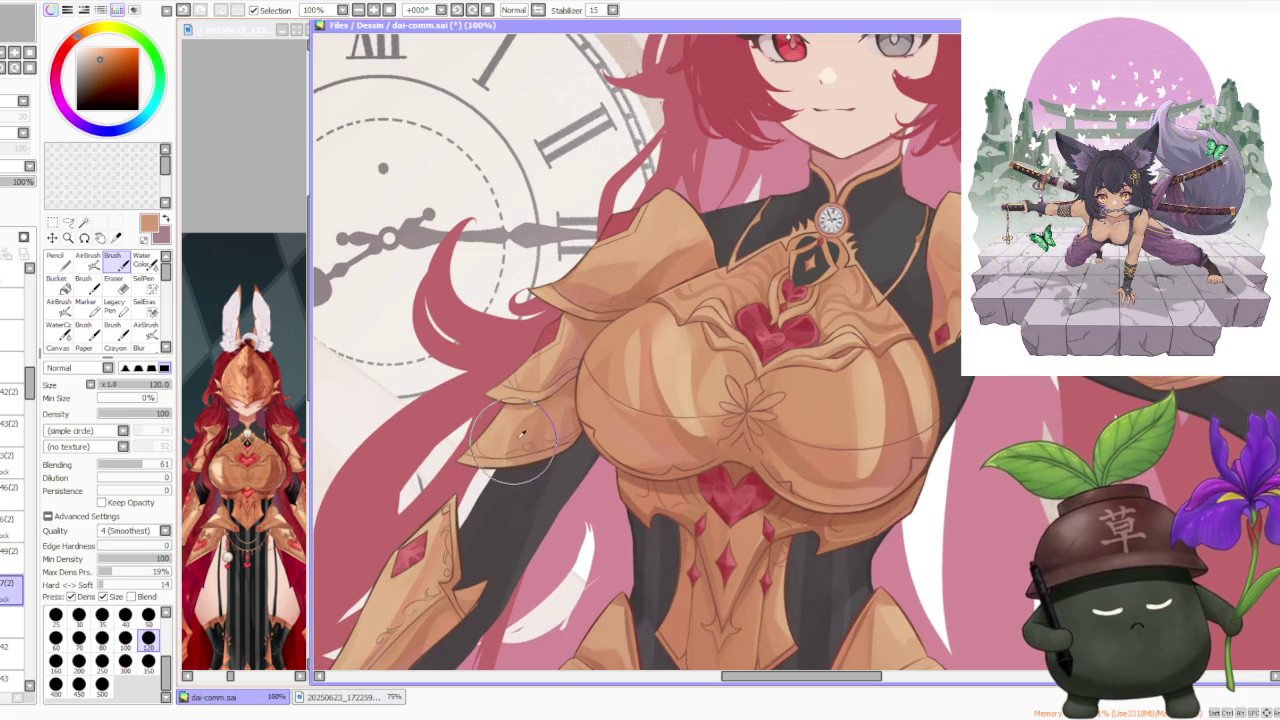
pyautogui.scroll(-2, 517, 470)
pyautogui.scroll(-1, 650, 350)
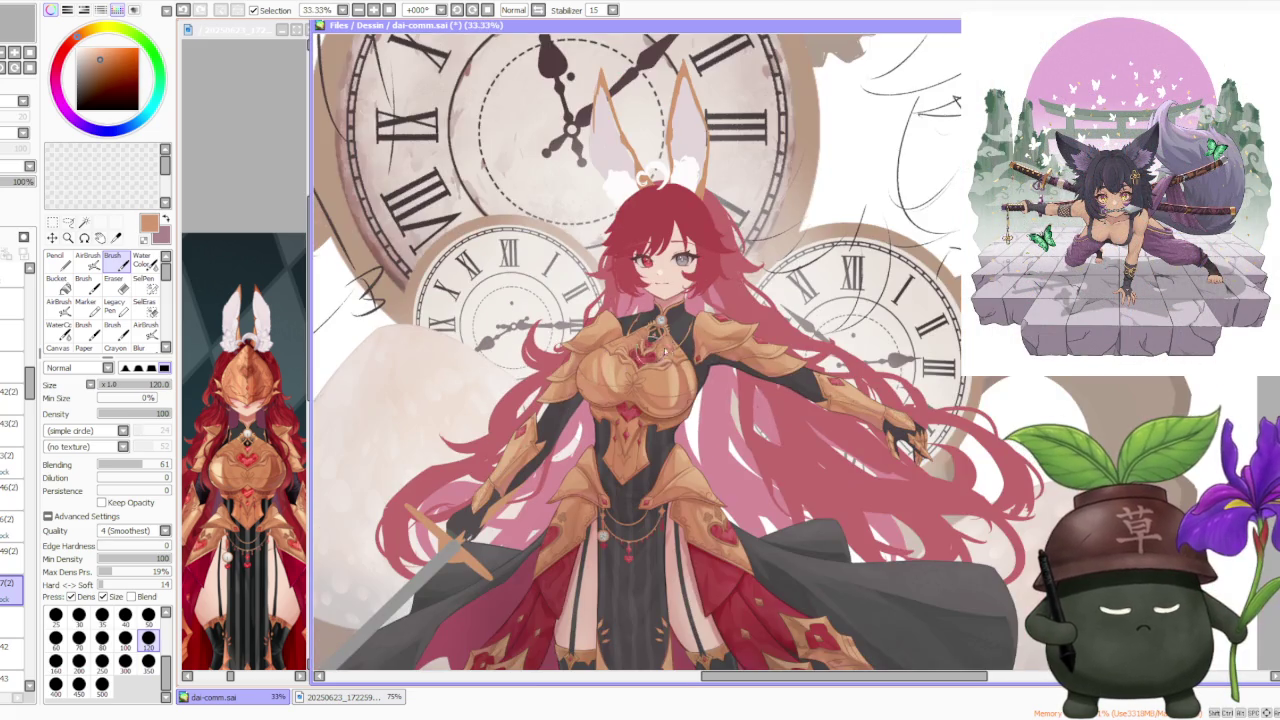
pyautogui.scroll(-1, 660, 345)
pyautogui.scroll(-1, 690, 300)
pyautogui.scroll(1, 705, 275)
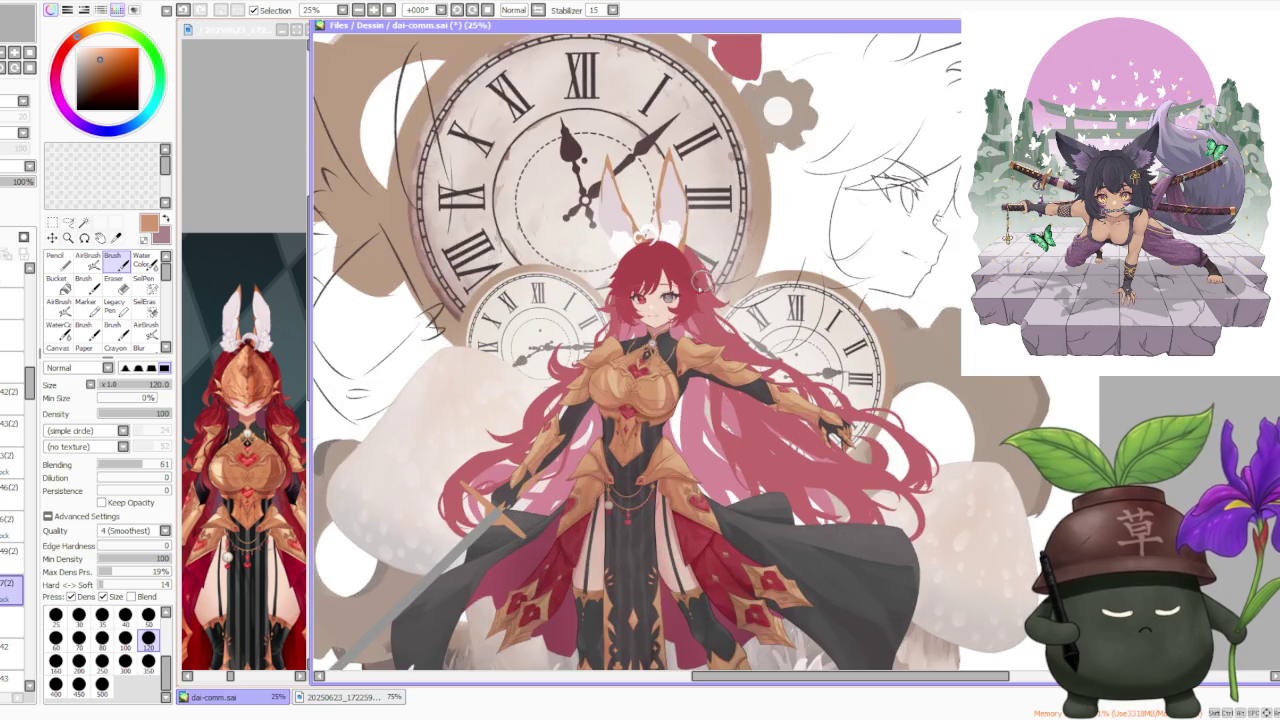
pyautogui.scroll(1, 690, 295)
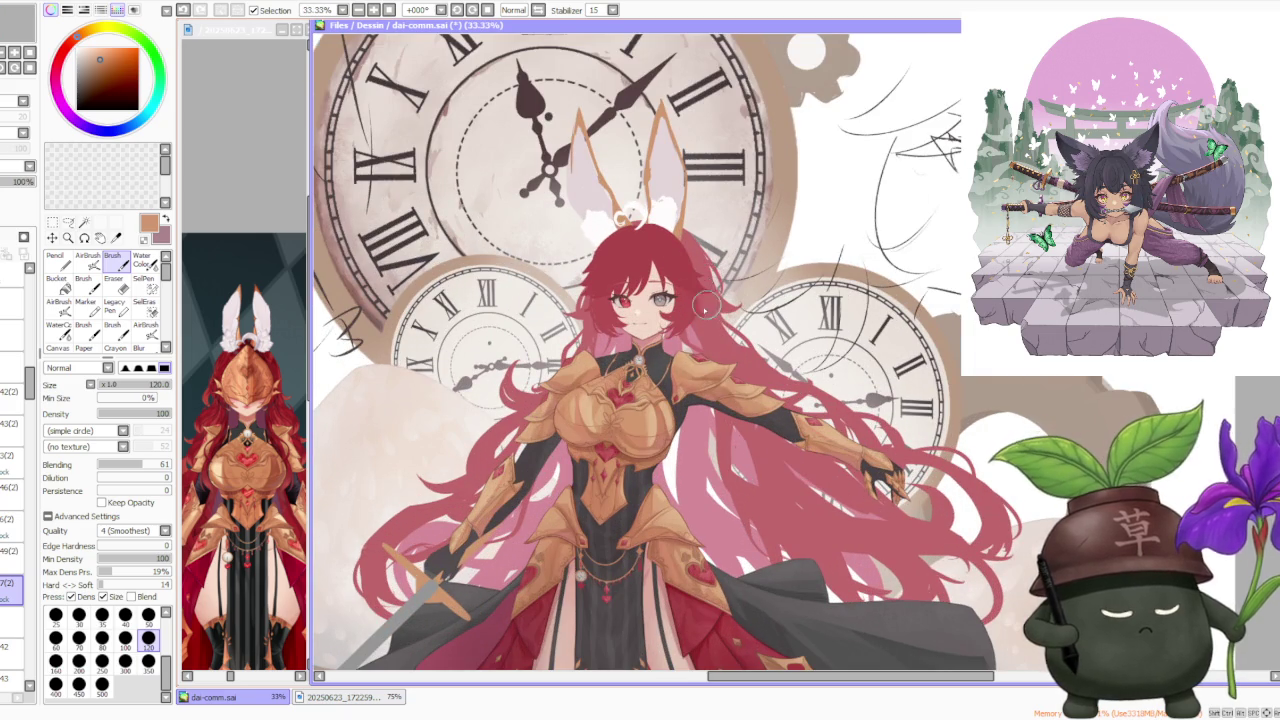
pyautogui.scroll(2, 553, 395)
pyautogui.scroll(1, 553, 410)
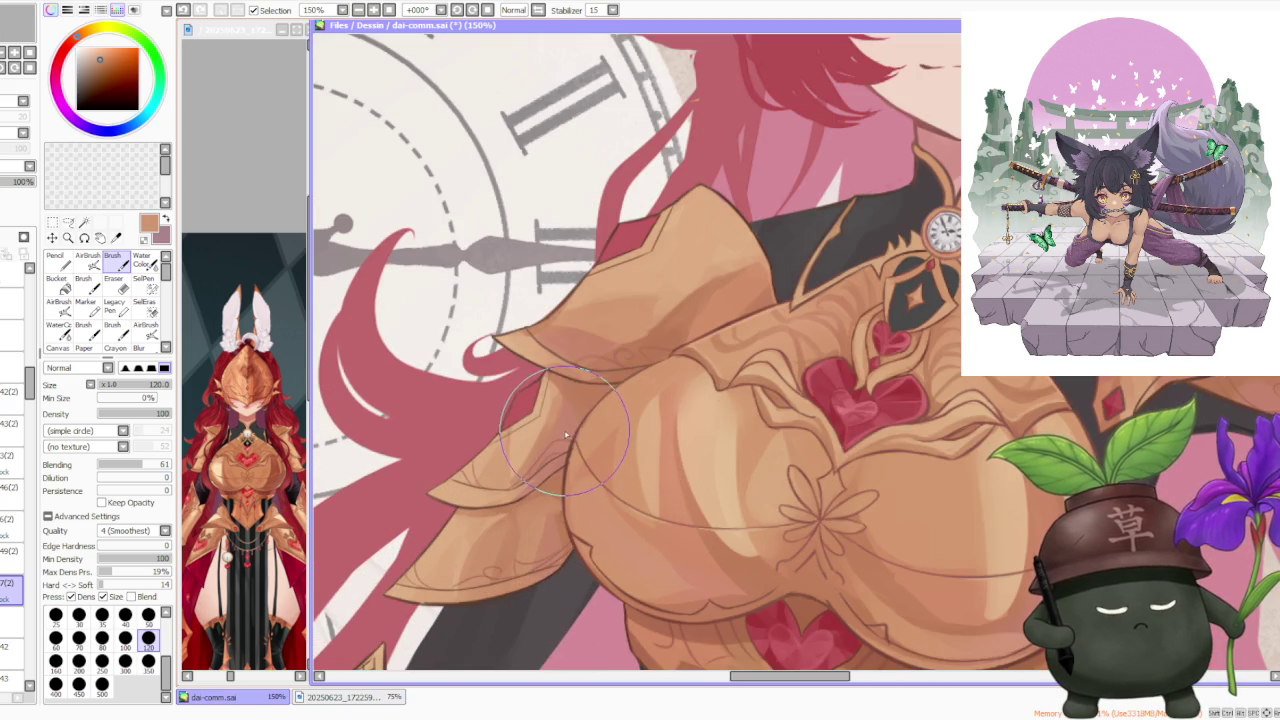
pyautogui.scroll(-1, 572, 412)
pyautogui.scroll(-1, 573, 406)
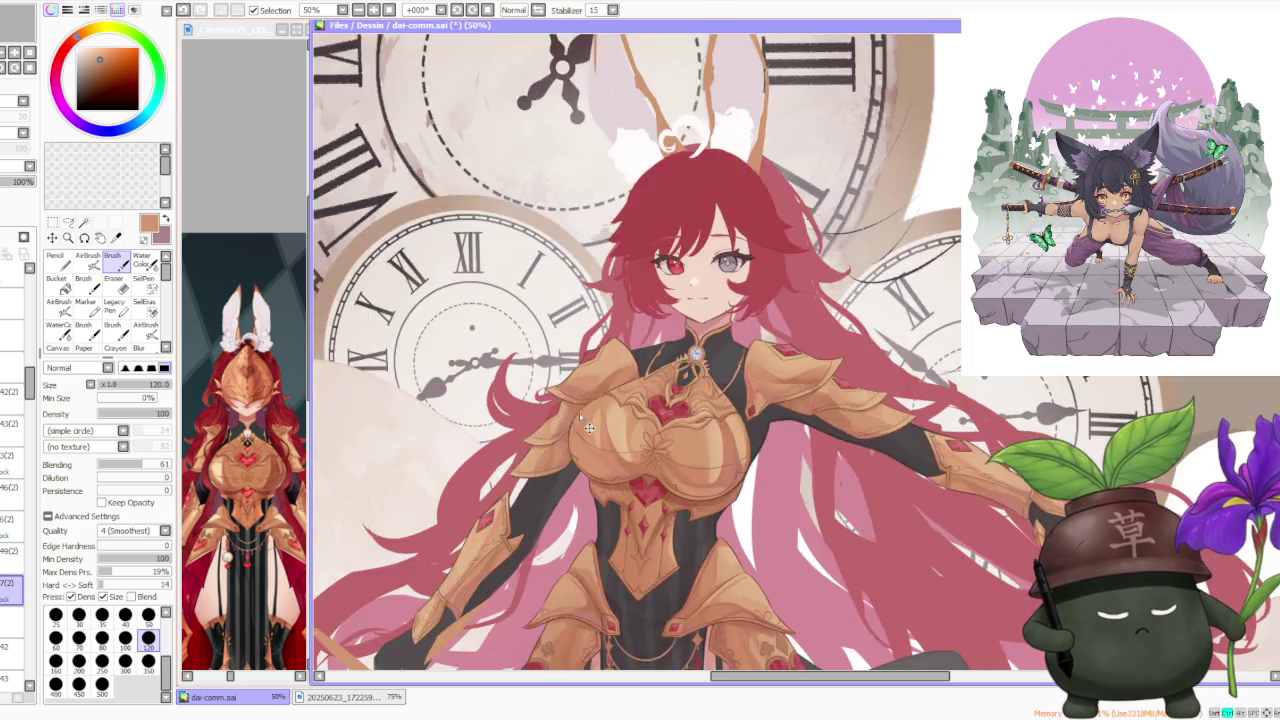
pyautogui.scroll(-1, 579, 413)
pyautogui.scroll(1, 590, 480)
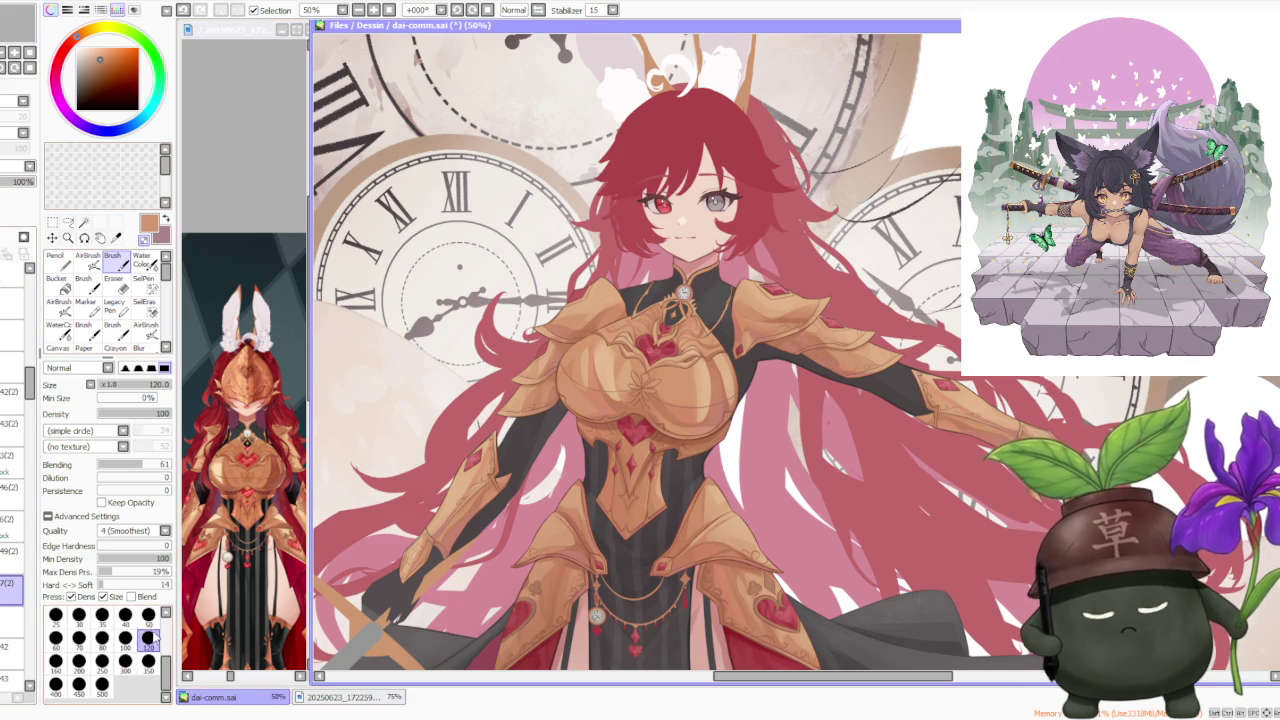
pyautogui.scroll(2, 415, 535)
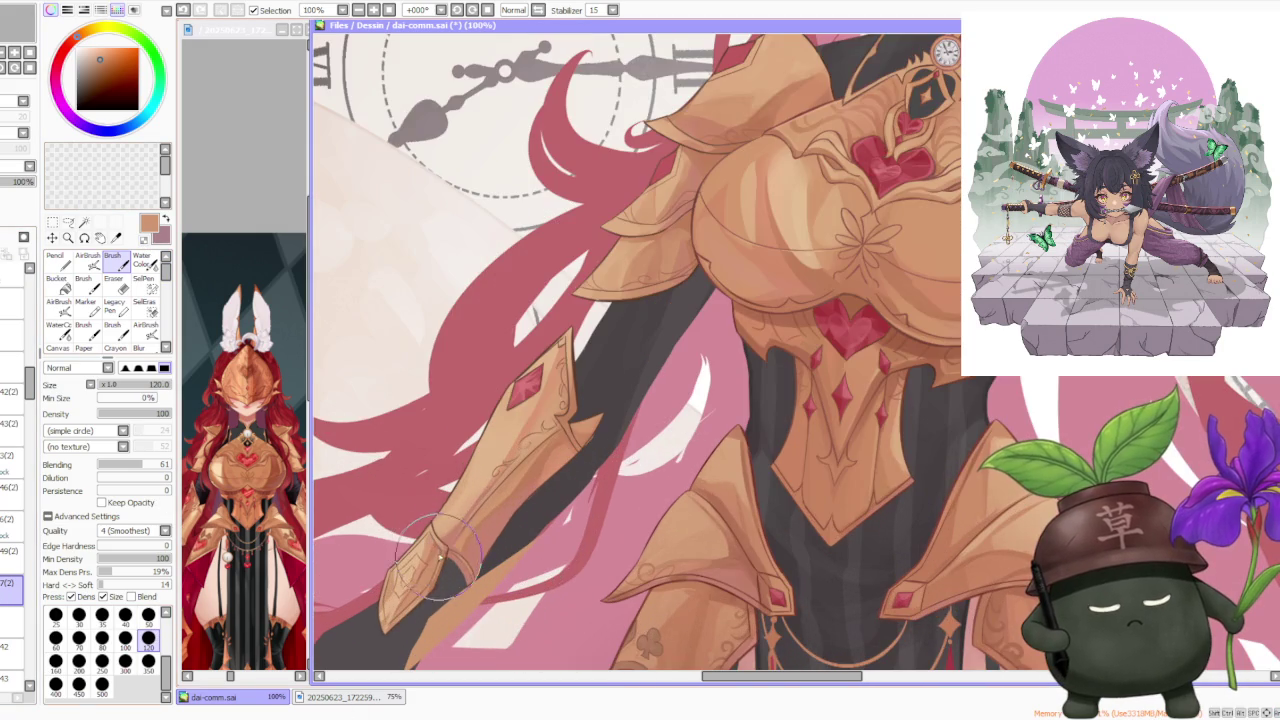
pyautogui.moveTo(430, 550)
pyautogui.mouseDown()
pyautogui.moveTo(420, 530)
pyautogui.moveTo(440, 540)
pyautogui.moveTo(400, 575)
pyautogui.moveTo(395, 605)
pyautogui.moveTo(430, 570)
pyautogui.moveTo(430, 590)
pyautogui.moveTo(437, 578)
pyautogui.mouseUp()
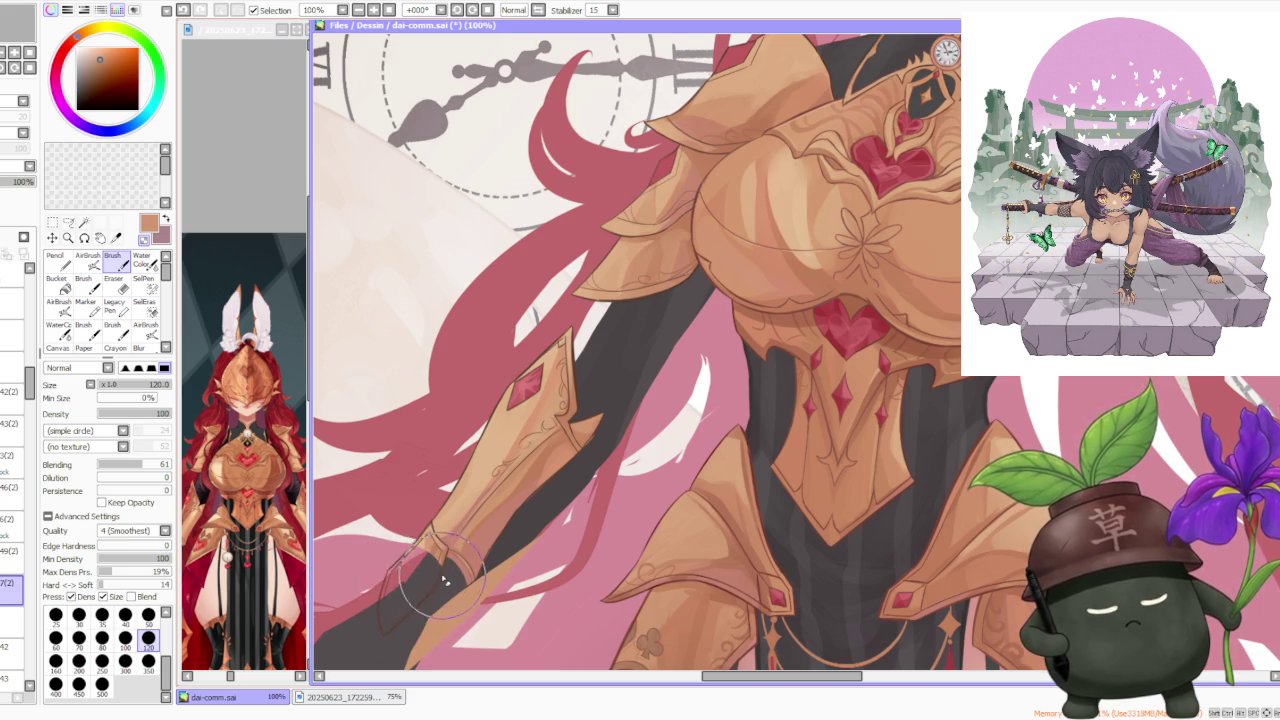
# Step: On another layer, rework the shape and shading of the gauntlet tip
pyautogui.click(10, 391)
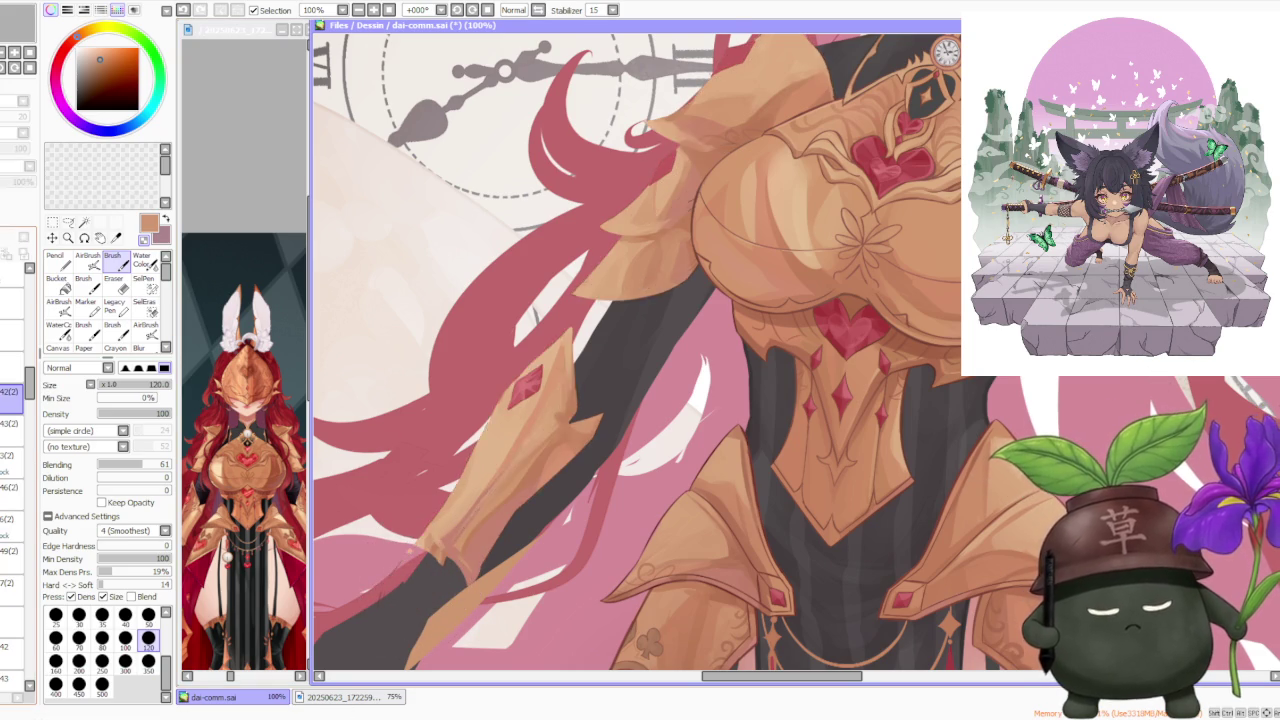
pyautogui.moveTo(380, 540)
pyautogui.mouseDown()
pyautogui.moveTo(420, 600)
pyautogui.moveTo(397, 638)
pyautogui.moveTo(420, 570)
pyautogui.moveTo(408, 558)
pyautogui.mouseUp()
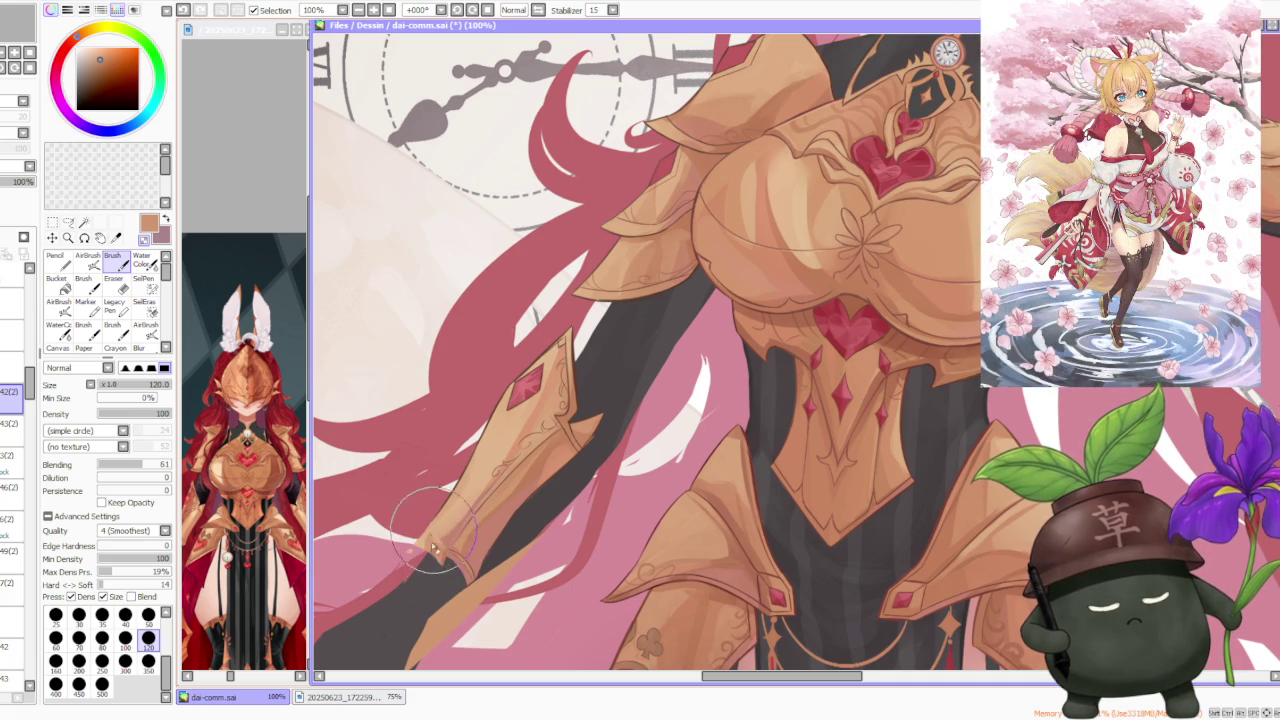
pyautogui.scroll(-2, 530, 430)
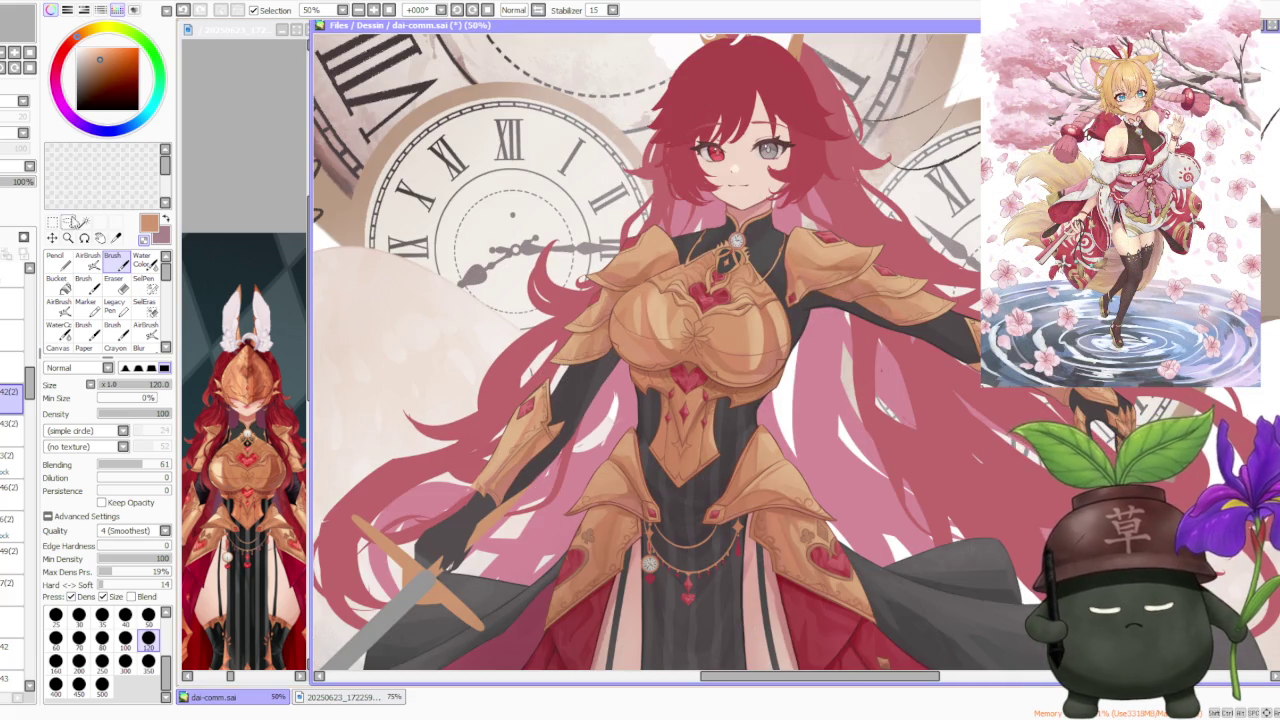
# Step: Lasso the forearm bracer, clear that selection, and pick the layer holding the bracer
pyautogui.click(70, 222)
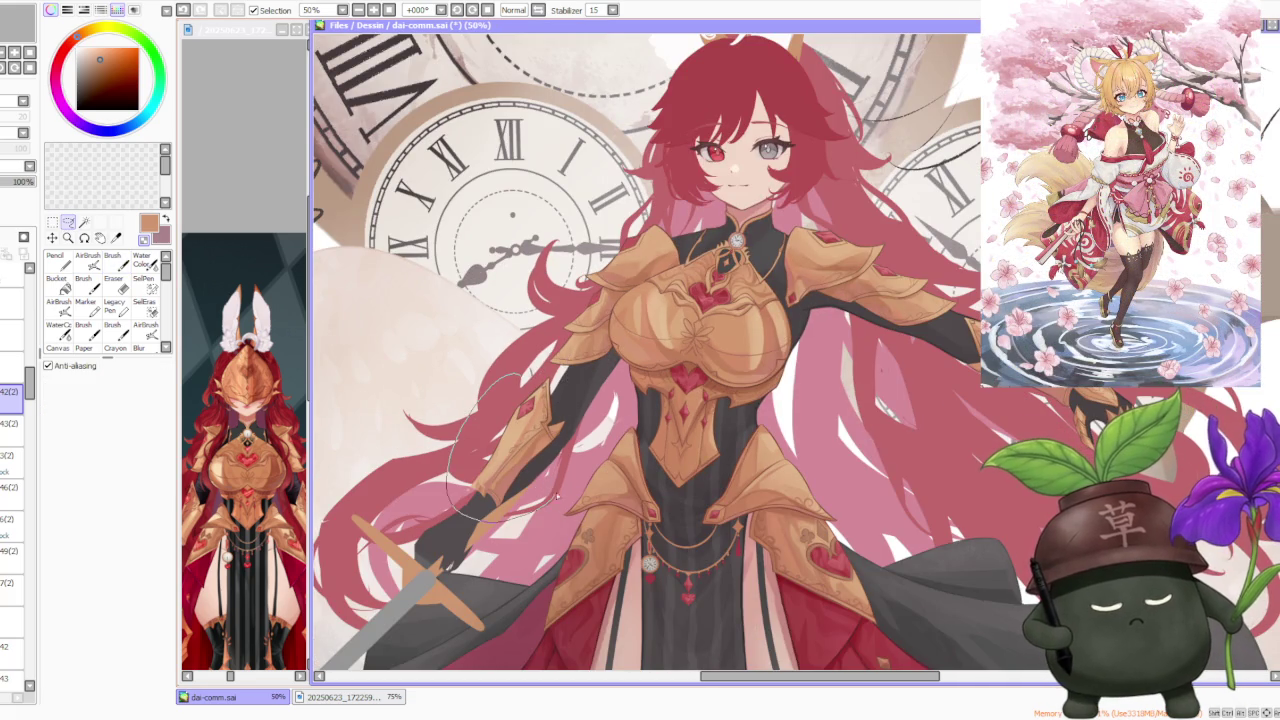
pyautogui.moveTo(563, 395); pyautogui.dragTo(550, 383)
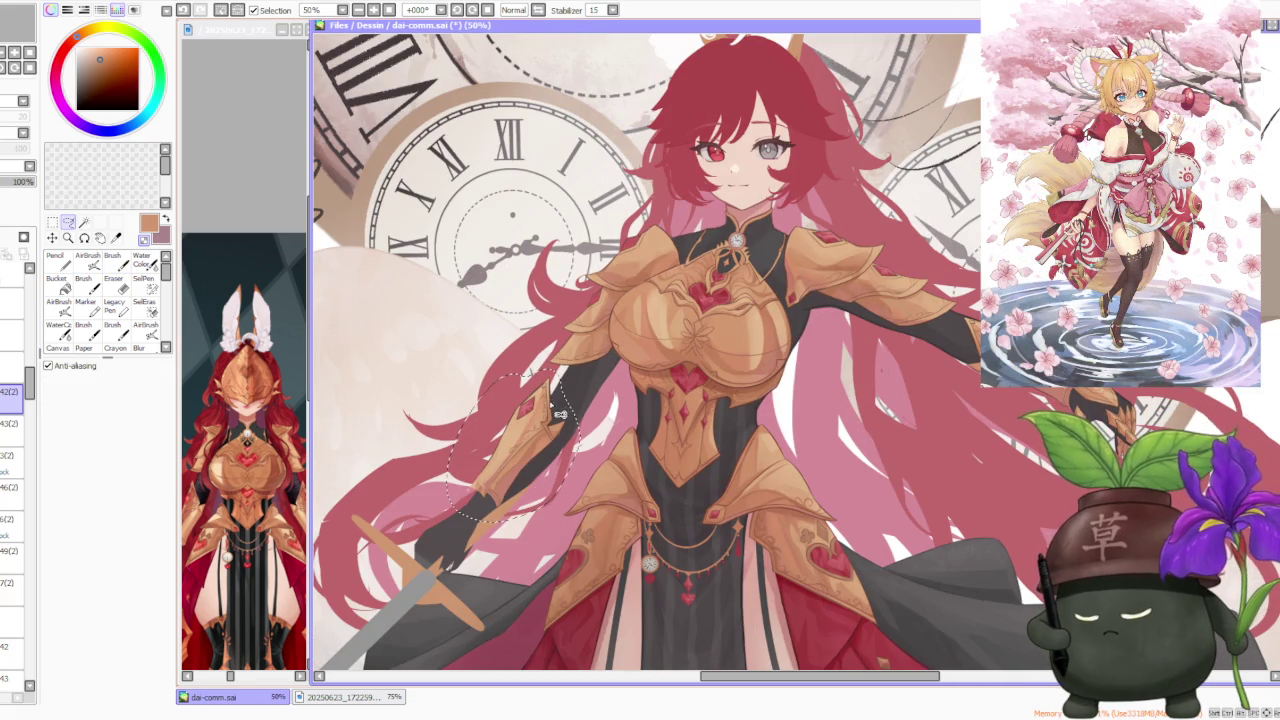
pyautogui.hotkey('ctrl', 'd')
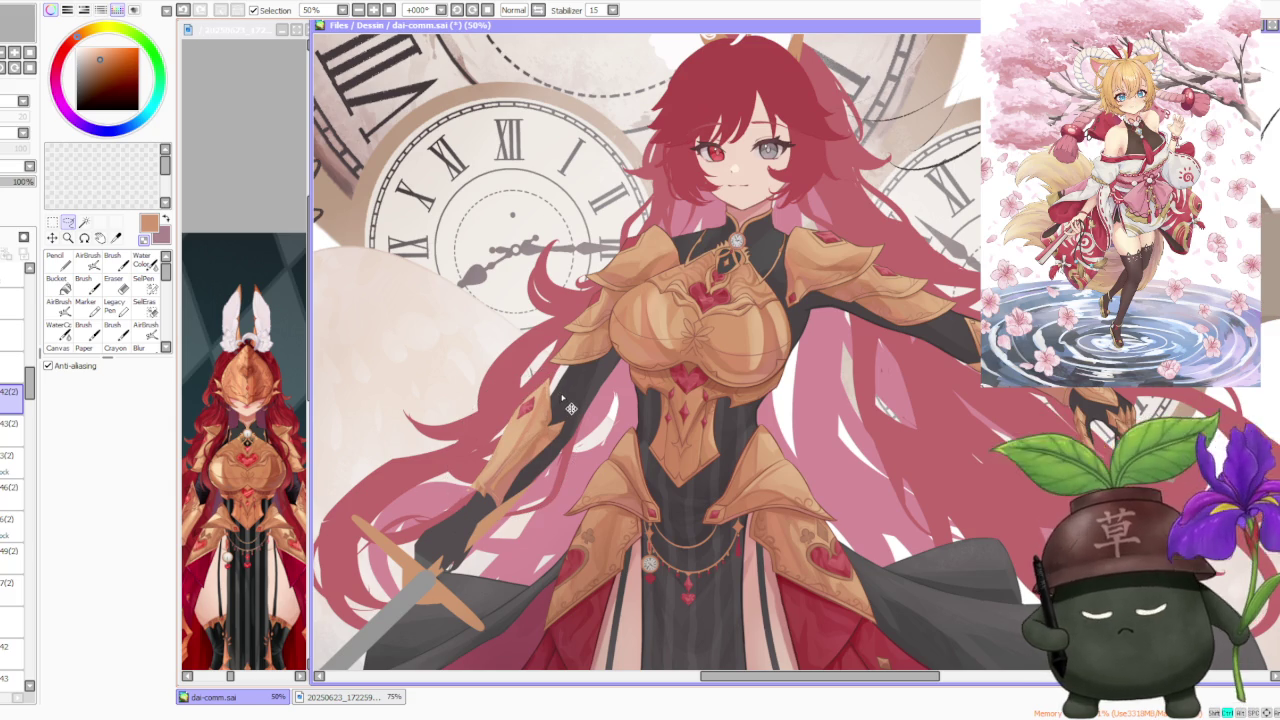
pyautogui.hotkey('ctrl', 'v')
pyautogui.click(5, 612)
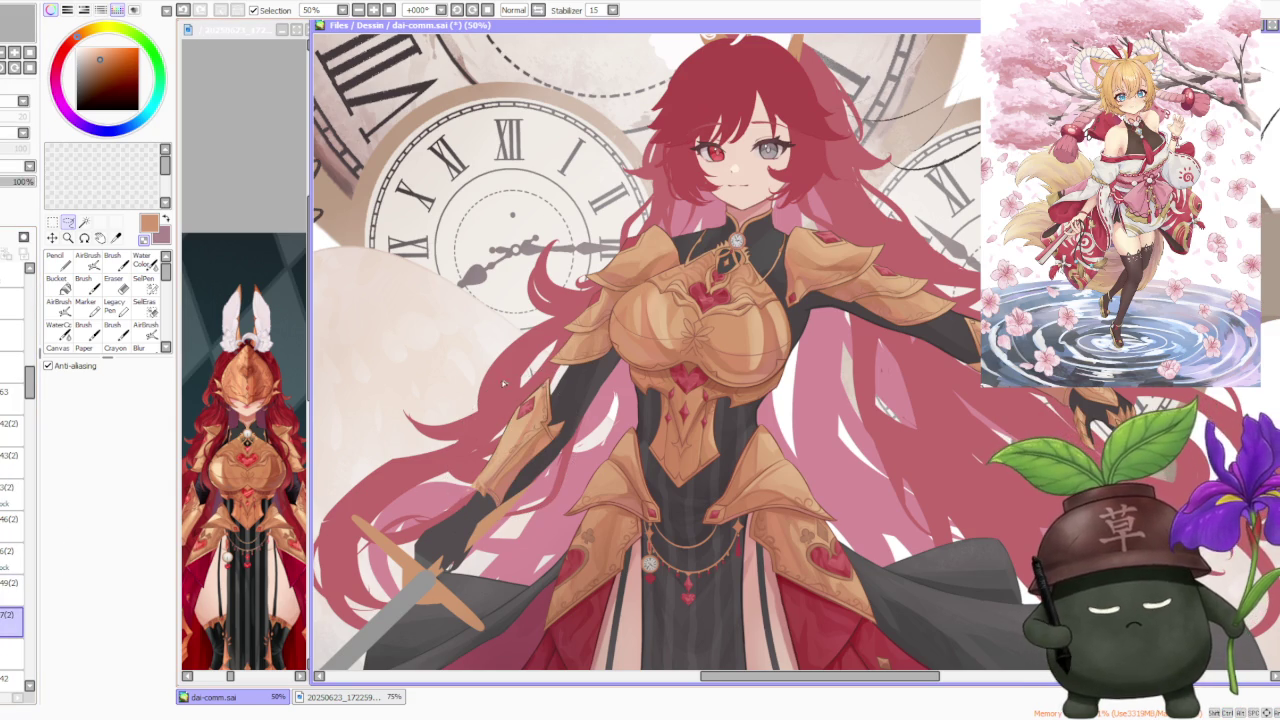
# Step: Cut the gold bracer, paste it onto its own layer, and put it into transform
pyautogui.moveTo(543, 373); pyautogui.dragTo(578, 455)
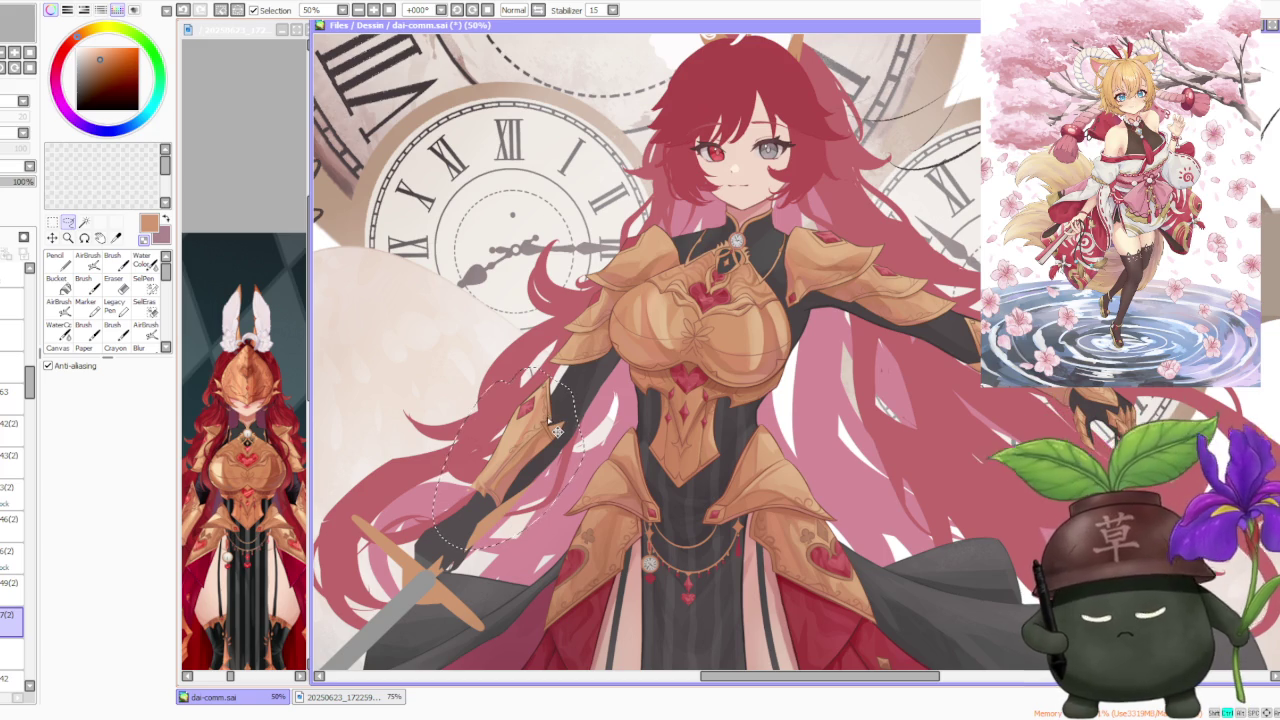
pyautogui.press('Delete')
pyautogui.hotkey('ctrl', 'd')
pyautogui.hotkey('ctrl', 'v')
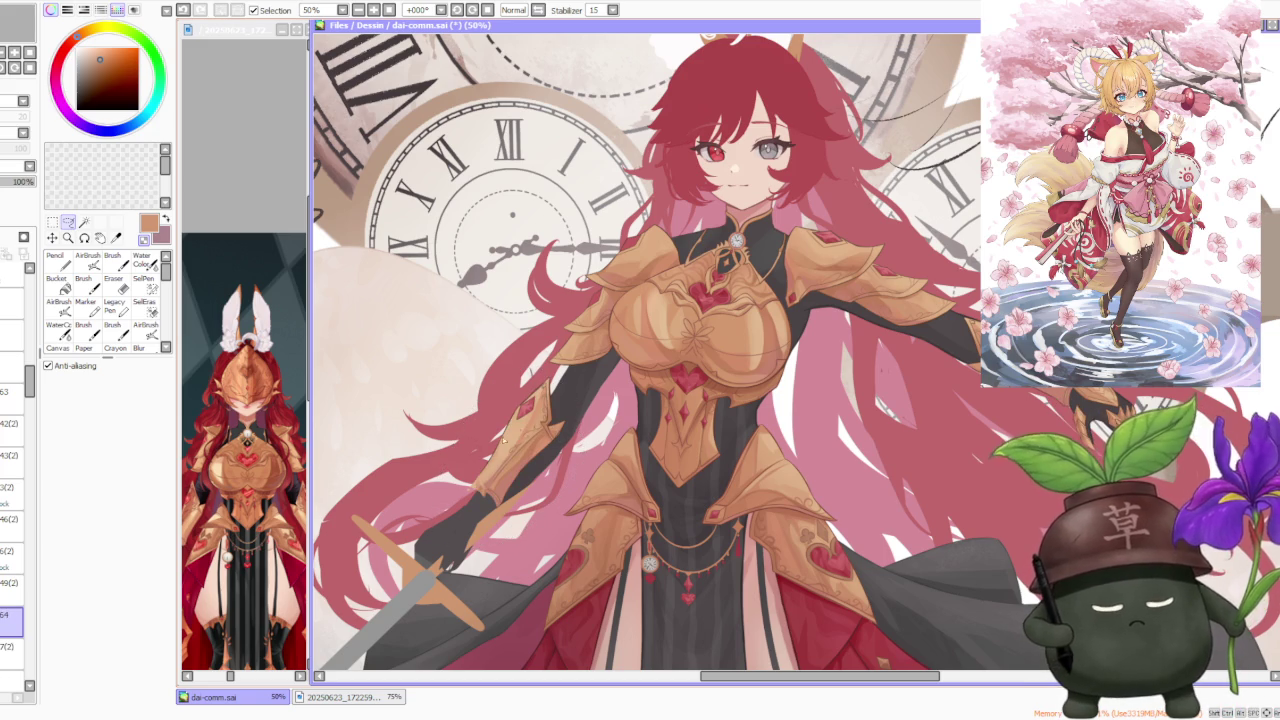
pyautogui.hotkey('ctrl', 't')
pyautogui.scroll(-2, 512, 480)
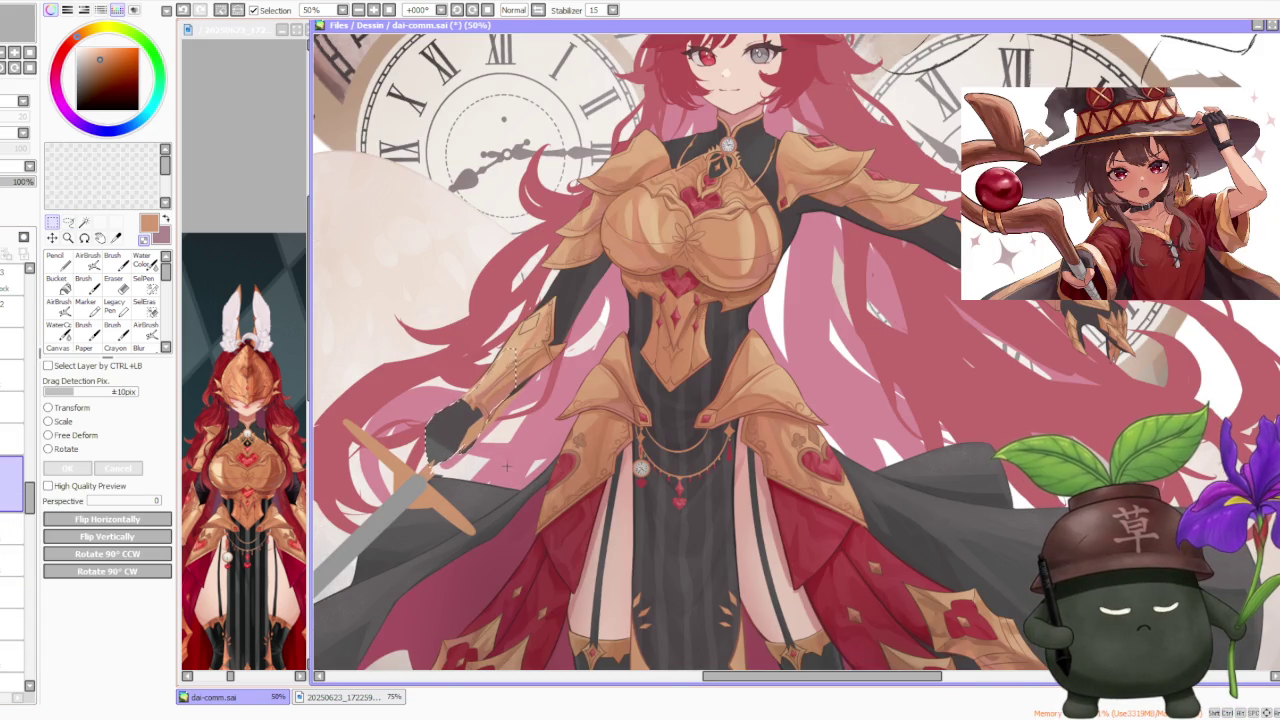
# Step: Review the whole canvas at 12.5%, return to 50% zoom and select the Brush
pyautogui.scroll(-2, 513, 479)
pyautogui.scroll(-1, 513, 479)
pyautogui.scroll(-1, 513, 479)
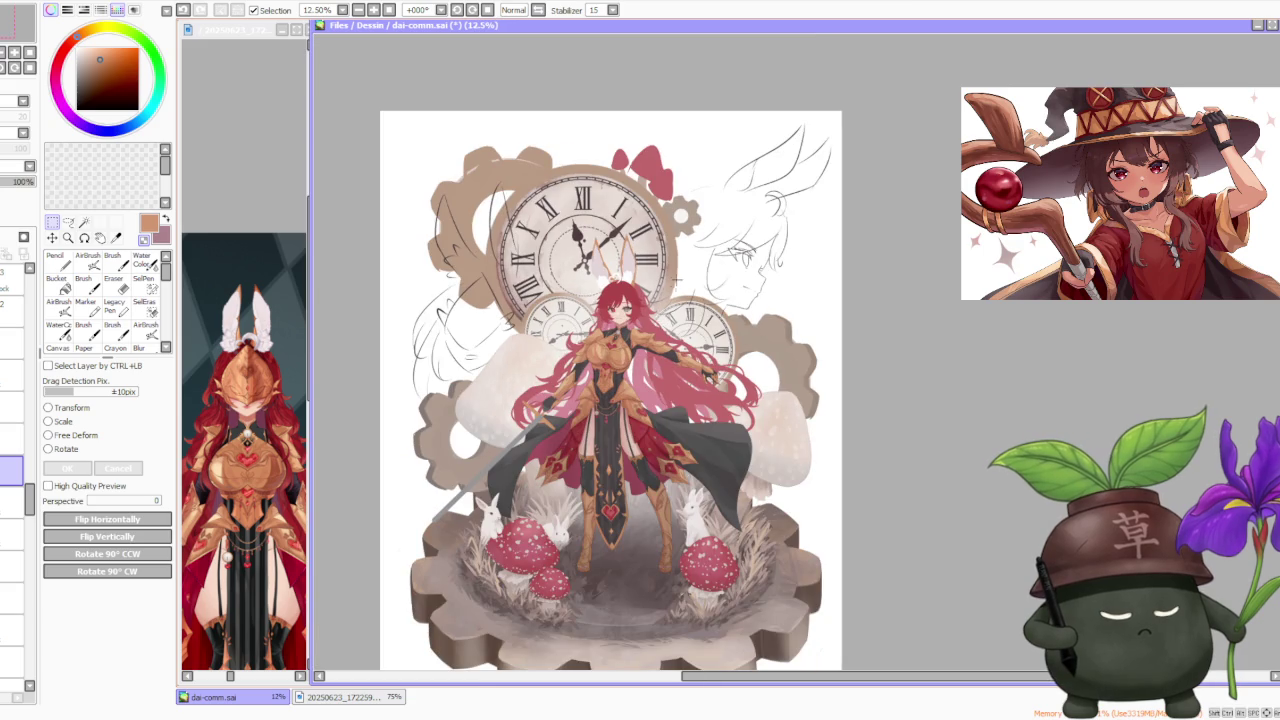
pyautogui.scroll(1, 638, 338)
pyautogui.scroll(1, 638, 338)
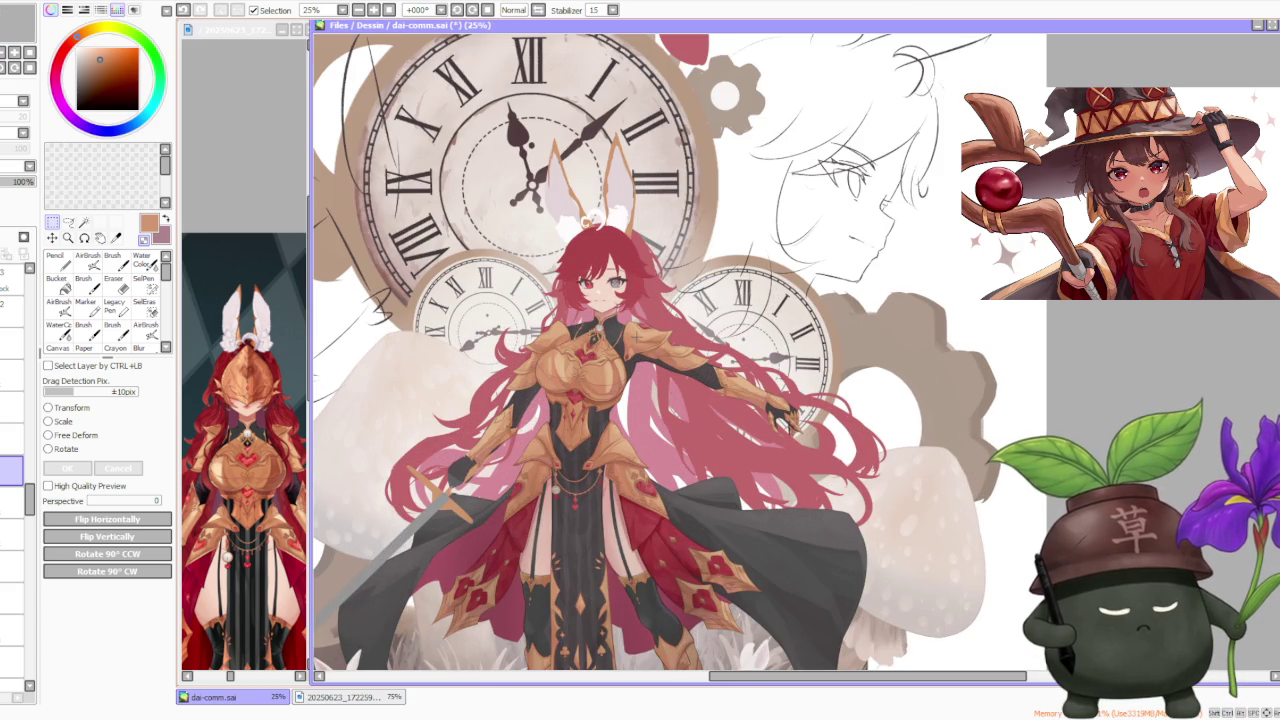
pyautogui.scroll(-1, 690, 240)
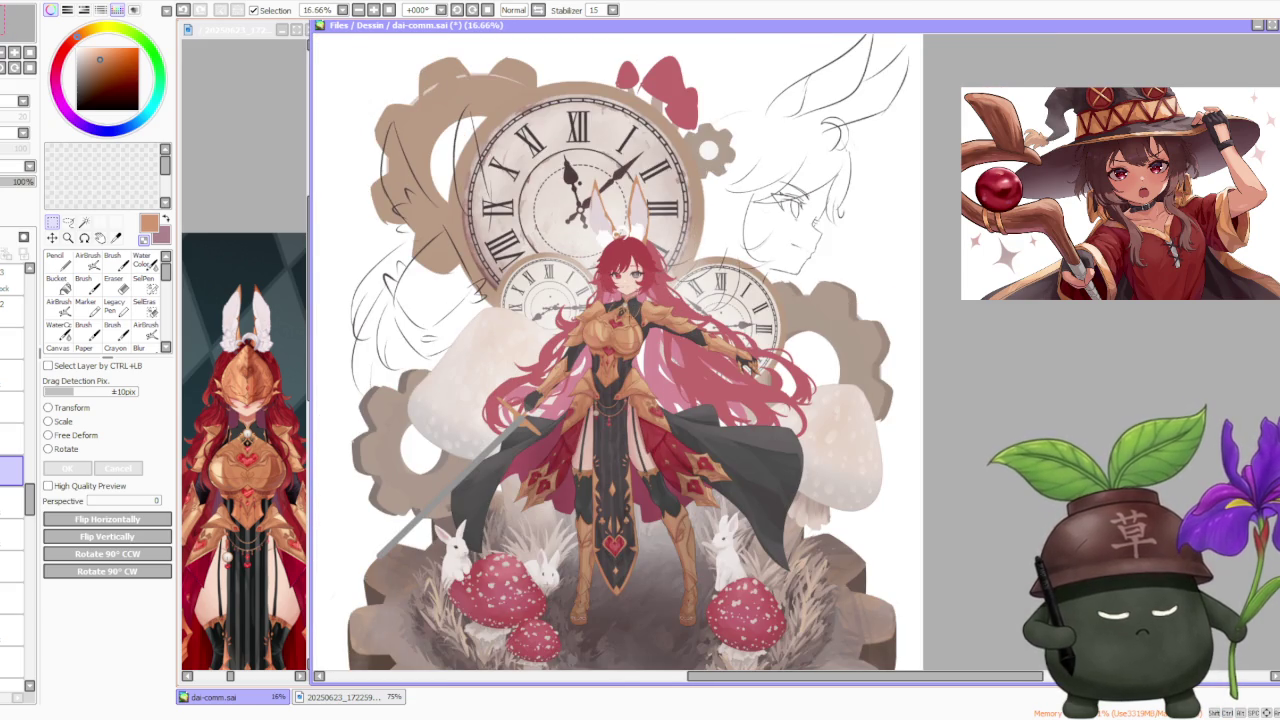
pyautogui.scroll(2, 586, 364)
pyautogui.scroll(1, 586, 364)
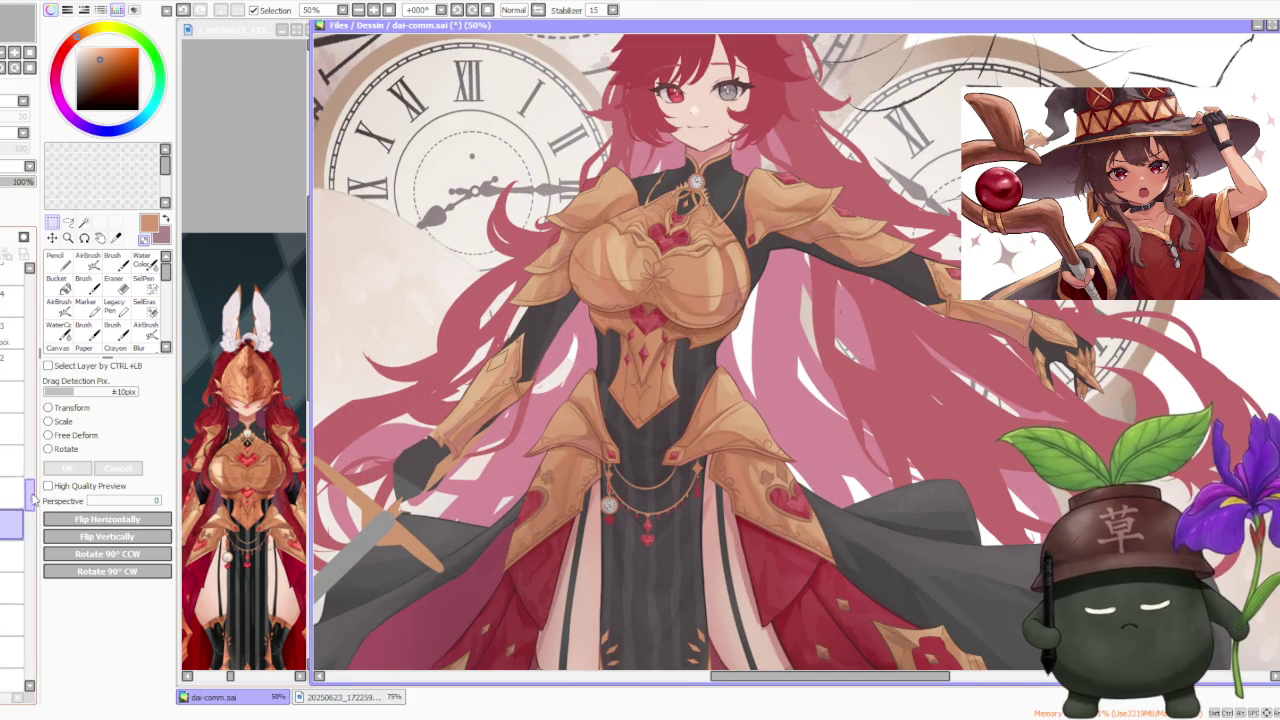
pyautogui.scroll(-1, 30, 430)
pyautogui.scroll(-1, 30, 420)
pyautogui.scroll(-1, 30, 410)
pyautogui.scroll(1, 30, 405)
pyautogui.scroll(1, 30, 403)
pyautogui.scroll(1, 30, 402)
pyautogui.scroll(1, 32, 400)
pyautogui.scroll(2, 30, 400)
pyautogui.scroll(2, 30, 400)
pyautogui.click(112, 260)
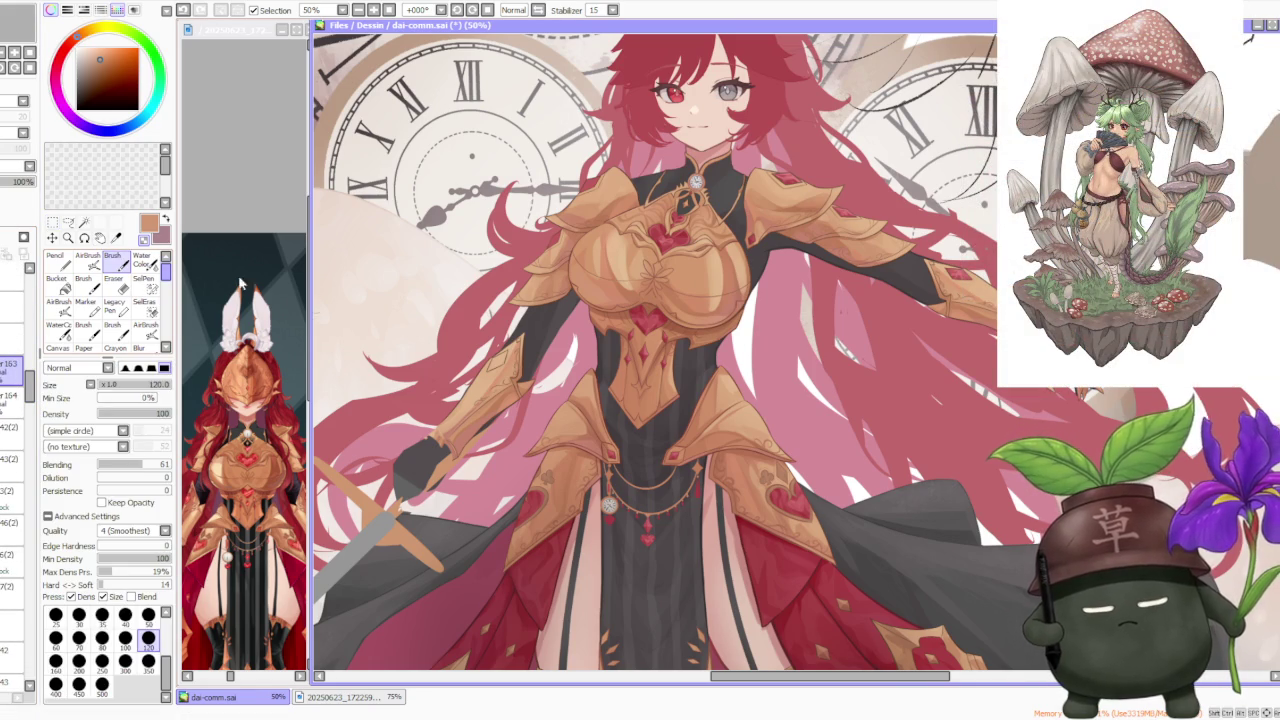
# Step: Lasso a strip of the left forearm bracer, paste it to a new layer, and start Free Deform
pyautogui.scroll(1, 470, 345)
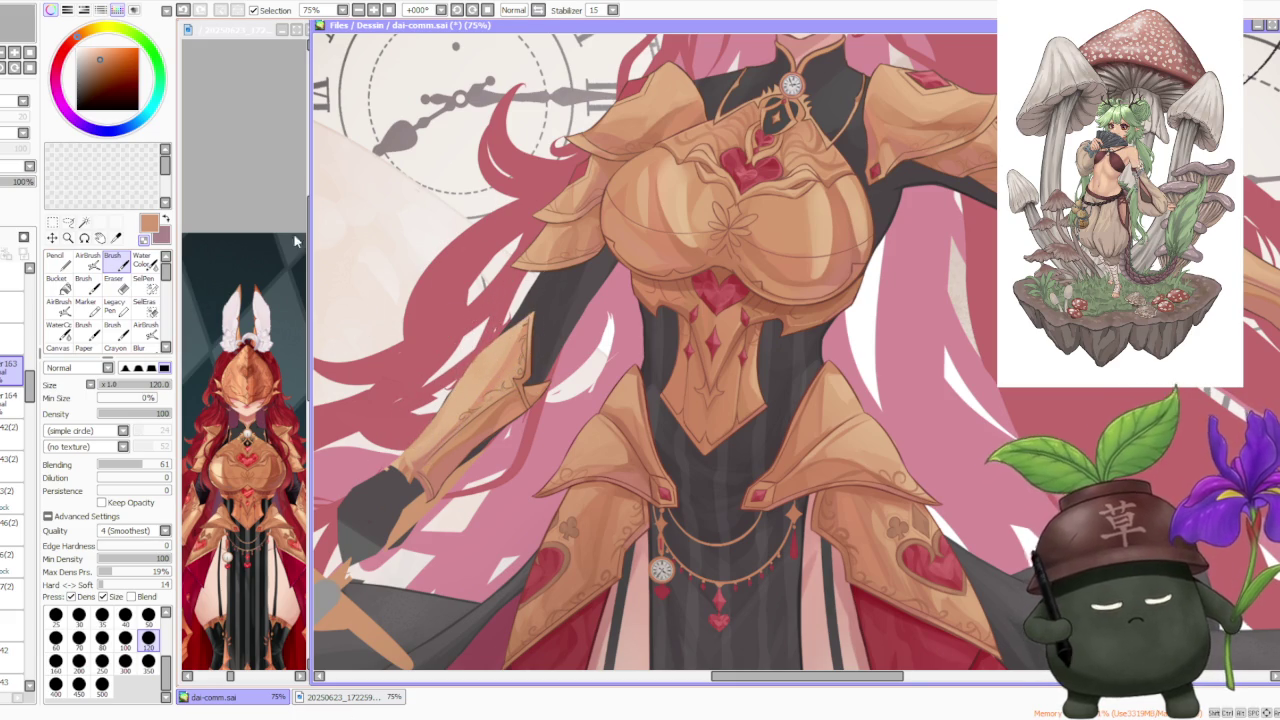
pyautogui.click(68, 222)
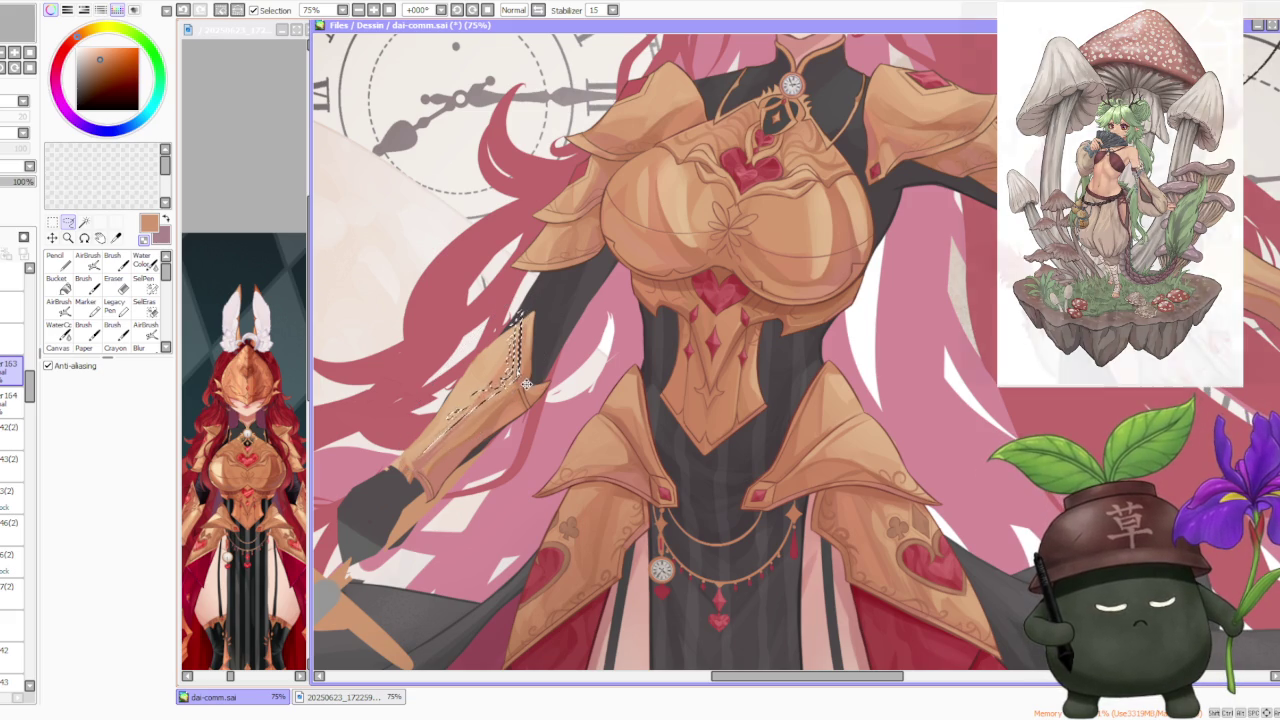
pyautogui.moveTo(538, 381); pyautogui.dragTo(522, 386)
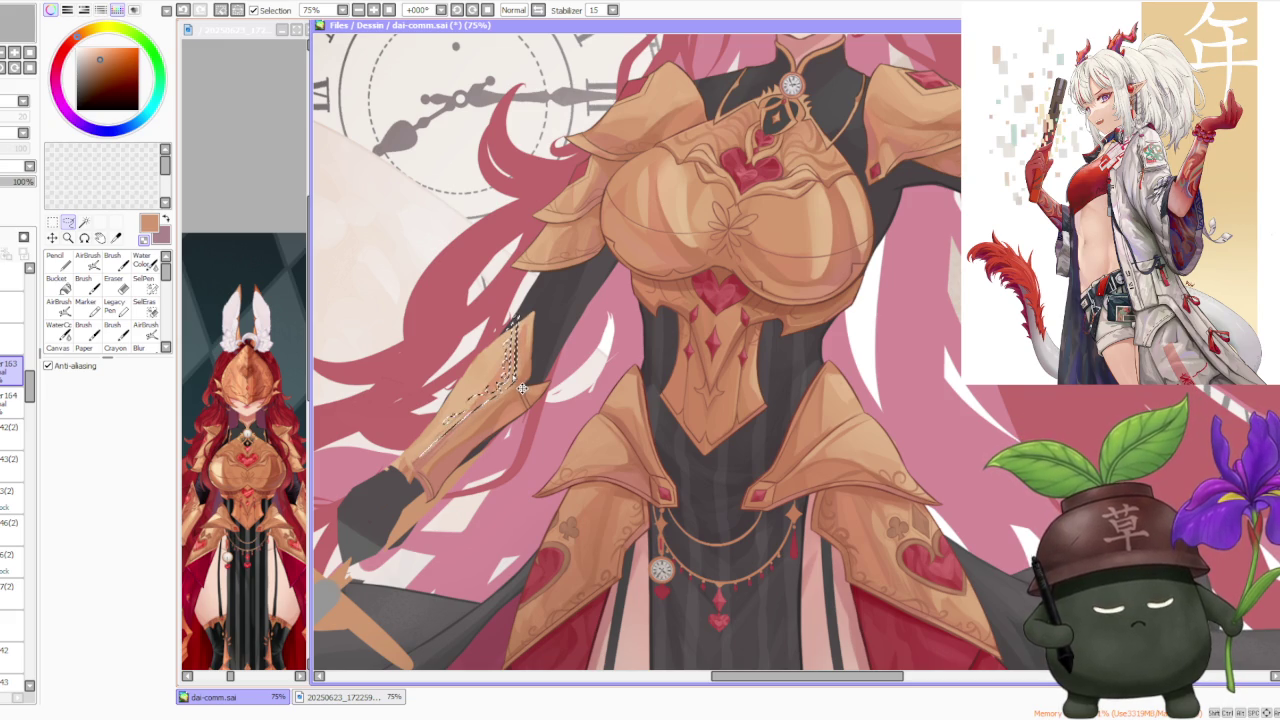
pyautogui.hotkey('ctrl', 'v')
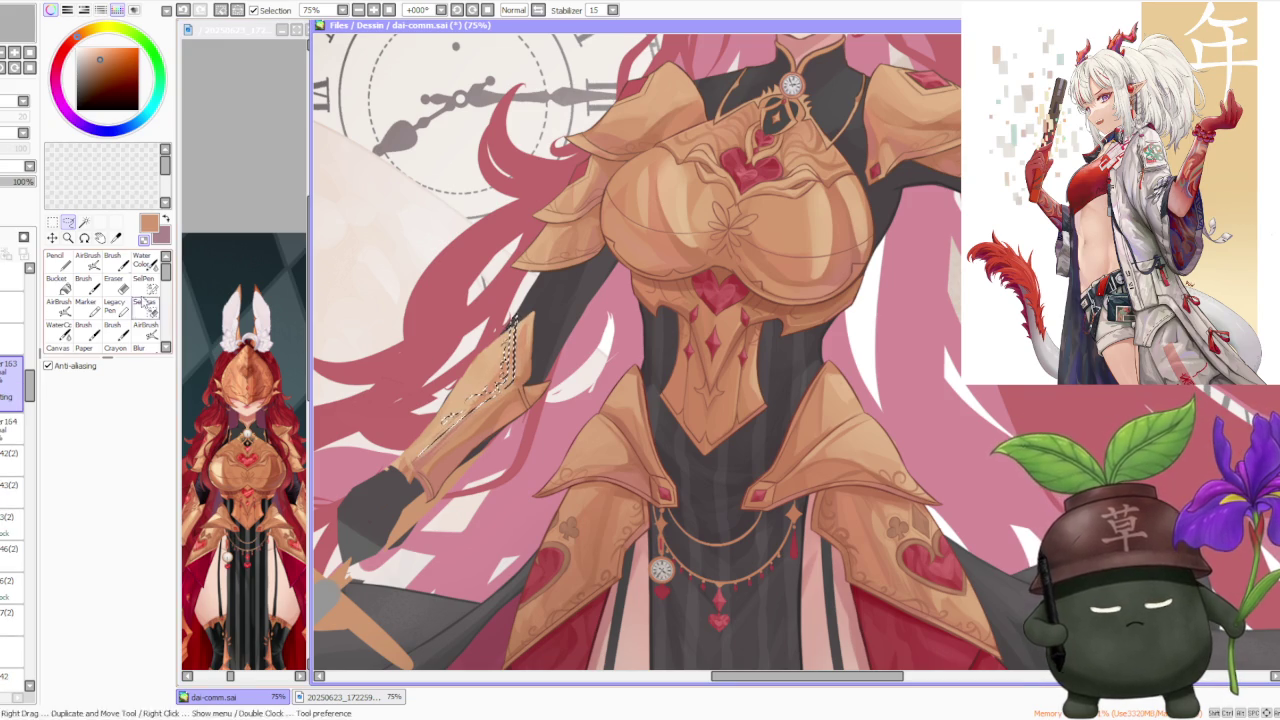
pyautogui.hotkey('ctrl', 't')
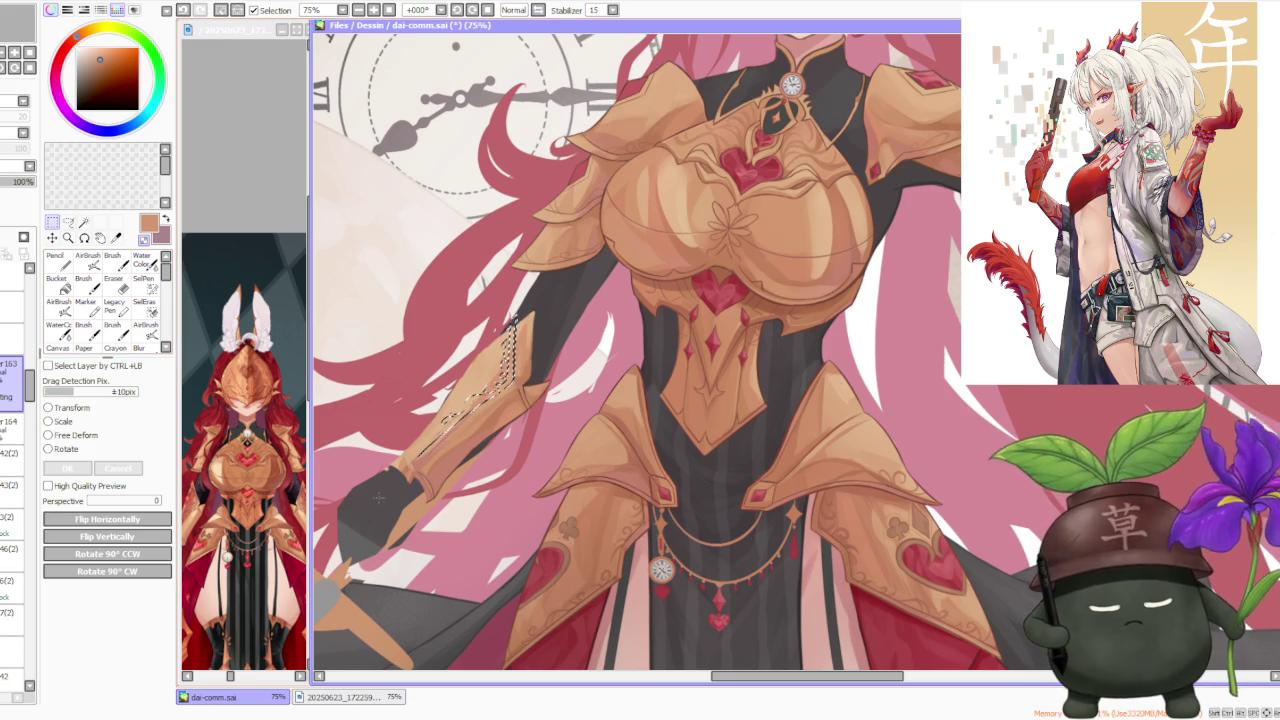
pyautogui.click(90, 437)
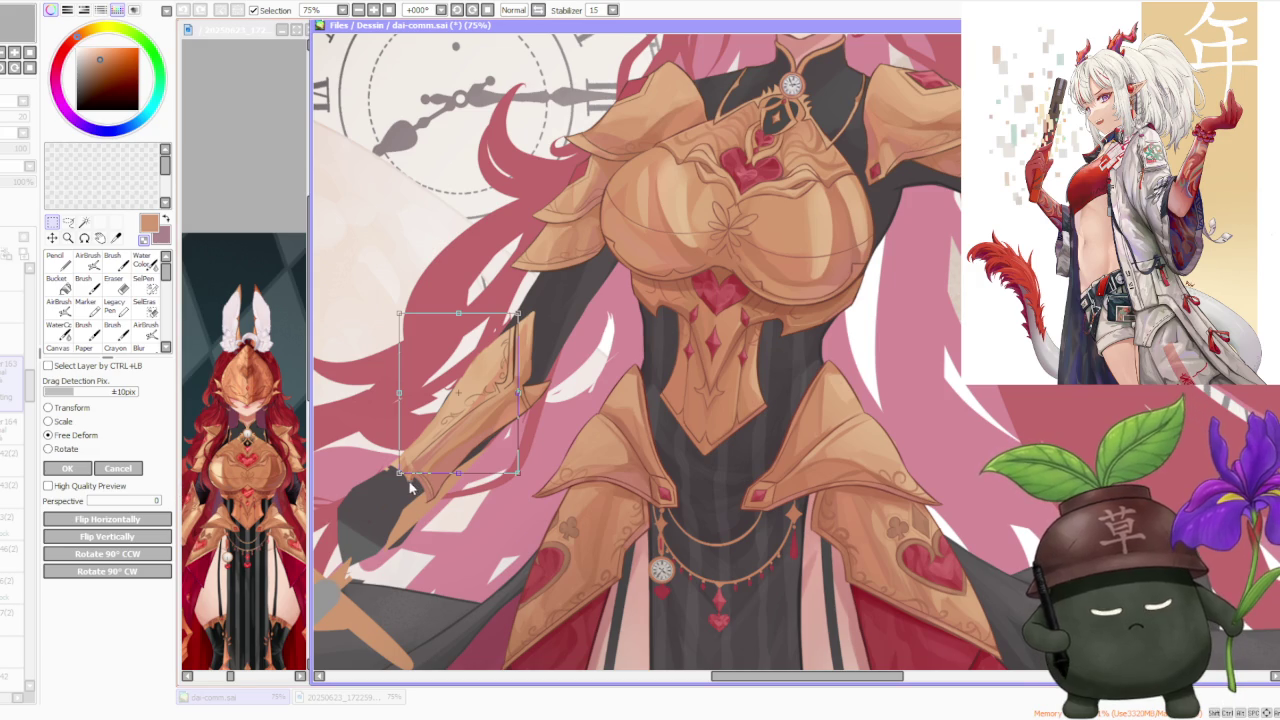
# Step: Warp the guard's lower-left corner and shift the guard slightly up and right
pyautogui.moveTo(398, 476); pyautogui.dragTo(401, 479)
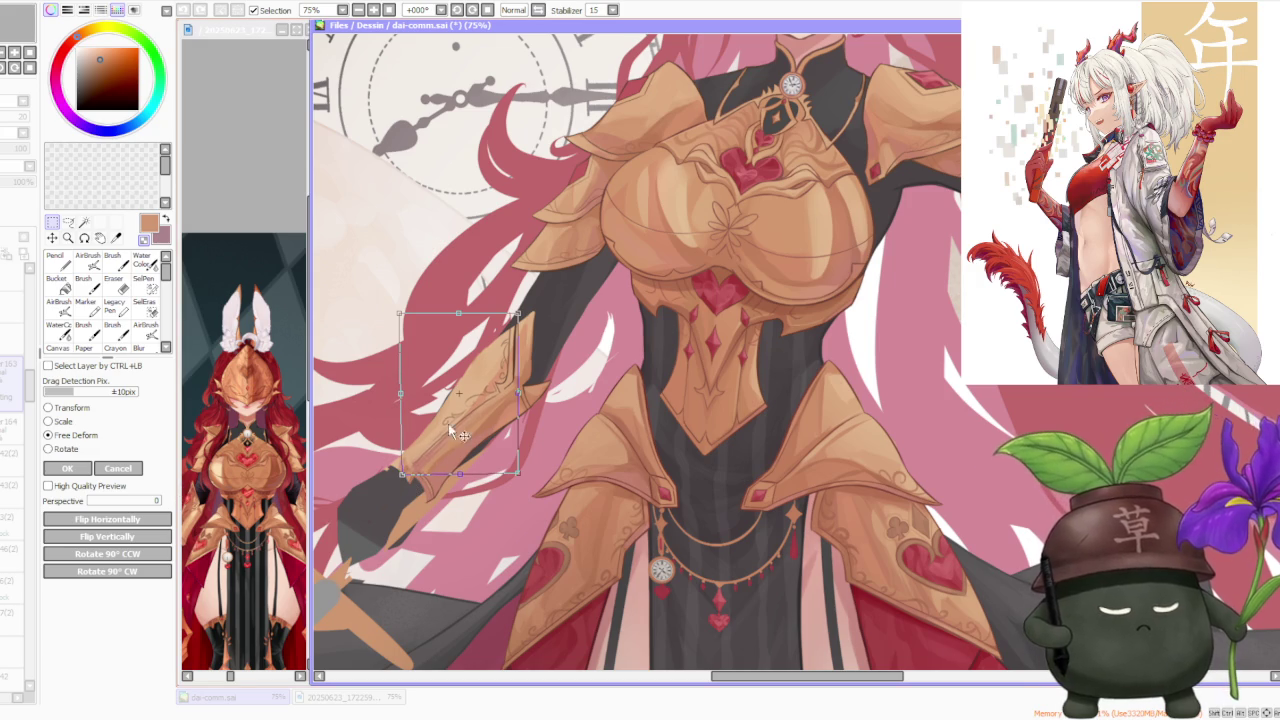
pyautogui.moveTo(503, 411); pyautogui.dragTo(509, 409)
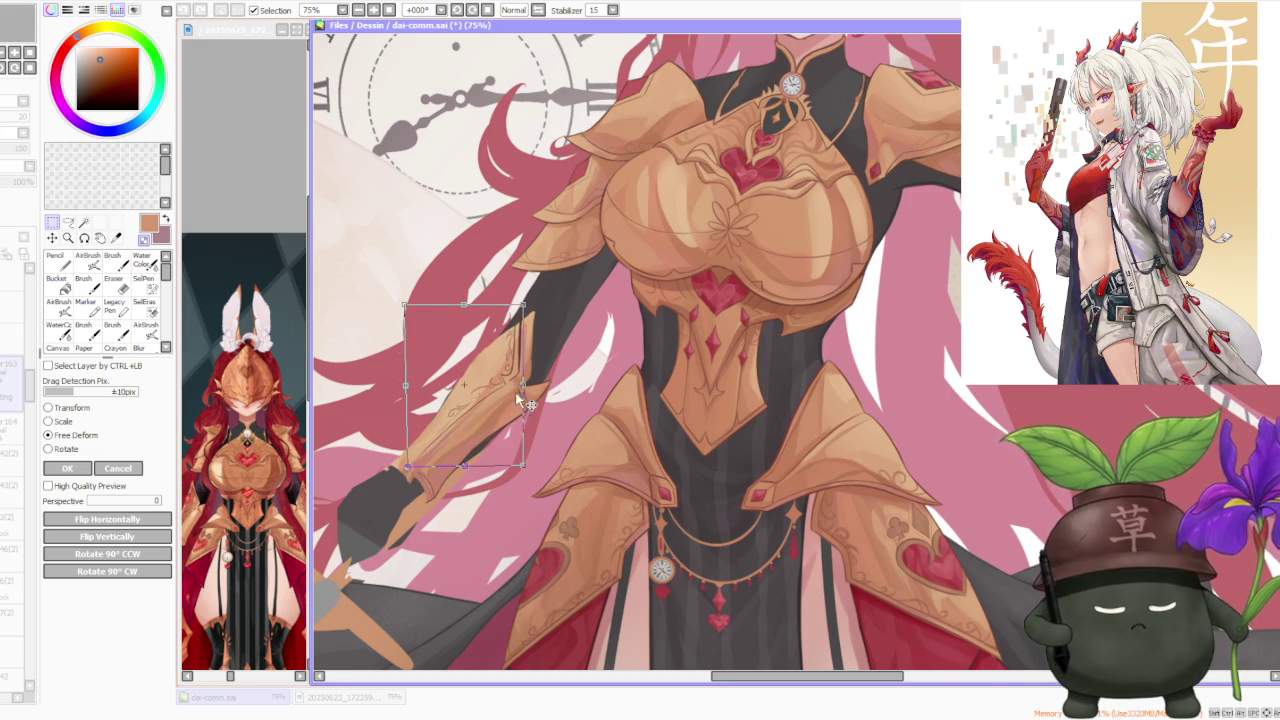
pyautogui.scroll(-3, 517, 399)
pyautogui.scroll(1, 517, 423)
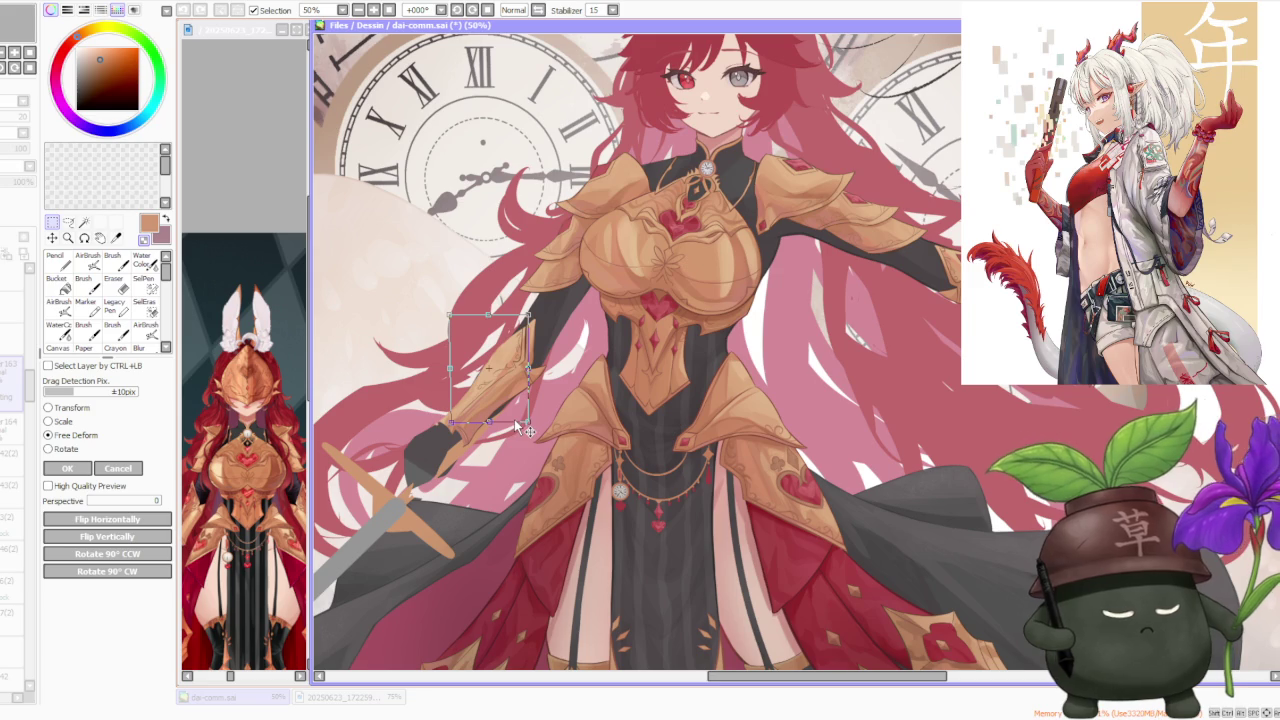
pyautogui.scroll(-1, 514, 423)
pyautogui.scroll(1, 513, 424)
pyautogui.scroll(1, 513, 425)
pyautogui.scroll(-2, 514, 421)
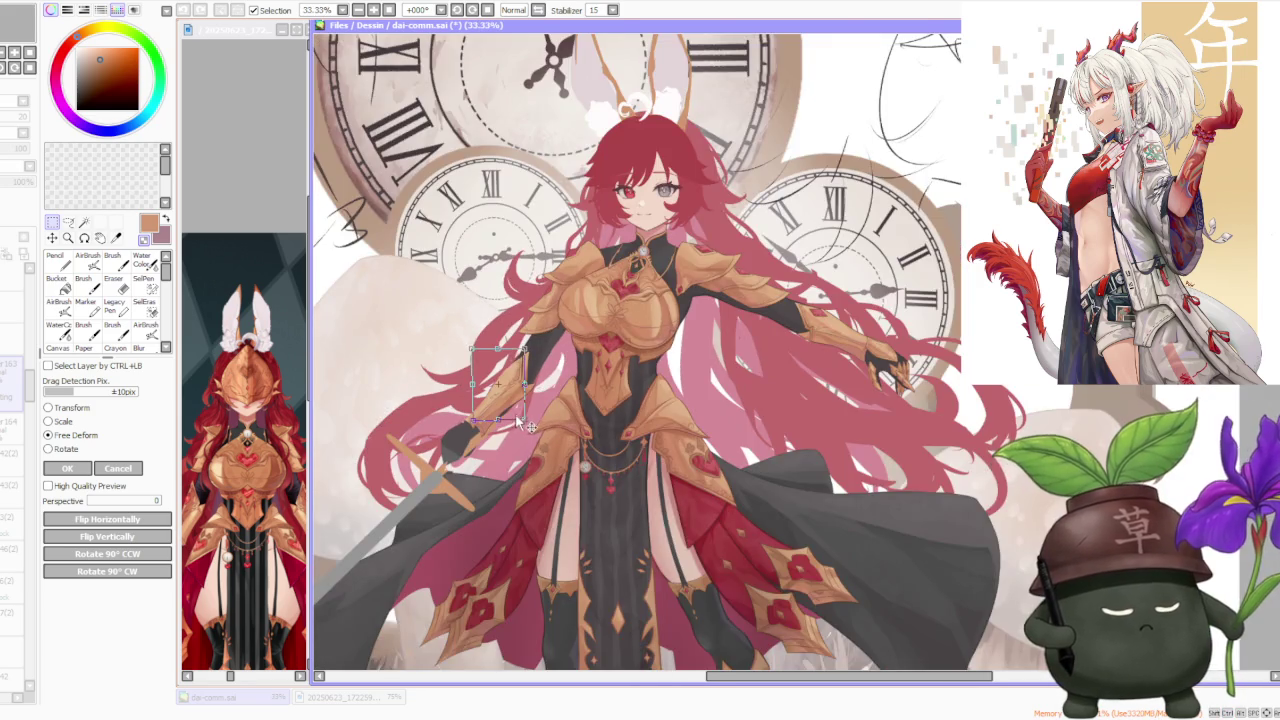
pyautogui.scroll(2, 517, 420)
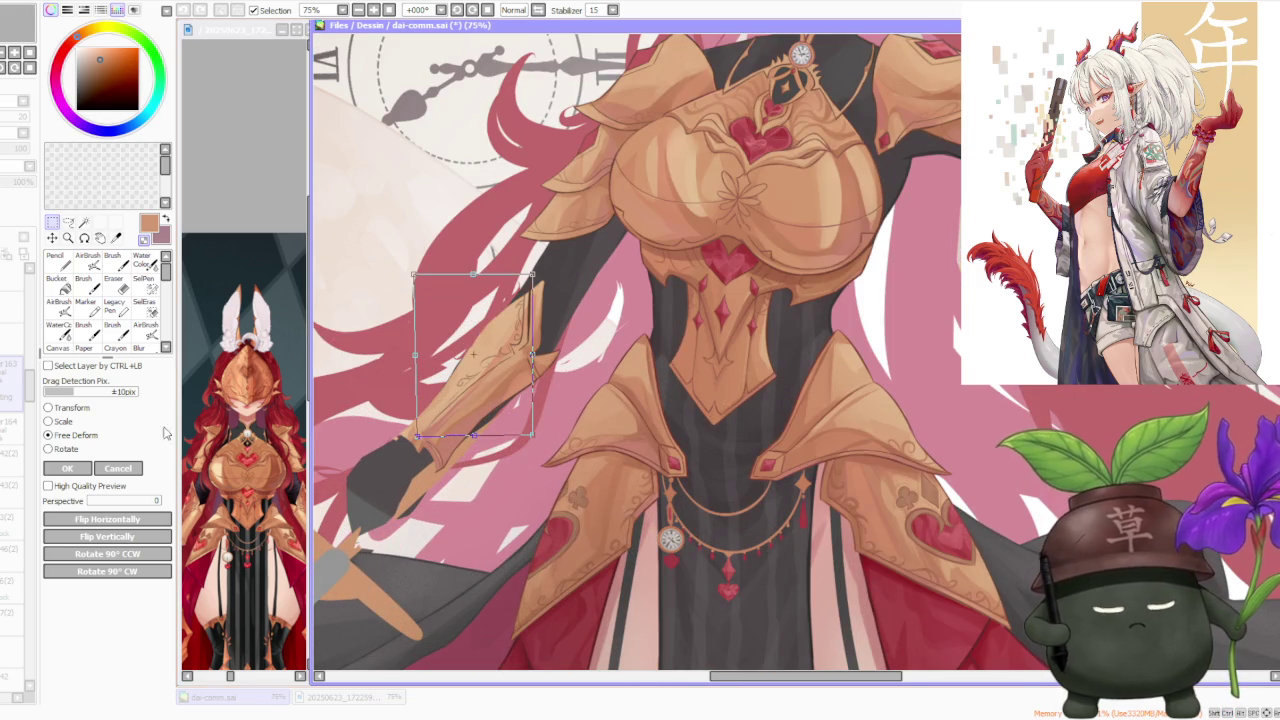
# Step: Commit the deformation, return to the Brush and sample the dark brown outline colour
pyautogui.click(75, 469)
pyautogui.click(112, 258)
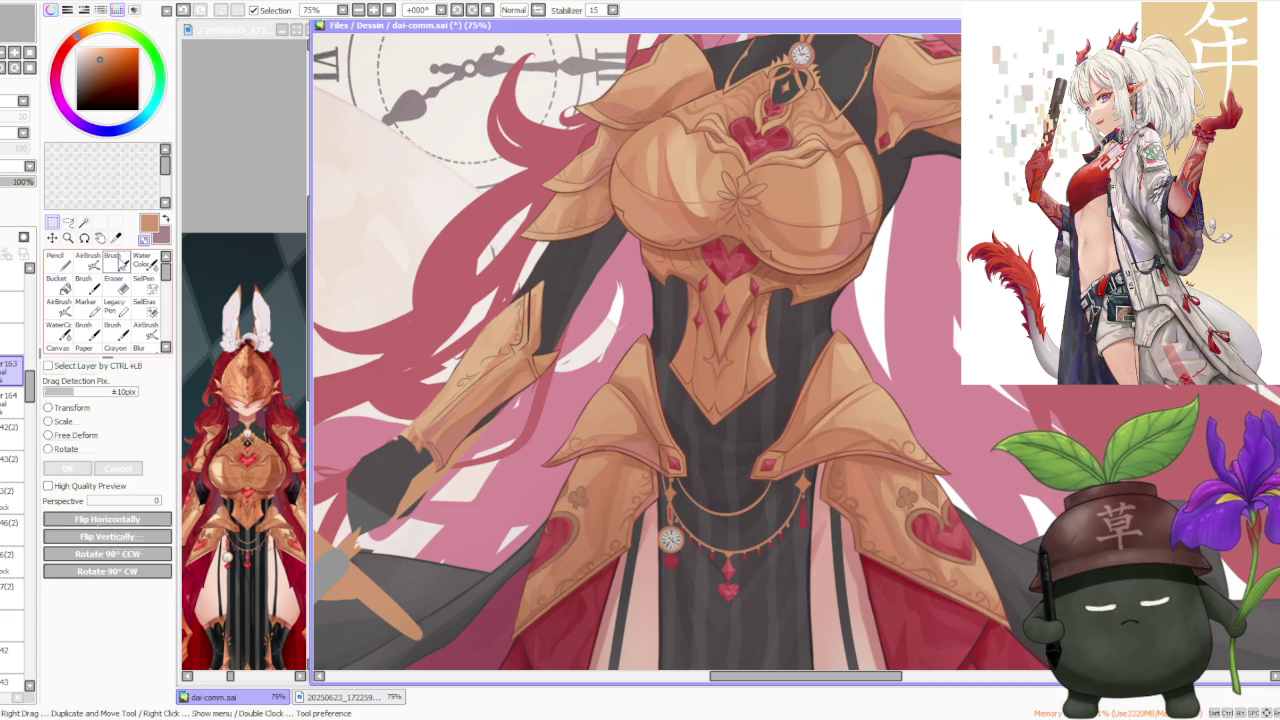
pyautogui.scroll(2, 545, 265)
pyautogui.keyDown('alt'); pyautogui.click(514, 309); pyautogui.keyUp('alt')
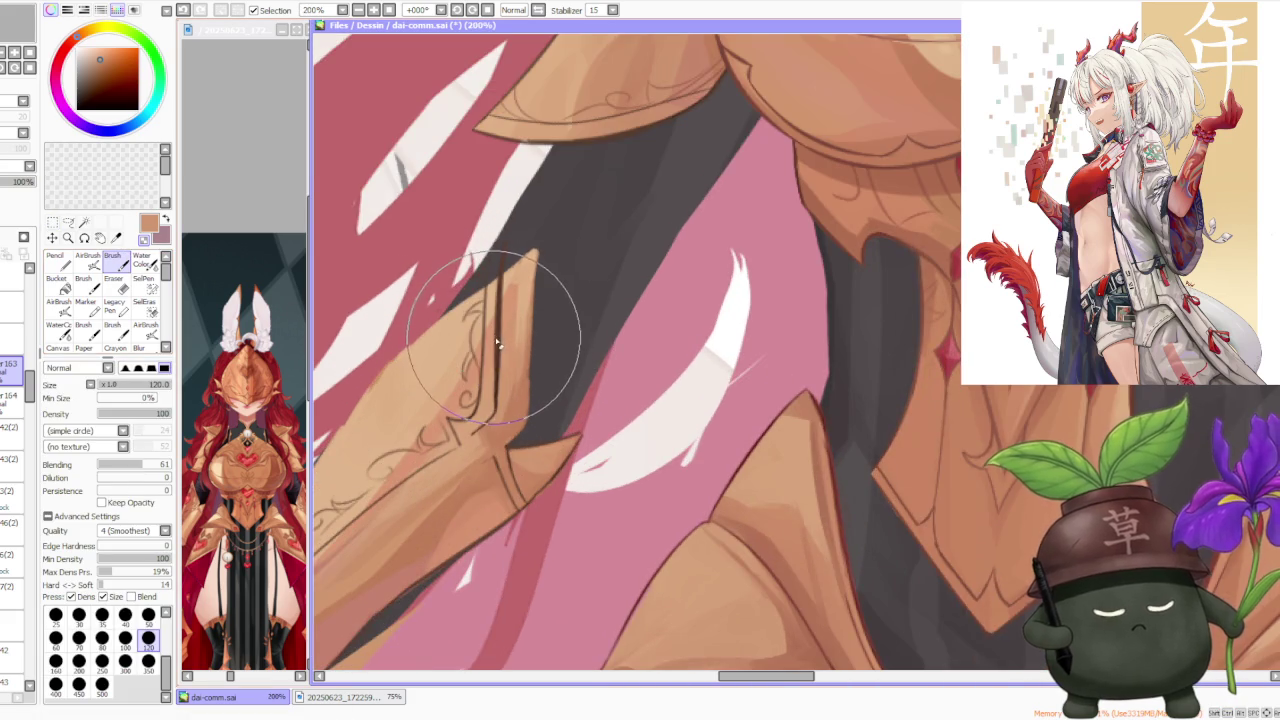
# Step: At brush size 50, draw the dark brown outline along the guard's upper-left edge, retrying several strokes
pyautogui.scroll(-2, 514, 309)
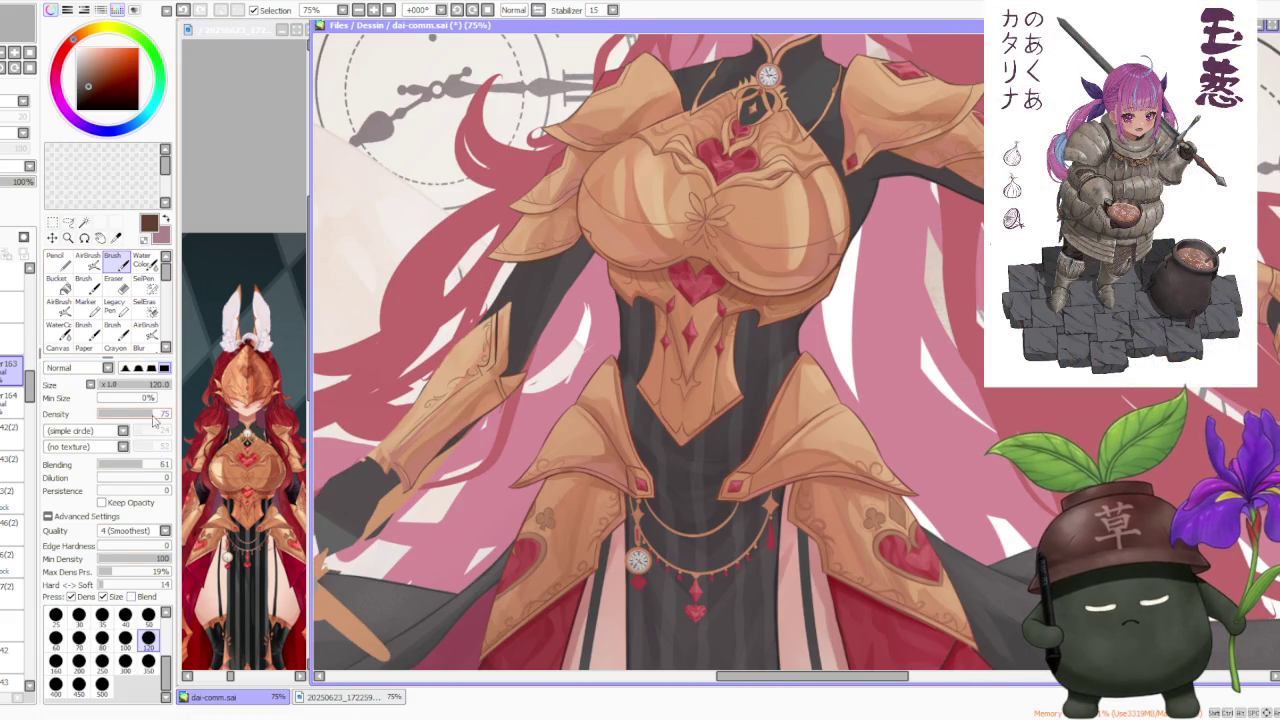
pyautogui.click(148, 614)
pyautogui.scroll(1, 409, 443)
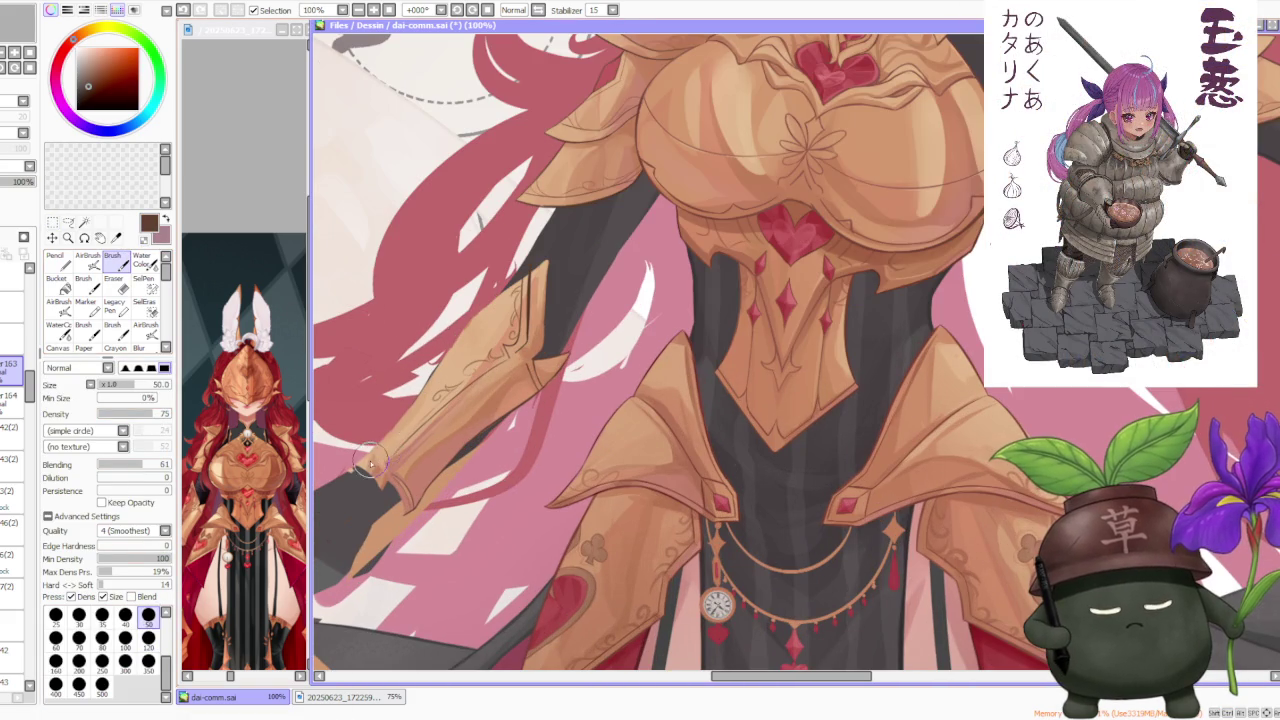
pyautogui.hotkey('ctrl', 'z')
pyautogui.moveTo(446, 362); pyautogui.dragTo(360, 462)
pyautogui.hotkey('ctrl', 'z')
pyautogui.moveTo(446, 360)
pyautogui.mouseDown()
pyautogui.moveTo(364, 455)
pyautogui.moveTo(408, 432)
pyautogui.mouseUp()
pyautogui.hotkey('ctrl', 'z')
pyautogui.hotkey('ctrl', 'z')
pyautogui.moveTo(446, 358); pyautogui.dragTo(362, 460)
pyautogui.hotkey('ctrl', 'z')
pyautogui.moveTo(440, 362)
pyautogui.mouseDown()
pyautogui.moveTo(383, 428)
pyautogui.moveTo(528, 270)
pyautogui.mouseUp()
pyautogui.hotkey('ctrl', 'z')
pyautogui.hotkey('ctrl', 'z')
pyautogui.hotkey('ctrl', 'z')
pyautogui.hotkey('ctrl', 'z')
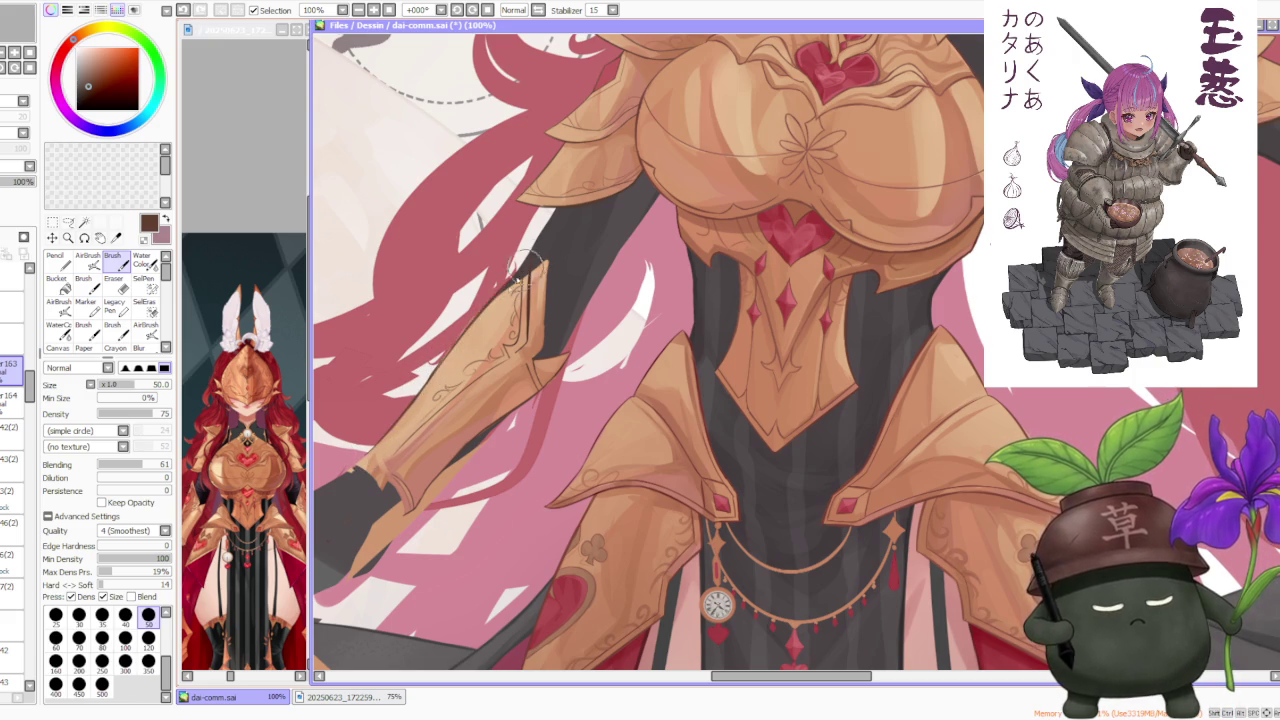
pyautogui.moveTo(426, 382); pyautogui.dragTo(536, 254)
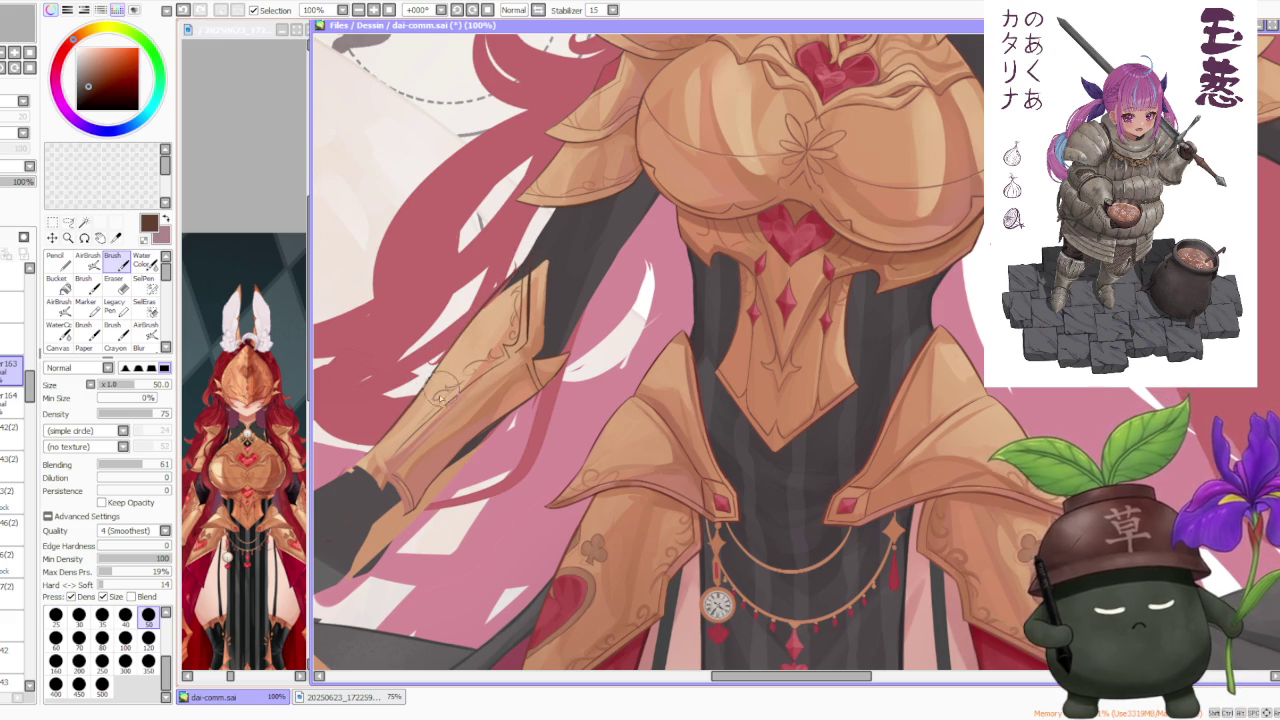
# Step: Check the new outline by undoing and redoing the last stroke while zooming around the guard
pyautogui.scroll(-3, 440, 397)
pyautogui.scroll(3, 500, 322)
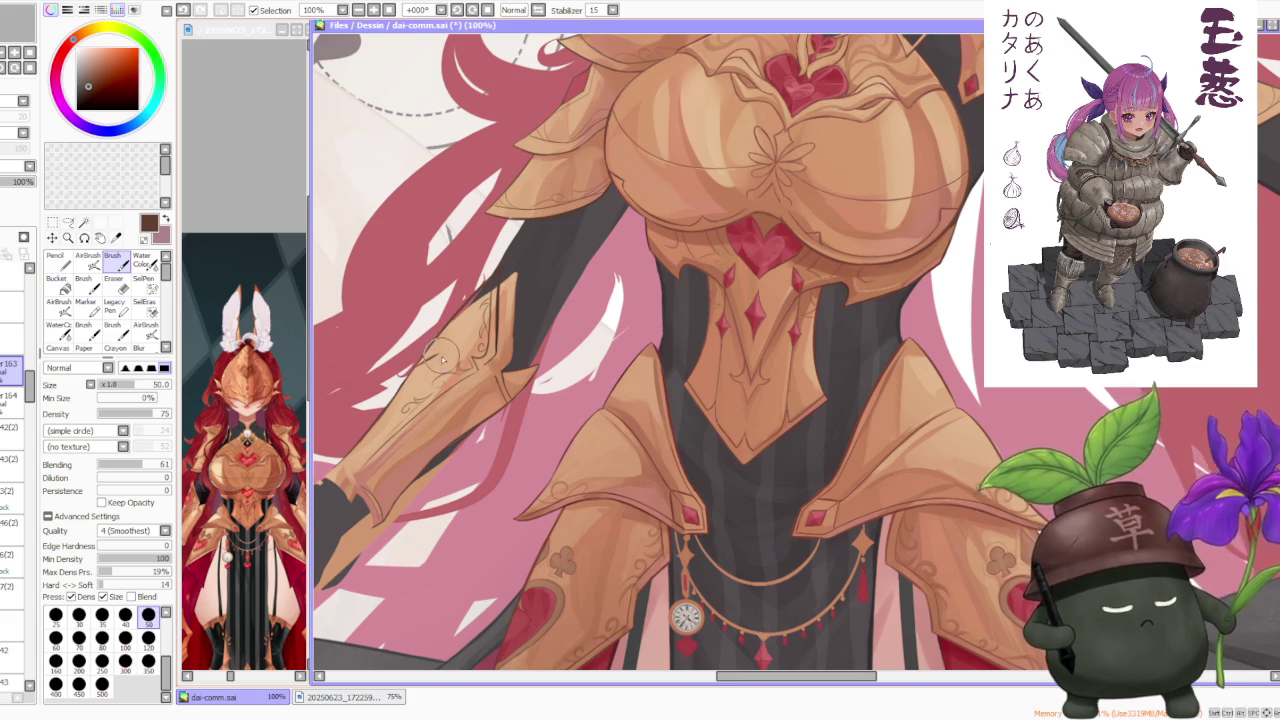
pyautogui.scroll(-1, 445, 352)
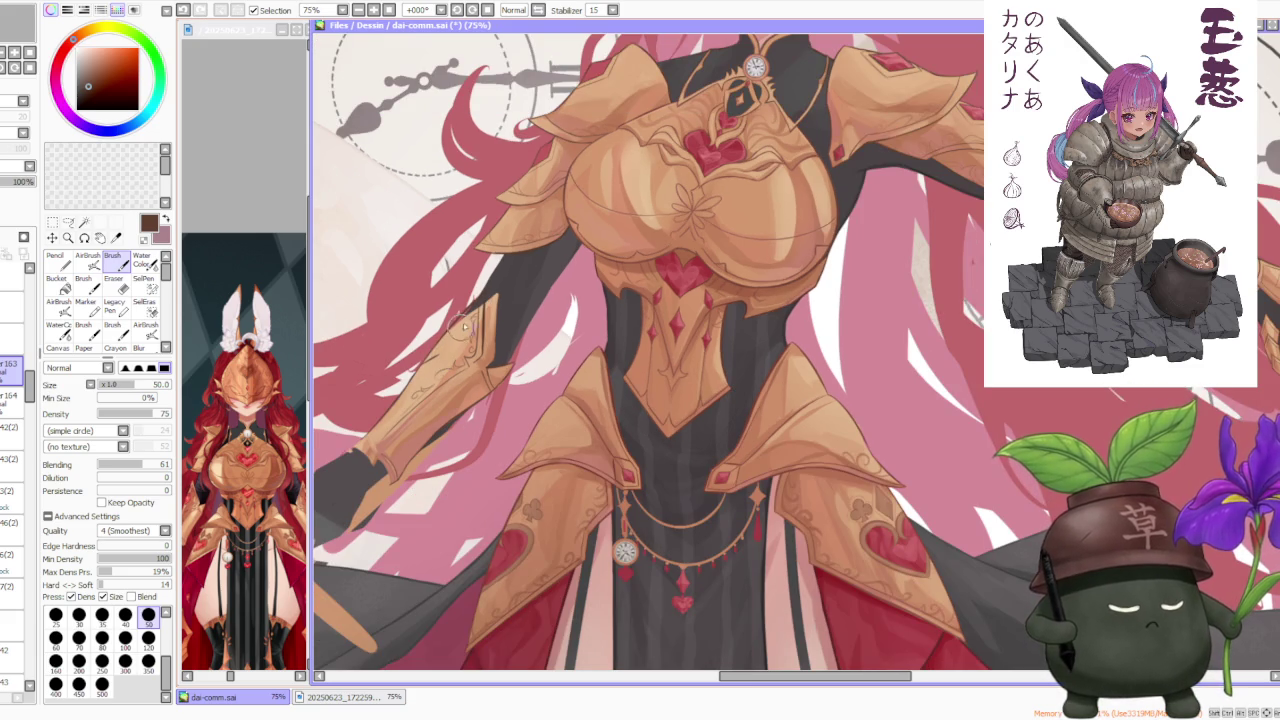
pyautogui.hotkey('ctrl', 'z')
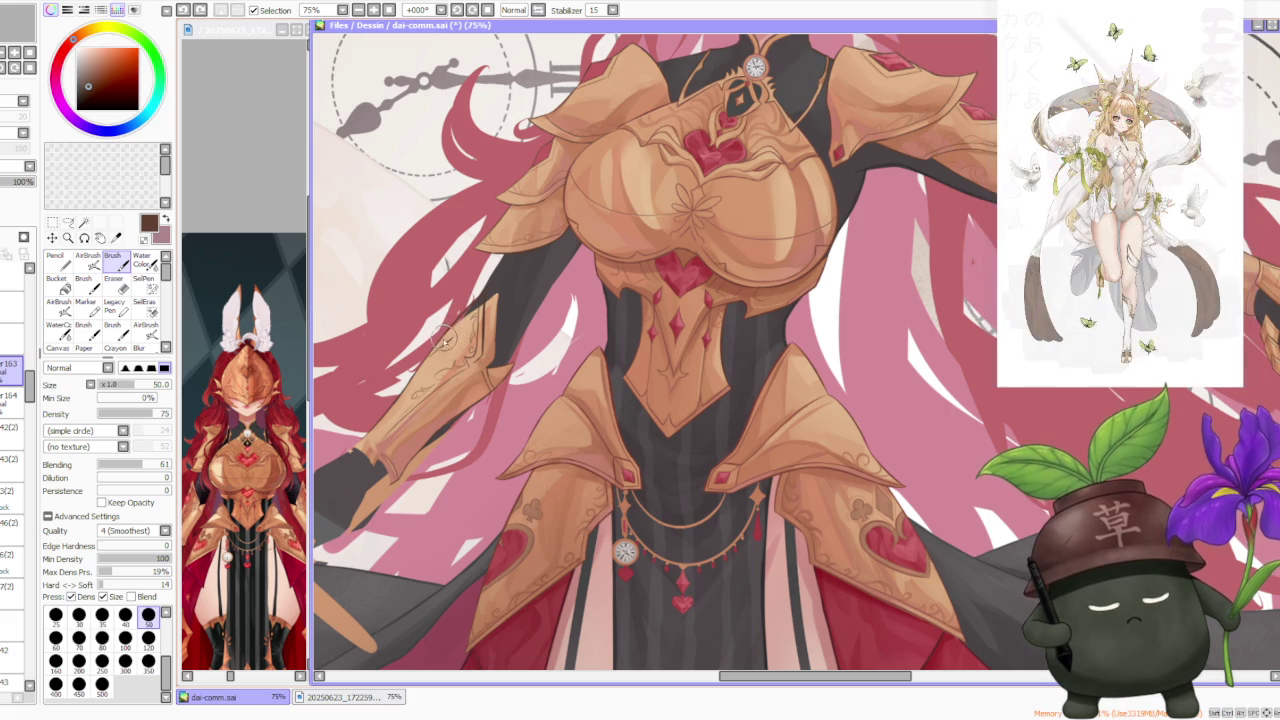
pyautogui.hotkey('ctrl', 'y')
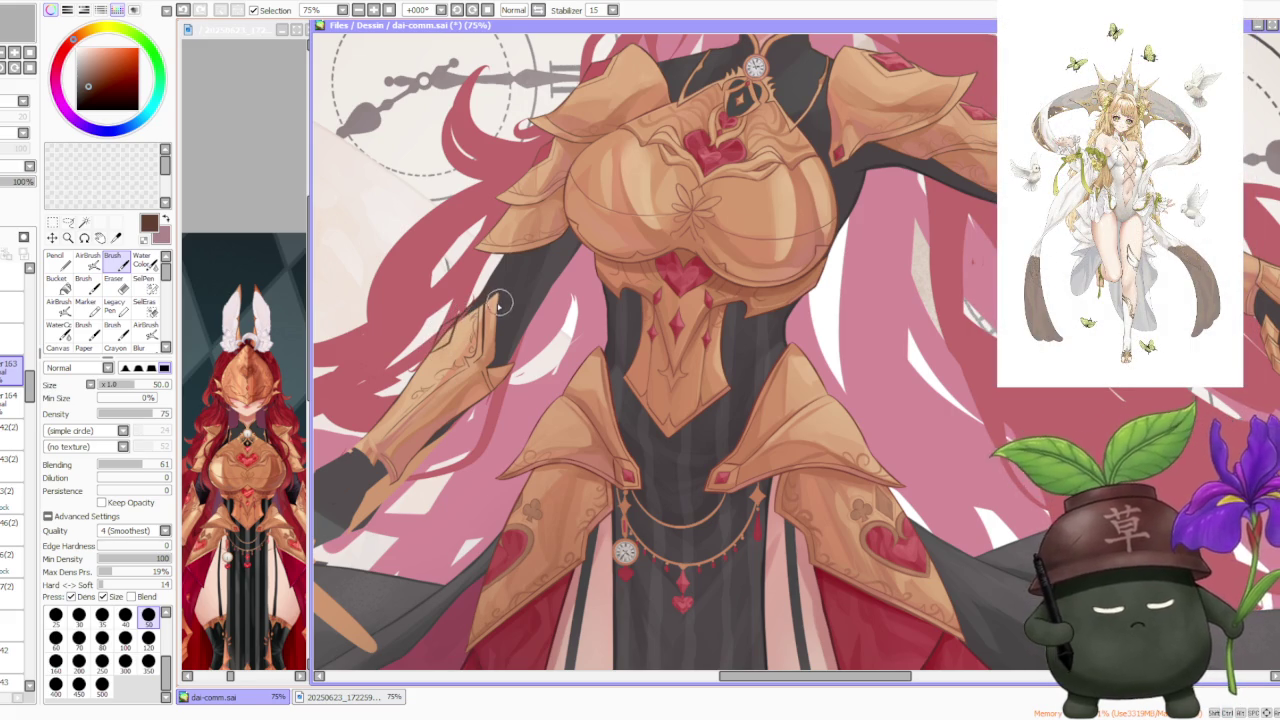
pyautogui.scroll(1, 458, 316)
pyautogui.scroll(1, 455, 316)
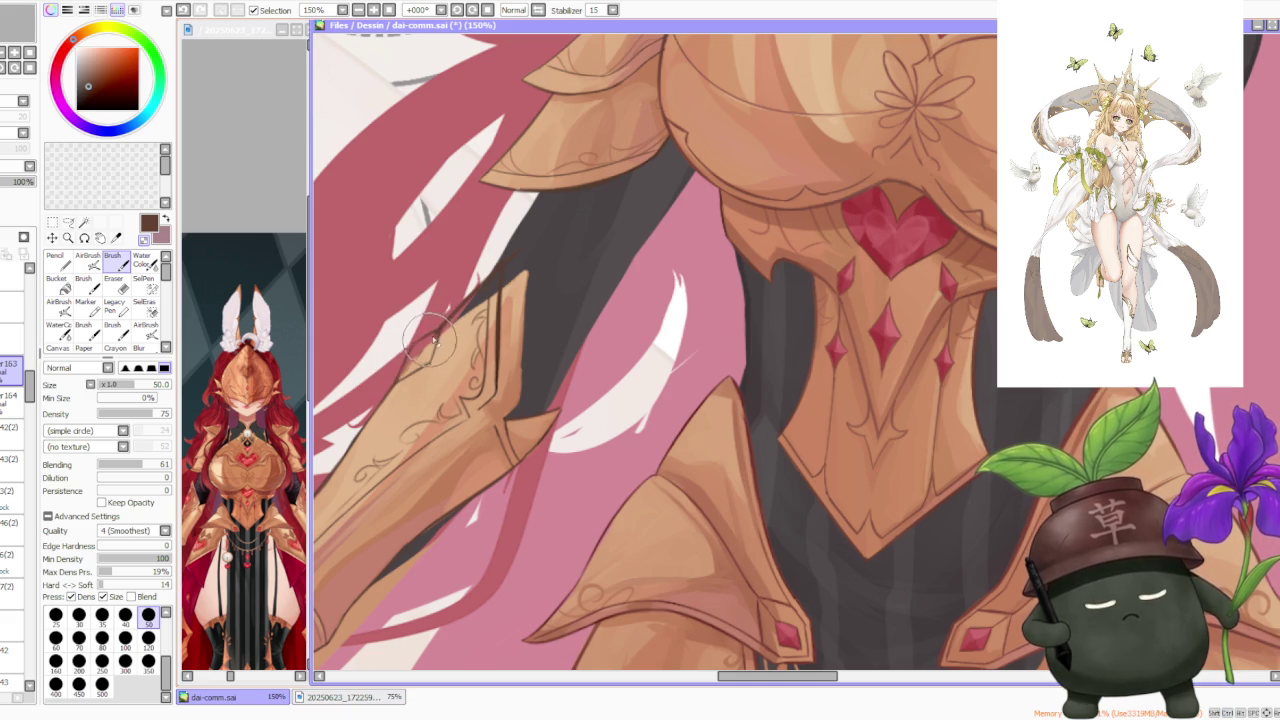
pyautogui.scroll(-3, 484, 376)
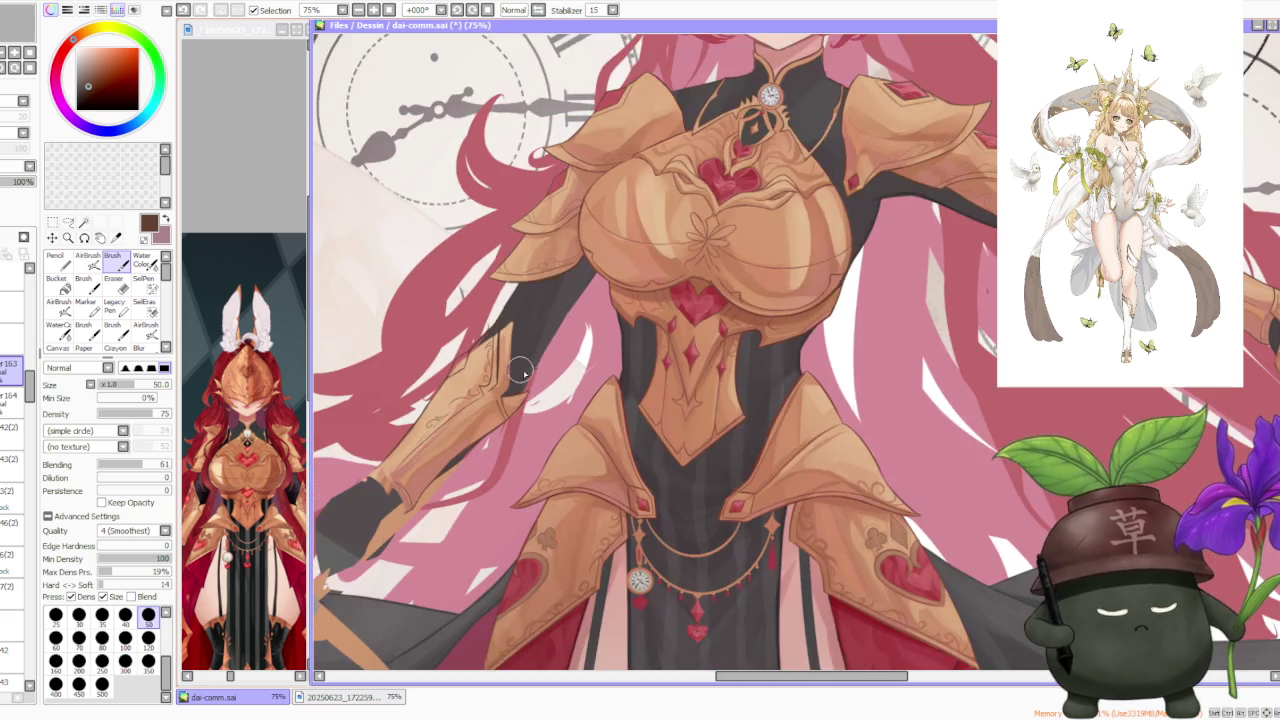
pyautogui.scroll(-2, 510, 378)
pyautogui.scroll(2, 533, 379)
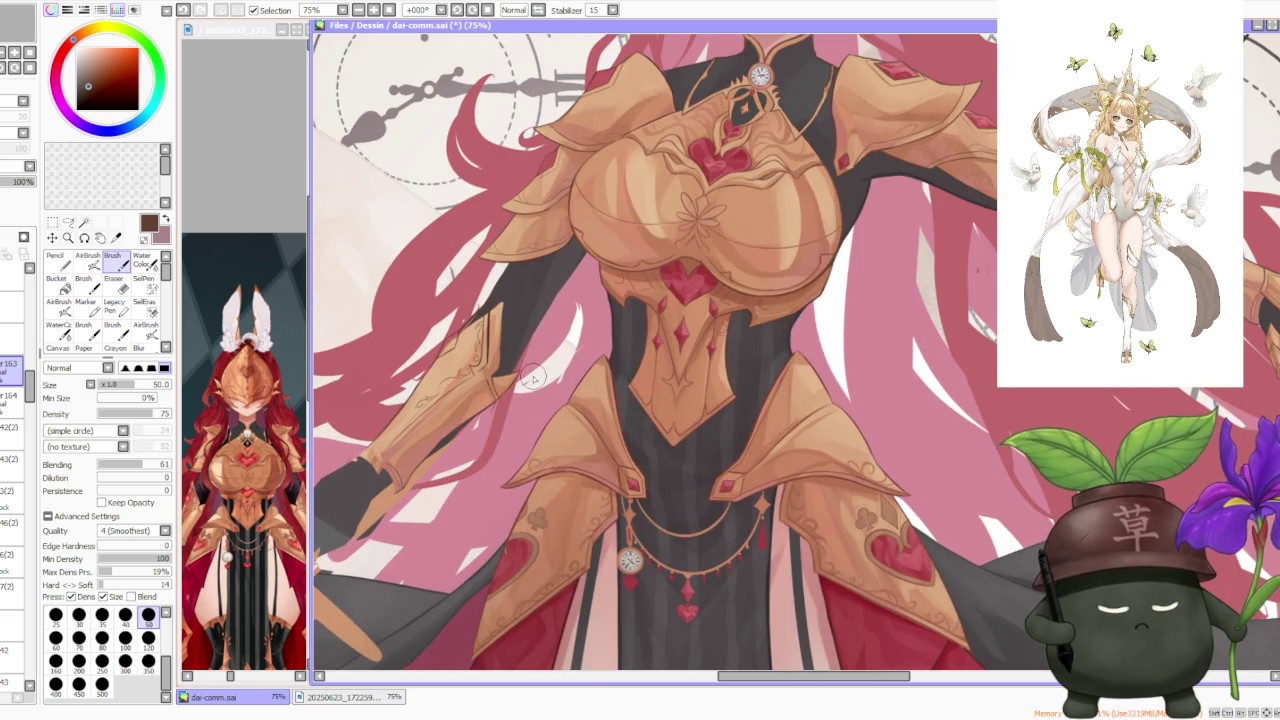
pyautogui.scroll(-1, 533, 378)
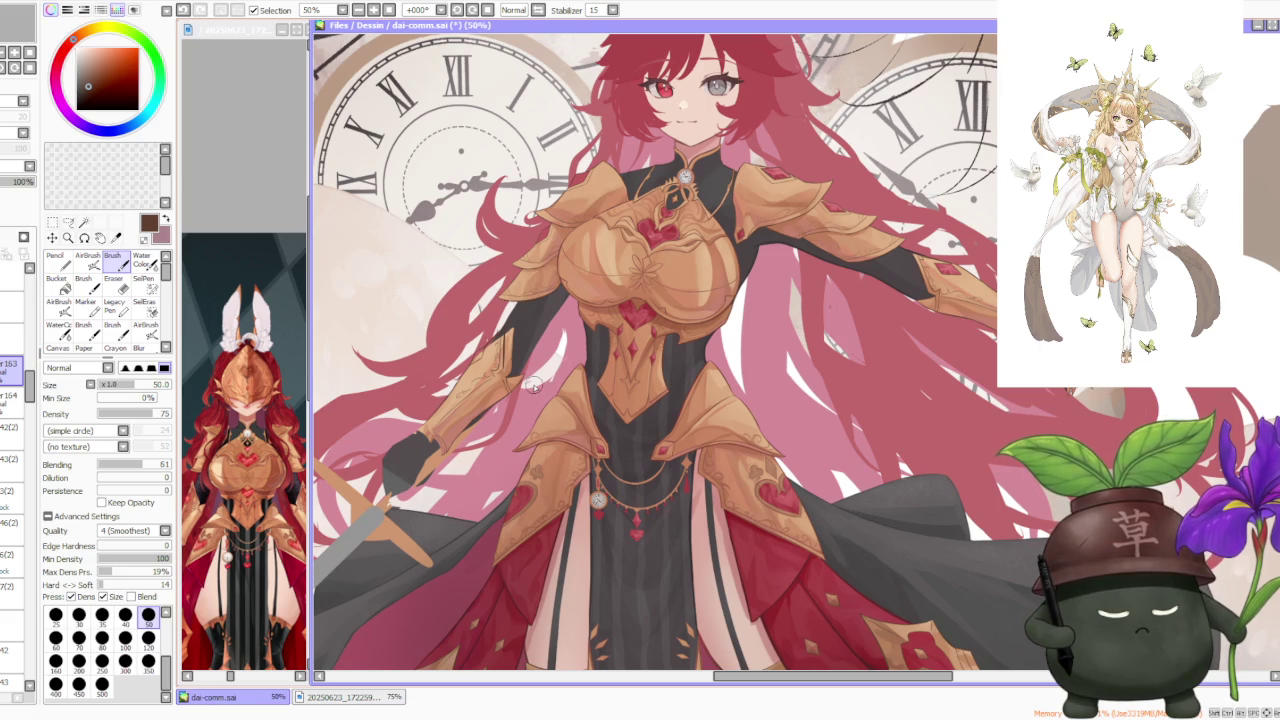
pyautogui.scroll(1, 538, 387)
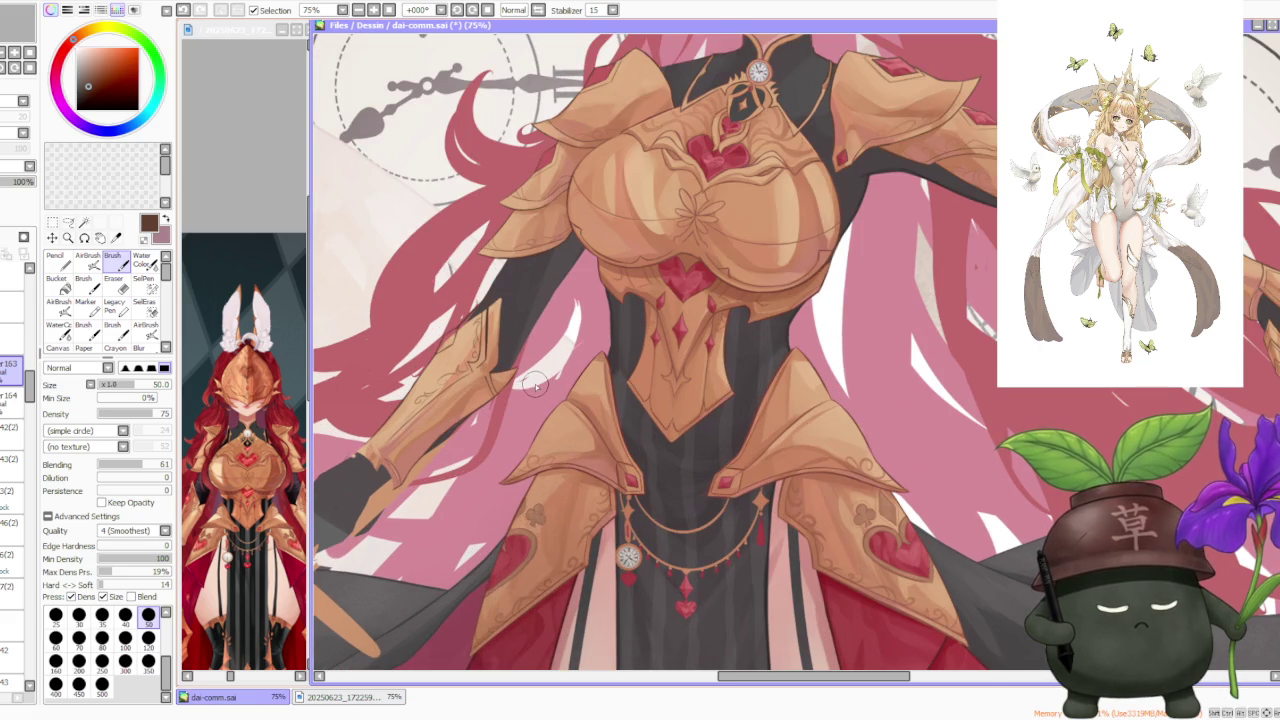
pyautogui.click(68, 221)
pyautogui.moveTo(440, 295)
pyautogui.mouseDown()
pyautogui.moveTo(338, 476)
pyautogui.moveTo(423, 433)
pyautogui.mouseUp()
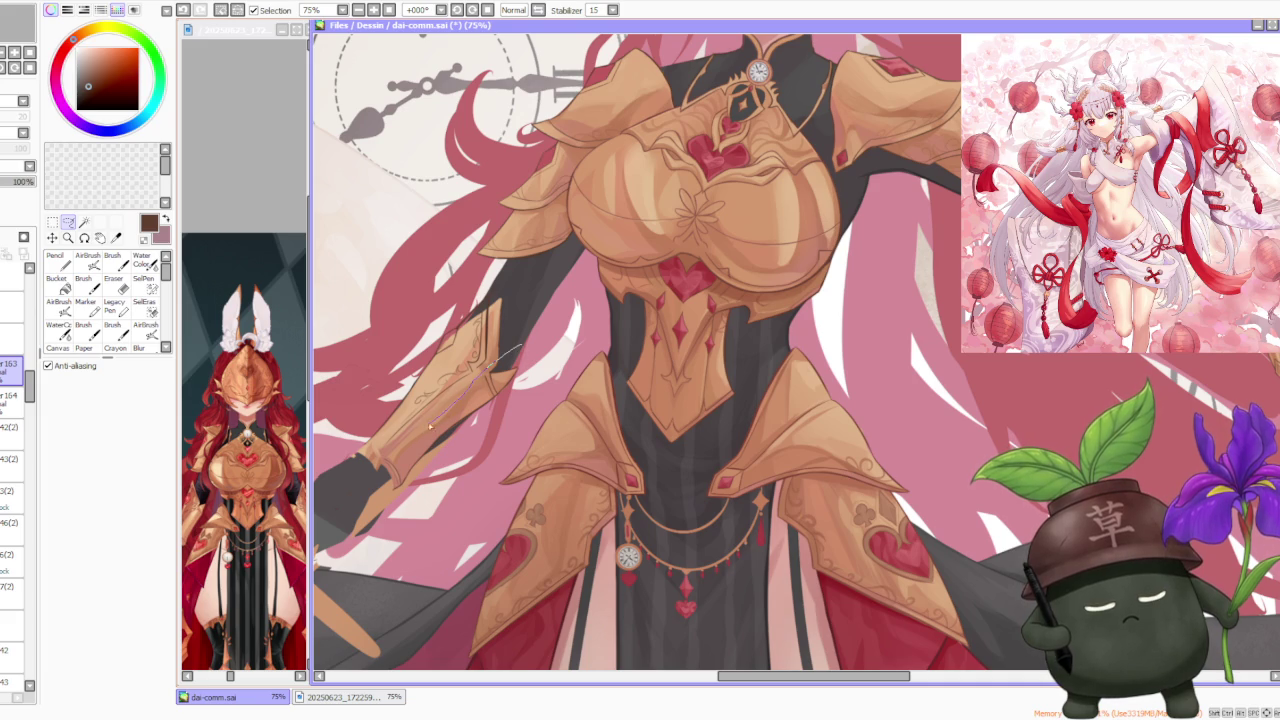
pyautogui.moveTo(362, 511); pyautogui.dragTo(519, 347)
pyautogui.moveTo(370, 490); pyautogui.dragTo(522, 406)
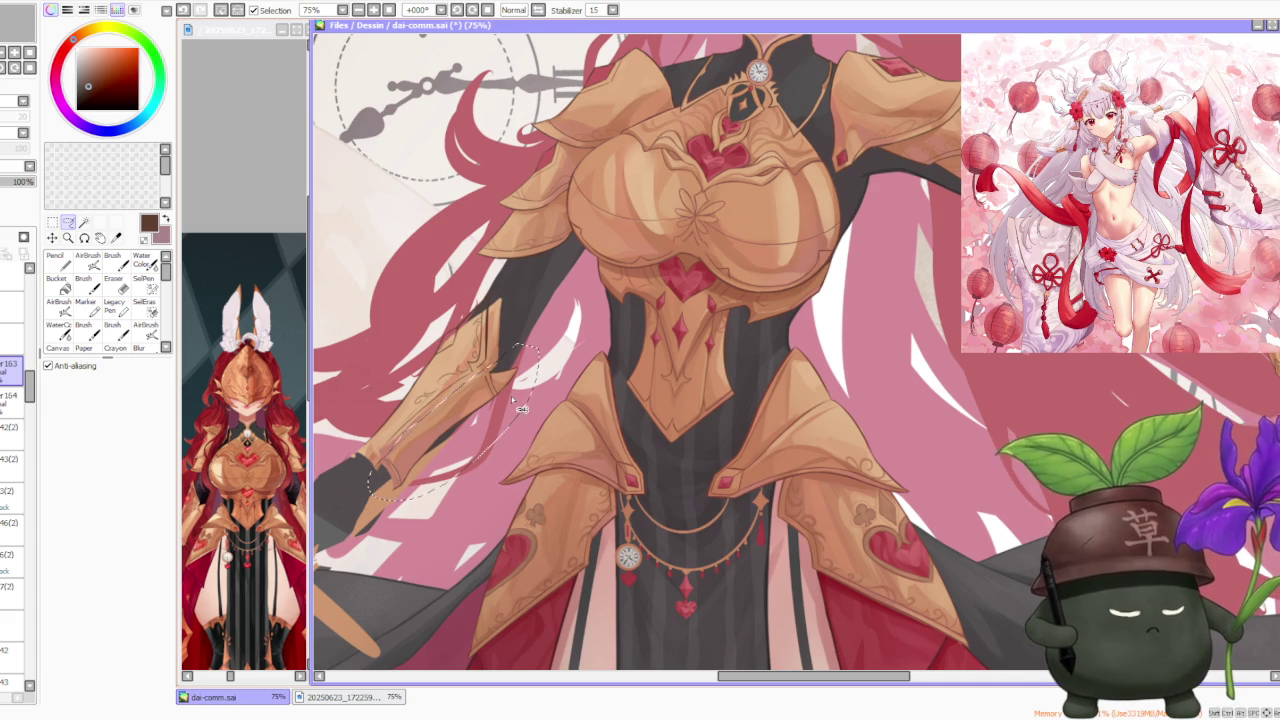
pyautogui.moveTo(516, 402); pyautogui.dragTo(506, 407)
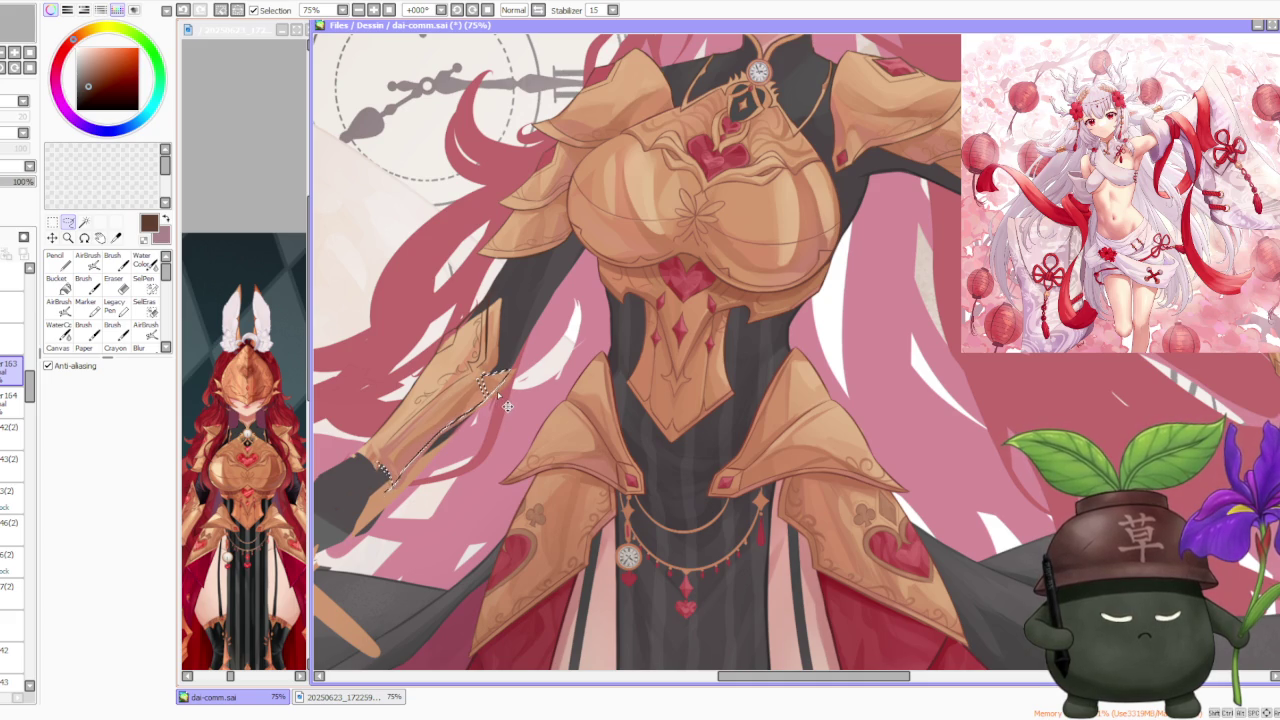
pyautogui.hotkey('ctrl', 'd')
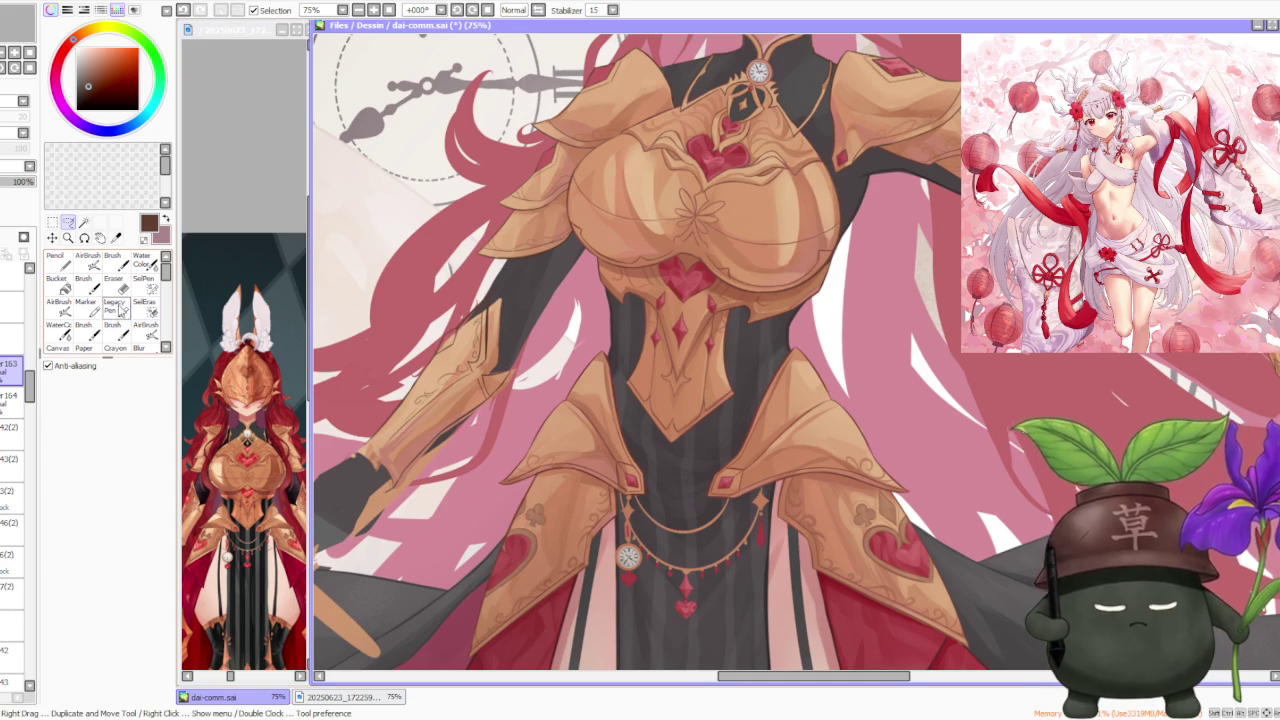
pyautogui.press('b')
pyautogui.scroll(1, 480, 378)
pyautogui.scroll(1, 480, 378)
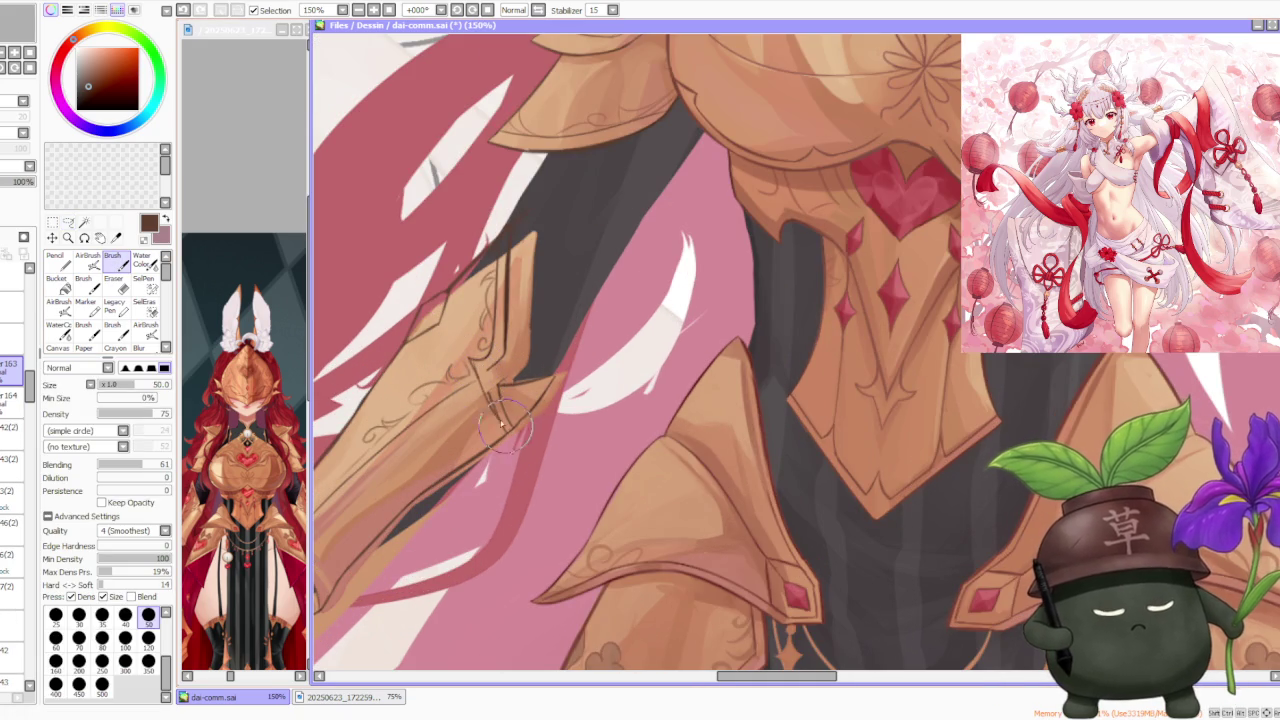
pyautogui.scroll(-4, 493, 420)
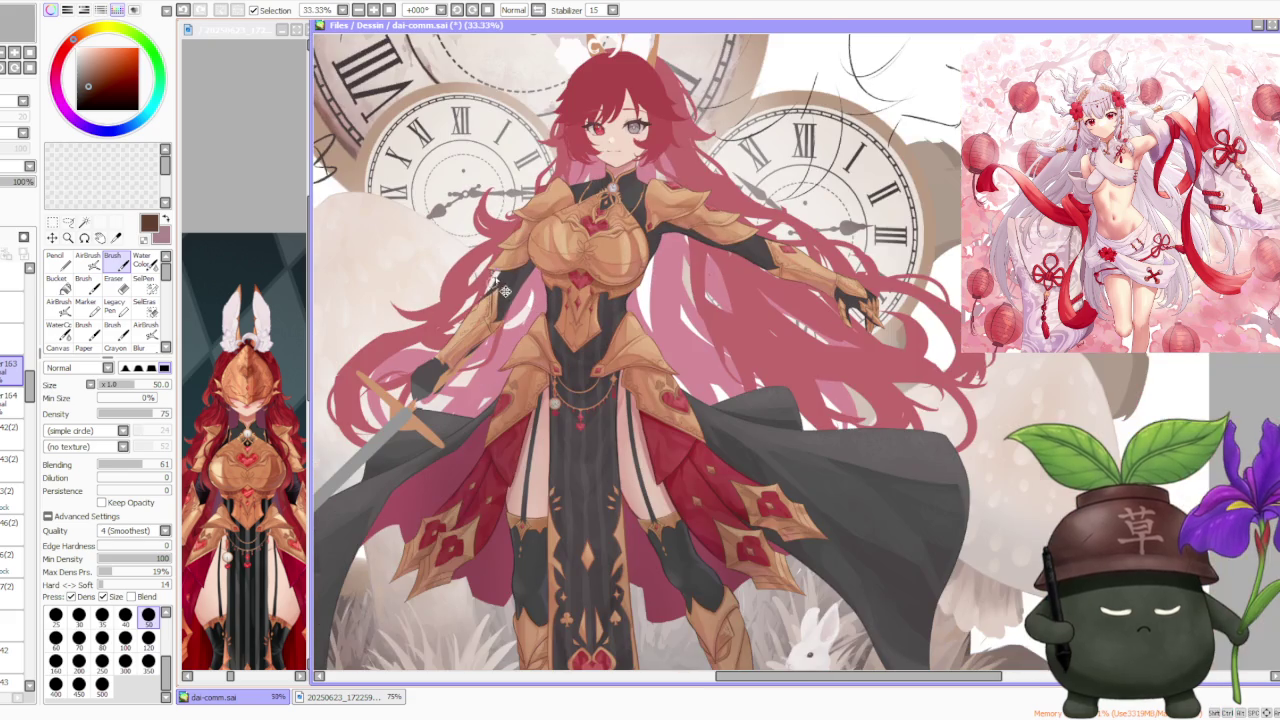
pyautogui.scroll(3, 497, 308)
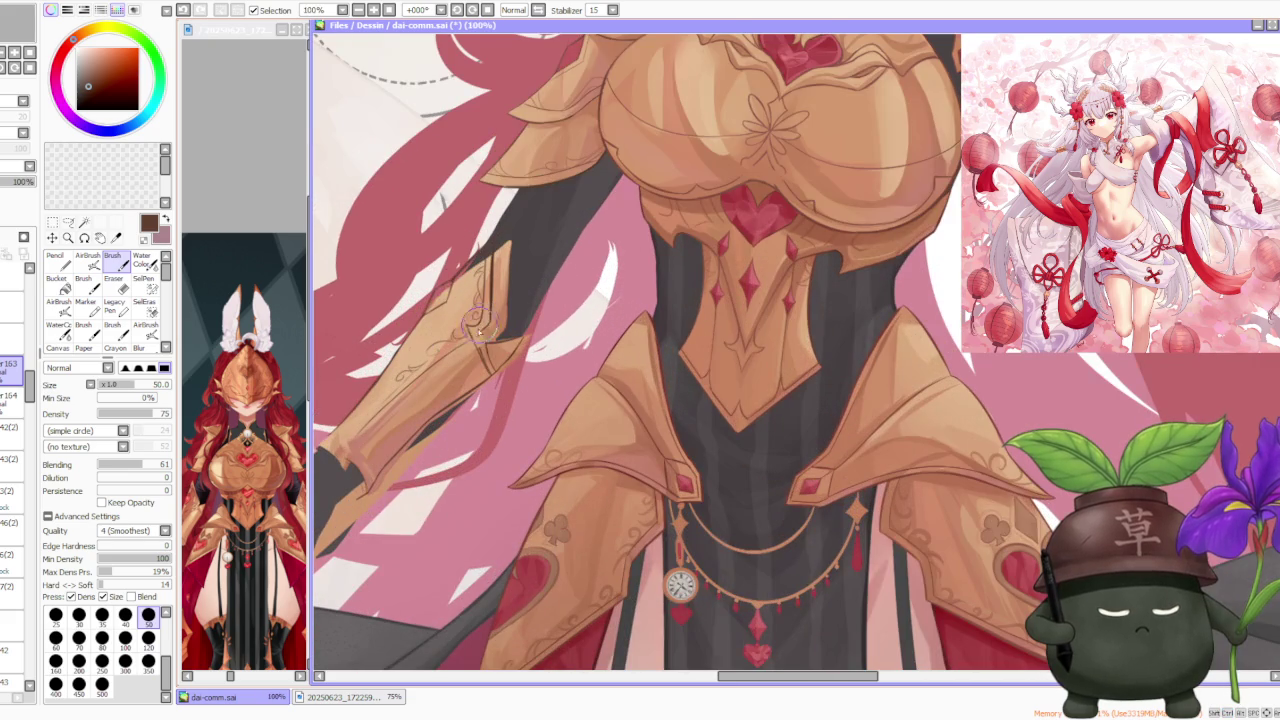
pyautogui.scroll(-2, 483, 372)
pyautogui.scroll(-1, 483, 360)
pyautogui.scroll(3, 481, 332)
pyautogui.scroll(-1, 468, 350)
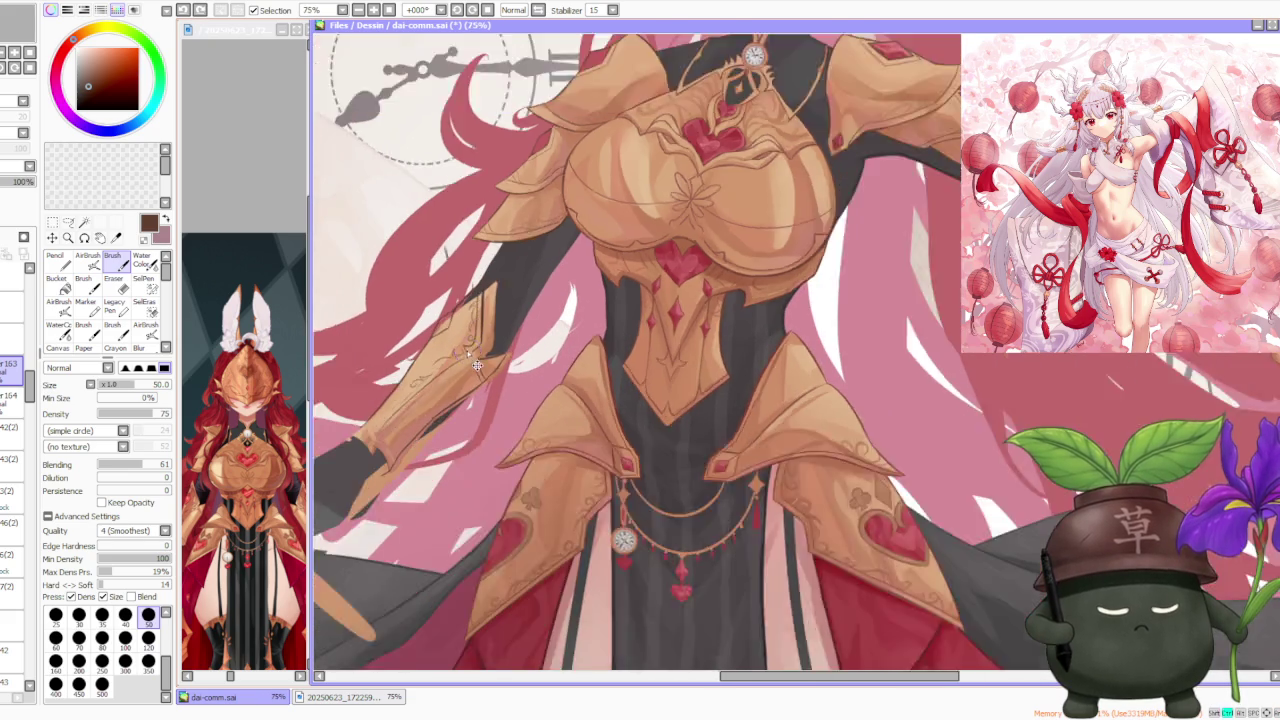
pyautogui.scroll(-1, 466, 350)
pyautogui.scroll(2, 463, 350)
pyautogui.scroll(1, 466, 350)
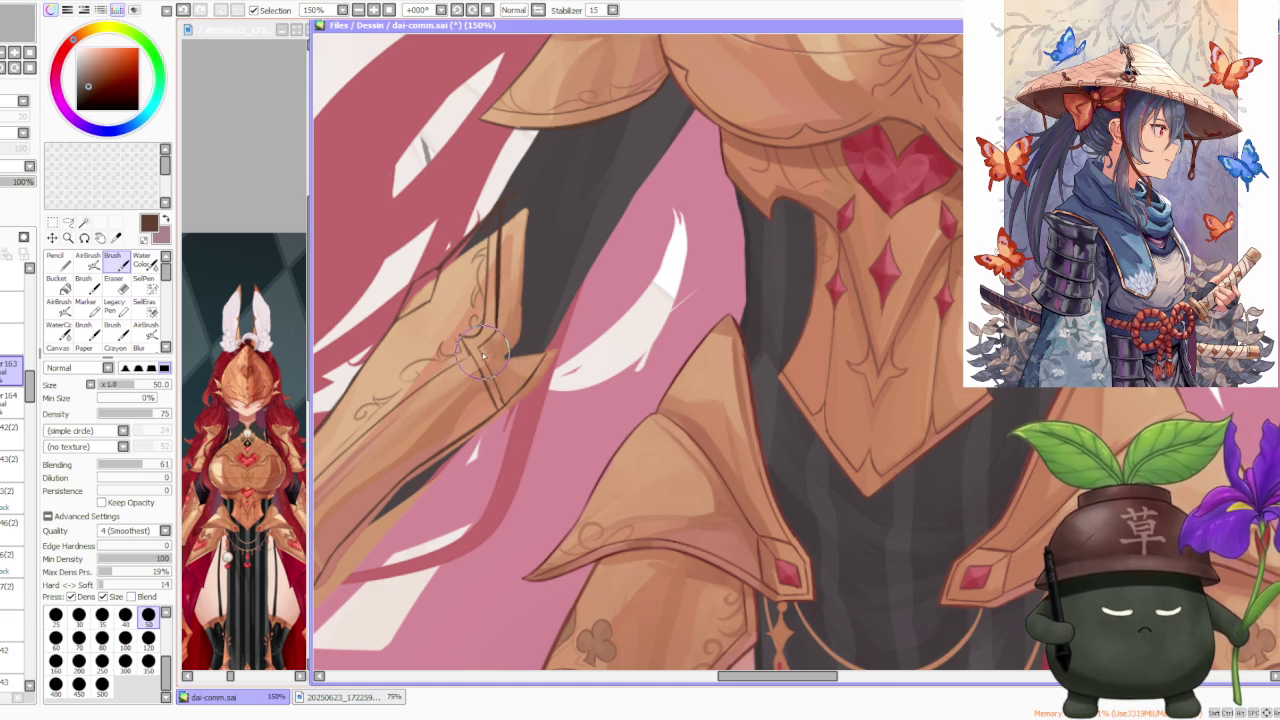
pyautogui.scroll(-1, 481, 354)
pyautogui.scroll(-1, 480, 350)
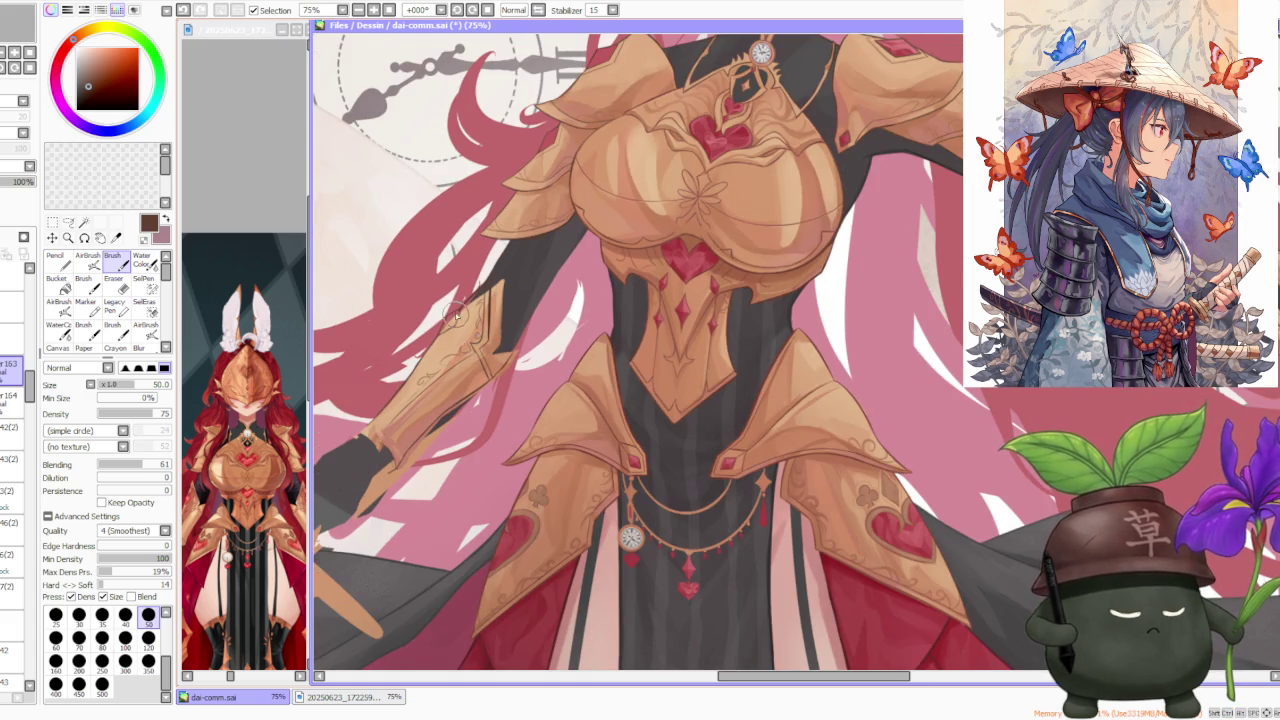
pyautogui.scroll(1, 457, 316)
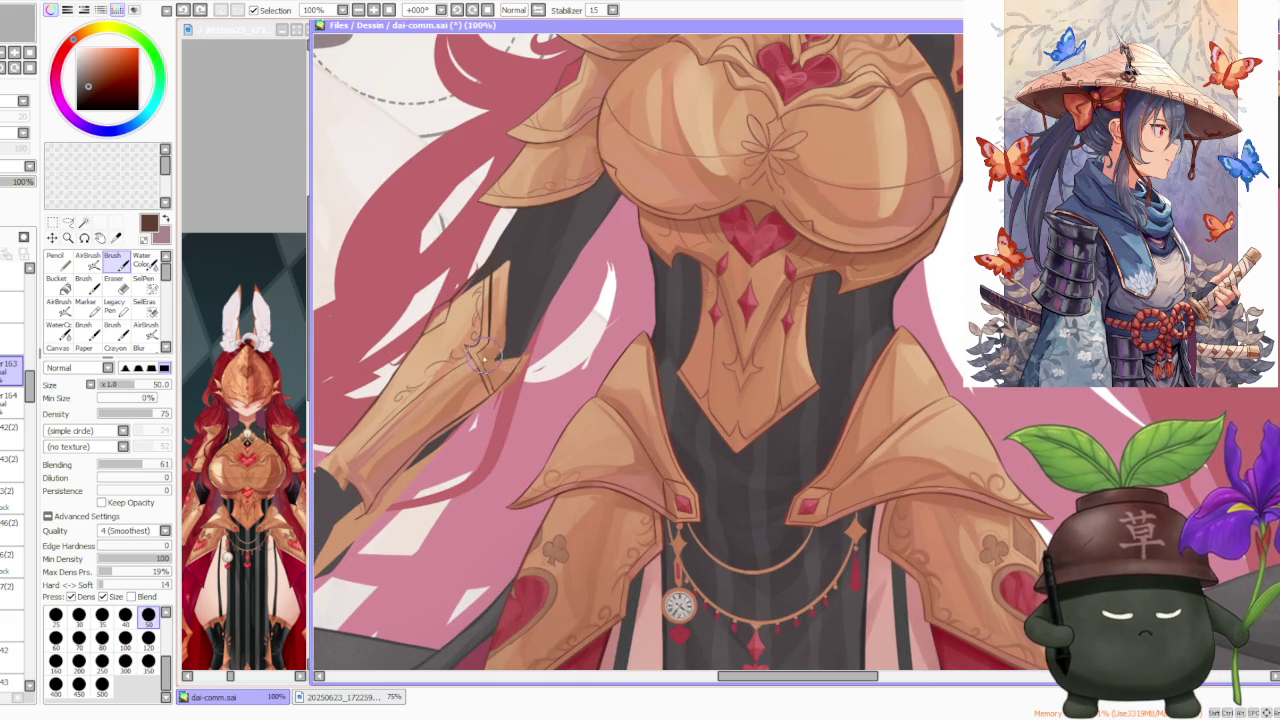
pyautogui.scroll(2, 502, 320)
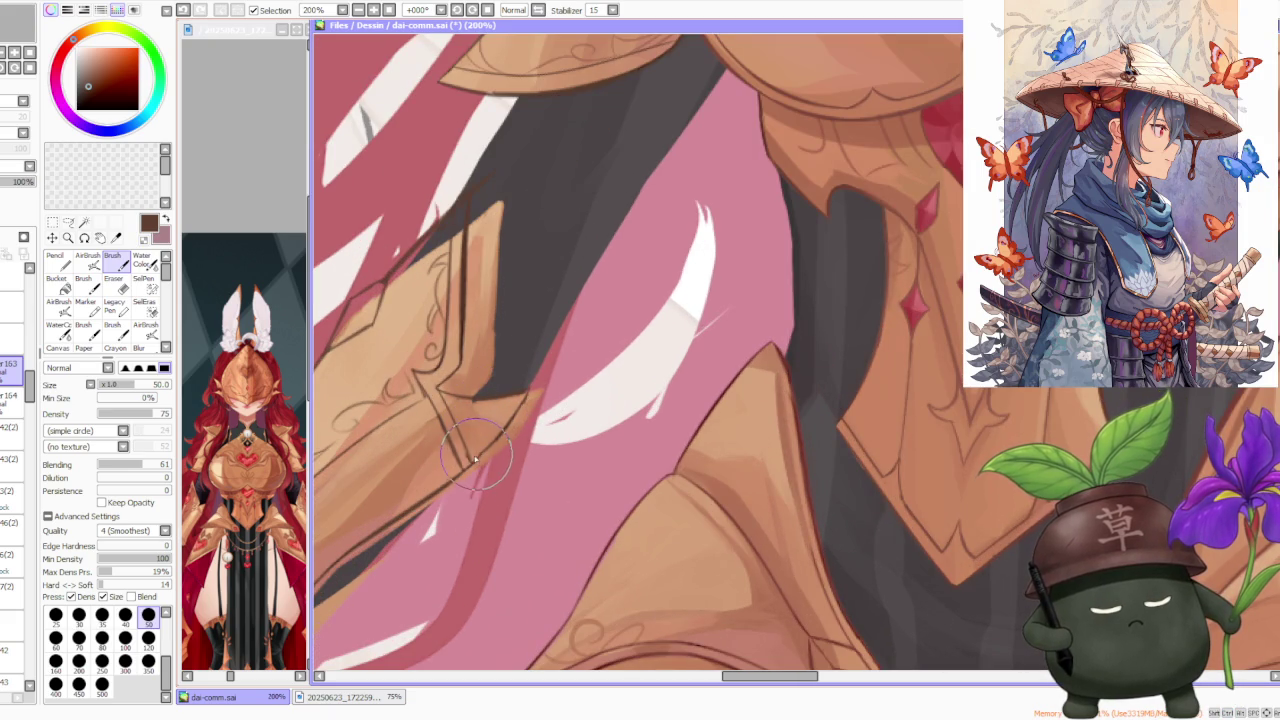
pyautogui.scroll(-3, 473, 470)
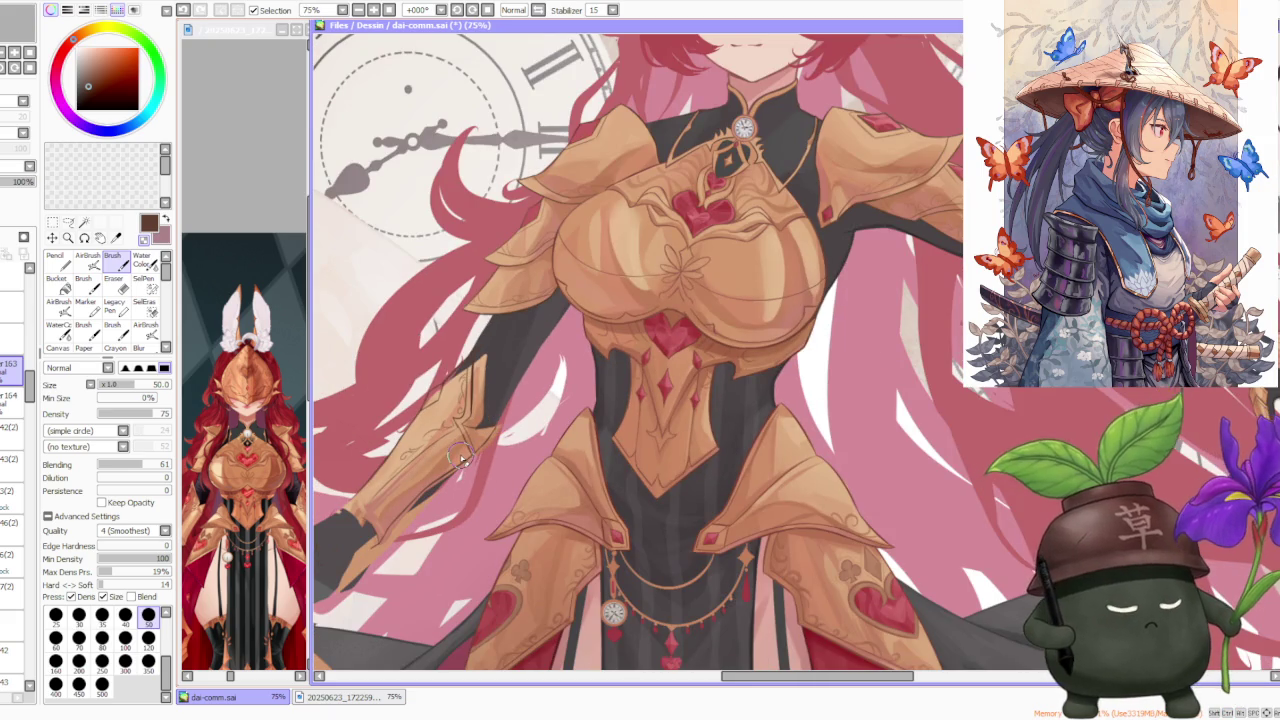
pyautogui.scroll(-1, 473, 478)
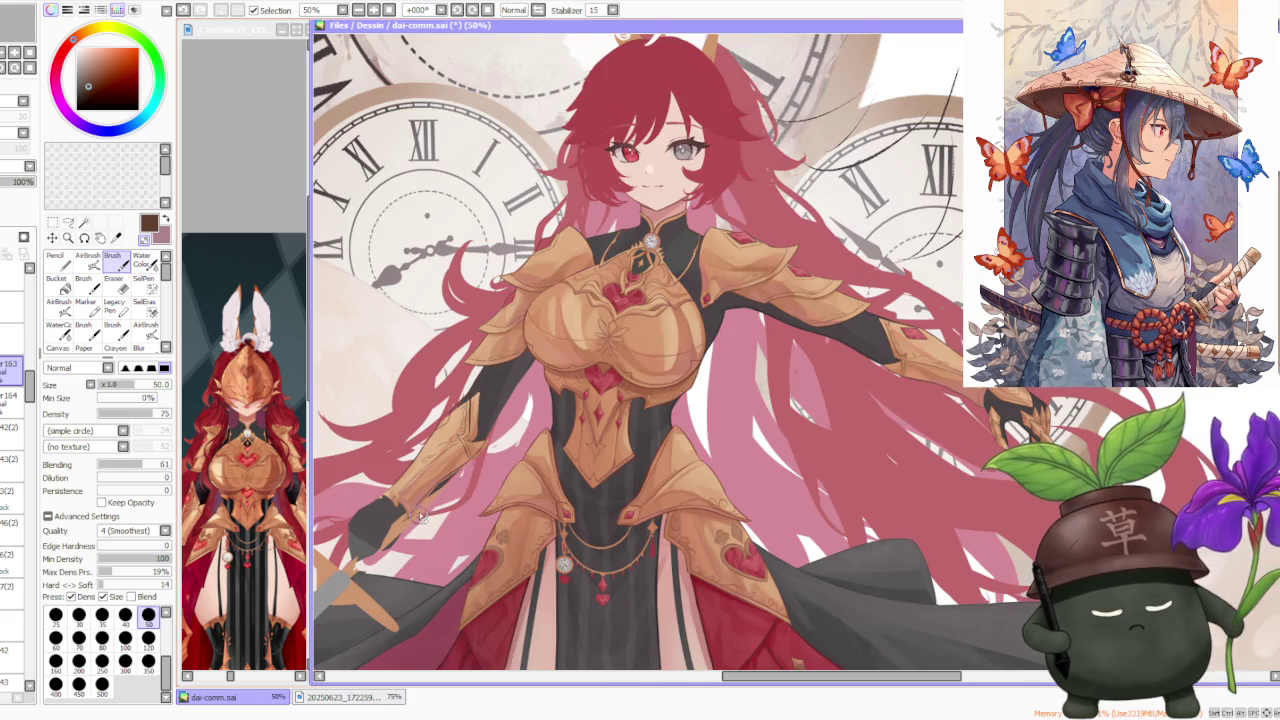
pyautogui.scroll(-1, 421, 514)
pyautogui.scroll(3, 425, 505)
pyautogui.scroll(-2, 428, 497)
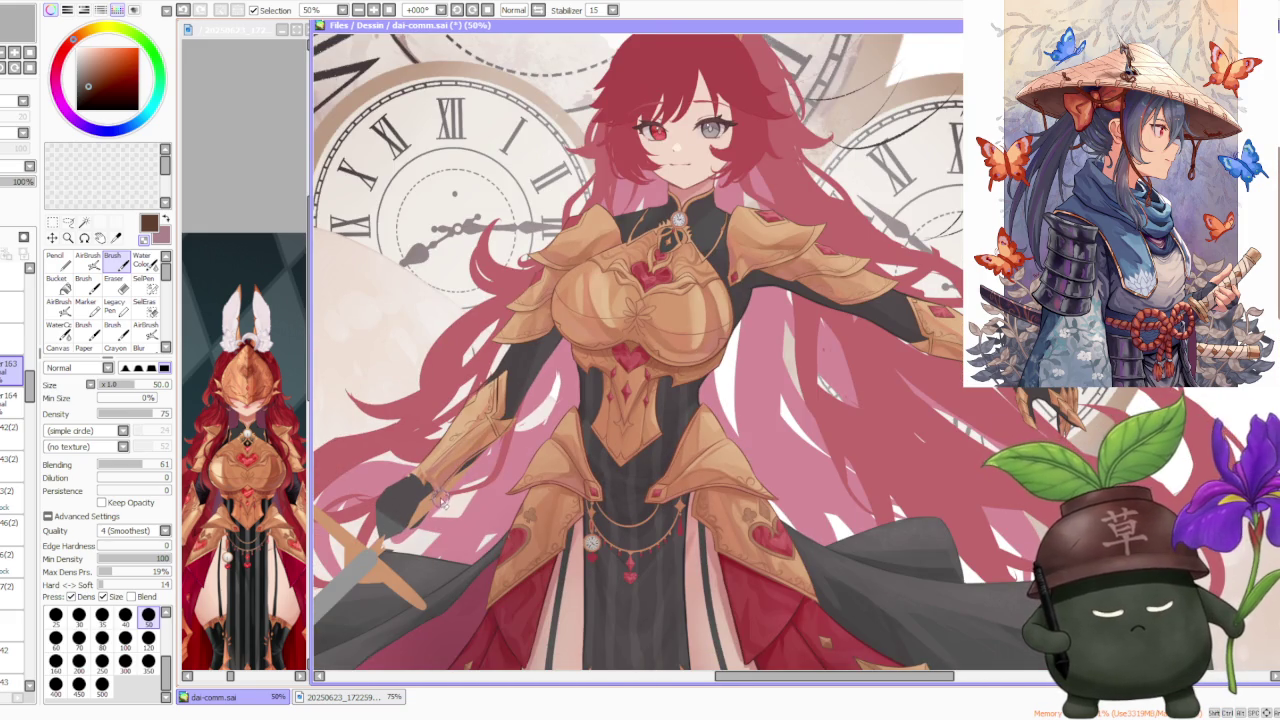
pyautogui.scroll(-1, 440, 497)
pyautogui.scroll(2, 437, 488)
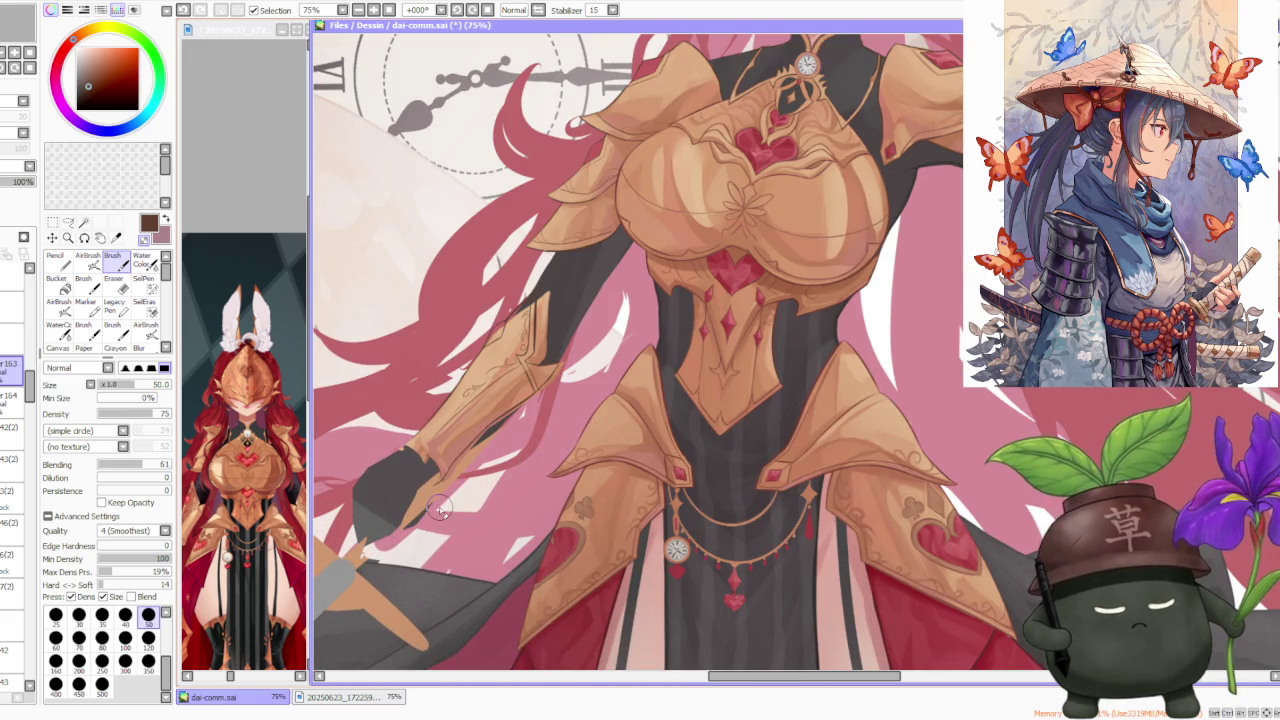
pyautogui.scroll(-1, 440, 507)
pyautogui.scroll(-1, 438, 500)
pyautogui.scroll(2, 432, 494)
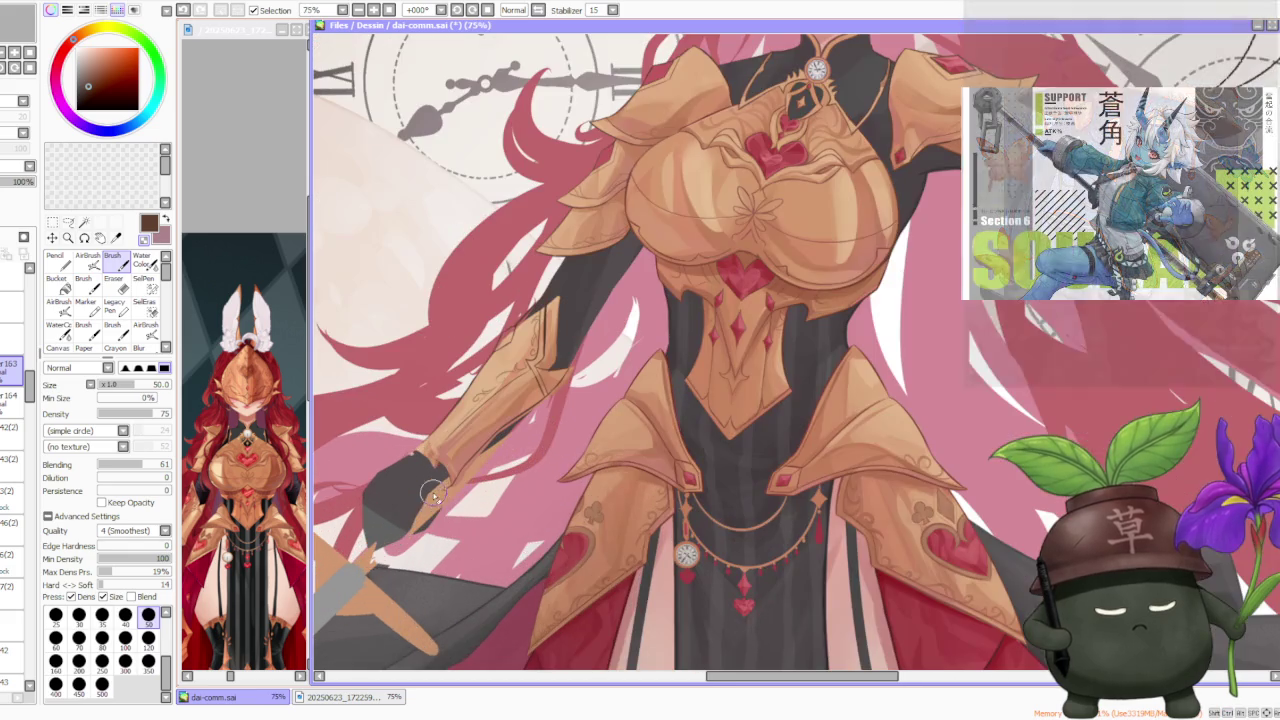
# Step: Zoom in on the forearm armor near the gloved hand and undo its last brush stroke
pyautogui.scroll(1, 440, 470)
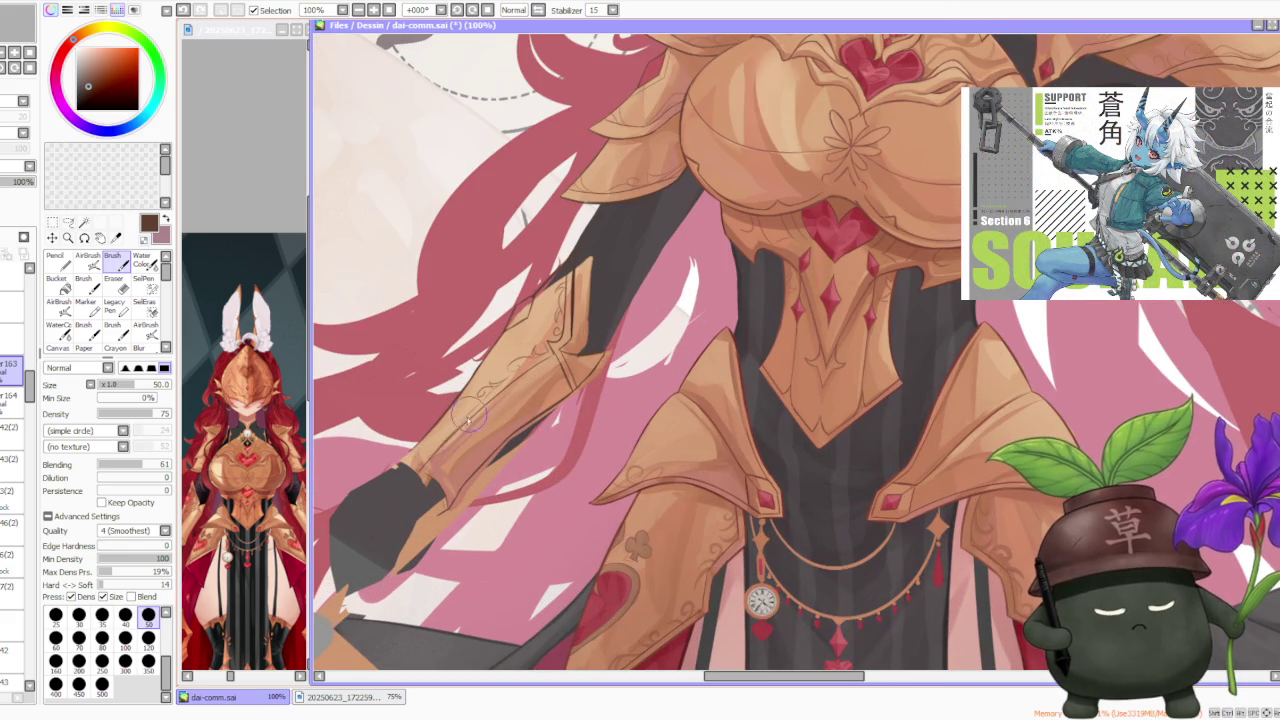
pyautogui.scroll(-1, 430, 445)
pyautogui.scroll(1, 392, 476)
pyautogui.scroll(-1, 385, 478)
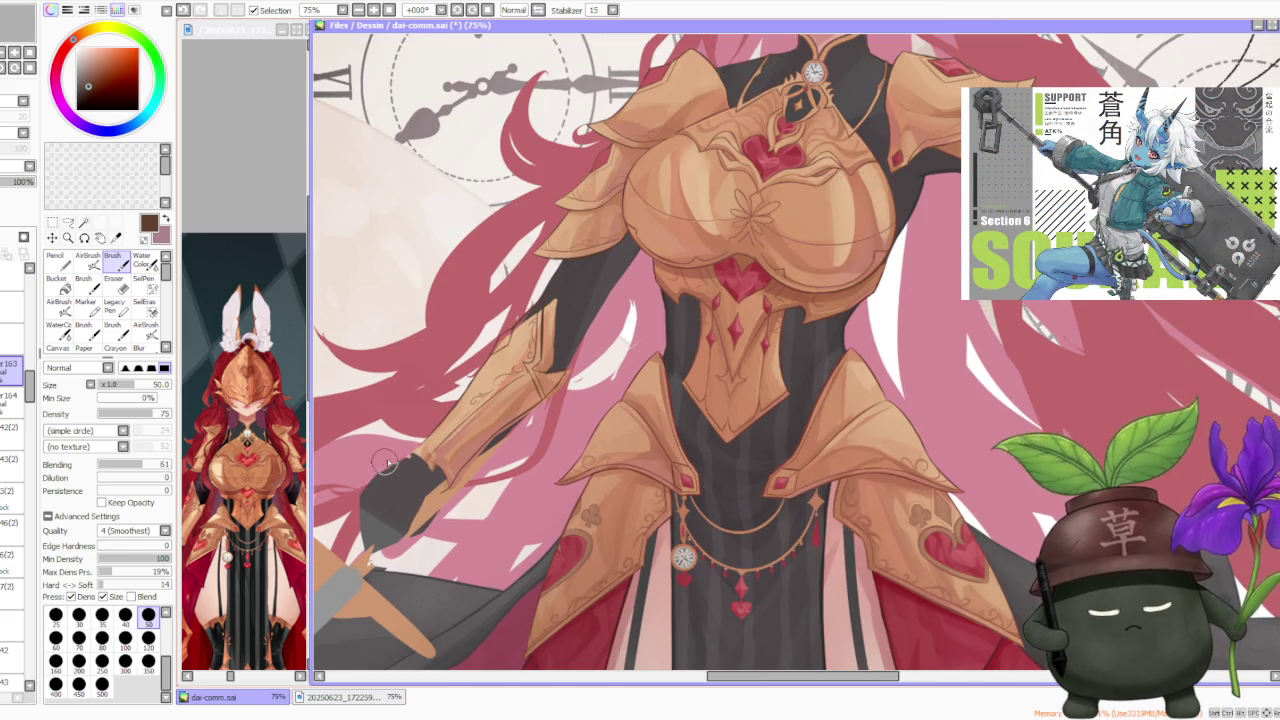
pyautogui.scroll(1, 386, 462)
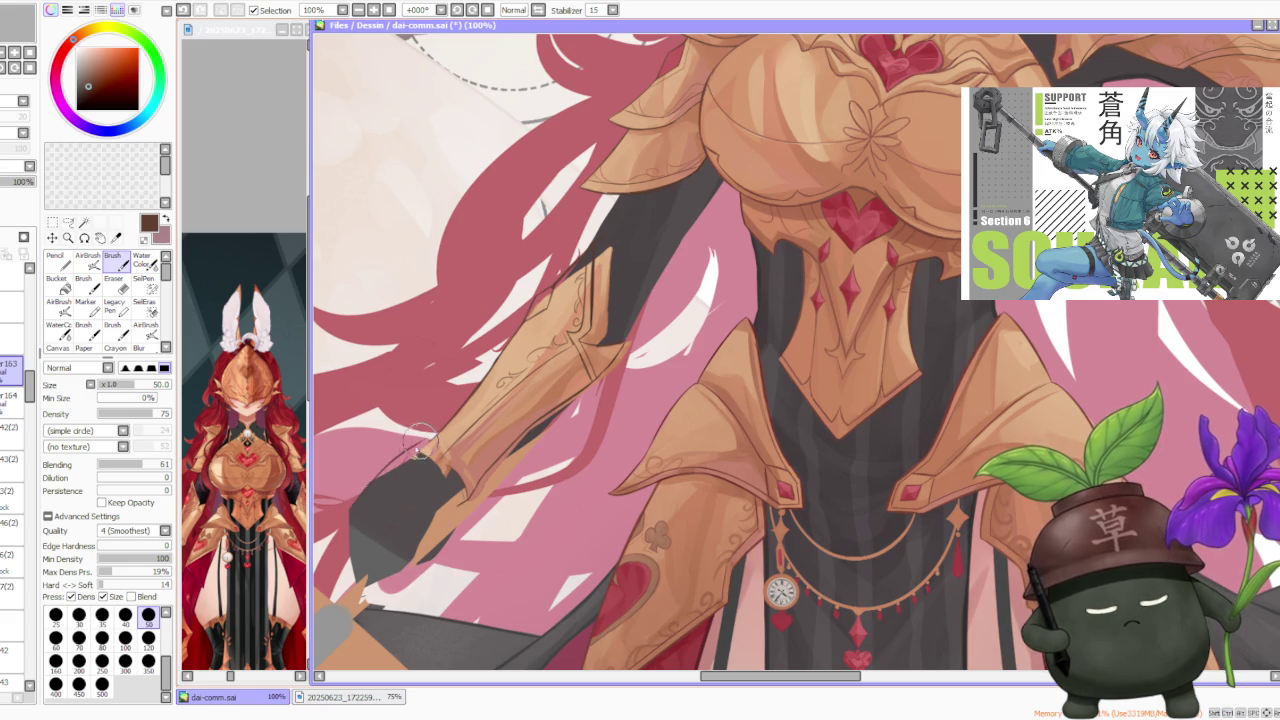
pyautogui.scroll(-1, 365, 494)
pyautogui.scroll(-2, 363, 500)
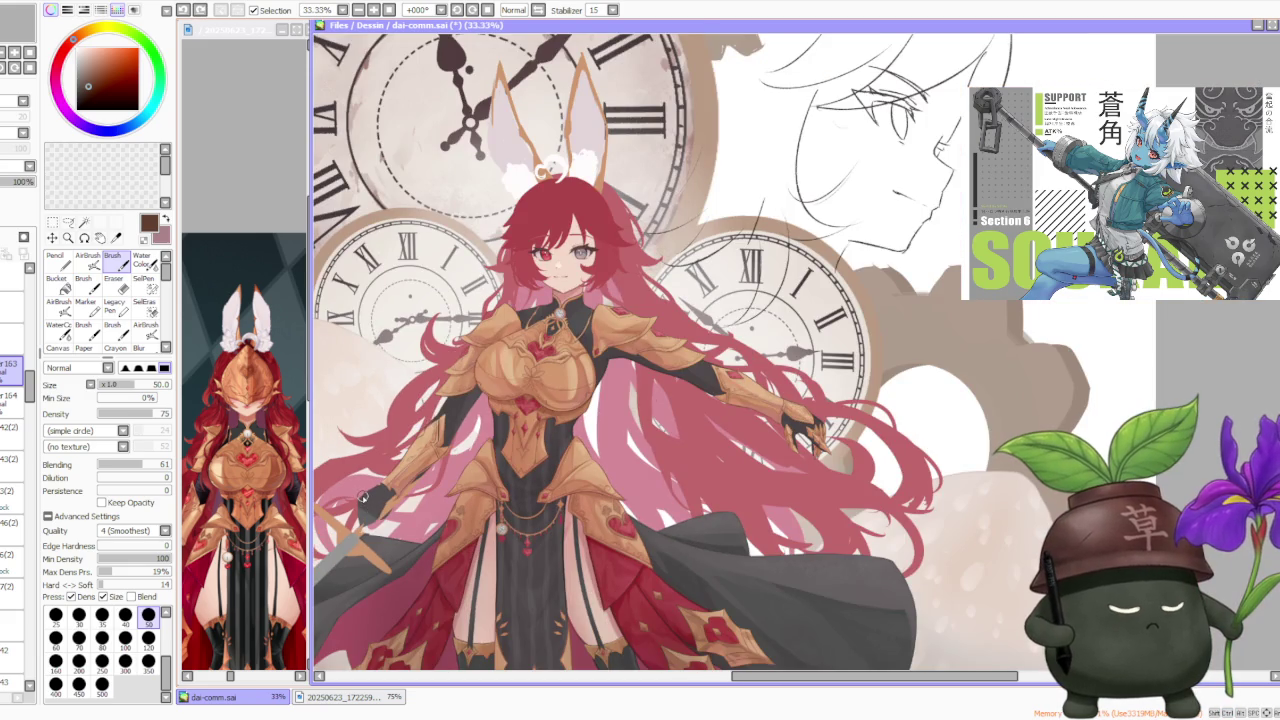
pyautogui.scroll(3, 366, 493)
pyautogui.scroll(-1, 366, 495)
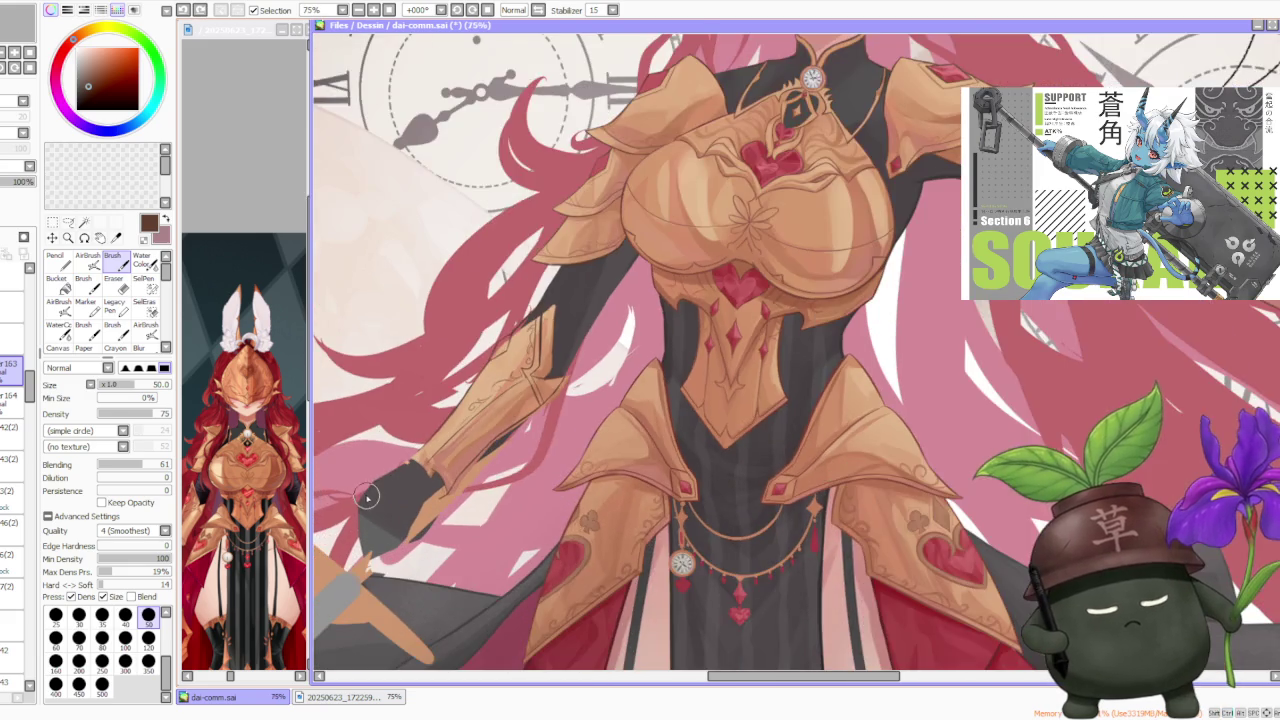
pyautogui.scroll(-1, 365, 497)
pyautogui.scroll(1, 367, 497)
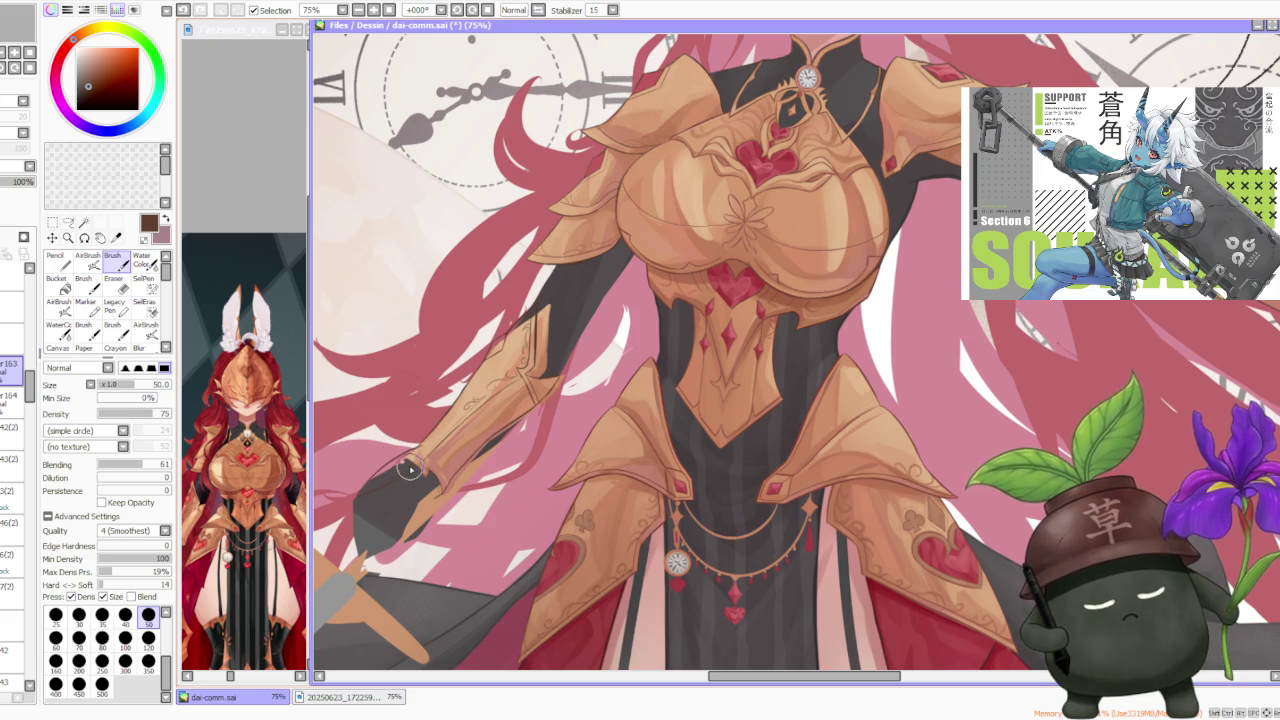
pyautogui.scroll(-2, 410, 470)
pyautogui.scroll(2, 410, 467)
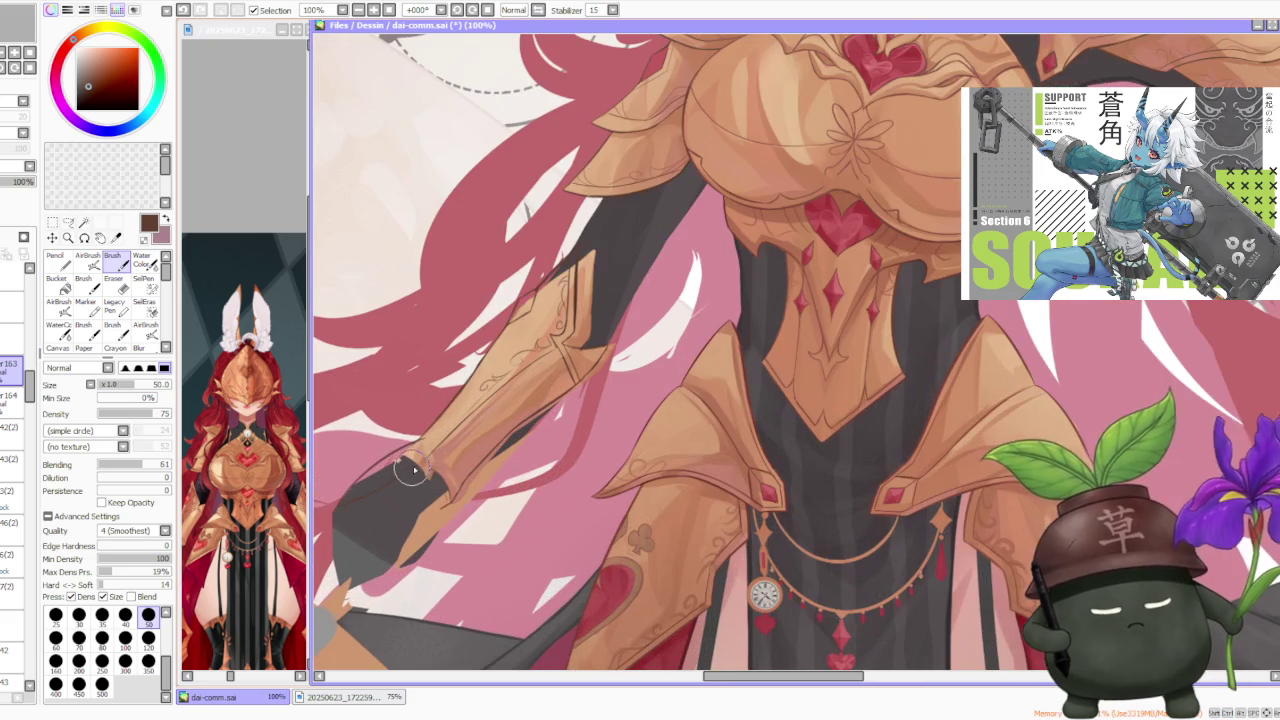
pyautogui.hotkey('ctrl', 'z')
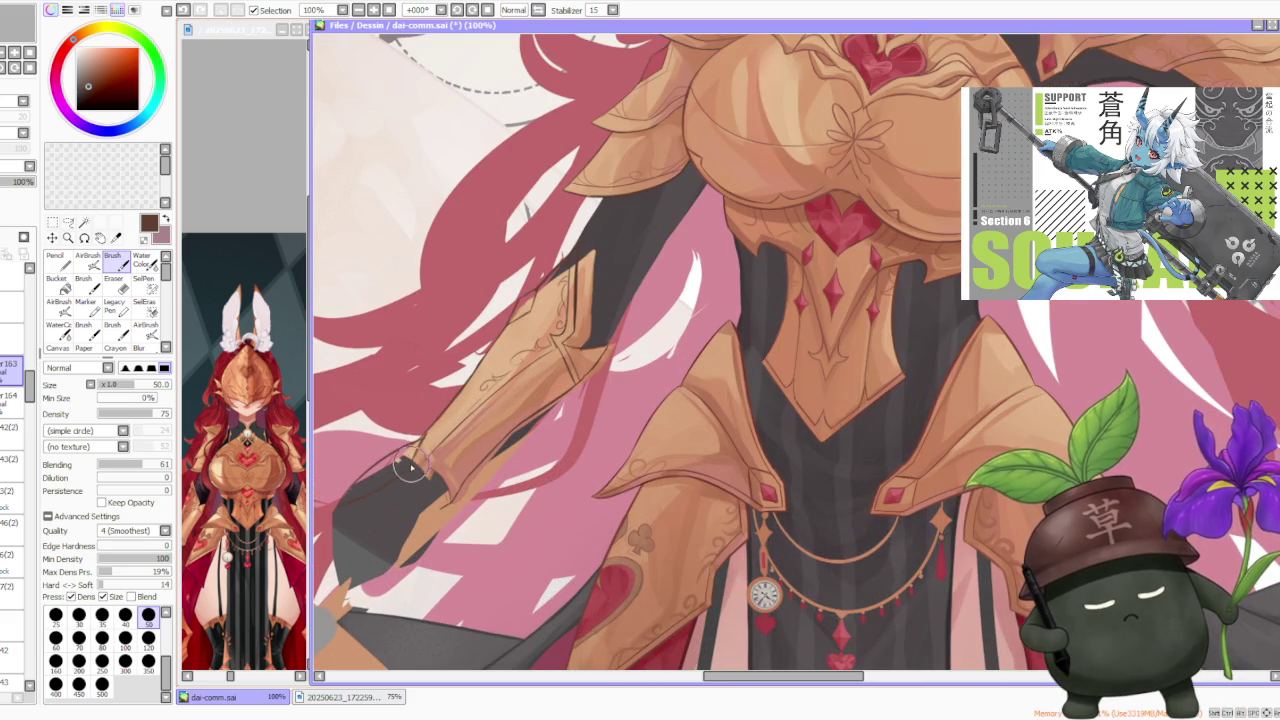
# Step: Zoom back out to review the full illustration with the outlined bracer
pyautogui.scroll(-1, 412, 465)
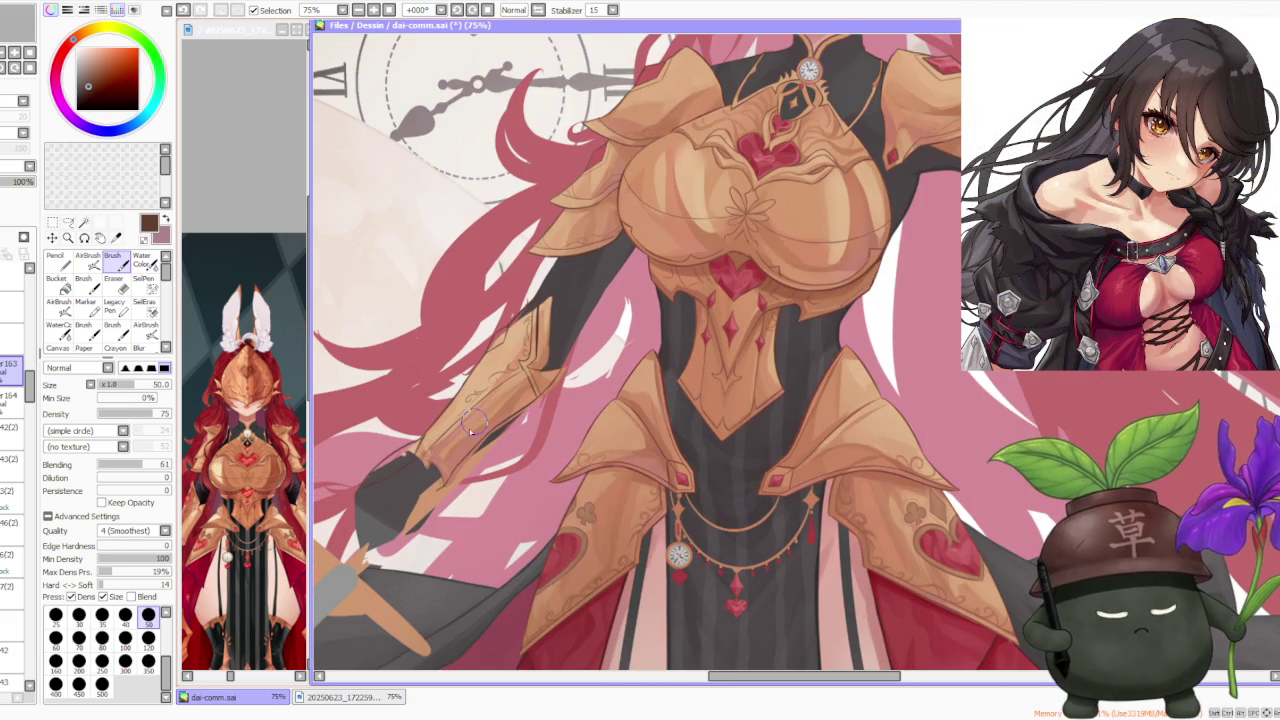
pyautogui.scroll(-1, 388, 511)
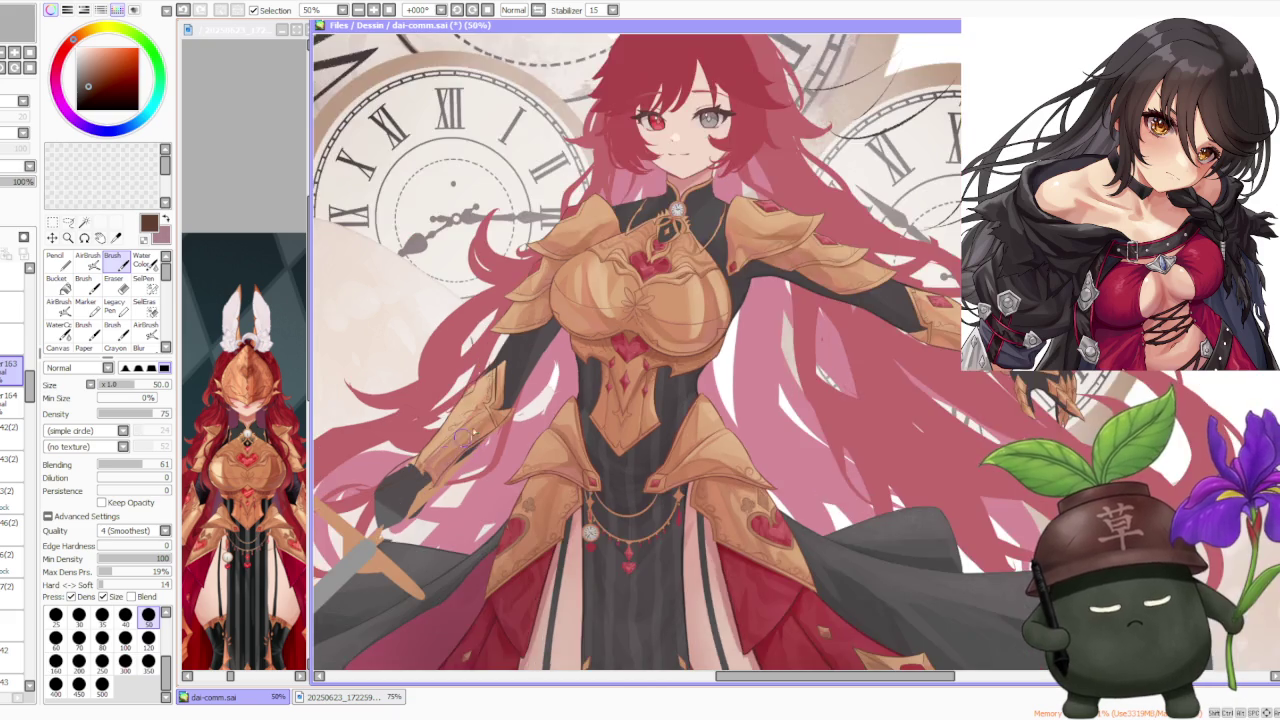
pyautogui.scroll(-1, 490, 410)
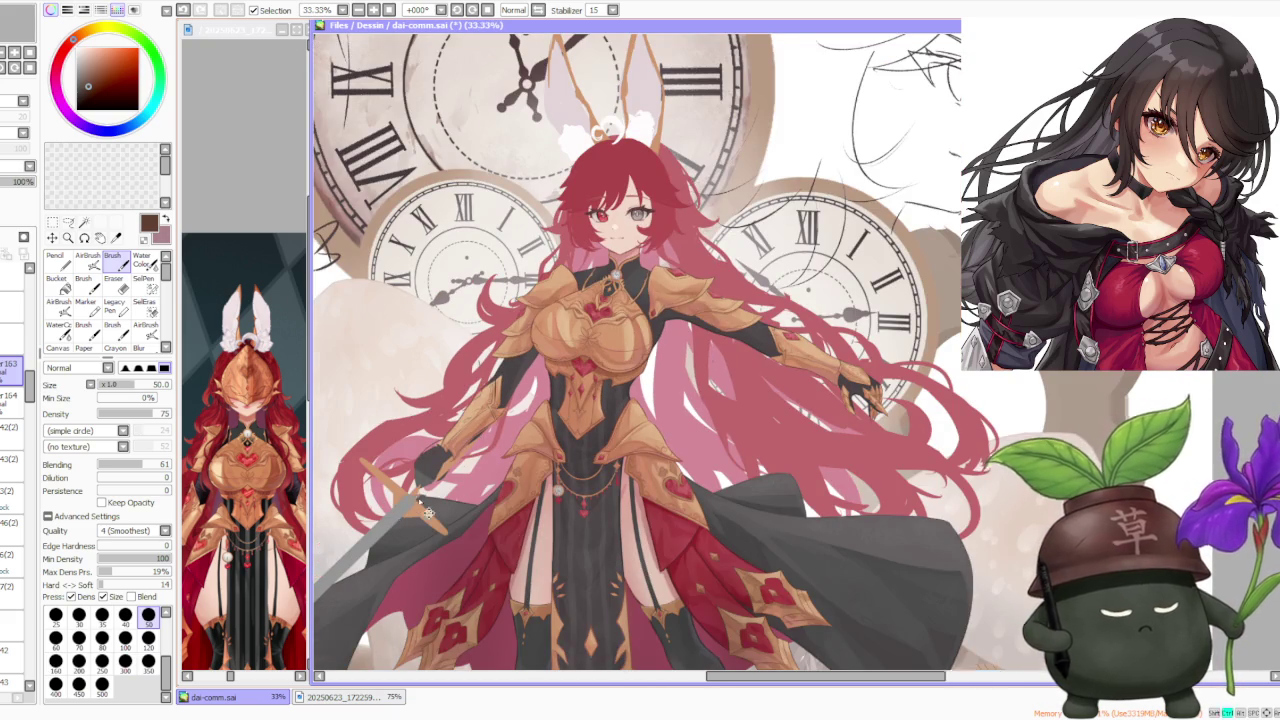
pyautogui.scroll(1, 400, 521)
pyautogui.scroll(1, 480, 427)
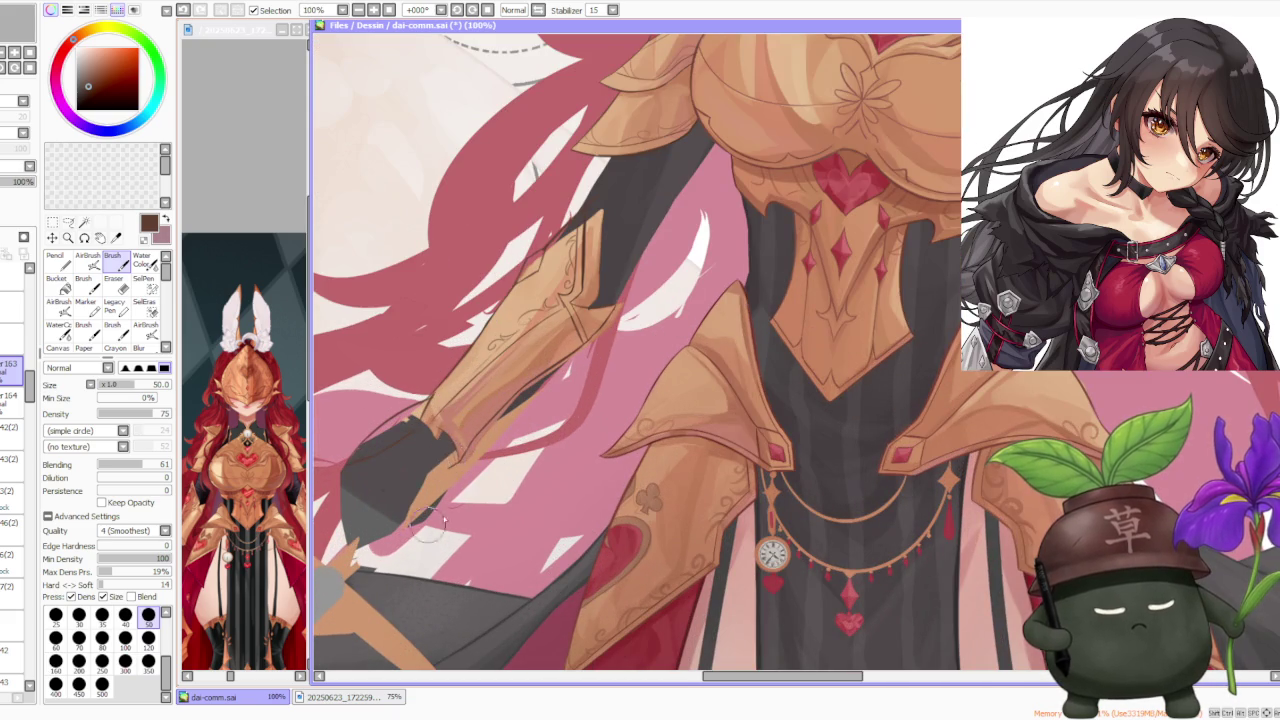
pyautogui.scroll(-2, 428, 527)
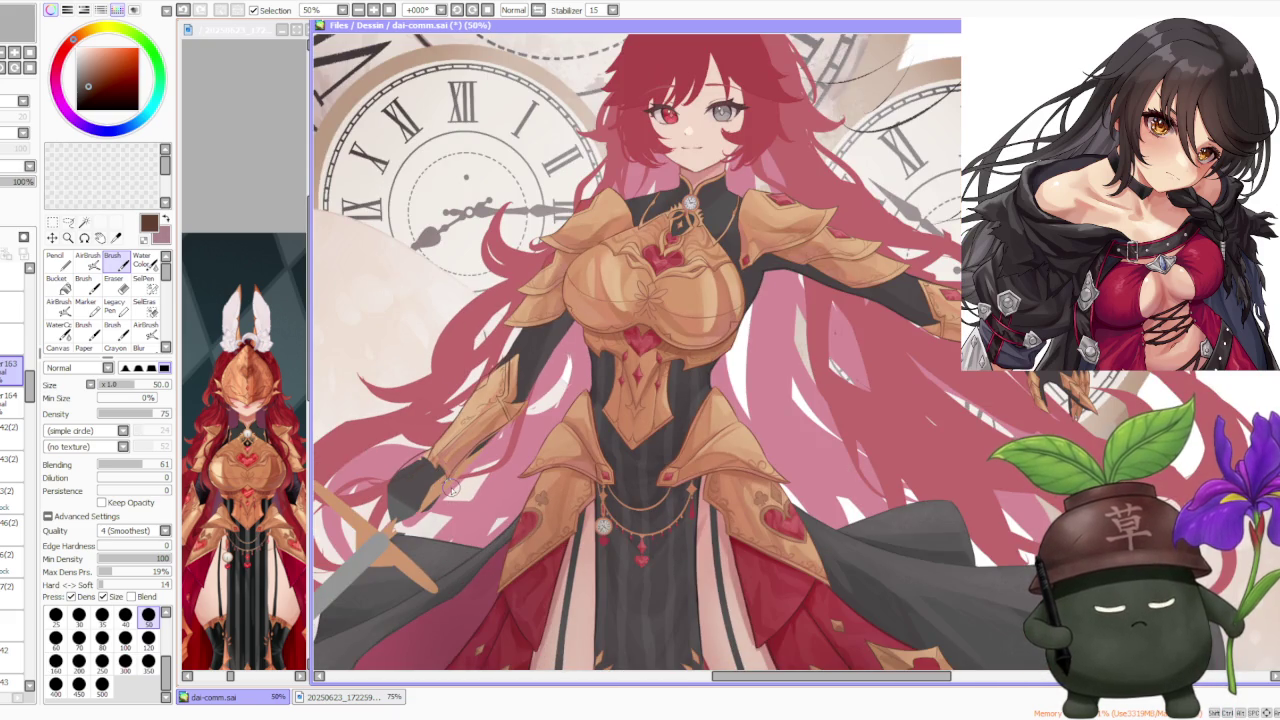
pyautogui.scroll(-1, 452, 488)
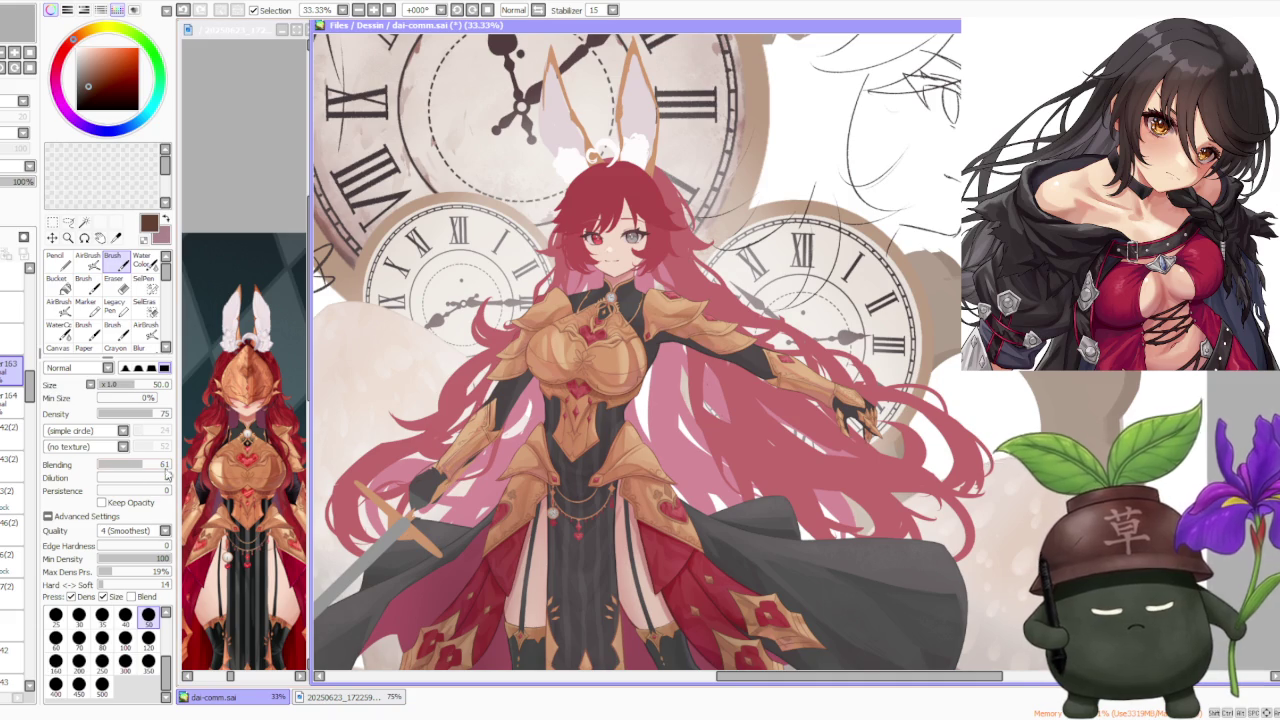
# Step: On layer 164, shade the hair beside the forearm and repaint the armour's upper edge in light tan
pyautogui.keyDown('ctrl'); pyautogui.click(445, 407); pyautogui.keyUp('ctrl')
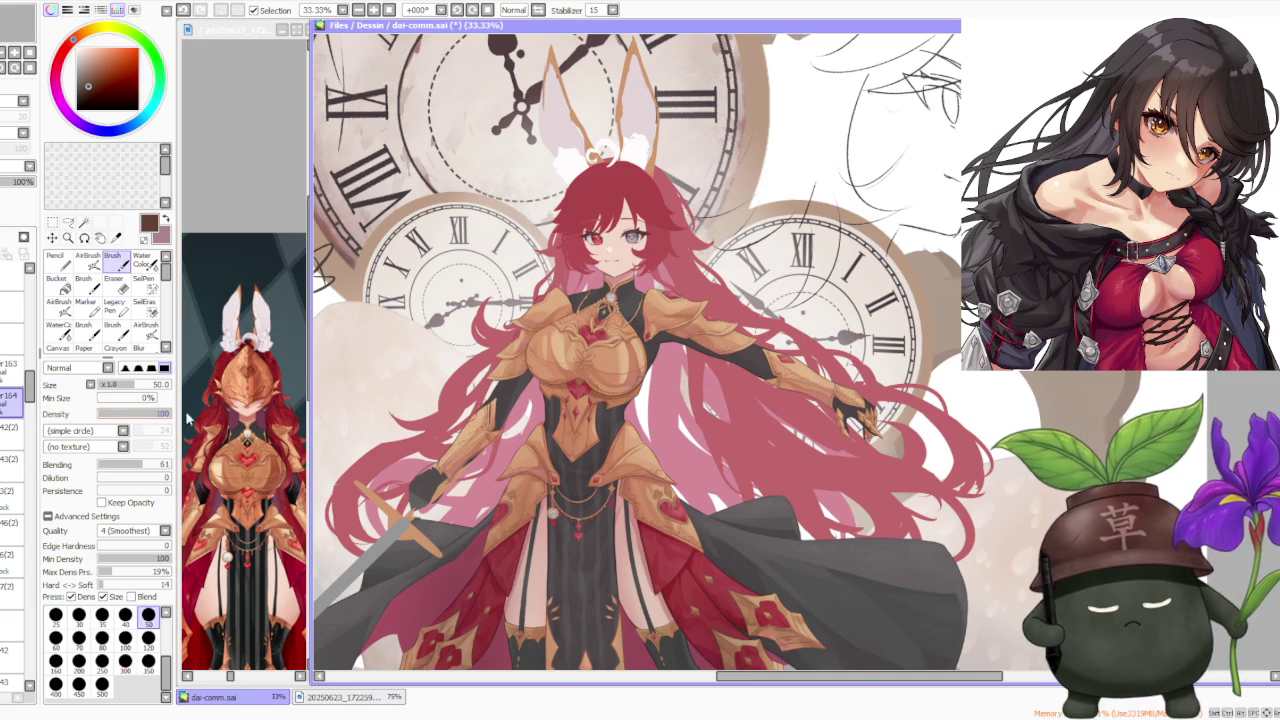
pyautogui.scroll(1, 500, 400)
pyautogui.scroll(1, 505, 428)
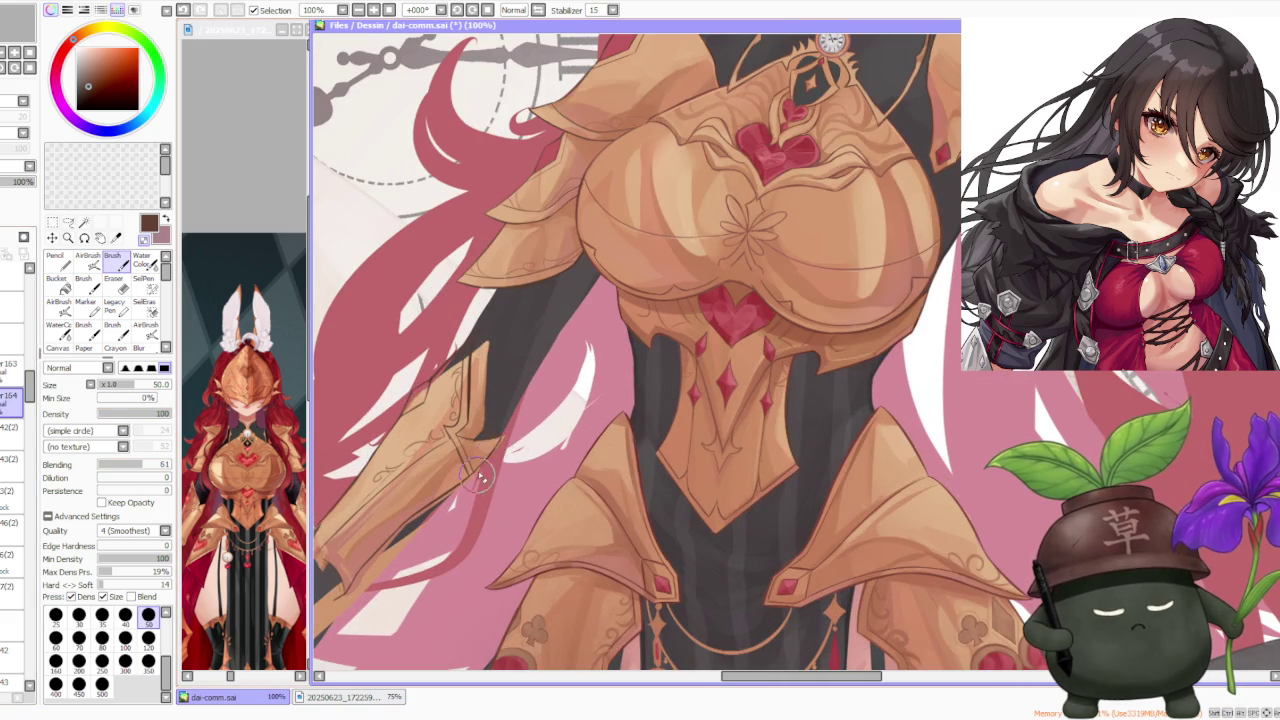
pyautogui.scroll(1, 506, 430)
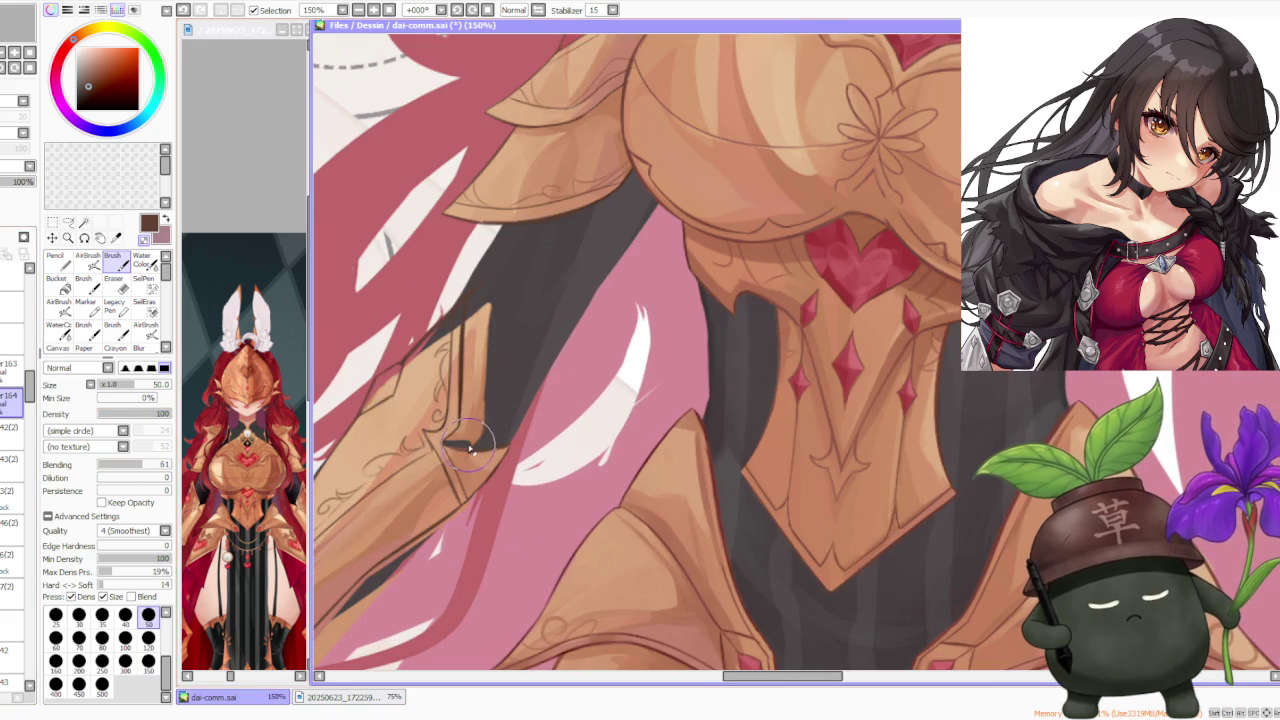
pyautogui.moveTo(482, 410)
pyautogui.mouseDown()
pyautogui.moveTo(486, 286)
pyautogui.moveTo(452, 445)
pyautogui.mouseUp()
pyautogui.keyDown('alt'); pyautogui.click(415, 375); pyautogui.keyUp('alt')
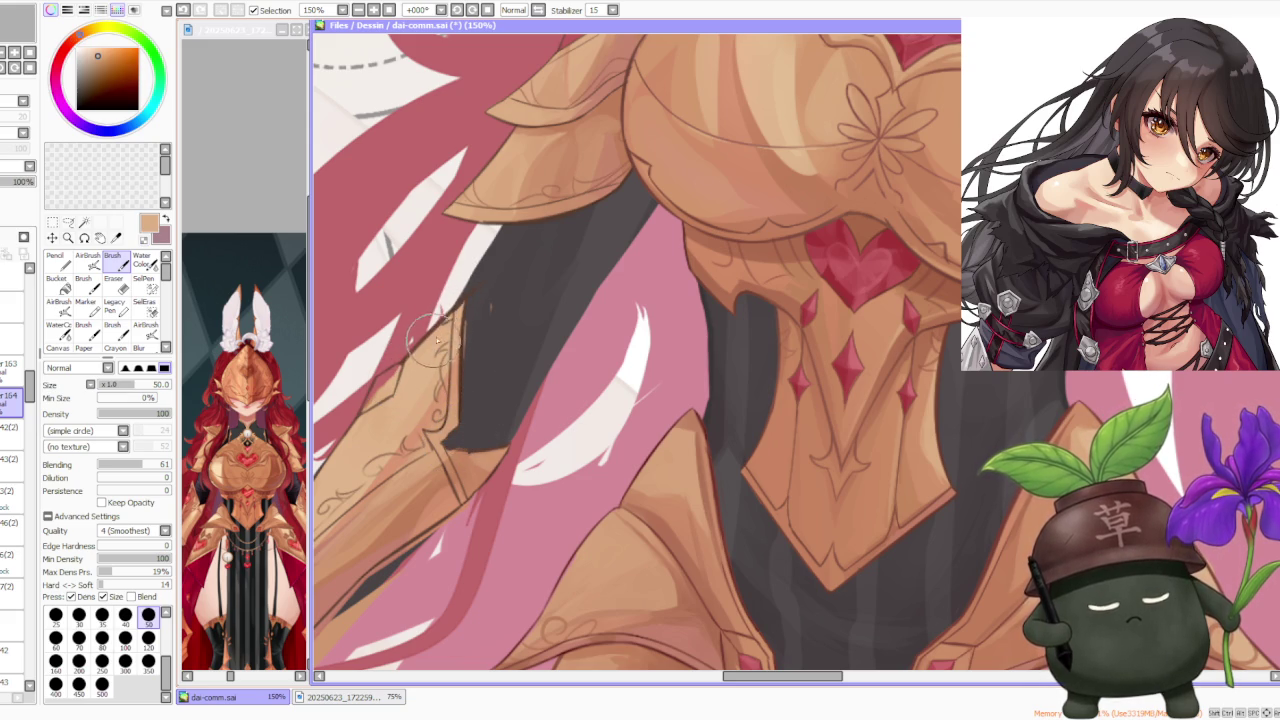
pyautogui.moveTo(477, 318); pyautogui.dragTo(455, 305)
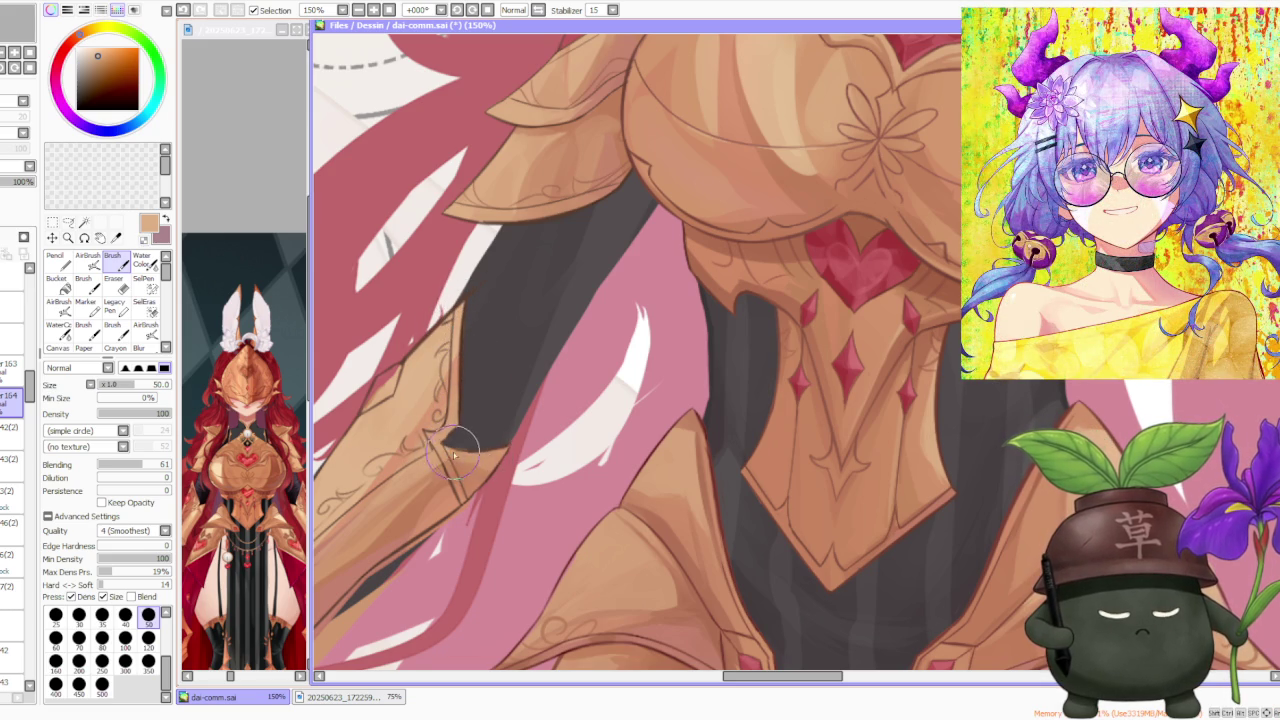
# Step: Paint gold strokes along the forearm armour band, undoing and redoing misplaced strokes
pyautogui.scroll(-2, 440, 430)
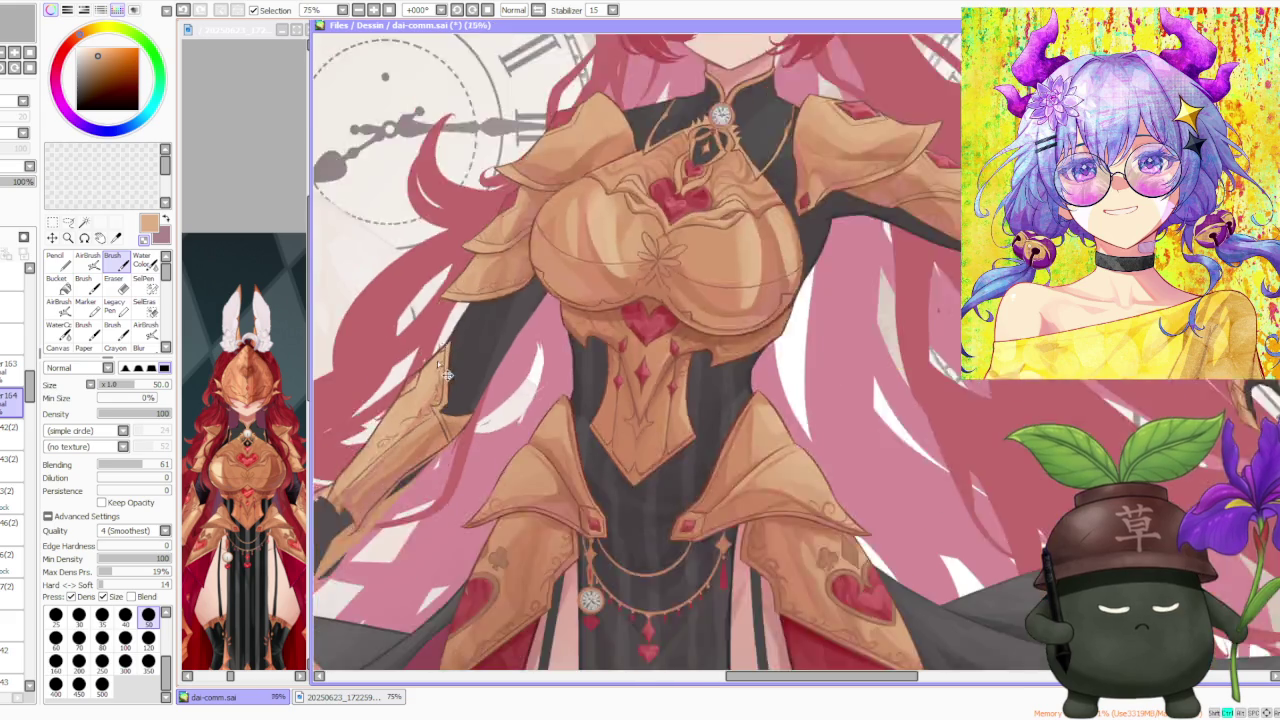
pyautogui.scroll(-2, 450, 360)
pyautogui.scroll(3, 452, 352)
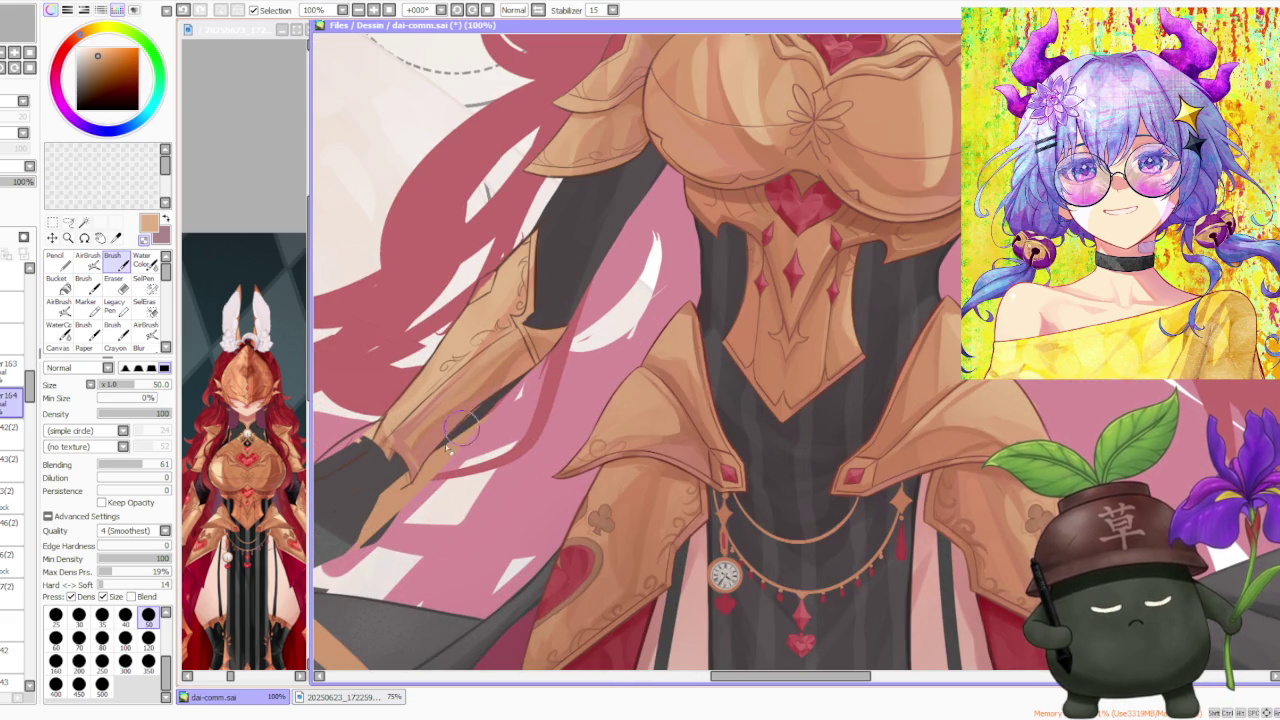
pyautogui.scroll(-2, 483, 410)
pyautogui.scroll(-1, 480, 406)
pyautogui.scroll(-1, 475, 402)
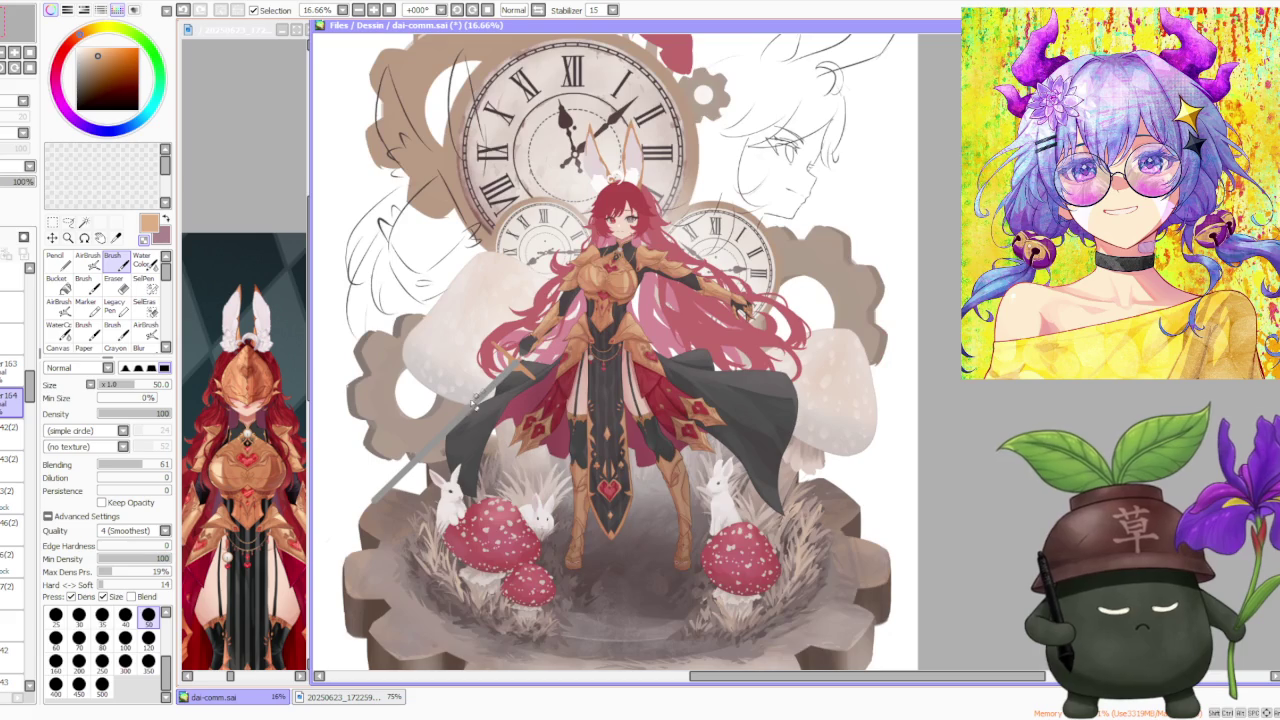
pyautogui.scroll(2, 400, 425)
pyautogui.scroll(1, 400, 425)
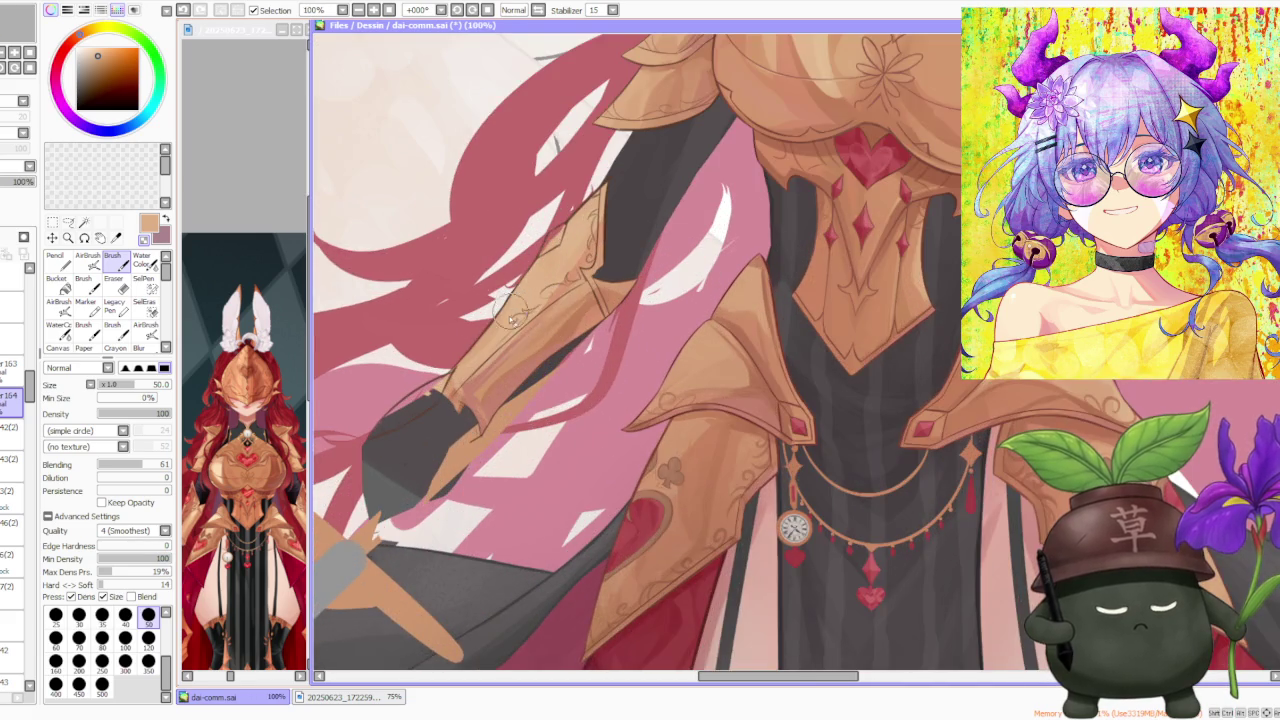
pyautogui.scroll(2, 400, 425)
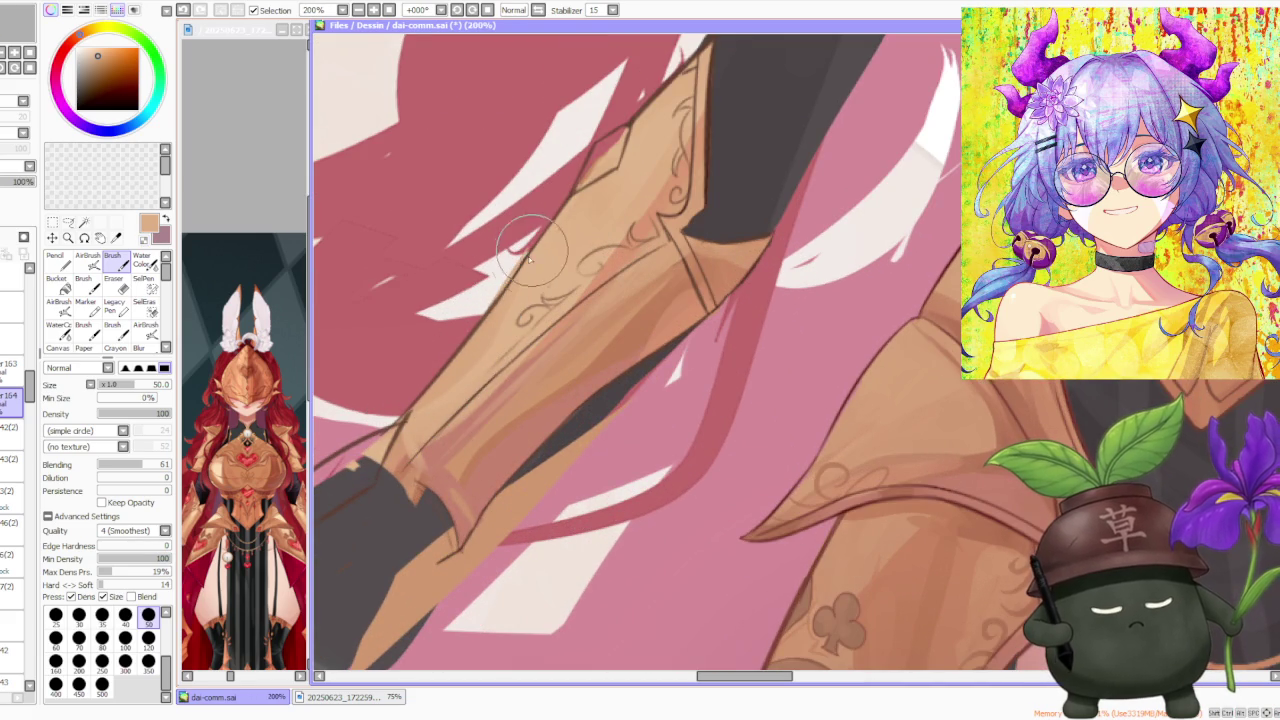
pyautogui.scroll(-3, 488, 325)
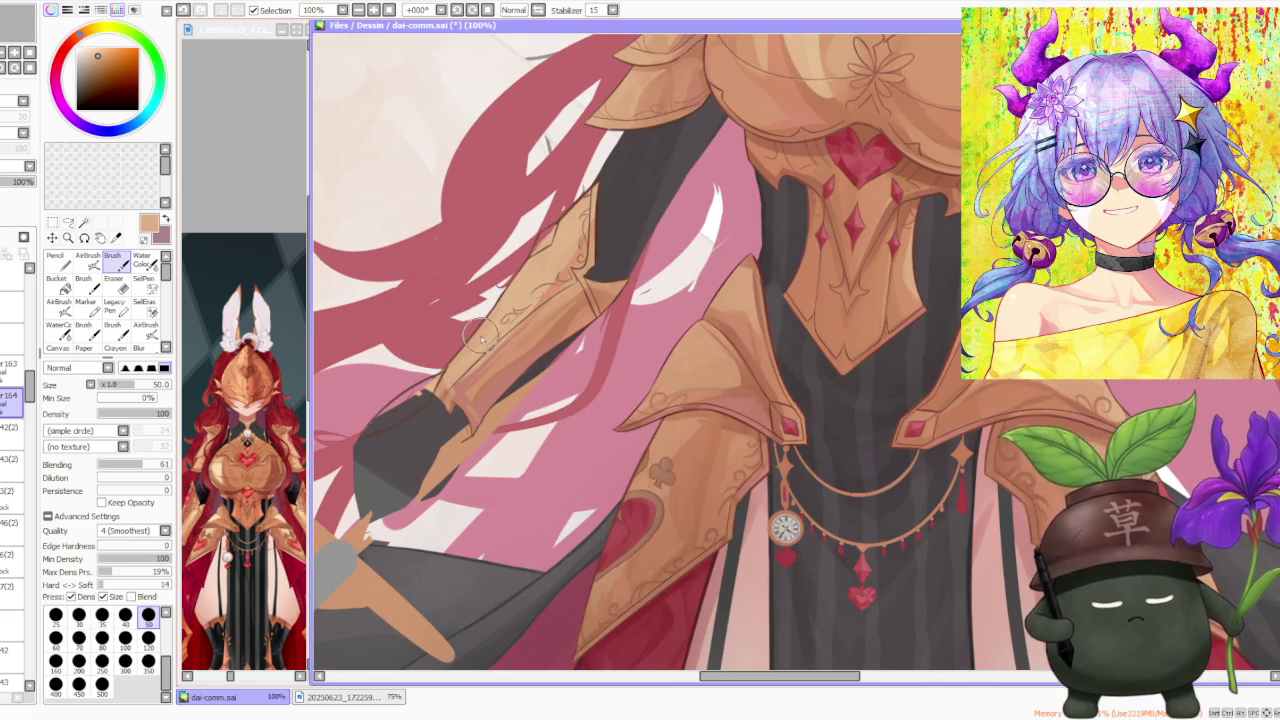
pyautogui.scroll(2, 445, 372)
pyautogui.moveTo(355, 443); pyautogui.dragTo(480, 330)
pyautogui.moveTo(400, 410)
pyautogui.mouseDown()
pyautogui.moveTo(381, 410)
pyautogui.moveTo(465, 335)
pyautogui.mouseUp()
pyautogui.hotkey('ctrl', 'z')
pyautogui.moveTo(360, 438); pyautogui.dragTo(480, 330)
pyautogui.moveTo(420, 390)
pyautogui.mouseDown()
pyautogui.moveTo(476, 348)
pyautogui.moveTo(412, 400)
pyautogui.mouseUp()
pyautogui.moveTo(468, 360); pyautogui.dragTo(375, 432)
pyautogui.moveTo(425, 385)
pyautogui.mouseDown()
pyautogui.moveTo(368, 433)
pyautogui.moveTo(495, 345)
pyautogui.mouseUp()
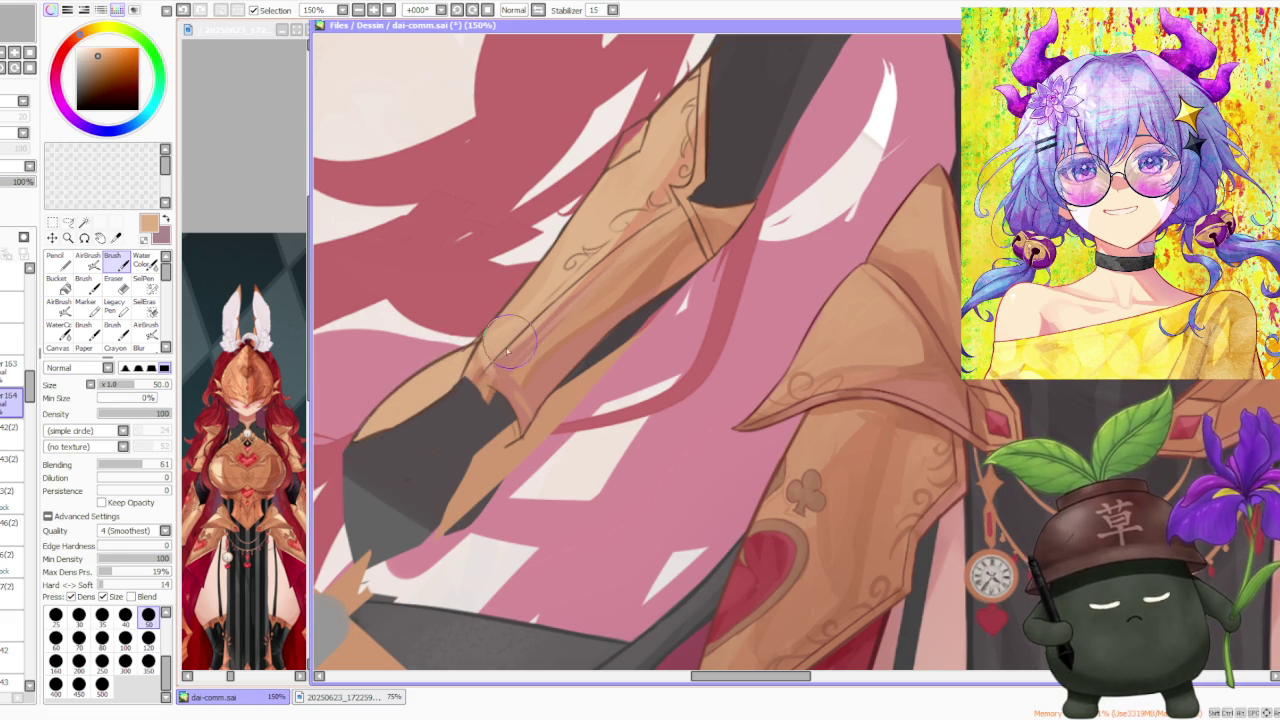
pyautogui.scroll(-2, 460, 355)
pyautogui.scroll(-1, 438, 316)
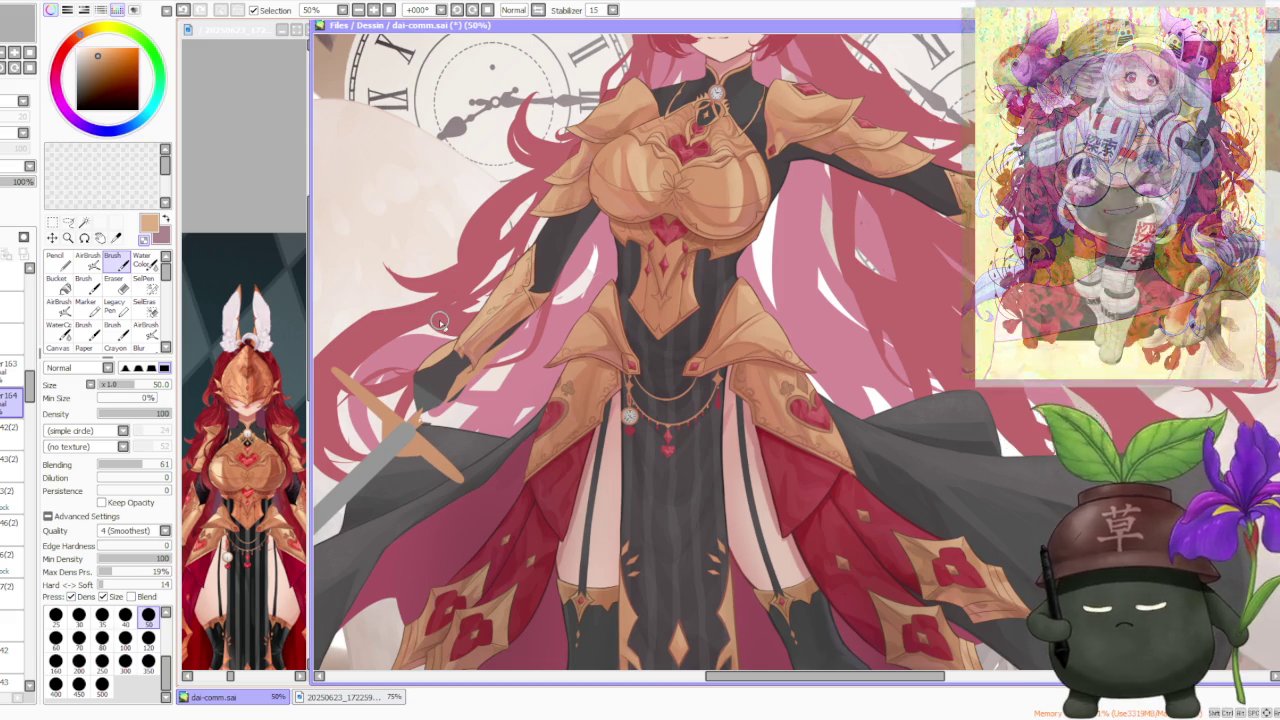
# Step: Check the reference image, then sample dark brown from the armour outline
pyautogui.click(250, 537)
pyautogui.scroll(1, 245, 537)
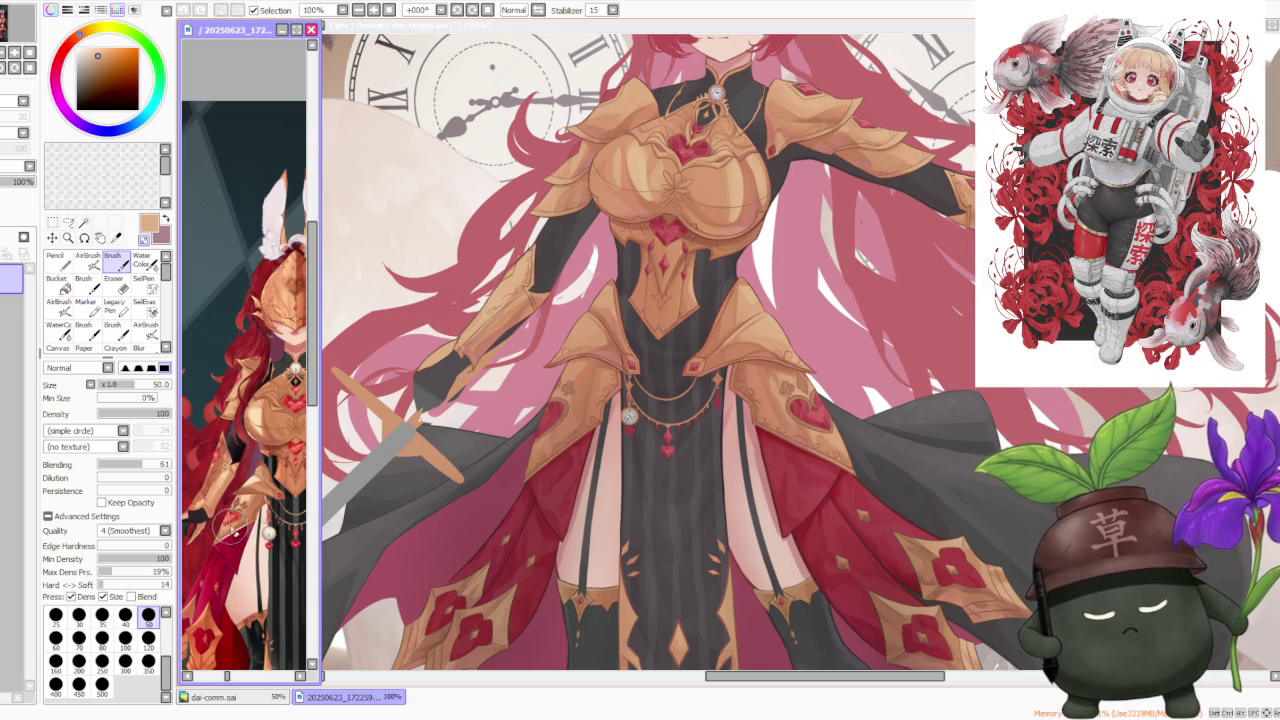
pyautogui.scroll(1, 230, 535)
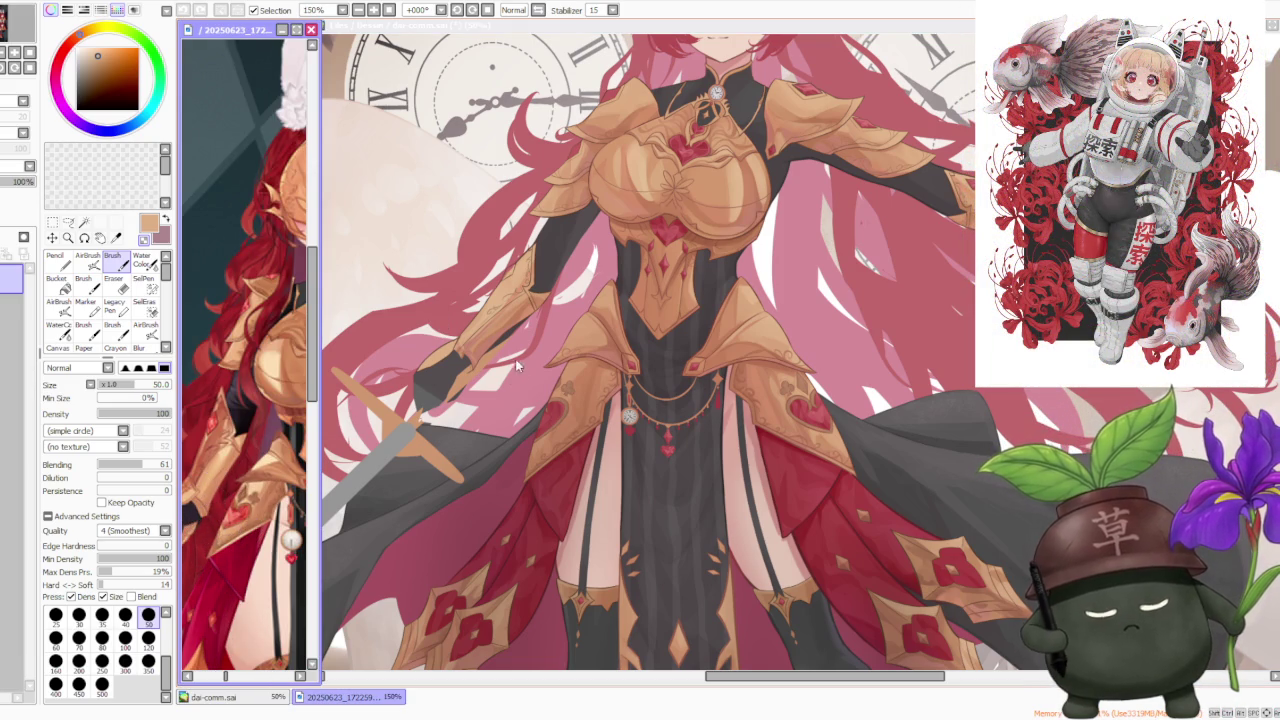
pyautogui.click(480, 367)
pyautogui.scroll(3, 480, 367)
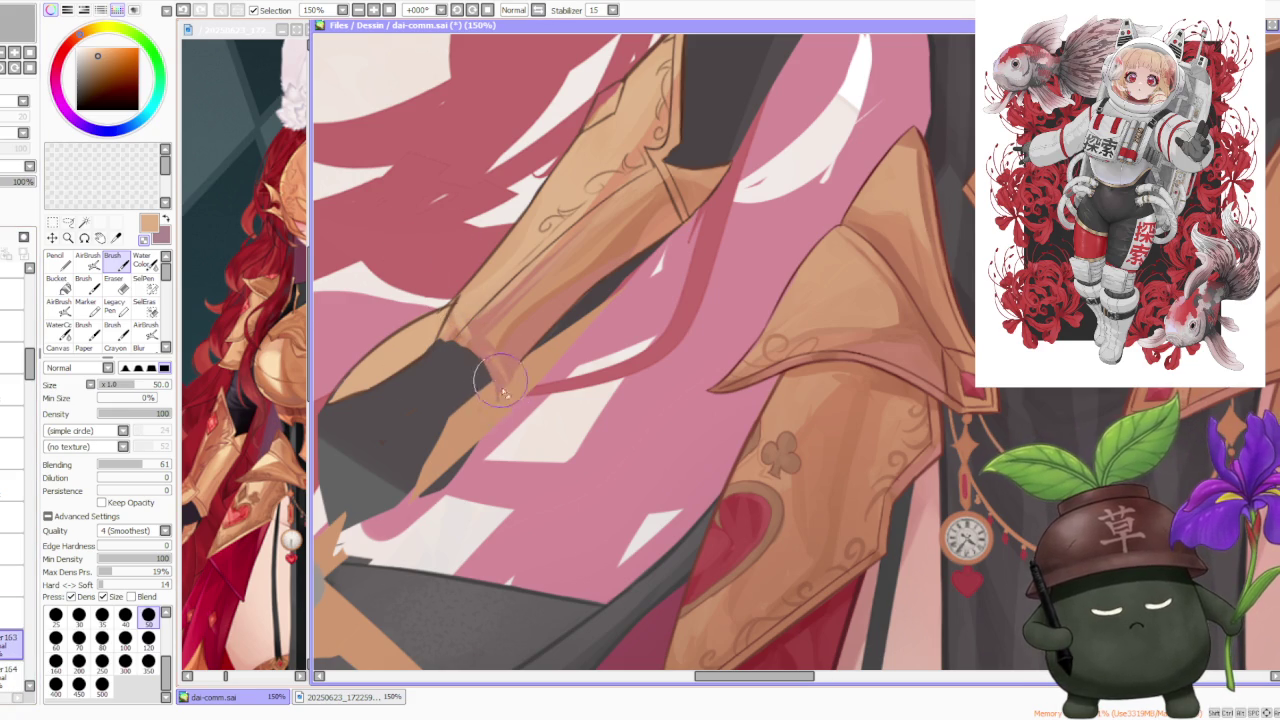
pyautogui.keyDown('alt'); pyautogui.click(680, 120); pyautogui.keyUp('alt')
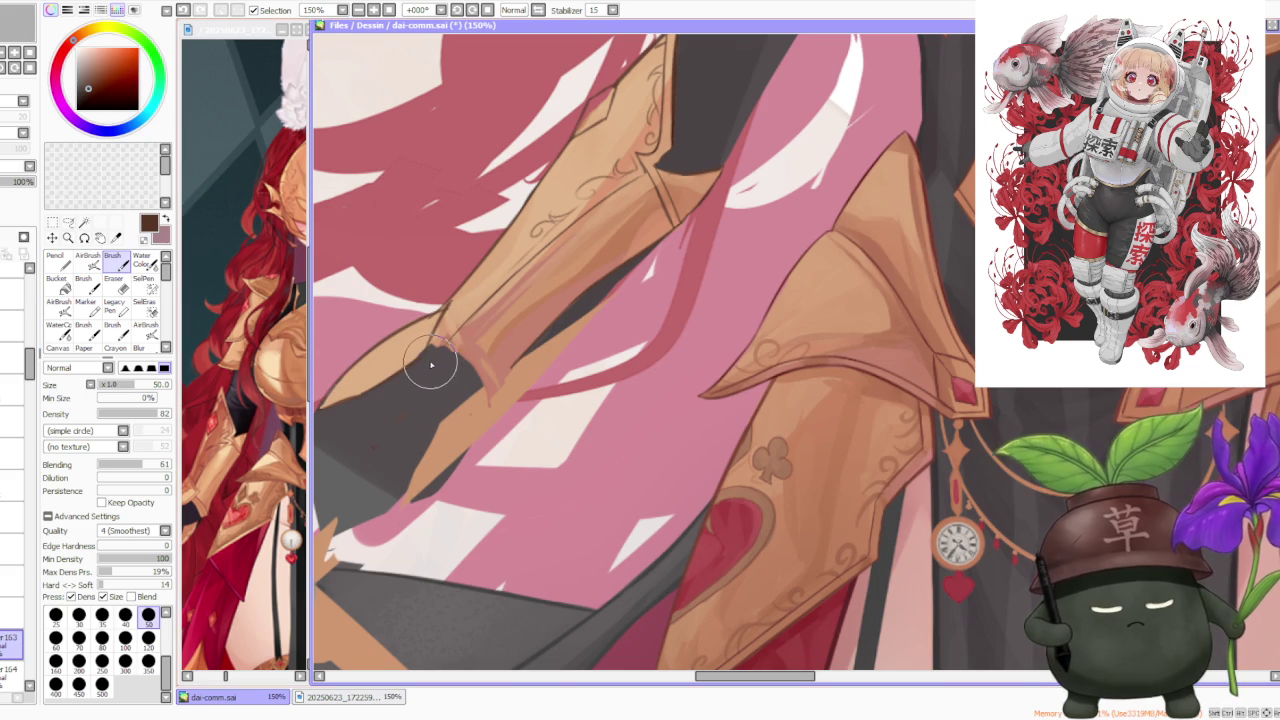
pyautogui.hotkey('ctrl', 'z')
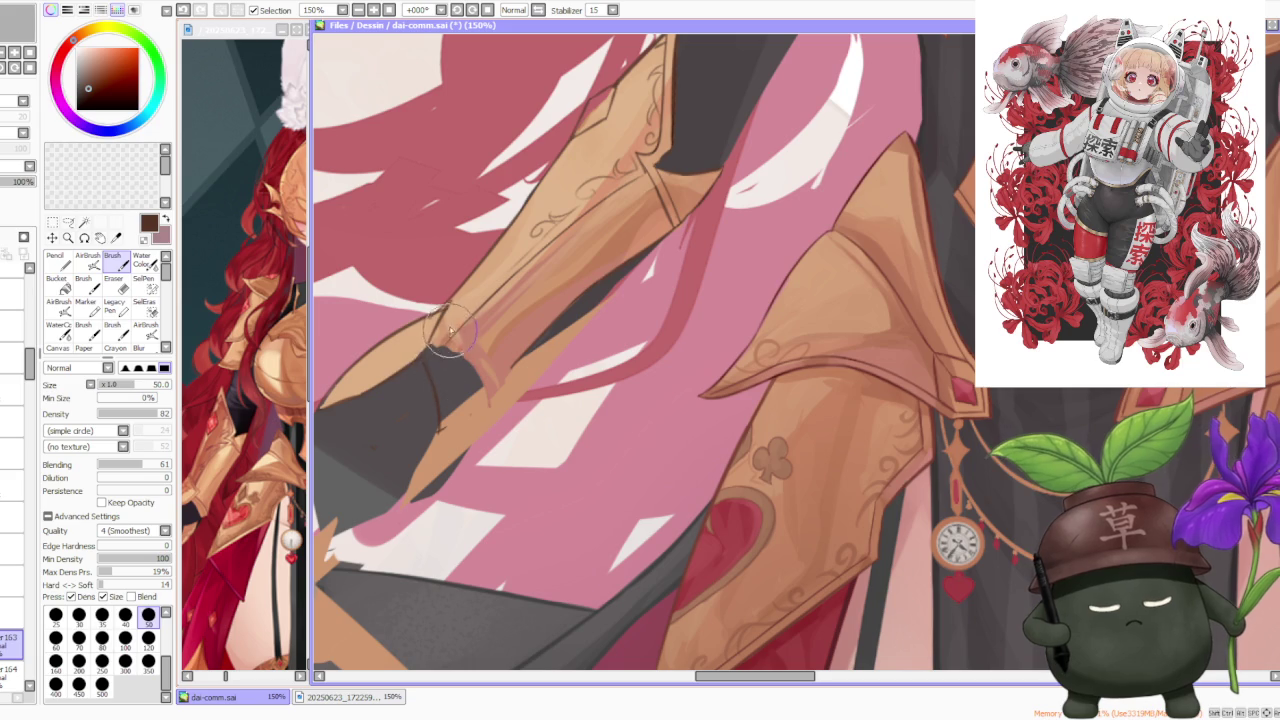
# Step: Redraw the dark outline along the bracer edge where it meets the glove, retrying strokes
pyautogui.moveTo(425, 366); pyautogui.dragTo(432, 380)
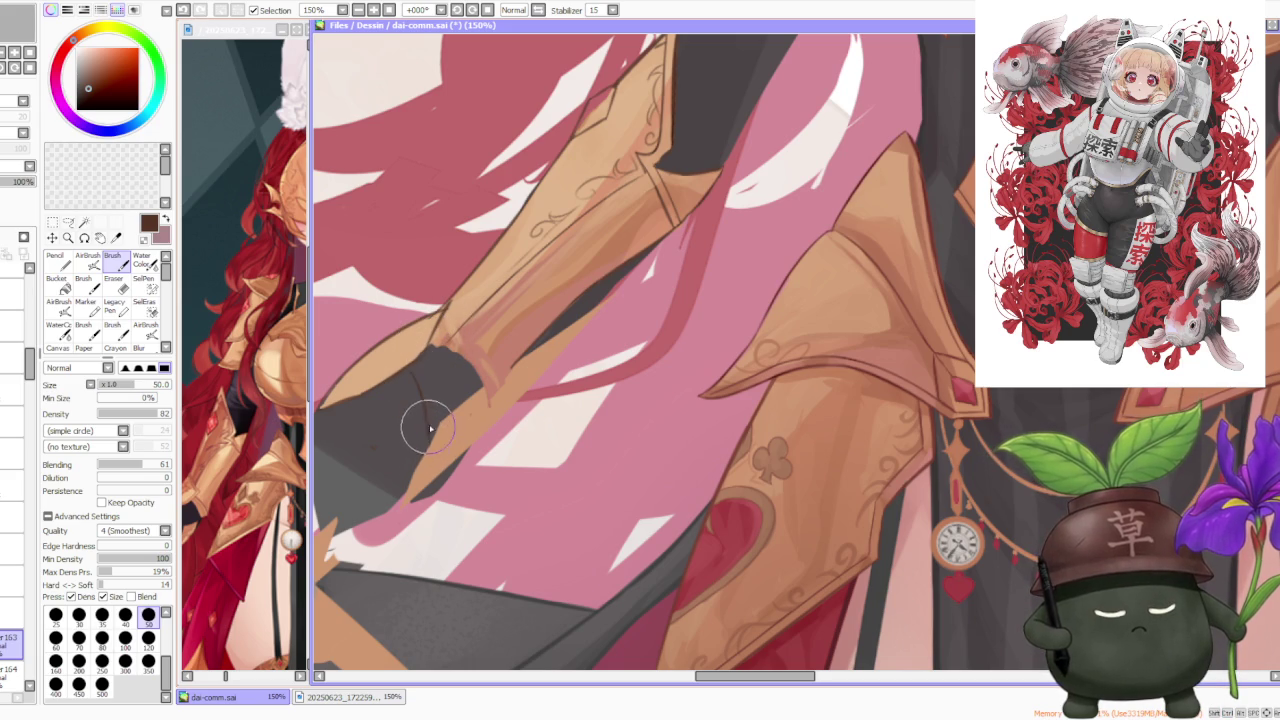
pyautogui.moveTo(455, 445); pyautogui.dragTo(427, 368)
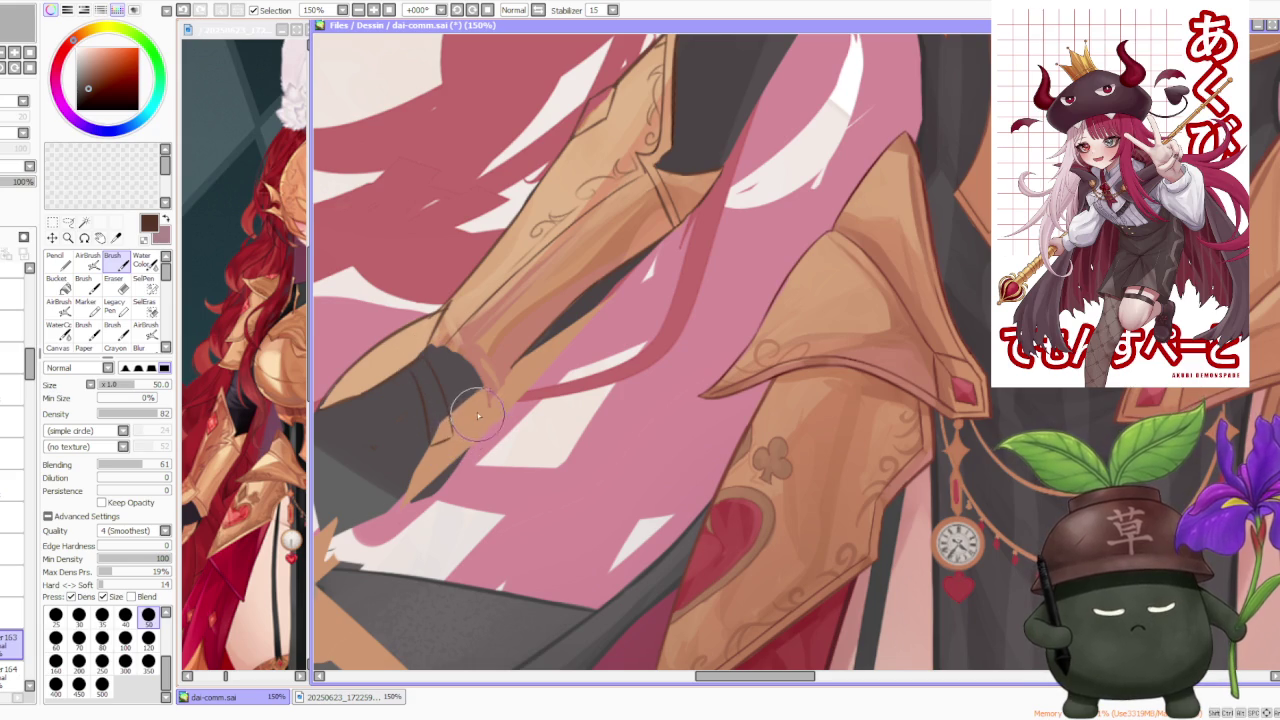
pyautogui.hotkey('ctrl', 'z')
pyautogui.moveTo(466, 440); pyautogui.dragTo(506, 376)
pyautogui.hotkey('ctrl', 'z')
pyautogui.moveTo(470, 432); pyautogui.dragTo(503, 380)
pyautogui.hotkey('ctrl', 'z')
pyautogui.moveTo(462, 432); pyautogui.dragTo(508, 372)
pyautogui.hotkey('ctrl', 'z')
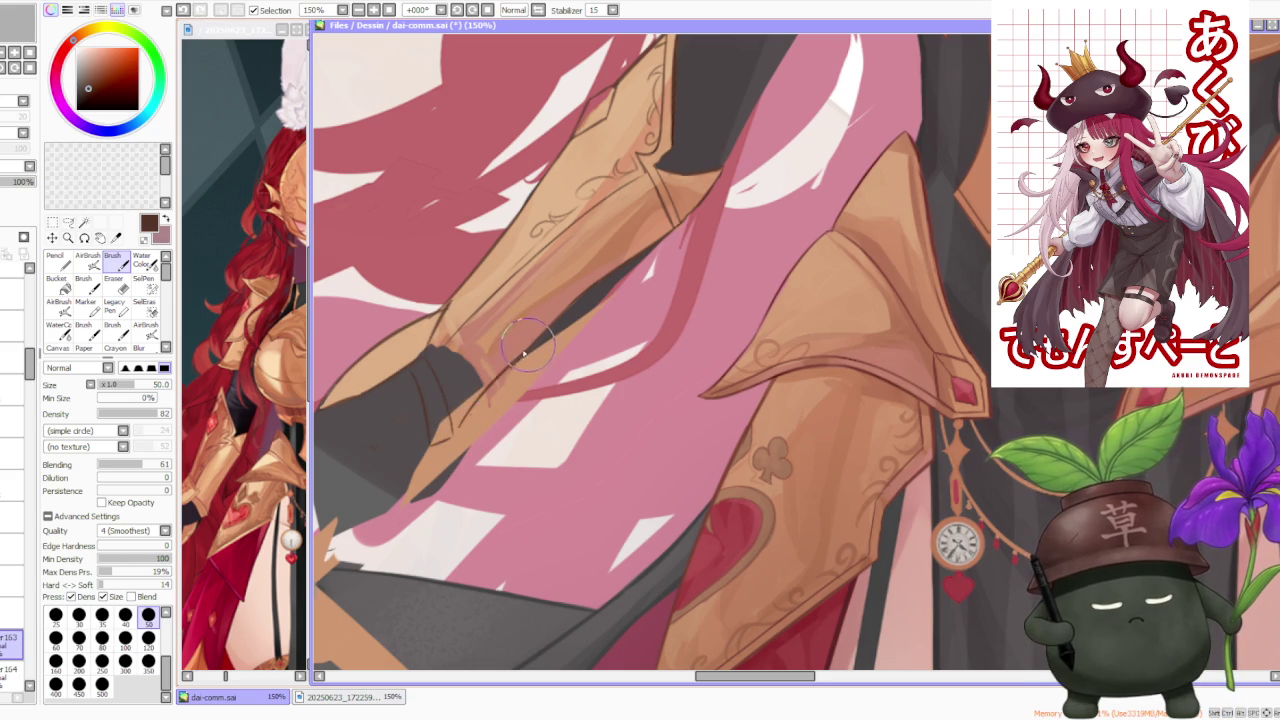
pyautogui.moveTo(455, 435)
pyautogui.mouseDown()
pyautogui.moveTo(500, 365)
pyautogui.moveTo(486, 308)
pyautogui.mouseUp()
pyautogui.hotkey('ctrl', 'z')
pyautogui.hotkey('ctrl', 'z')
pyautogui.moveTo(425, 378); pyautogui.dragTo(482, 306)
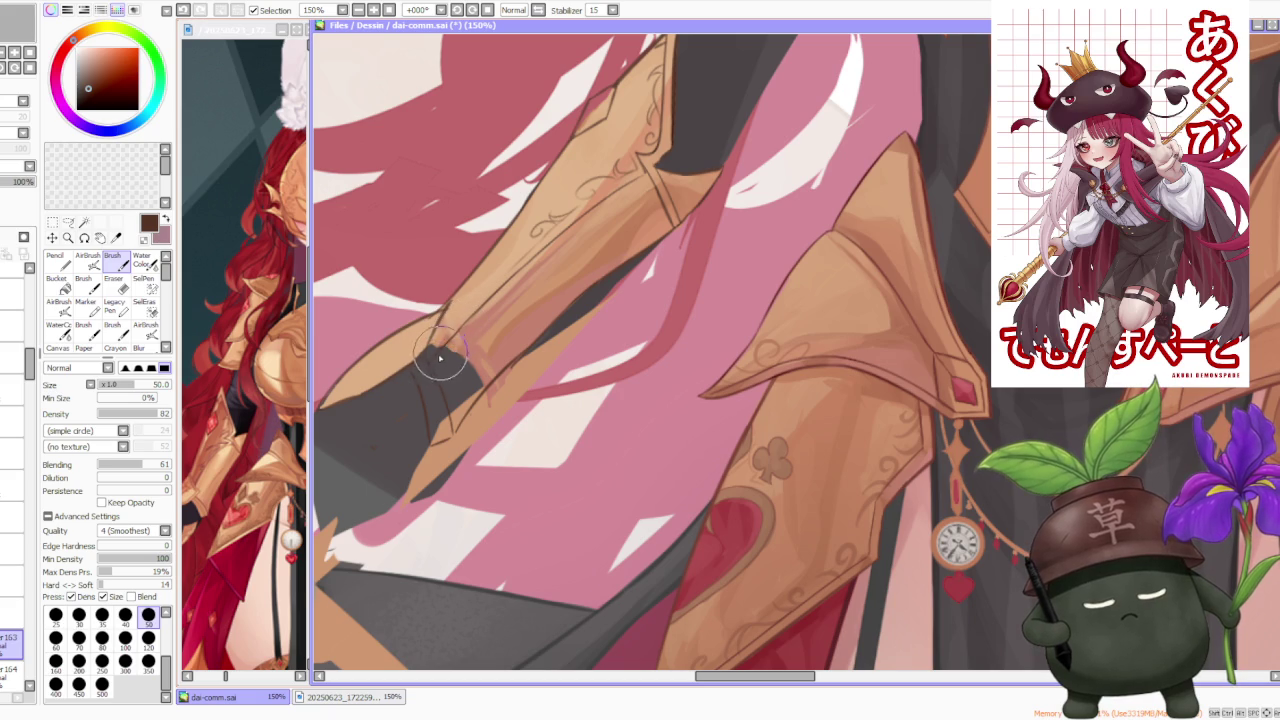
pyautogui.scroll(-1, 440, 380)
pyautogui.scroll(-1, 432, 404)
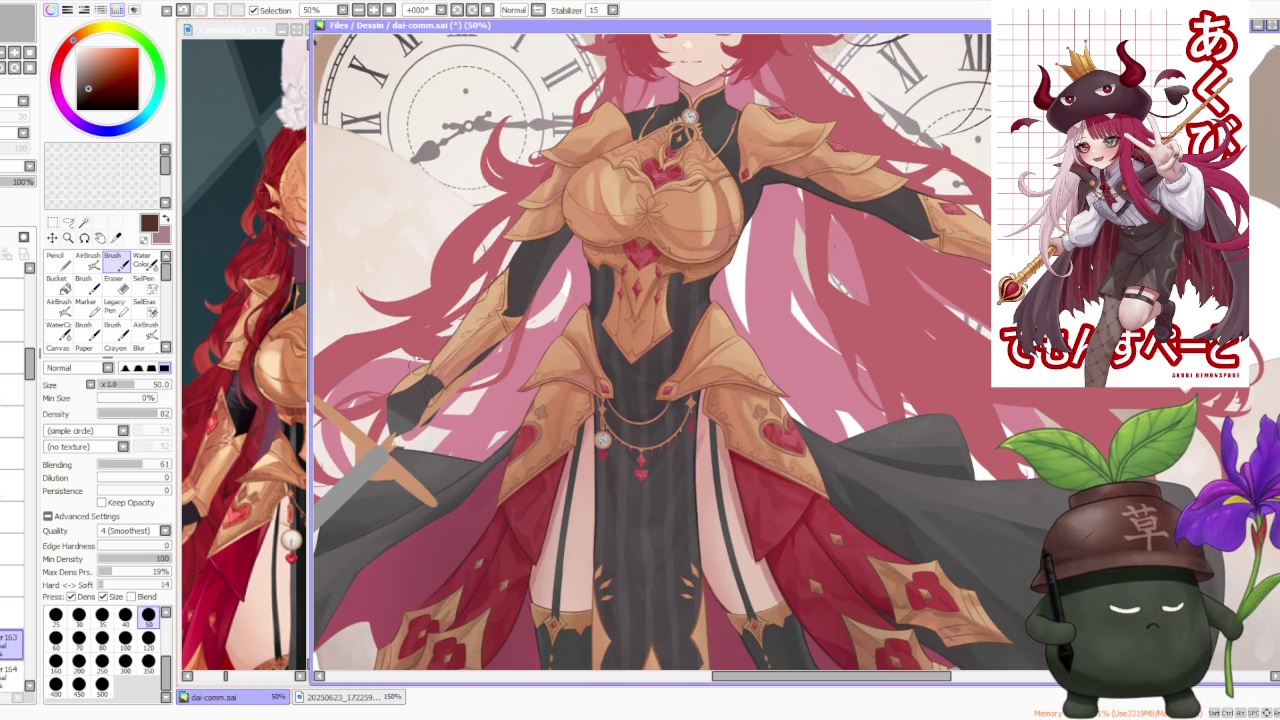
# Step: Draw dark brown line detail on the wrist cuff and along the armour band, redoing stray strokes
pyautogui.scroll(1, 412, 333)
pyautogui.scroll(1, 430, 360)
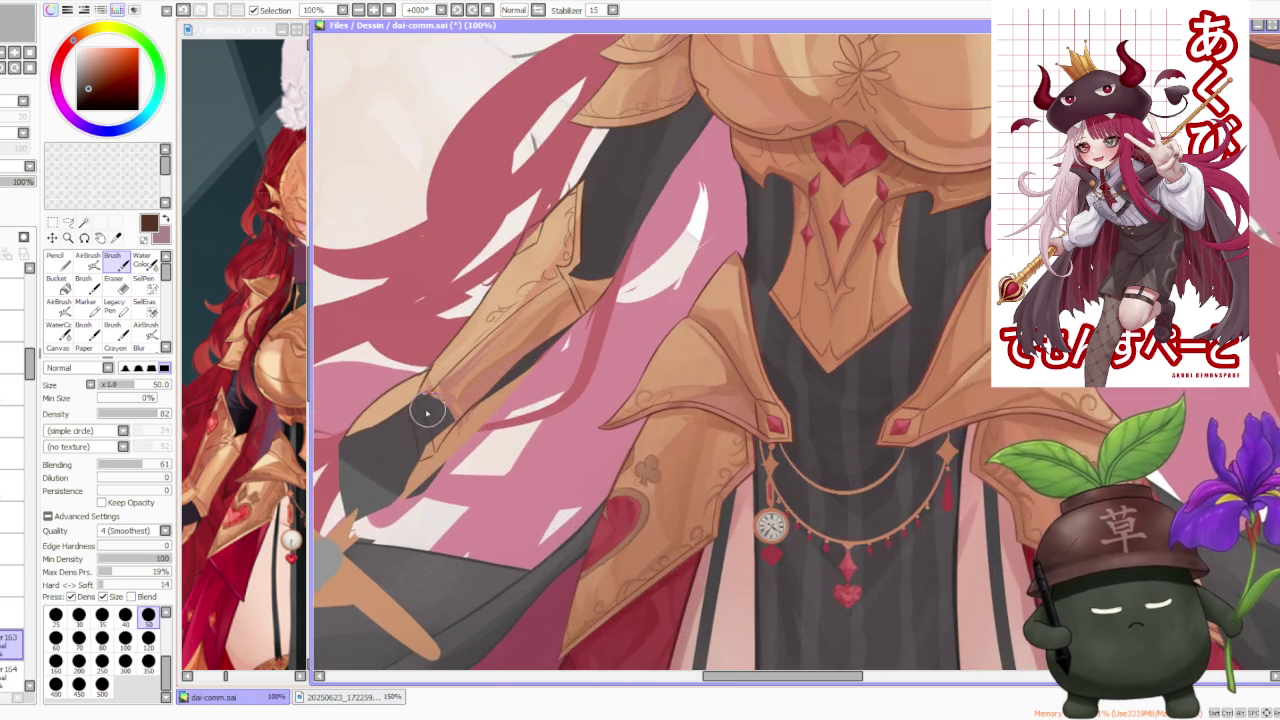
pyautogui.scroll(1, 420, 400)
pyautogui.hotkey('ctrl', 'z')
pyautogui.moveTo(417, 409); pyautogui.dragTo(423, 500)
pyautogui.hotkey('ctrl', 'z')
pyautogui.moveTo(423, 451); pyautogui.dragTo(438, 530)
pyautogui.moveTo(405, 400); pyautogui.dragTo(440, 500)
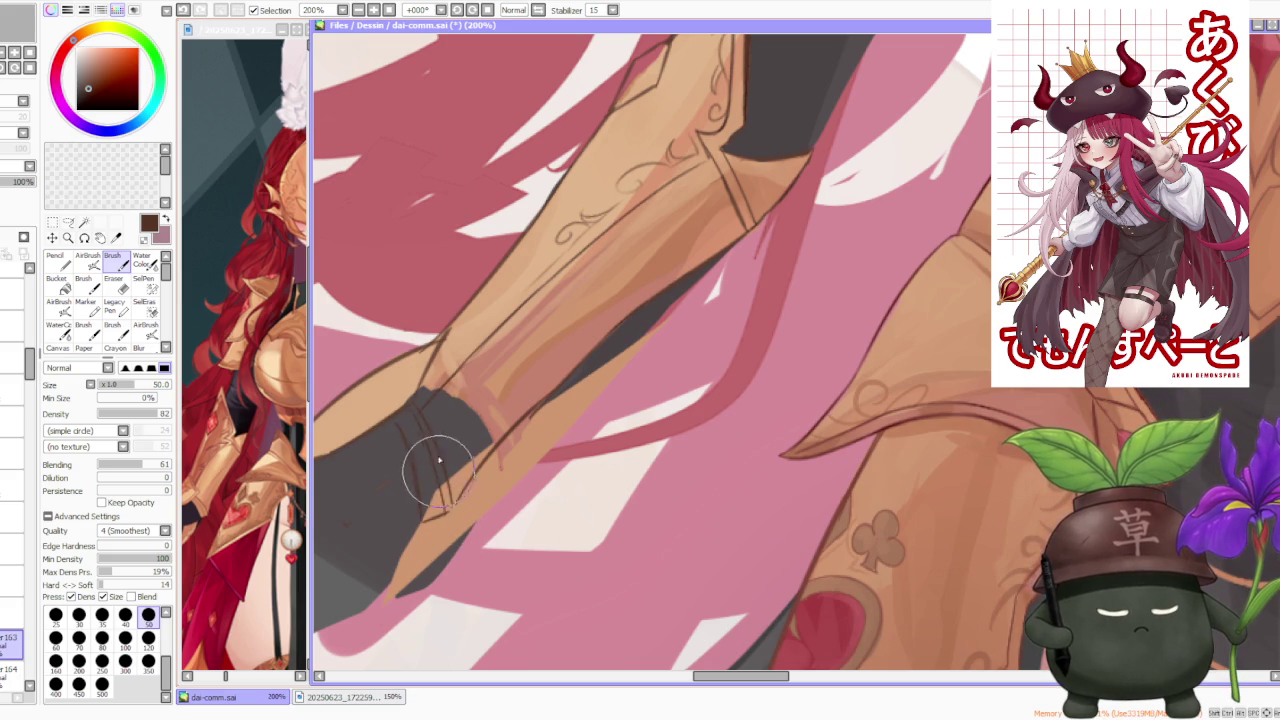
pyautogui.moveTo(420, 440); pyautogui.dragTo(445, 512)
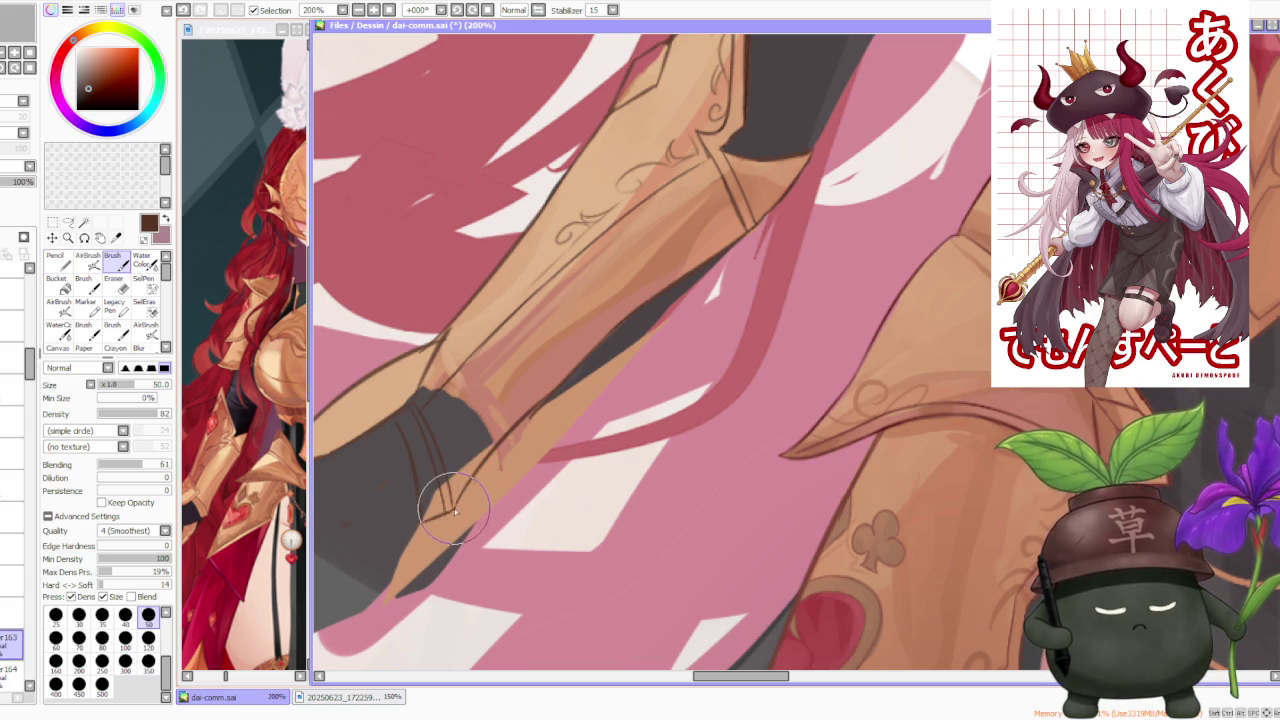
pyautogui.hotkey('ctrl', 'z')
pyautogui.moveTo(445, 500)
pyautogui.mouseDown()
pyautogui.moveTo(520, 450)
pyautogui.moveTo(600, 340)
pyautogui.mouseUp()
pyautogui.hotkey('ctrl', 'z')
pyautogui.moveTo(548, 390); pyautogui.dragTo(590, 348)
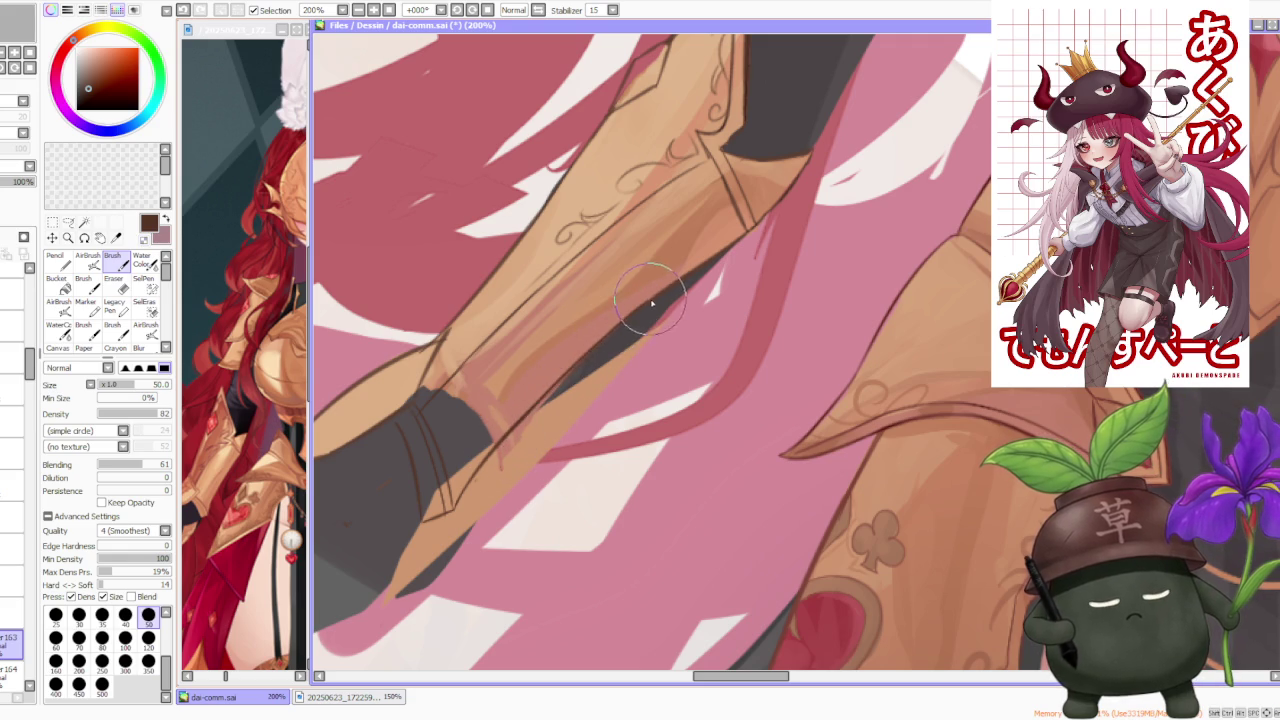
# Step: On the layer below, sample the tan armour colour and paint light highlights along the edge
pyautogui.click(10, 668)
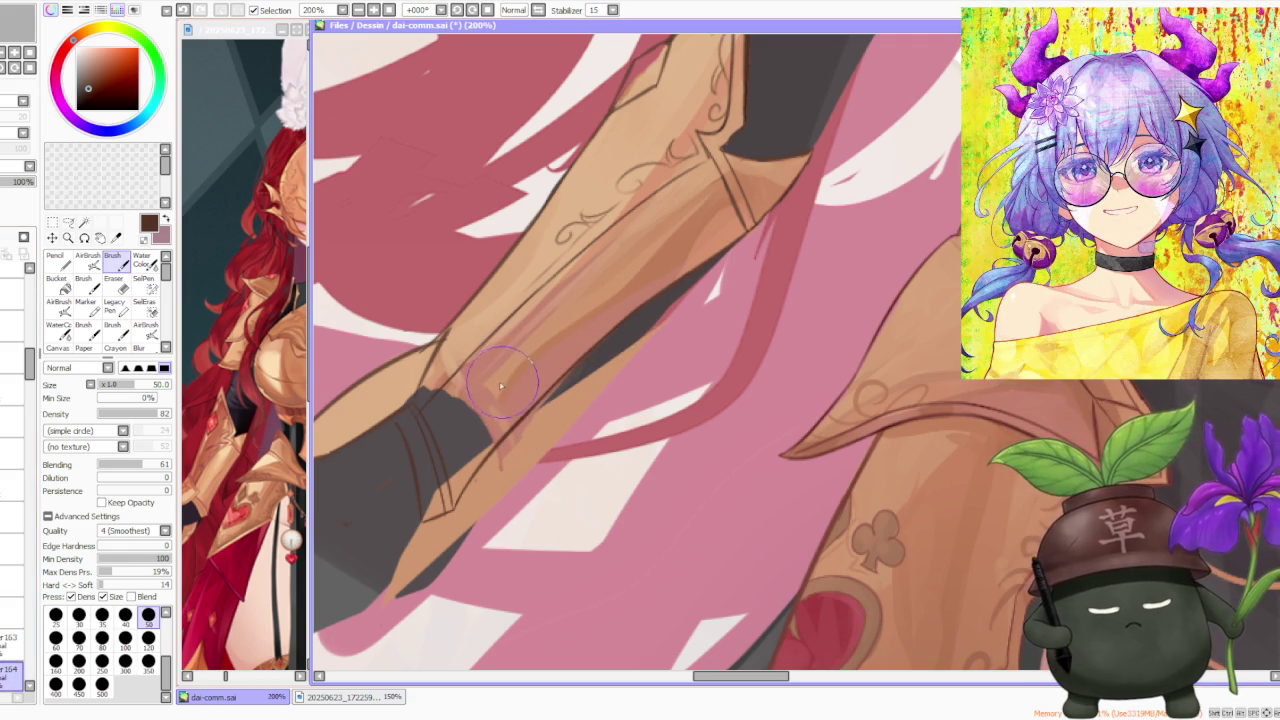
pyautogui.keyDown('alt'); pyautogui.click(510, 376); pyautogui.keyUp('alt')
pyautogui.moveTo(420, 405)
pyautogui.mouseDown()
pyautogui.moveTo(408, 500)
pyautogui.moveTo(450, 505)
pyautogui.moveTo(440, 428)
pyautogui.moveTo(415, 505)
pyautogui.moveTo(425, 440)
pyautogui.moveTo(395, 400)
pyautogui.moveTo(413, 443)
pyautogui.moveTo(405, 491)
pyautogui.moveTo(502, 430)
pyautogui.mouseUp()
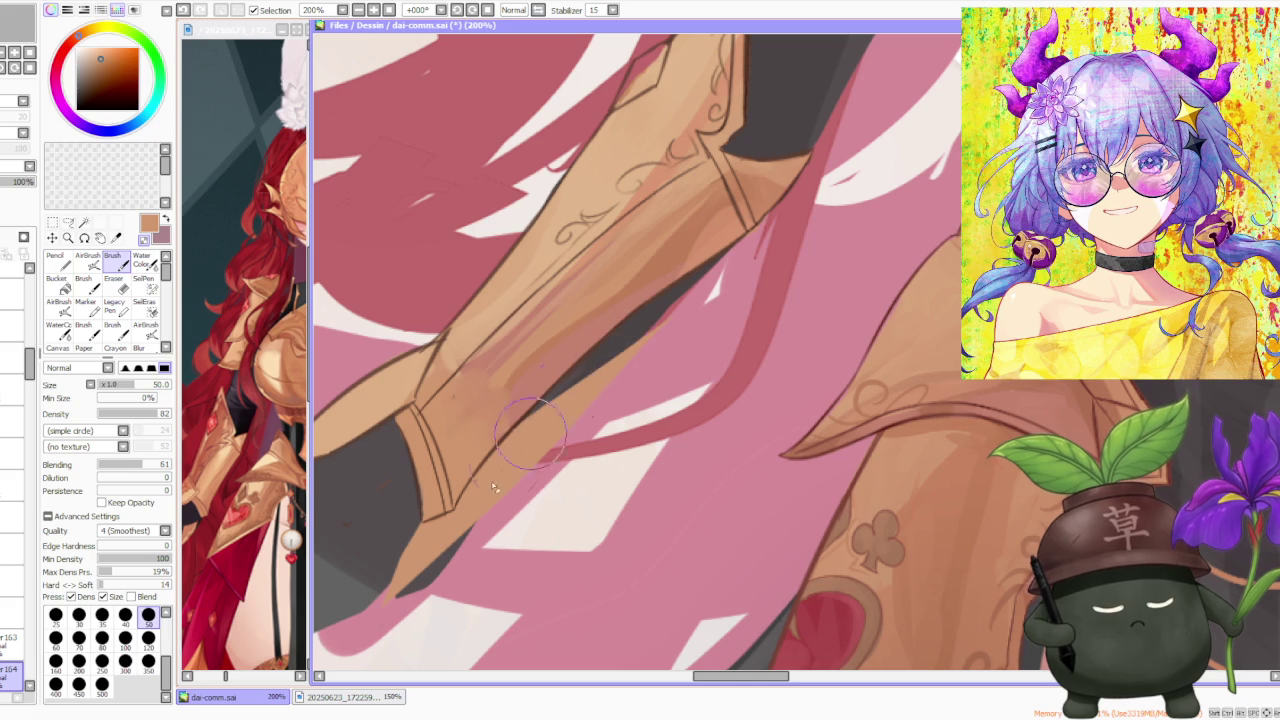
pyautogui.scroll(-1, 520, 390)
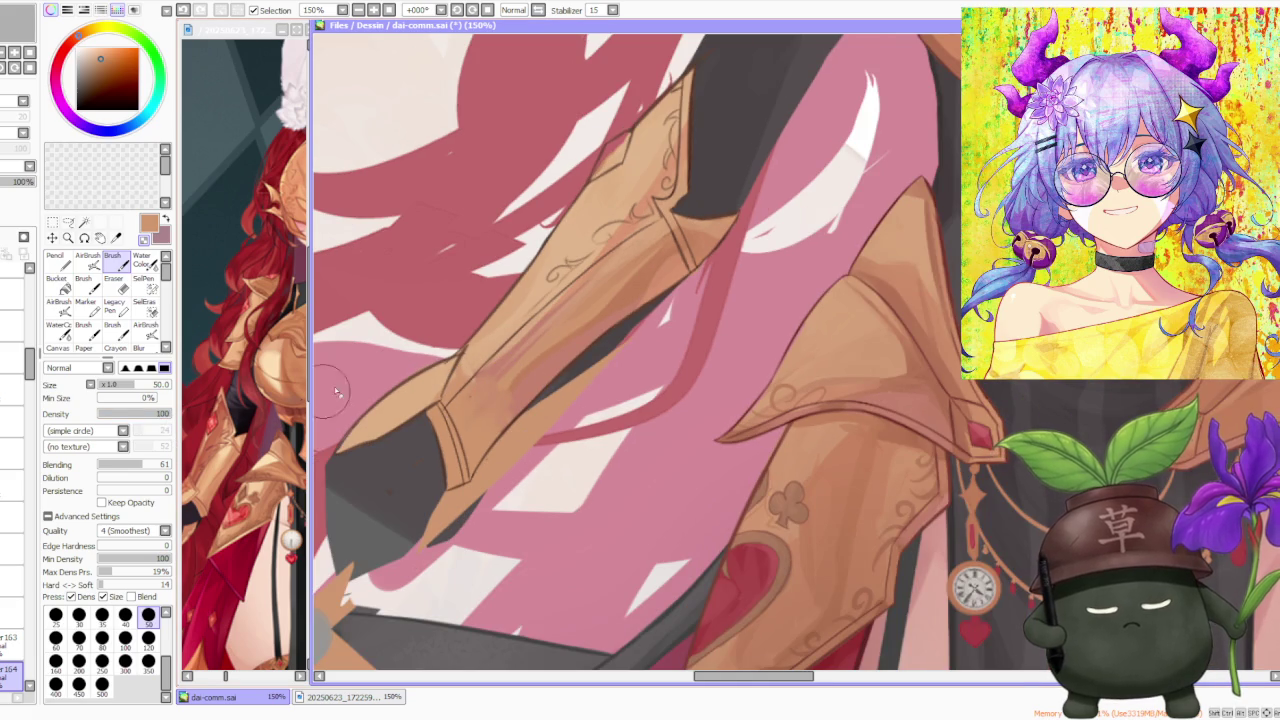
# Step: Sample a colour from the painting, review the finished bracer, and pick the Lasso selection tool
pyautogui.keyDown('alt'); pyautogui.click(460, 345); pyautogui.keyUp('alt')
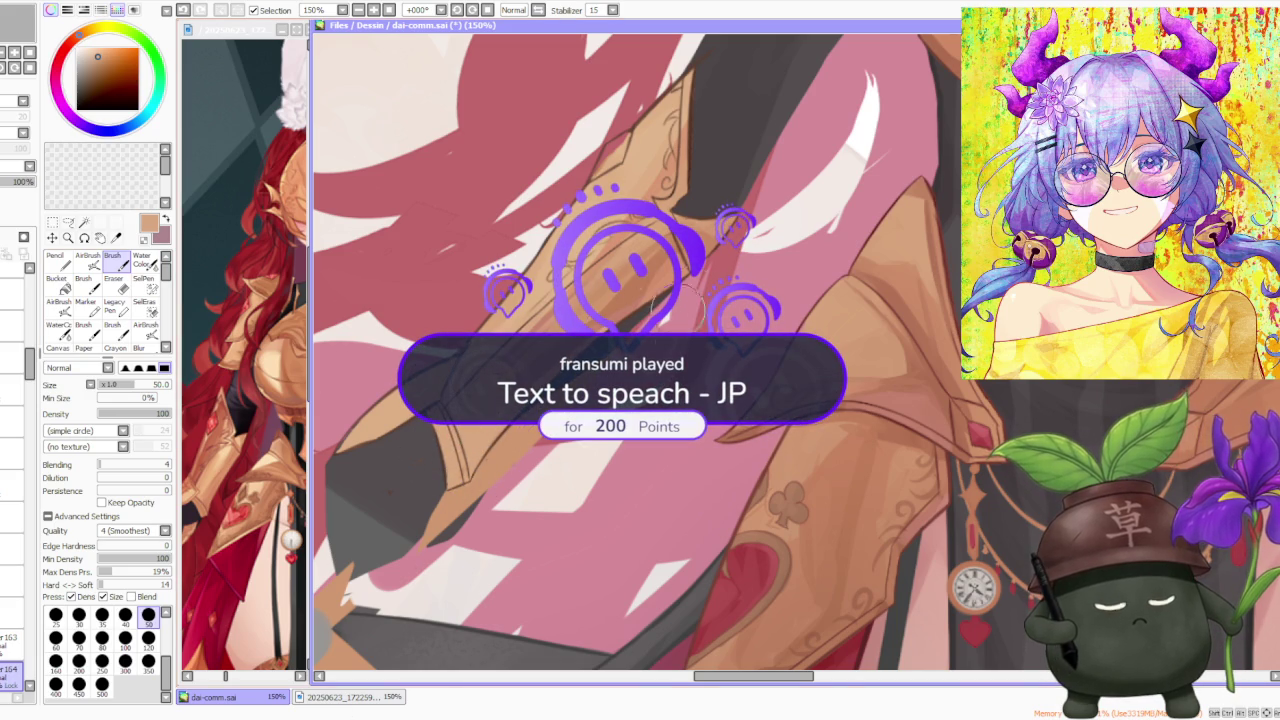
pyautogui.scroll(-3, 636, 358)
pyautogui.scroll(-2, 636, 358)
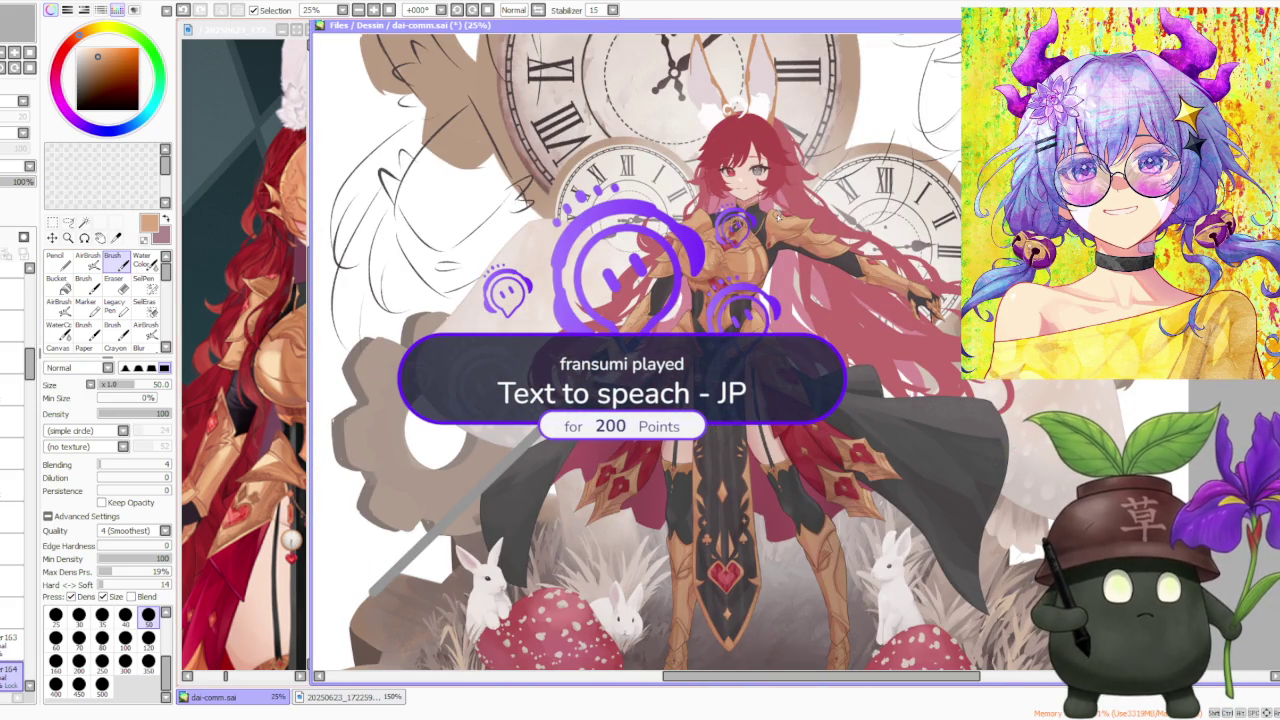
pyautogui.scroll(1, 778, 214)
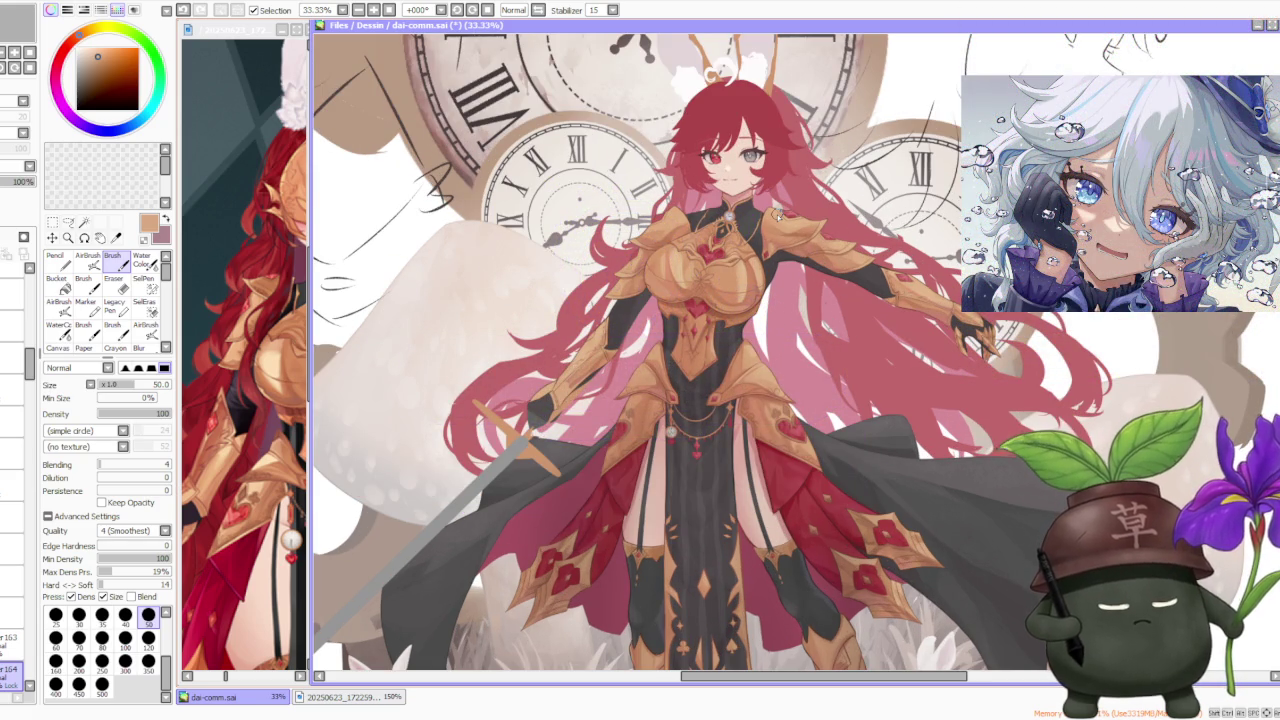
pyautogui.scroll(3, 588, 396)
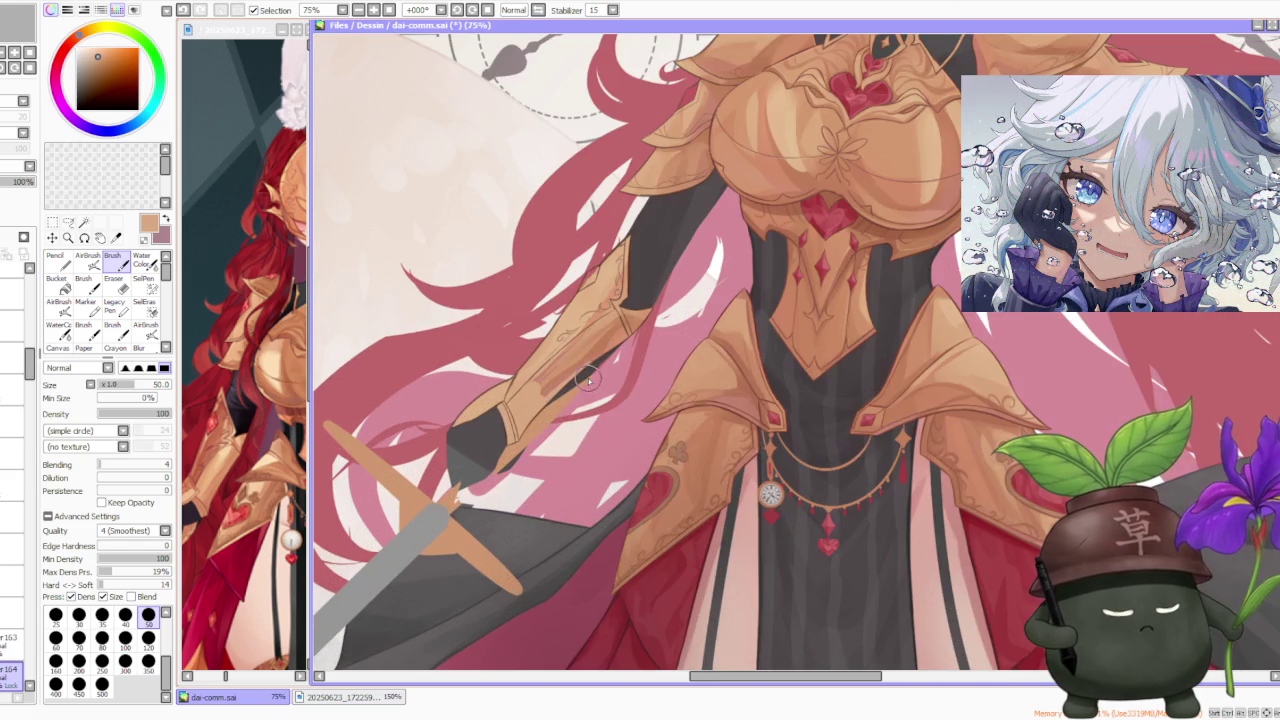
pyautogui.scroll(-2, 588, 378)
pyautogui.scroll(-1, 588, 378)
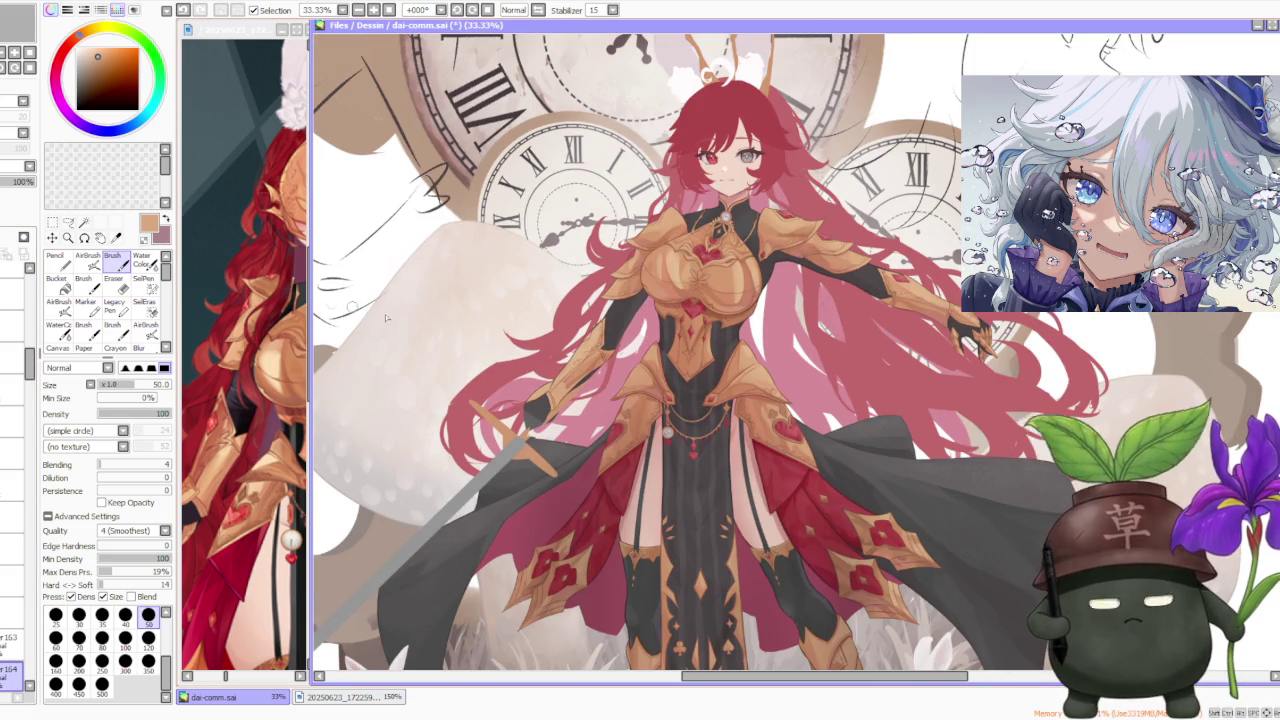
pyautogui.scroll(6, 516, 400)
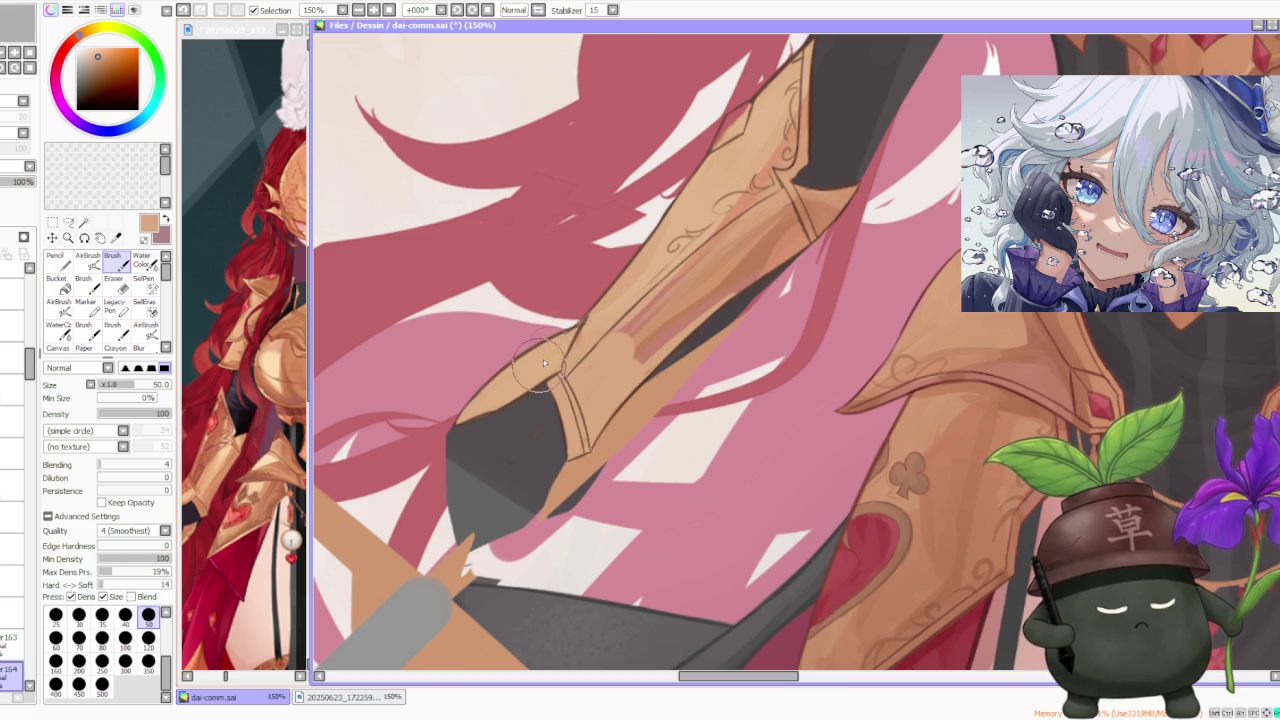
pyautogui.scroll(-3, 548, 383)
pyautogui.scroll(-2, 548, 383)
pyautogui.scroll(-1, 548, 383)
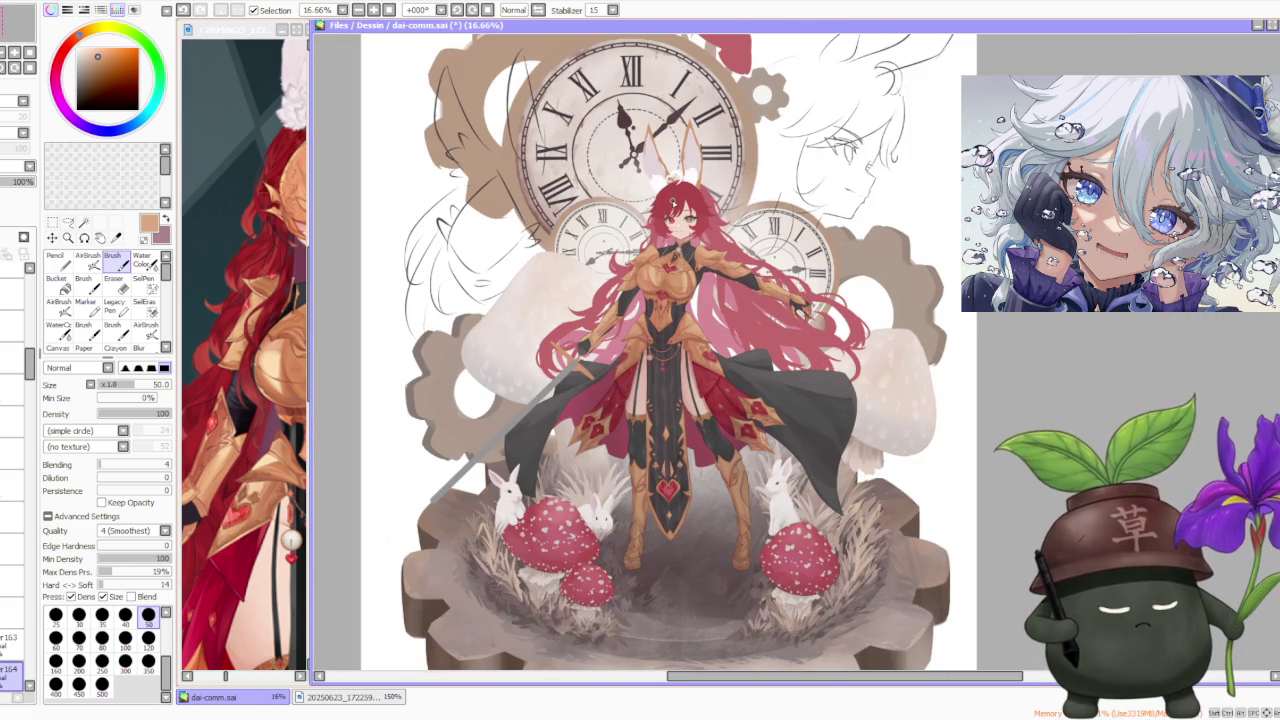
pyautogui.scroll(2, 600, 288)
pyautogui.scroll(2, 597, 282)
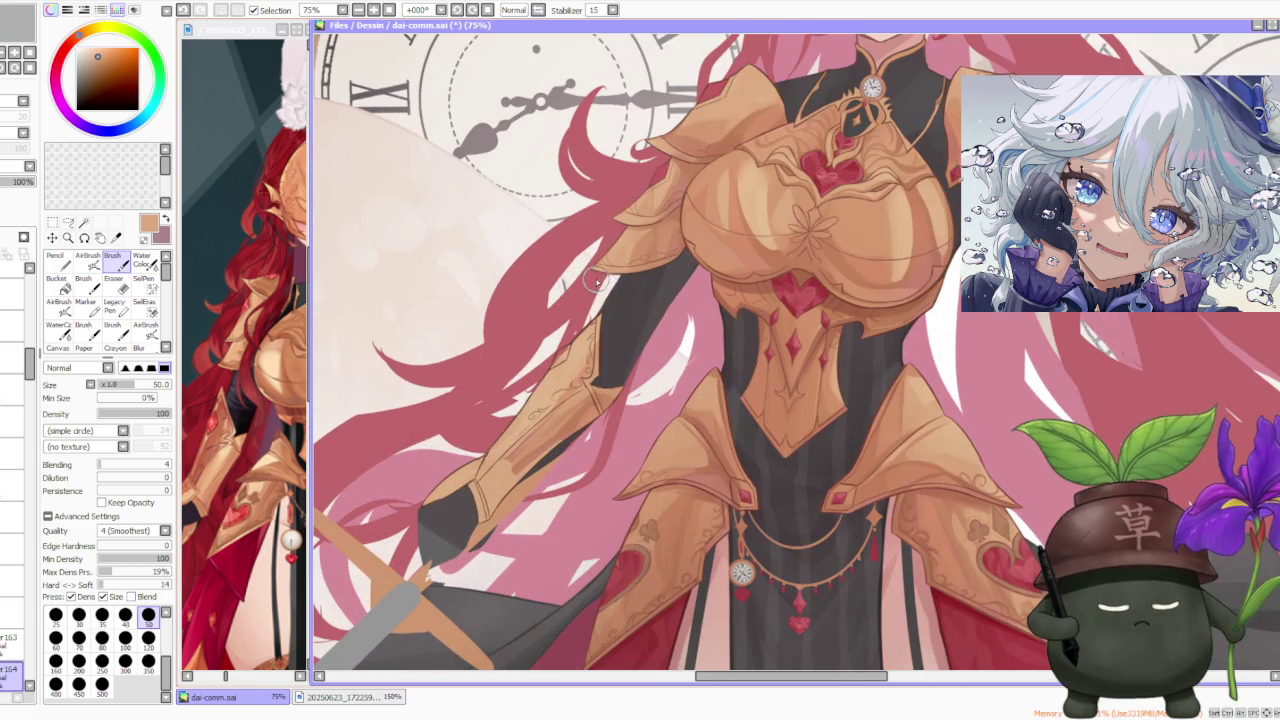
pyautogui.scroll(-3, 593, 297)
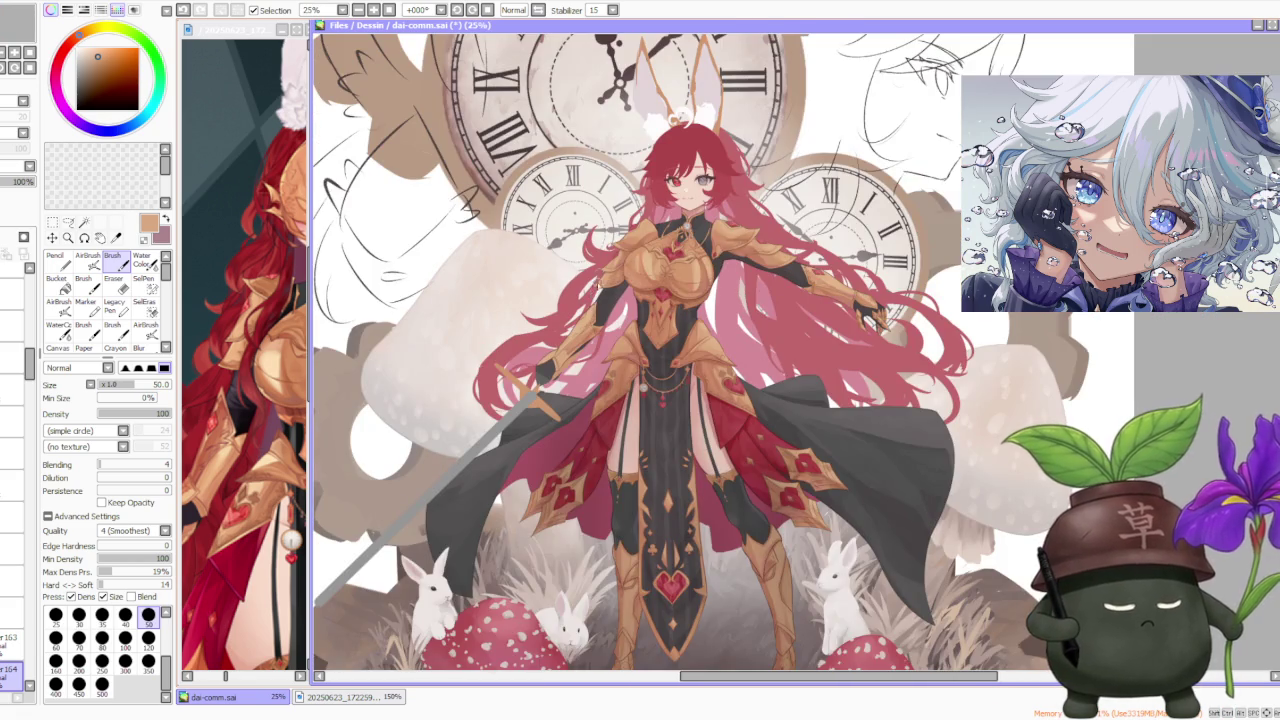
pyautogui.scroll(2, 596, 266)
pyautogui.scroll(-1, 589, 306)
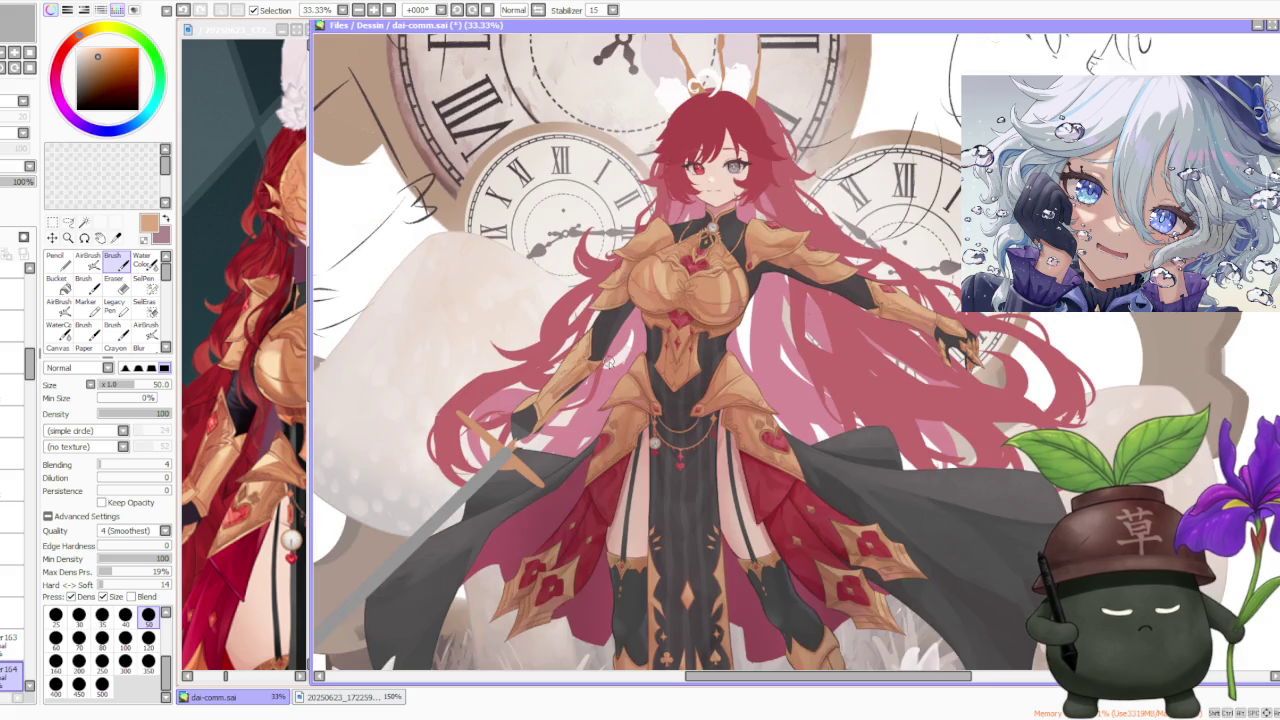
pyautogui.scroll(3, 608, 363)
pyautogui.click(68, 222)
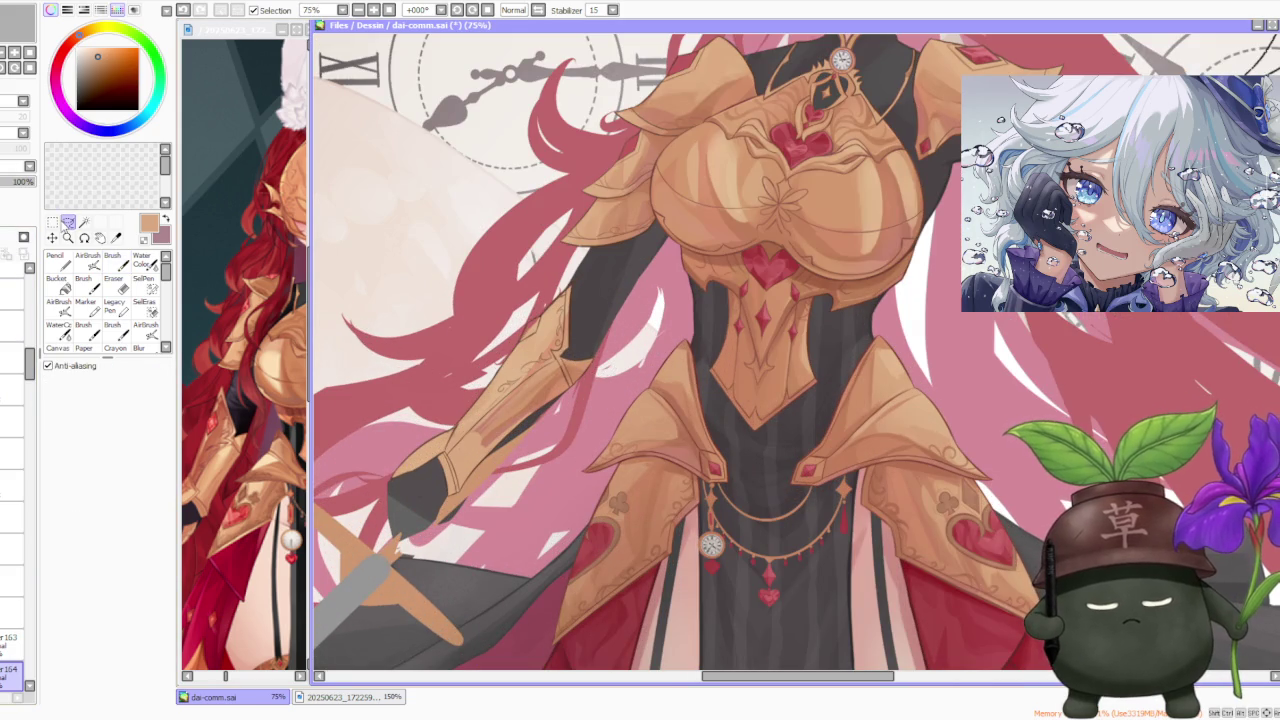
# Step: Rotate the selected arm slightly counter-clockwise with the Transform tool and nudge it up
pyautogui.click(52, 222)
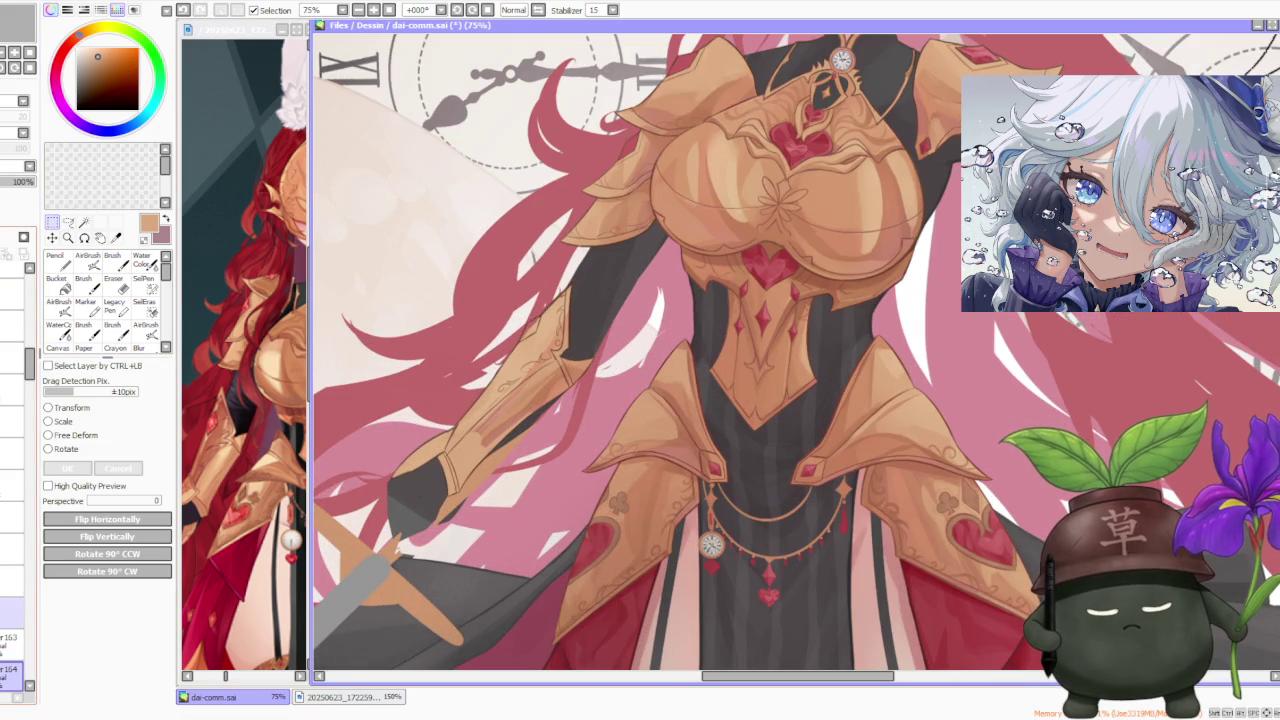
pyautogui.click(74, 451)
pyautogui.moveTo(613, 279); pyautogui.dragTo(609, 276)
pyautogui.moveTo(567, 375); pyautogui.dragTo(567, 369)
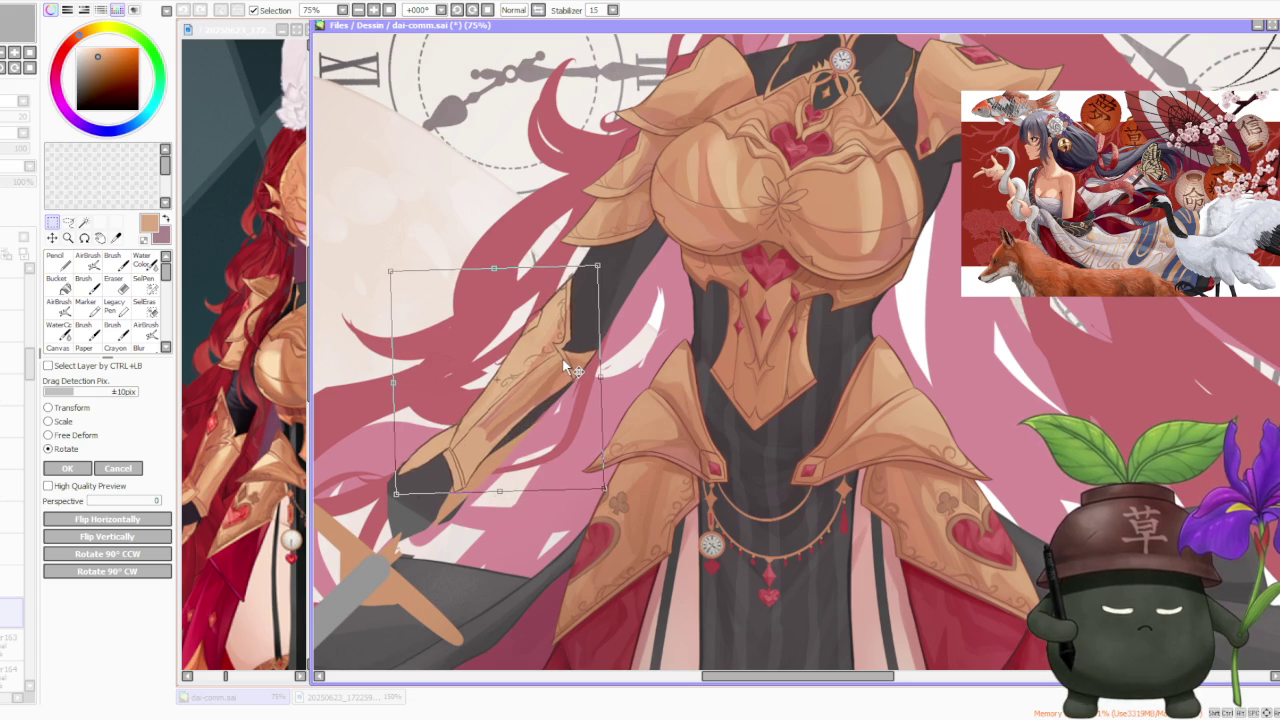
pyautogui.scroll(-1, 562, 357)
pyautogui.scroll(-1, 562, 359)
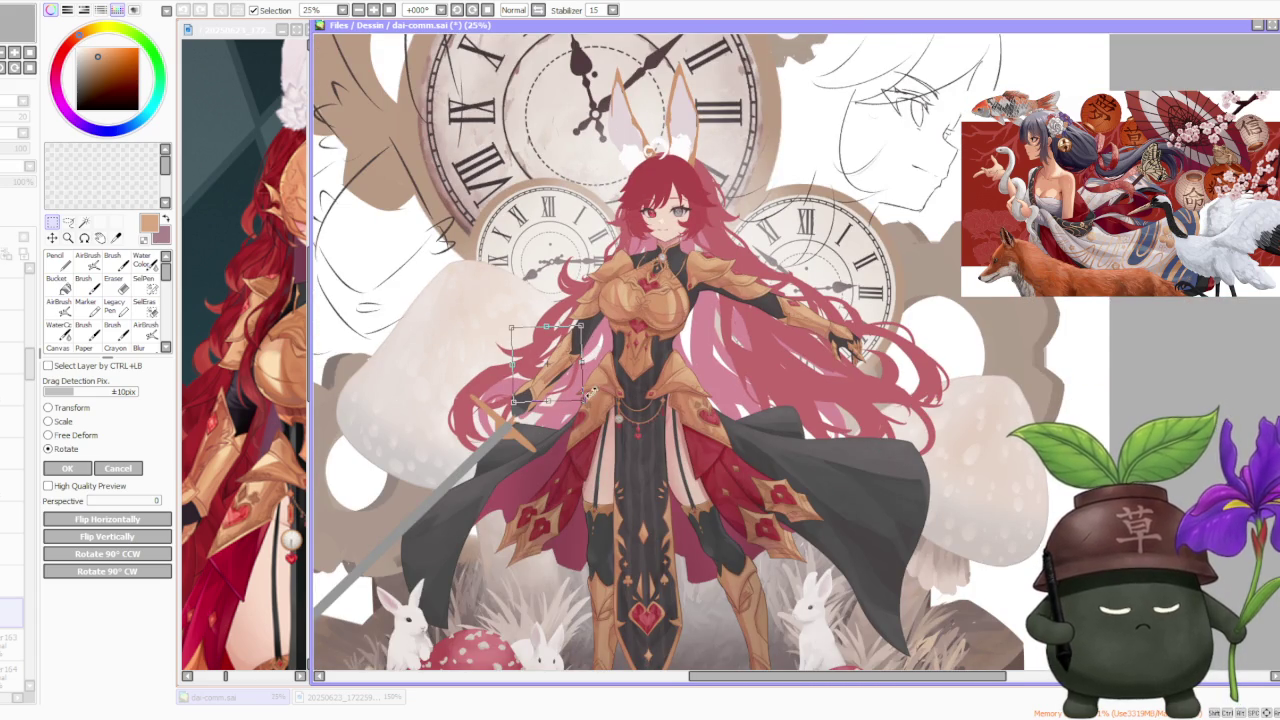
pyautogui.scroll(1, 591, 394)
pyautogui.scroll(2, 331, 423)
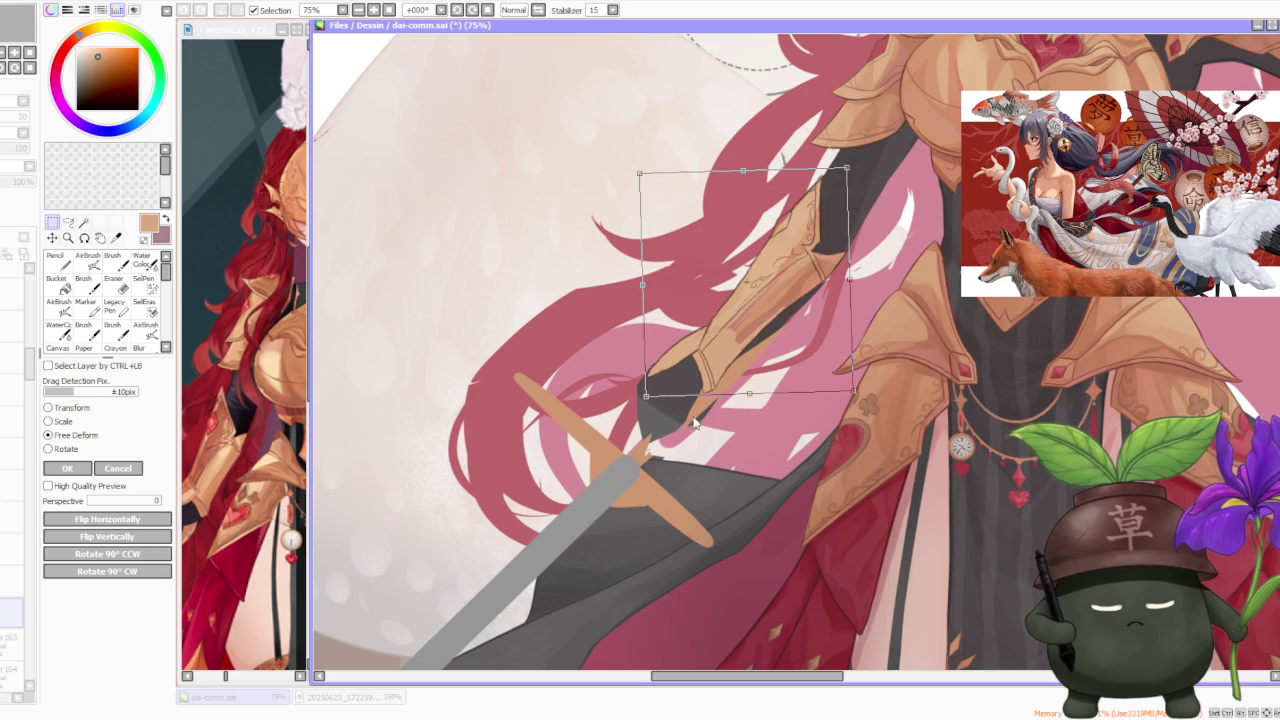
# Step: Free-deform the arm's lower right and lower left corners slightly, then apply the transform
pyautogui.moveTo(856, 395); pyautogui.dragTo(859, 394)
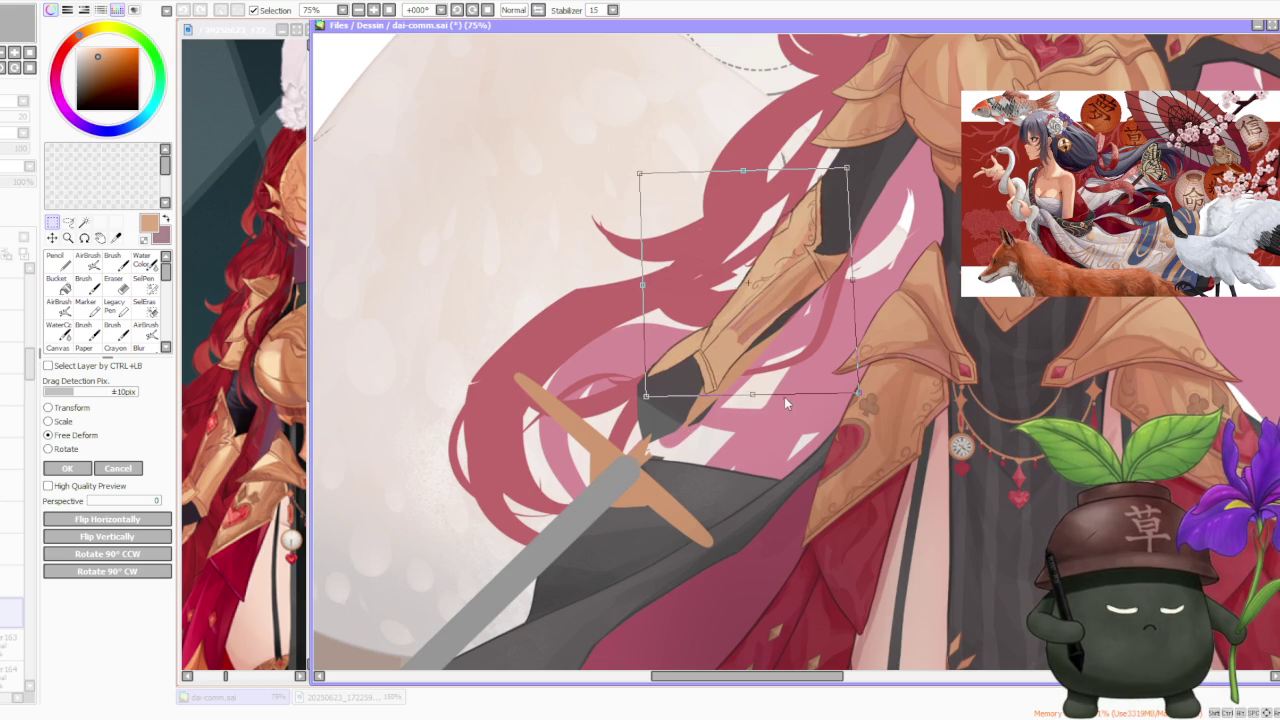
pyautogui.moveTo(652, 400); pyautogui.dragTo(648, 401)
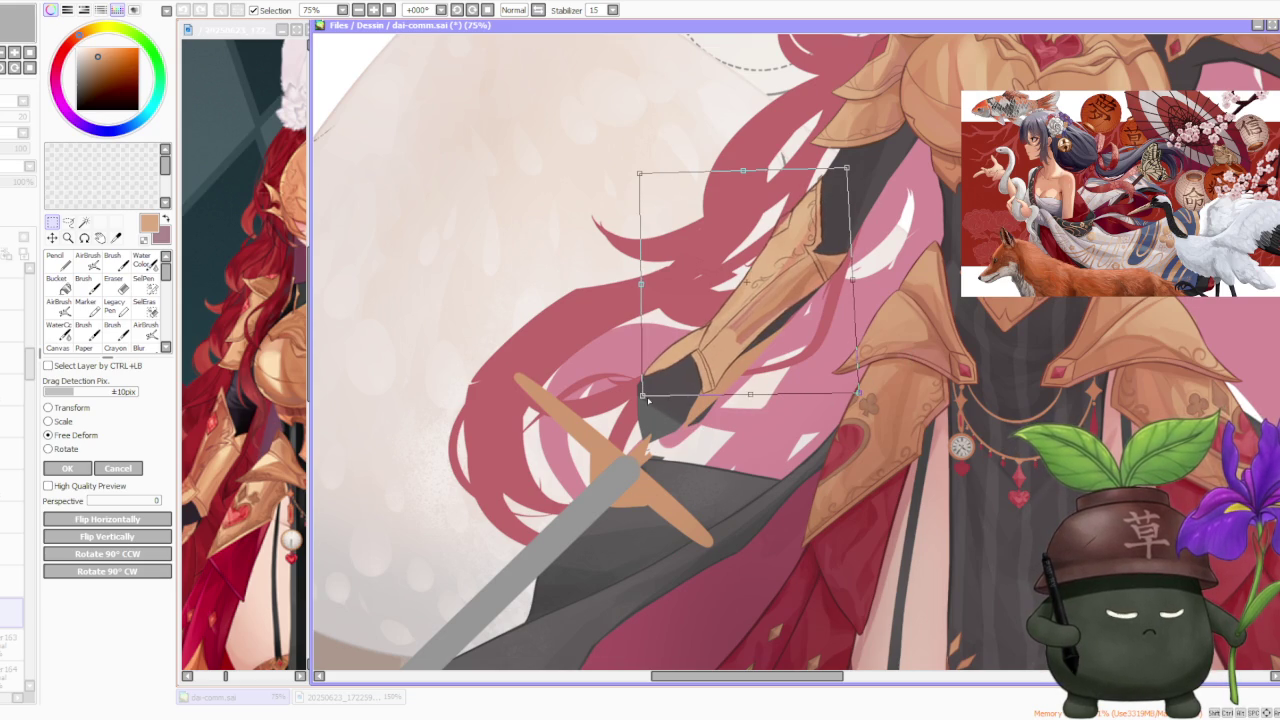
pyautogui.scroll(-1, 782, 318)
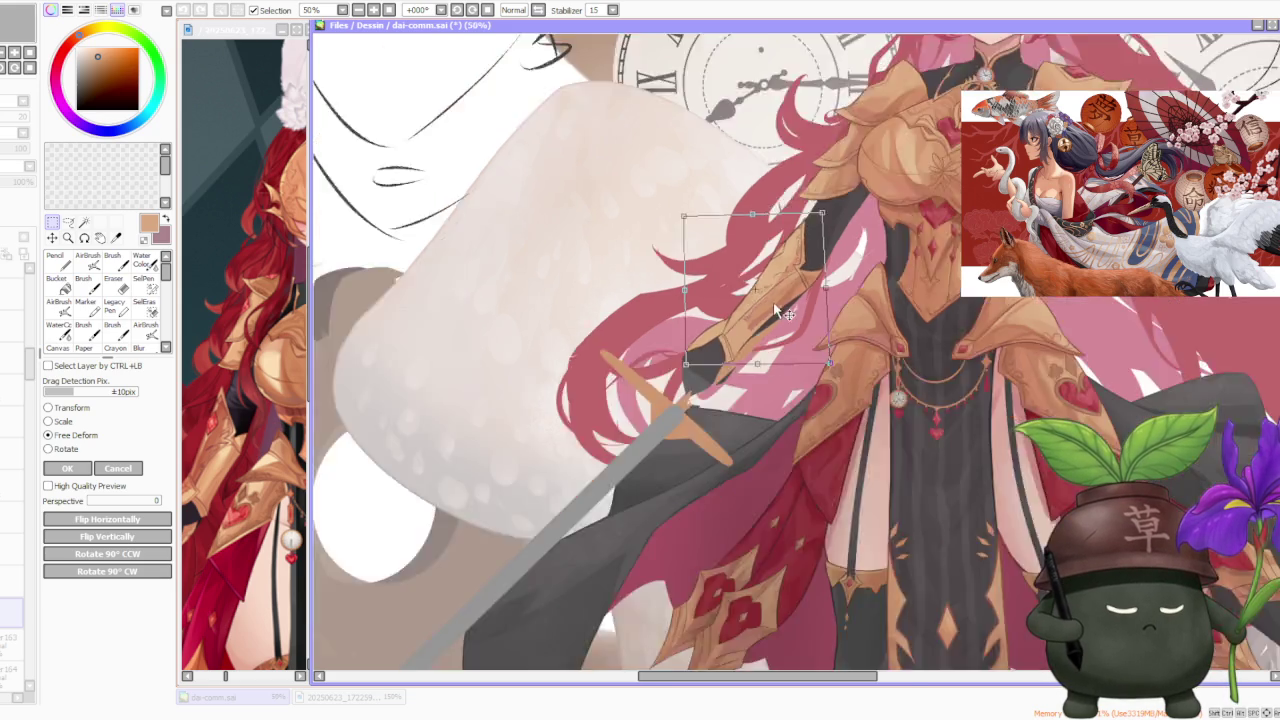
pyautogui.scroll(-1, 847, 298)
pyautogui.scroll(-1, 847, 298)
pyautogui.click(64, 469)
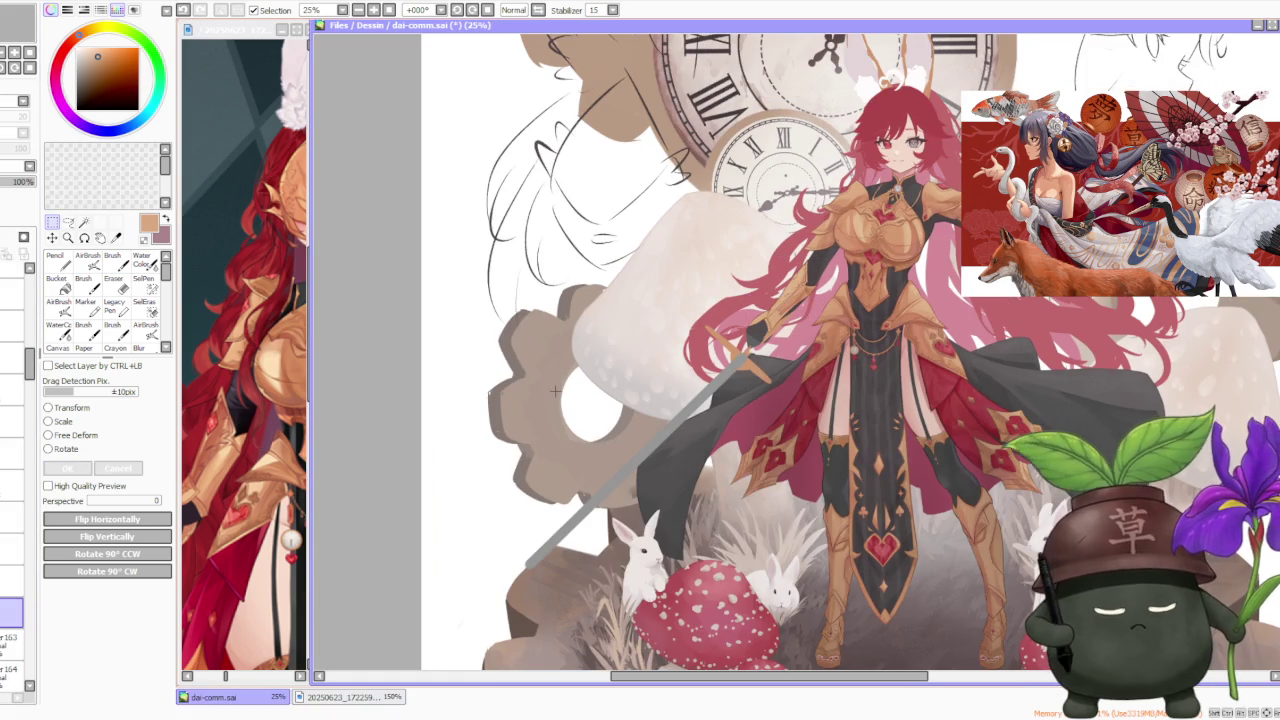
pyautogui.moveTo(33, 381); pyautogui.dragTo(28, 500)
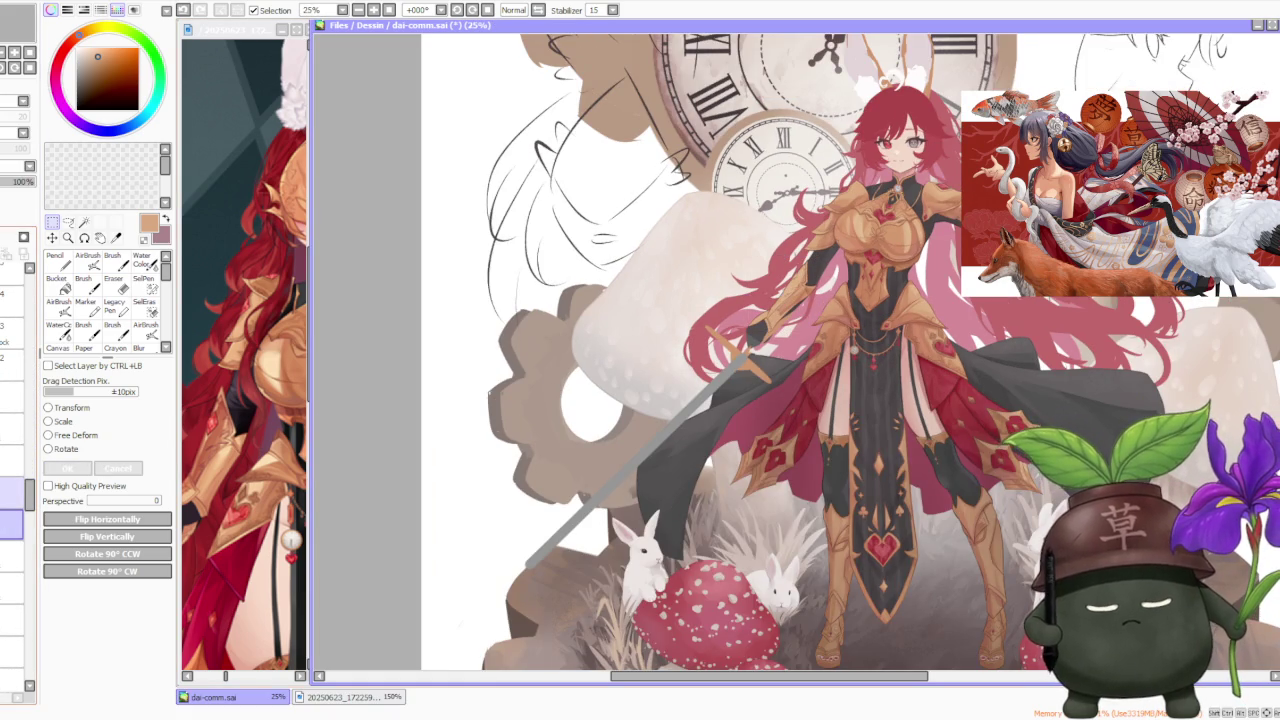
# Step: Return to the Brush and sample a near-black colour from the artwork
pyautogui.press('b')
pyautogui.scroll(4, 755, 292)
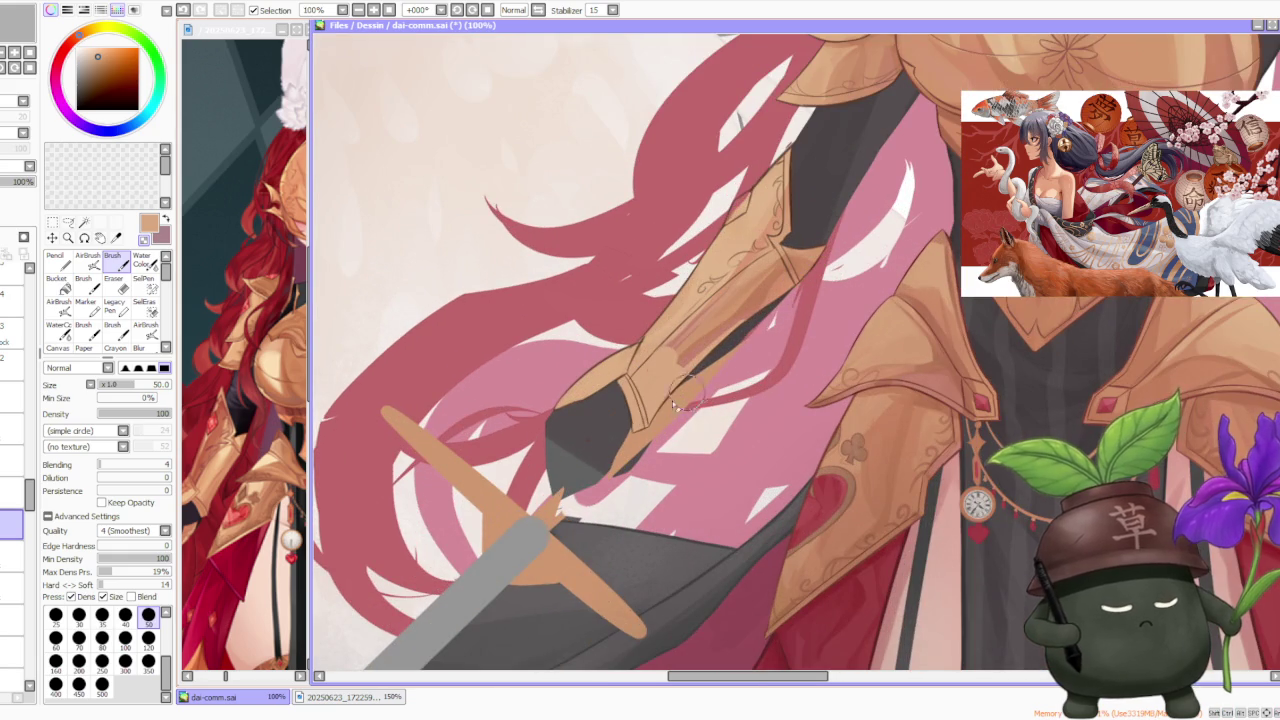
pyautogui.scroll(-4, 819, 279)
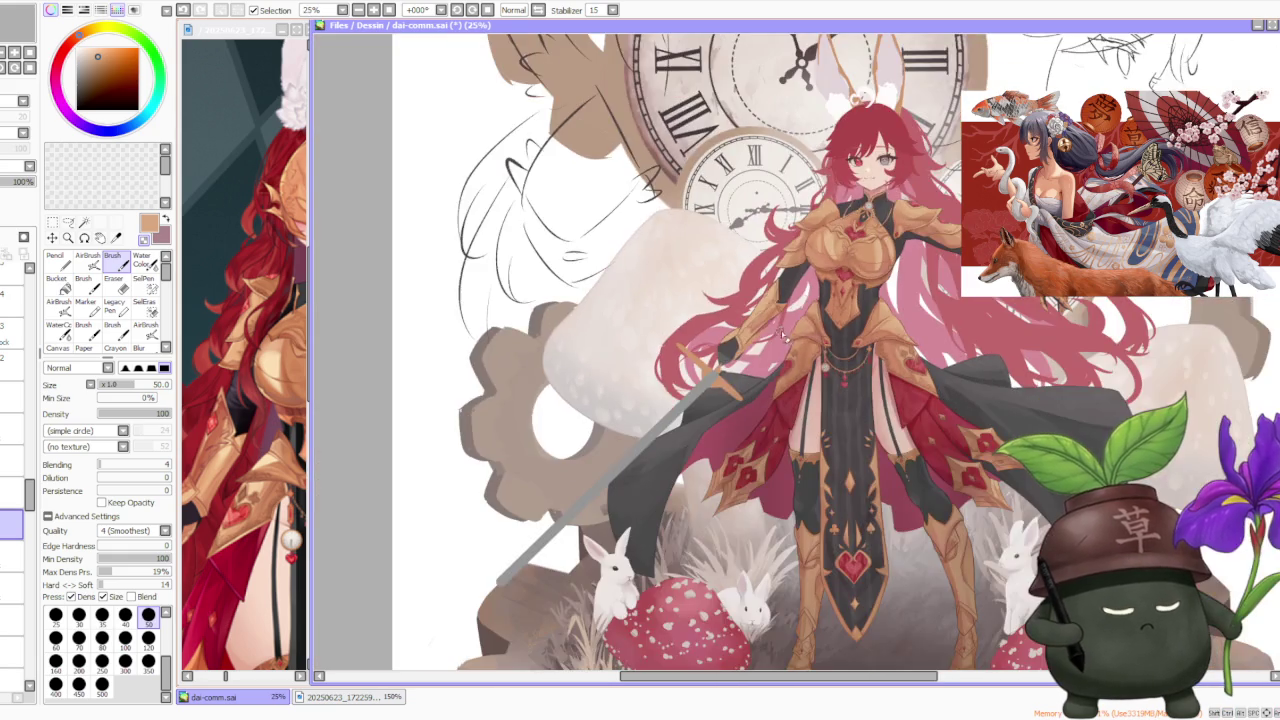
pyautogui.scroll(-1, 916, 301)
pyautogui.scroll(3, 820, 330)
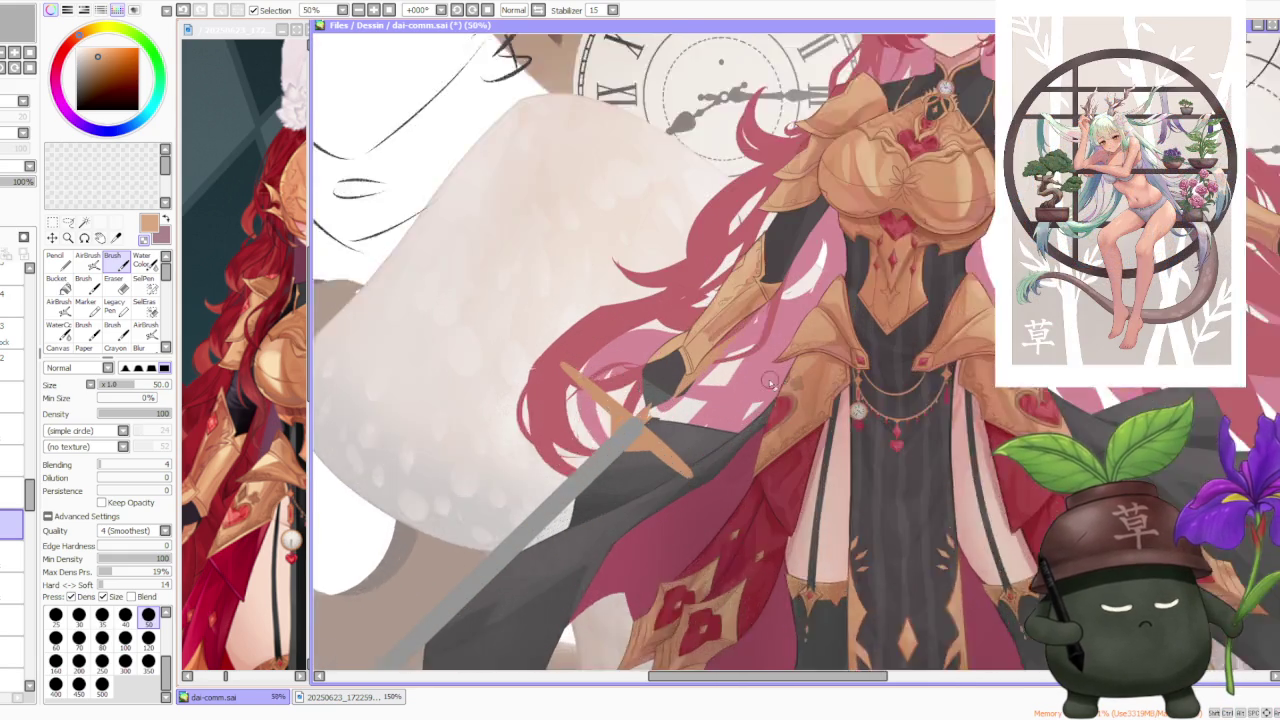
pyautogui.scroll(2, 727, 378)
pyautogui.scroll(-3, 723, 382)
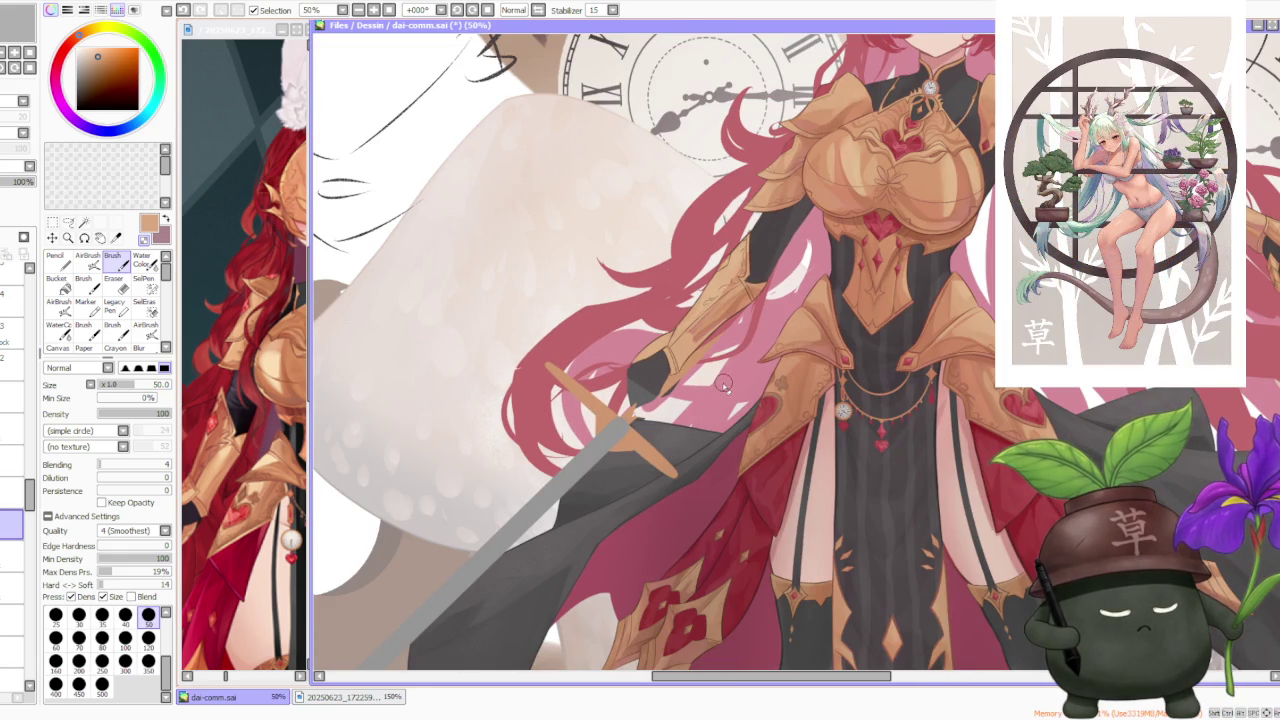
pyautogui.scroll(-1, 728, 387)
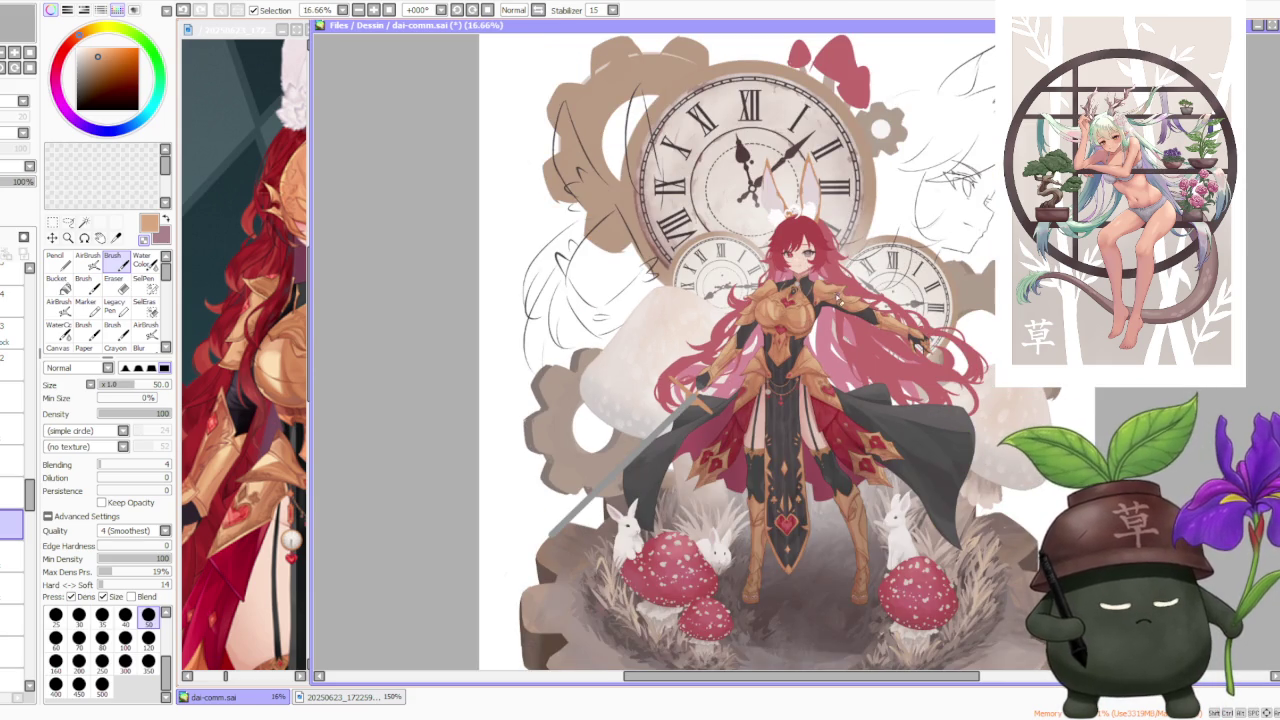
pyautogui.scroll(1, 838, 298)
pyautogui.scroll(2, 805, 300)
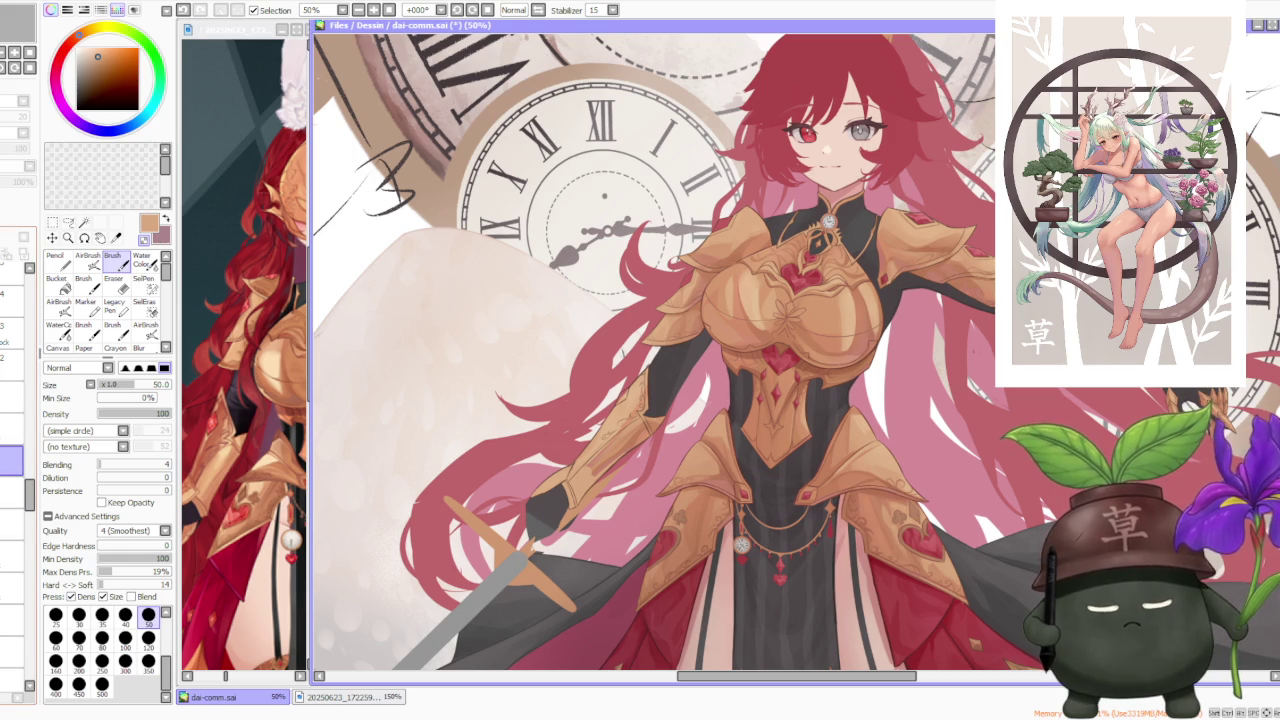
pyautogui.scroll(3, 849, 400)
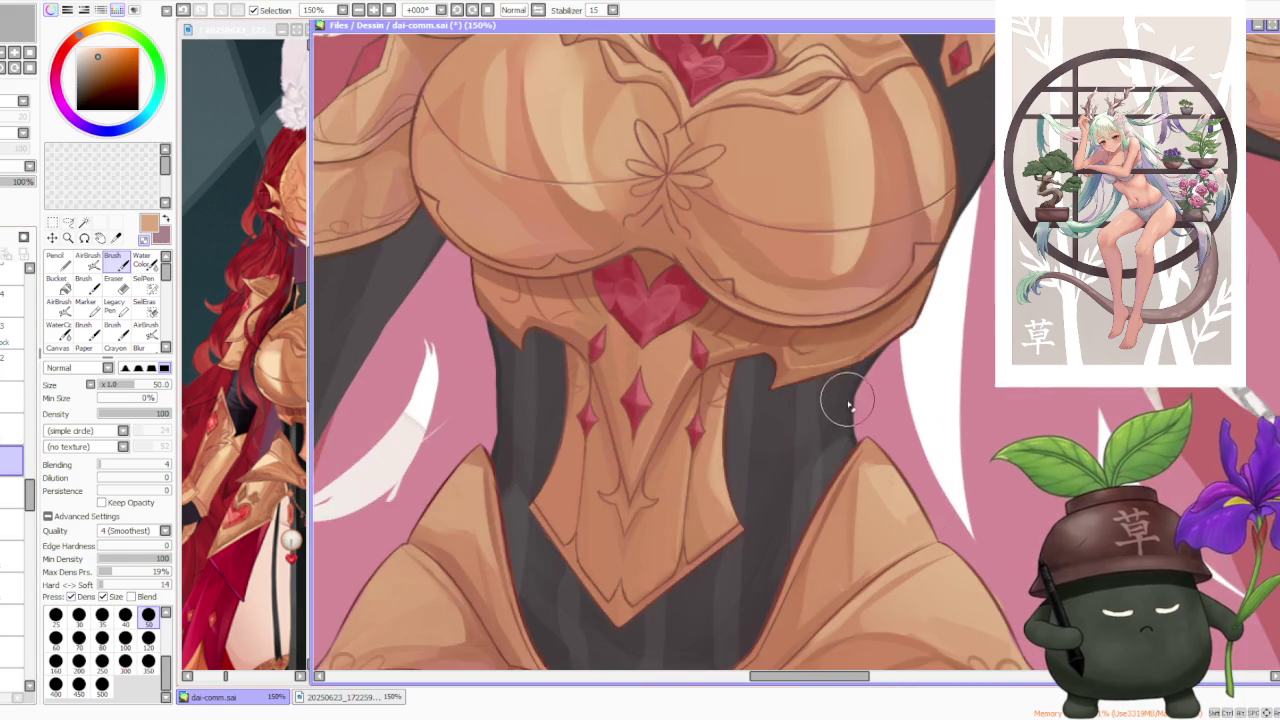
pyautogui.keyDown('alt'); pyautogui.click(849, 400); pyautogui.keyUp('alt')
pyautogui.scroll(-3, 849, 400)
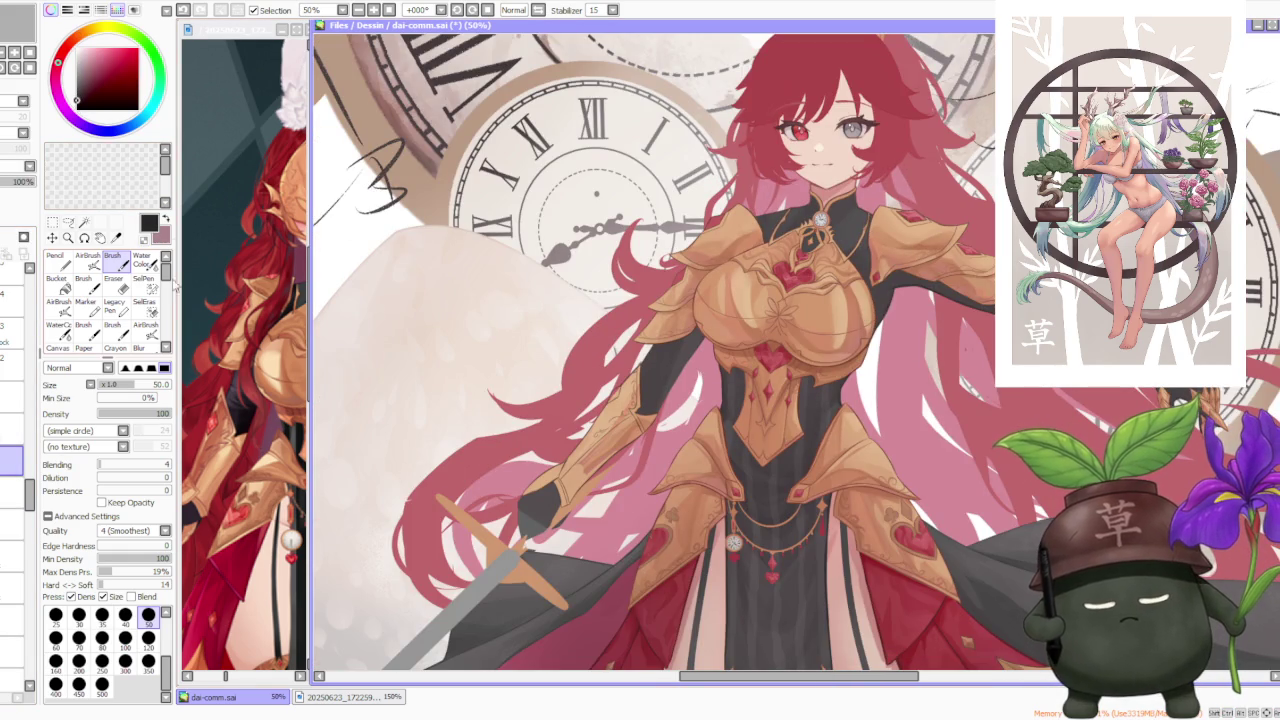
pyautogui.scroll(1, 560, 520)
pyautogui.scroll(1, 560, 520)
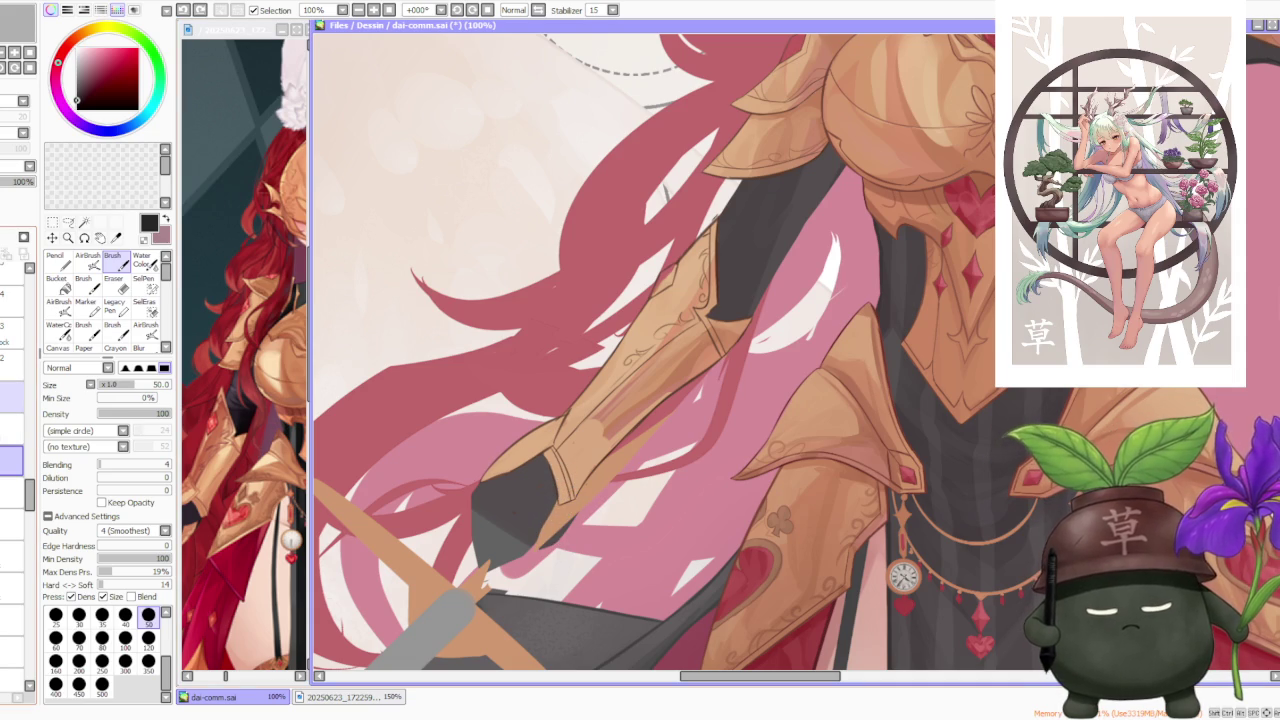
# Step: Zoom out and move the grey sword layer higher in the layer stack, keeping it visible
pyautogui.click(11, 397)
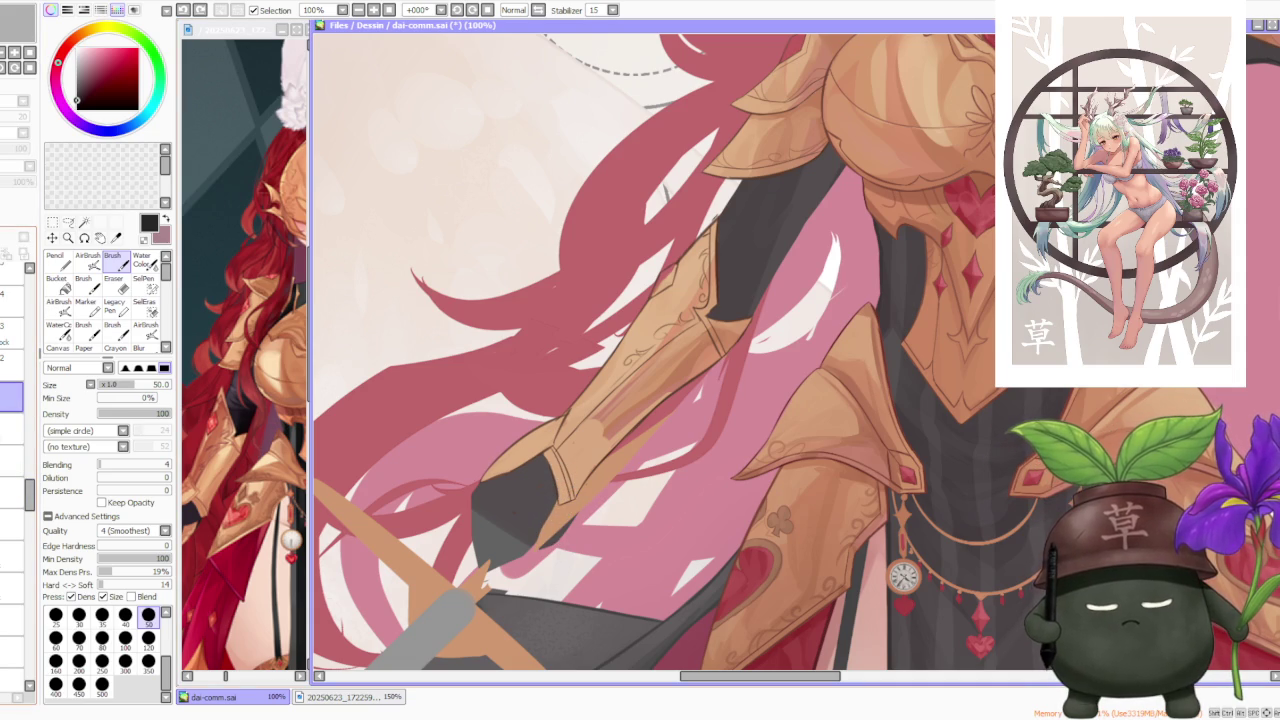
pyautogui.press('-')
pyautogui.press('-')
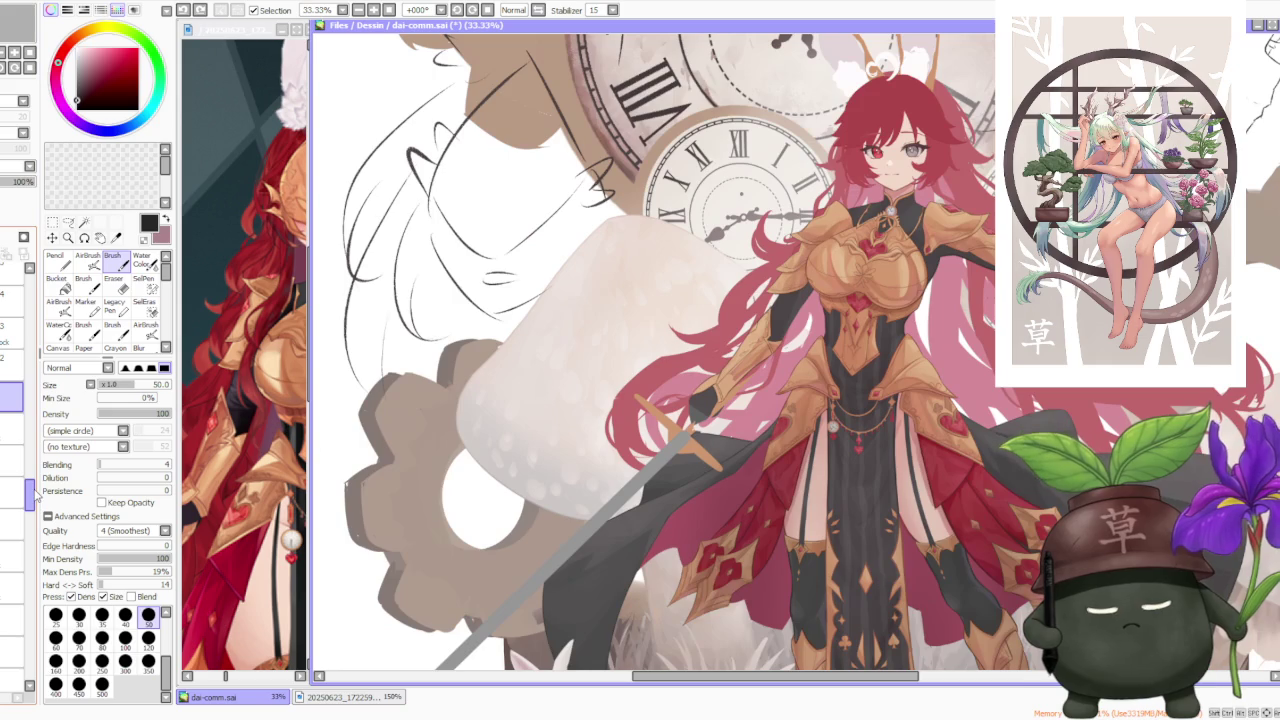
pyautogui.click(11, 612)
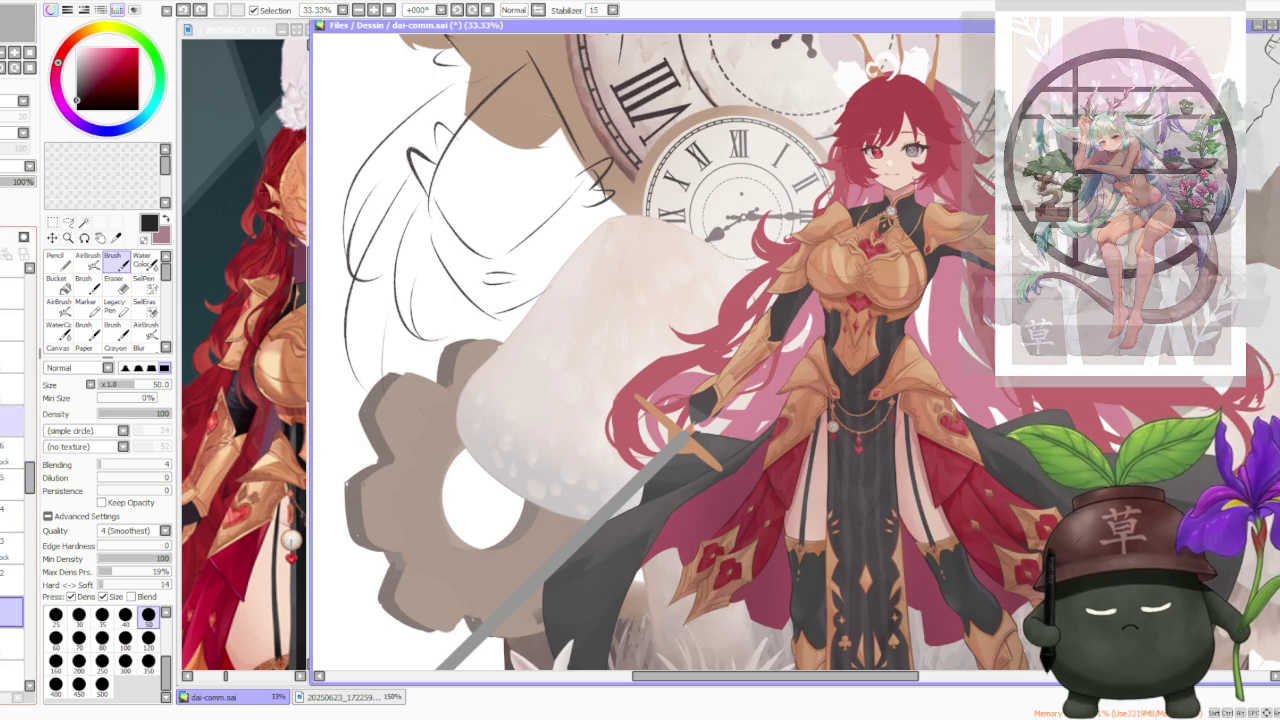
pyautogui.moveTo(30, 472)
pyautogui.mouseDown()
pyautogui.moveTo(27, 452)
pyautogui.moveTo(27, 468)
pyautogui.mouseUp()
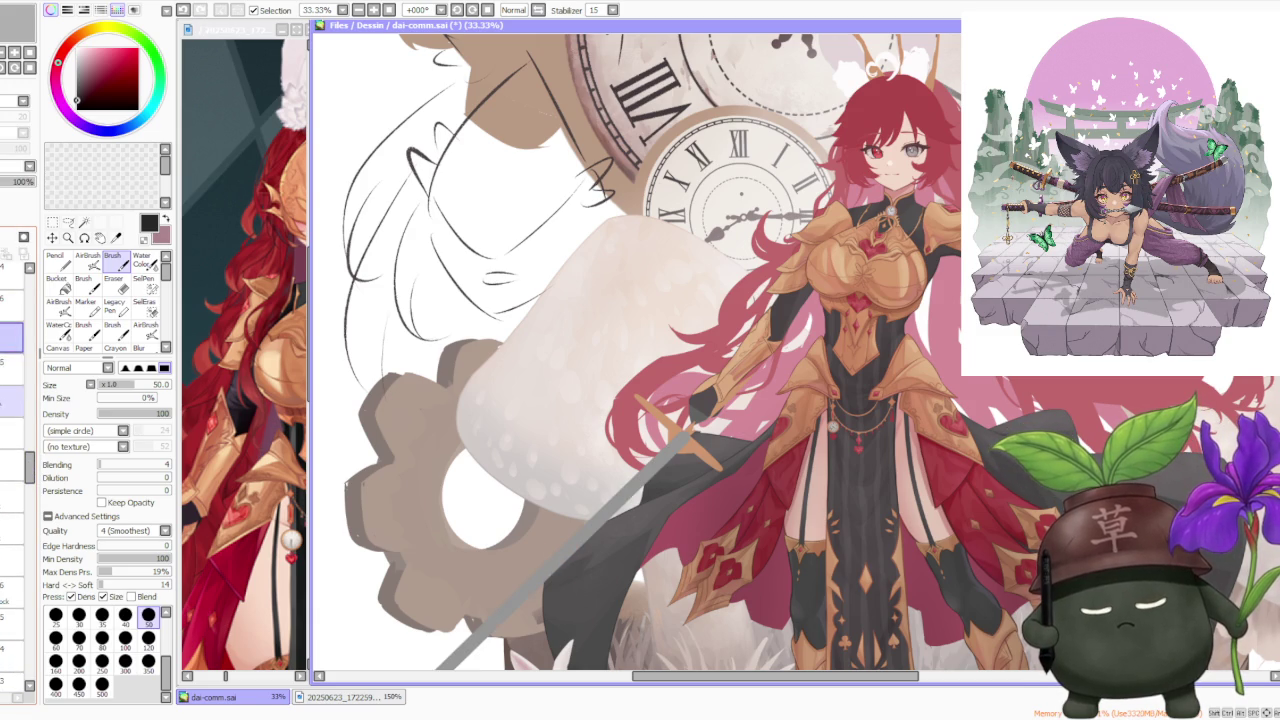
pyautogui.scroll(-2, 12, 400)
pyautogui.scroll(-1, 12, 400)
pyautogui.scroll(-1, 12, 400)
pyautogui.moveTo(10, 592); pyautogui.dragTo(15, 374)
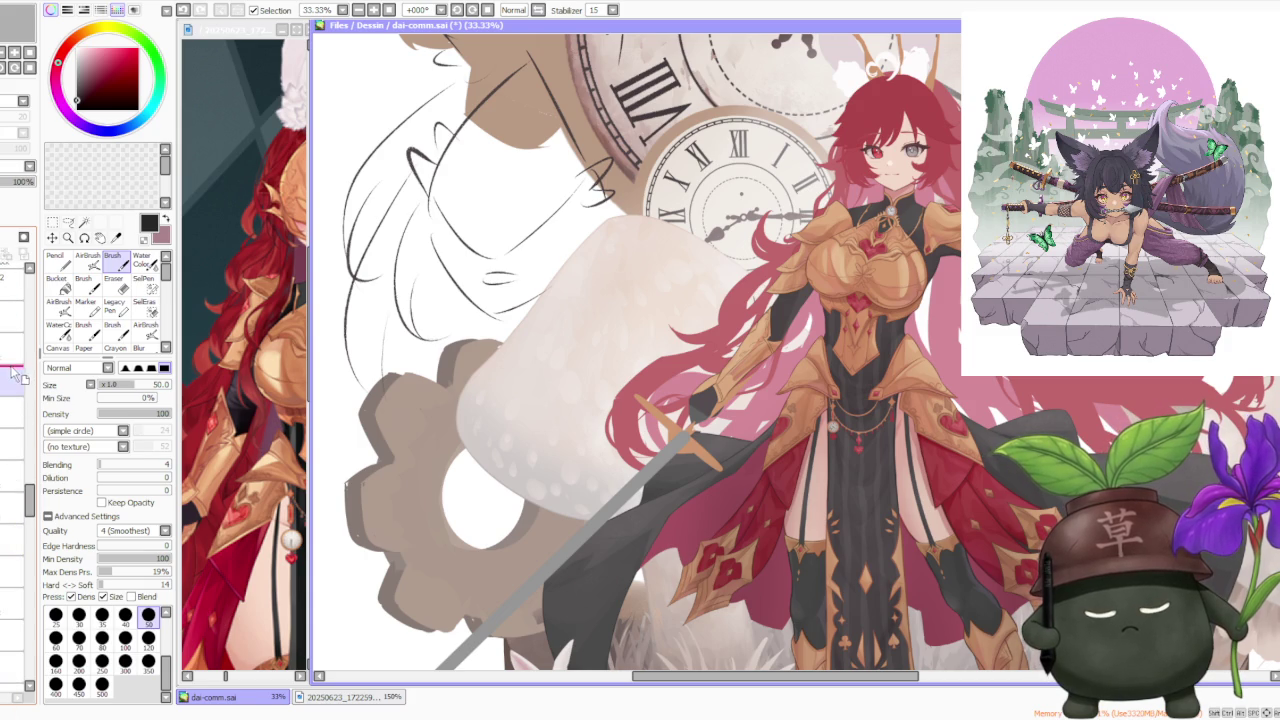
pyautogui.moveTo(22, 378)
pyautogui.mouseDown()
pyautogui.moveTo(12, 360)
pyautogui.moveTo(4, 392)
pyautogui.mouseUp()
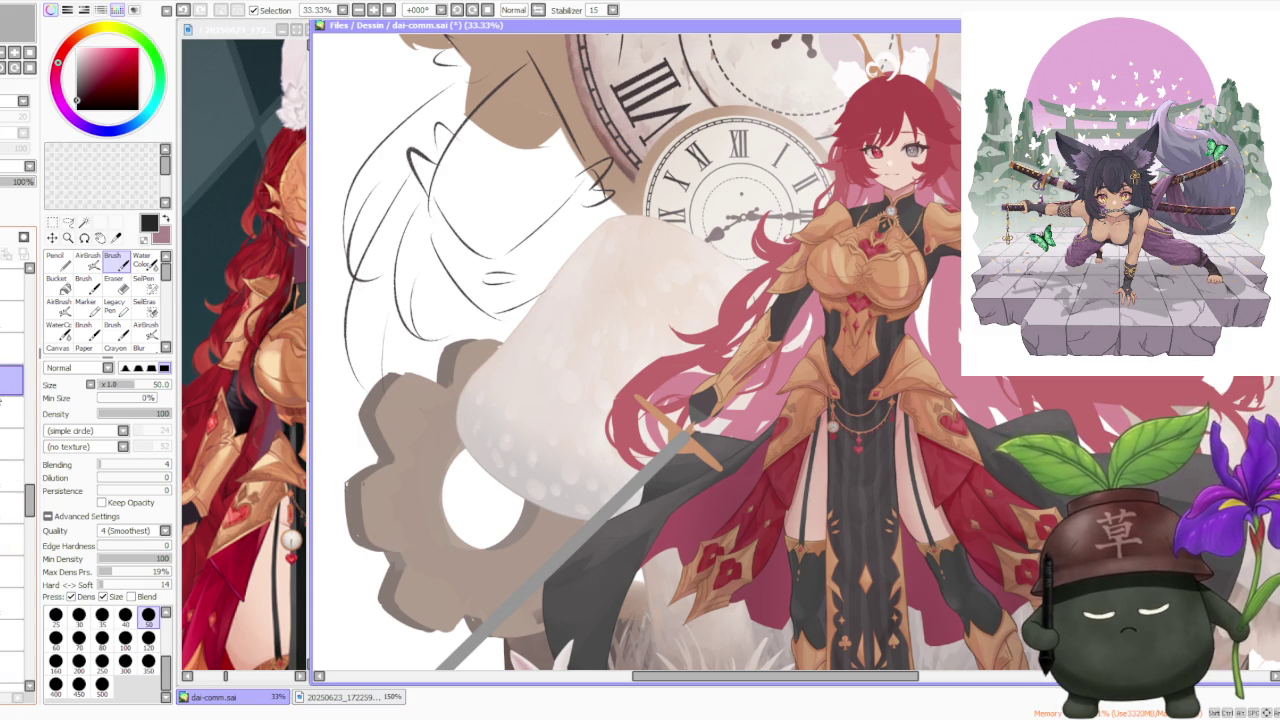
pyautogui.click(10, 380)
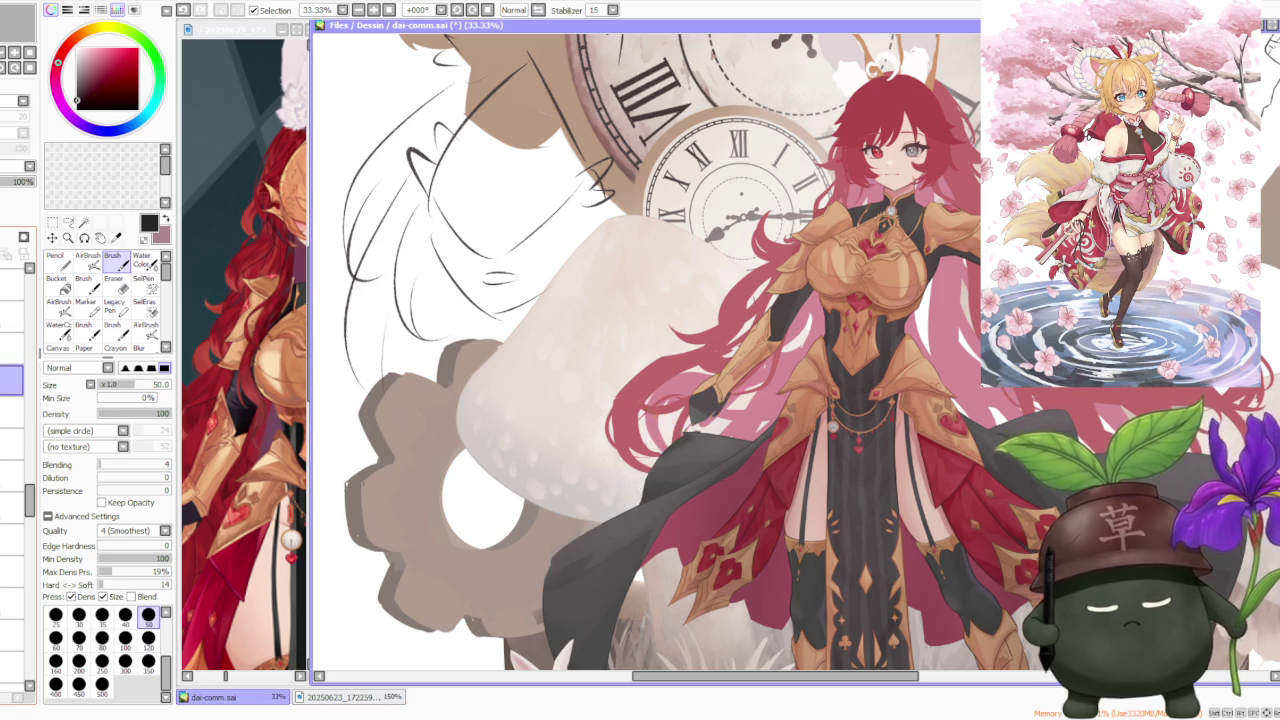
pyautogui.hotkey('ctrl', 'z')
# Step: Start selecting the sword so it can be rescaled with a transform
pyautogui.scroll(-1, 690, 455)
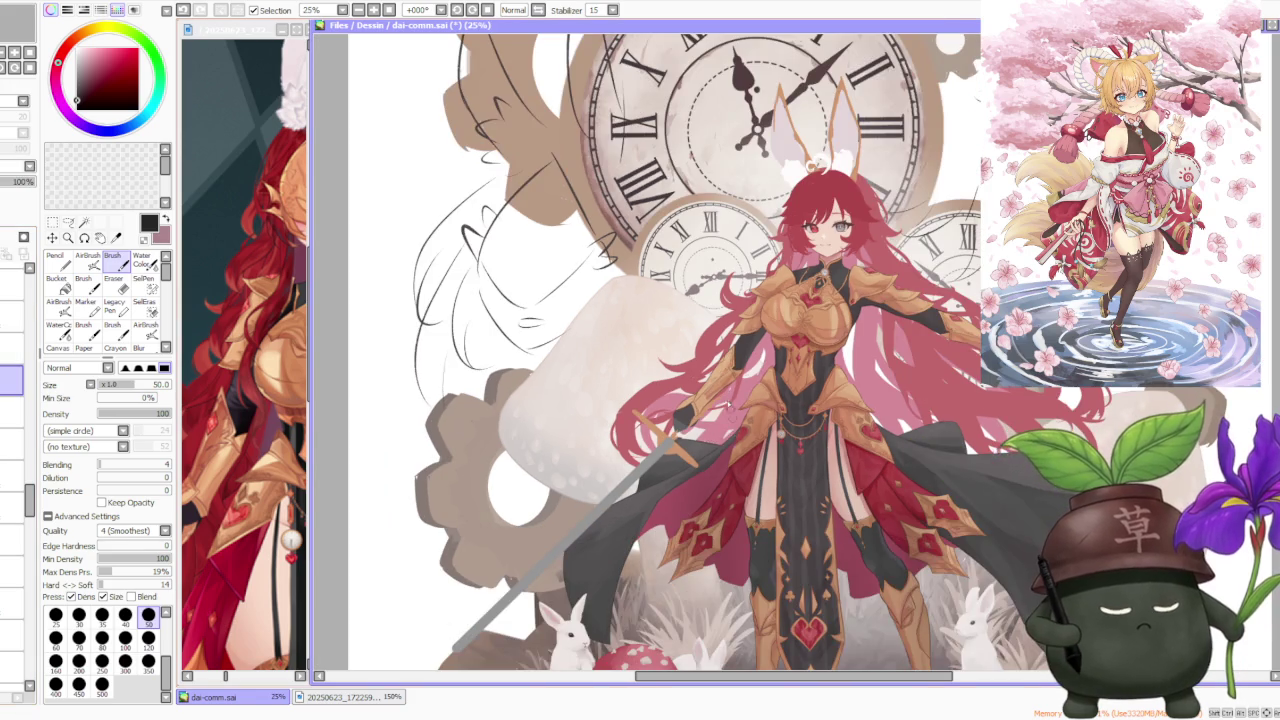
pyautogui.scroll(1, 729, 403)
pyautogui.scroll(-2, 700, 437)
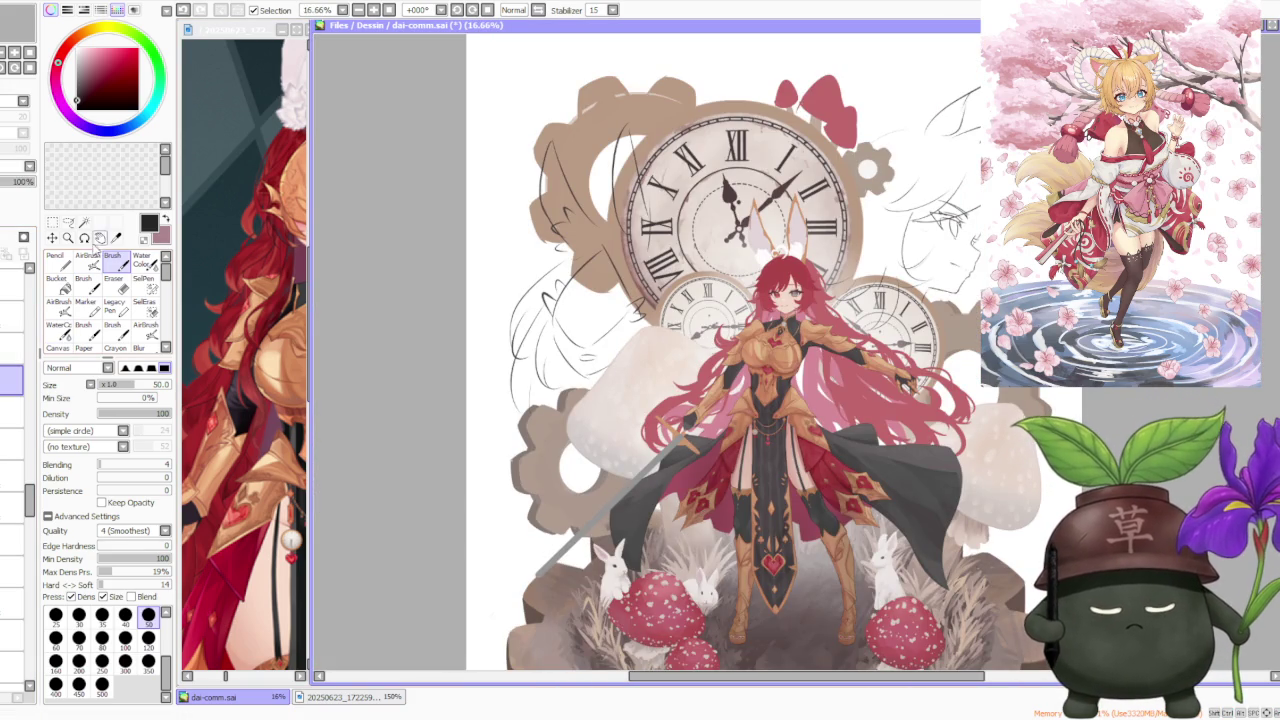
pyautogui.click(52, 221)
# Step: Put a transform box around the sword and nudge it slightly upward
pyautogui.click(64, 425)
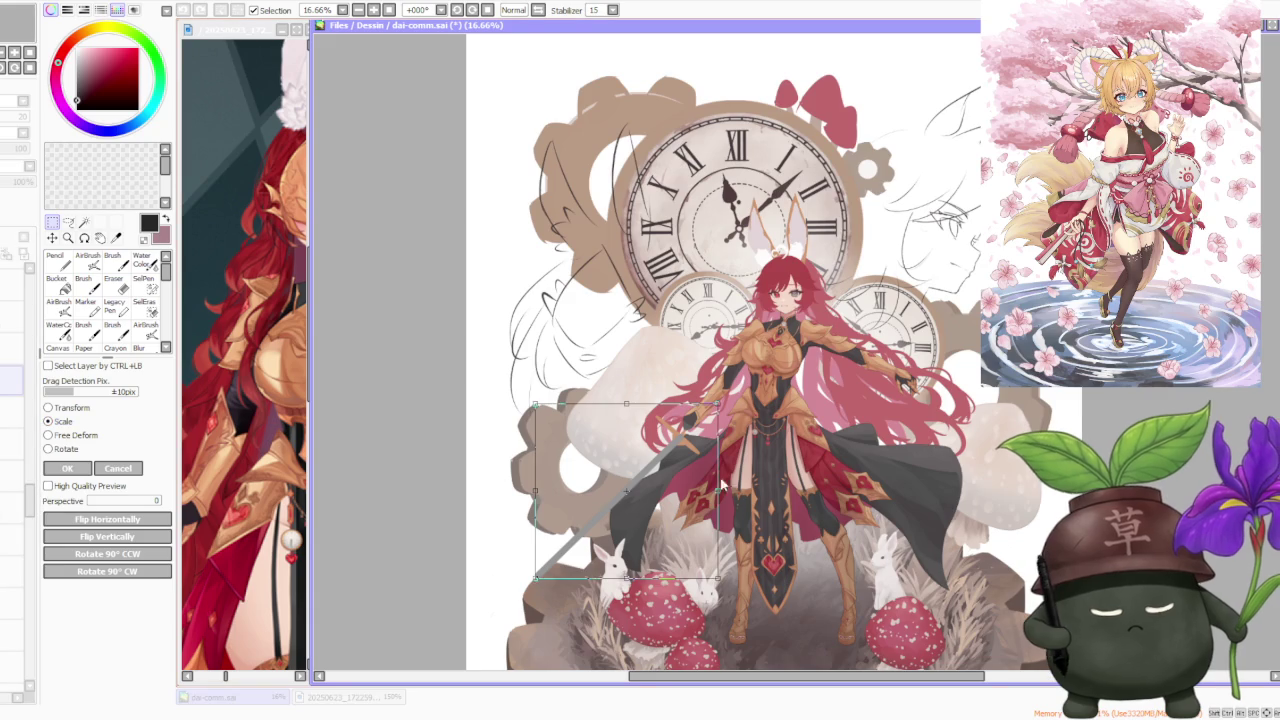
pyautogui.scroll(2, 669, 499)
pyautogui.scroll(2, 669, 499)
pyautogui.moveTo(677, 494); pyautogui.dragTo(682, 473)
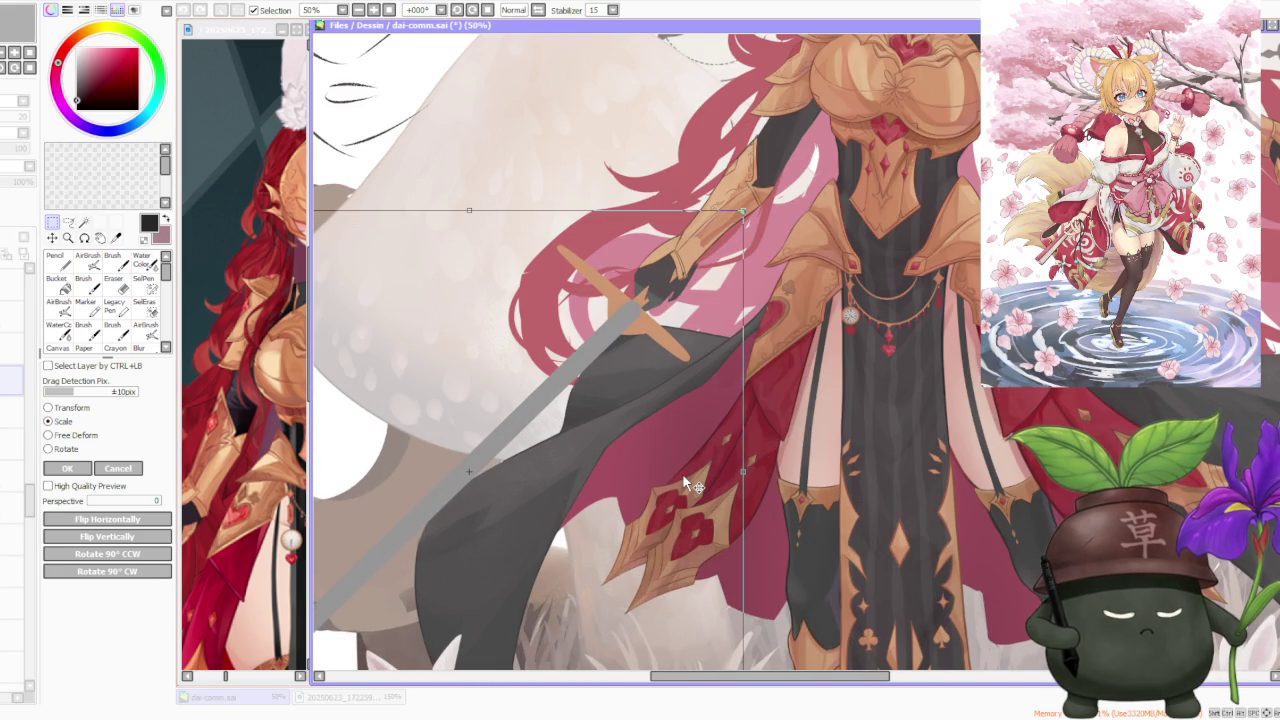
# Step: Rotate the sword so the blade points toward the lower left, fine-tune the angle, and commit
pyautogui.scroll(-3, 682, 473)
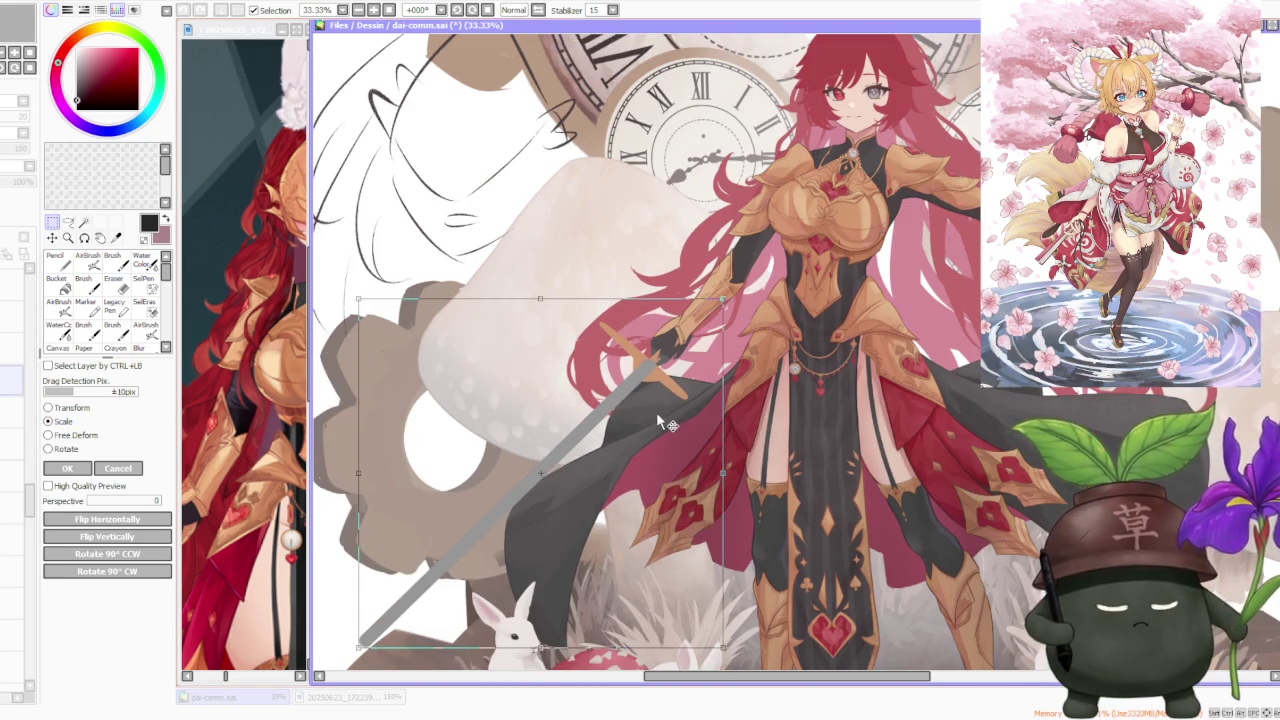
pyautogui.scroll(4, 405, 431)
pyautogui.scroll(-5, 405, 431)
pyautogui.scroll(-1, 524, 443)
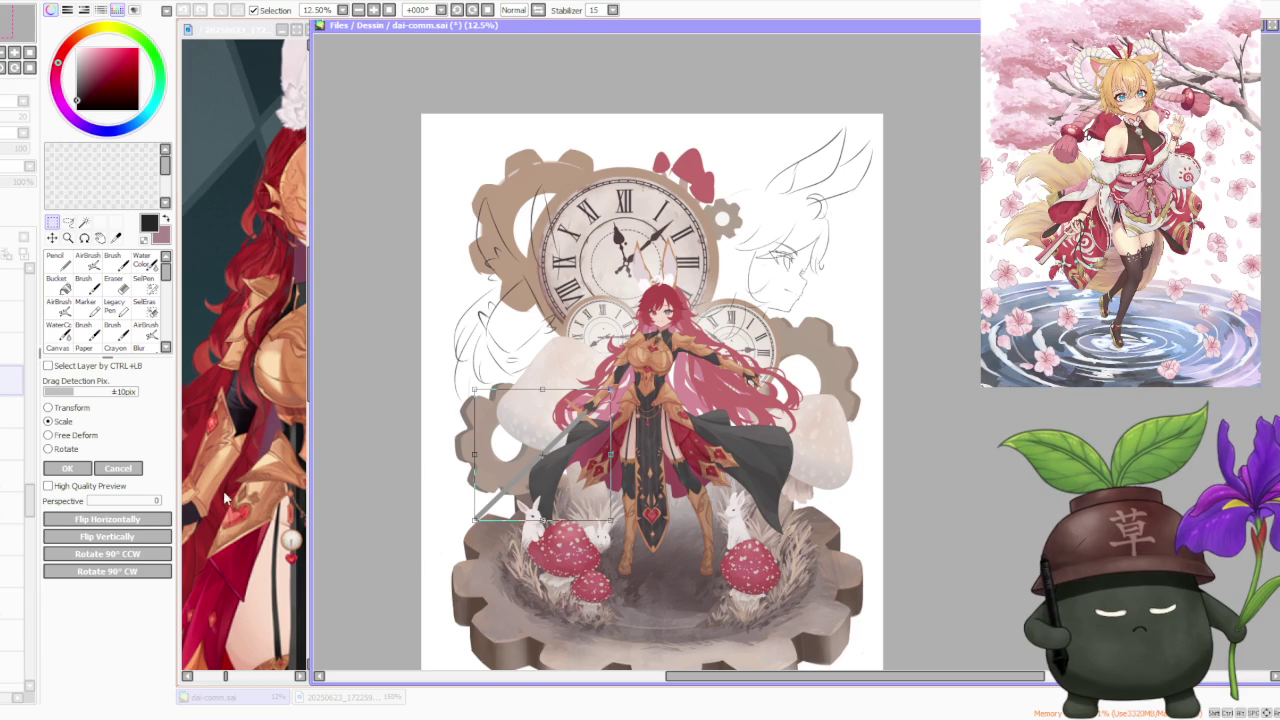
pyautogui.scroll(2, 700, 390)
pyautogui.moveTo(551, 407)
pyautogui.mouseDown()
pyautogui.moveTo(456, 477)
pyautogui.moveTo(462, 490)
pyautogui.moveTo(461, 479)
pyautogui.mouseUp()
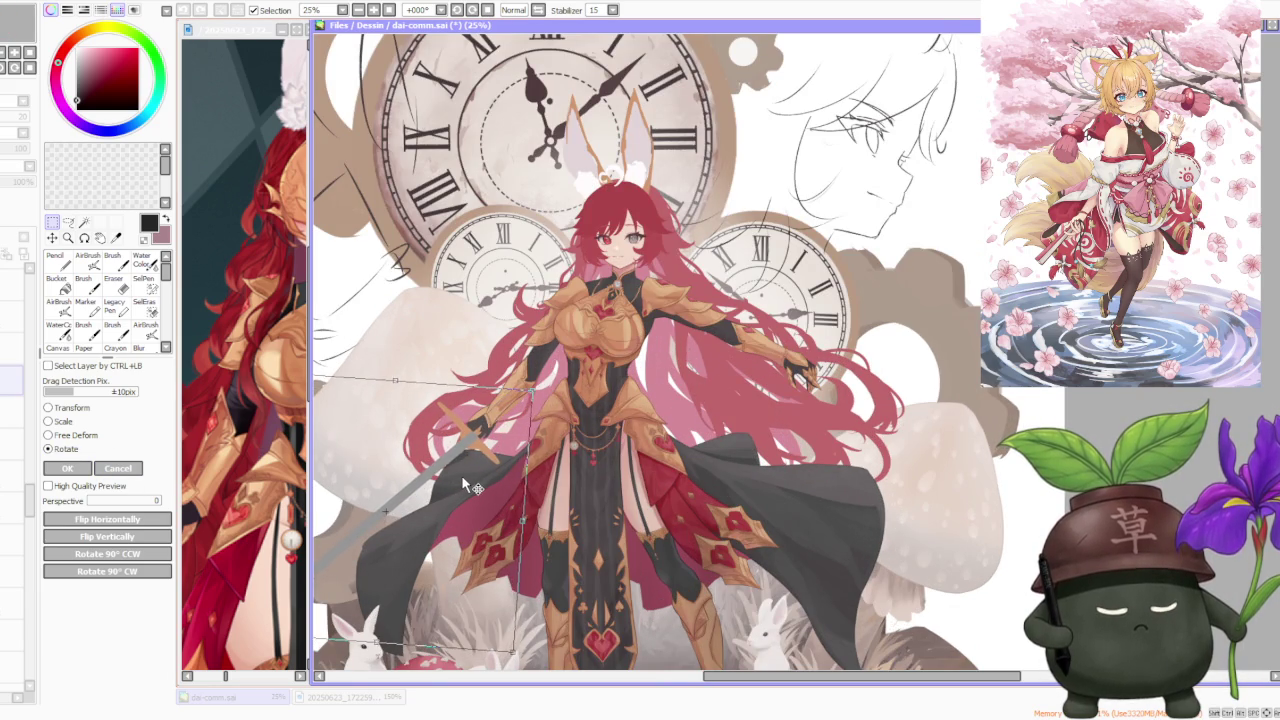
pyautogui.scroll(-3, 460, 476)
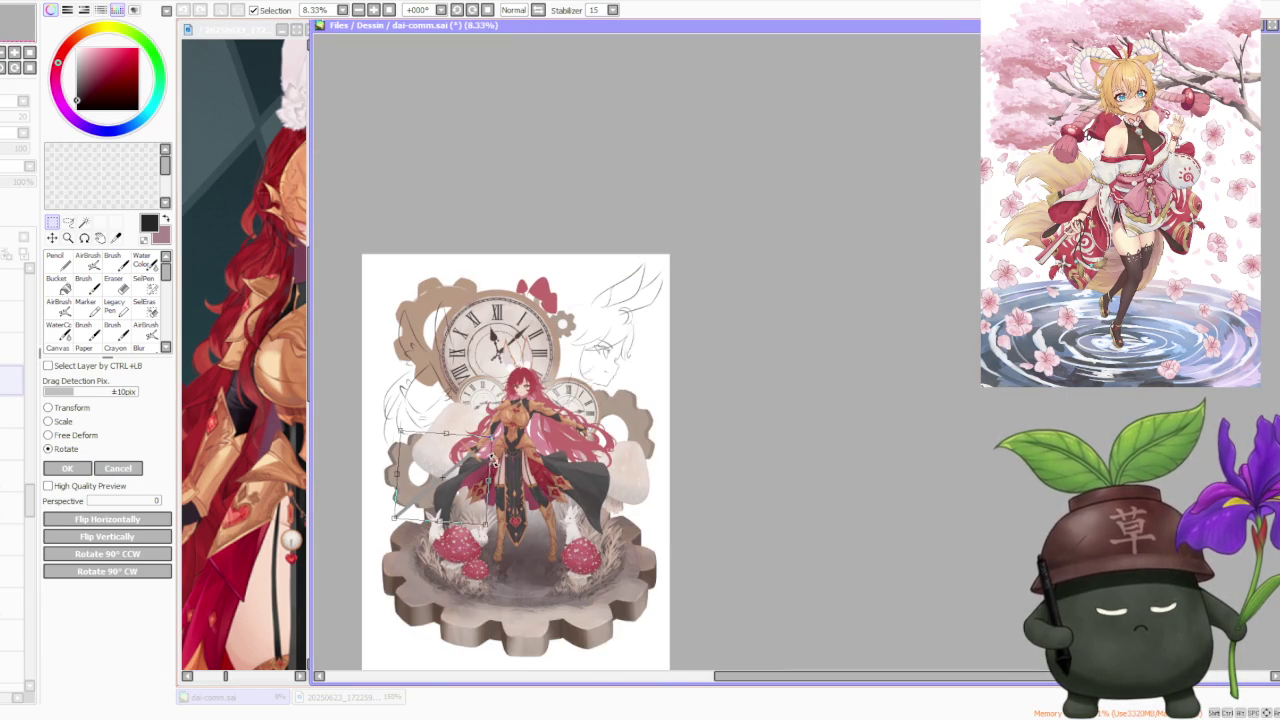
pyautogui.scroll(3, 471, 480)
pyautogui.scroll(-1, 476, 475)
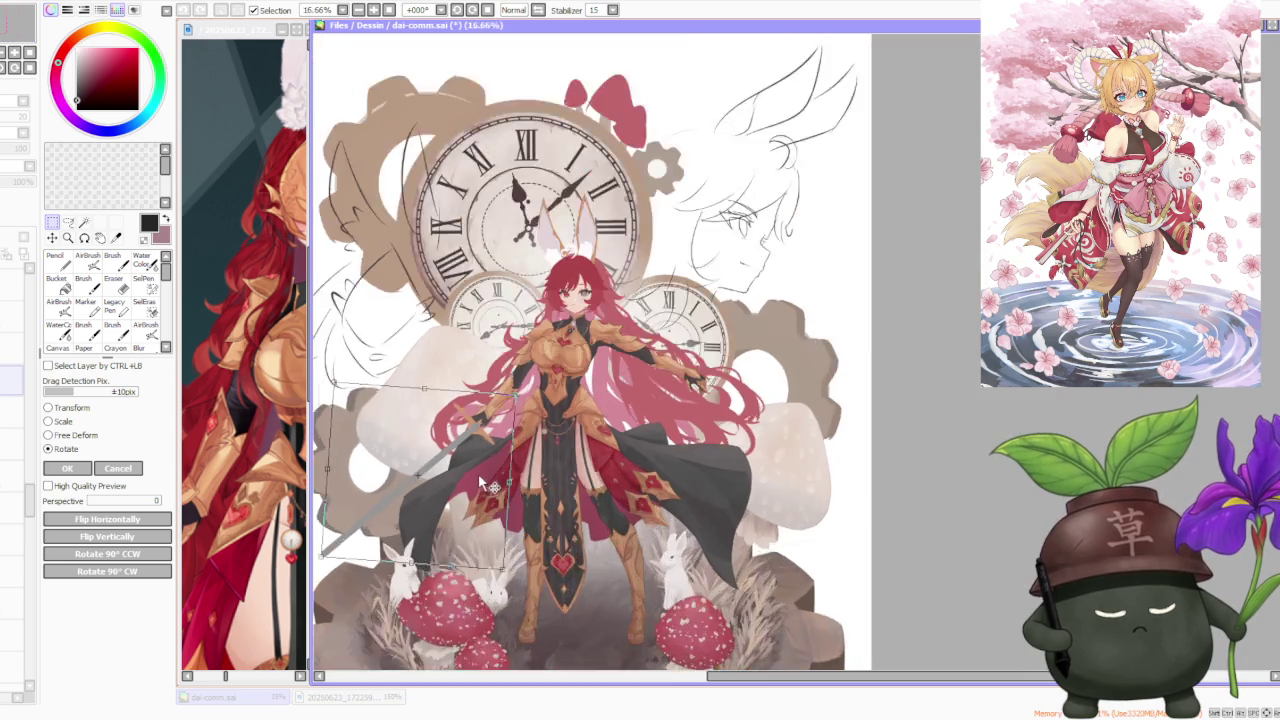
pyautogui.scroll(-1, 450, 485)
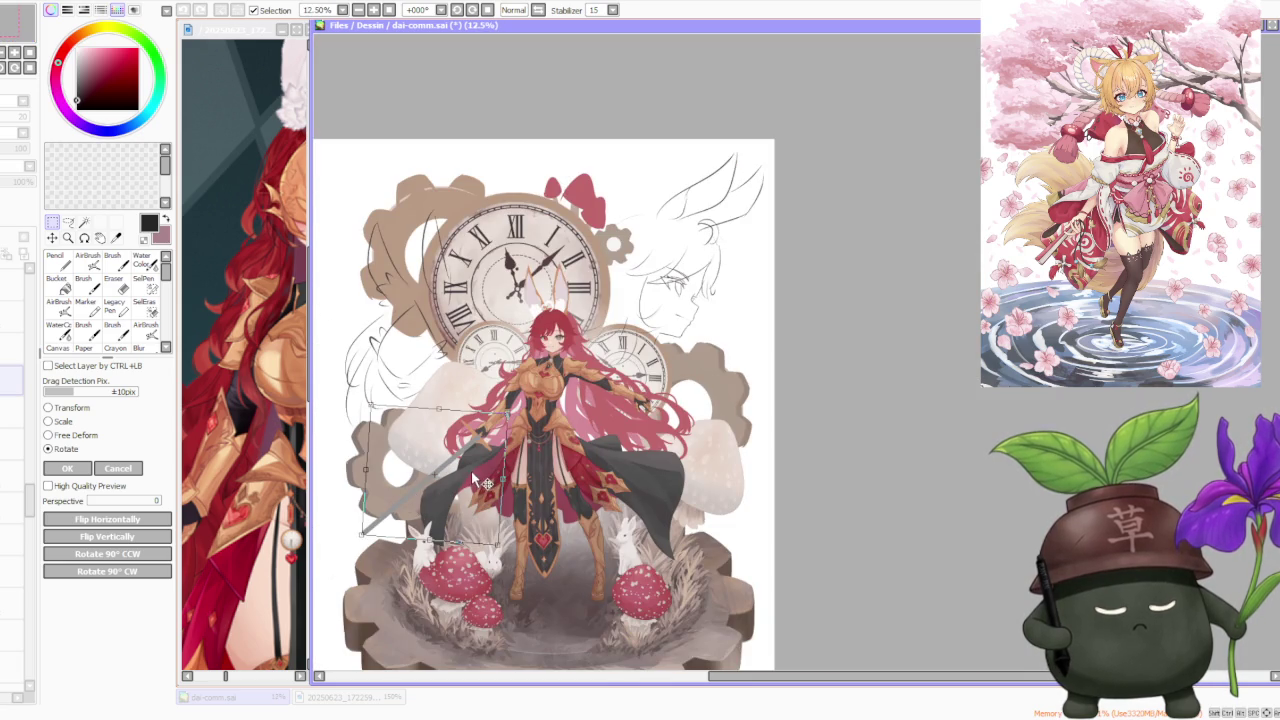
pyautogui.scroll(1, 475, 482)
pyautogui.scroll(2, 468, 465)
pyautogui.scroll(1, 467, 460)
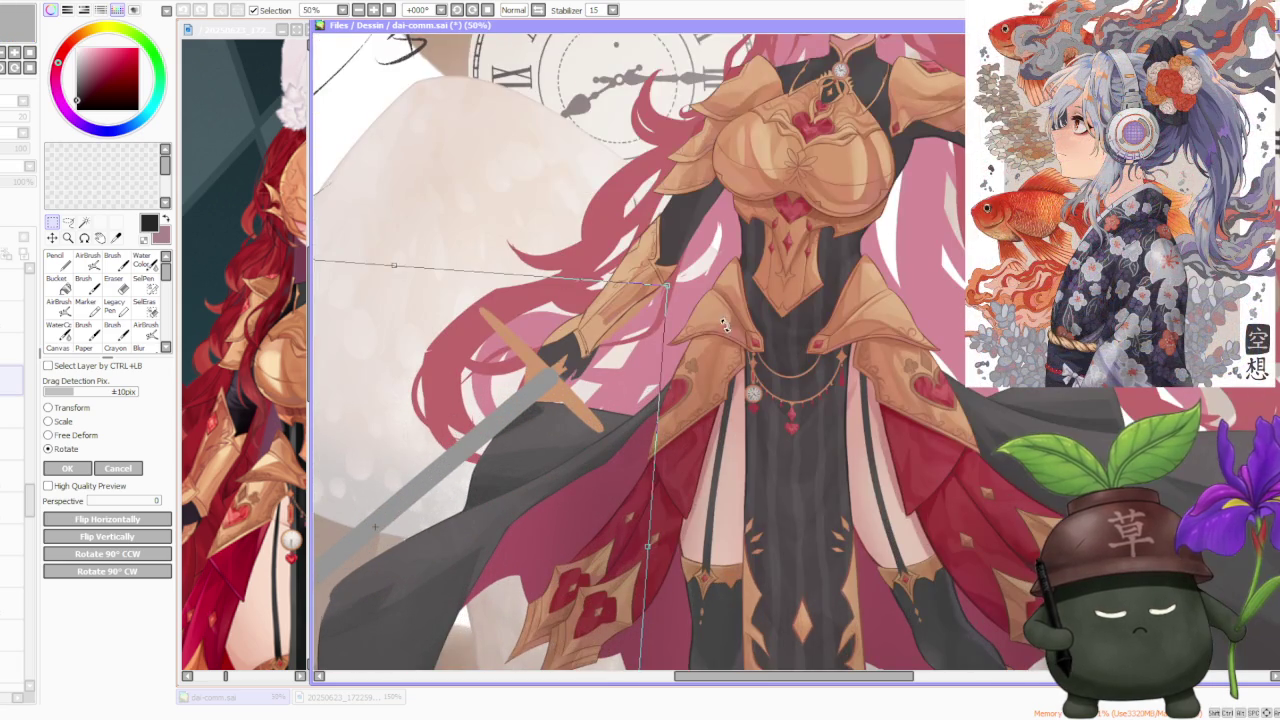
pyautogui.moveTo(676, 296); pyautogui.dragTo(680, 275)
pyautogui.moveTo(648, 346); pyautogui.dragTo(636, 367)
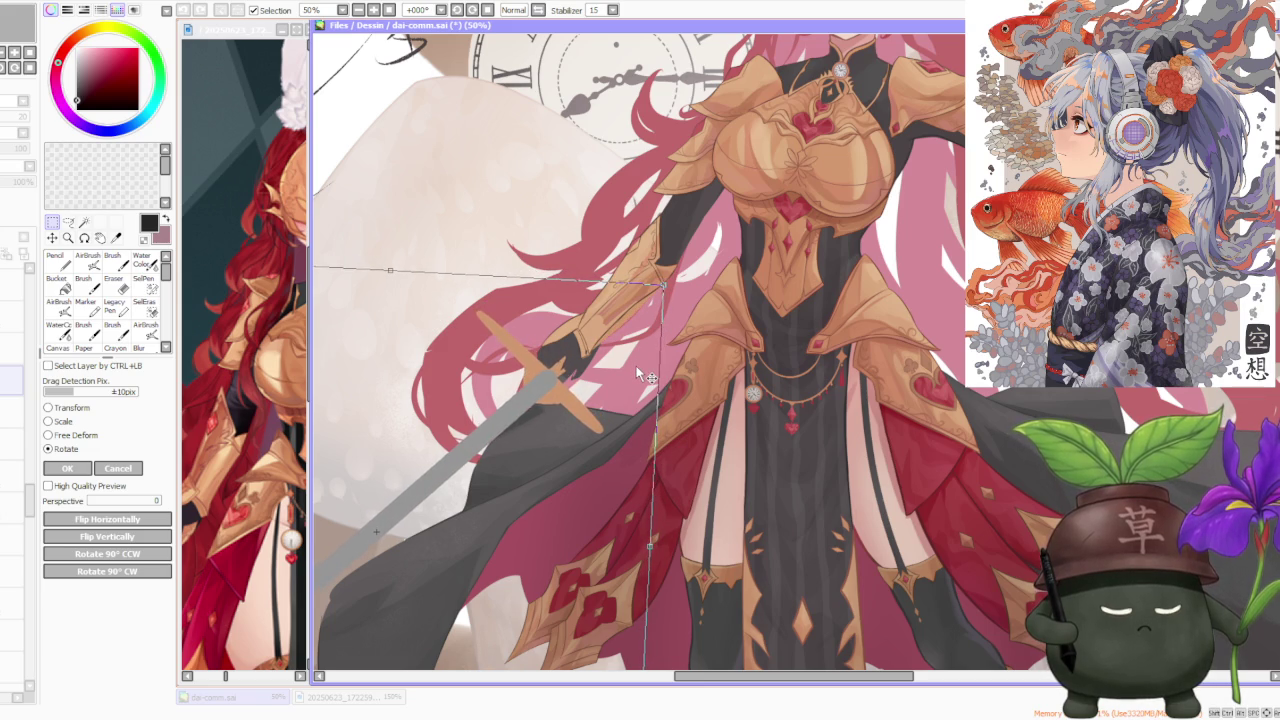
pyautogui.scroll(-4, 636, 372)
pyautogui.scroll(-1, 628, 372)
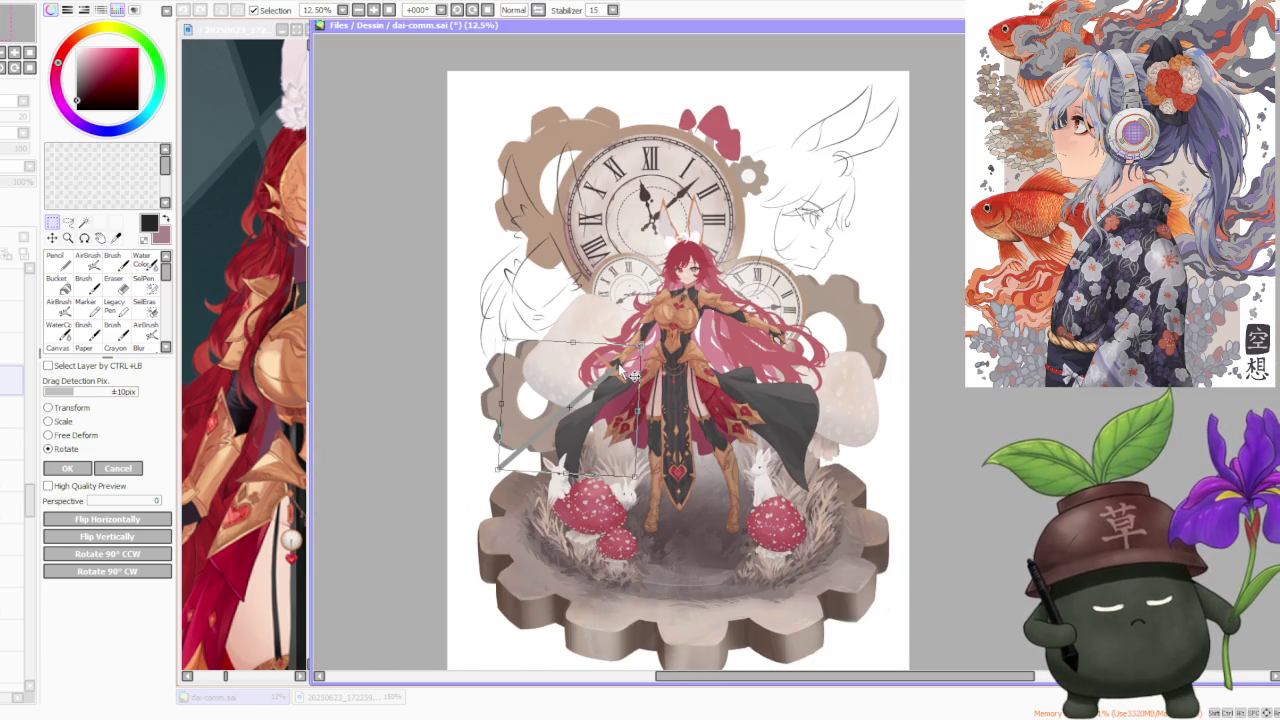
pyautogui.scroll(-1, 632, 374)
pyautogui.scroll(2, 704, 362)
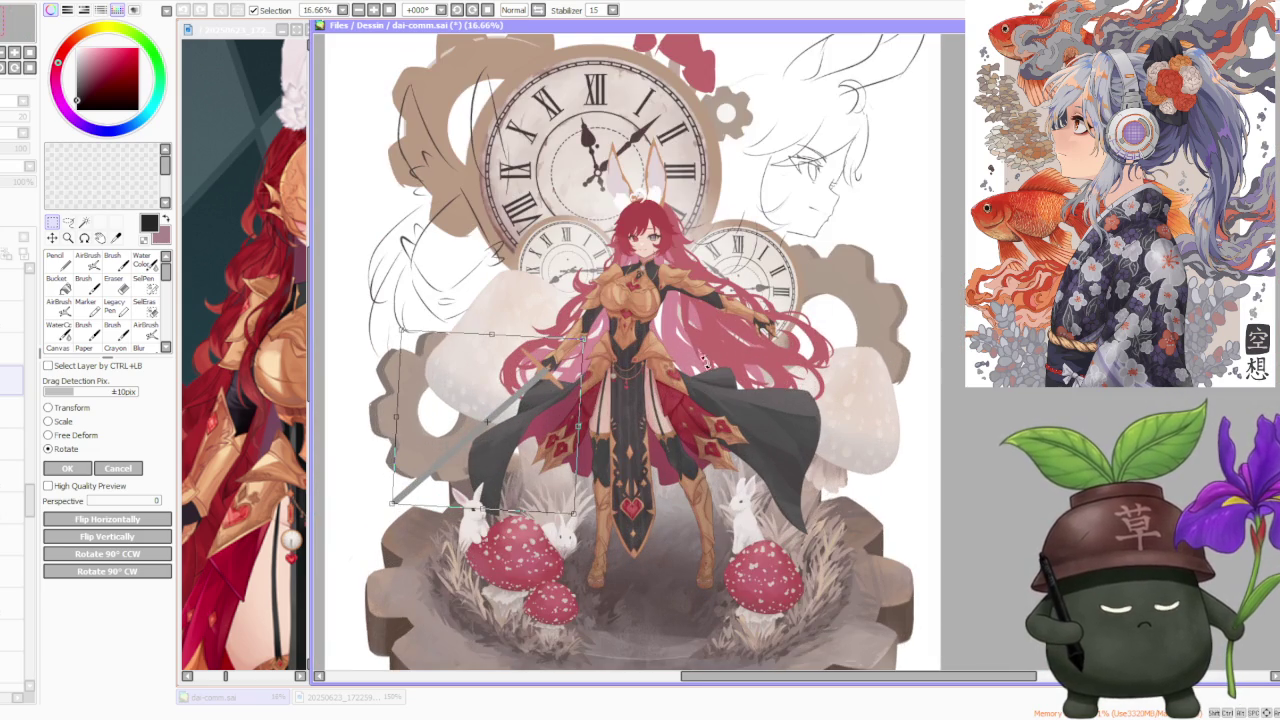
pyautogui.press('Return')
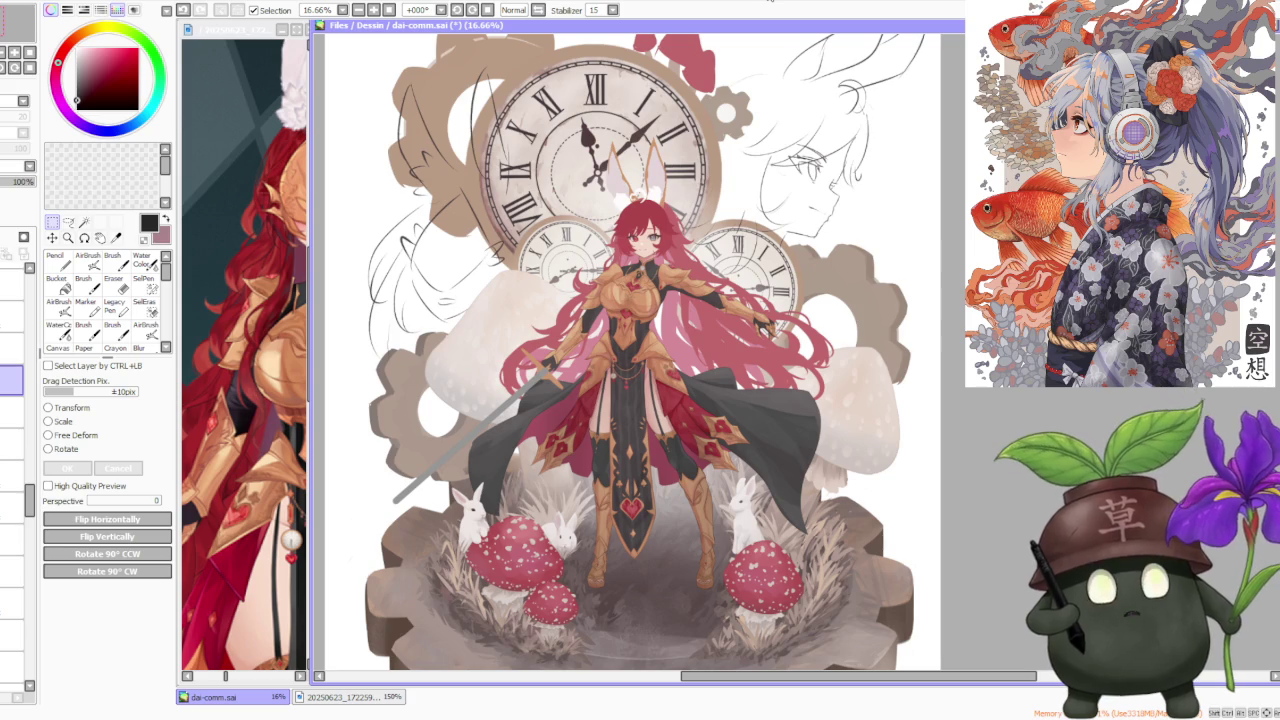
# Step: Select a different layer in the Layer panel and switch to the Brush for painting
pyautogui.scroll(-1, 716, 246)
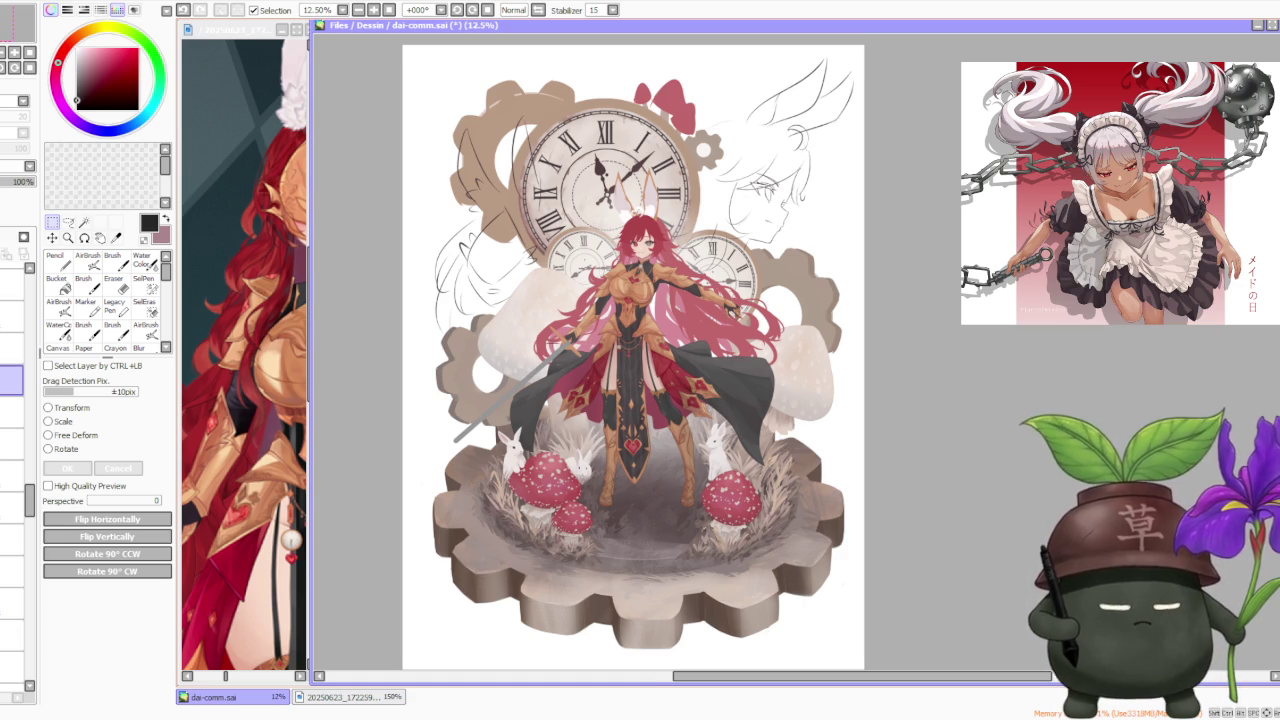
pyautogui.scroll(4, 560, 328)
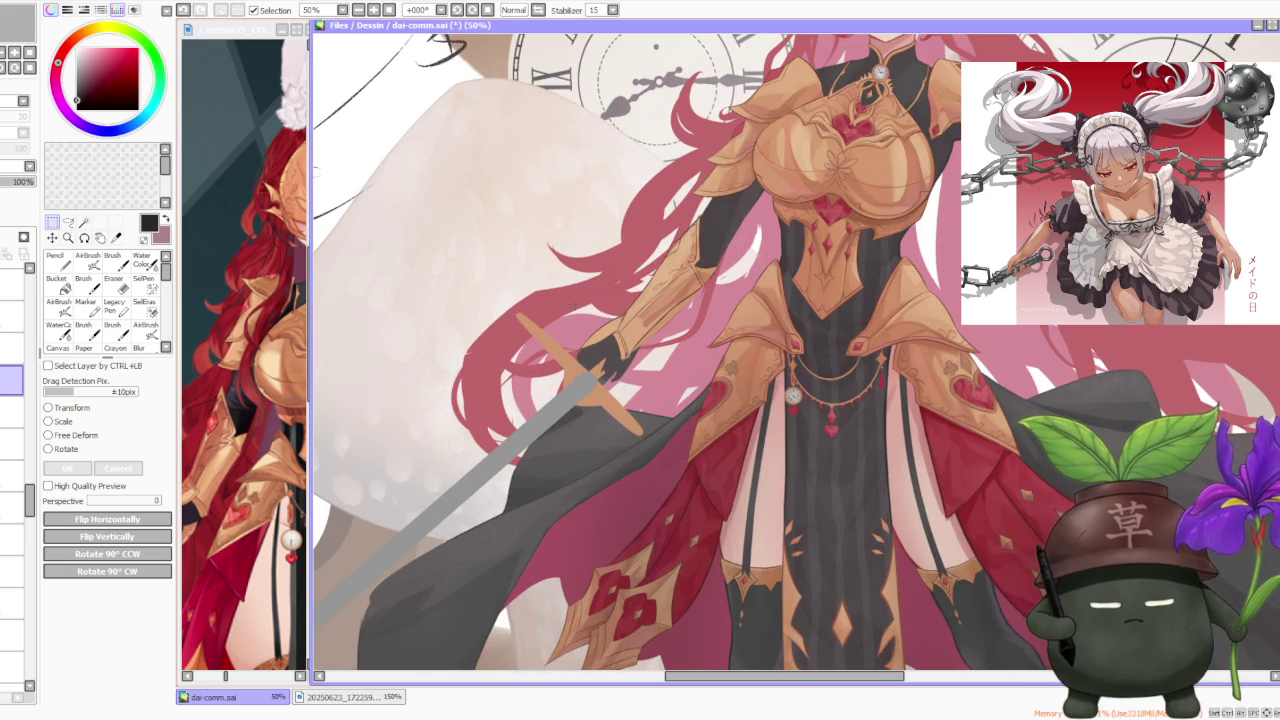
pyautogui.scroll(1, 15, 380)
pyautogui.click(12, 346)
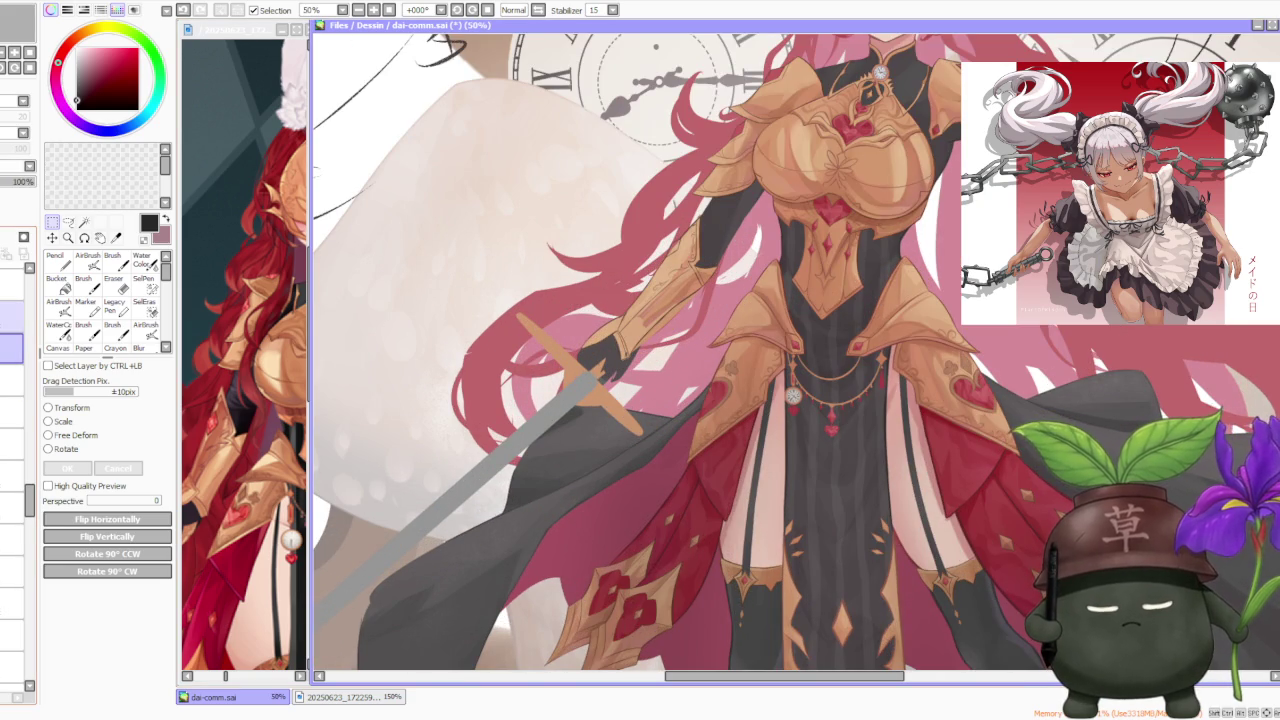
pyautogui.click(12, 346)
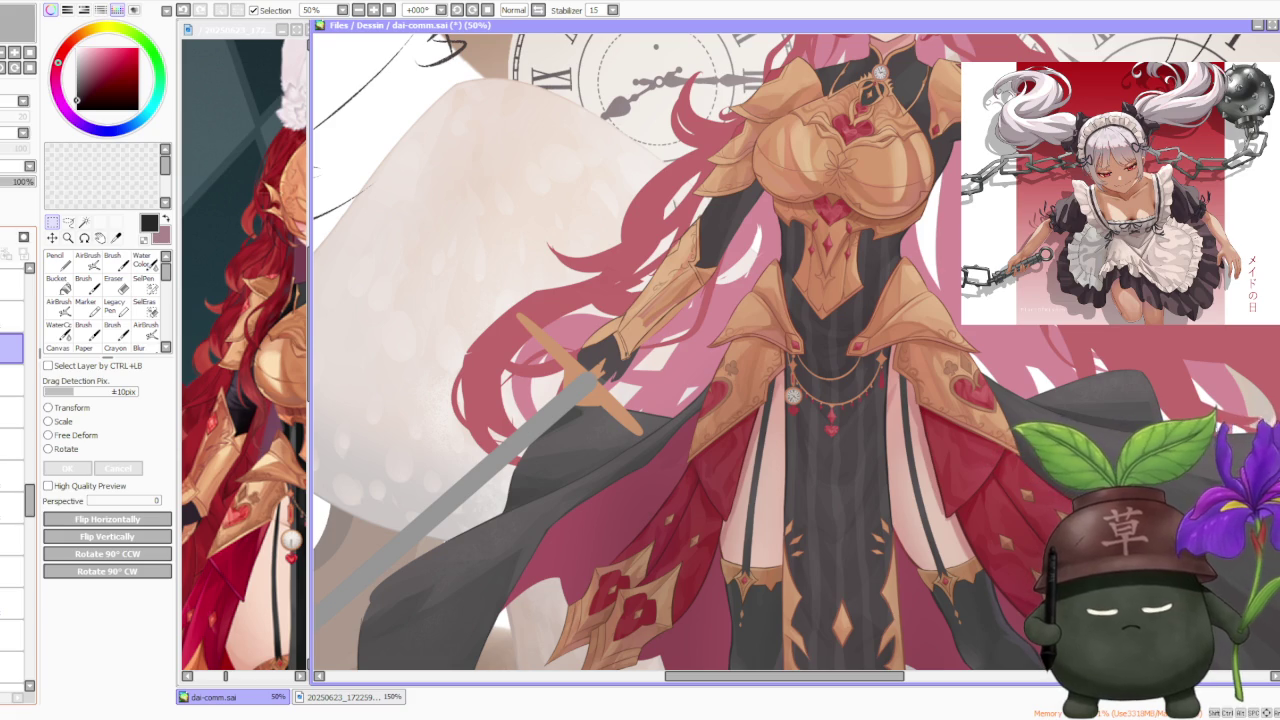
pyautogui.click(112, 262)
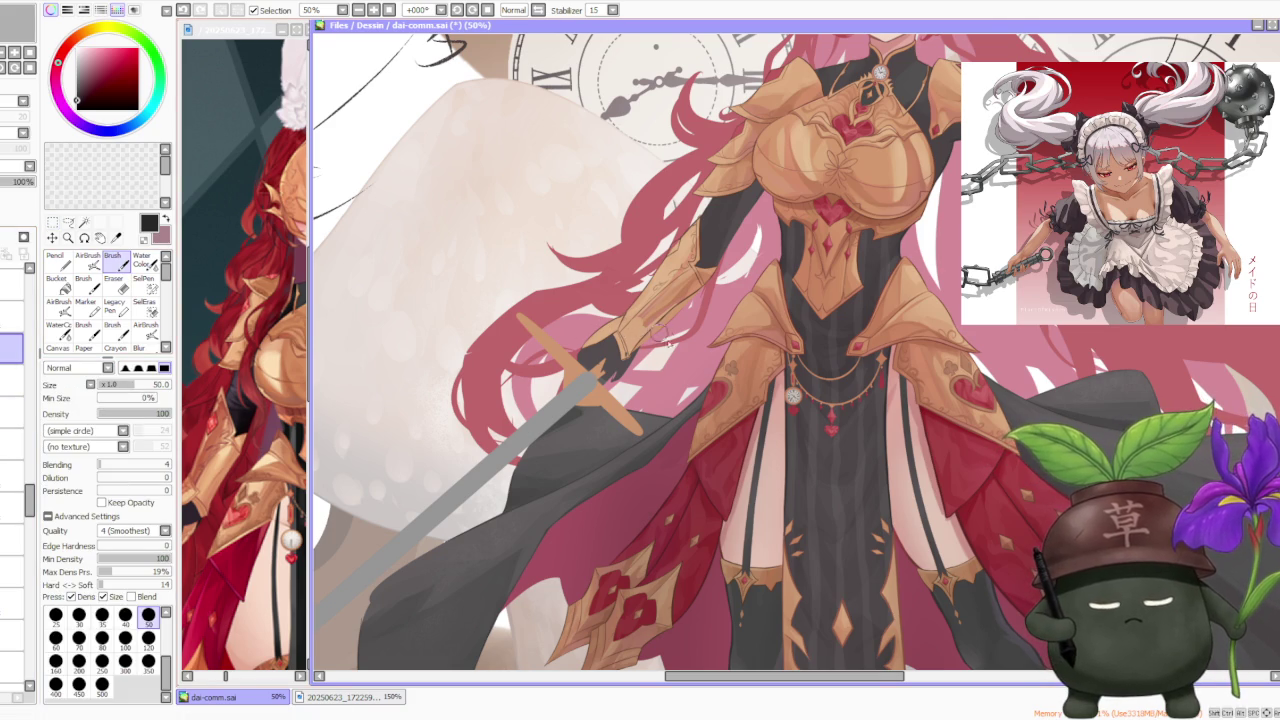
# Step: Undo the last stroke and paint a dark stroke over the gauntlet fingers around the hilt
pyautogui.scroll(2, 627, 340)
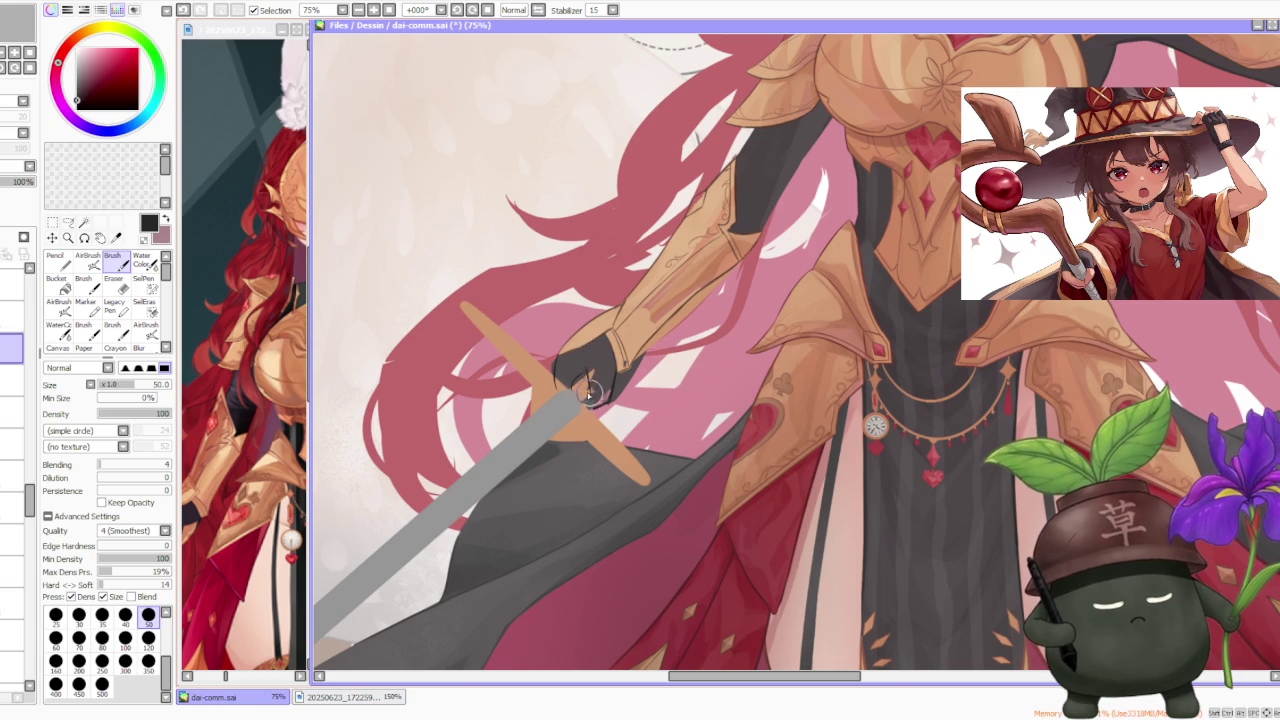
pyautogui.scroll(-3, 608, 350)
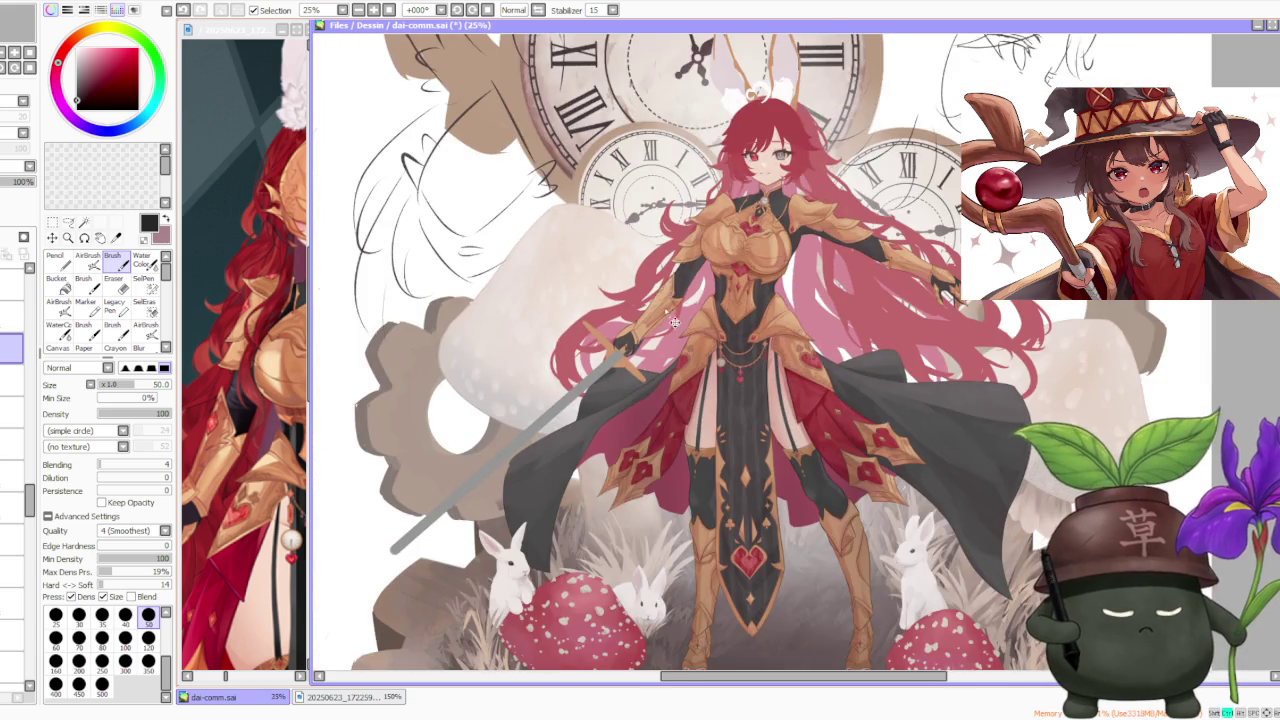
pyautogui.scroll(3, 608, 350)
pyautogui.hotkey('ctrl', 'z')
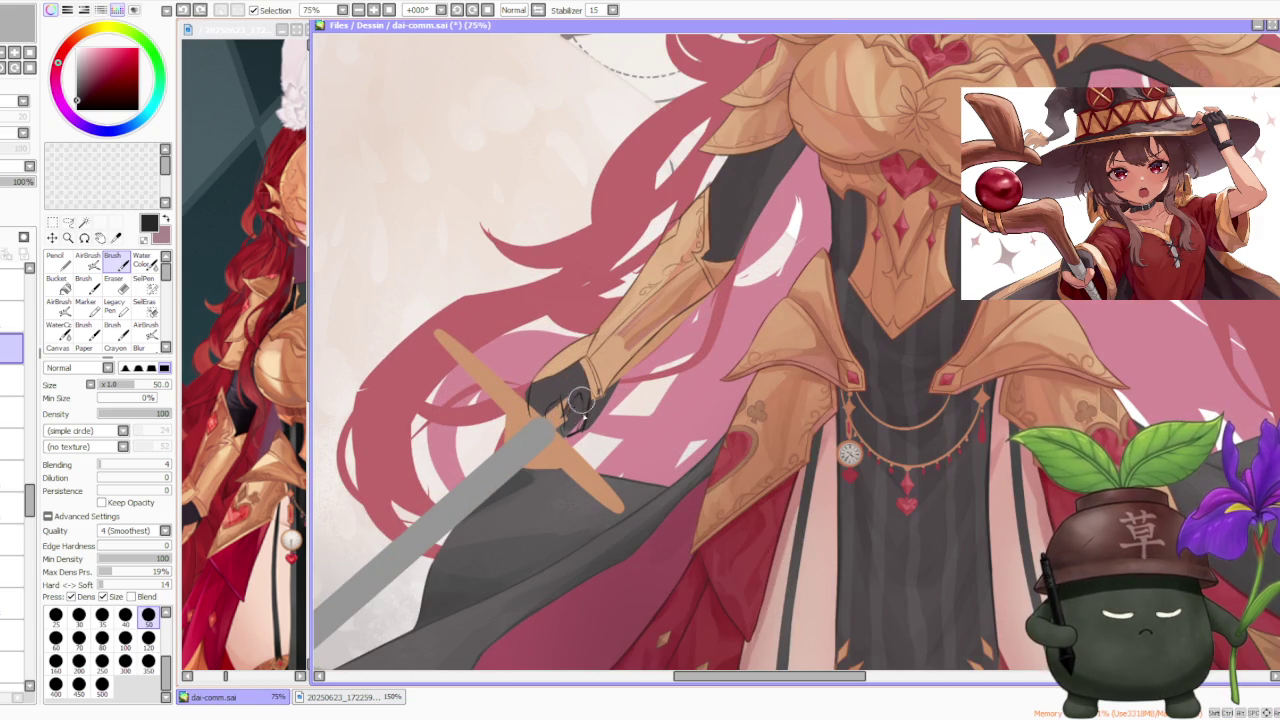
pyautogui.moveTo(558, 408); pyautogui.dragTo(573, 425)
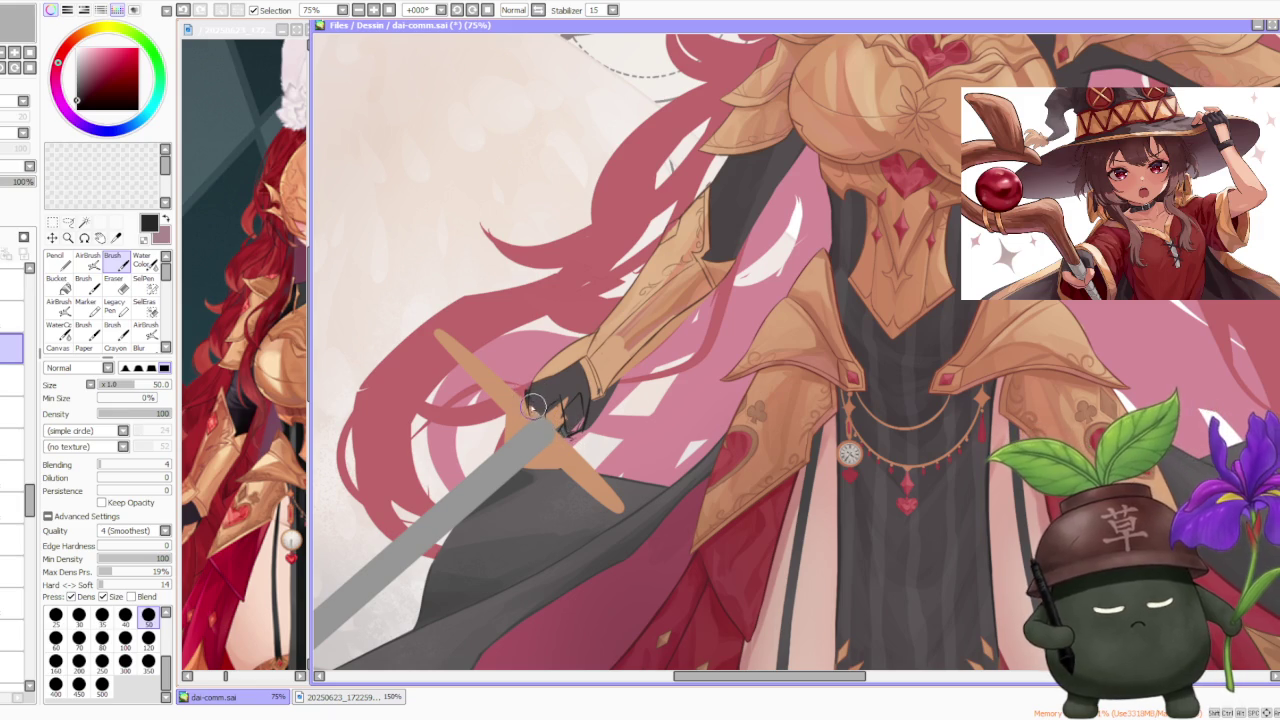
pyautogui.scroll(-1, 560, 405)
pyautogui.scroll(-1, 600, 380)
pyautogui.scroll(-1, 640, 352)
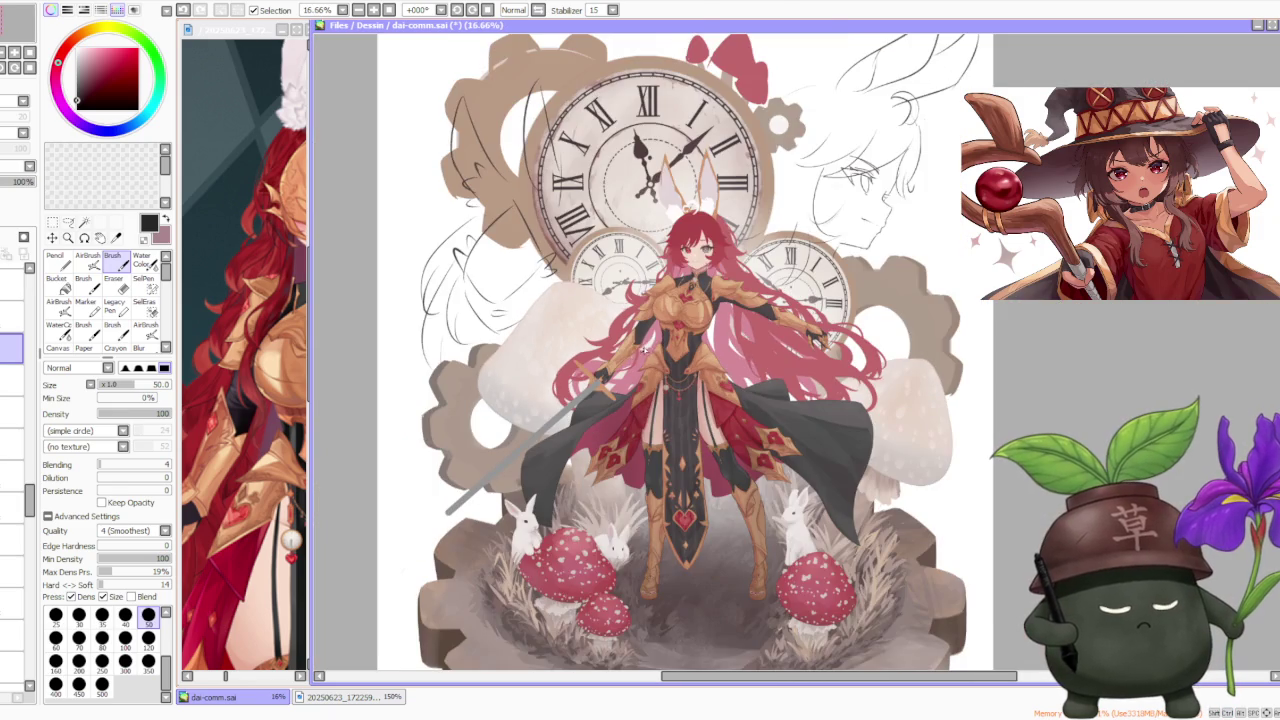
pyautogui.scroll(3, 566, 416)
pyautogui.scroll(1, 566, 416)
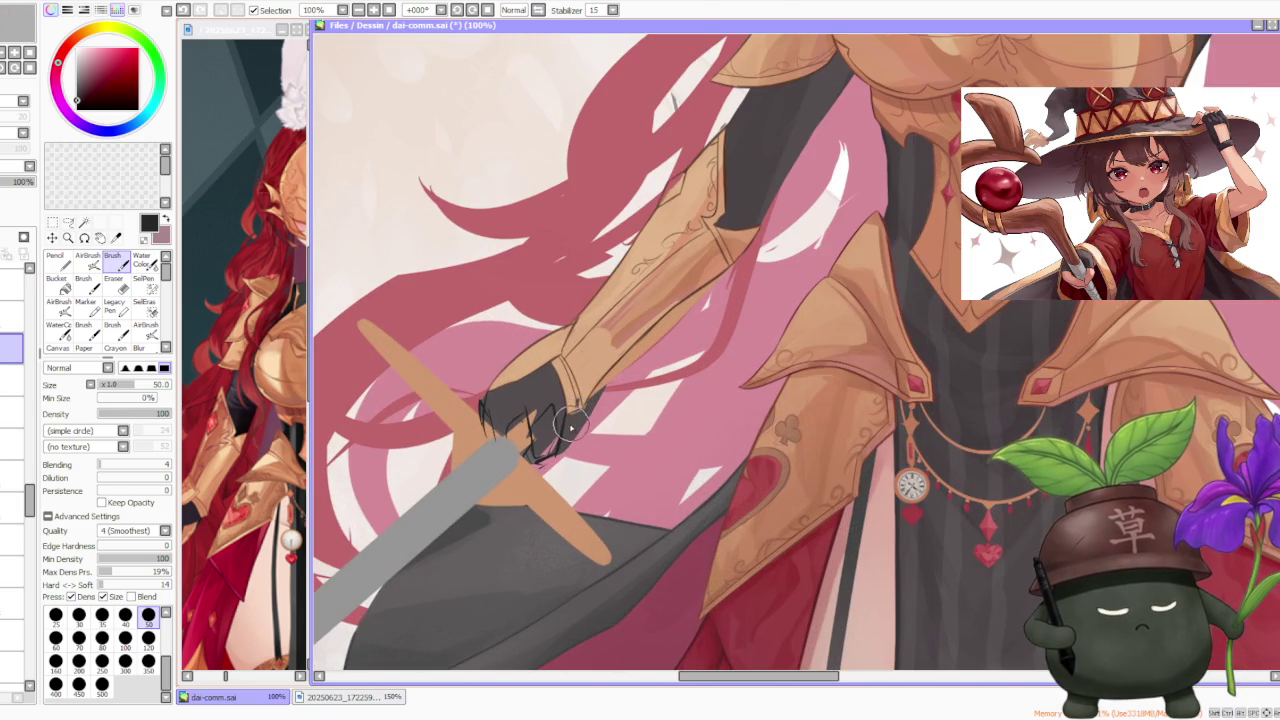
pyautogui.scroll(-1, 566, 398)
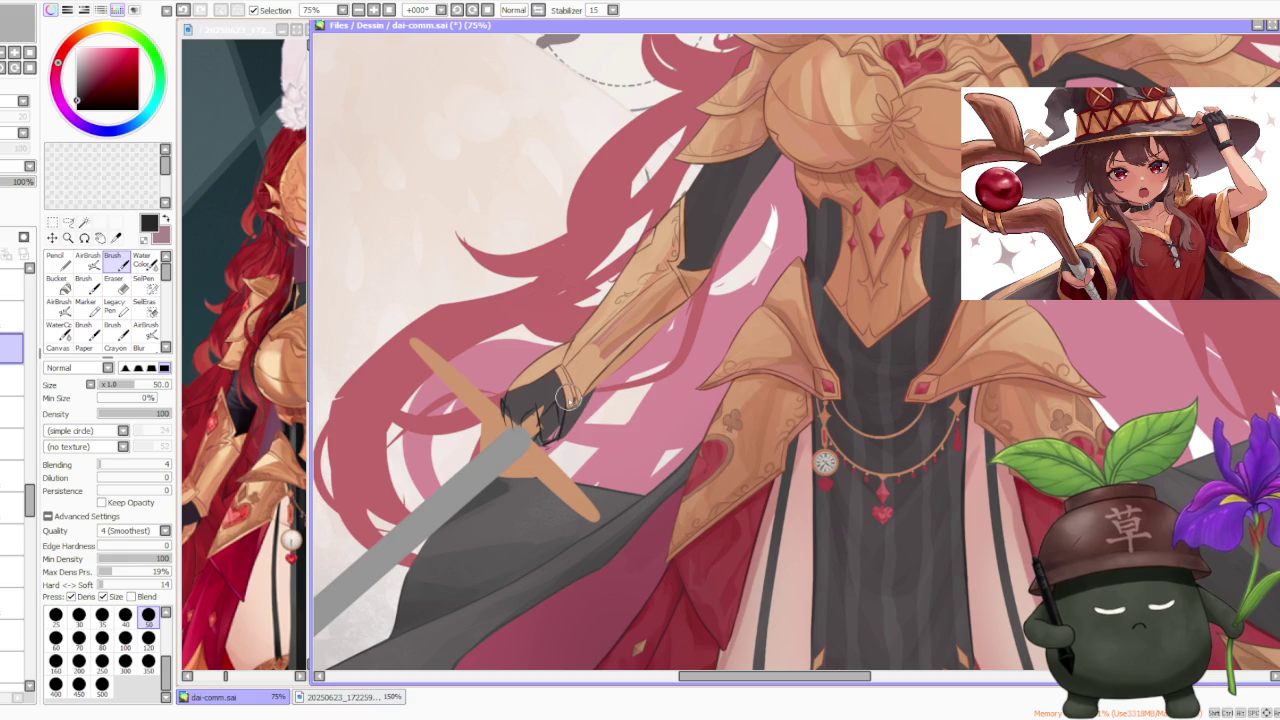
pyautogui.scroll(-2, 567, 398)
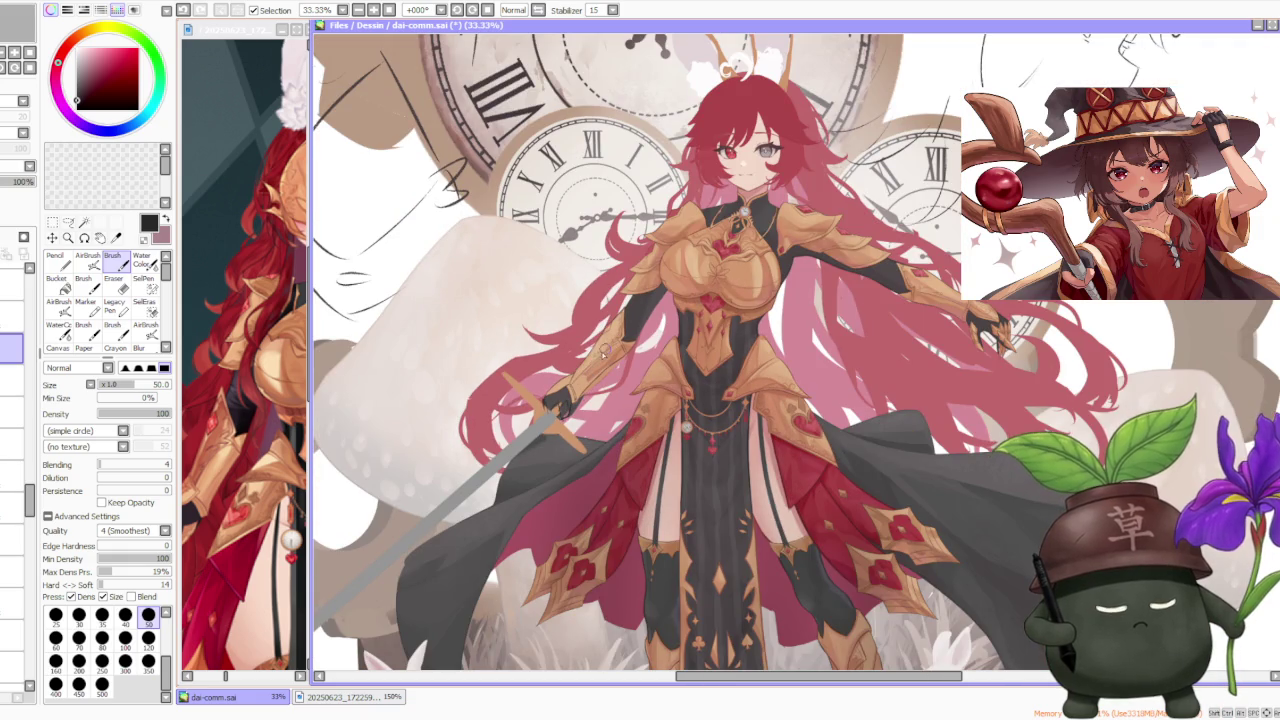
pyautogui.scroll(-2, 585, 363)
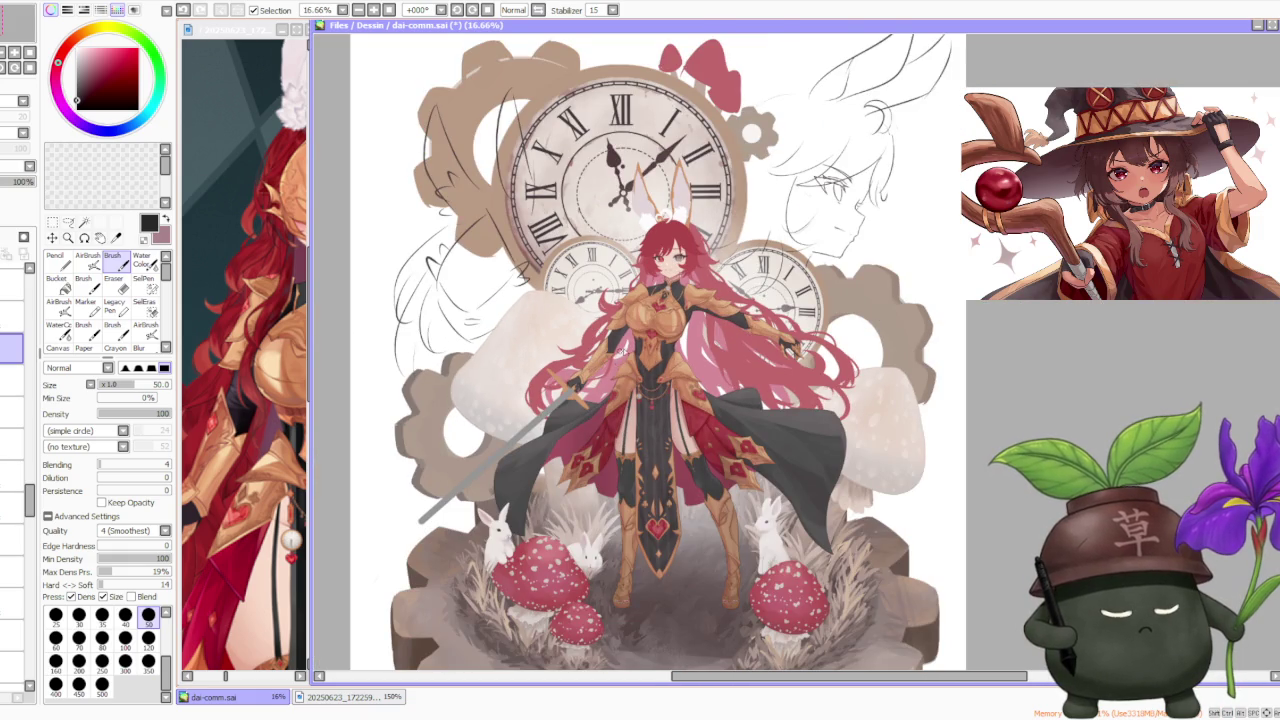
pyautogui.scroll(-1, 630, 355)
pyautogui.scroll(5, 631, 388)
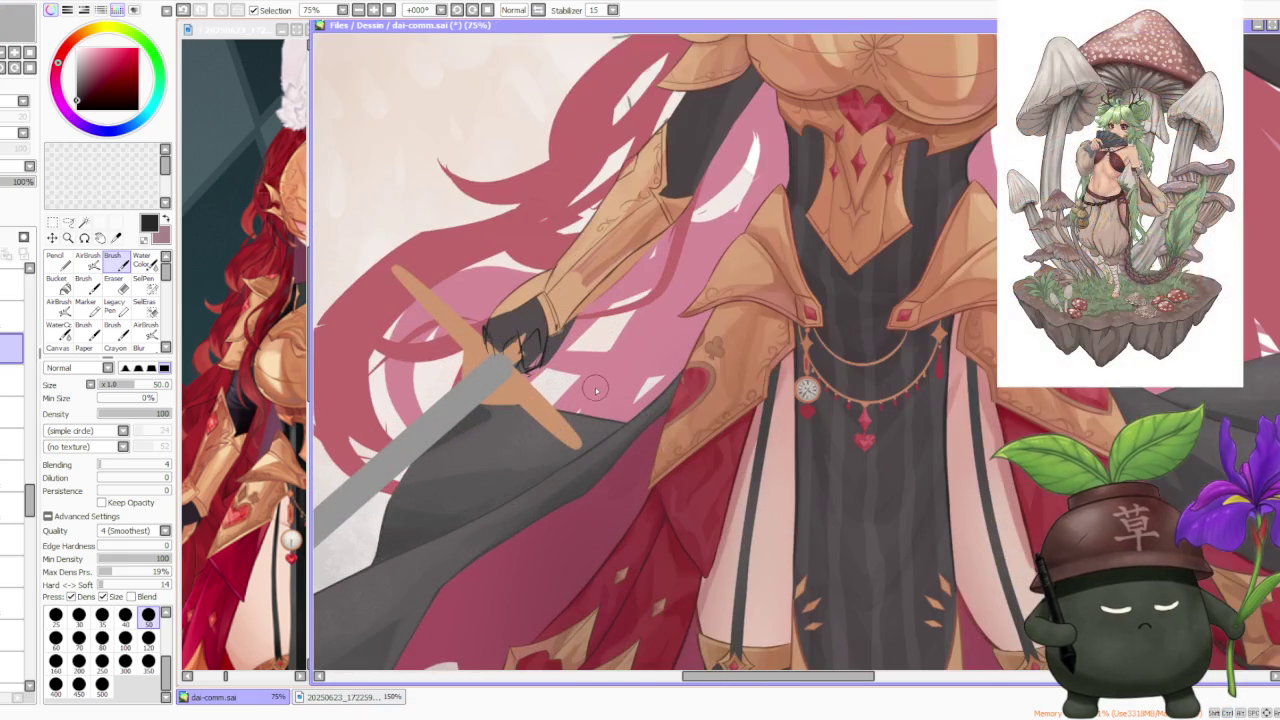
pyautogui.scroll(-3, 590, 380)
pyautogui.scroll(-1, 590, 370)
pyautogui.scroll(-1, 592, 355)
pyautogui.scroll(2, 590, 313)
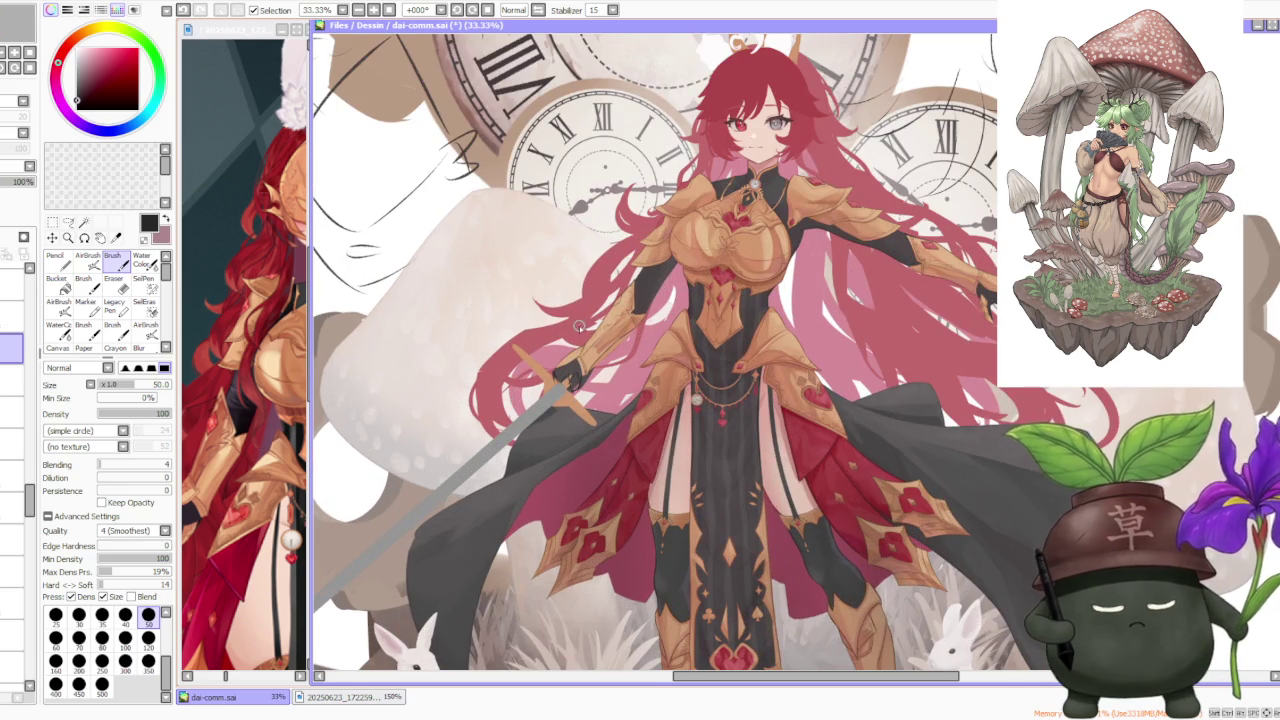
pyautogui.scroll(-3, 578, 326)
pyautogui.scroll(4, 603, 314)
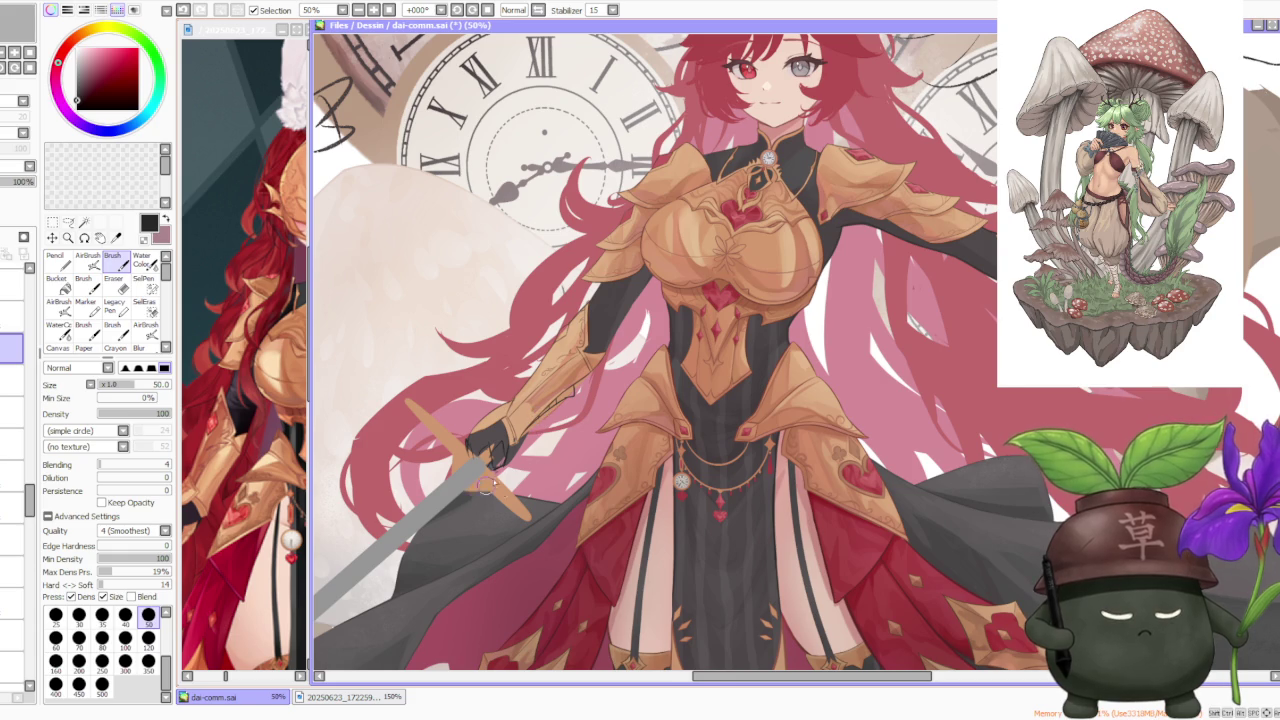
pyautogui.scroll(-2, 485, 483)
pyautogui.scroll(-1, 500, 460)
pyautogui.scroll(3, 508, 447)
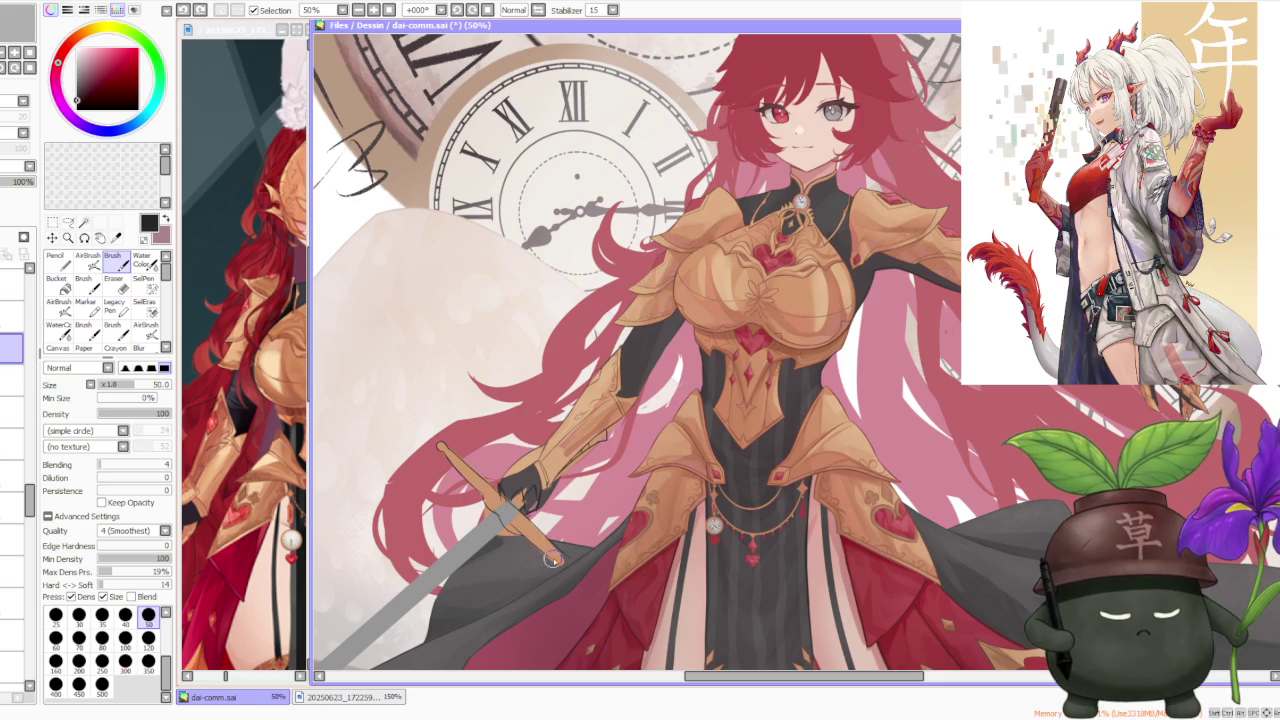
pyautogui.scroll(-2, 562, 558)
pyautogui.scroll(-2, 562, 558)
pyautogui.scroll(2, 570, 378)
pyautogui.scroll(2, 570, 378)
pyautogui.scroll(-2, 570, 378)
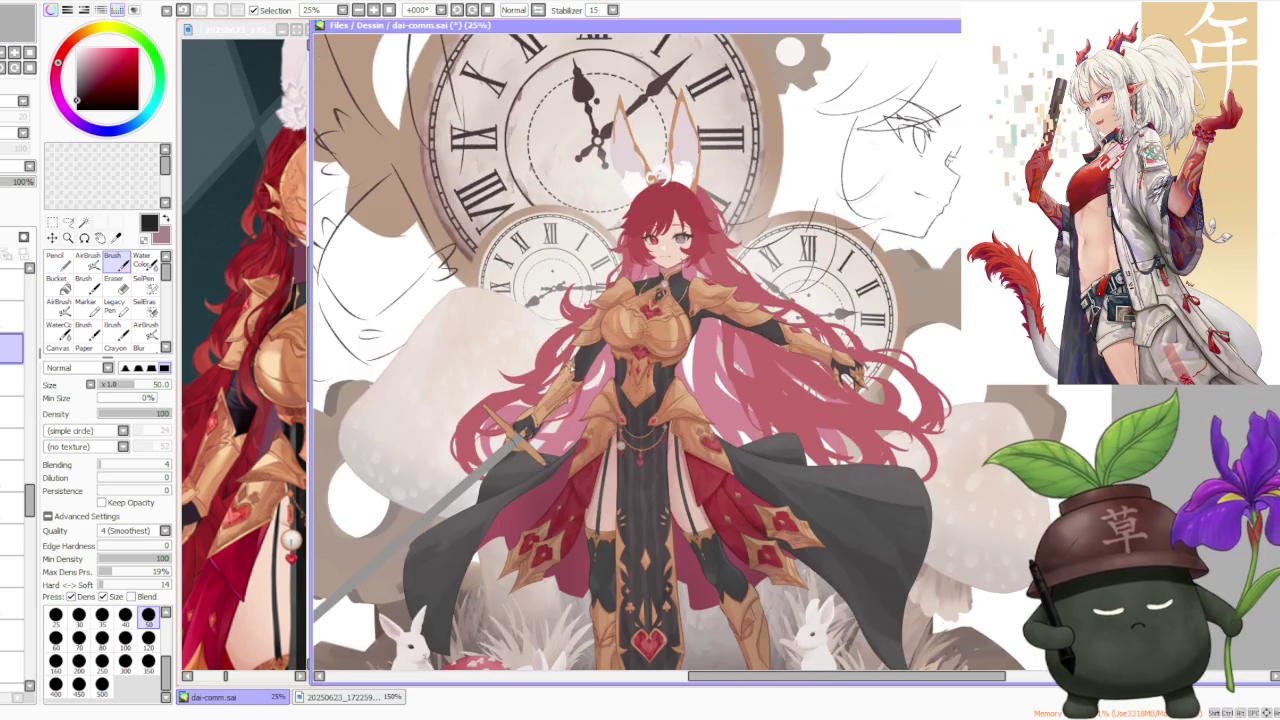
pyautogui.scroll(-2, 572, 380)
pyautogui.scroll(2, 575, 386)
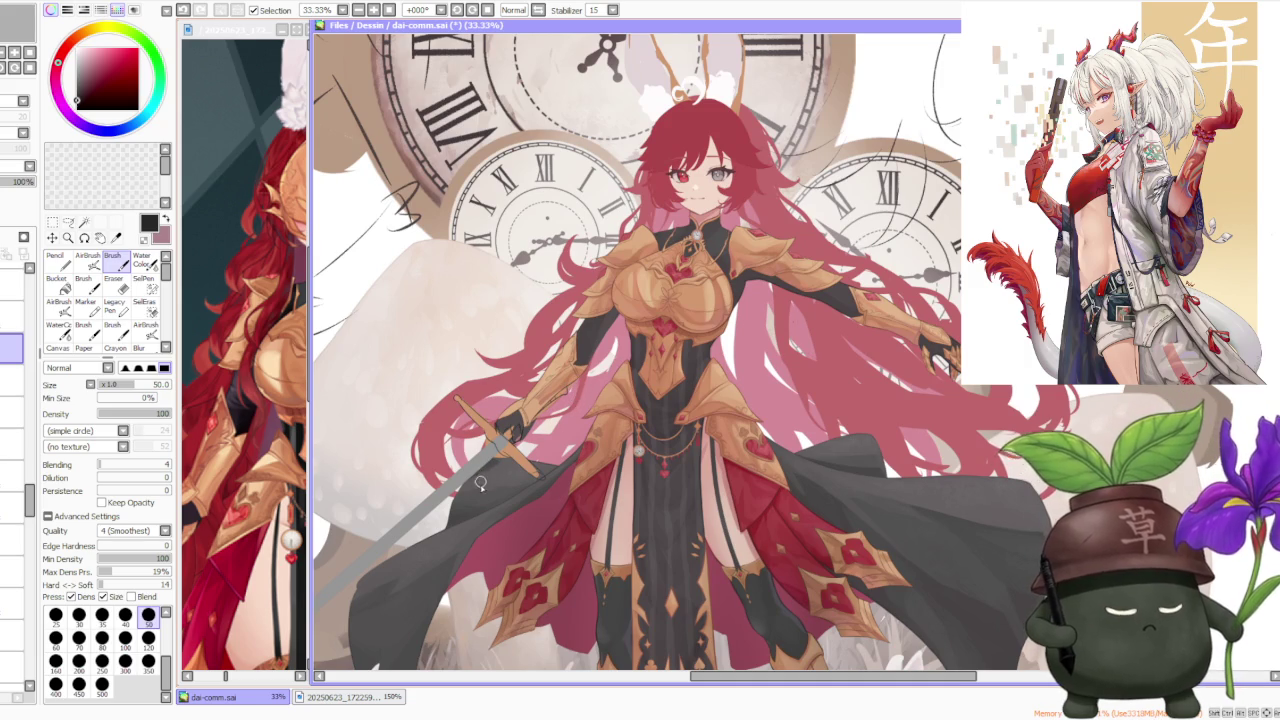
pyautogui.scroll(-1, 481, 487)
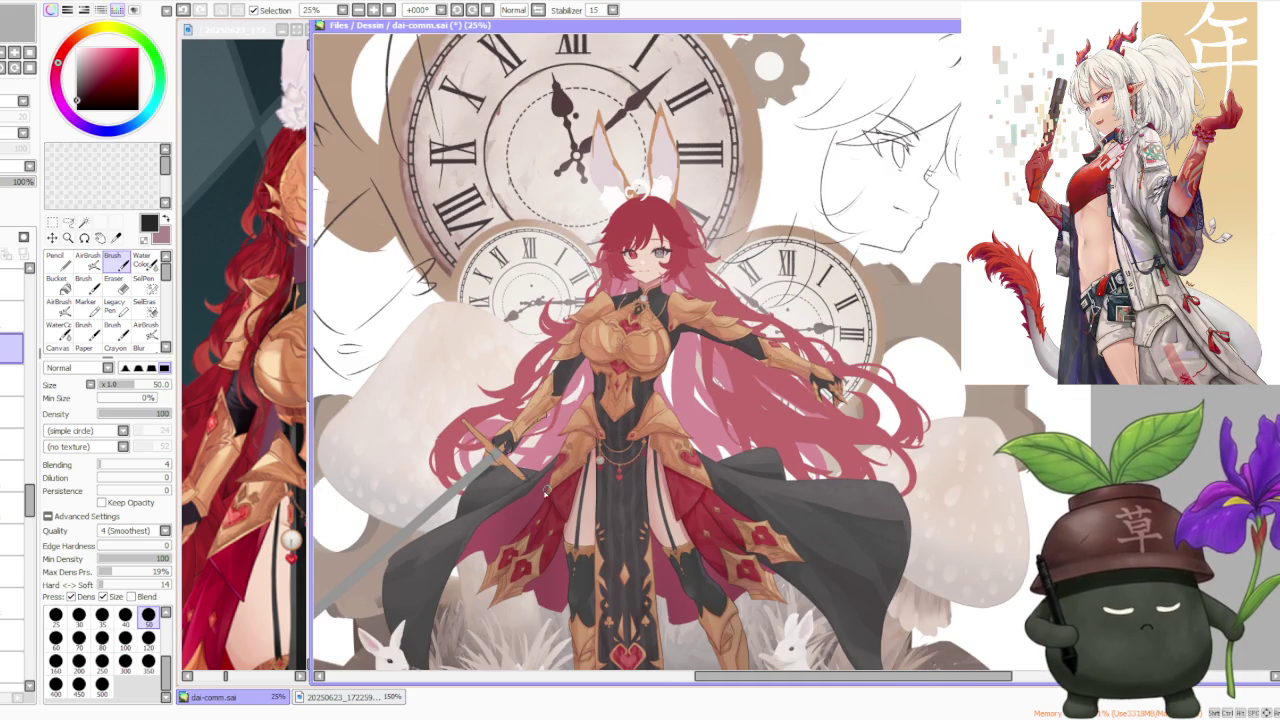
pyautogui.scroll(-1, 788, 300)
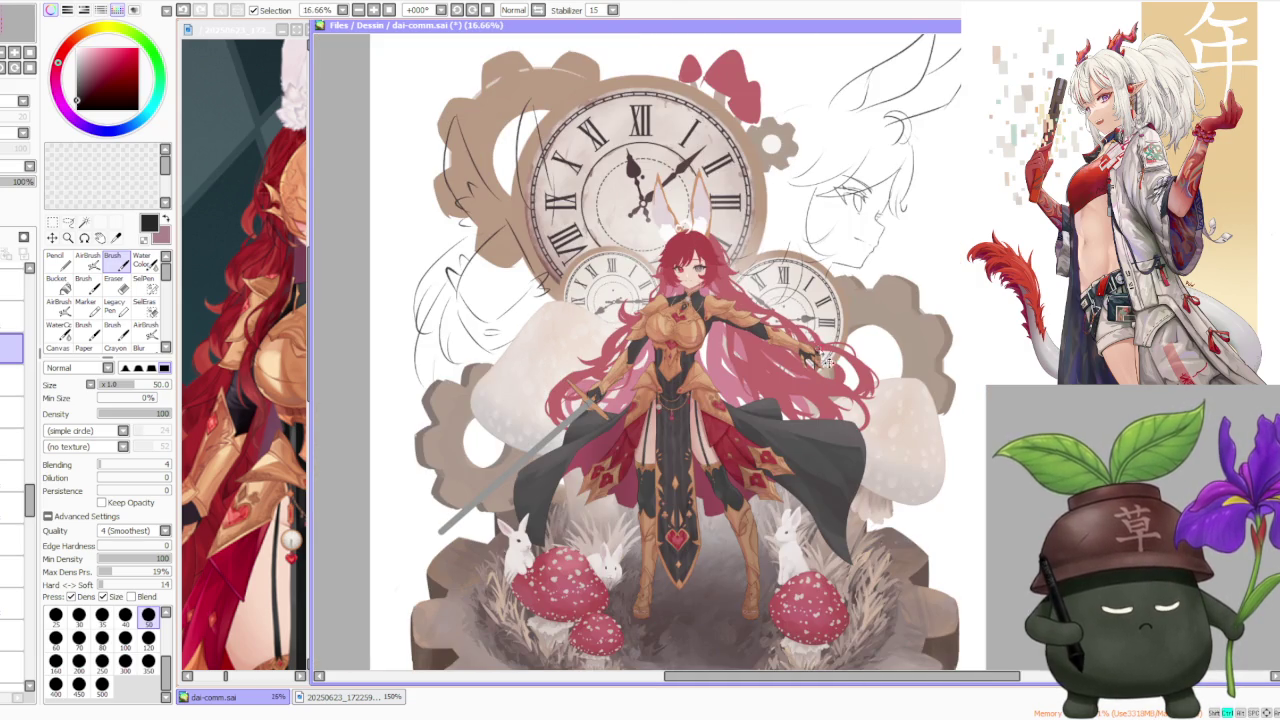
pyautogui.scroll(2, 812, 340)
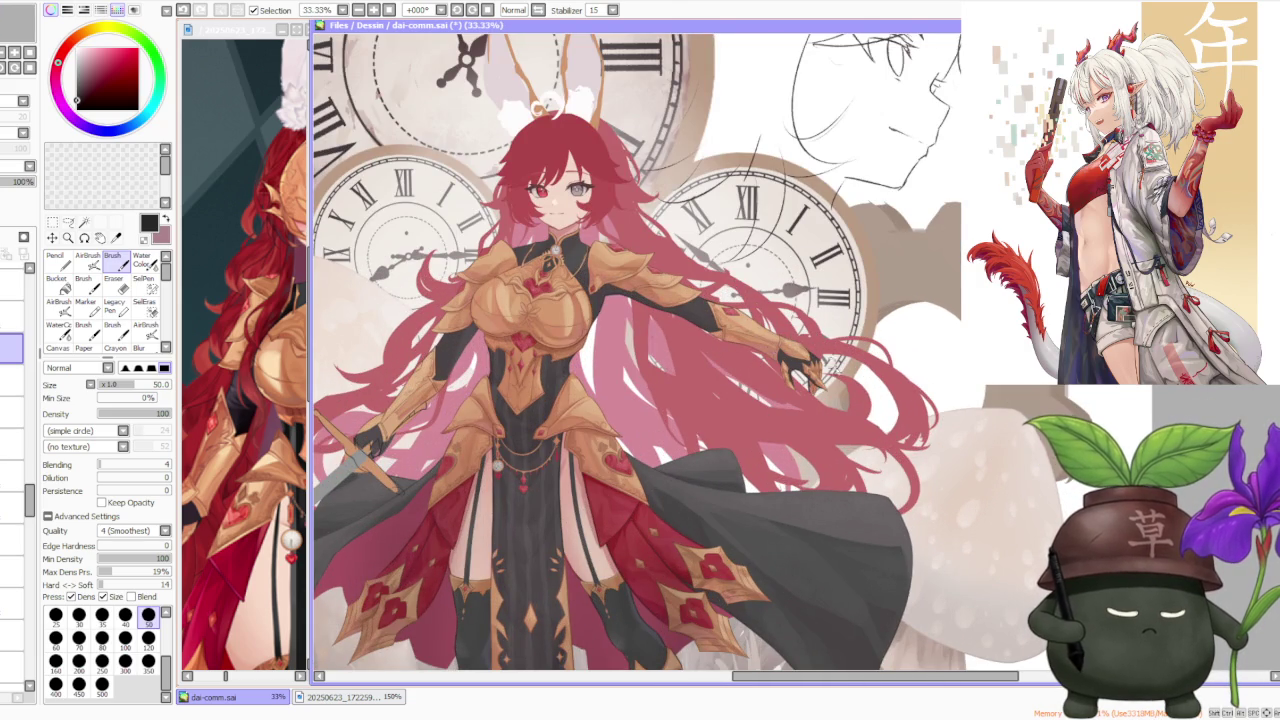
pyautogui.scroll(-2, 778, 348)
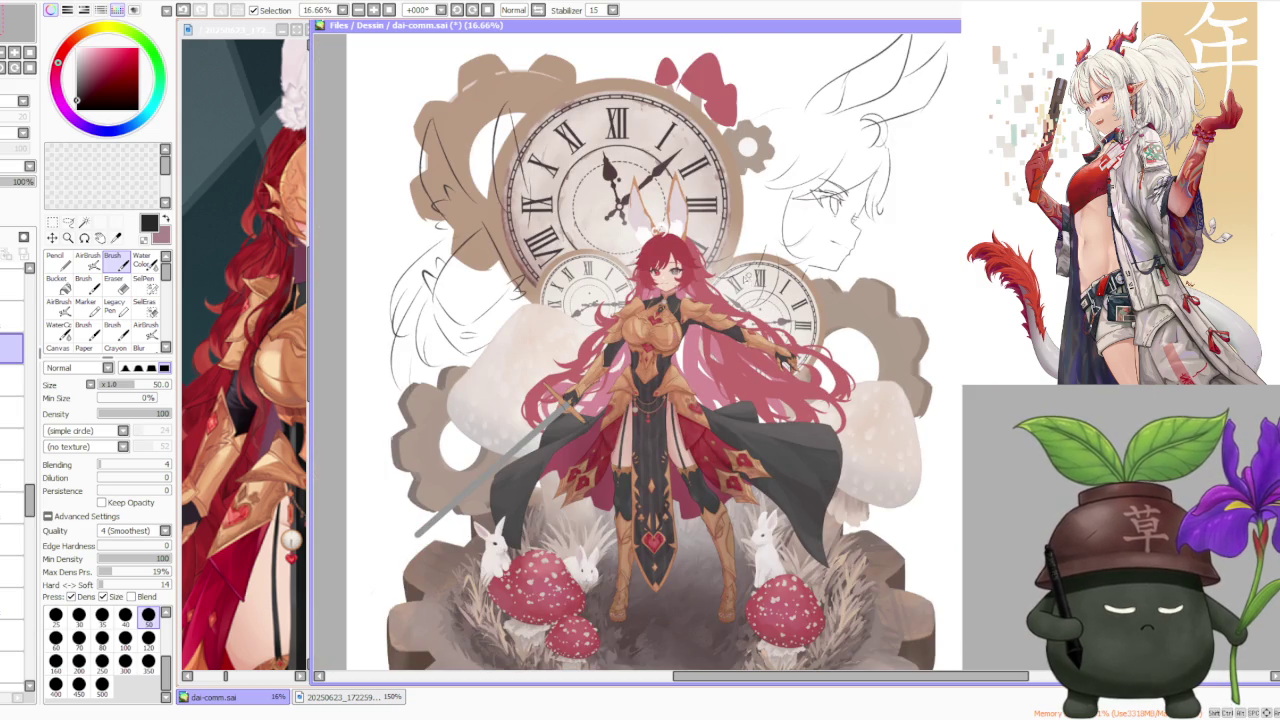
pyautogui.scroll(2, 598, 388)
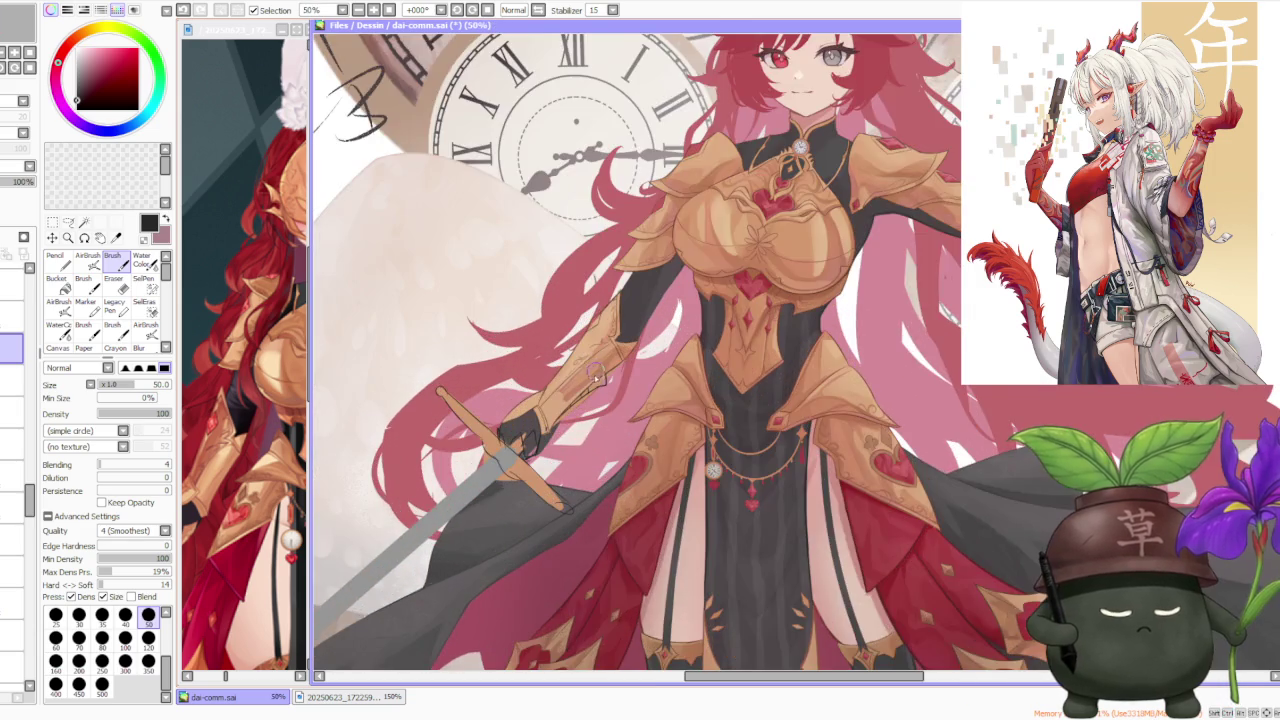
pyautogui.scroll(-1, 598, 388)
pyautogui.scroll(-2, 598, 388)
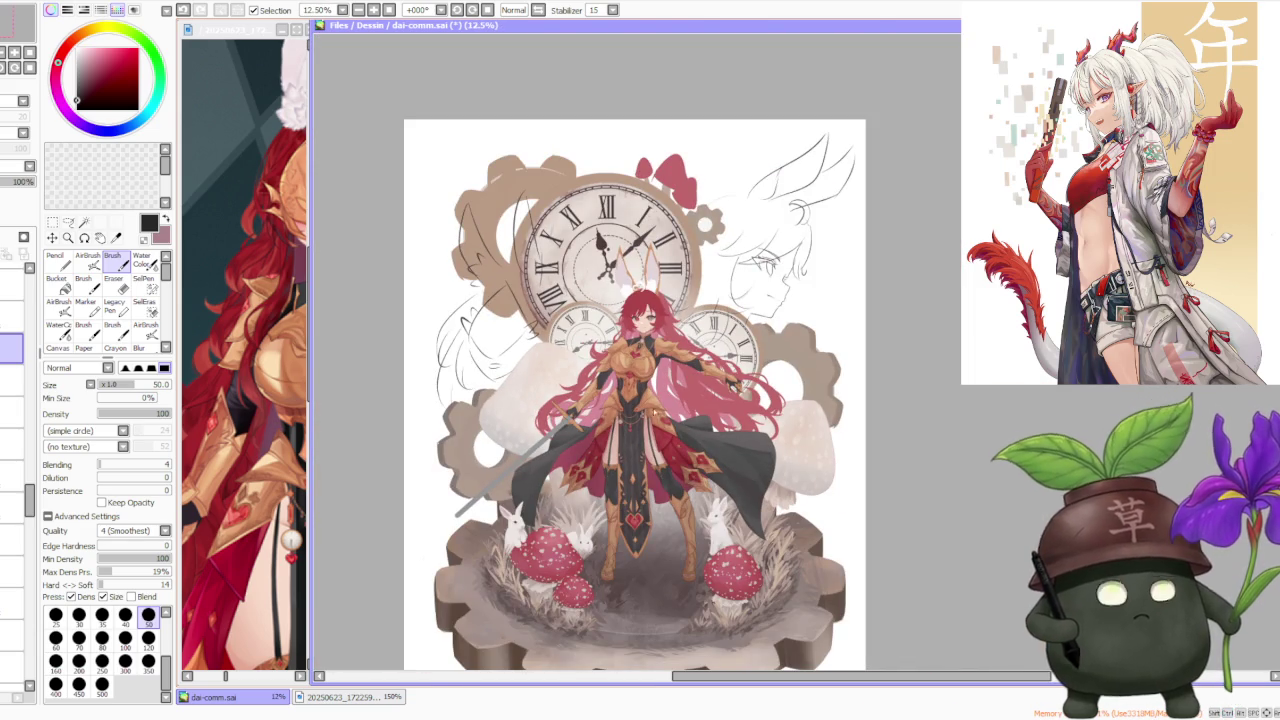
pyautogui.click(539, 11)
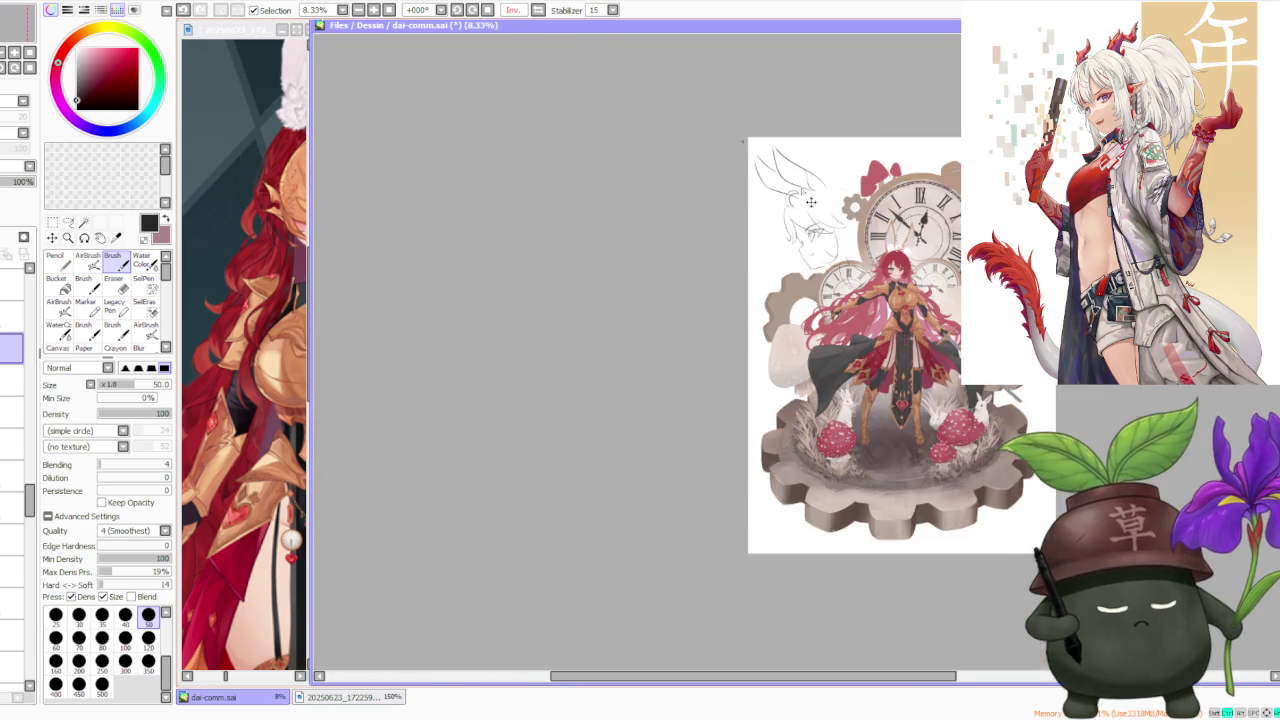
pyautogui.scroll(1, 925, 312)
pyautogui.scroll(1, 925, 312)
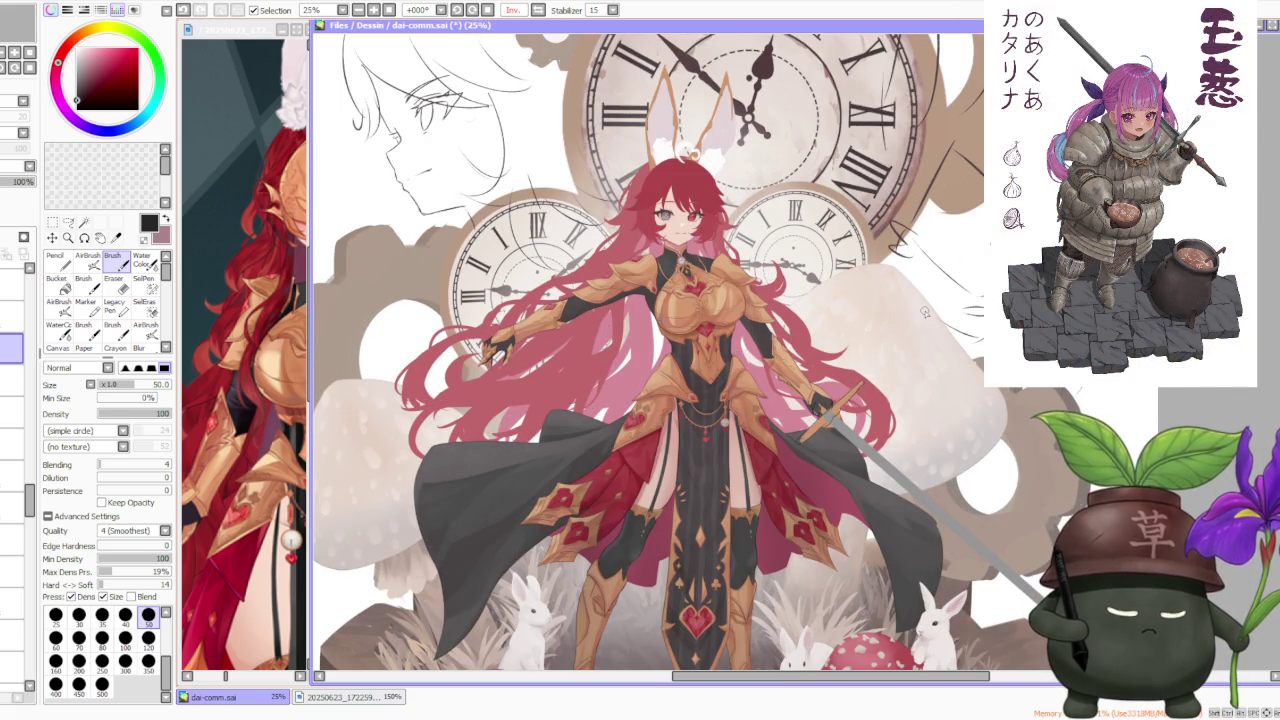
pyautogui.click(539, 11)
pyautogui.scroll(-1, 737, 376)
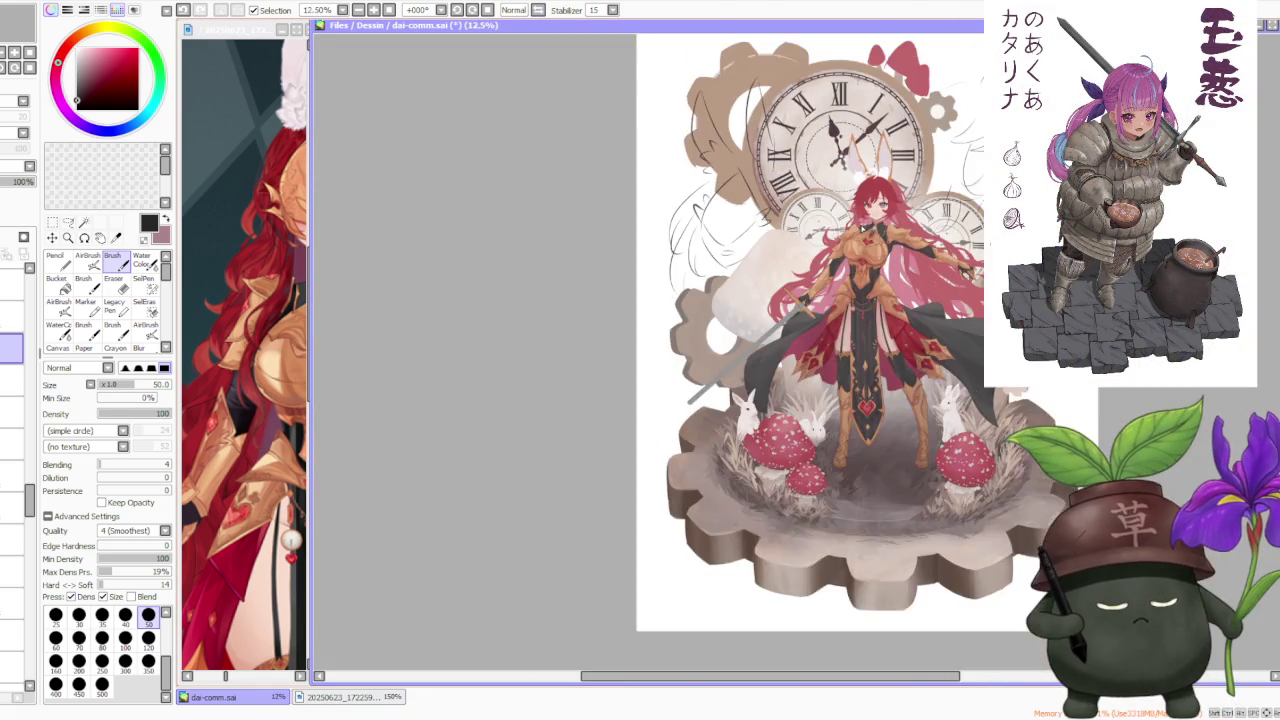
# Step: Undo the dark sketch strokes around the crossguard and near the glove
pyautogui.scroll(2, 737, 376)
pyautogui.scroll(1, 737, 376)
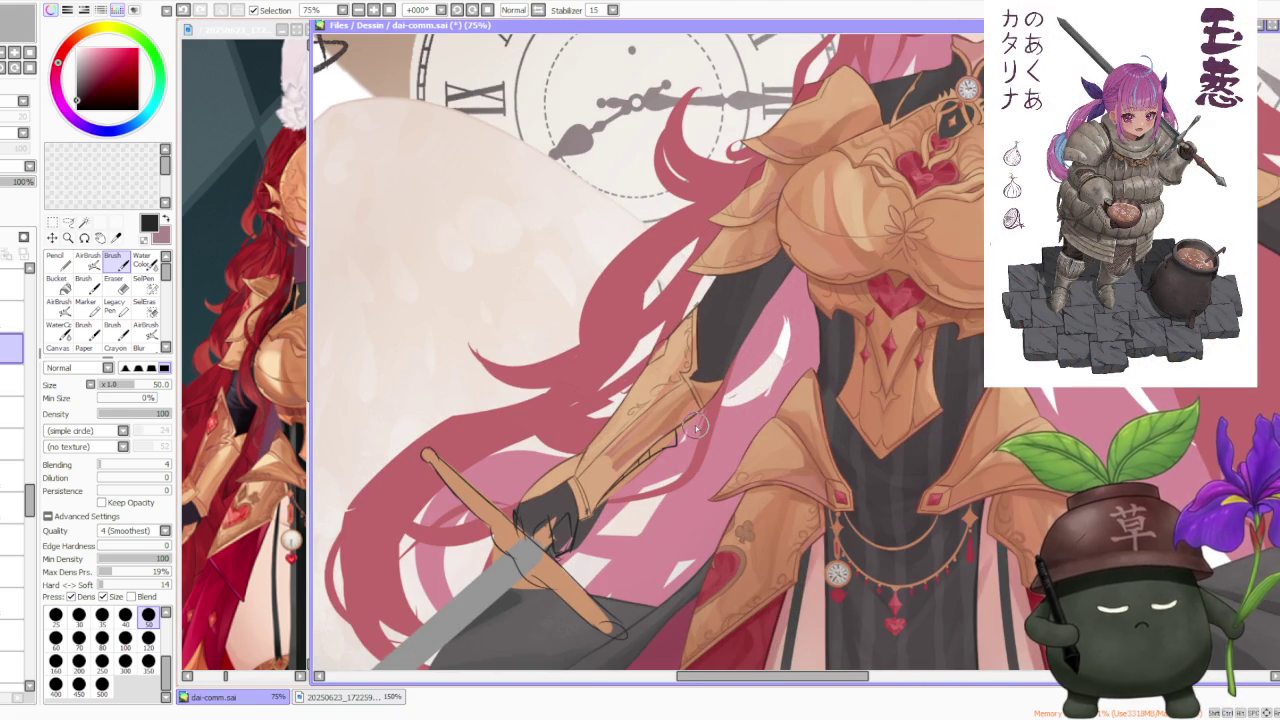
pyautogui.hotkey('ctrl', 'z')
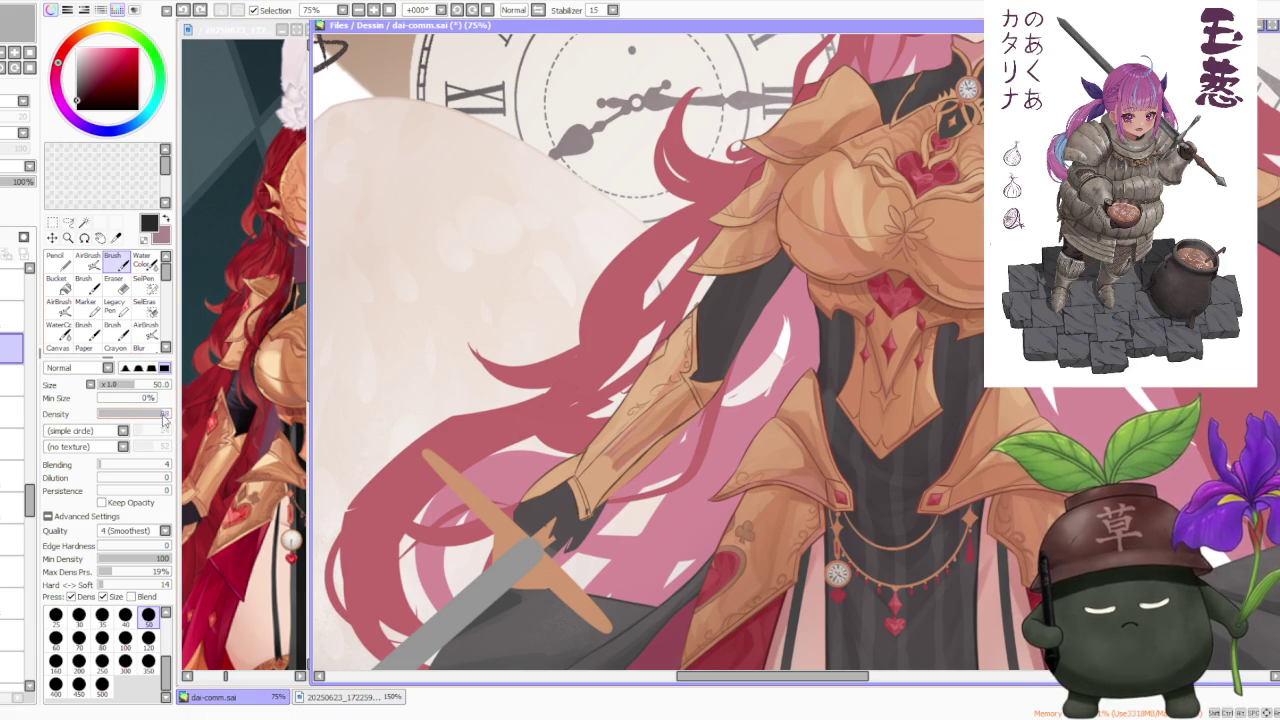
pyautogui.scroll(1, 525, 495)
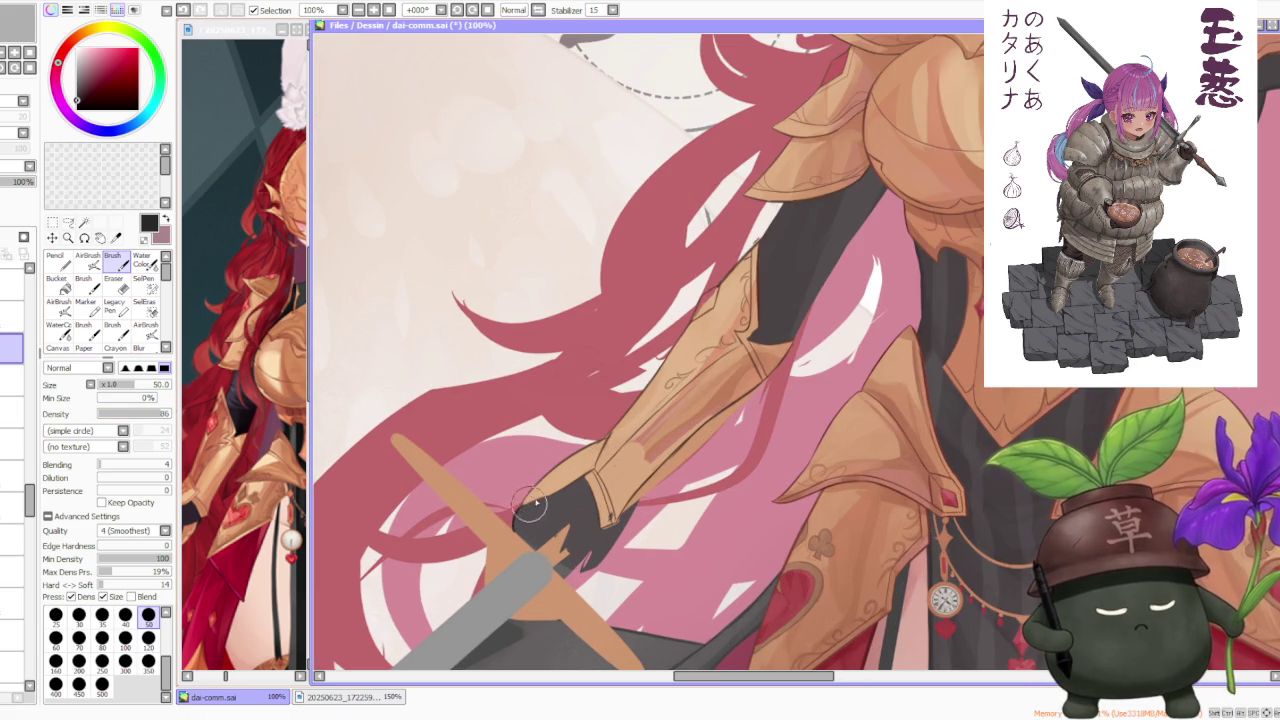
pyautogui.hotkey('ctrl', 'z')
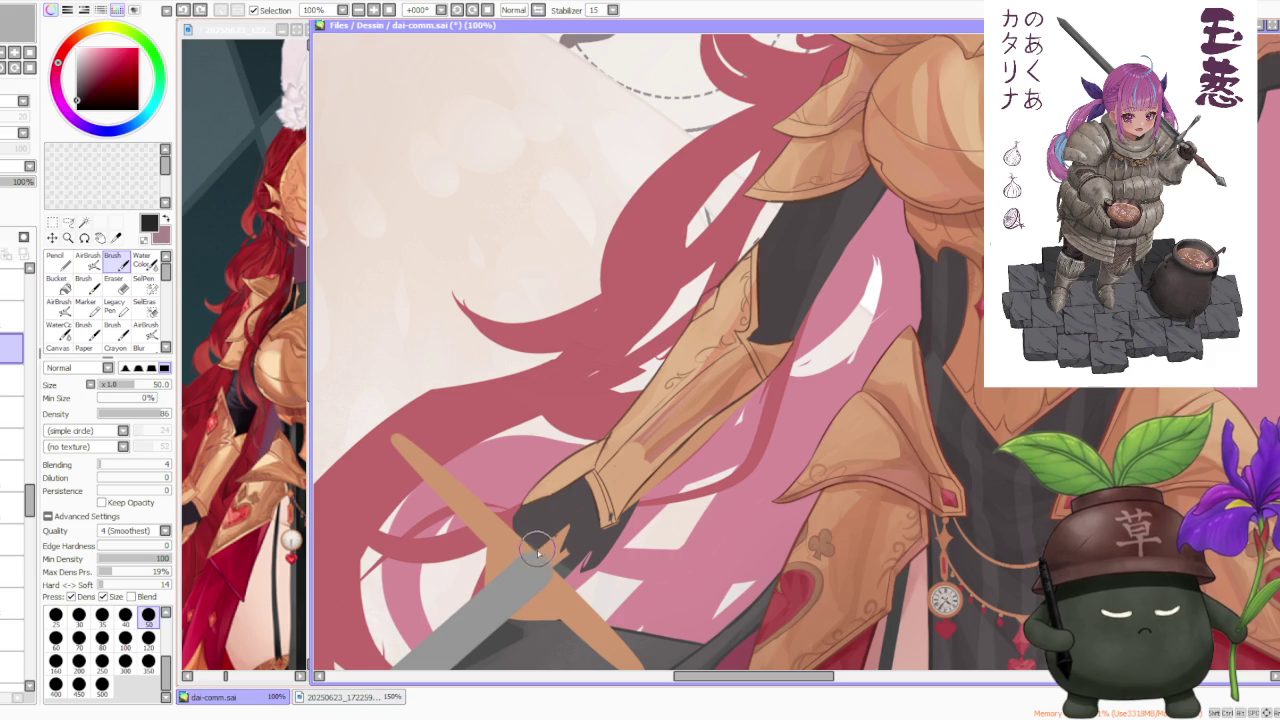
pyautogui.hotkey('ctrl', 'y')
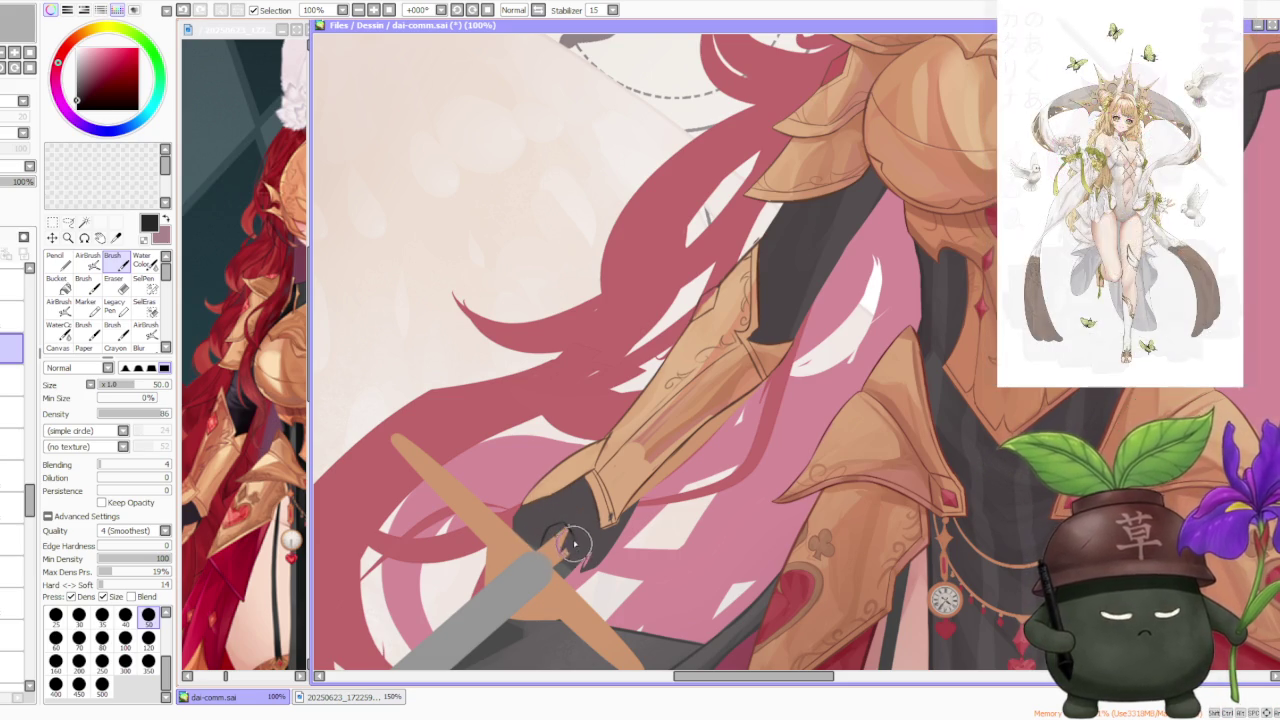
pyautogui.hotkey('ctrl', 'z')
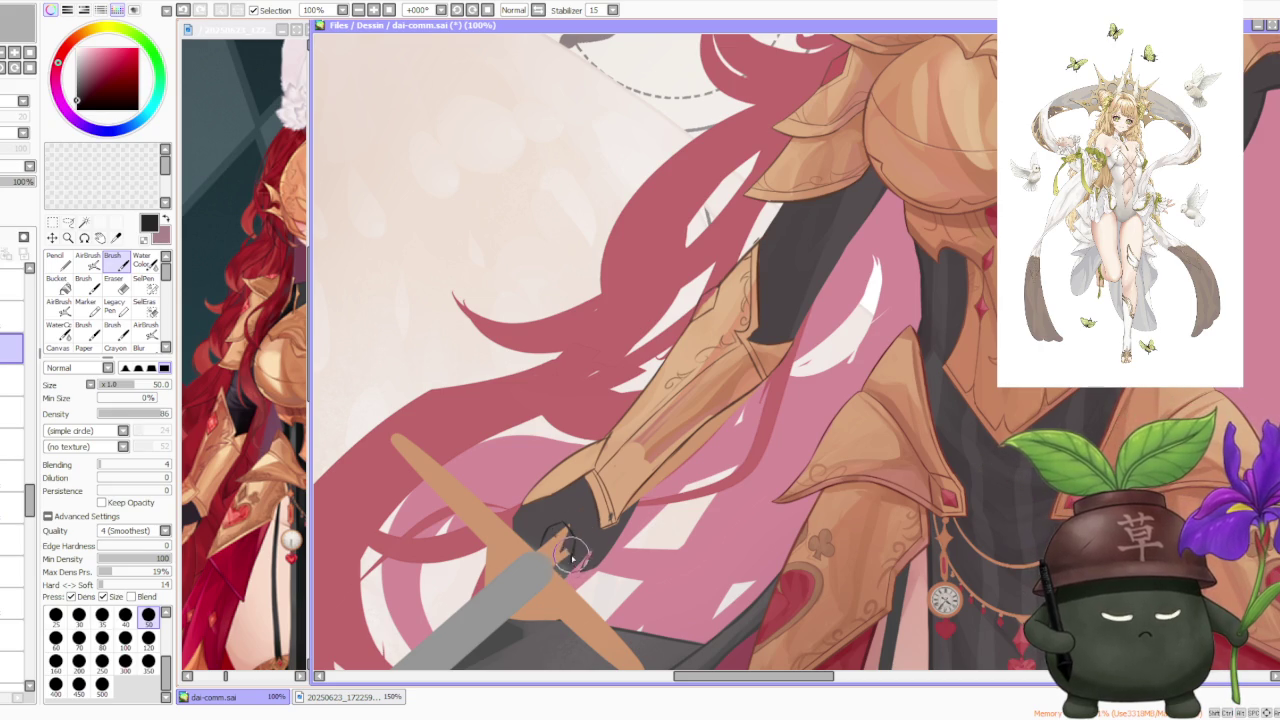
pyautogui.hotkey('ctrl', 'z')
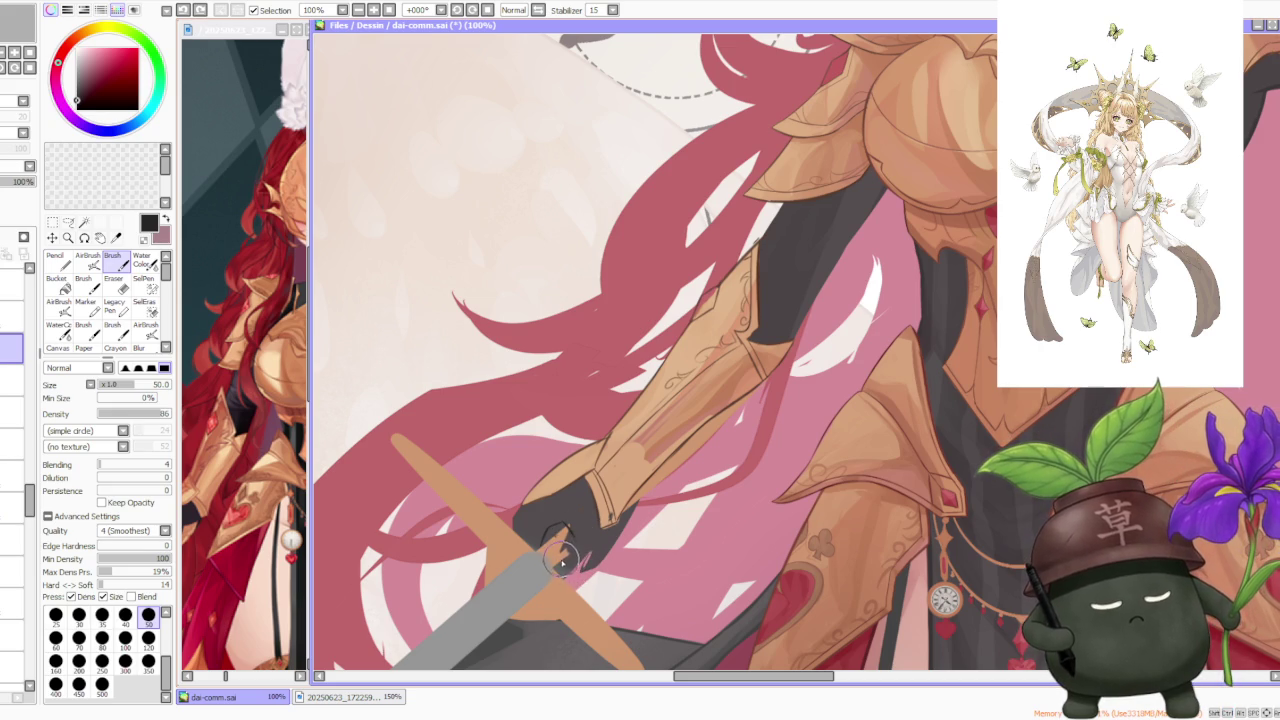
pyautogui.hotkey('ctrl', 'z')
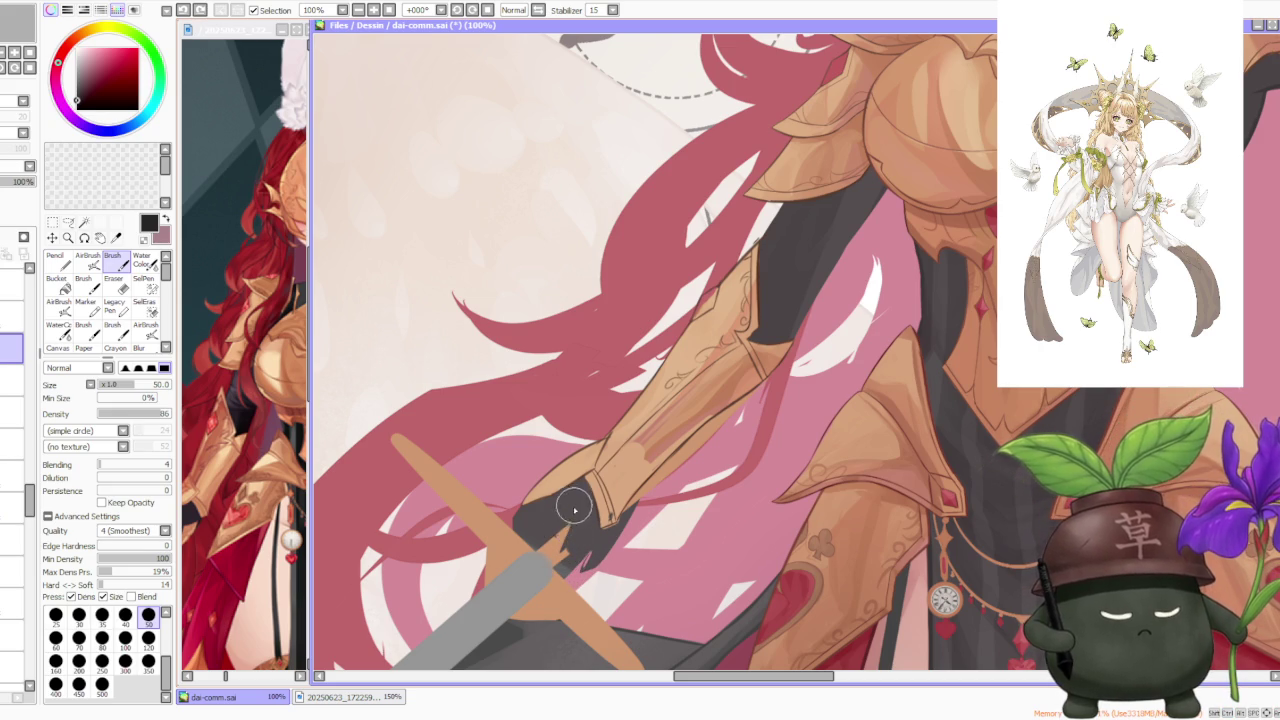
# Step: Try small dark strokes on the gloved fingers, undo each, and select the sword's layer
pyautogui.moveTo(557, 525); pyautogui.dragTo(560, 535)
pyautogui.hotkey('ctrl', 'z')
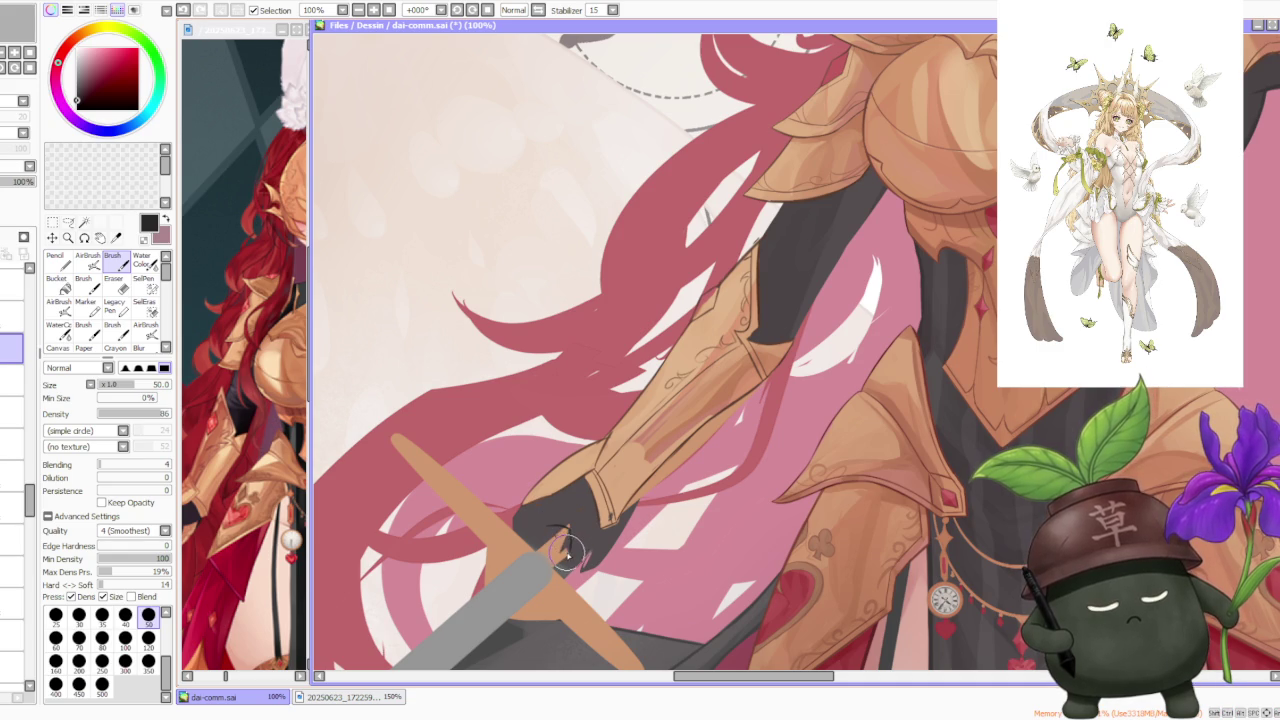
pyautogui.hotkey('ctrl', 'z')
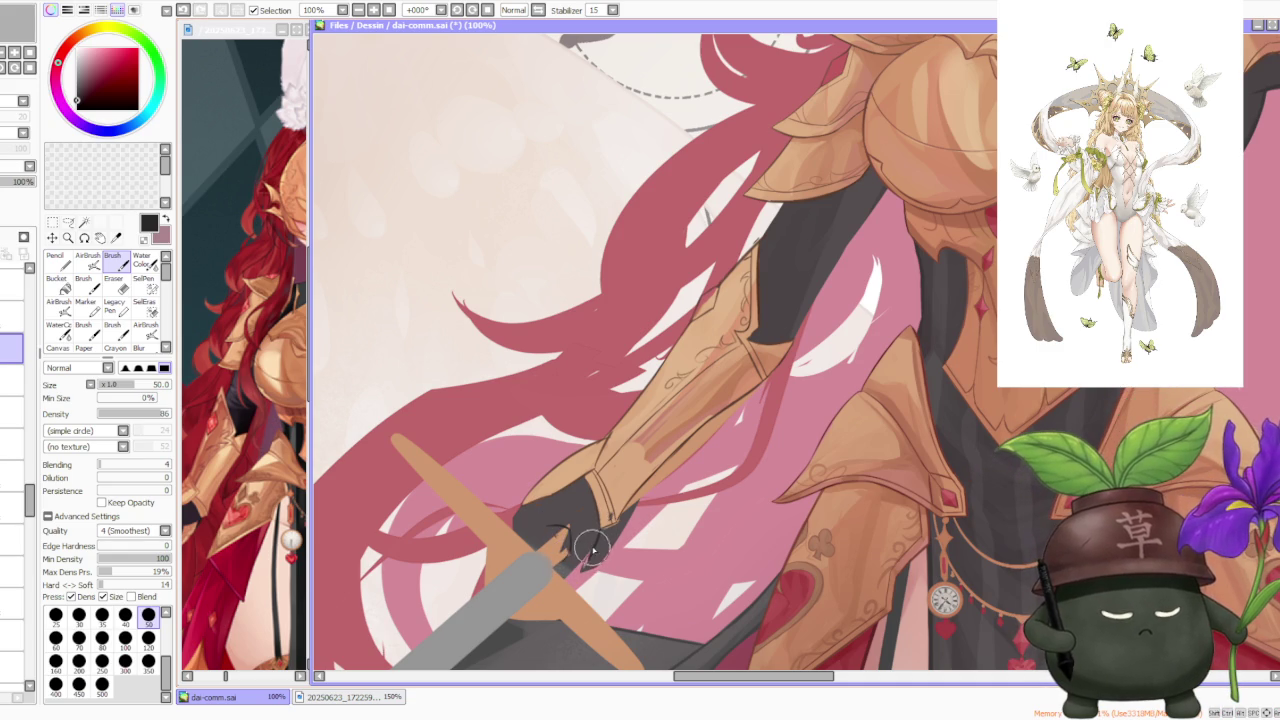
pyautogui.hotkey('ctrl', 'z')
pyautogui.moveTo(598, 535); pyautogui.dragTo(592, 545)
pyautogui.hotkey('ctrl', 'z')
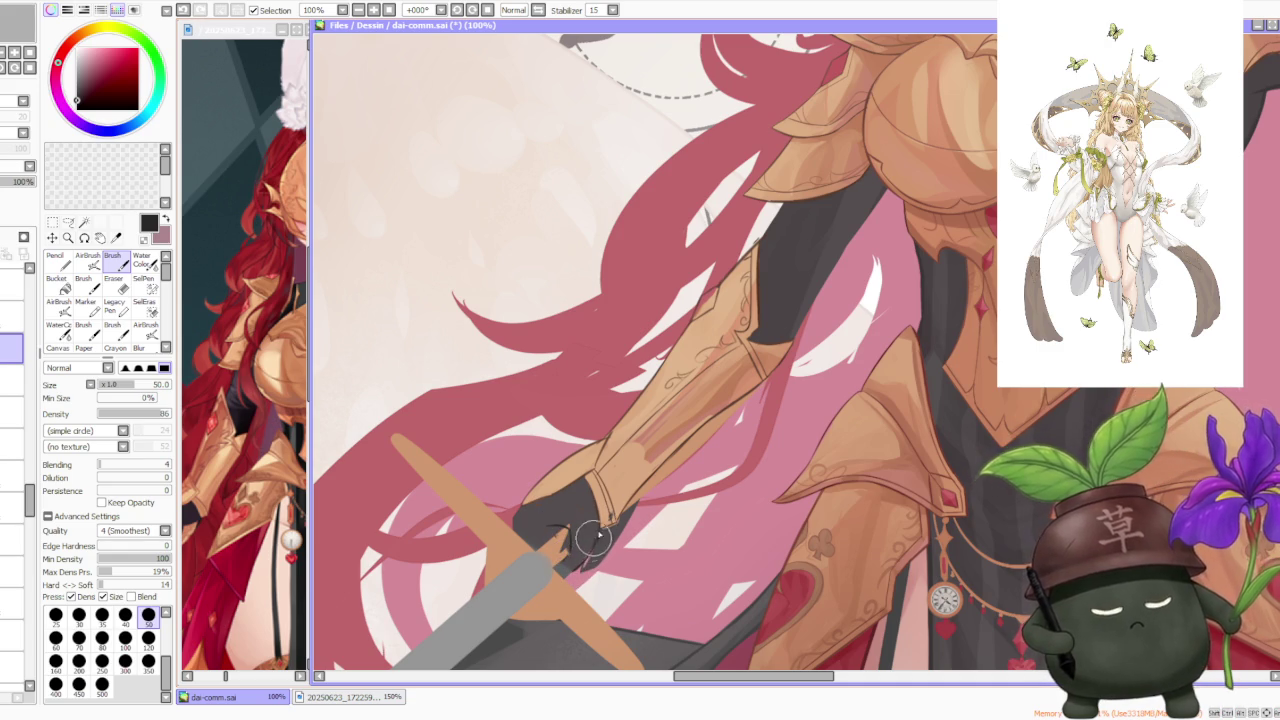
pyautogui.hotkey('ctrl', 'z')
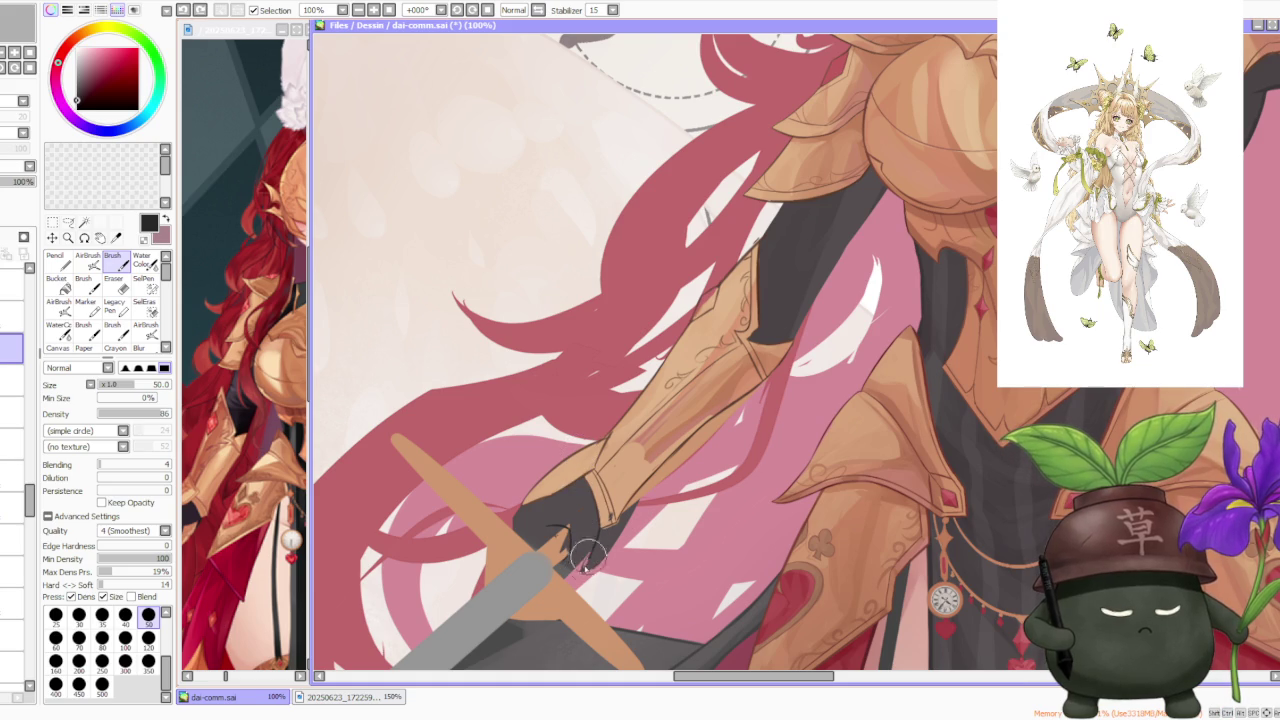
pyautogui.moveTo(572, 568); pyautogui.dragTo(590, 578)
pyautogui.hotkey('ctrl', 'z')
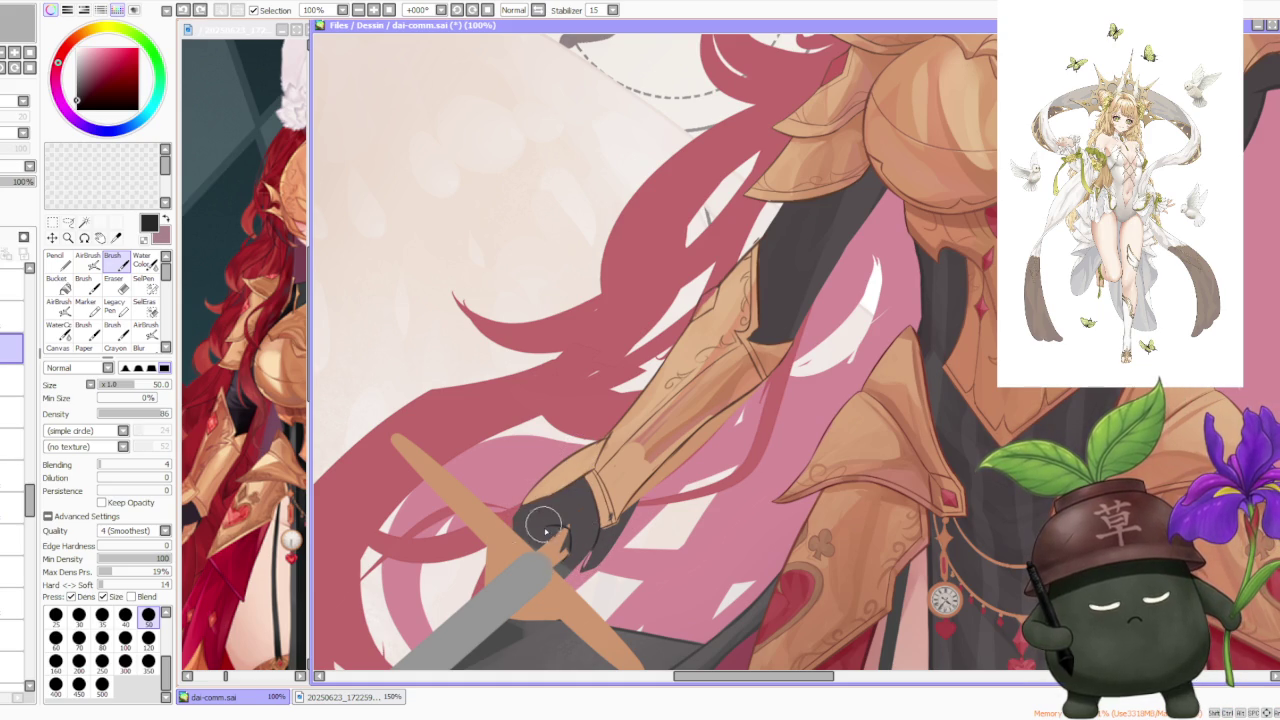
pyautogui.scroll(-5, 541, 517)
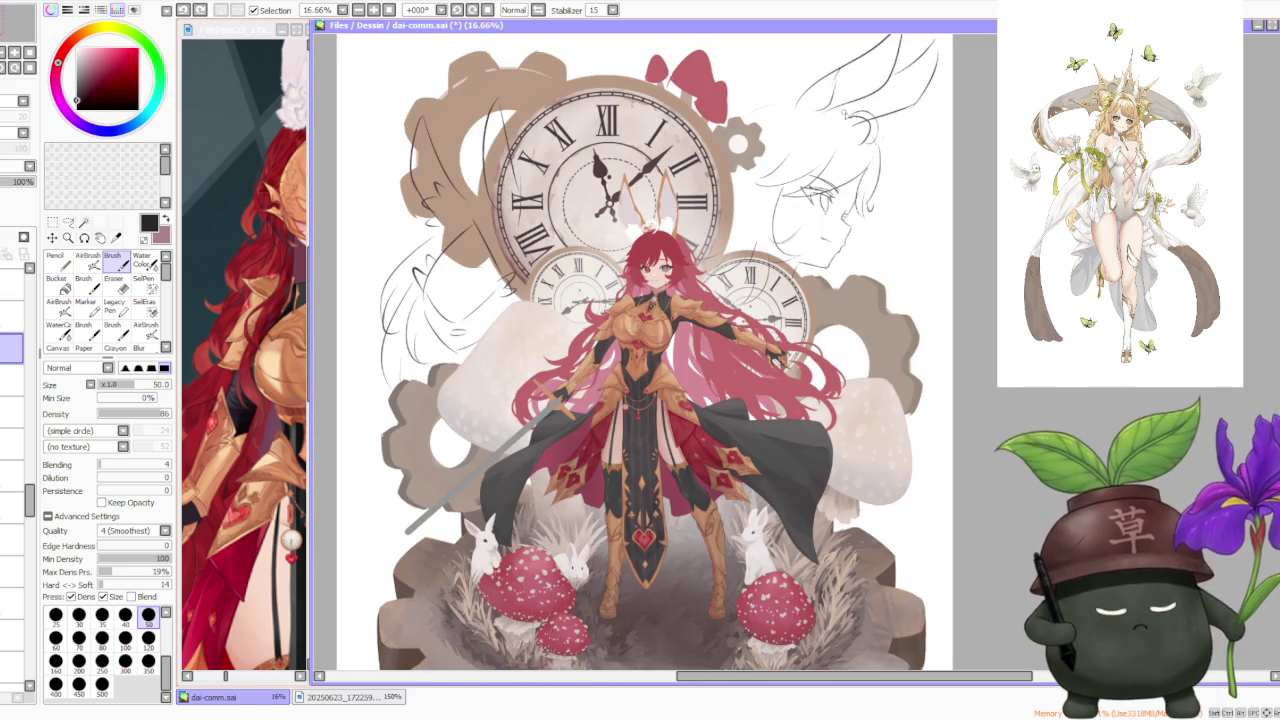
pyautogui.click(11, 380)
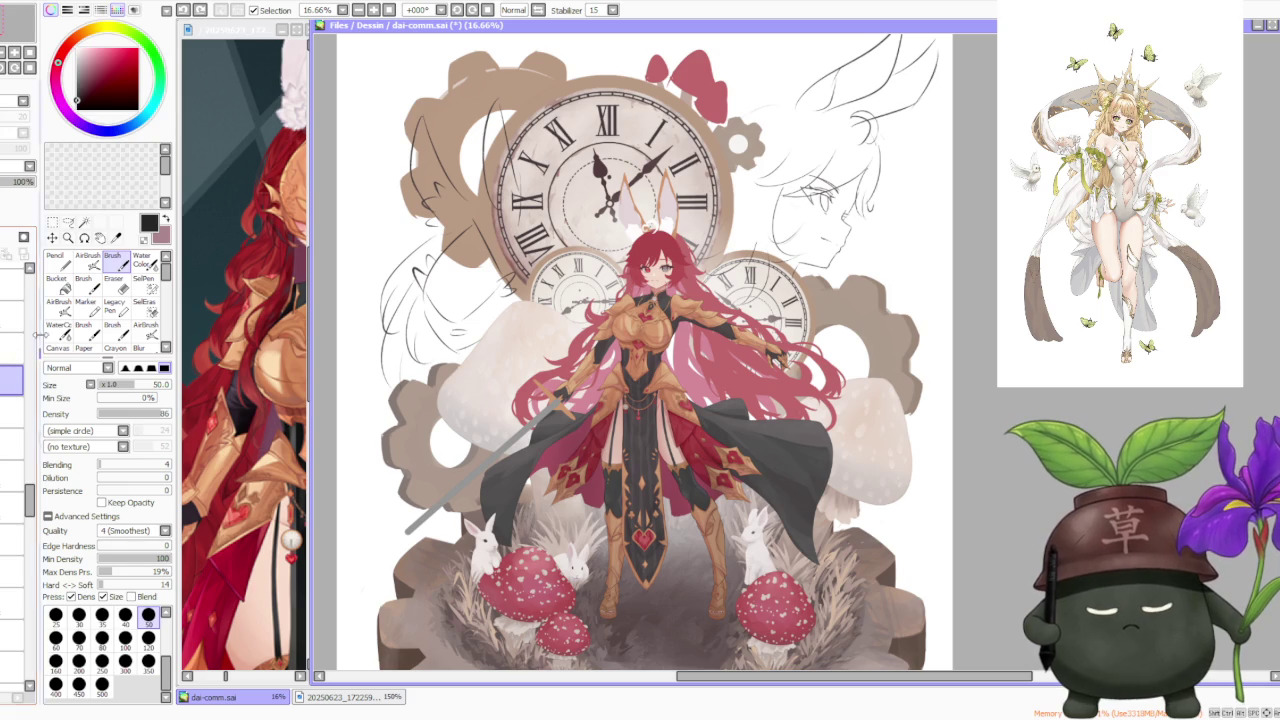
# Step: Transform the sword layer, nudging the sword up and scaling it down slightly
pyautogui.hotkey('ctrl', 't')
pyautogui.scroll(2, 560, 423)
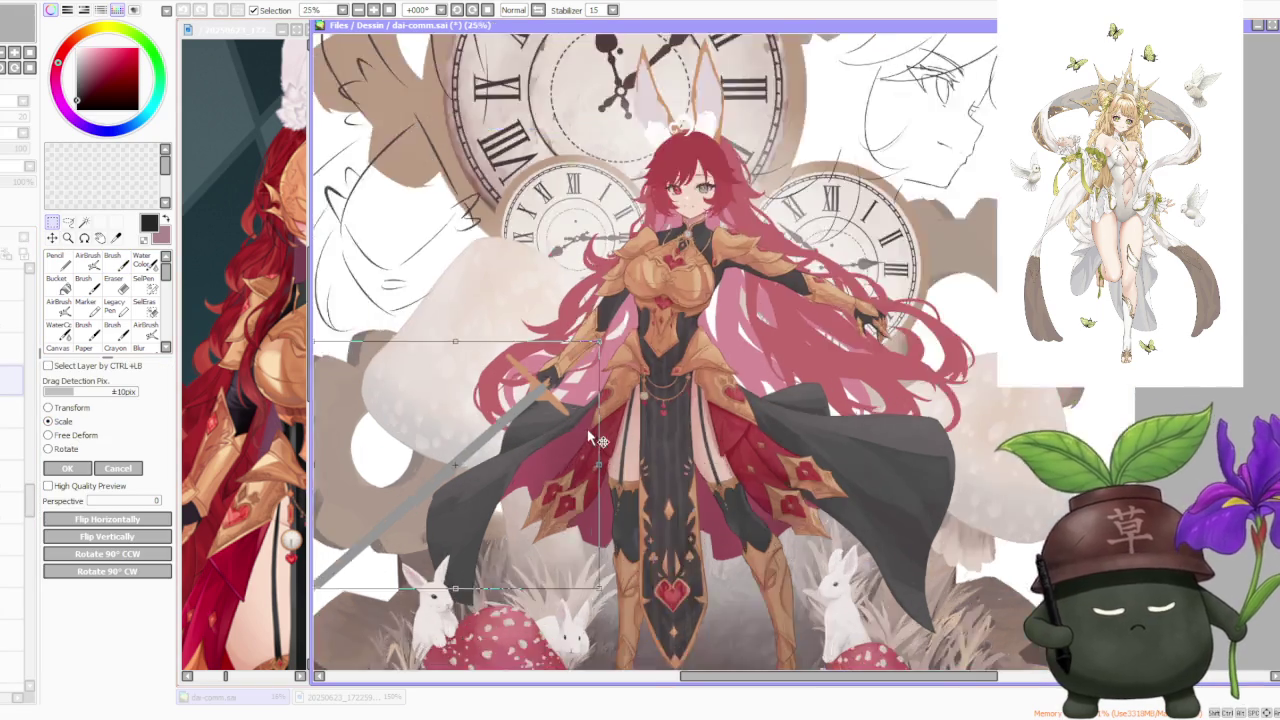
pyautogui.scroll(2, 560, 423)
pyautogui.scroll(2, 560, 418)
pyautogui.moveTo(560, 418); pyautogui.dragTo(560, 391)
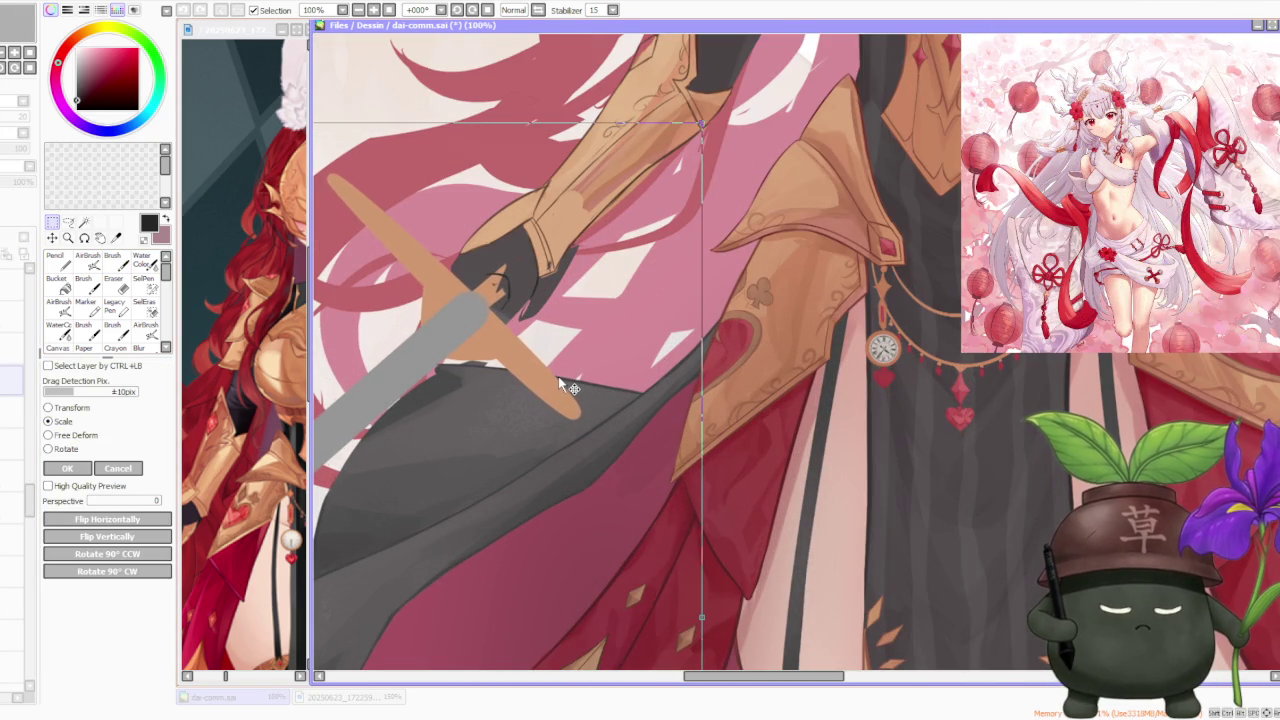
pyautogui.scroll(-1, 560, 390)
pyautogui.scroll(-1, 565, 388)
pyautogui.scroll(1, 565, 380)
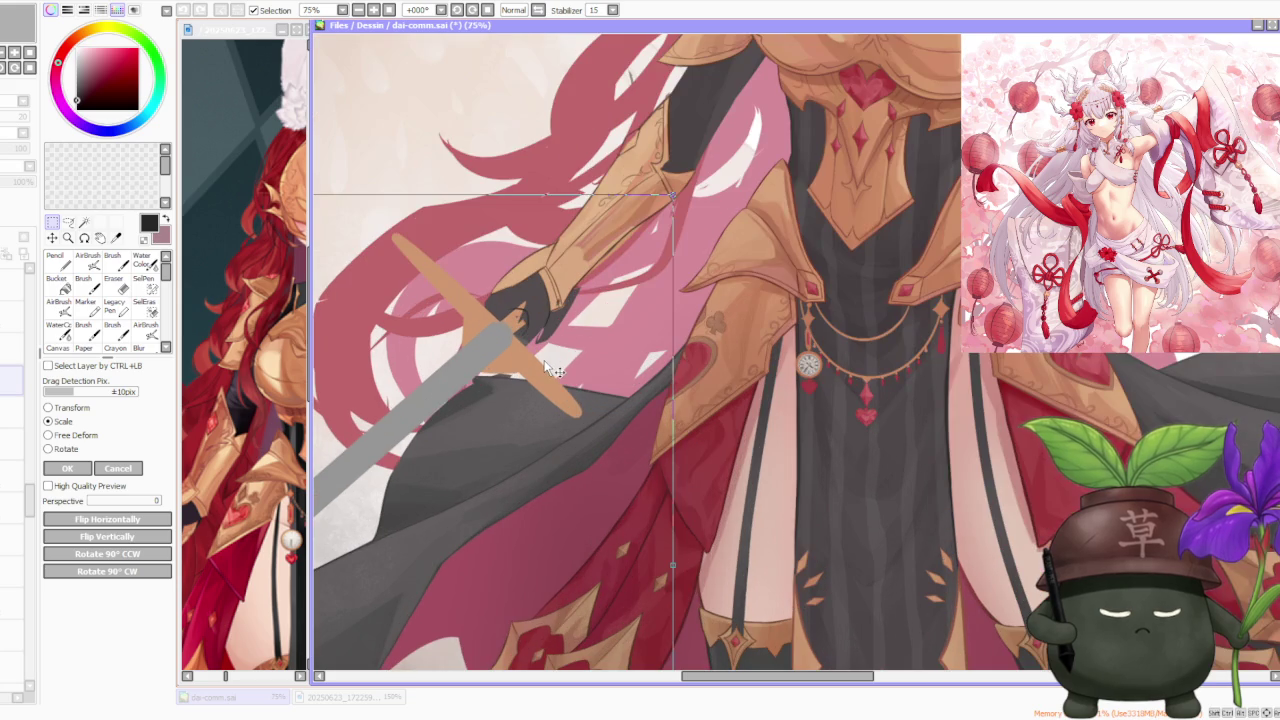
pyautogui.moveTo(557, 376); pyautogui.dragTo(552, 380)
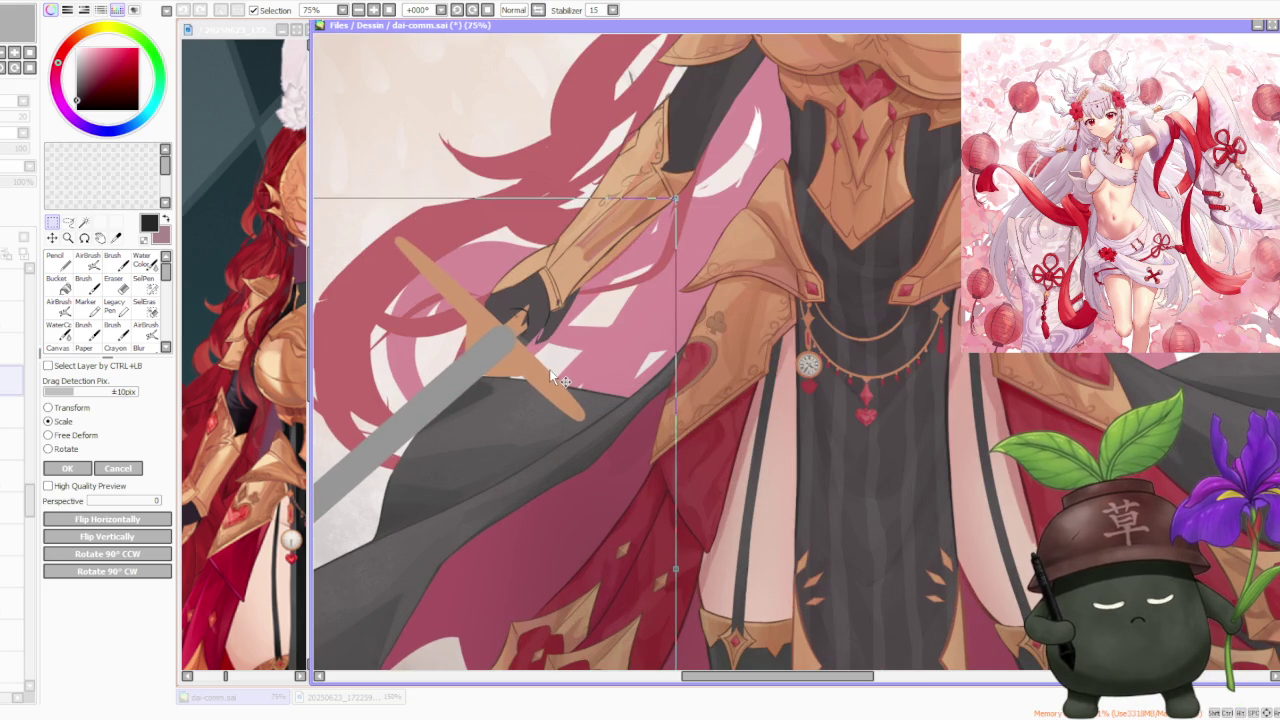
# Step: Rotate the sword to a slightly steeper angle and apply the rotation with OK
pyautogui.click(48, 448)
pyautogui.scroll(-1, 410, 365)
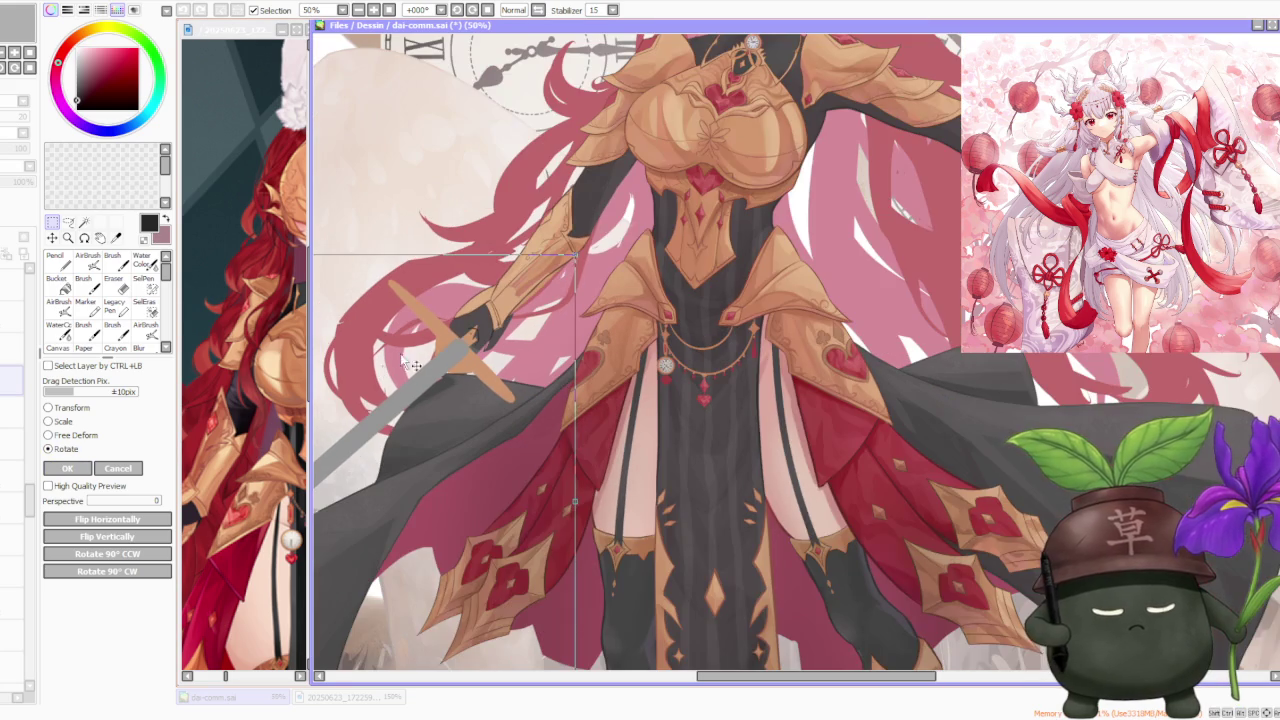
pyautogui.moveTo(581, 240); pyautogui.dragTo(584, 258)
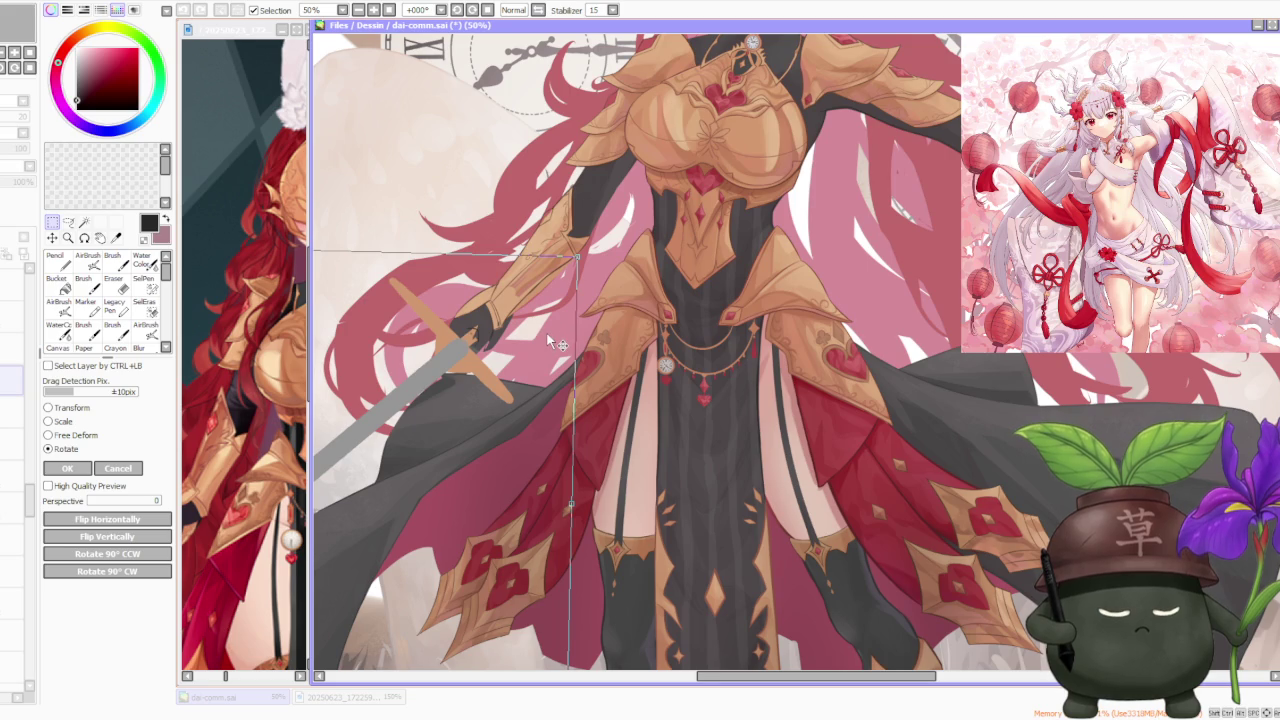
pyautogui.scroll(-2, 546, 331)
pyautogui.scroll(-1, 546, 331)
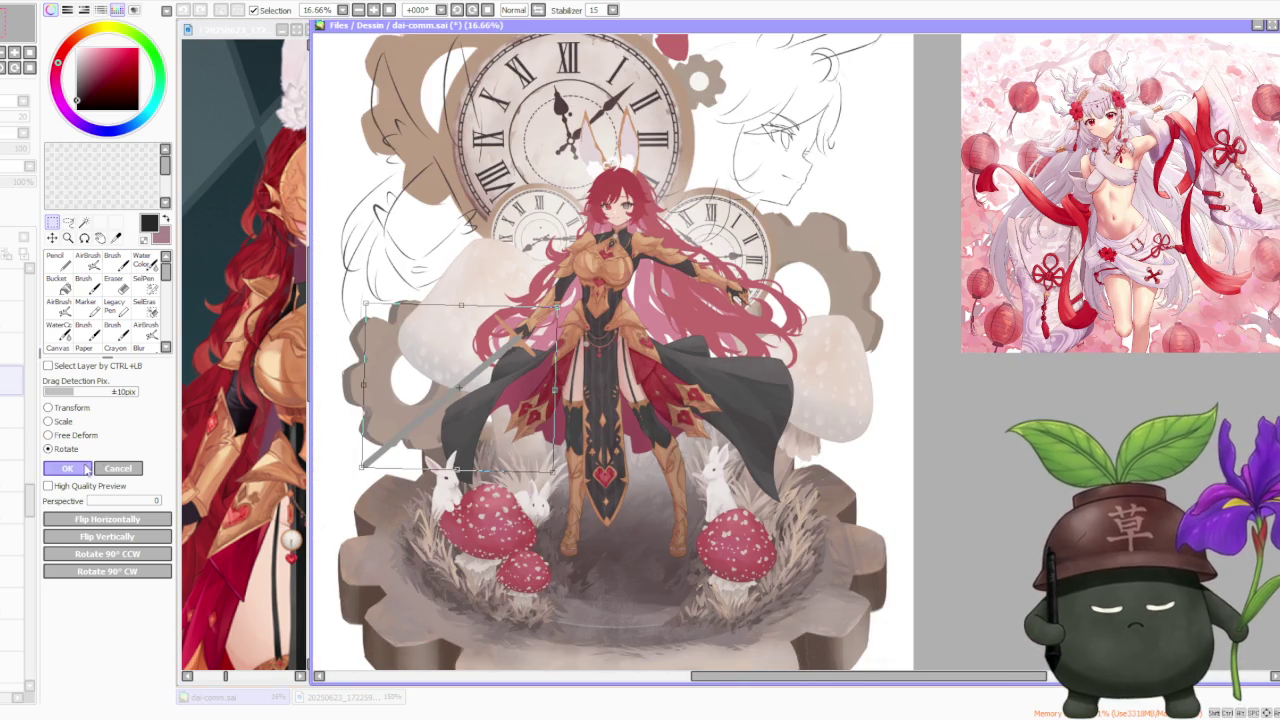
pyautogui.click(67, 468)
pyautogui.scroll(-1, 446, 370)
# Step: With the Brush active, toggle undo/redo repeatedly to compare the hand and hilt versions
pyautogui.scroll(-1, 520, 288)
pyautogui.scroll(1, 520, 288)
pyautogui.scroll(1, 520, 288)
pyautogui.scroll(2, 520, 288)
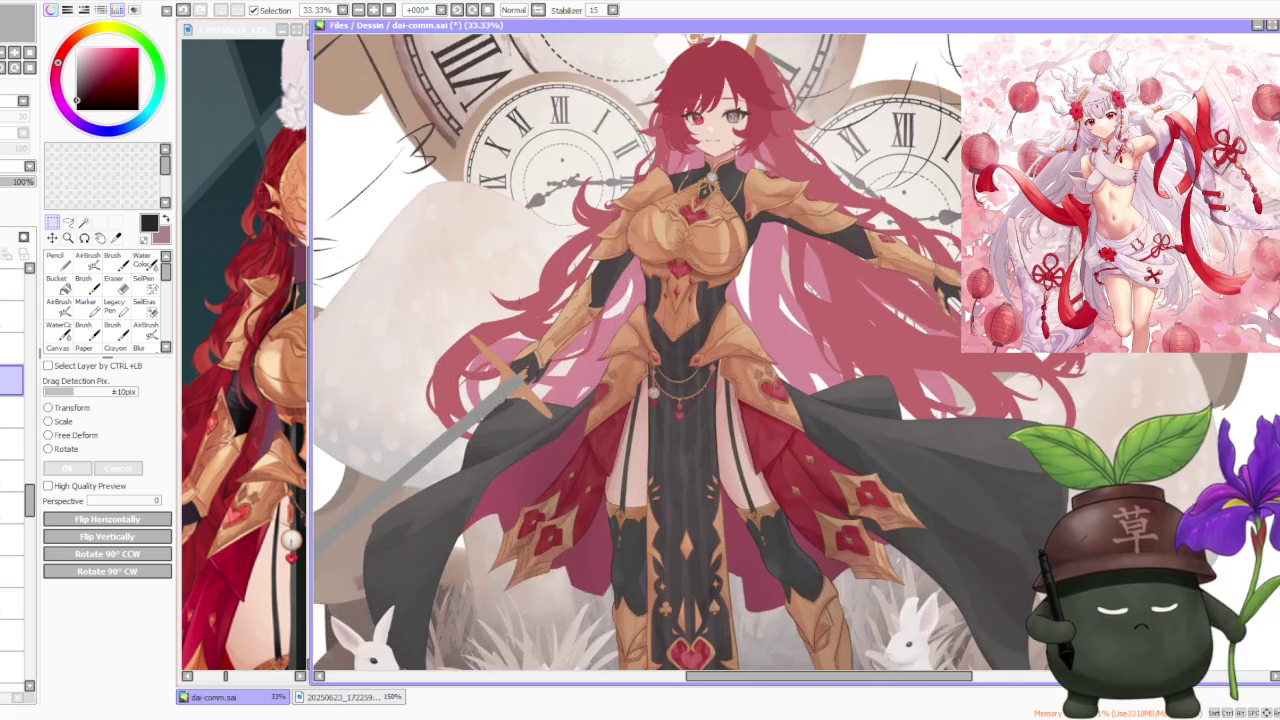
pyautogui.scroll(1, 535, 345)
pyautogui.scroll(2, 535, 345)
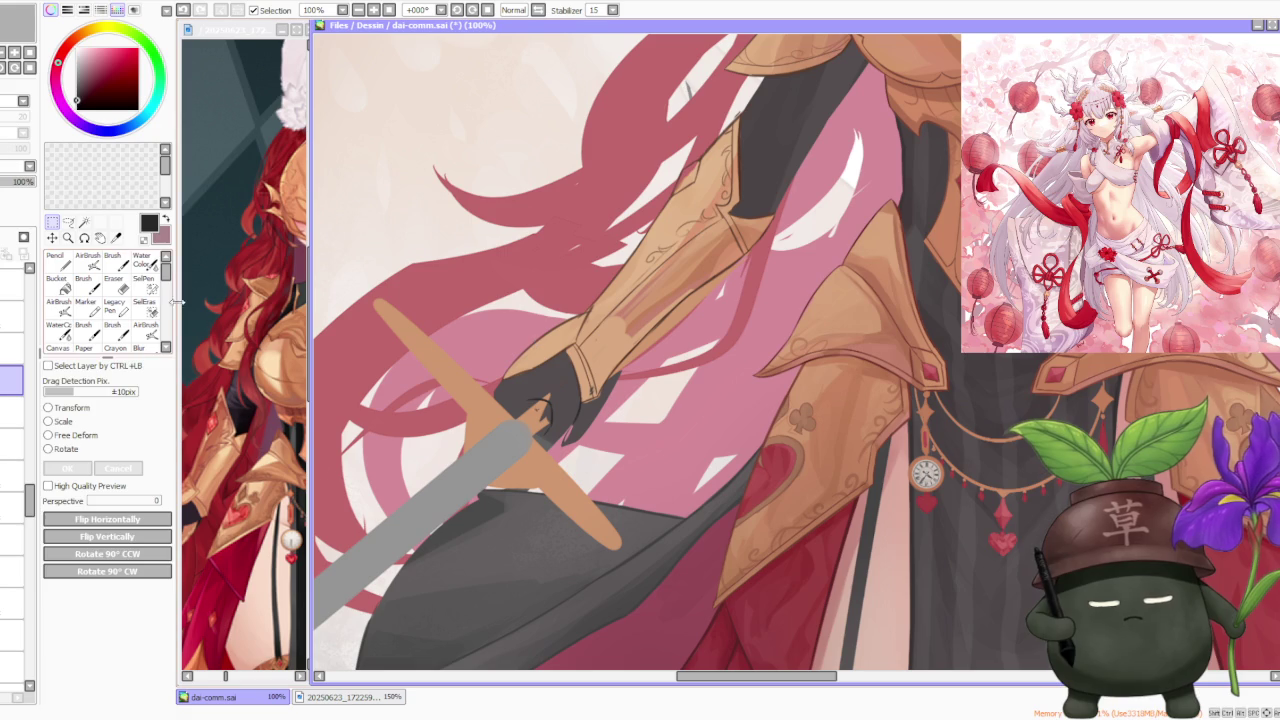
pyautogui.press('b')
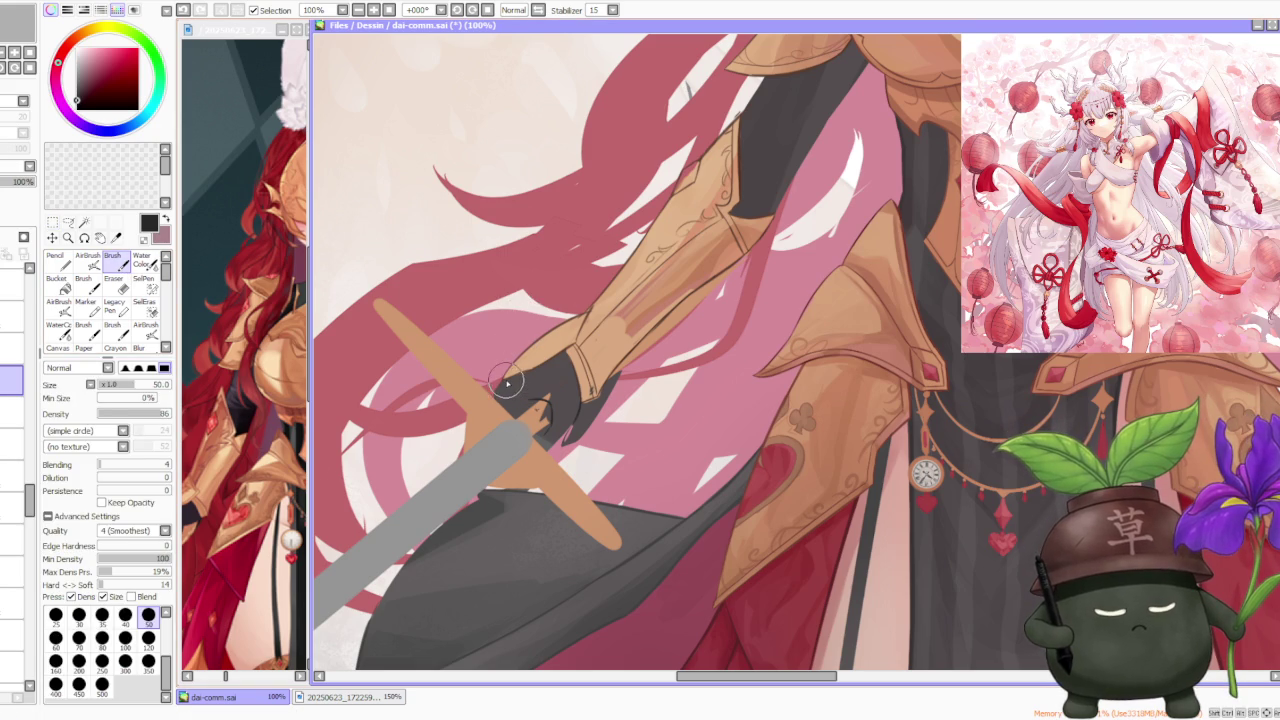
pyautogui.hotkey('ctrl', 'z')
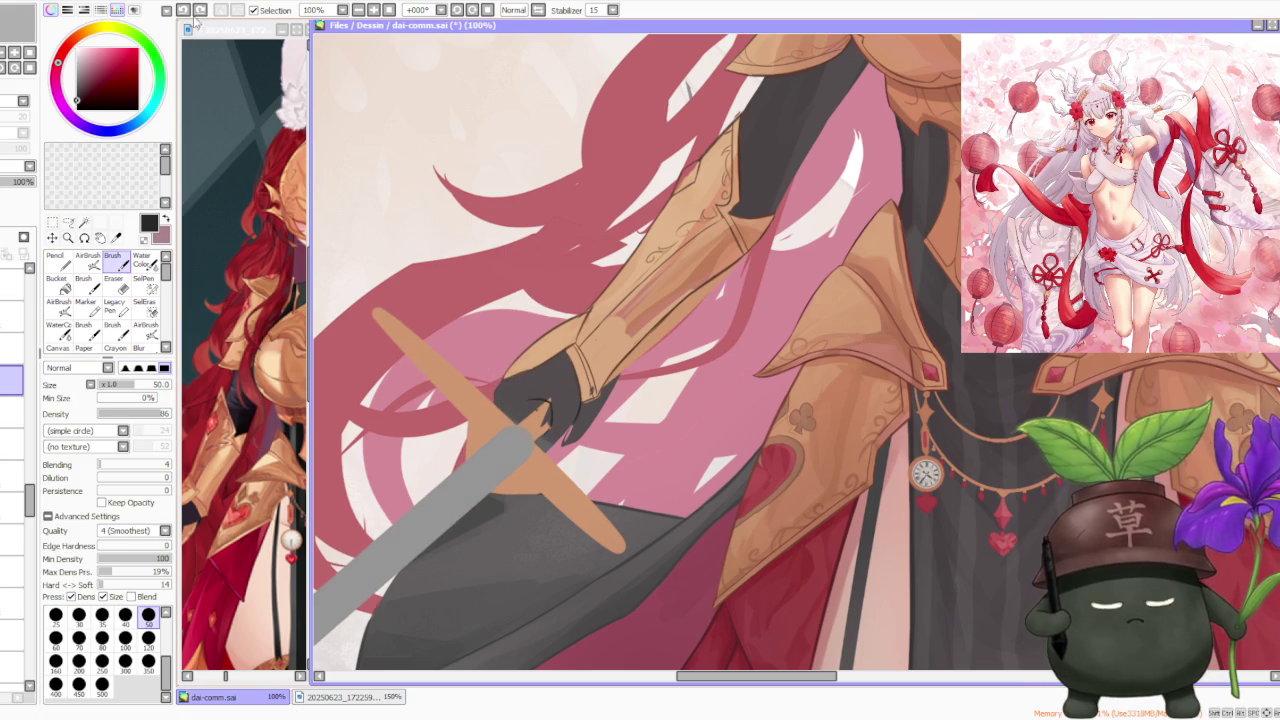
pyautogui.click(199, 11)
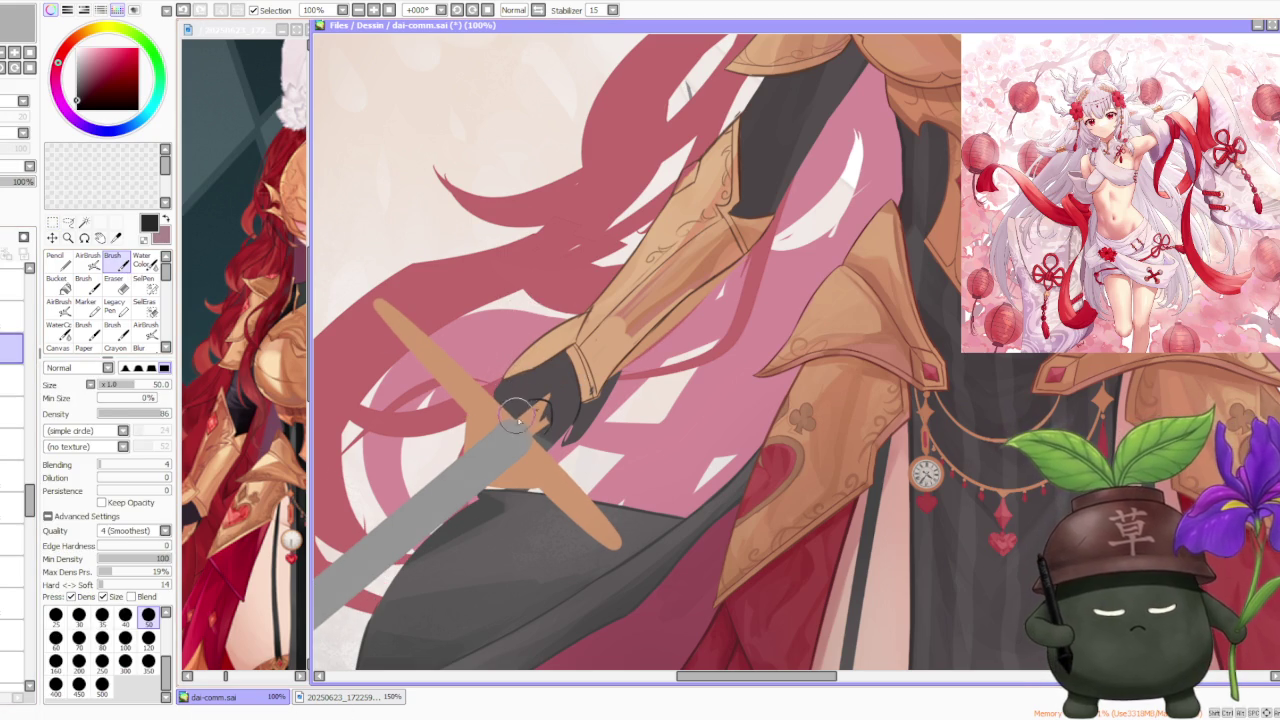
pyautogui.hotkey('ctrl', 'z')
pyautogui.hotkey('ctrl', 'y')
pyautogui.hotkey('ctrl', 'z')
pyautogui.hotkey('ctrl', 'y')
pyautogui.hotkey('ctrl', 'z')
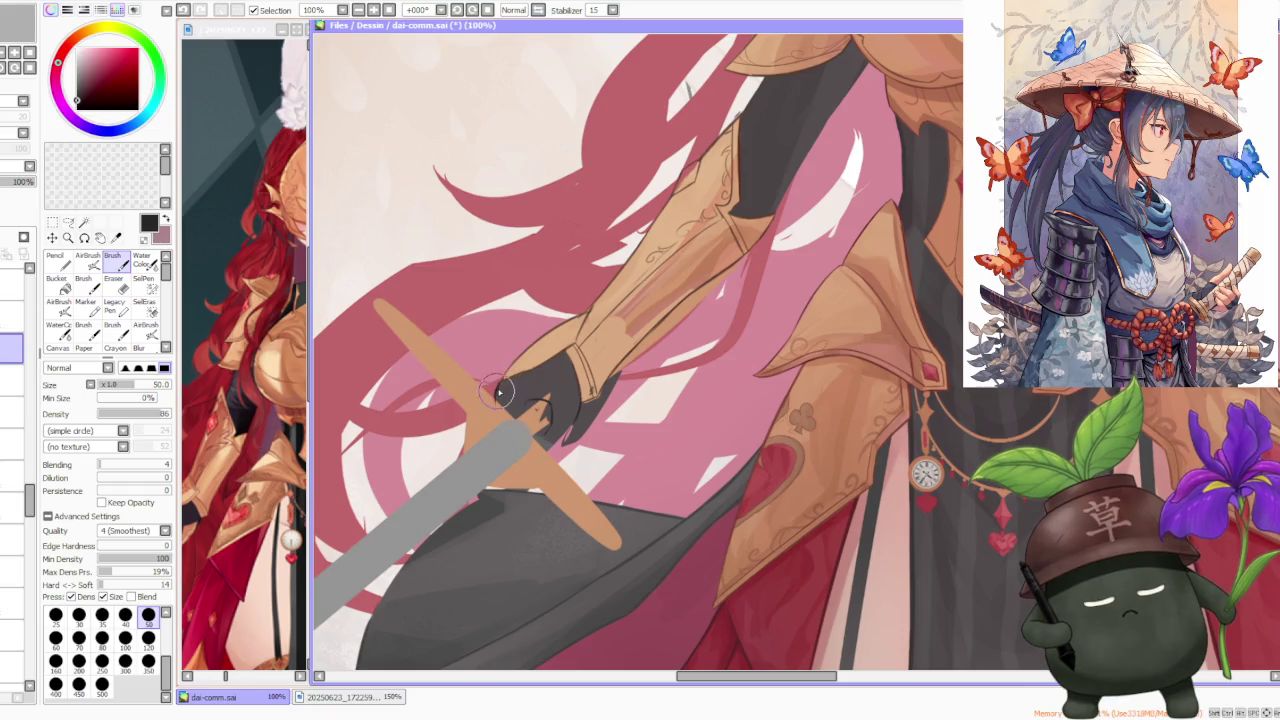
pyautogui.hotkey('ctrl', 'z')
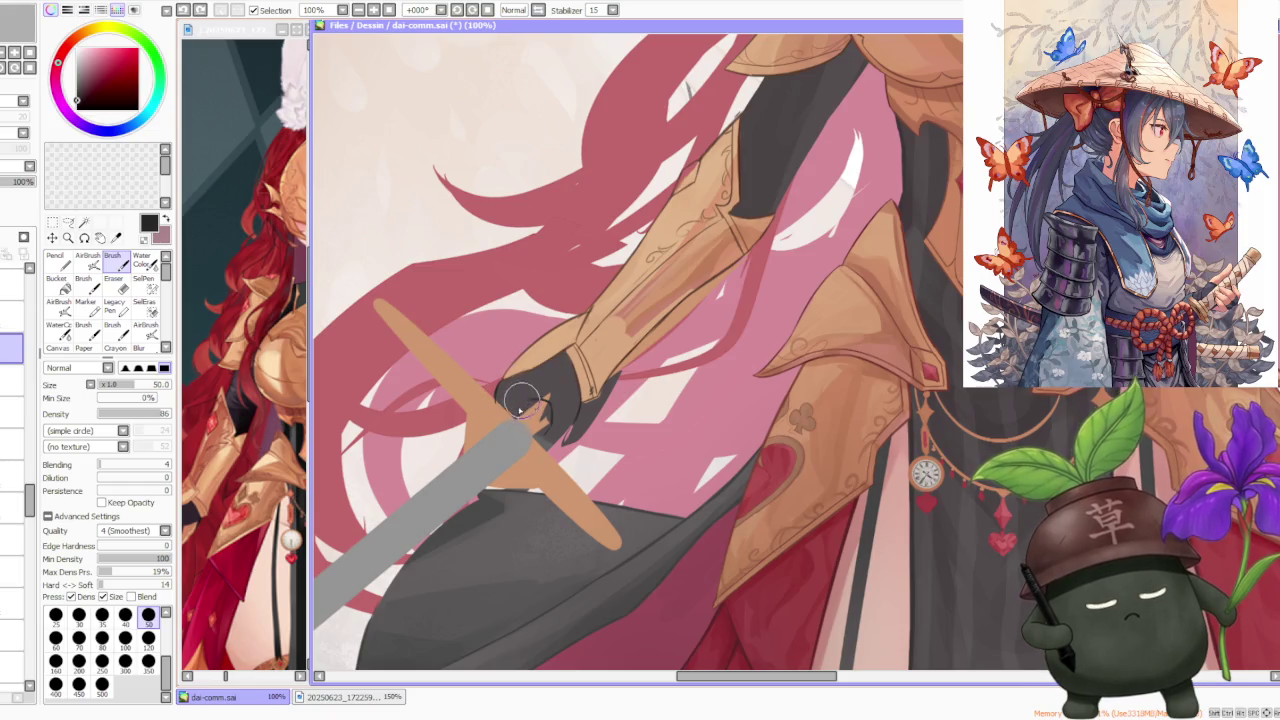
pyautogui.hotkey('ctrl', 'y')
pyautogui.hotkey('ctrl', 'z')
pyautogui.hotkey('ctrl', 'y')
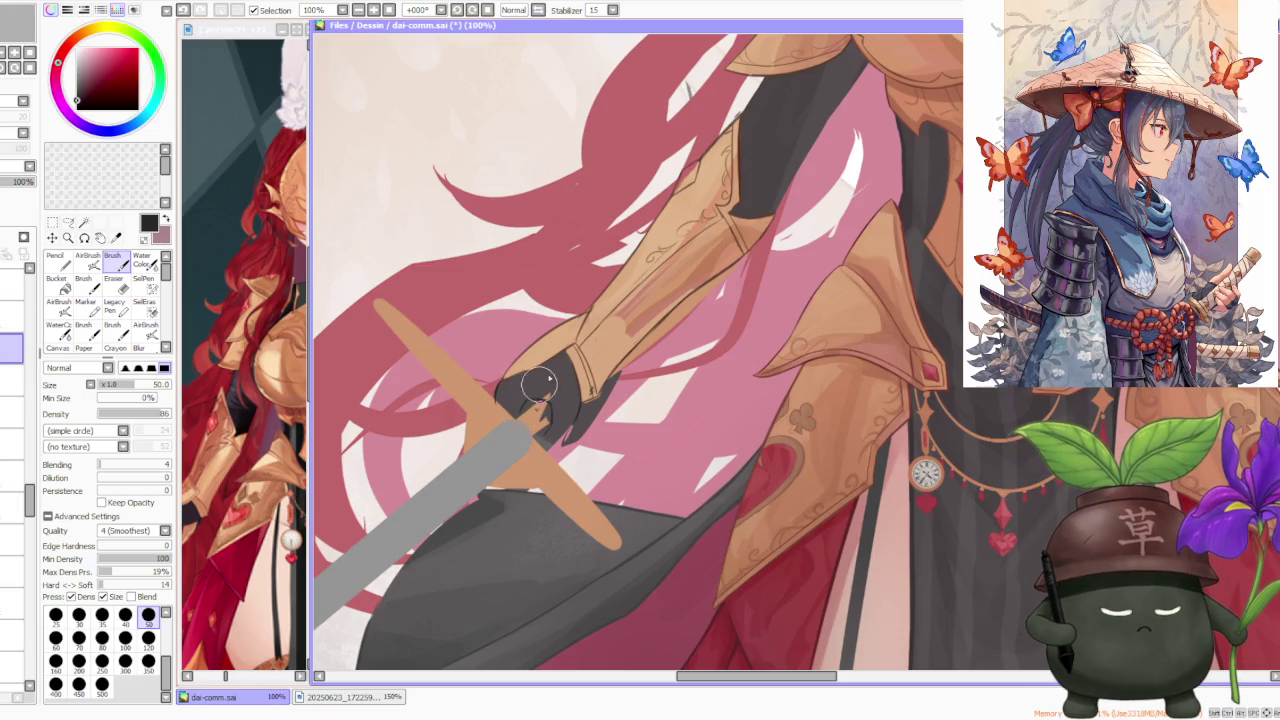
pyautogui.hotkey('ctrl', 'z')
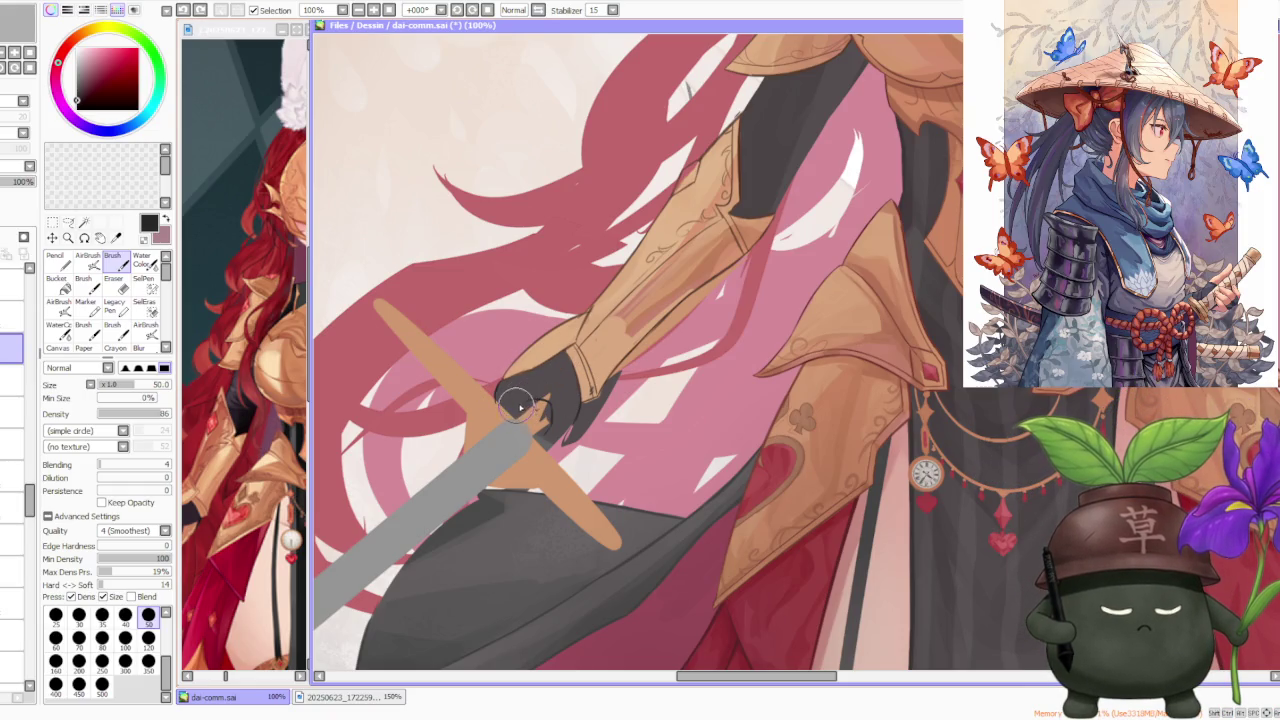
pyautogui.hotkey('ctrl', 'y')
pyautogui.hotkey('ctrl', 'z')
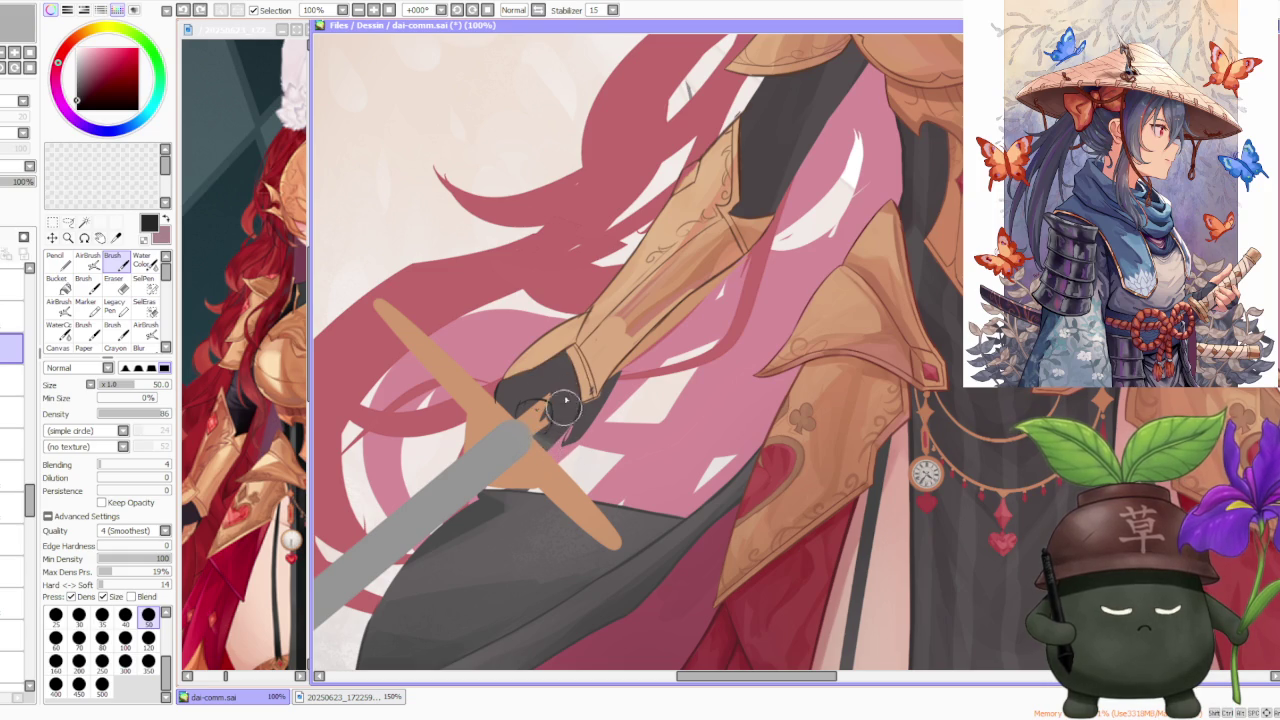
# Step: Select another layer and sample the crossguard's tan colour with the eyedropper
pyautogui.scroll(-3, 578, 332)
pyautogui.scroll(1, 610, 298)
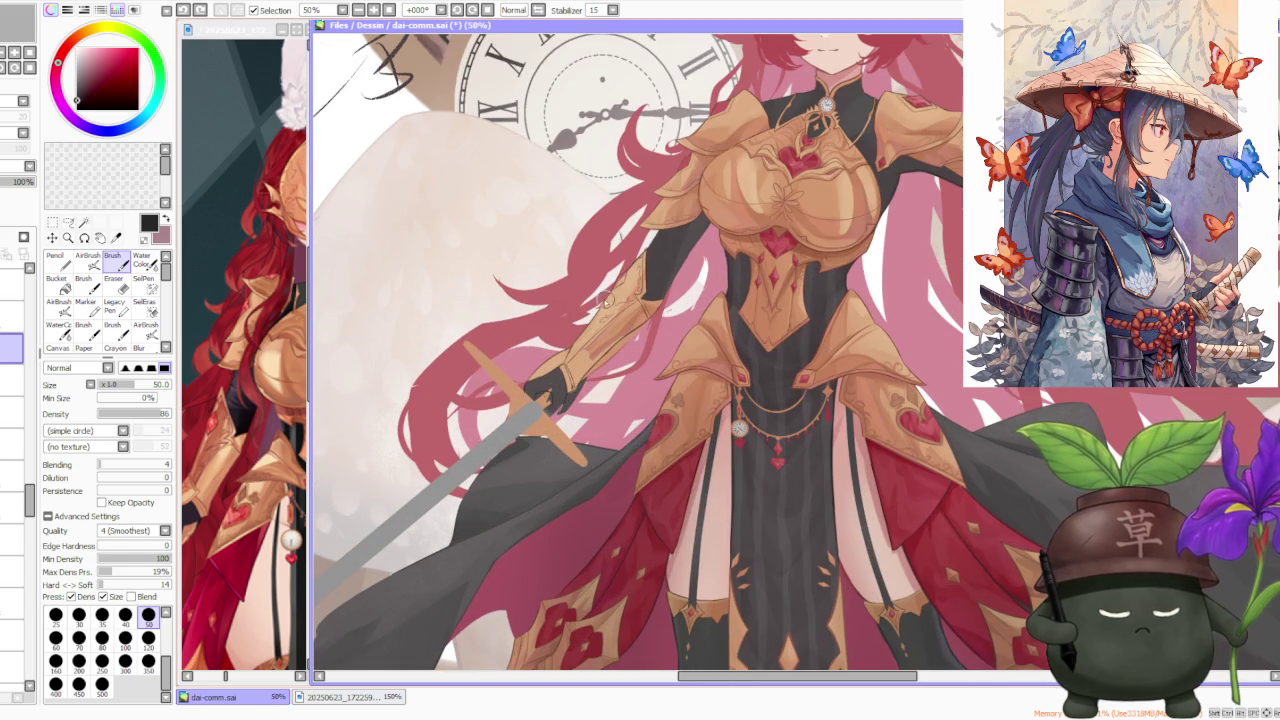
pyautogui.click(12, 445)
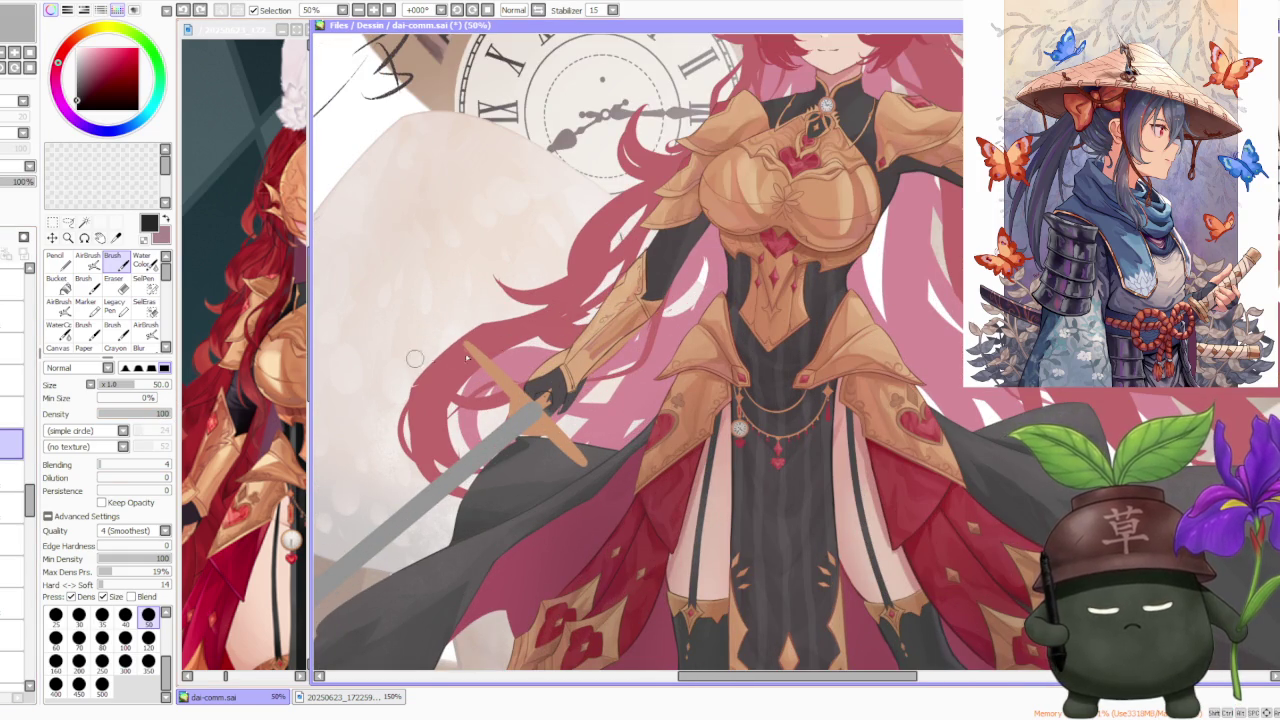
pyautogui.scroll(1, 608, 392)
pyautogui.scroll(1, 585, 380)
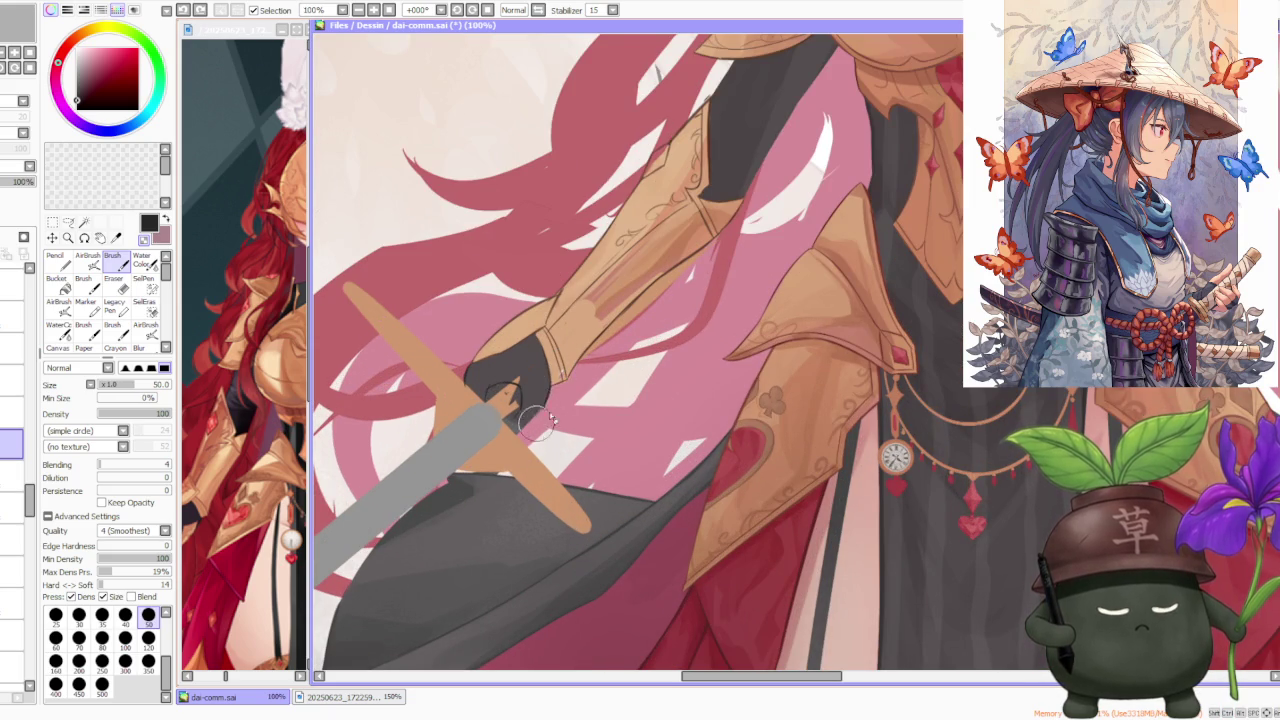
pyautogui.scroll(-1, 535, 425)
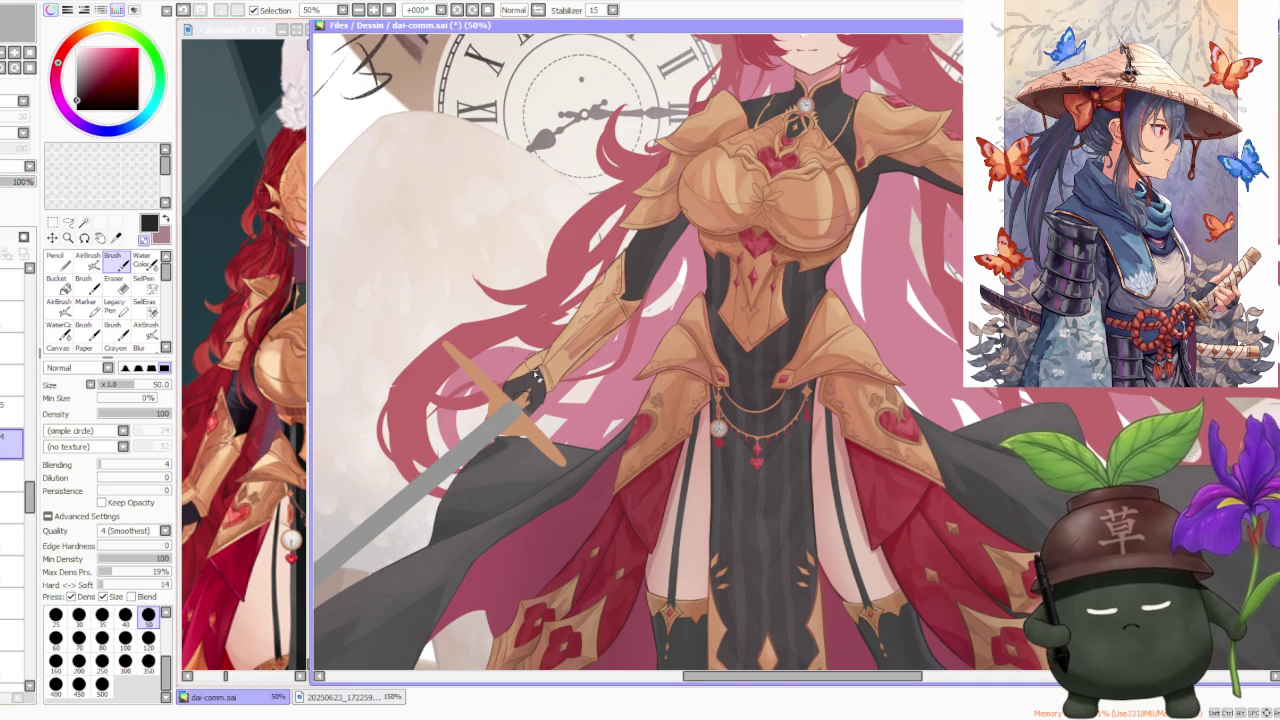
pyautogui.scroll(1, 520, 396)
pyautogui.keyDown('alt'); pyautogui.click(524, 394); pyautogui.keyUp('alt')
pyautogui.scroll(1, 526, 390)
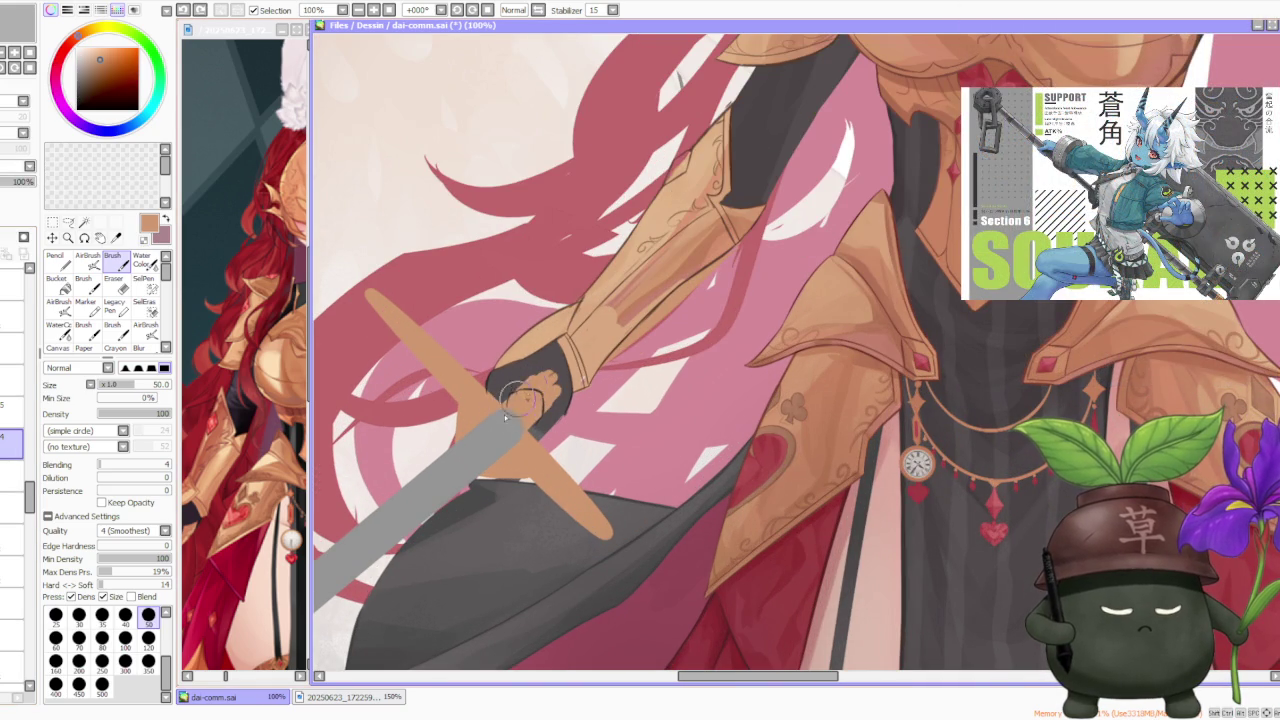
# Step: Paint tan finger strokes over the glove, undo one, and repaint it around the hilt
pyautogui.moveTo(555, 355)
pyautogui.mouseDown()
pyautogui.moveTo(513, 337)
pyautogui.moveTo(508, 385)
pyautogui.mouseUp()
pyautogui.hotkey('ctrl', 'z')
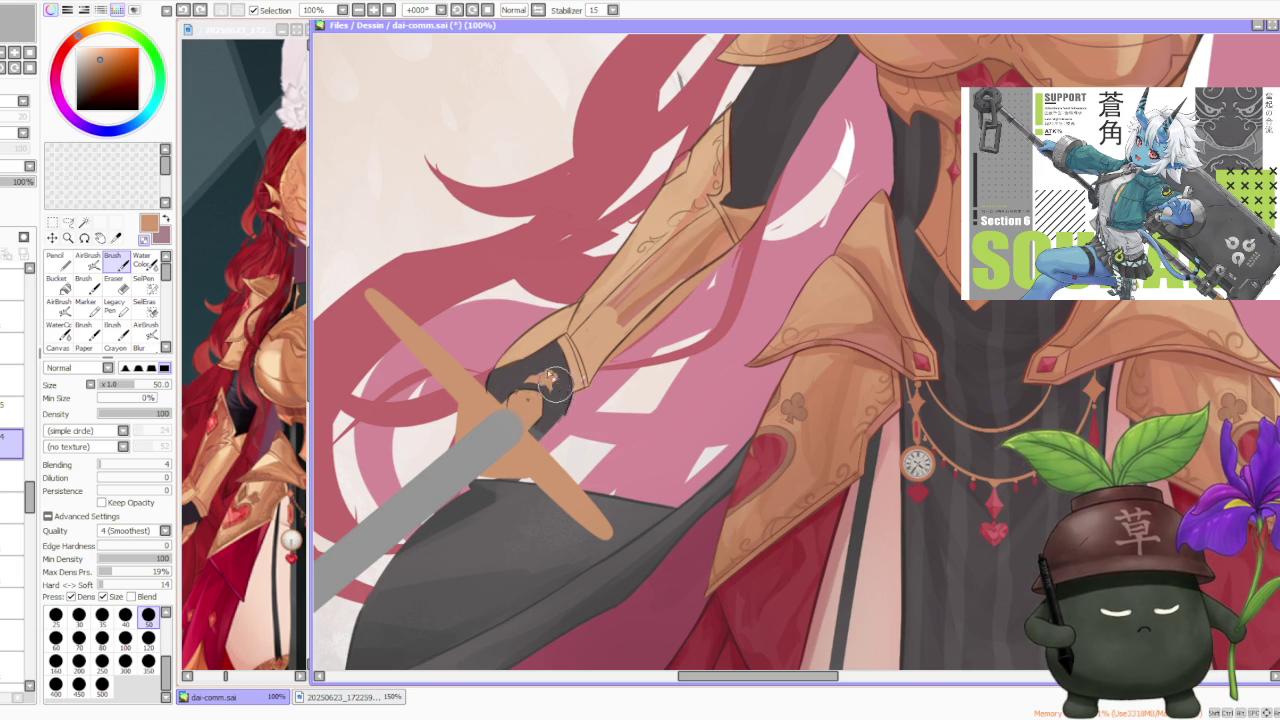
pyautogui.moveTo(557, 400); pyautogui.dragTo(500, 385)
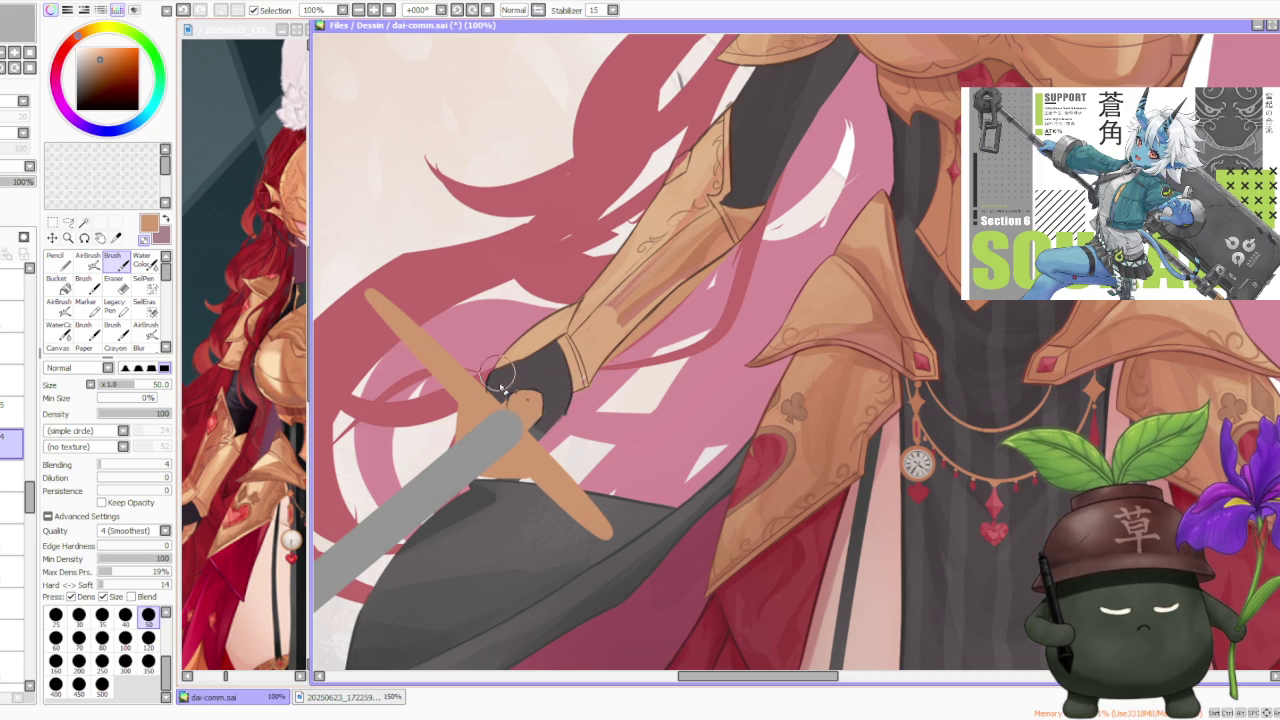
pyautogui.scroll(3, 530, 404)
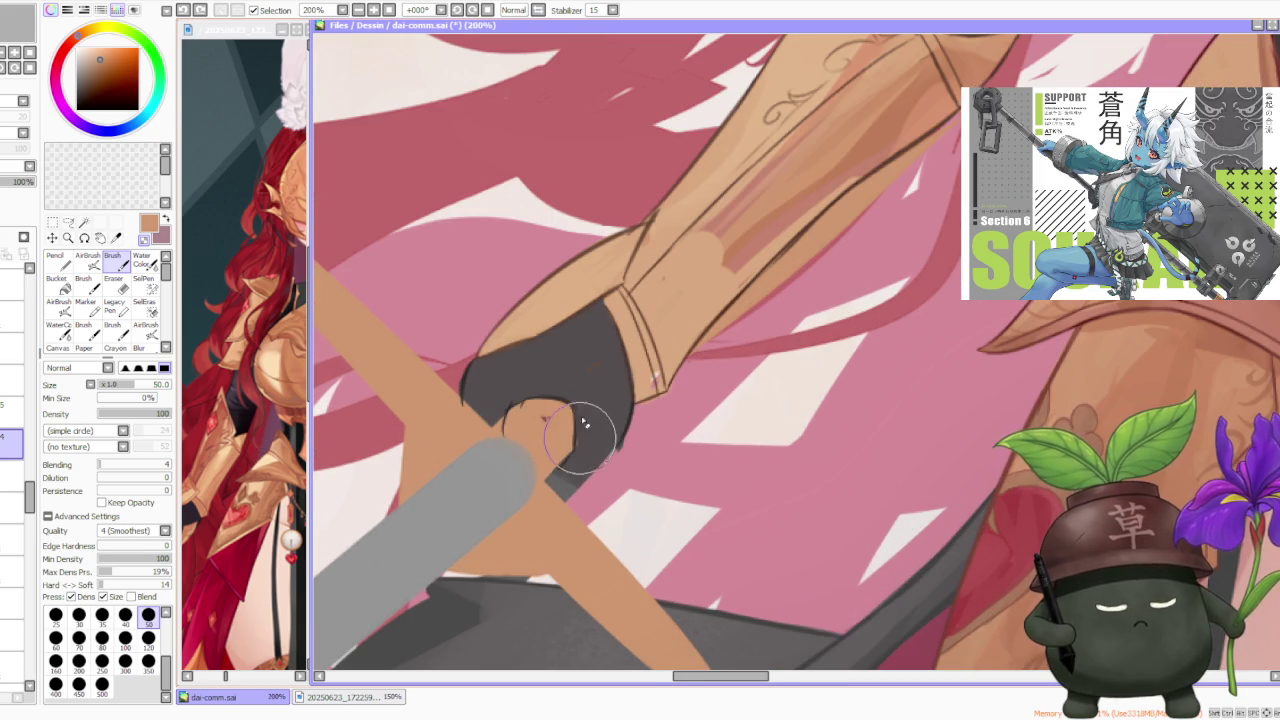
pyautogui.scroll(-4, 590, 428)
pyautogui.scroll(-3, 620, 357)
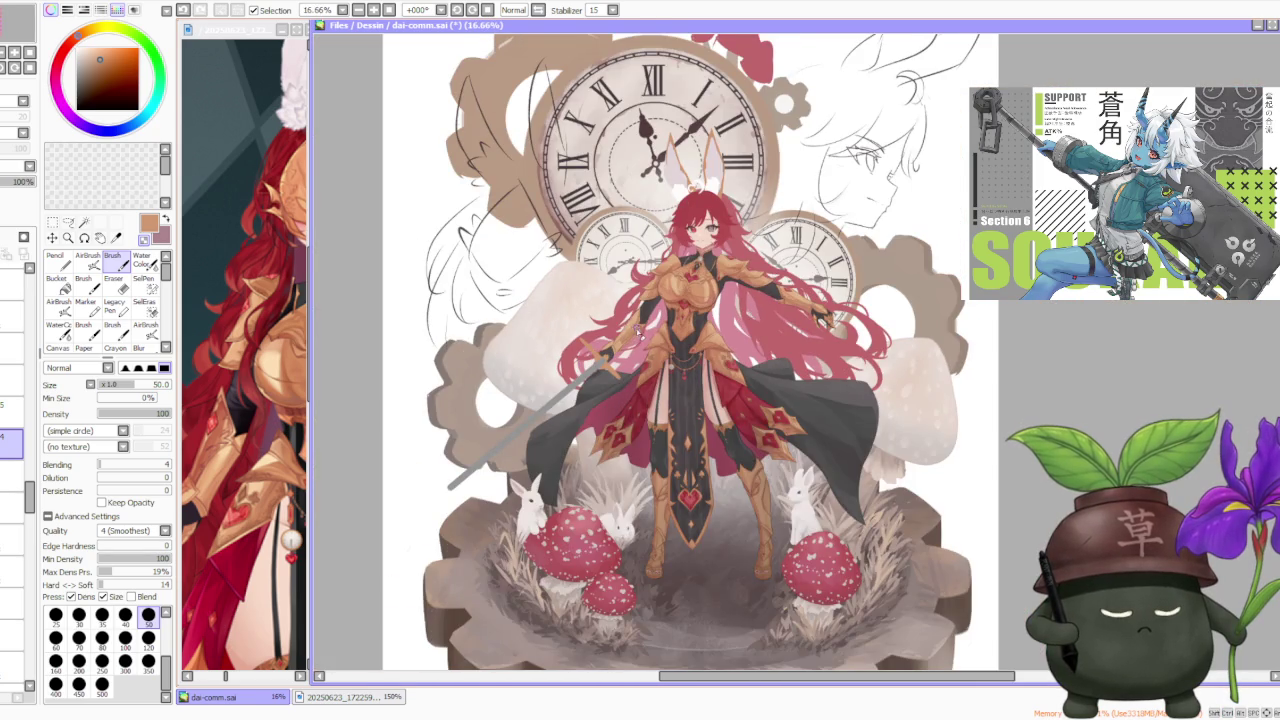
pyautogui.scroll(2, 638, 334)
pyautogui.scroll(1, 630, 340)
pyautogui.scroll(1, 625, 349)
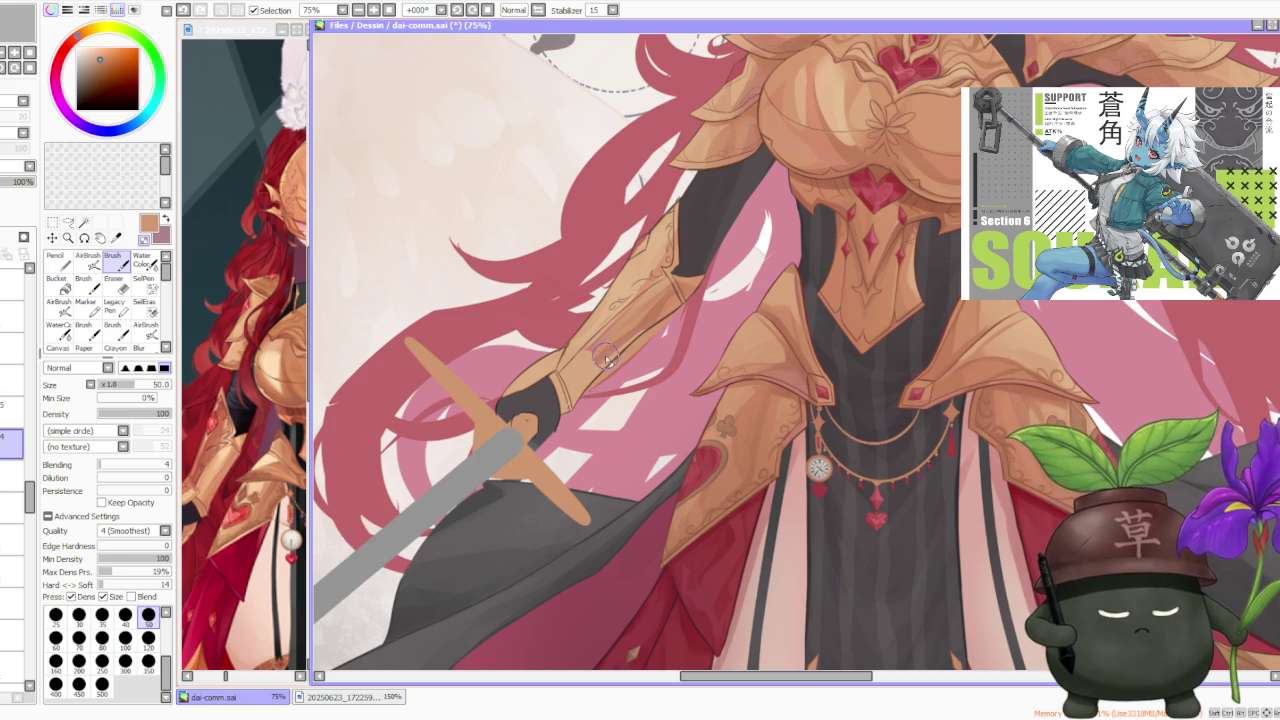
pyautogui.press('Up')
pyautogui.press('Up')
pyautogui.press('Up')
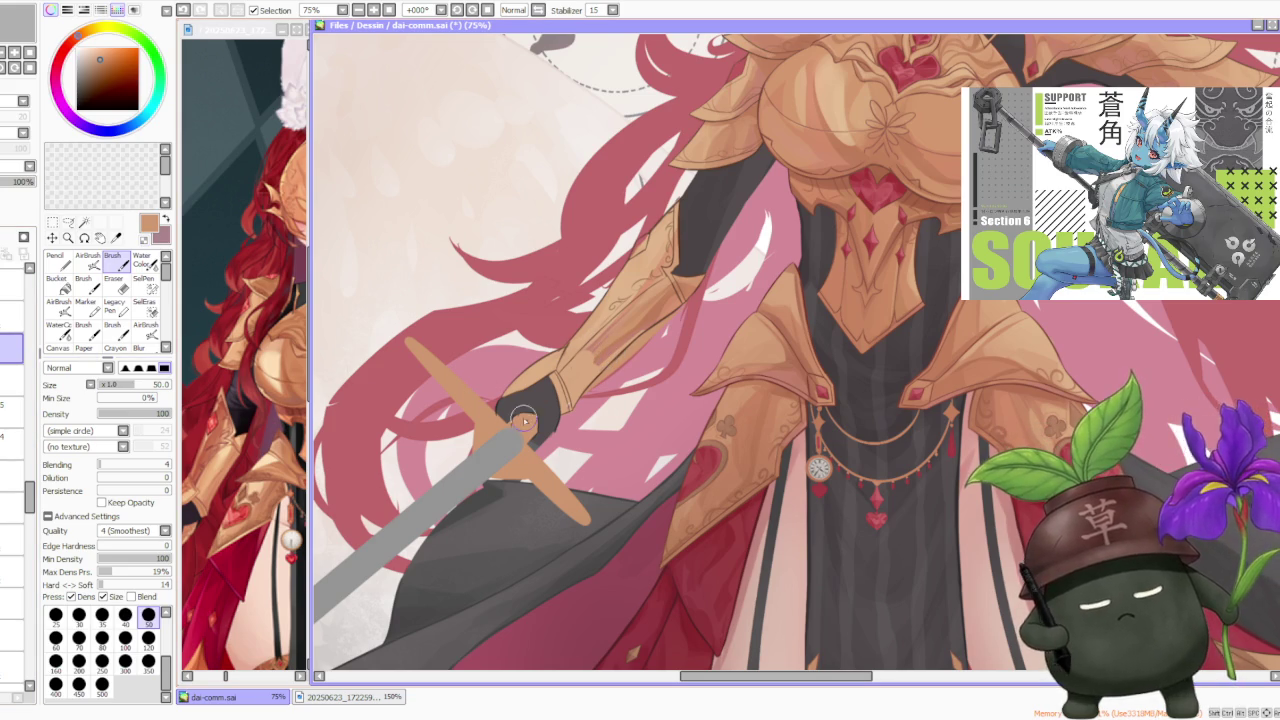
pyautogui.scroll(2, 523, 421)
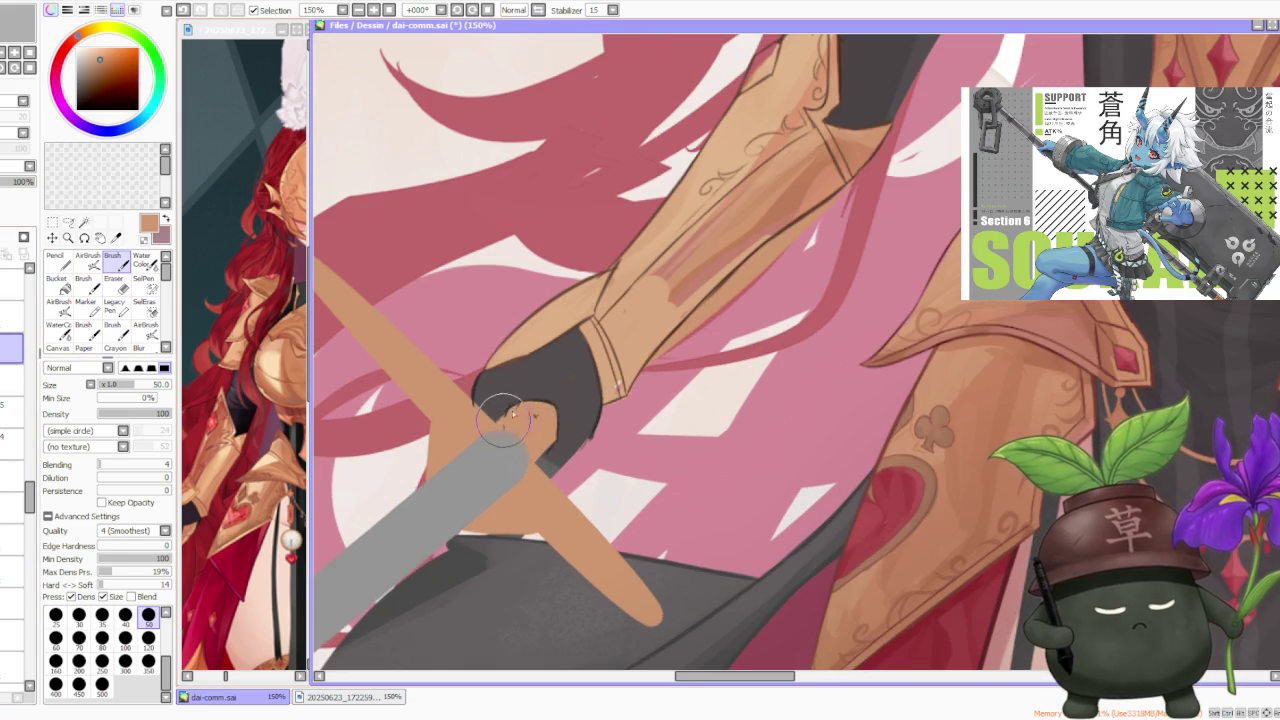
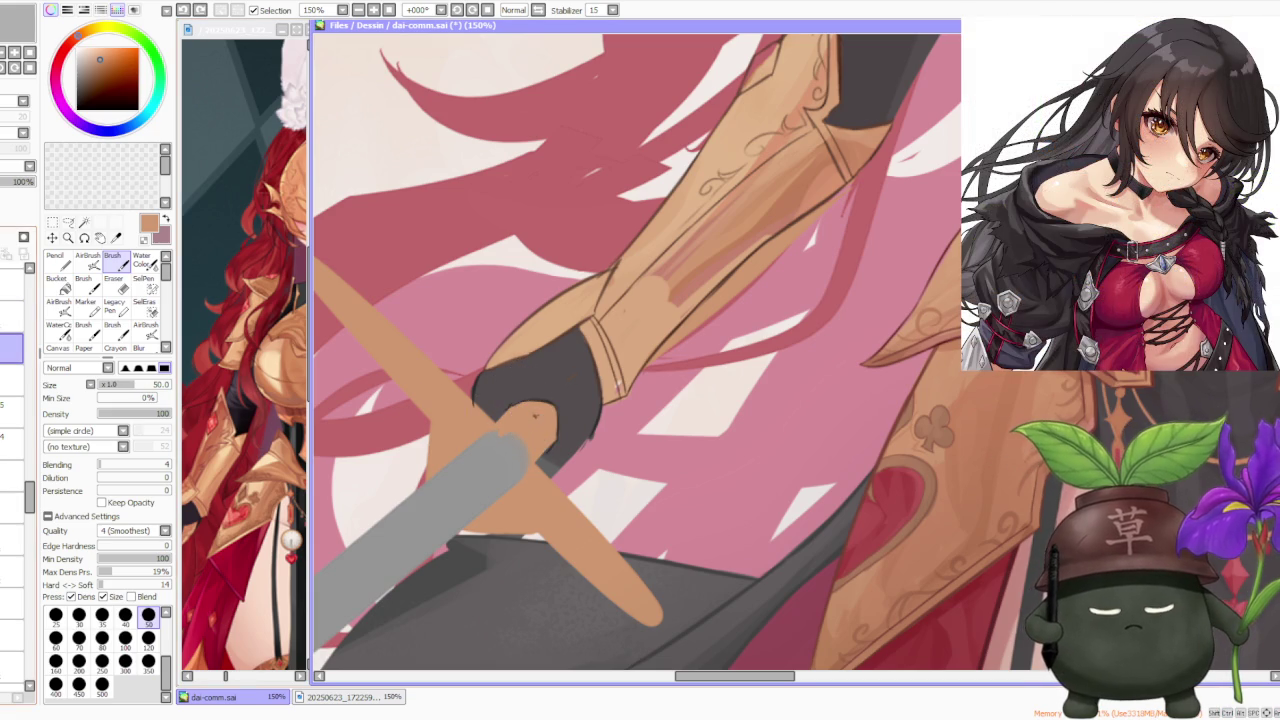
# Step: Remove the tan patch, repaint the glove edge by the hilt, and recheck the sword over the hand
pyautogui.hotkey('ctrl', 'z')
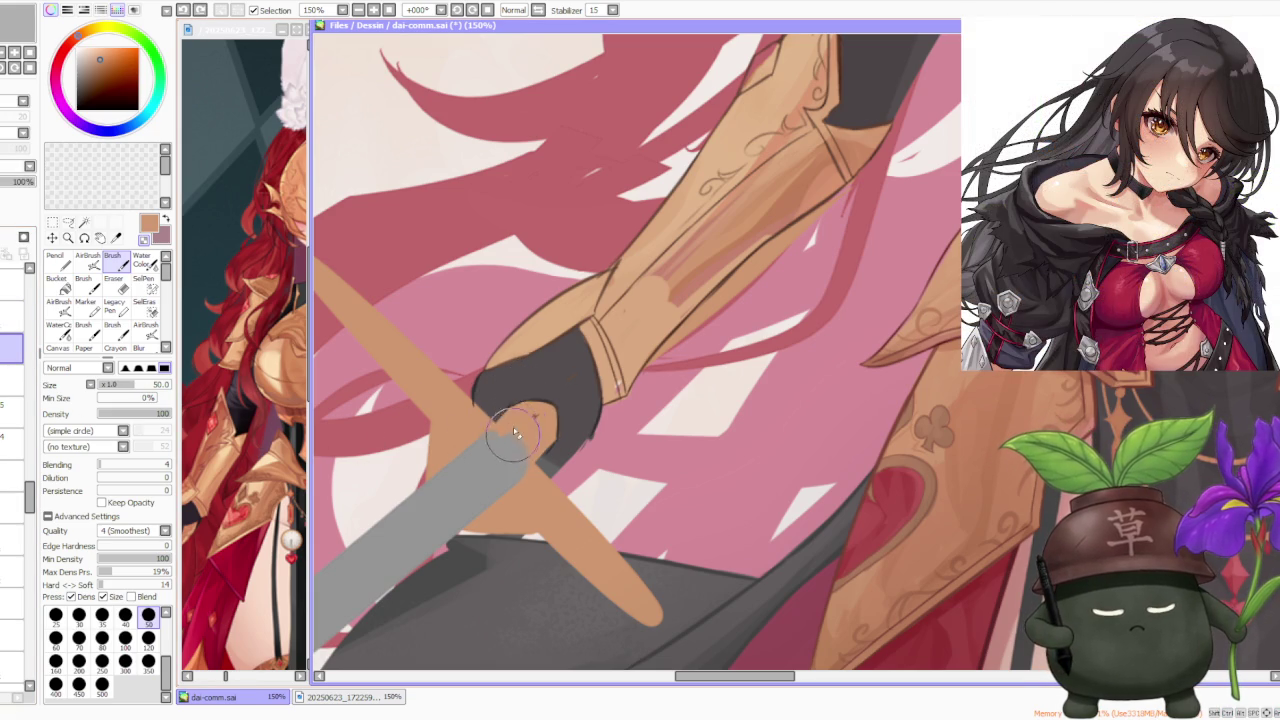
pyautogui.moveTo(538, 425)
pyautogui.mouseDown()
pyautogui.moveTo(507, 425)
pyautogui.moveTo(535, 415)
pyautogui.mouseUp()
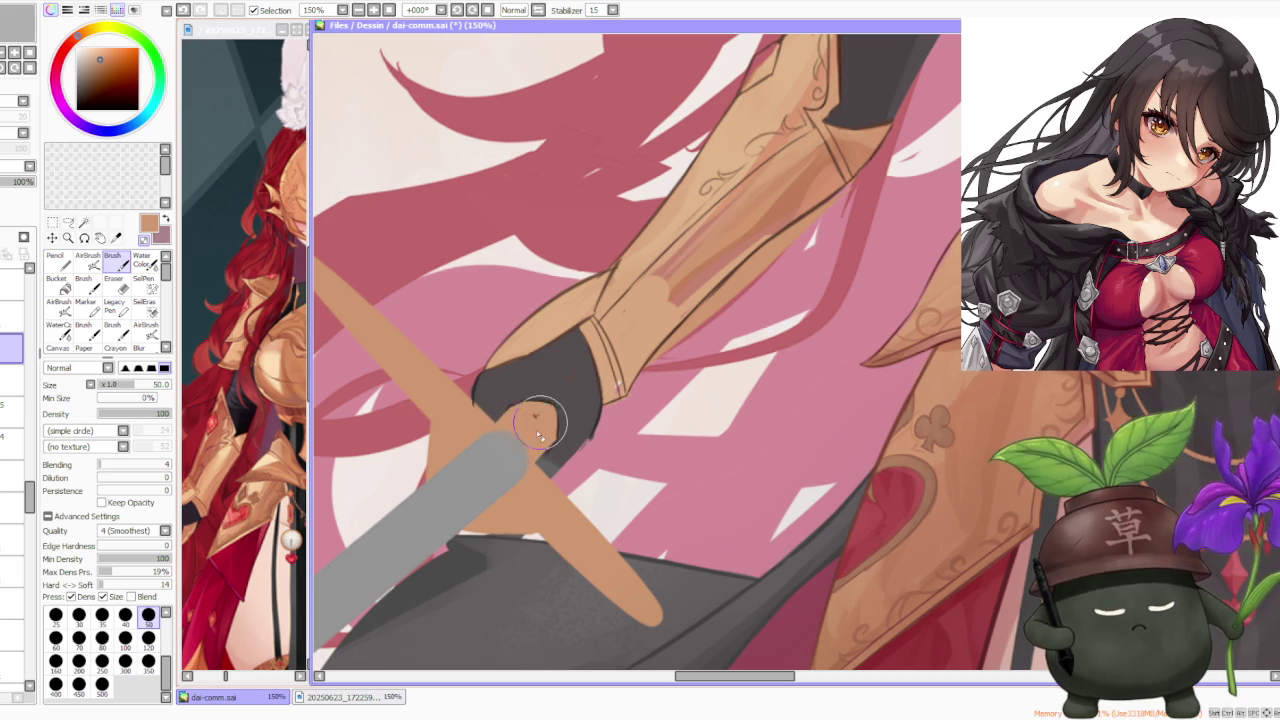
pyautogui.hotkey('ctrl', 'z')
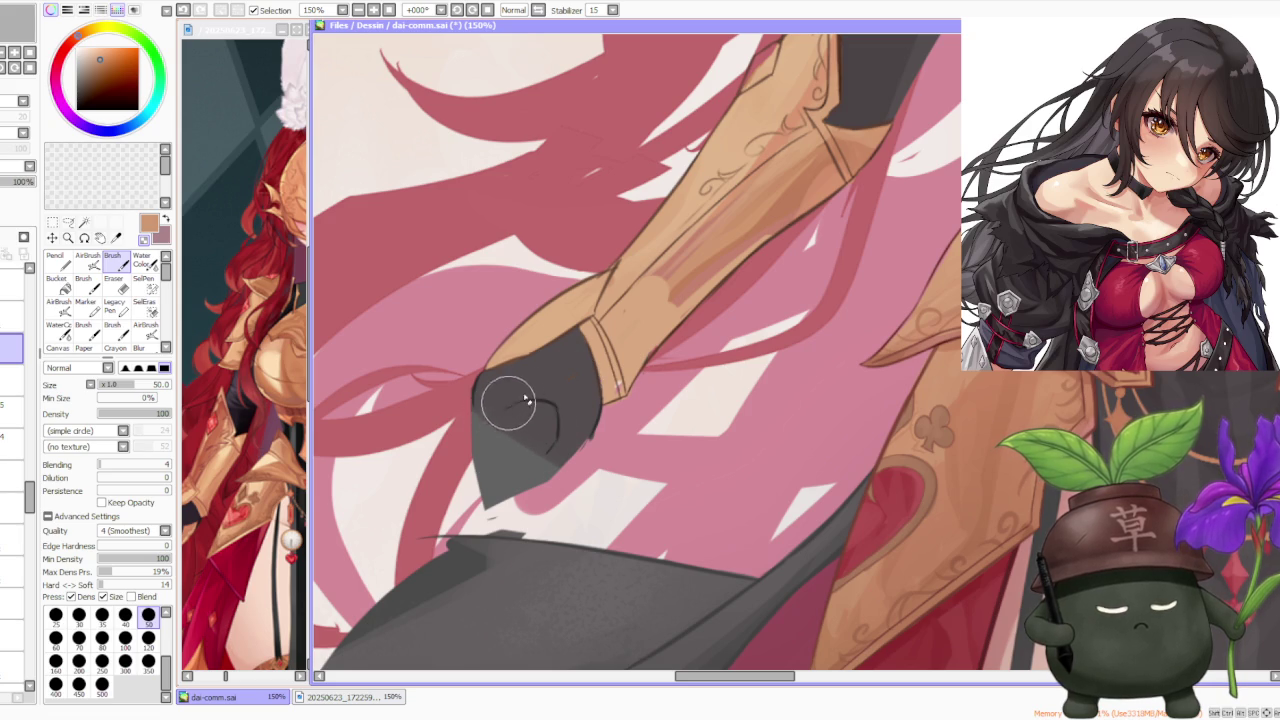
pyautogui.scroll(-1, 593, 420)
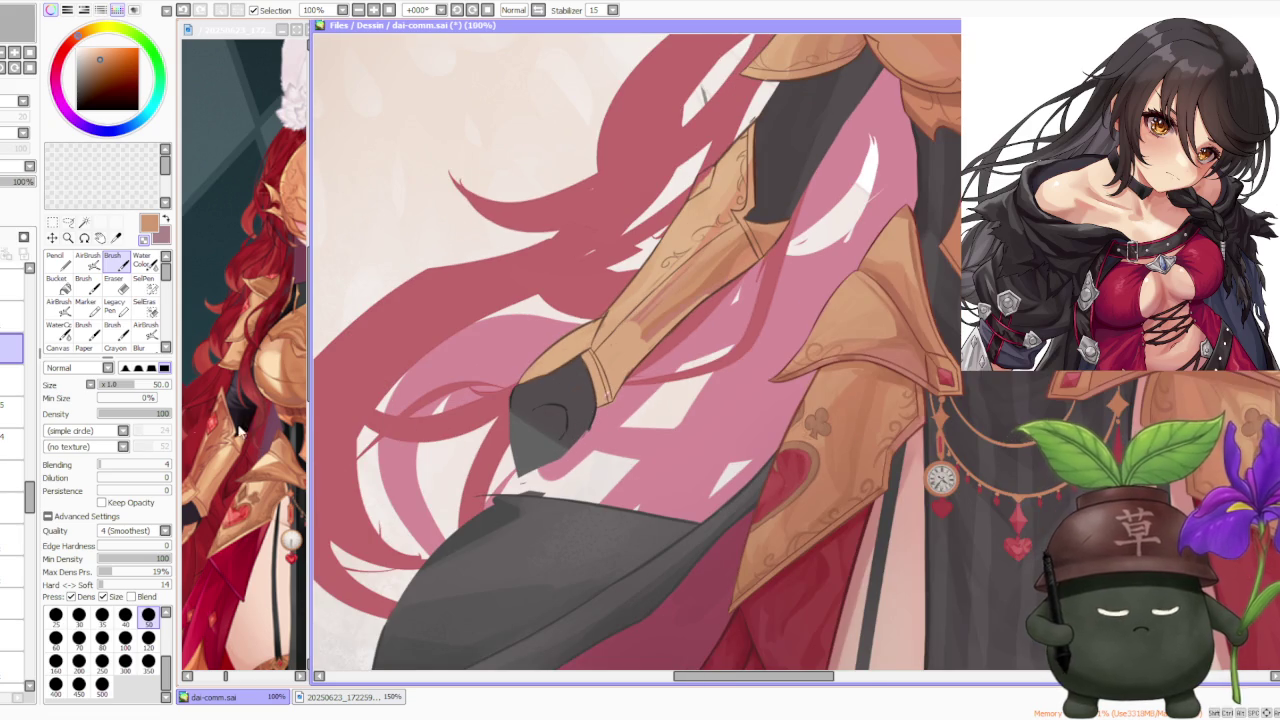
pyautogui.click(12, 380)
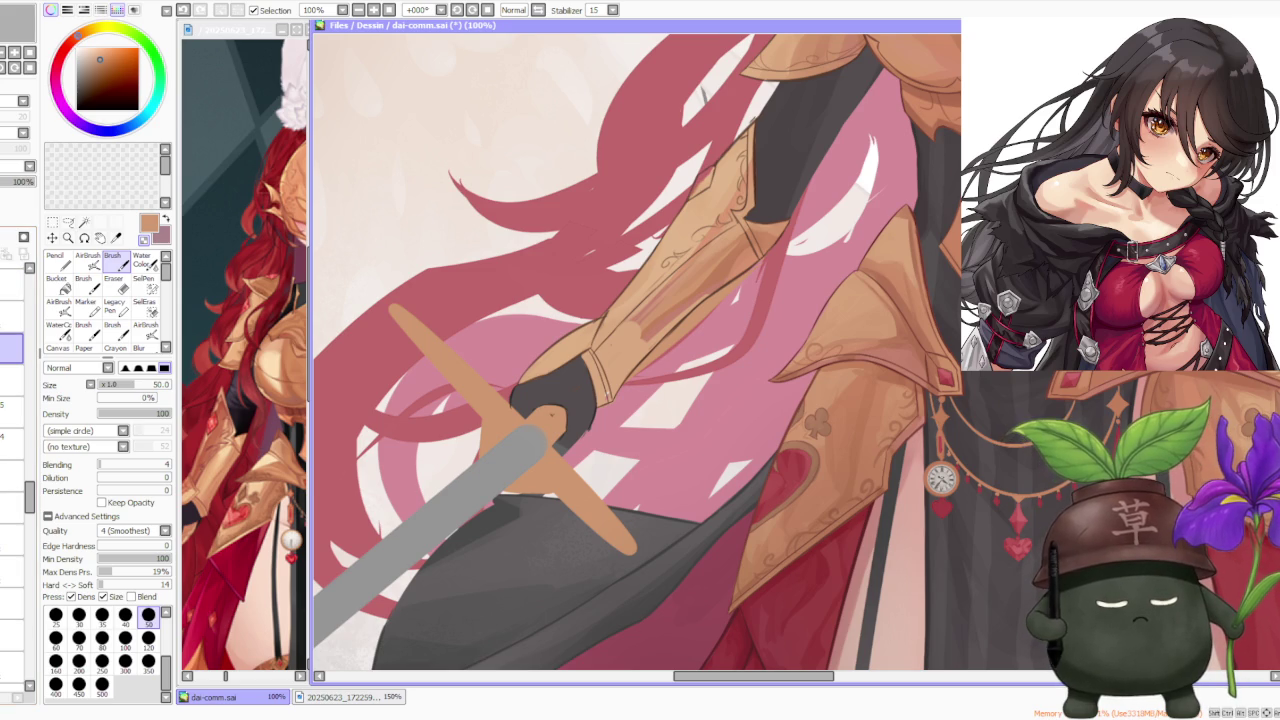
pyautogui.scroll(-5, 613, 340)
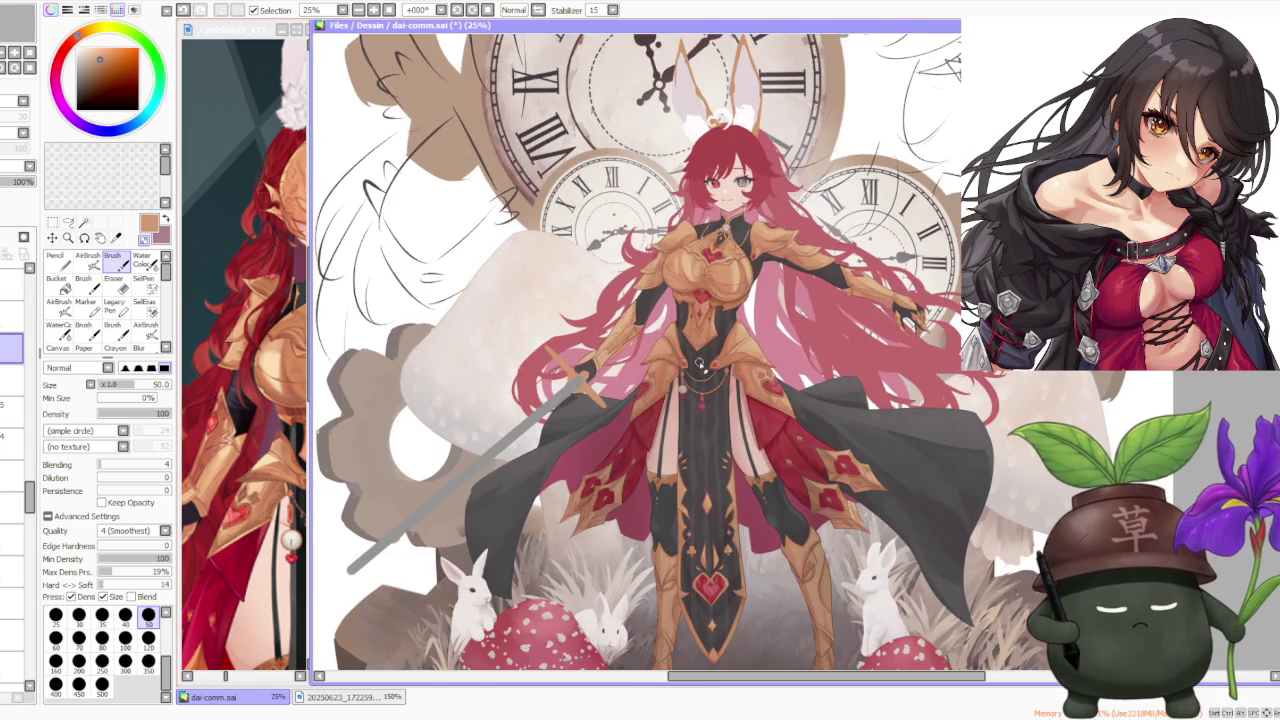
# Step: Sample the glove's dark brown, then set a near-black painting colour on the colour wheel
pyautogui.scroll(-1, 700, 363)
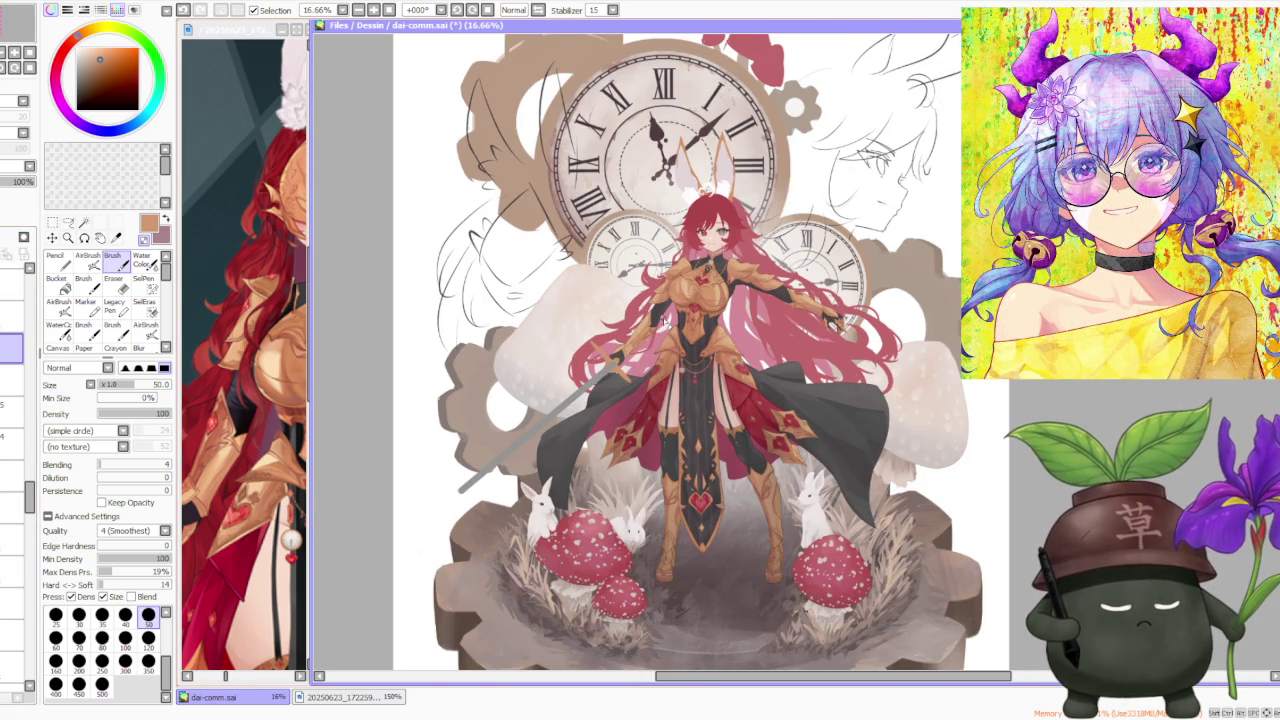
pyautogui.scroll(2, 581, 352)
pyautogui.scroll(2, 581, 352)
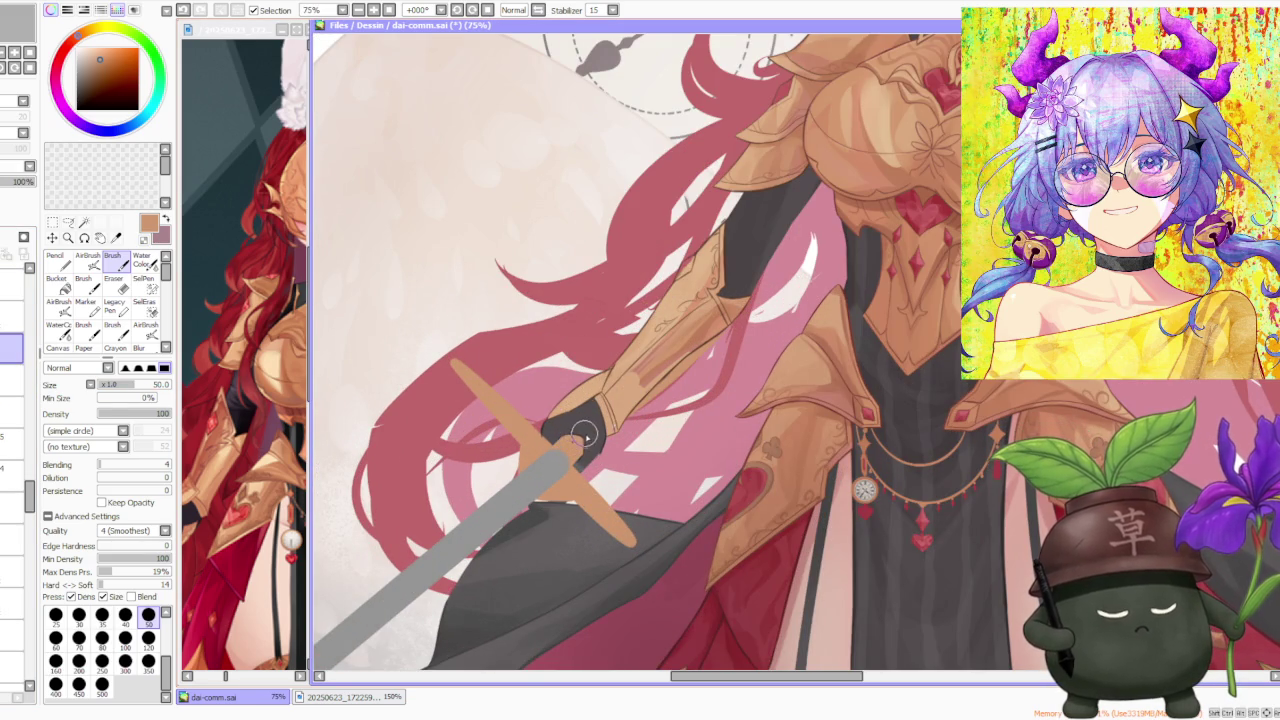
pyautogui.scroll(1, 584, 434)
pyautogui.scroll(1, 745, 330)
pyautogui.keyDown('alt'); pyautogui.click(733, 318); pyautogui.keyUp('alt')
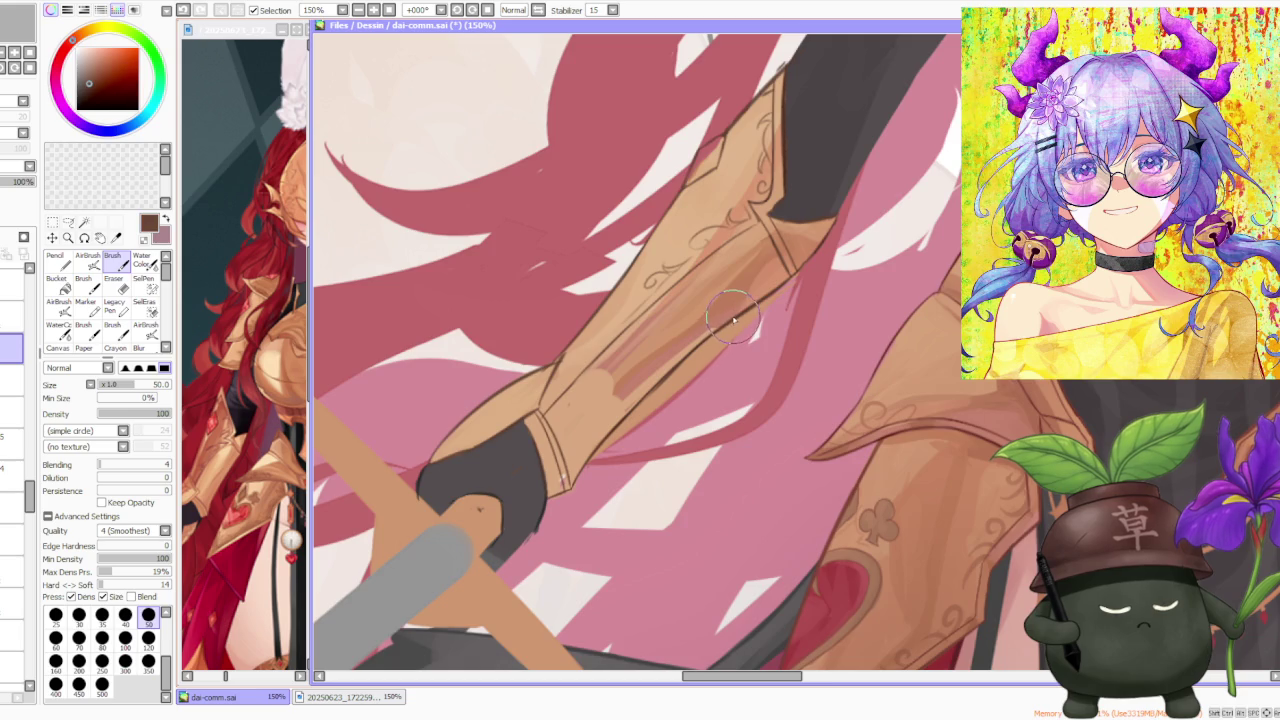
pyautogui.scroll(-2, 733, 318)
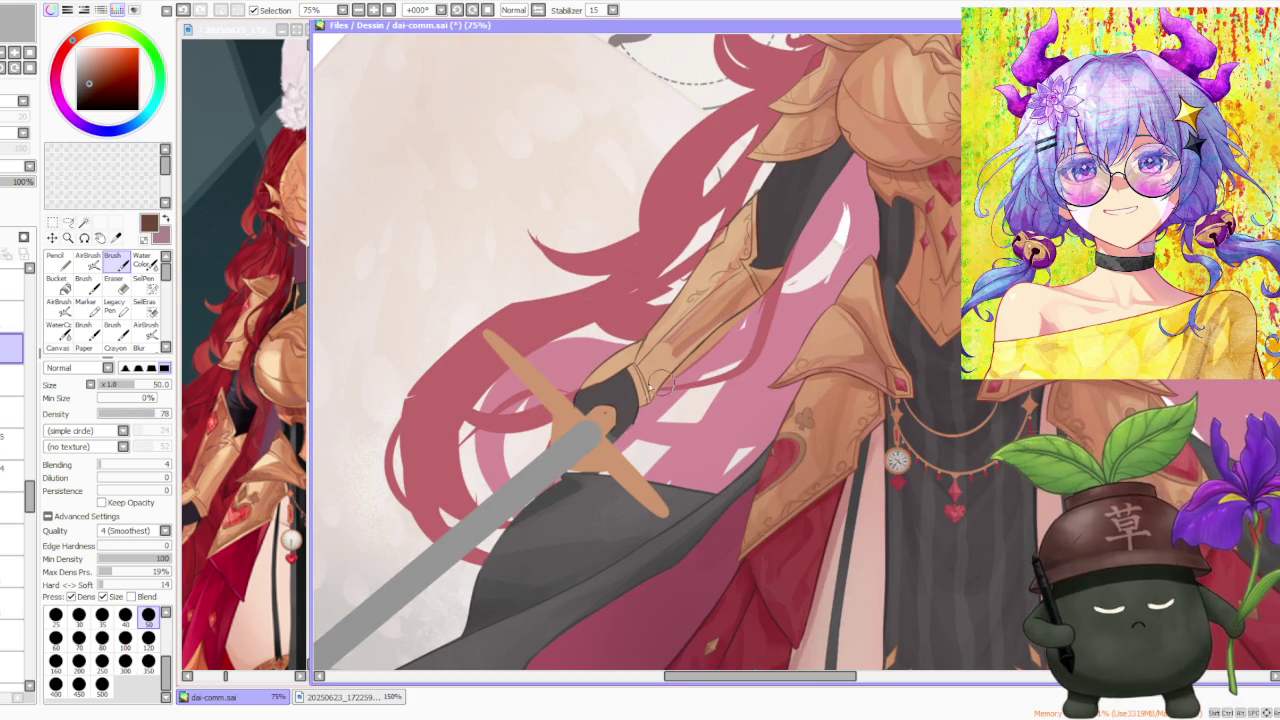
pyautogui.scroll(1, 620, 420)
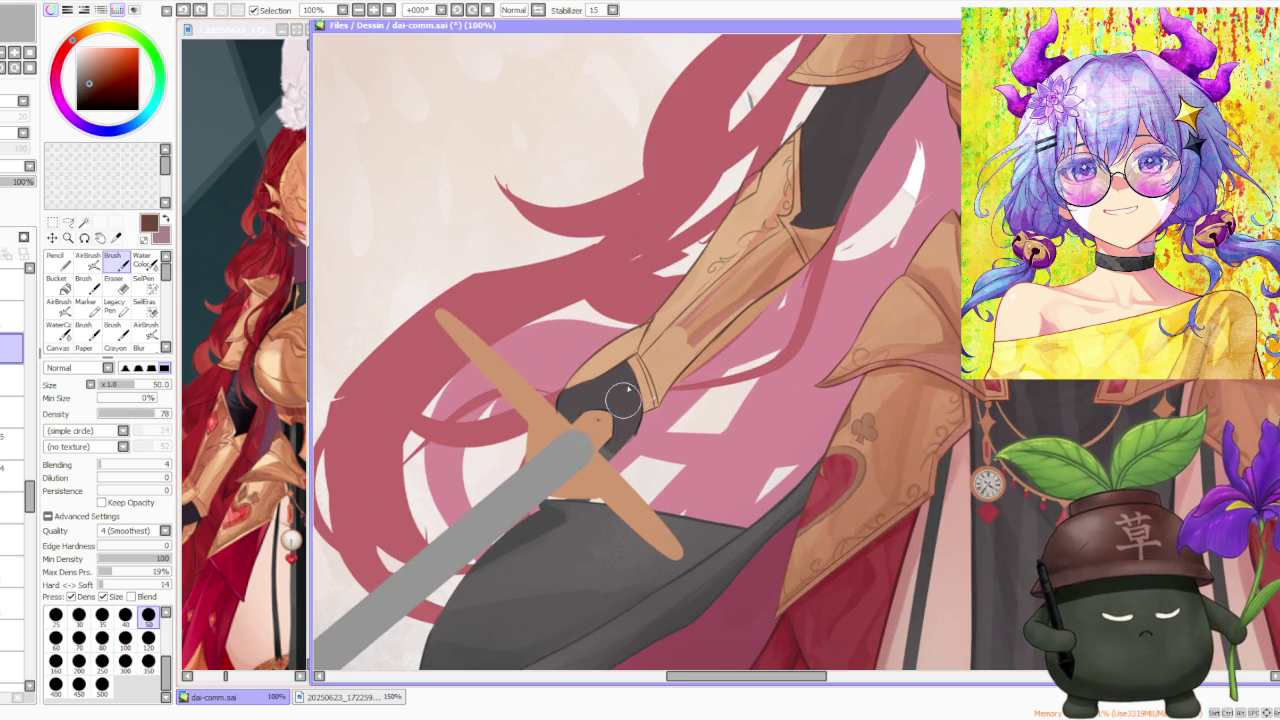
pyautogui.click(85, 92)
pyautogui.click(85, 92)
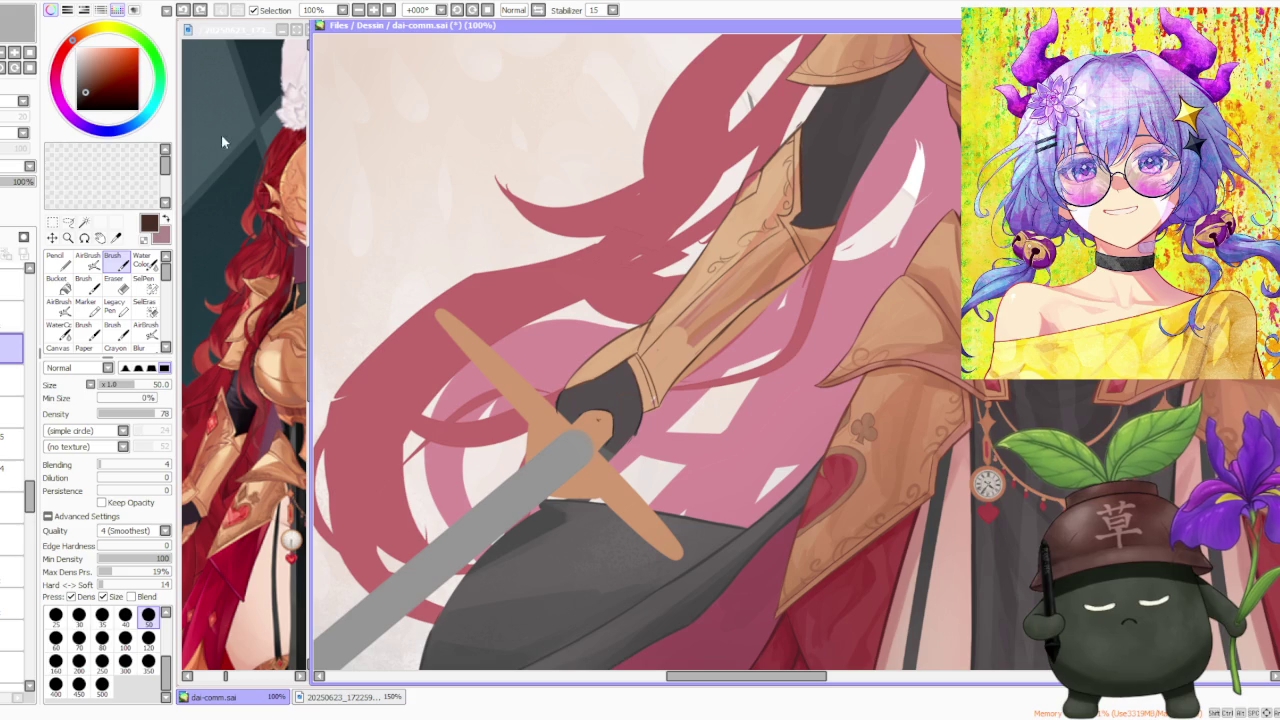
# Step: Paint near-black finger strokes on the glove by the hilt, undoing stray strokes
pyautogui.hotkey('ctrl', 'z')
pyautogui.hotkey('ctrl', 'z')
pyautogui.moveTo(622, 396)
pyautogui.mouseDown()
pyautogui.moveTo(640, 412)
pyautogui.moveTo(622, 443)
pyautogui.mouseUp()
pyautogui.hotkey('ctrl', 'z')
pyautogui.hotkey('ctrl', 'z')
pyautogui.hotkey('ctrl', 'z')
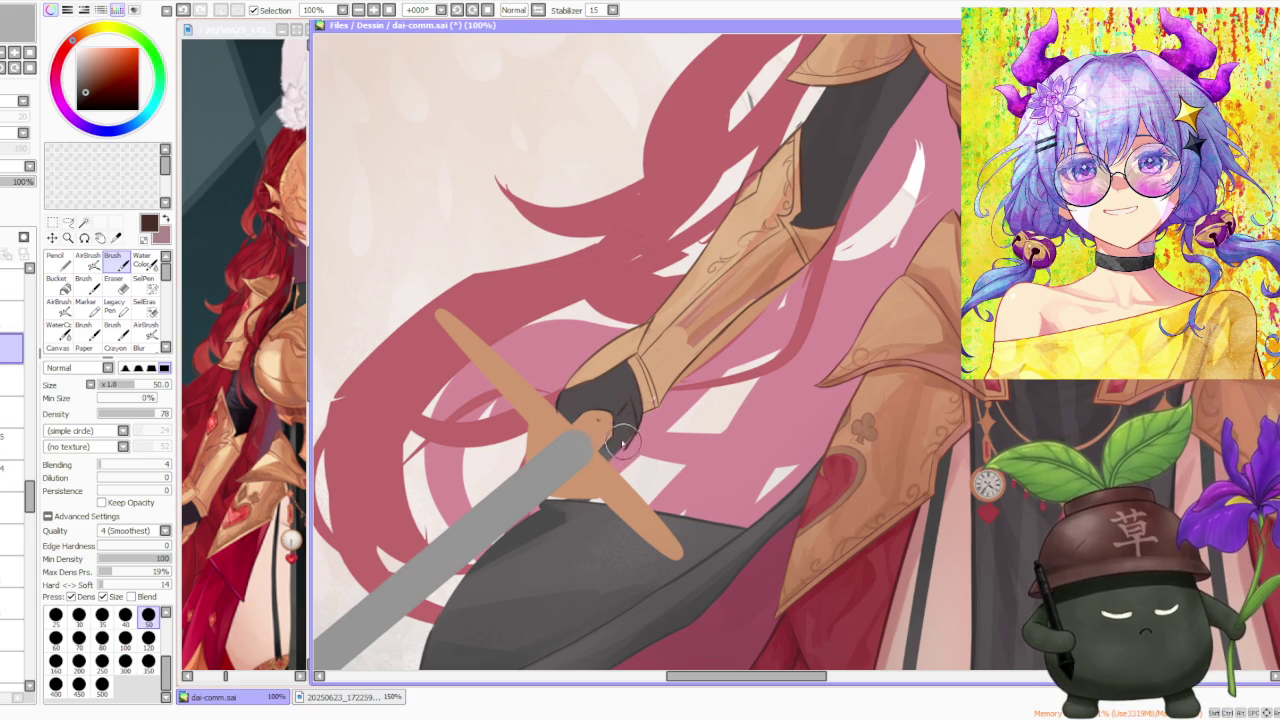
pyautogui.hotkey('ctrl', 'z')
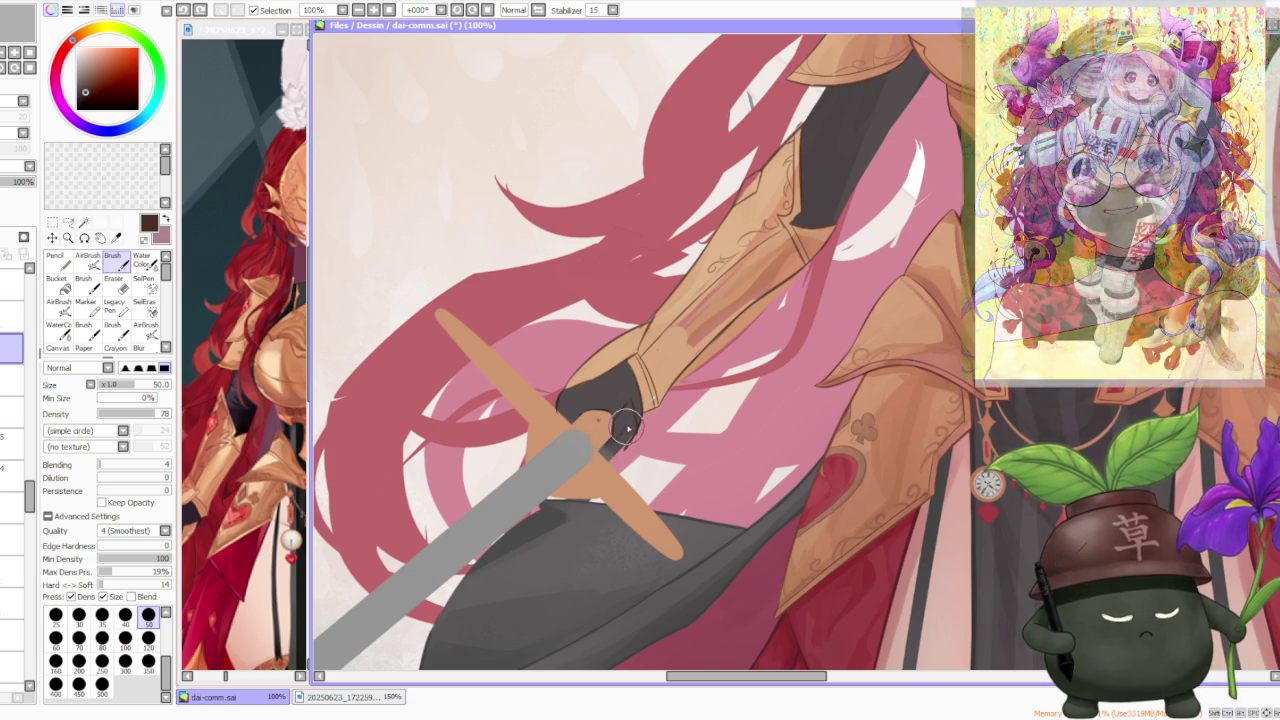
pyautogui.scroll(-1, 620, 435)
pyautogui.scroll(-1, 620, 440)
pyautogui.scroll(-1, 622, 452)
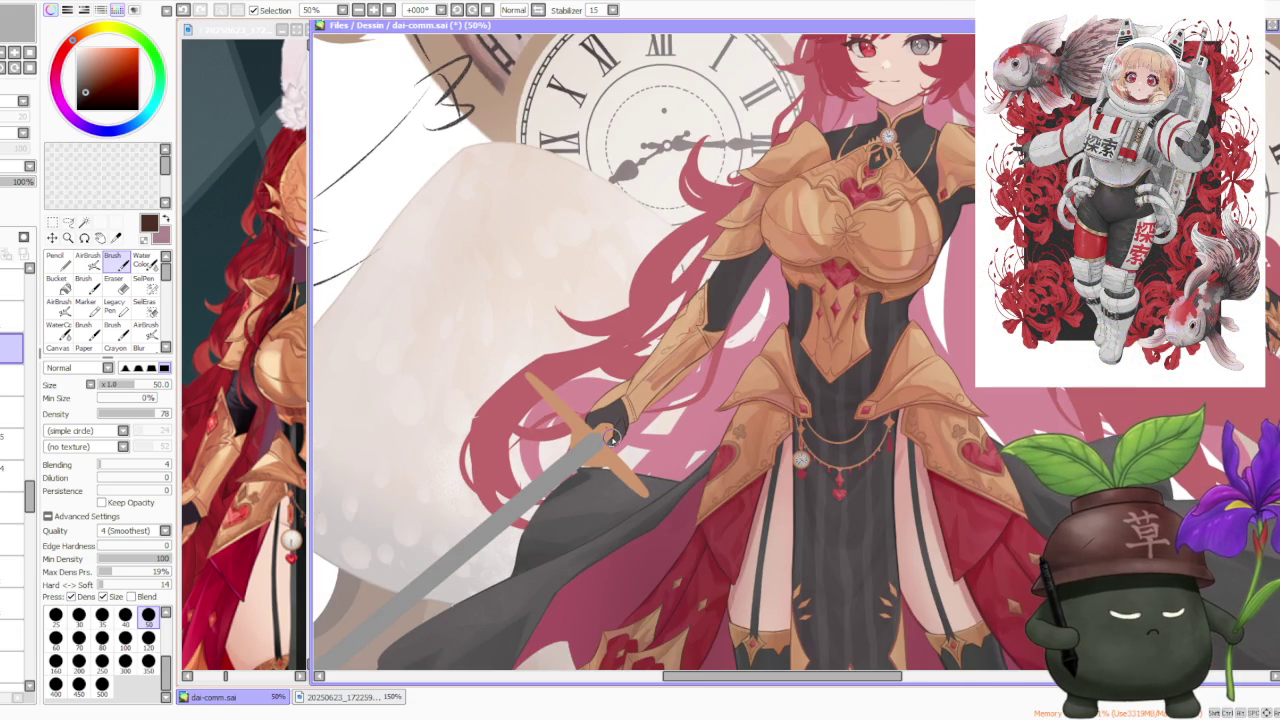
pyautogui.scroll(3, 615, 436)
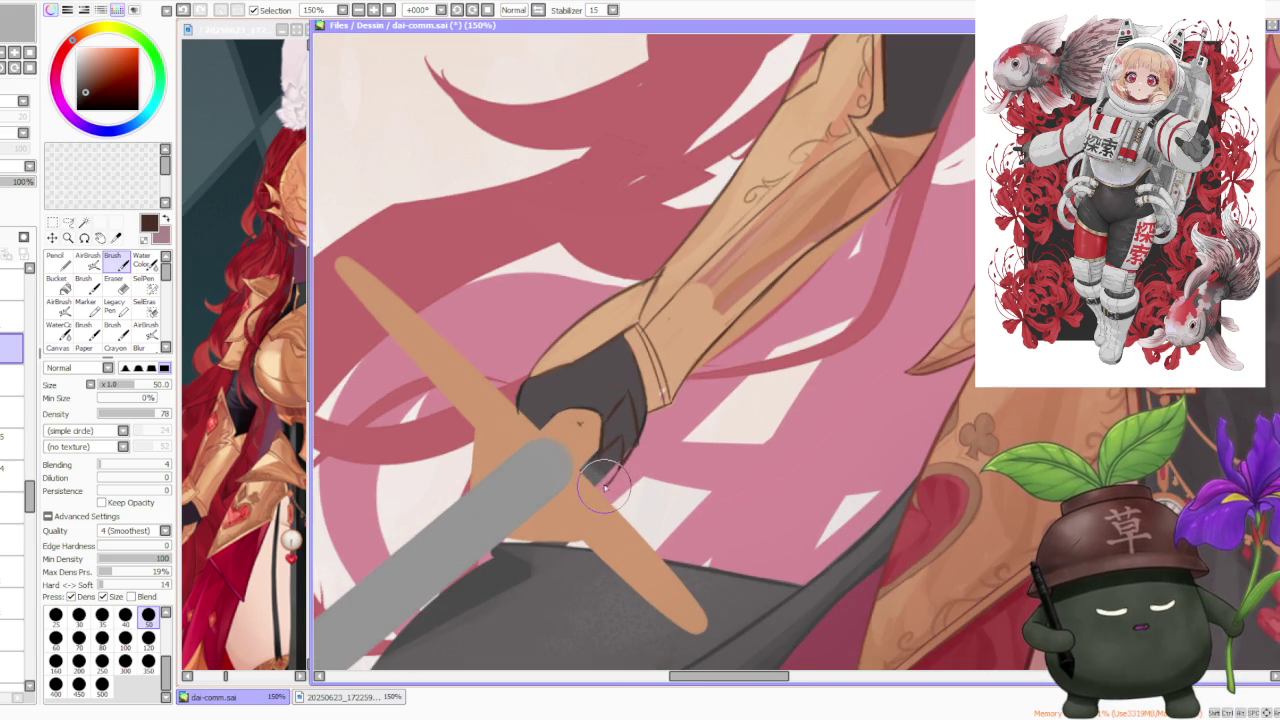
pyautogui.hotkey('ctrl', 'z')
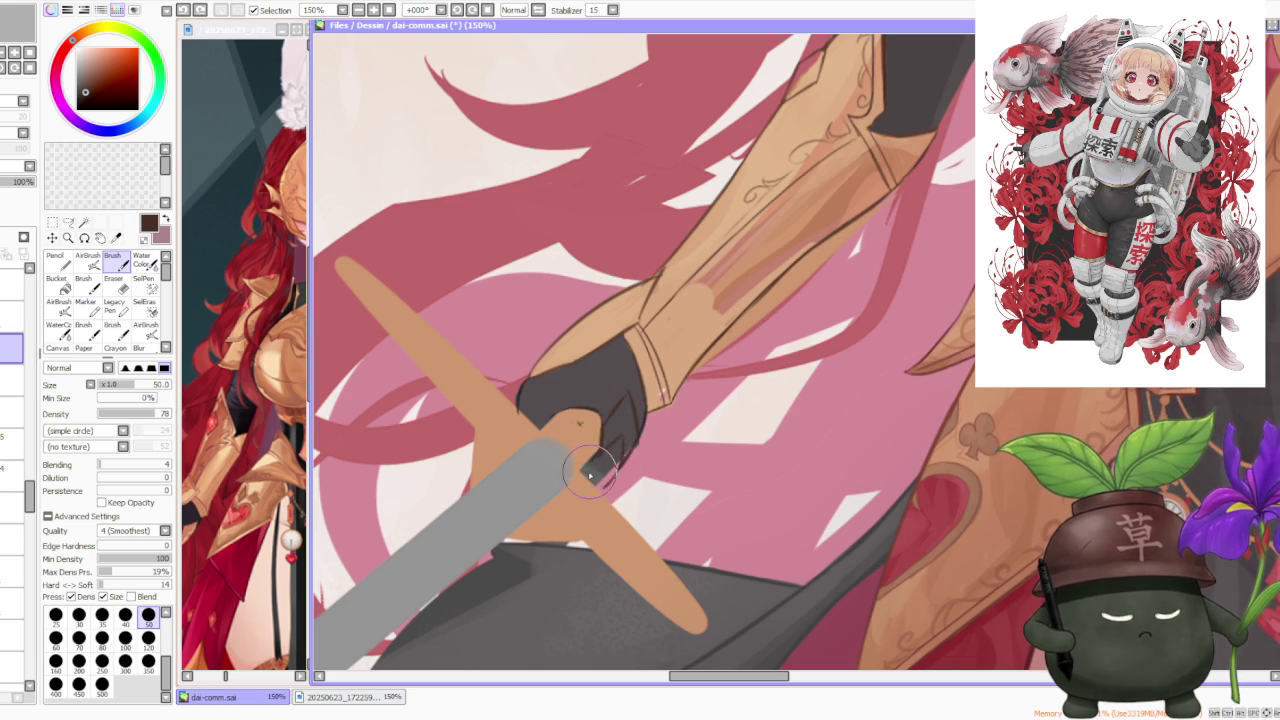
pyautogui.moveTo(590, 475); pyautogui.dragTo(600, 465)
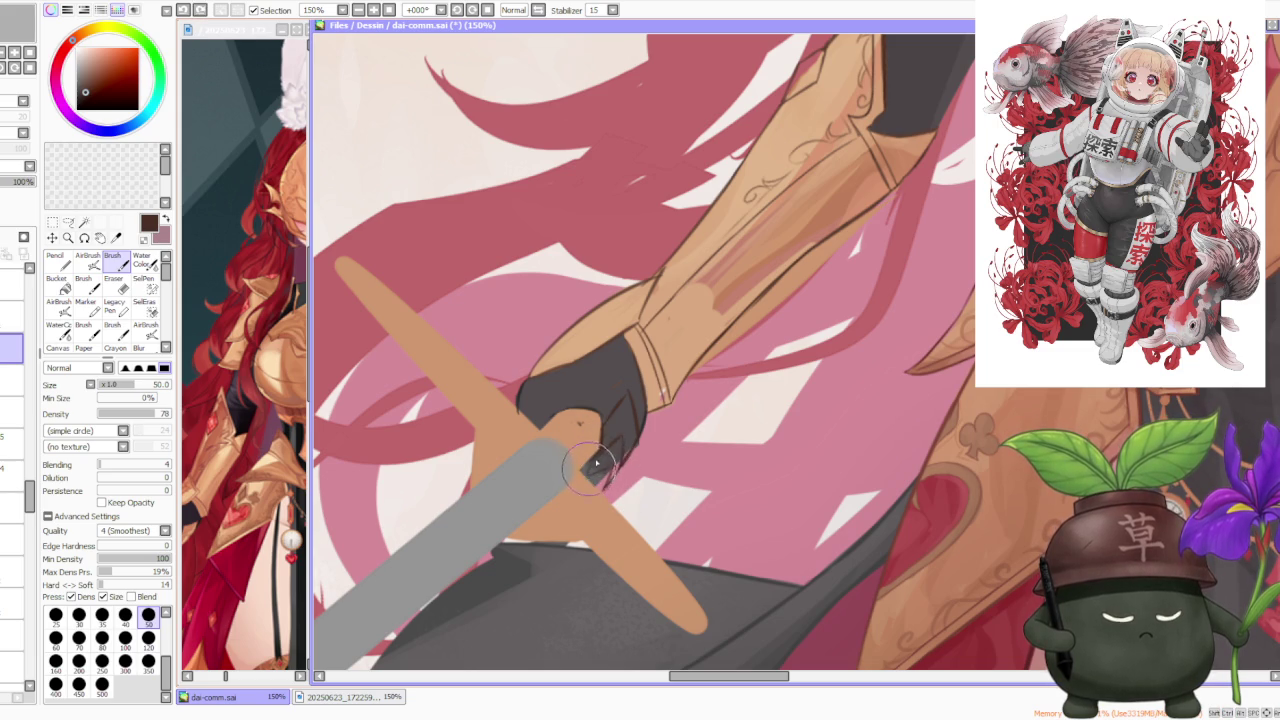
pyautogui.scroll(-2, 642, 424)
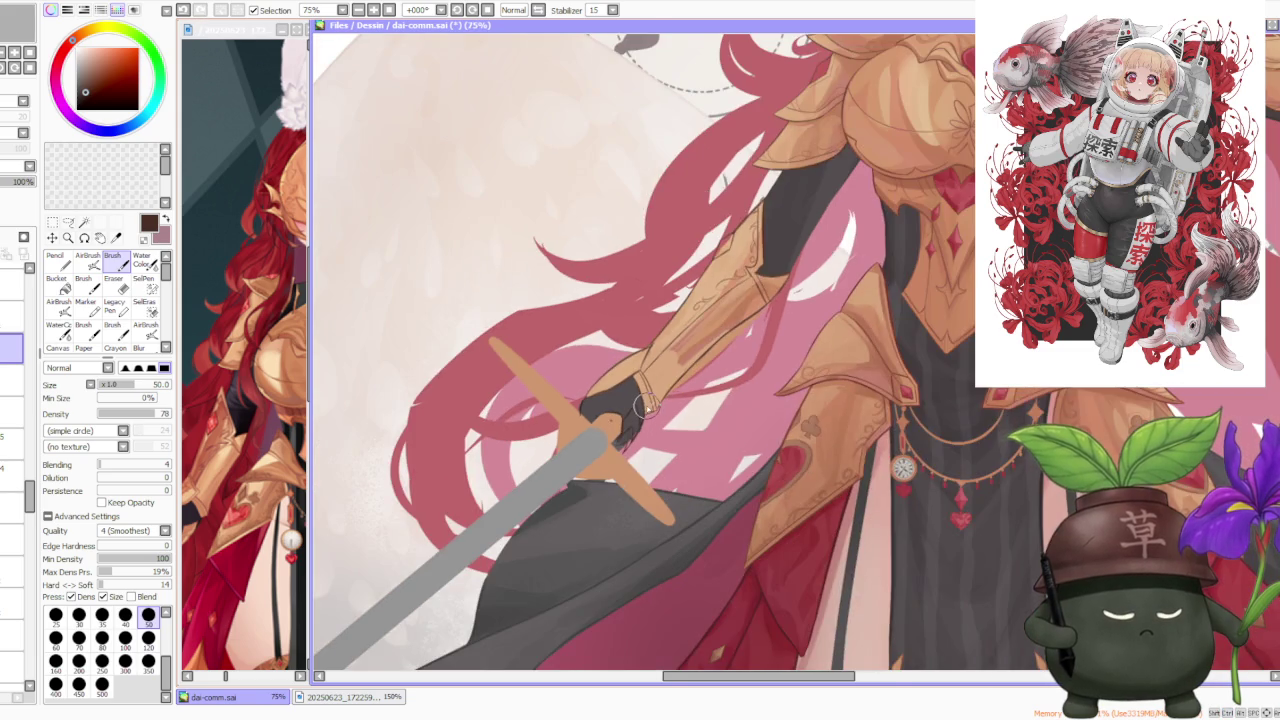
pyautogui.scroll(-2, 642, 424)
pyautogui.scroll(4, 584, 433)
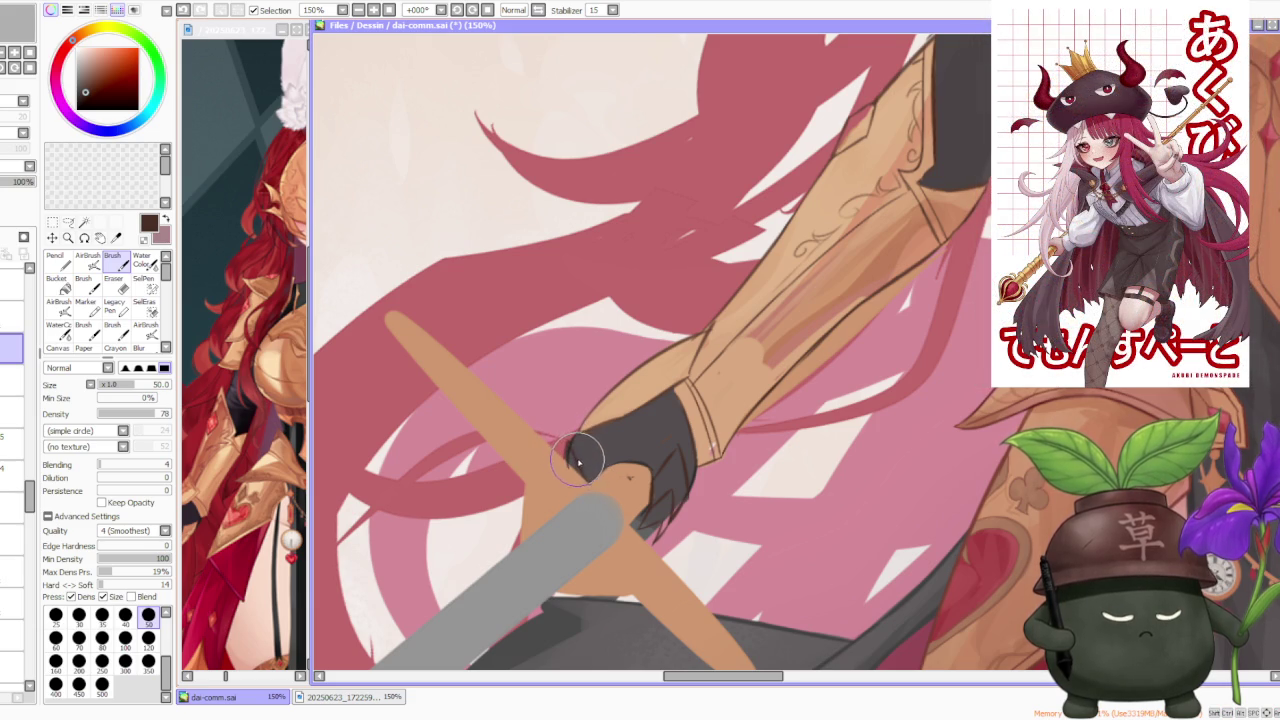
# Step: Check the reference image document, then return to the main illustration
pyautogui.scroll(-2, 600, 440)
pyautogui.scroll(-1, 650, 370)
pyautogui.scroll(-1, 651, 368)
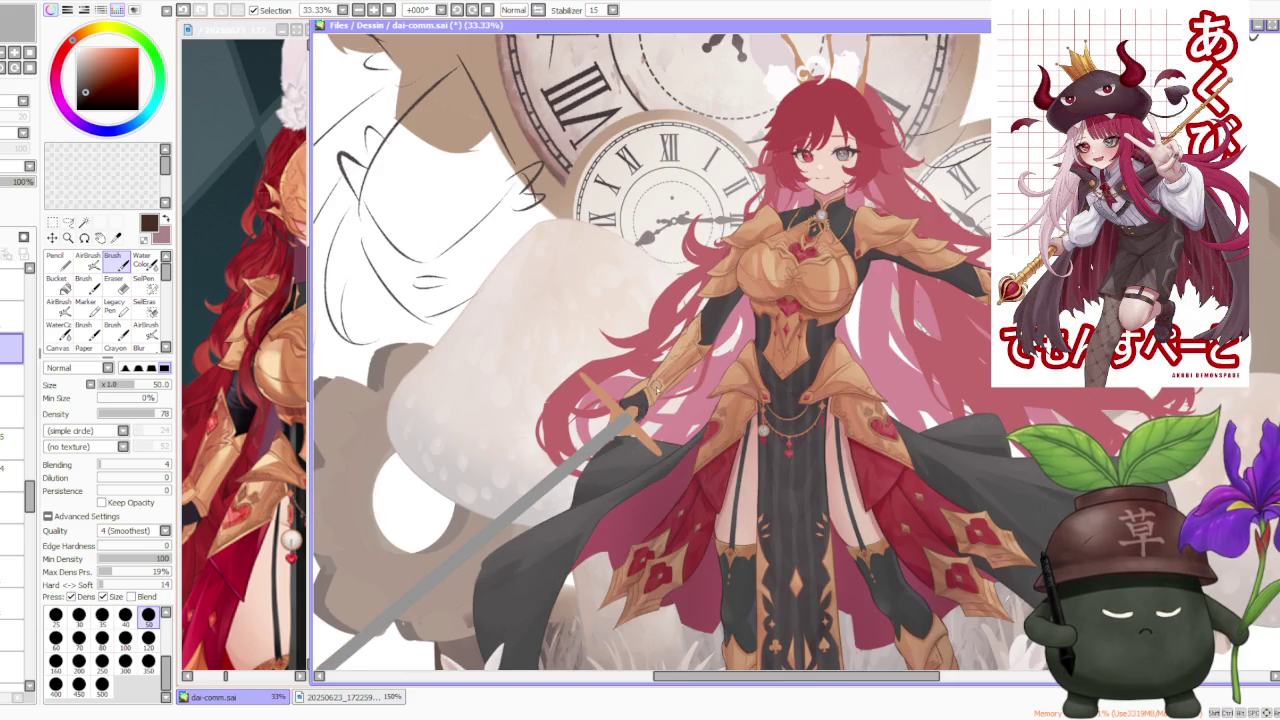
pyautogui.click(250, 520)
pyautogui.scroll(1, 290, 540)
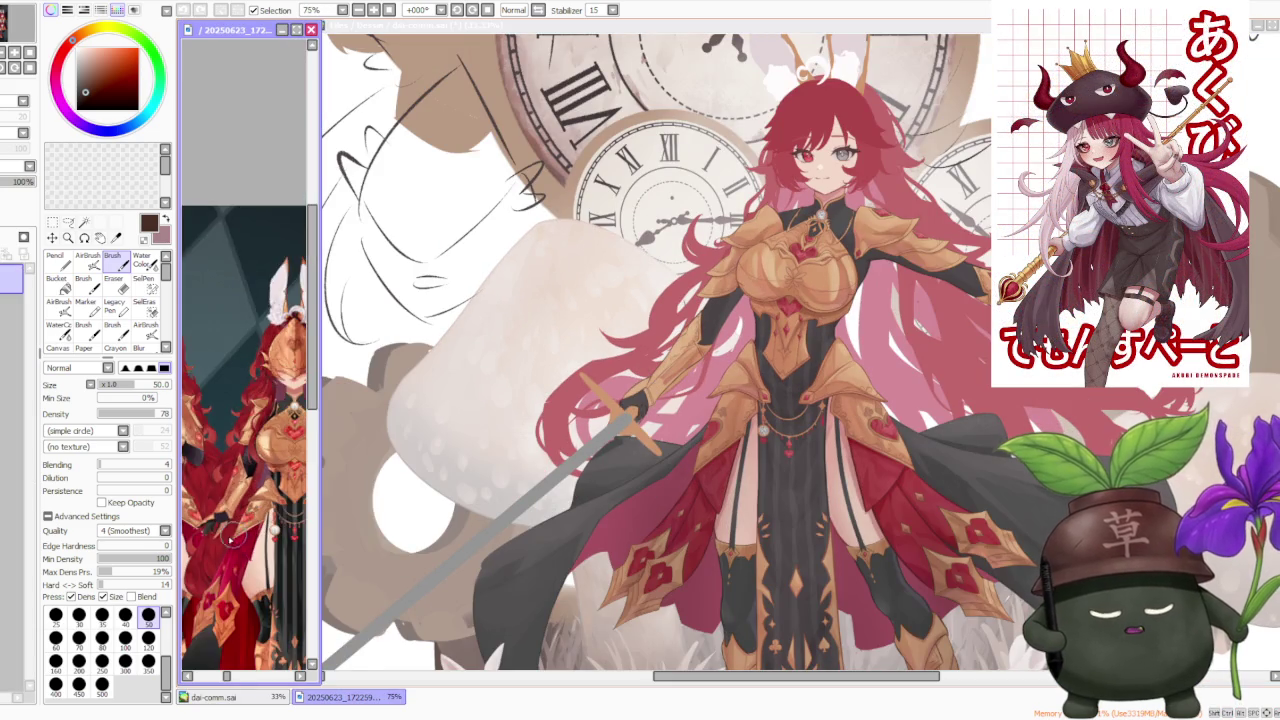
pyautogui.scroll(1, 290, 540)
pyautogui.click(640, 430)
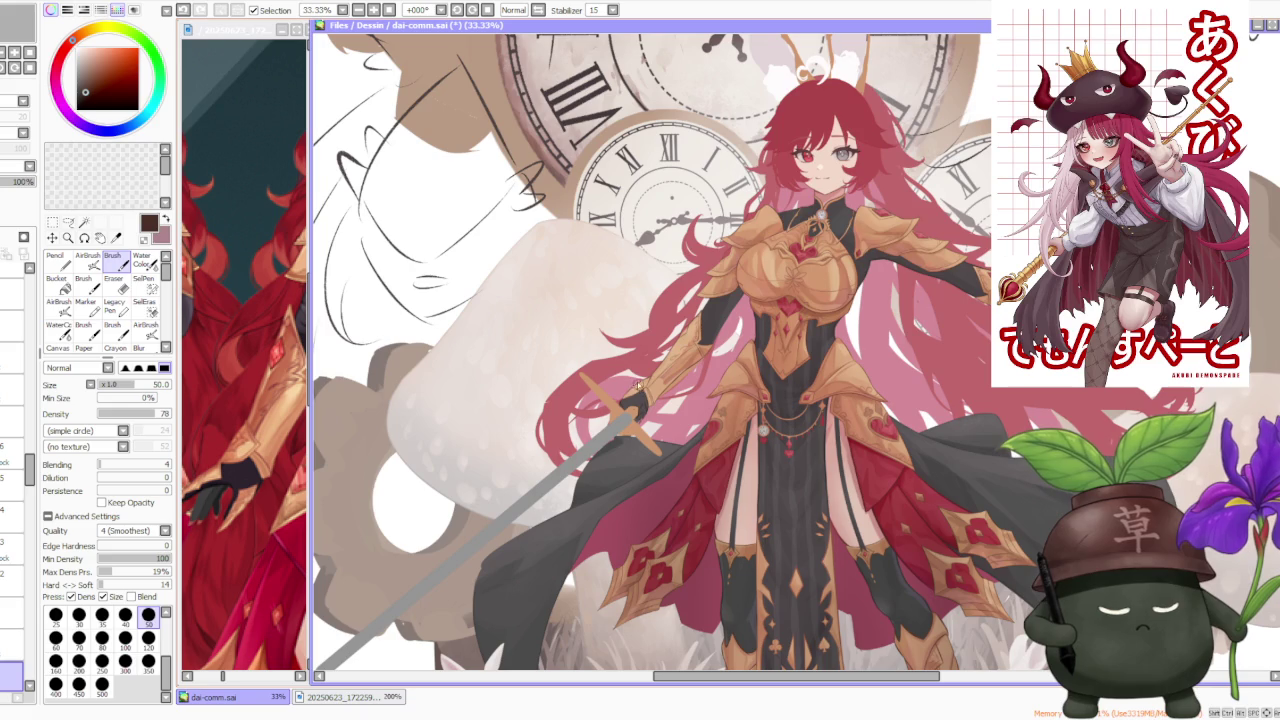
# Step: Make layer 164 the active layer and choose the freehand Lasso tool
pyautogui.scroll(2, 632, 388)
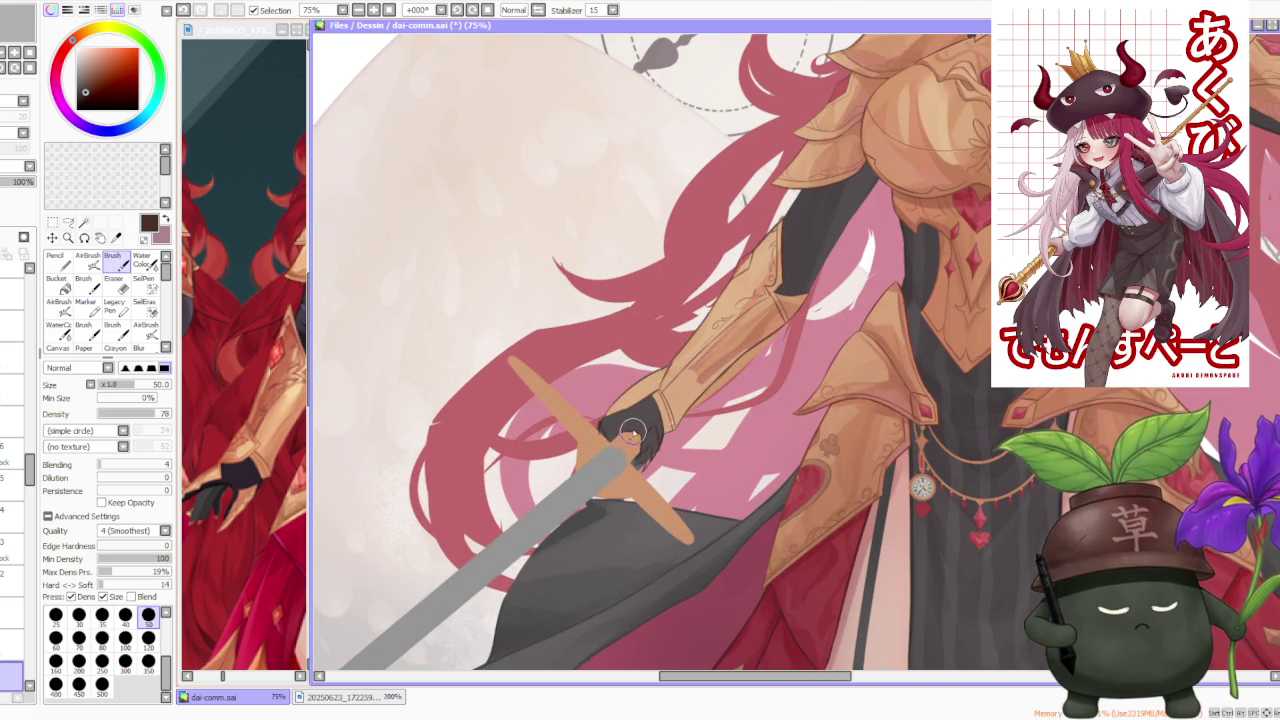
pyautogui.scroll(-2, 630, 413)
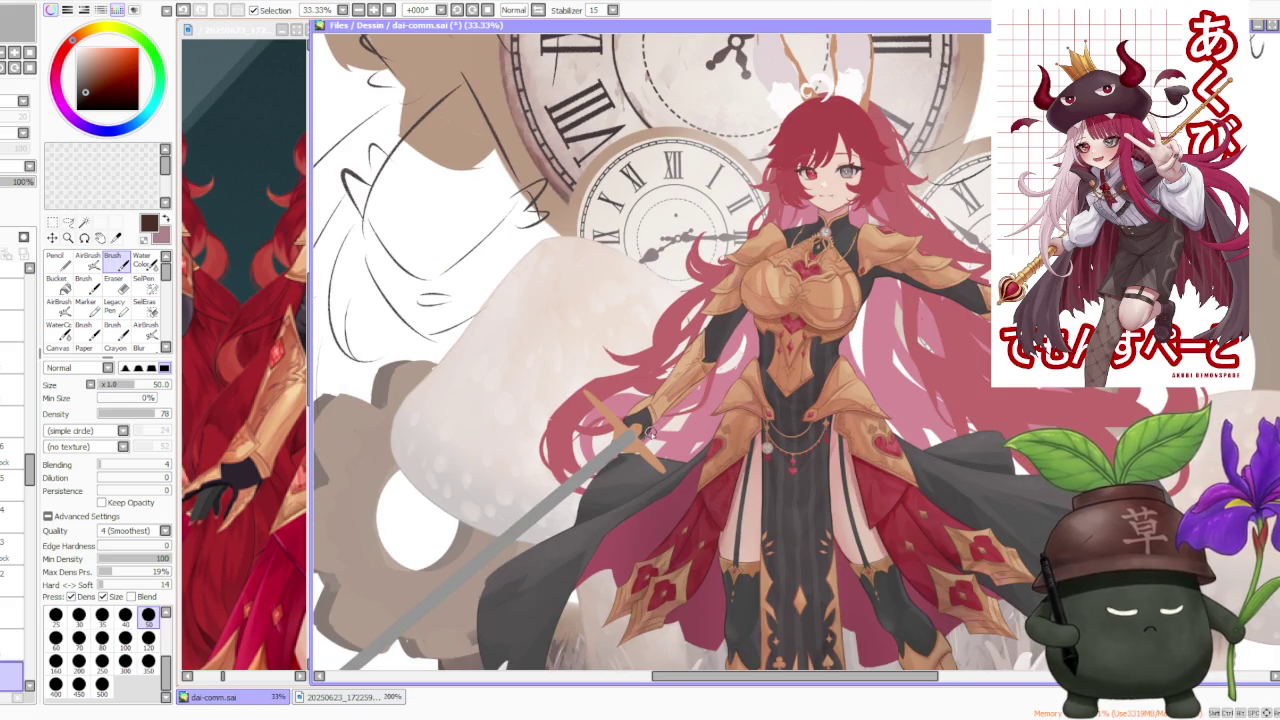
pyautogui.scroll(1, 651, 431)
pyautogui.scroll(1, 651, 431)
pyautogui.scroll(-3, 662, 432)
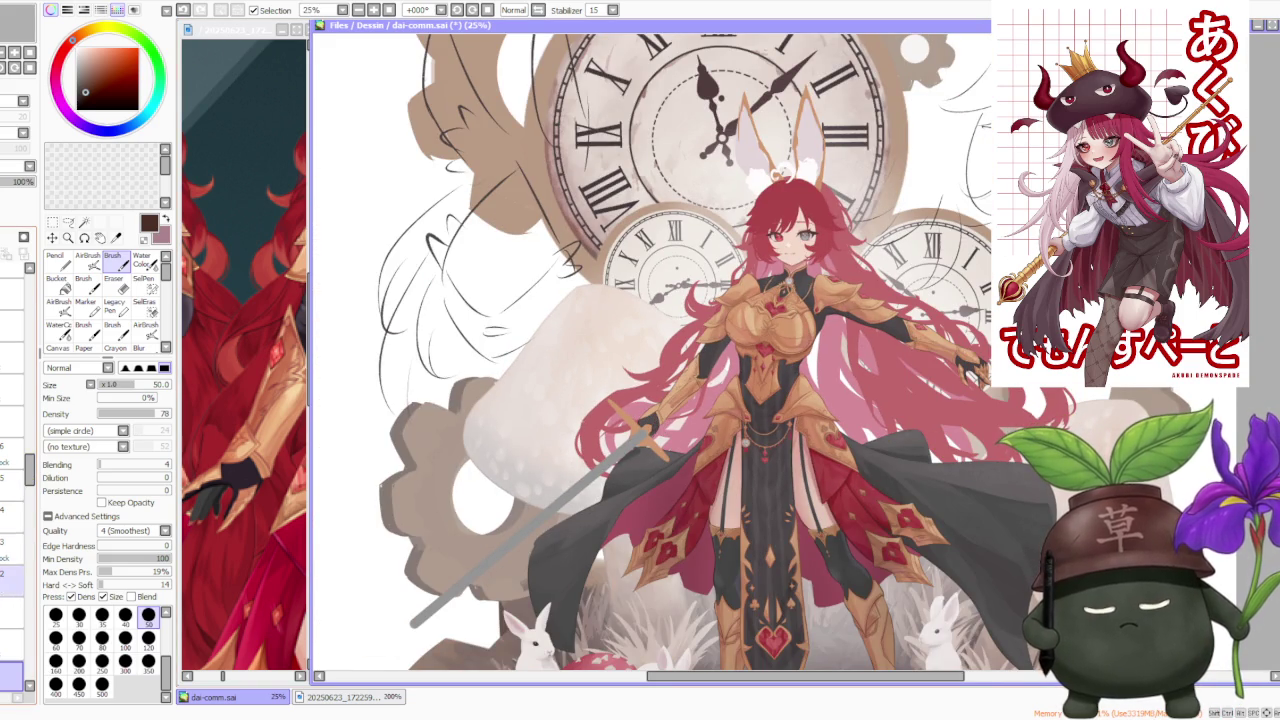
pyautogui.moveTo(31, 471); pyautogui.dragTo(31, 386)
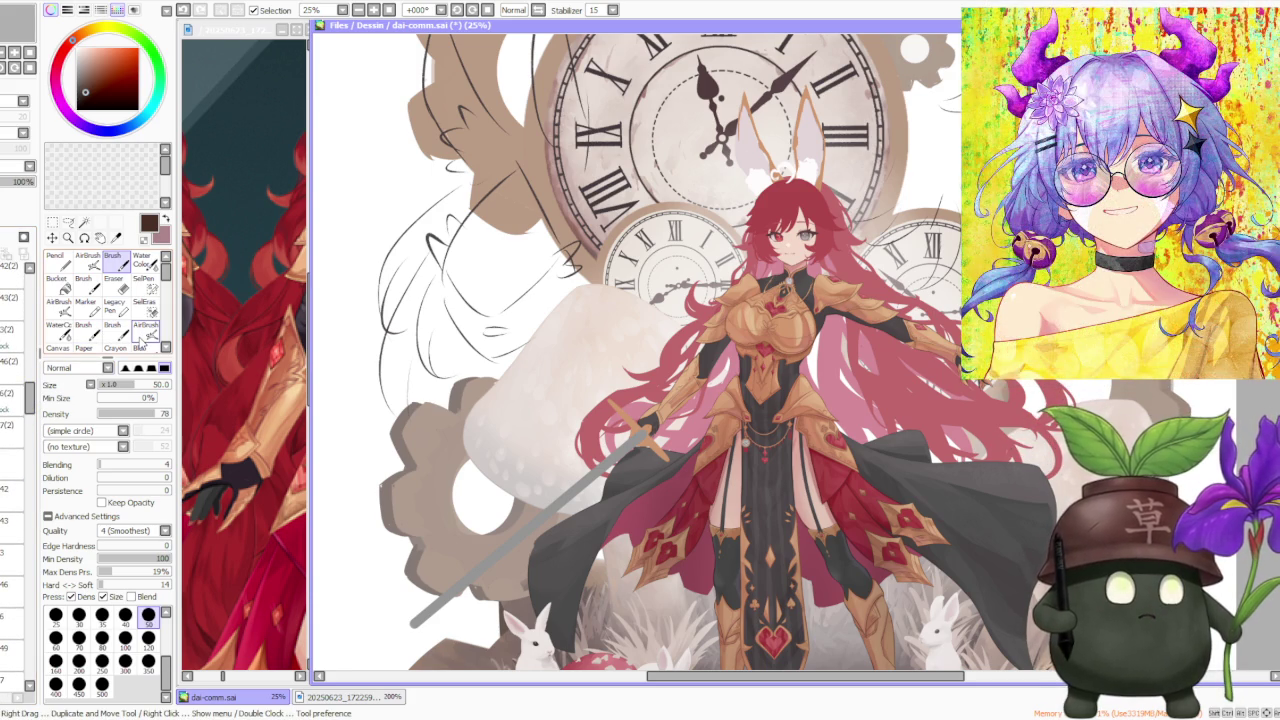
pyautogui.scroll(5, 17, 383)
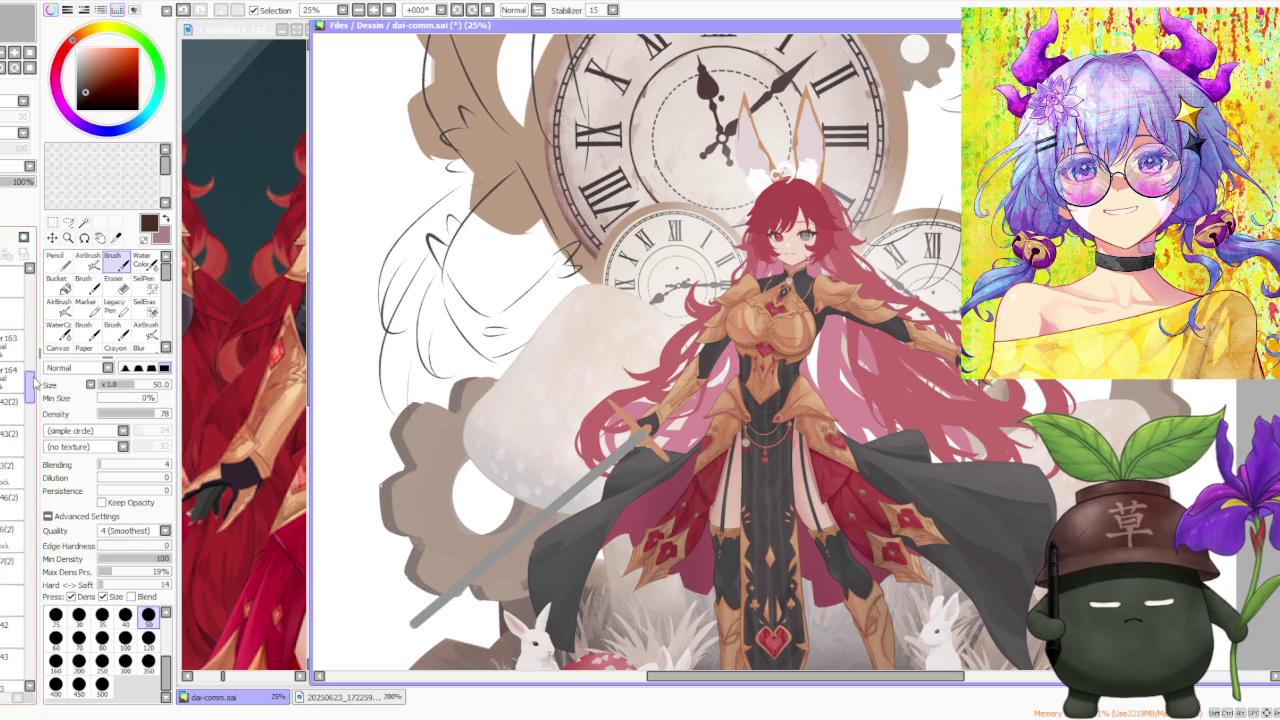
pyautogui.click(12, 398)
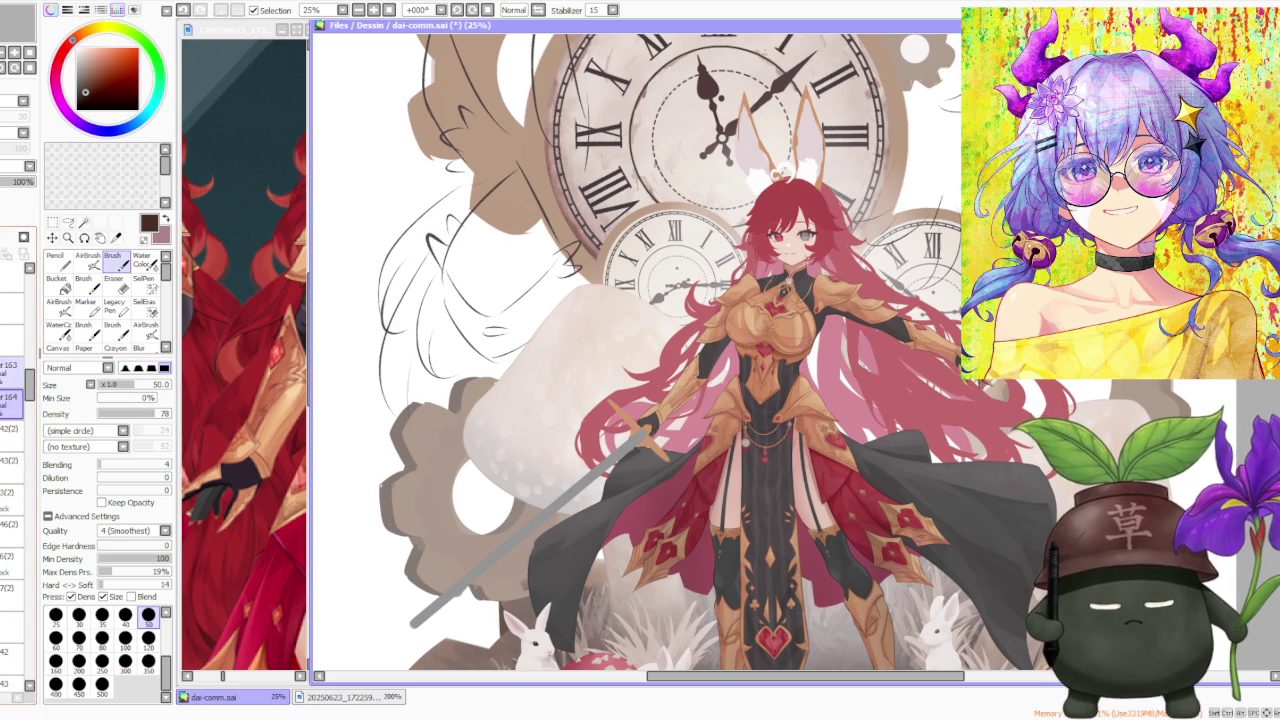
pyautogui.scroll(1, 700, 360)
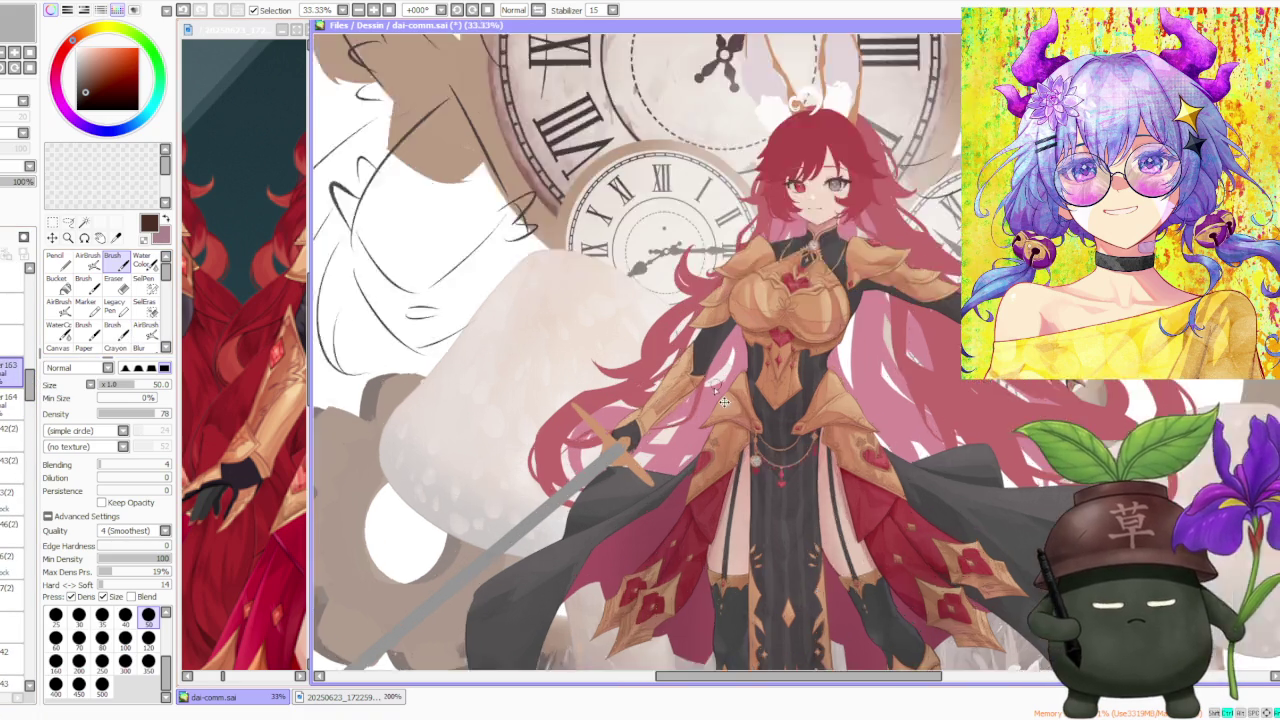
pyautogui.scroll(1, 700, 360)
pyautogui.click(68, 221)
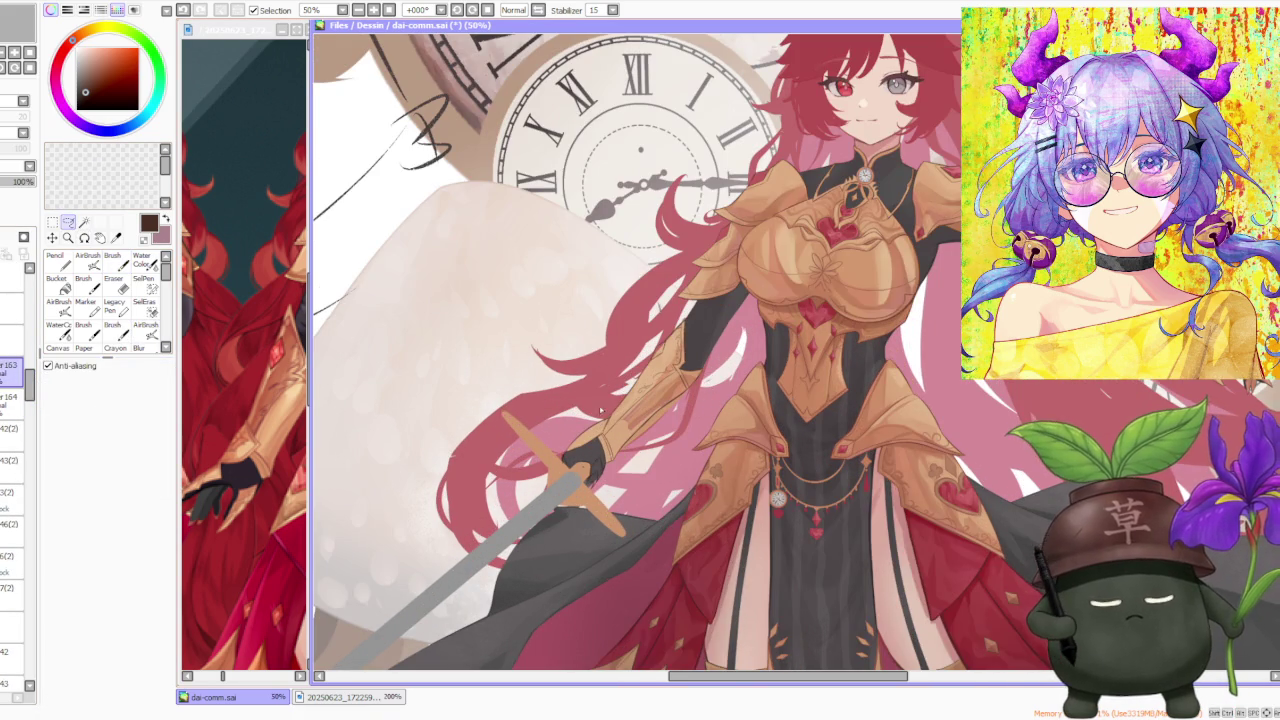
pyautogui.scroll(1, 601, 410)
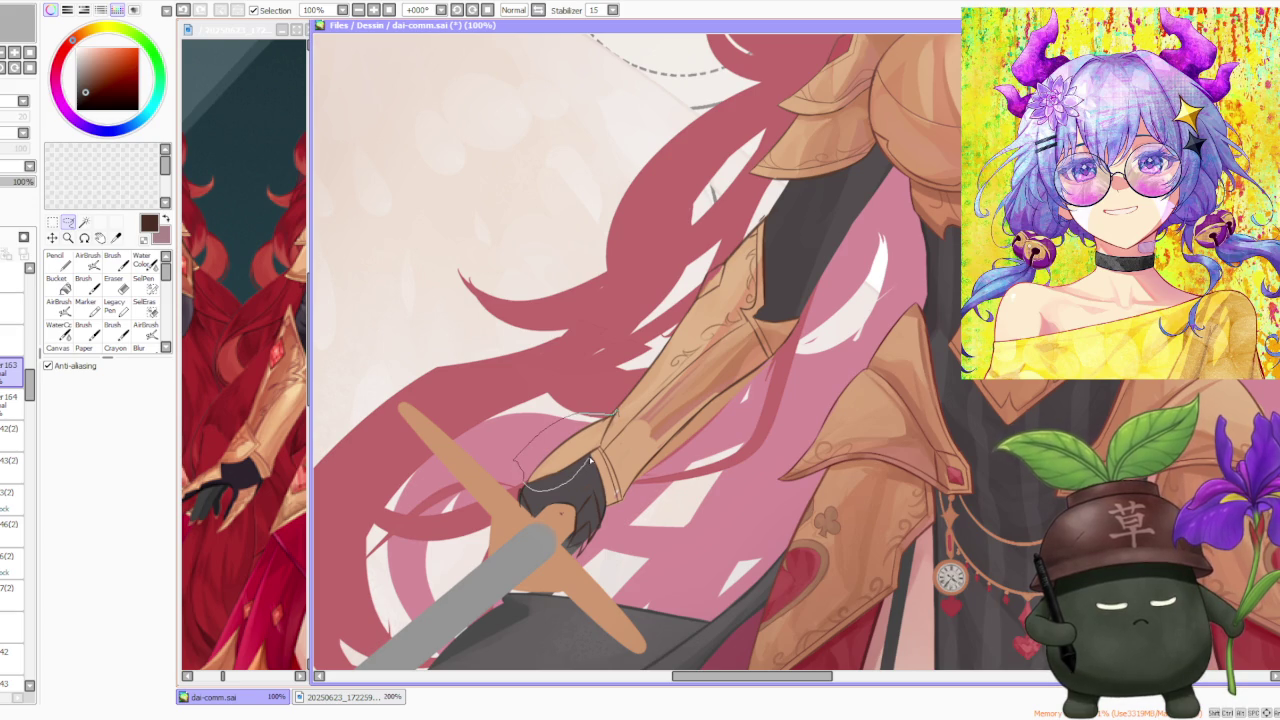
pyautogui.moveTo(614, 437); pyautogui.dragTo(612, 438)
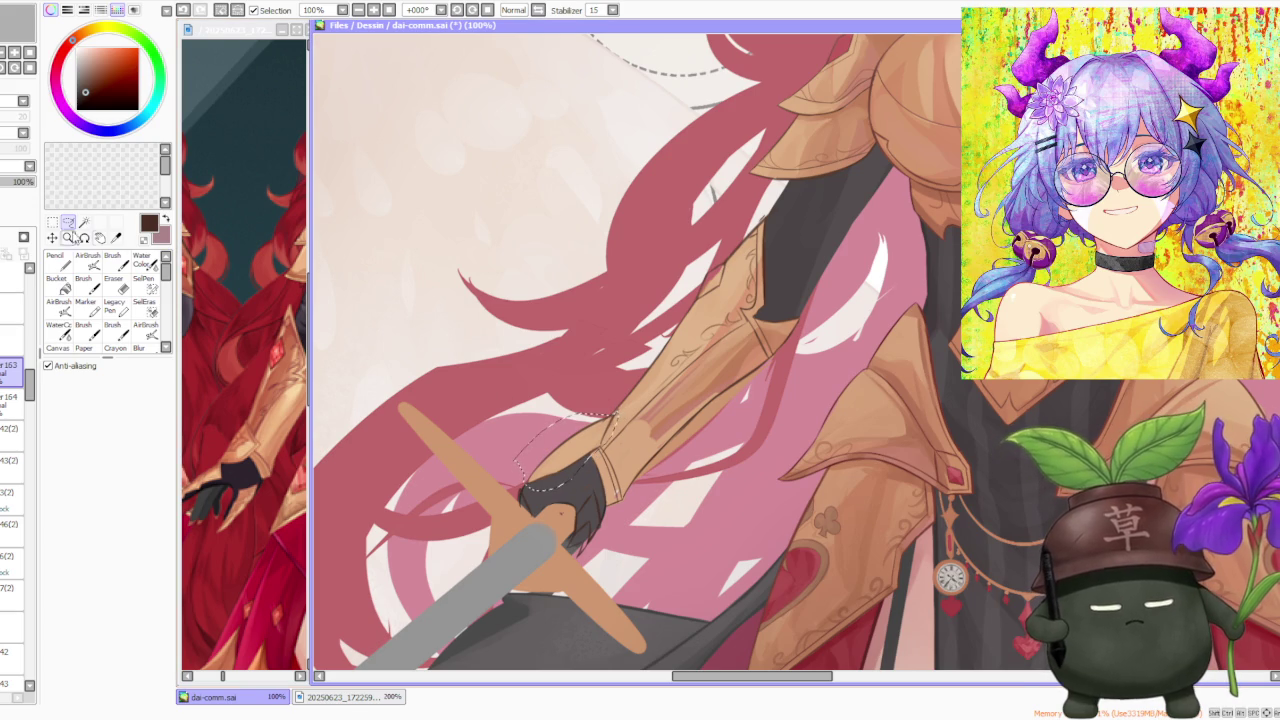
pyautogui.click(52, 221)
pyautogui.click(80, 436)
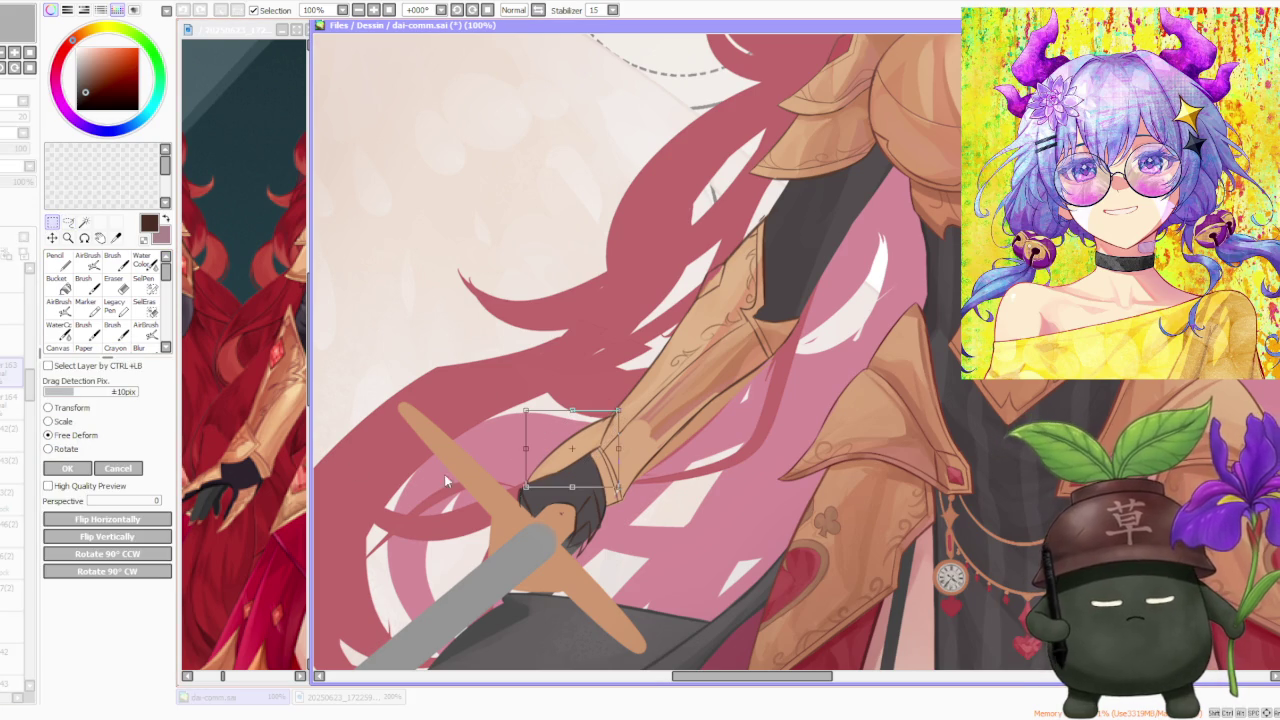
pyautogui.scroll(1, 550, 498)
pyautogui.moveTo(532, 492); pyautogui.dragTo(536, 483)
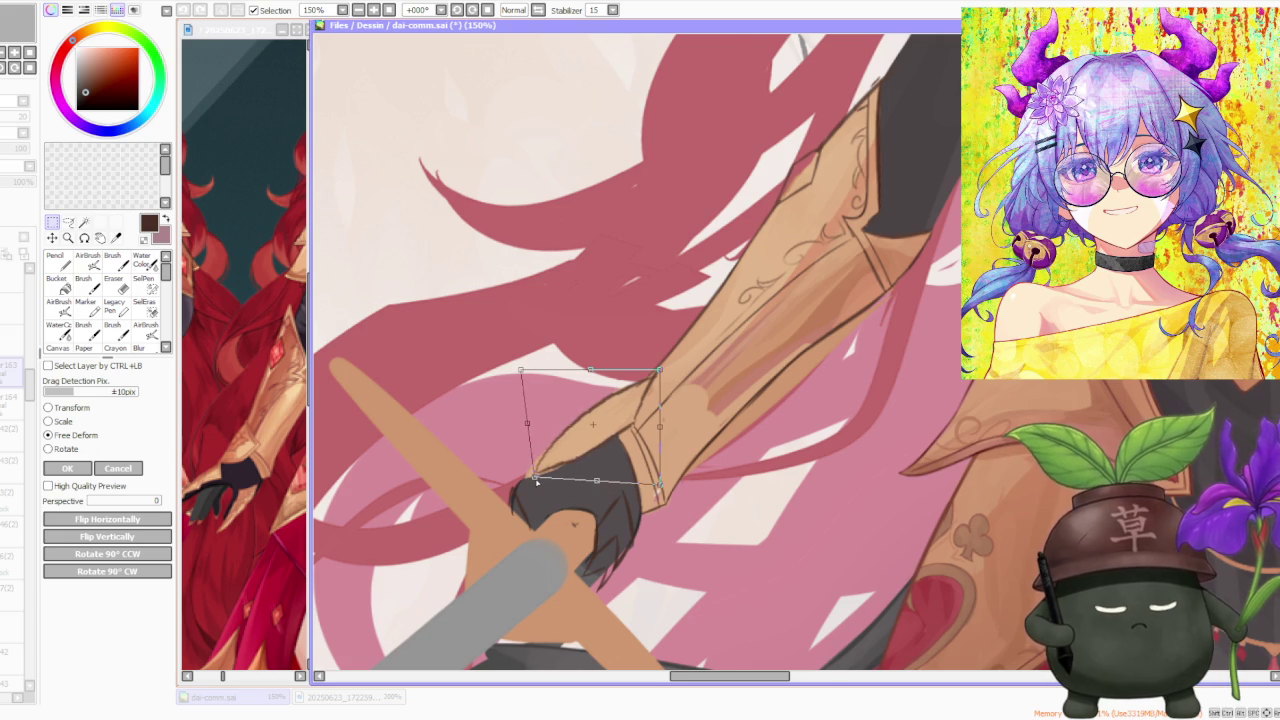
pyautogui.scroll(-1, 536, 483)
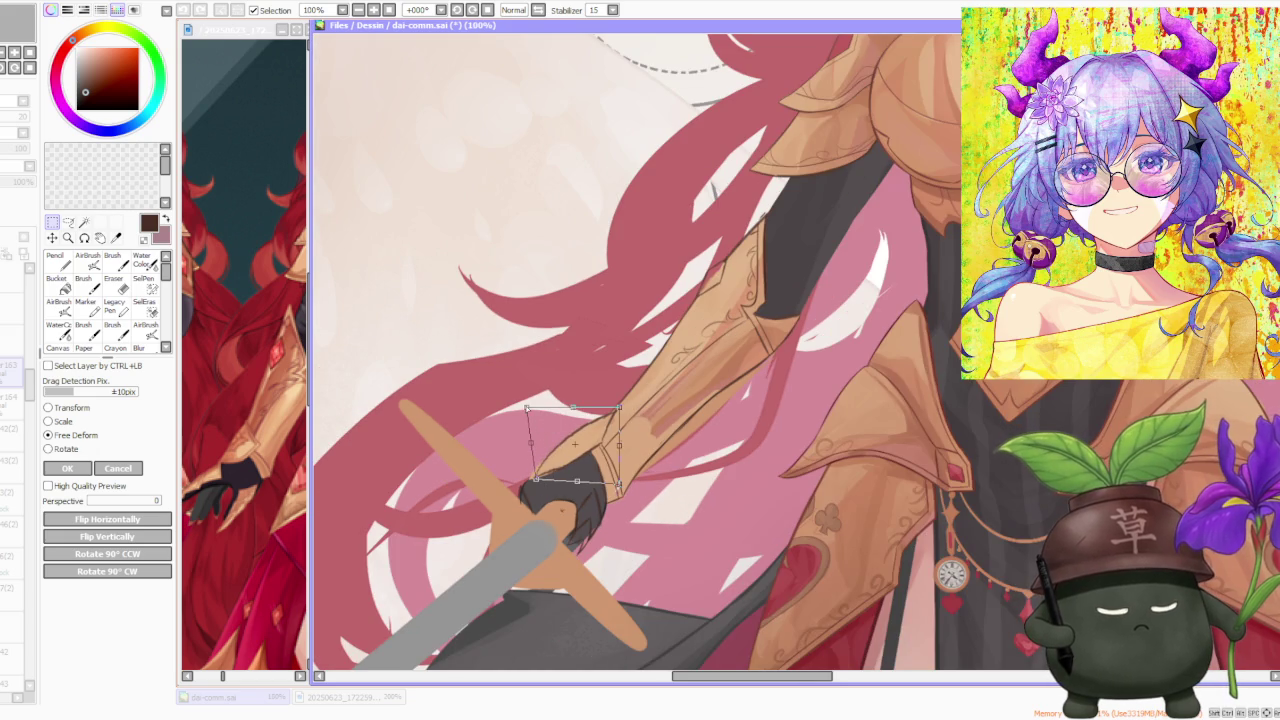
pyautogui.click(118, 469)
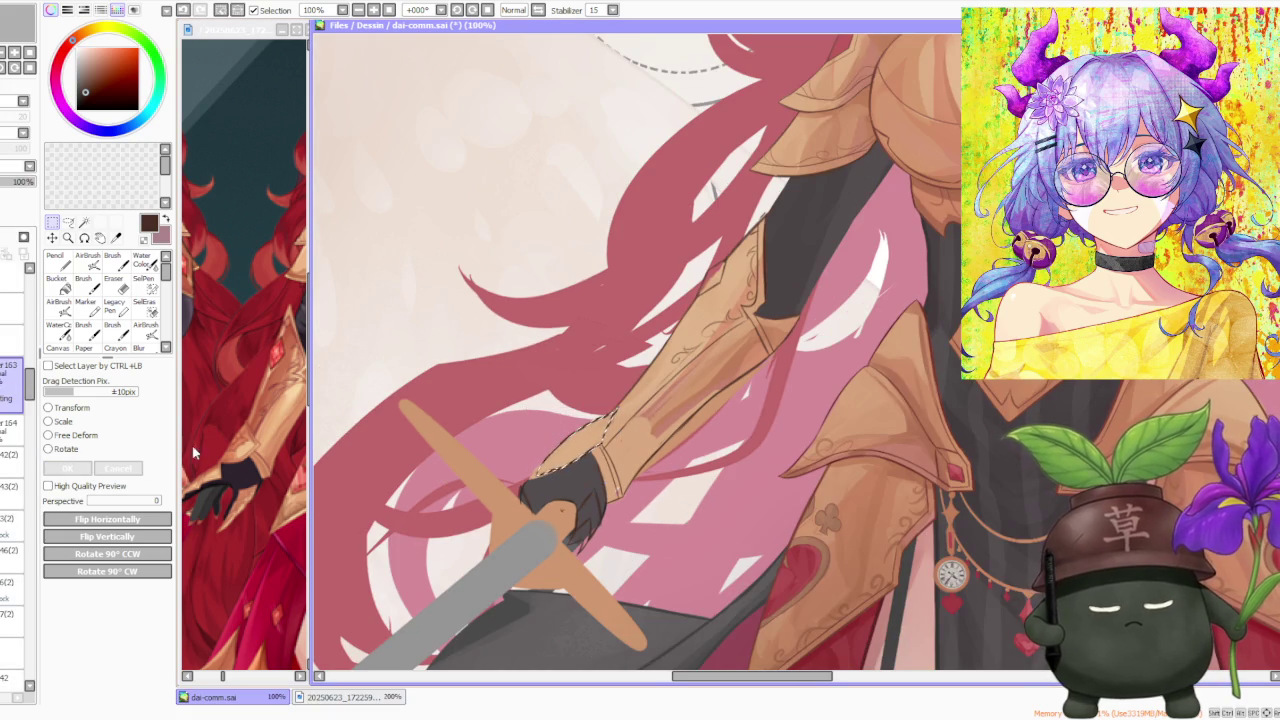
pyautogui.press('b')
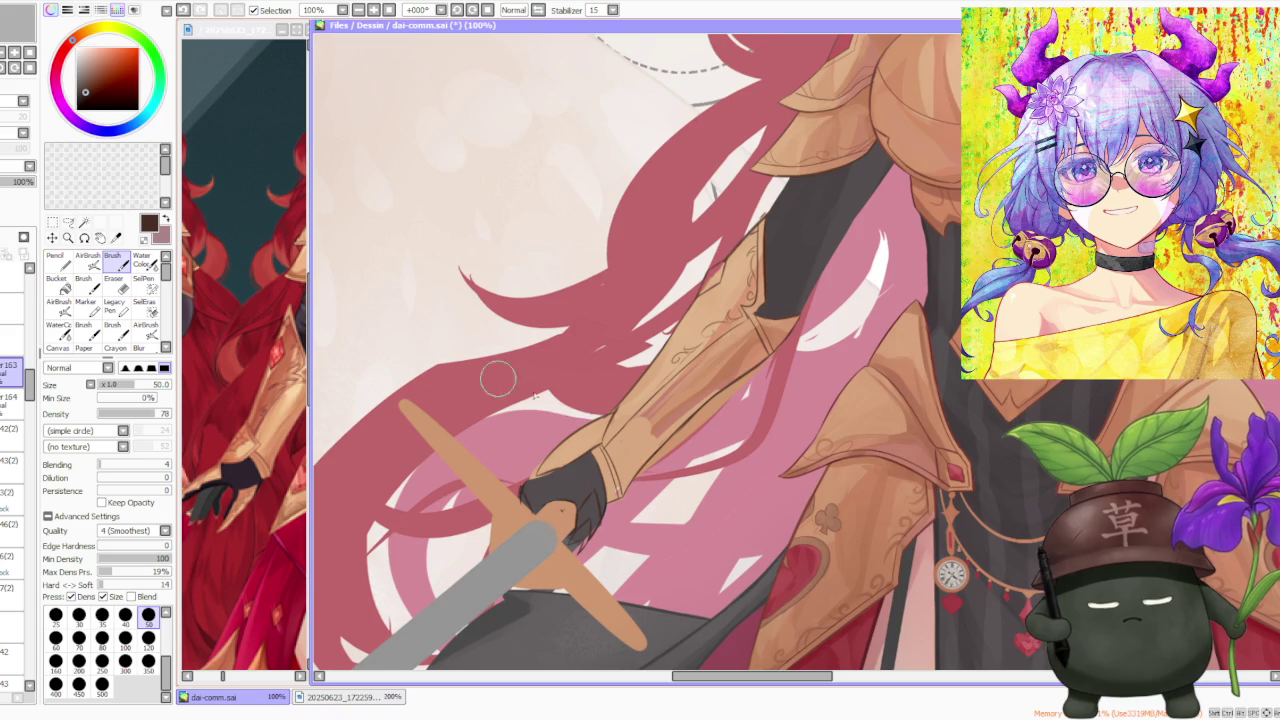
# Step: Sample a lighter tan and blend it over the forearm armour and its outer edge
pyautogui.scroll(1, 570, 430)
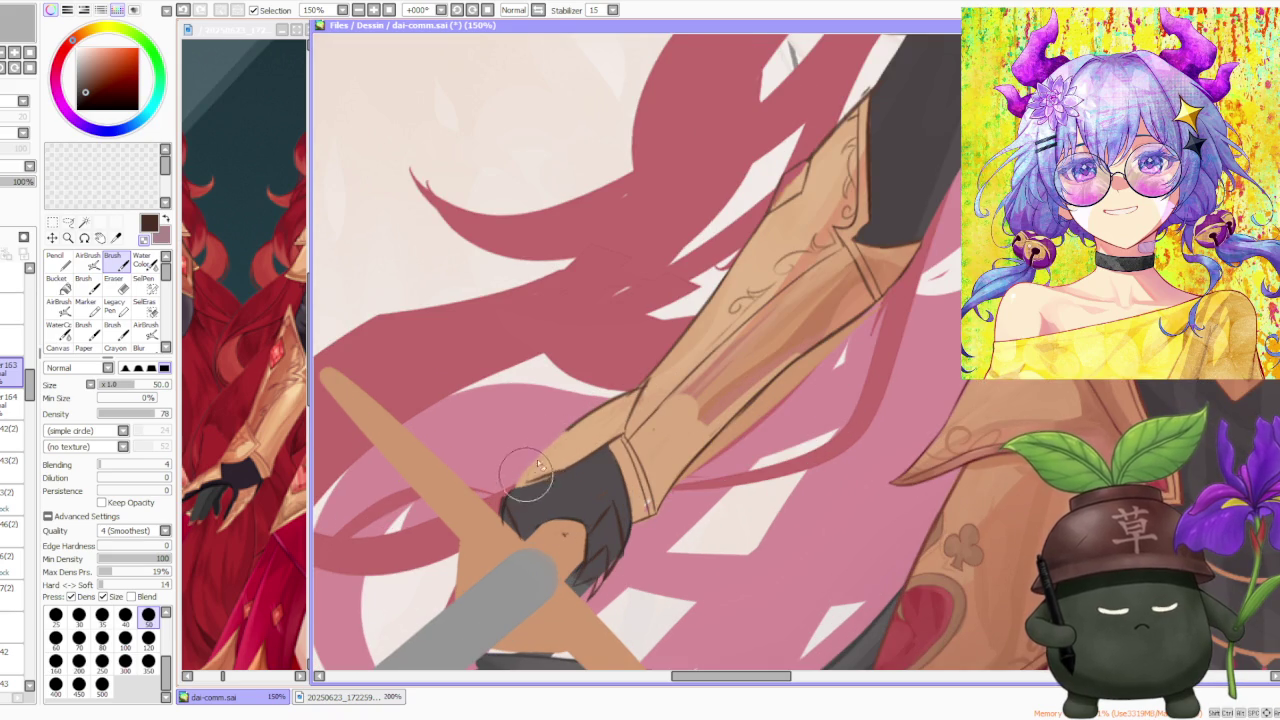
pyautogui.scroll(2, 600, 410)
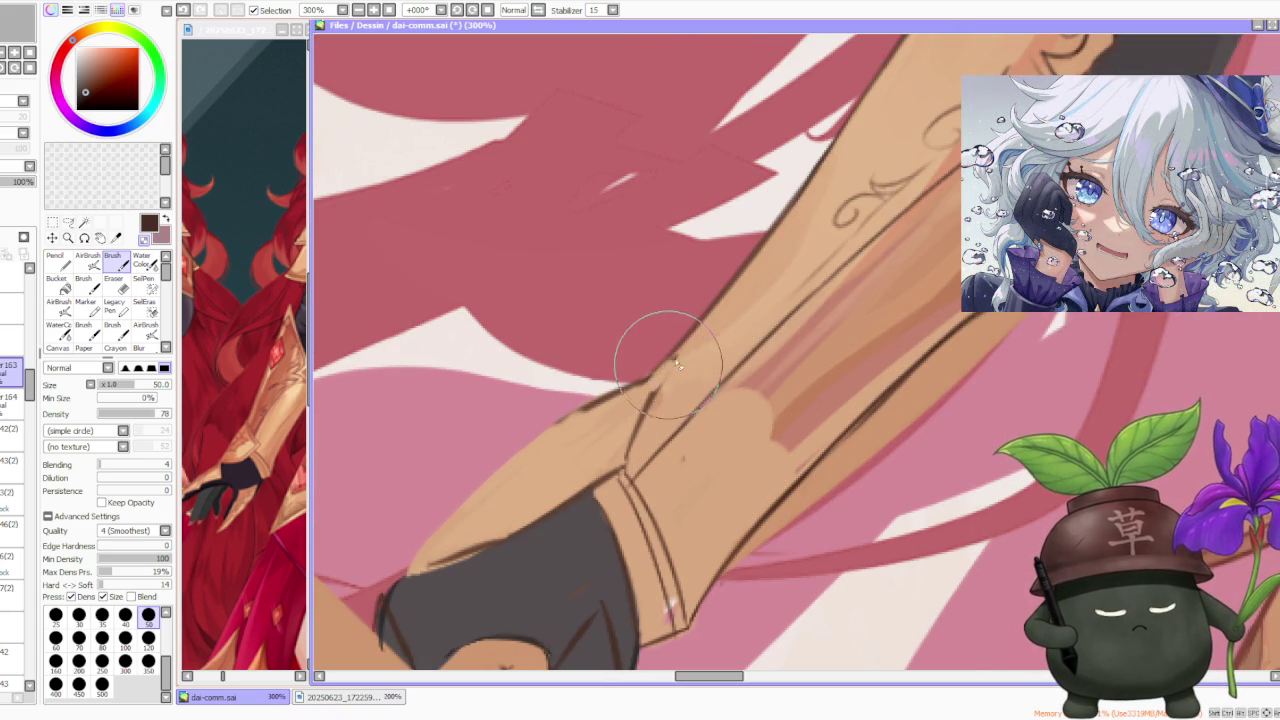
pyautogui.keyDown('alt'); pyautogui.click(712, 271); pyautogui.keyUp('alt')
pyautogui.moveTo(754, 497); pyautogui.dragTo(758, 445)
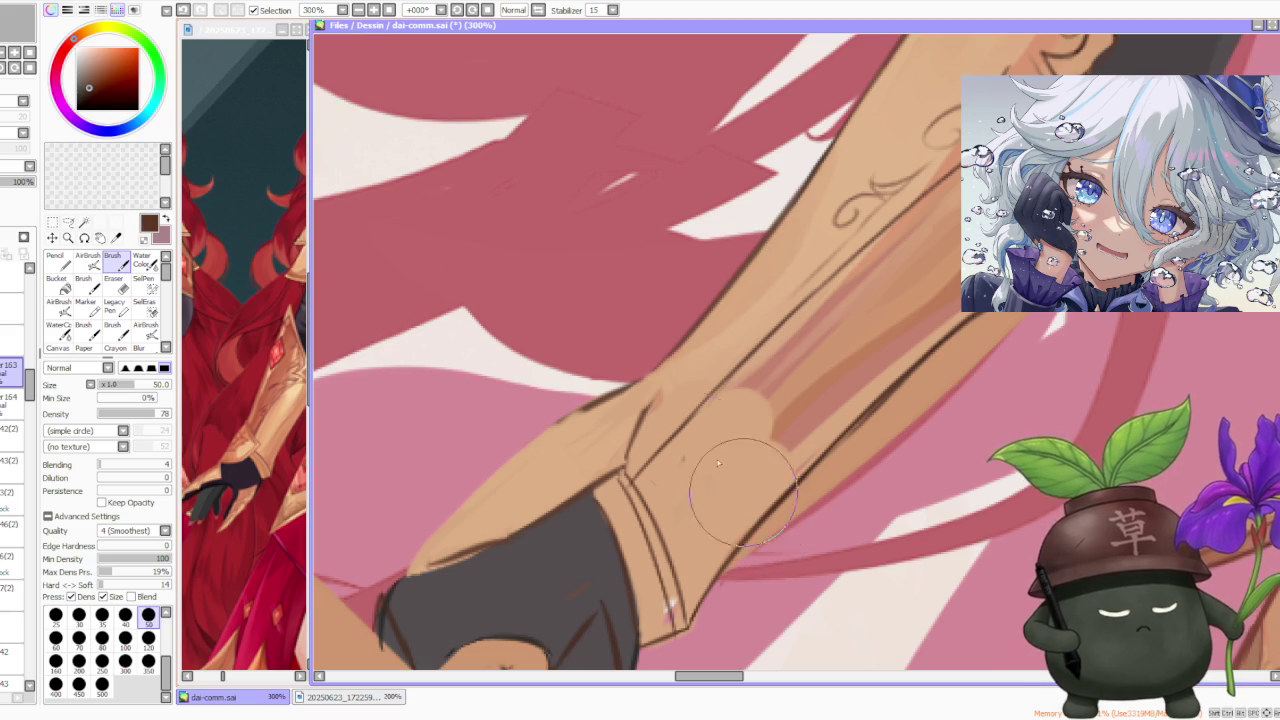
pyautogui.scroll(-1, 430, 450)
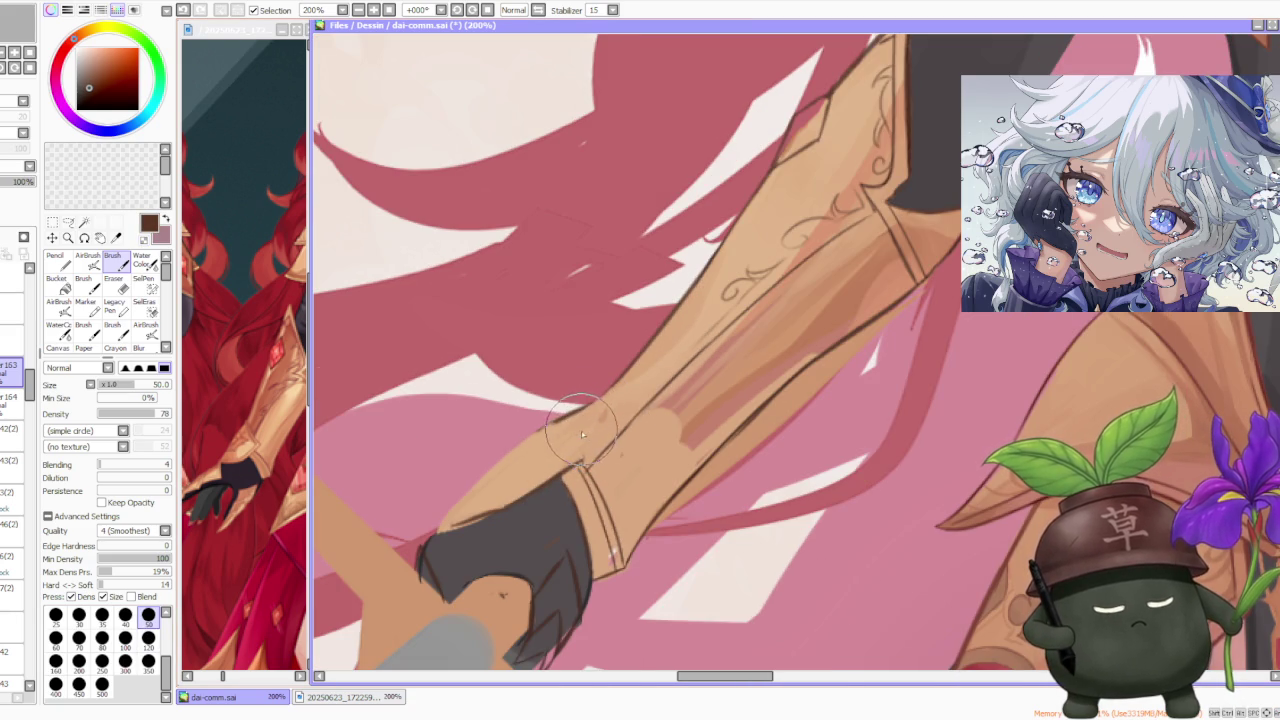
pyautogui.moveTo(584, 456)
pyautogui.mouseDown()
pyautogui.moveTo(578, 470)
pyautogui.moveTo(596, 395)
pyautogui.moveTo(500, 430)
pyautogui.moveTo(435, 520)
pyautogui.moveTo(456, 518)
pyautogui.moveTo(457, 466)
pyautogui.moveTo(457, 514)
pyautogui.moveTo(521, 440)
pyautogui.moveTo(457, 471)
pyautogui.moveTo(586, 371)
pyautogui.moveTo(557, 394)
pyautogui.moveTo(567, 412)
pyautogui.mouseUp()
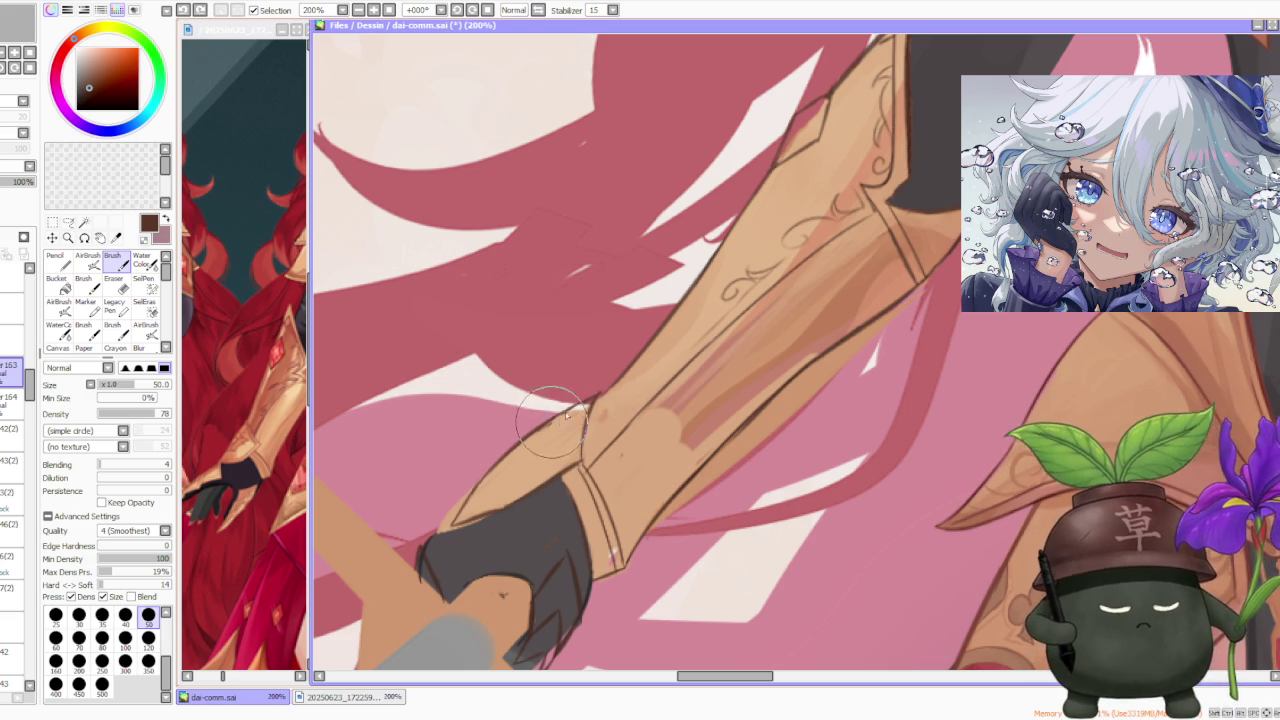
pyautogui.hotkey('ctrl', 'z')
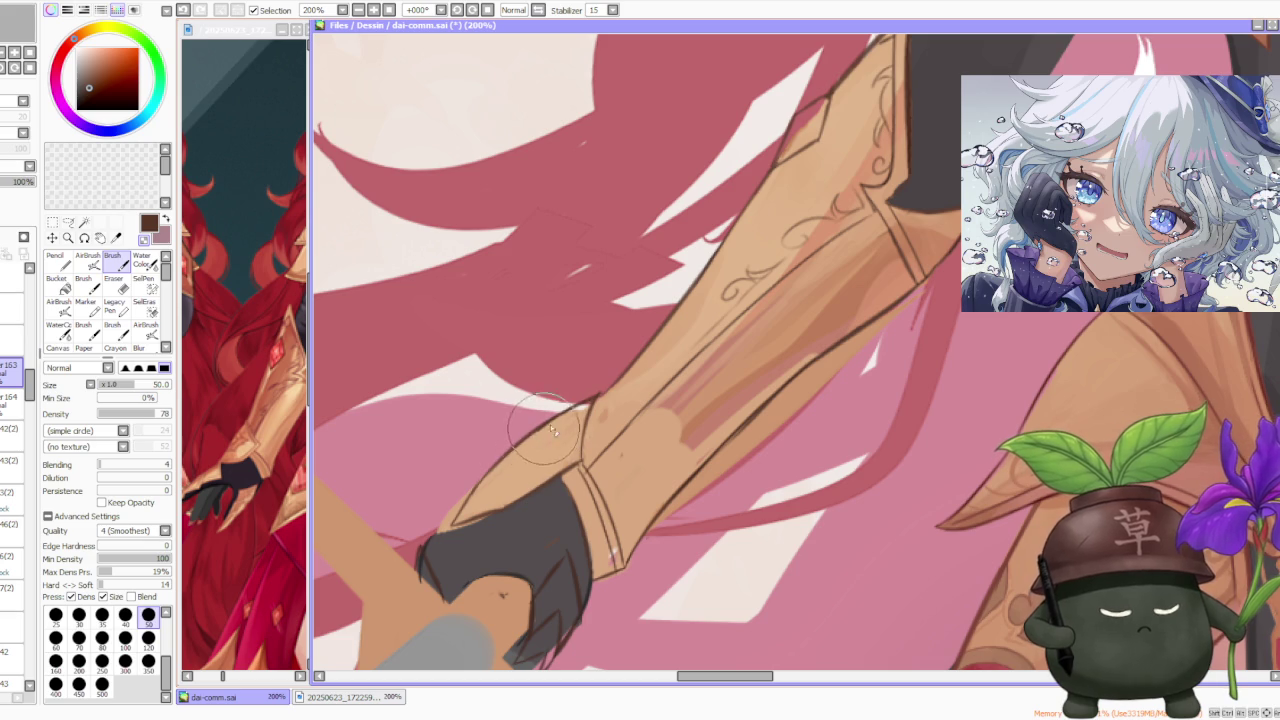
# Step: Repaint the glove edge at the armour, the dark arm outline, and the glove's top outline
pyautogui.scroll(-1, 550, 420)
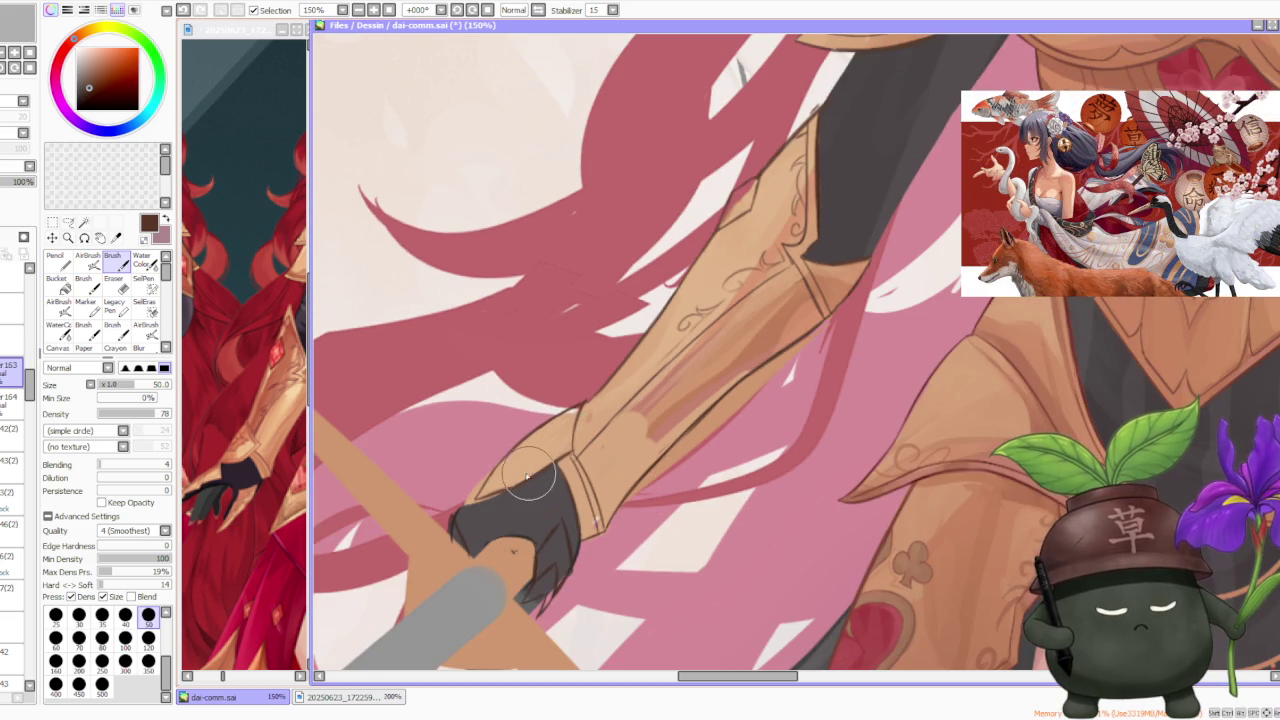
pyautogui.scroll(1, 527, 479)
pyautogui.moveTo(510, 497)
pyautogui.mouseDown()
pyautogui.moveTo(491, 500)
pyautogui.moveTo(578, 447)
pyautogui.mouseUp()
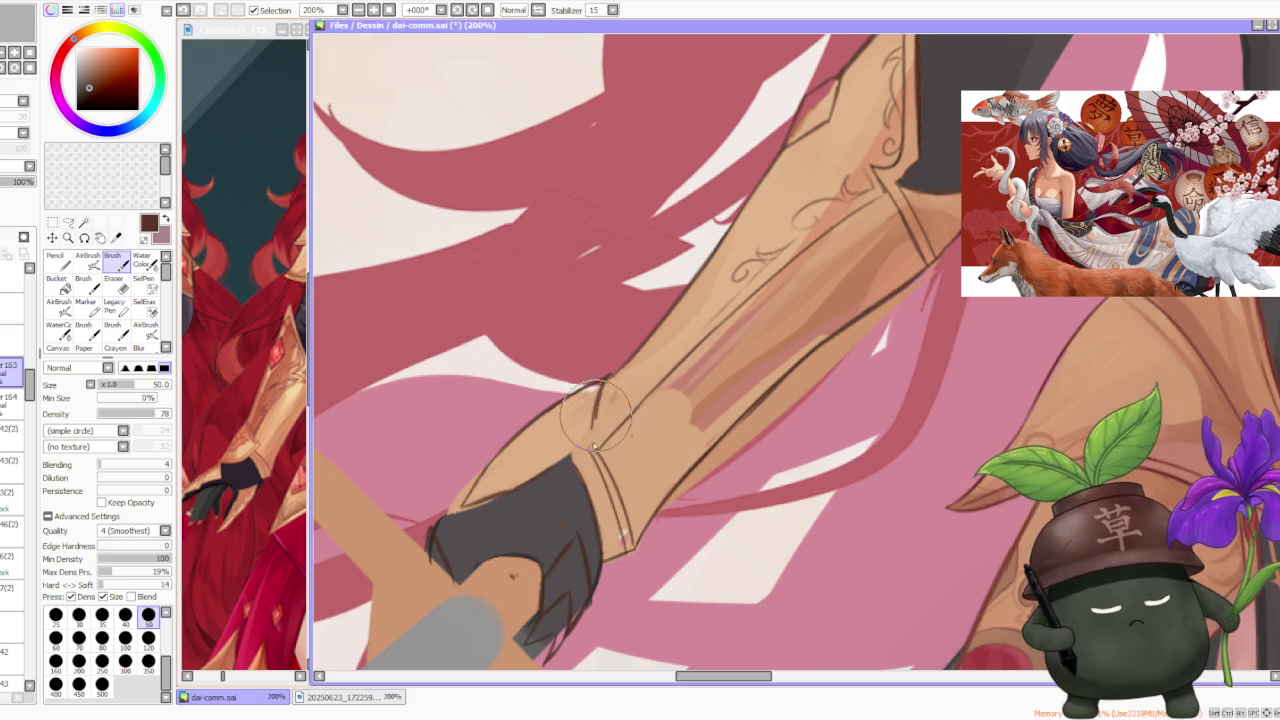
pyautogui.moveTo(585, 366); pyautogui.dragTo(597, 455)
pyautogui.hotkey('ctrl', 'z')
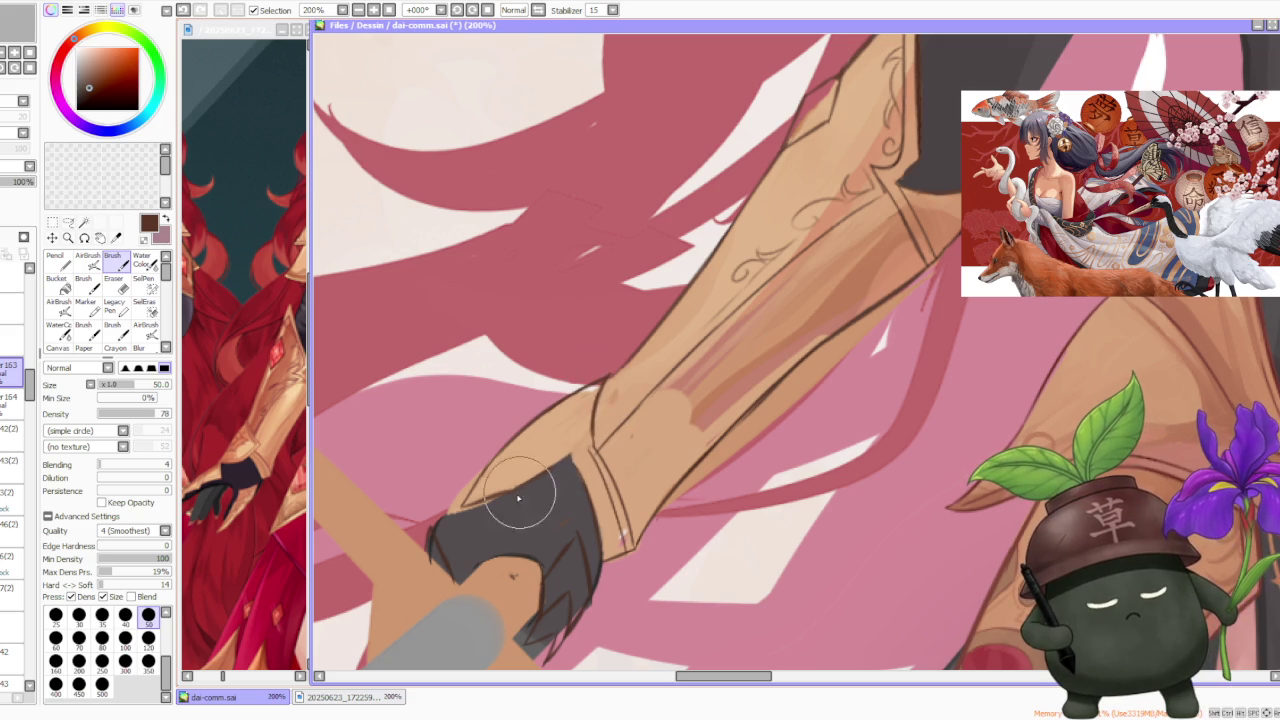
pyautogui.hotkey('ctrl', 'y')
pyautogui.hotkey('ctrl', 'z')
pyautogui.hotkey('ctrl', 'y')
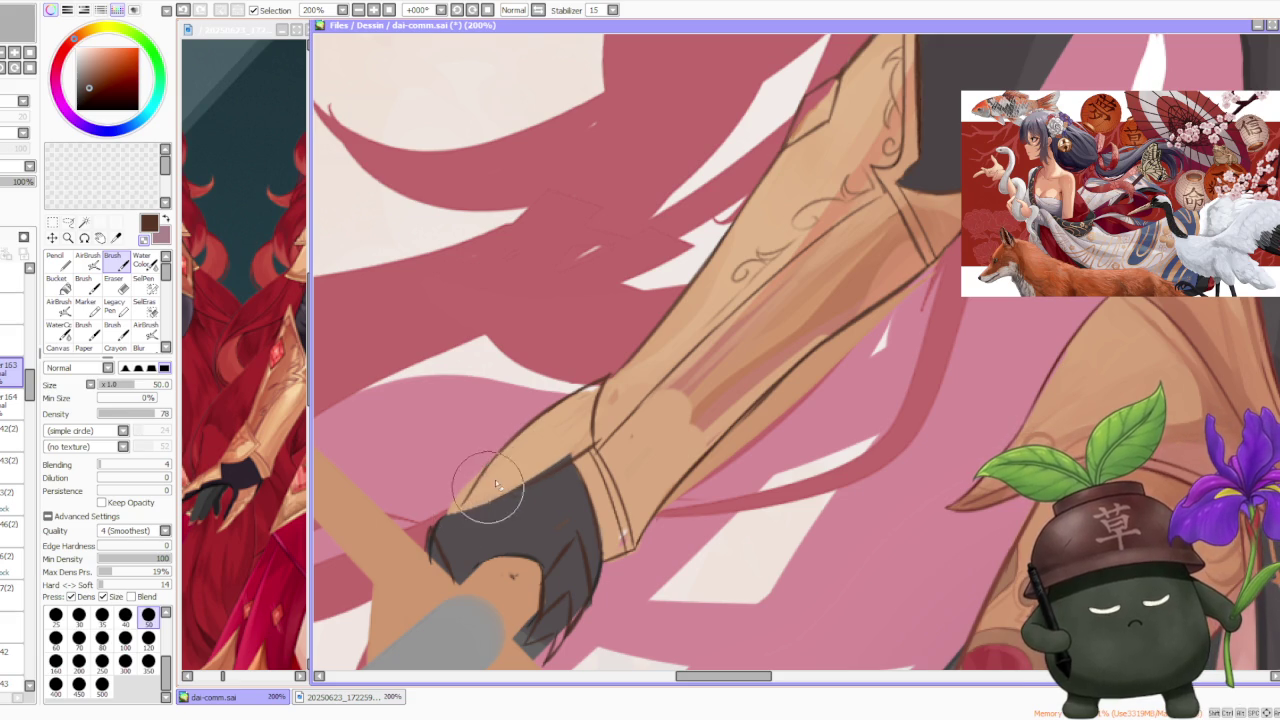
pyautogui.hotkey('ctrl', 'z')
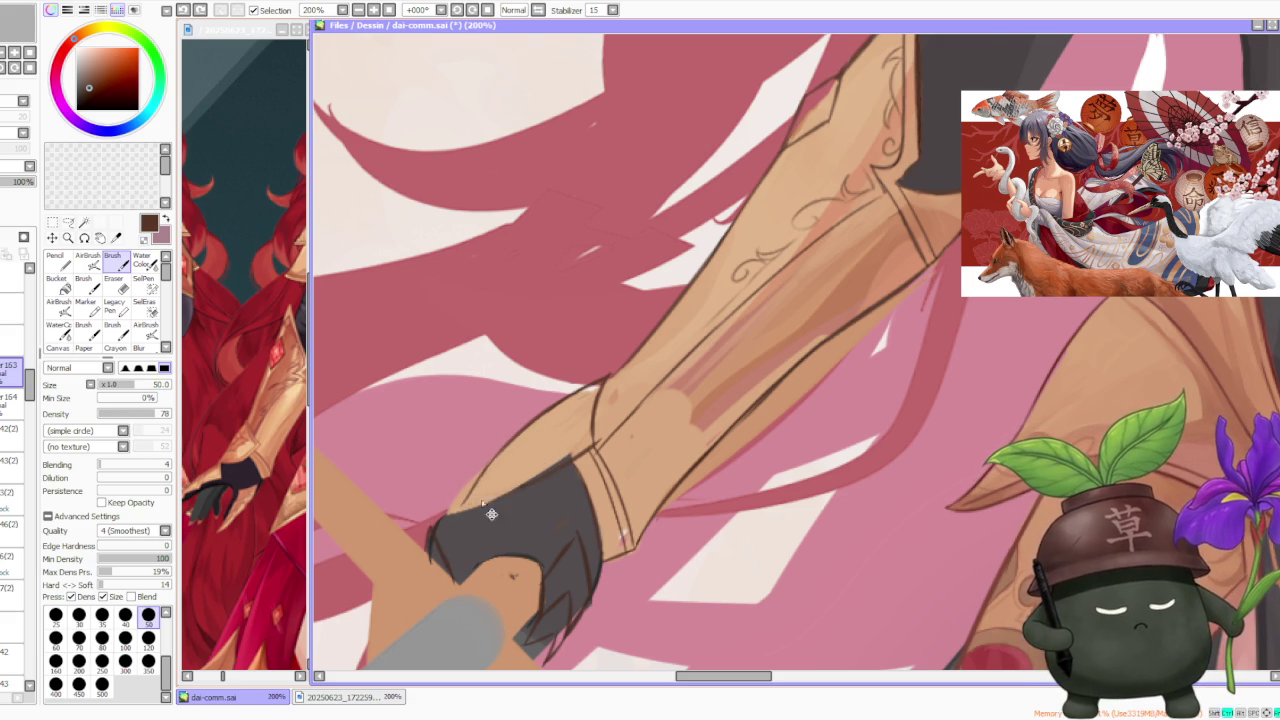
pyautogui.moveTo(491, 514); pyautogui.dragTo(484, 512)
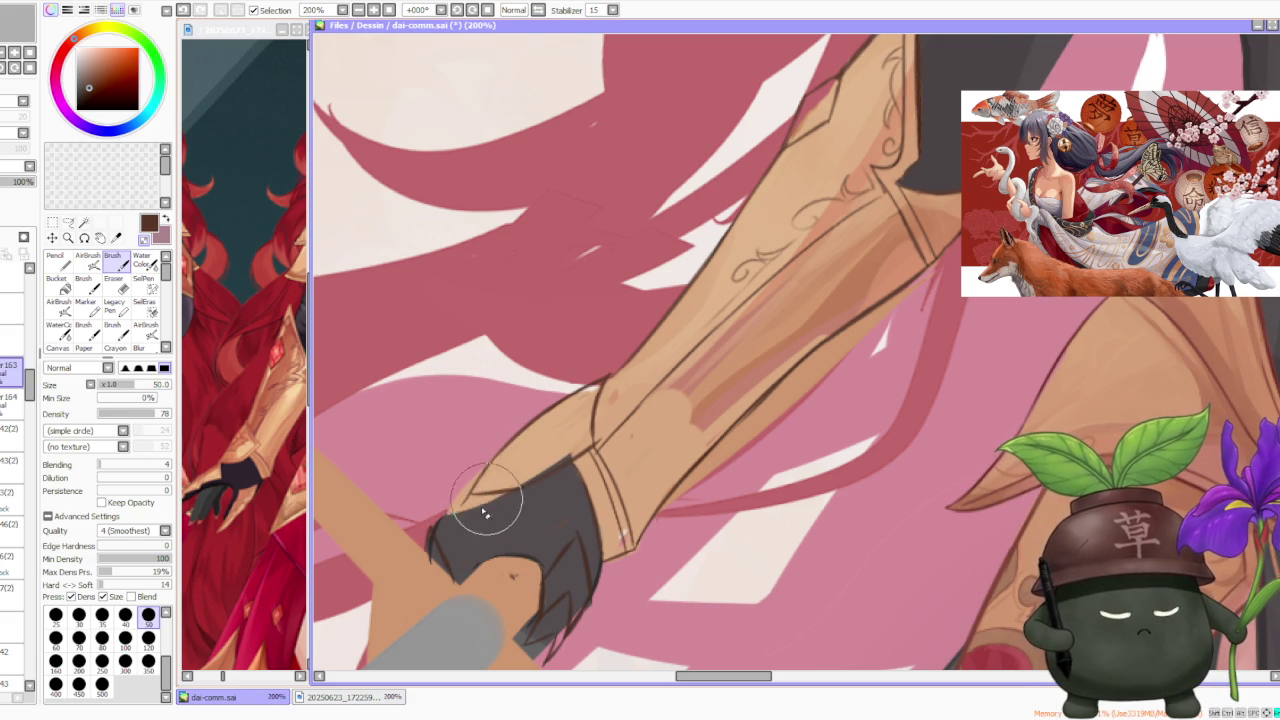
# Step: Switch back to the freehand Lasso tool with the L shortcut
pyautogui.scroll(-5, 563, 425)
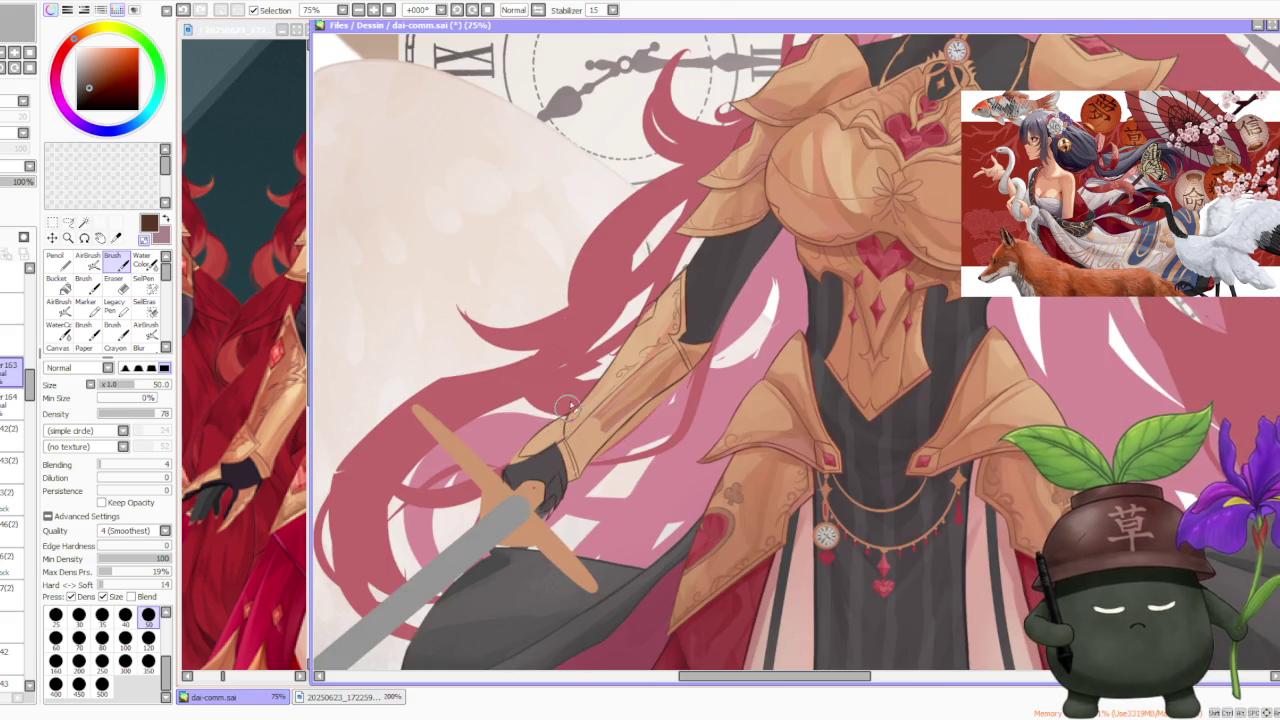
pyautogui.scroll(-1, 567, 406)
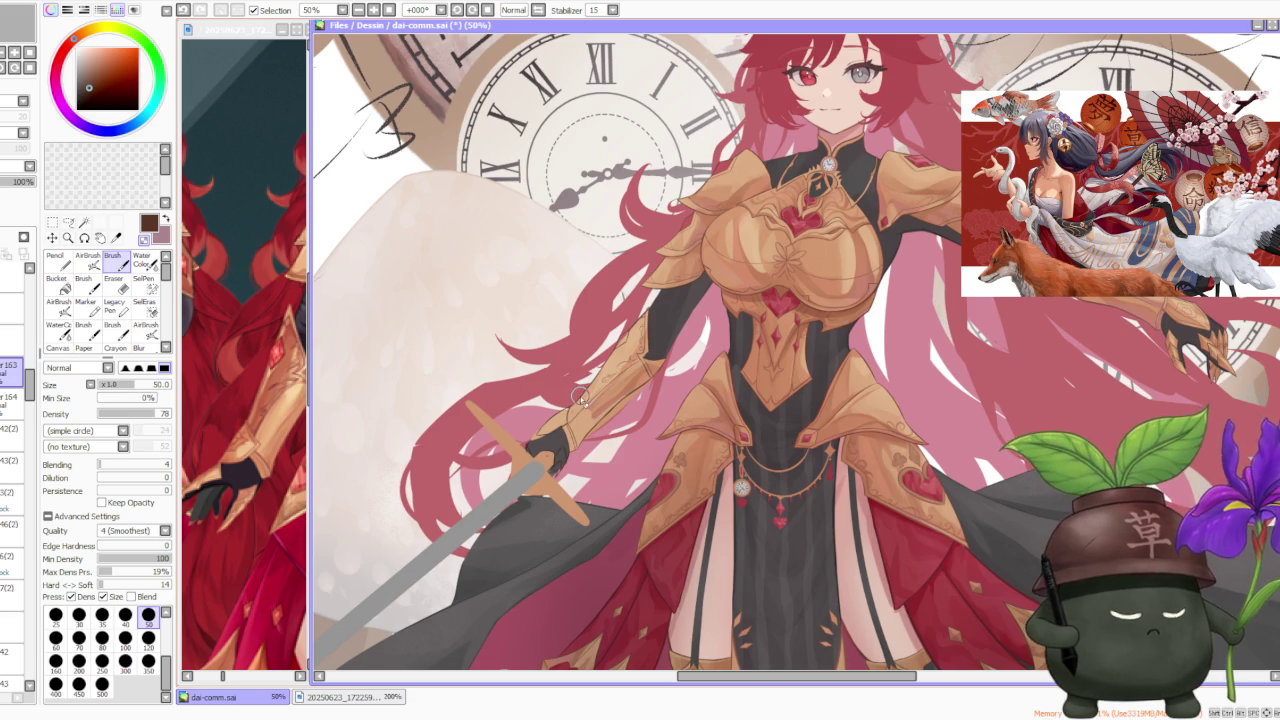
pyautogui.scroll(-1, 580, 398)
pyautogui.scroll(4, 570, 415)
pyautogui.scroll(4, 563, 385)
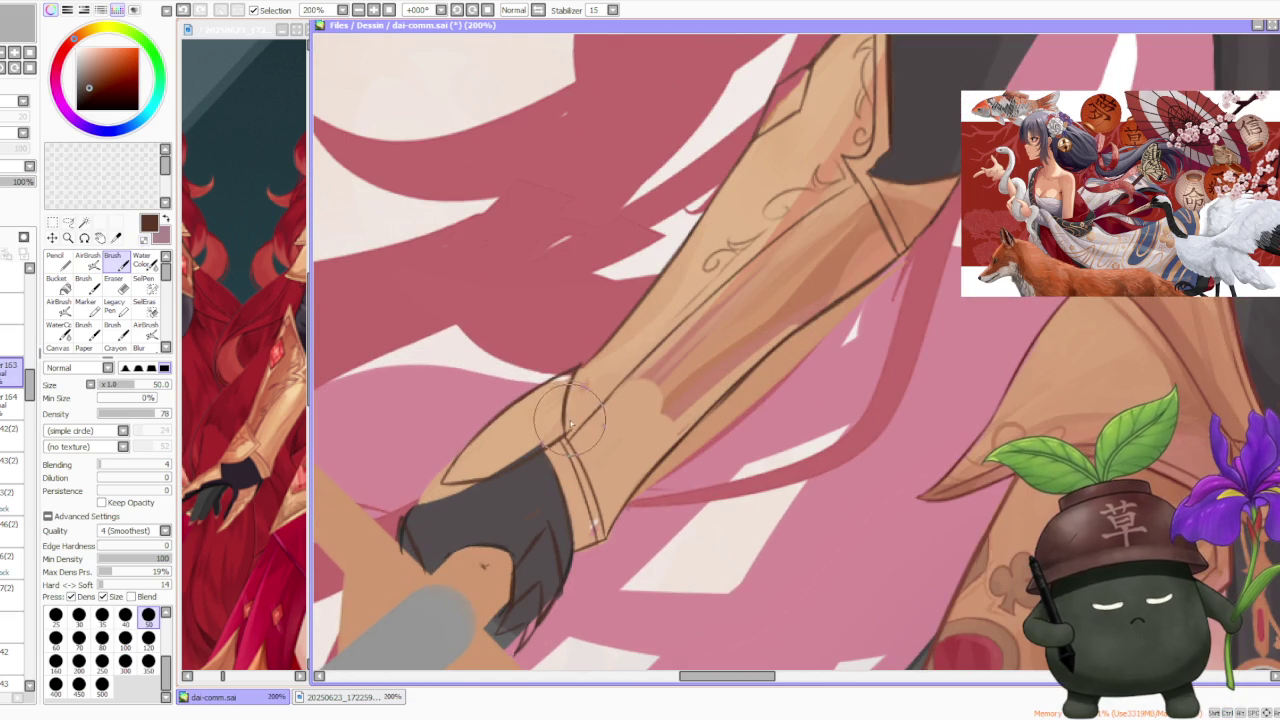
pyautogui.scroll(-6, 572, 428)
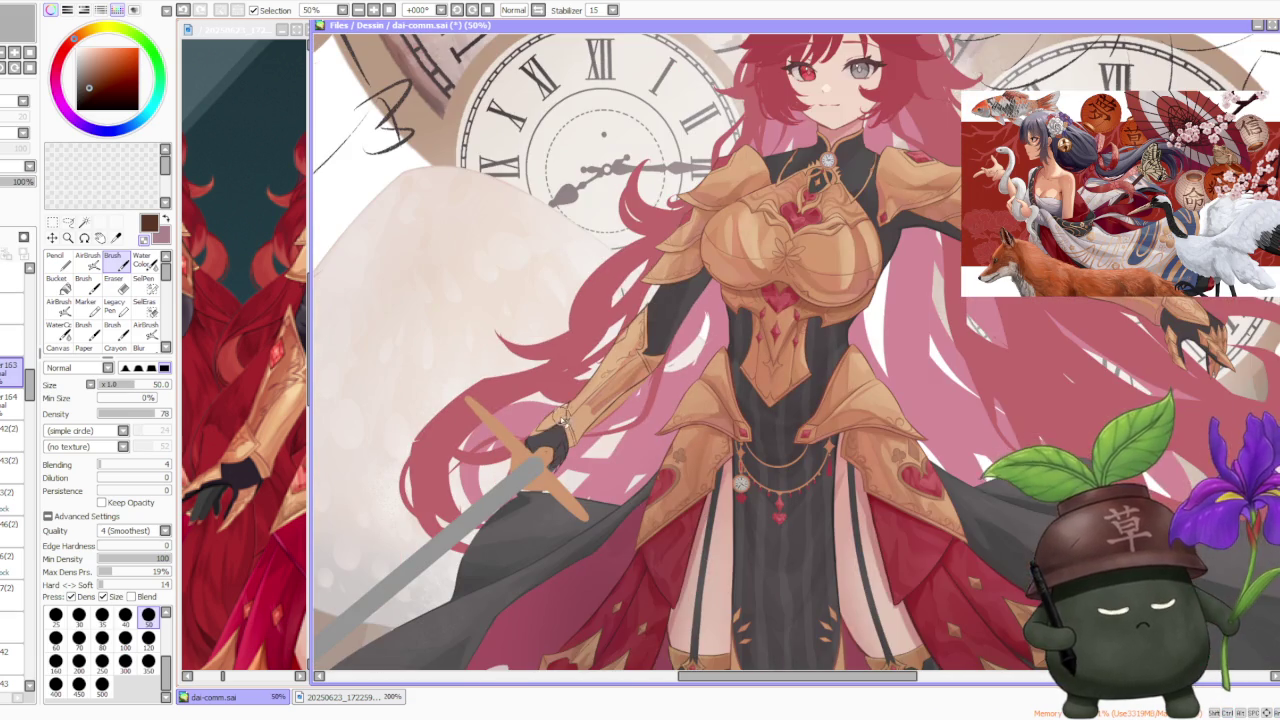
pyautogui.scroll(2, 562, 424)
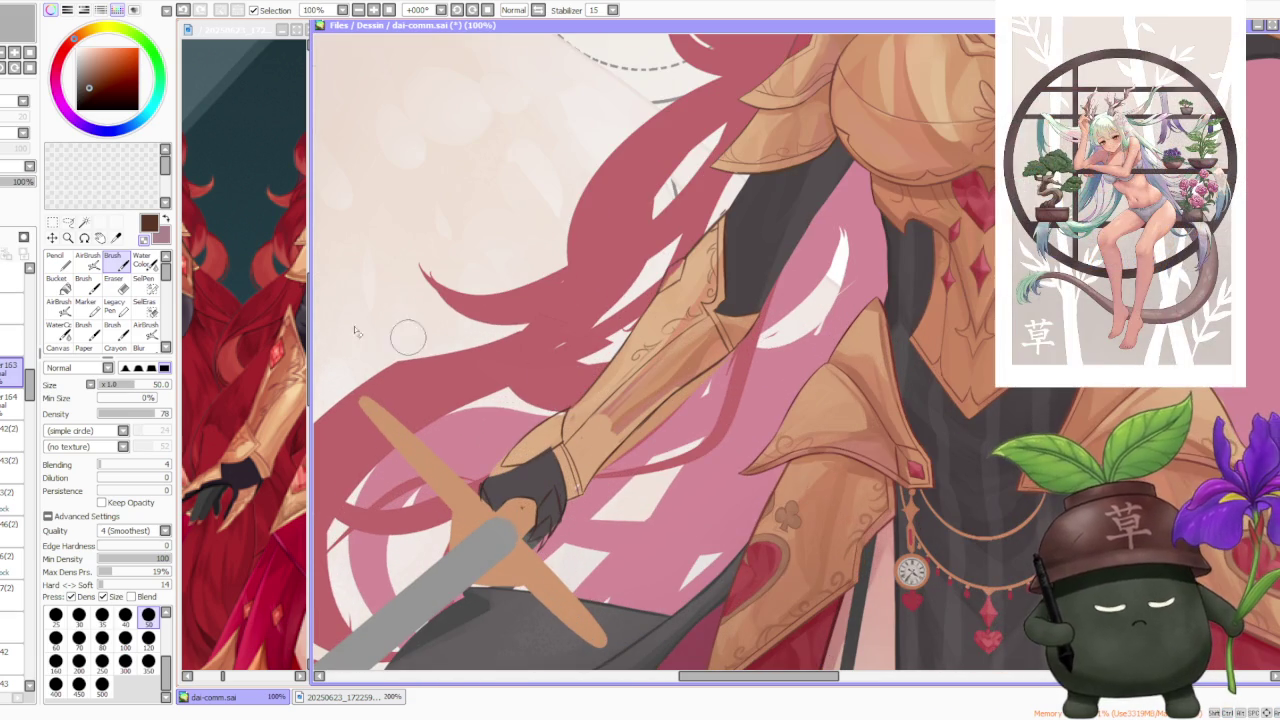
pyautogui.press('l')
pyautogui.scroll(1, 567, 430)
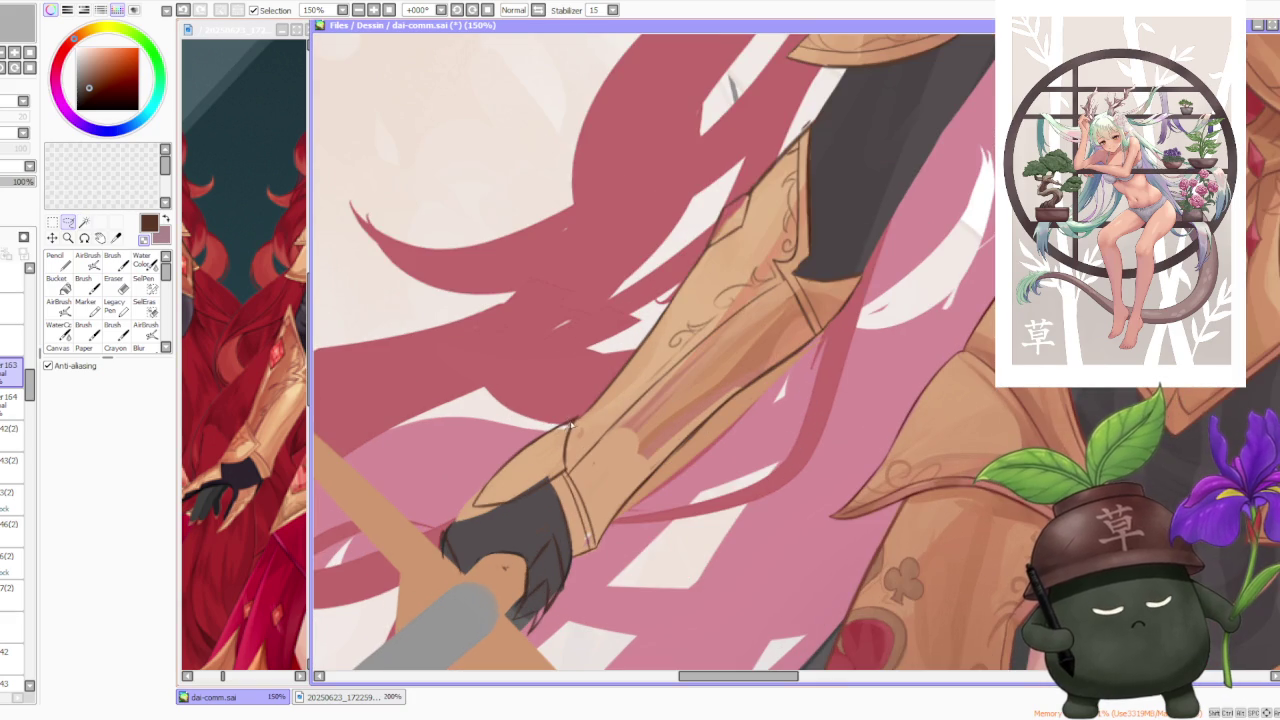
# Step: Lasso the wrist above the sword hand and apply a free-form deform to reshape it
pyautogui.moveTo(548, 488); pyautogui.dragTo(458, 520)
pyautogui.hotkey('ctrl', 't')
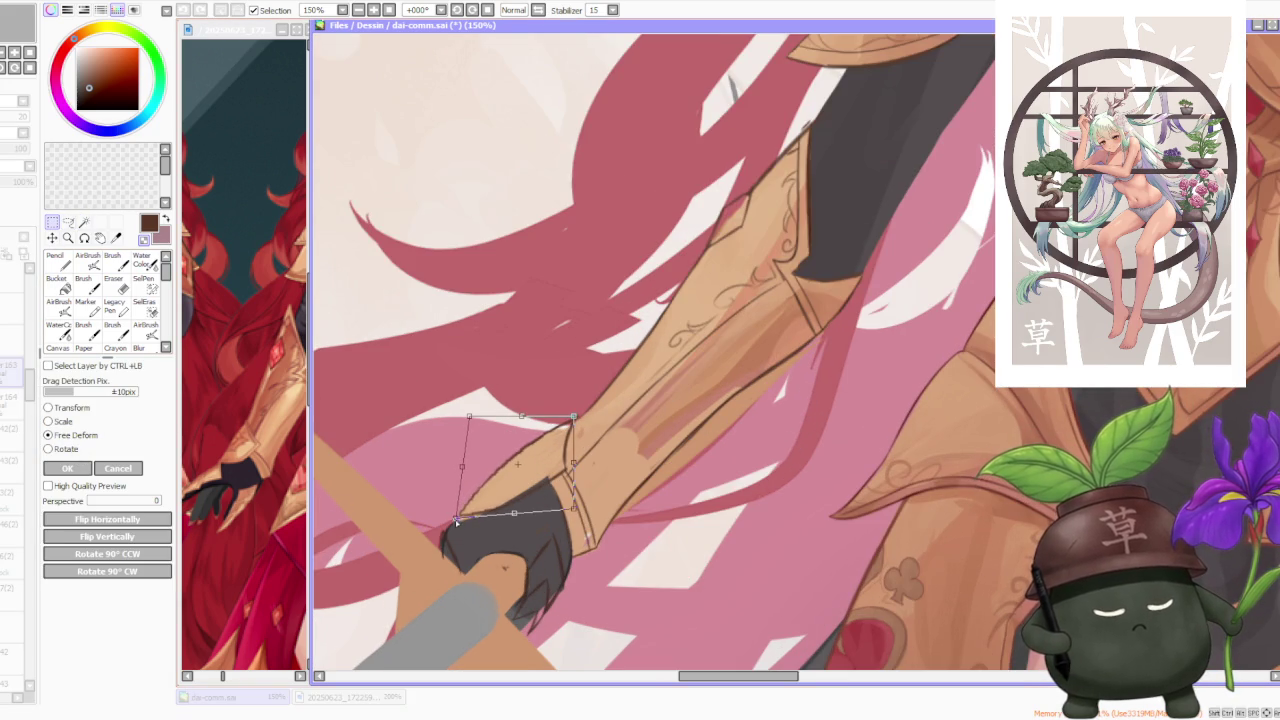
pyautogui.scroll(-2, 455, 521)
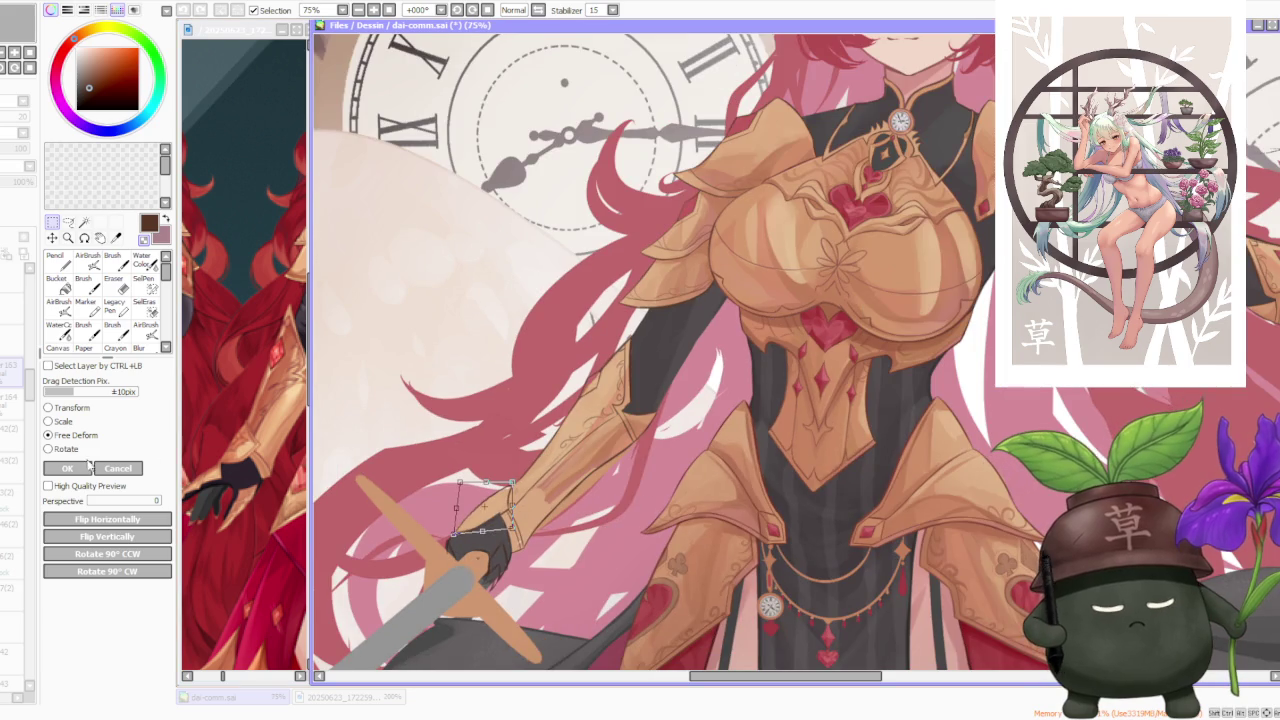
pyautogui.click(89, 467)
pyautogui.scroll(-1, 531, 440)
pyautogui.scroll(-1, 531, 440)
# Step: Switch to the Brush and zoom out from 75% to 50%
pyautogui.scroll(2, 531, 440)
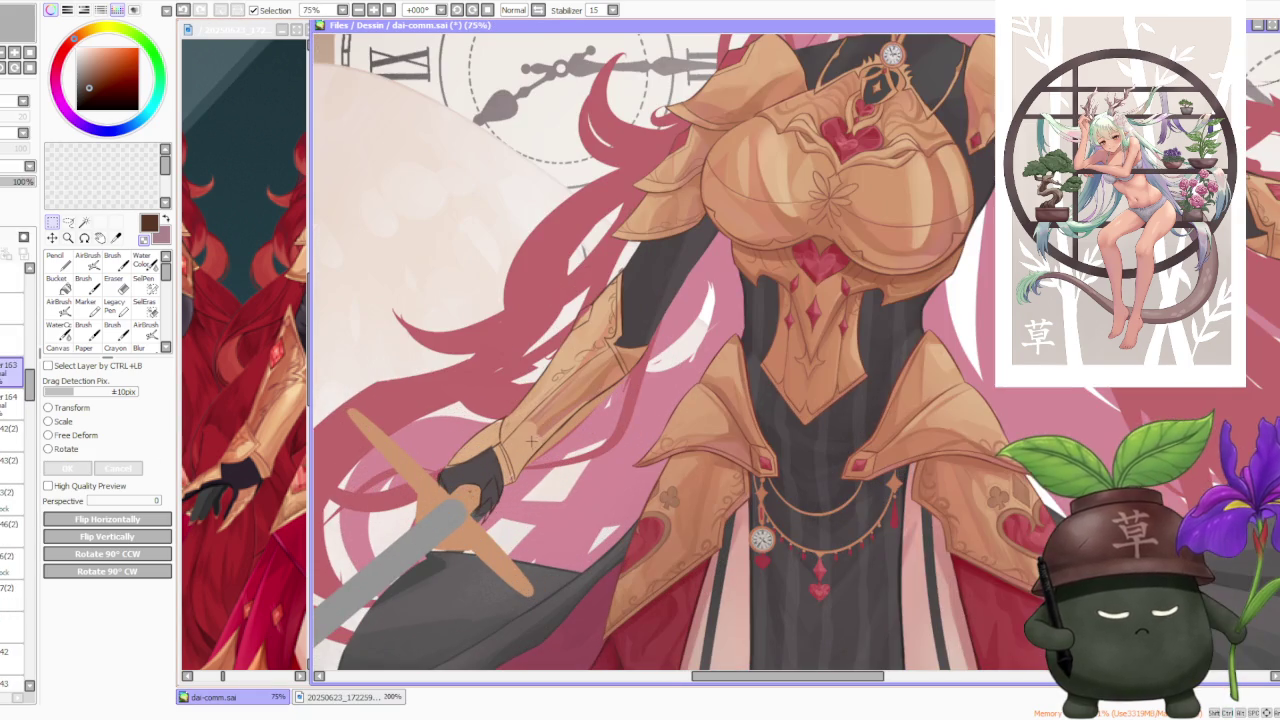
pyautogui.press('b')
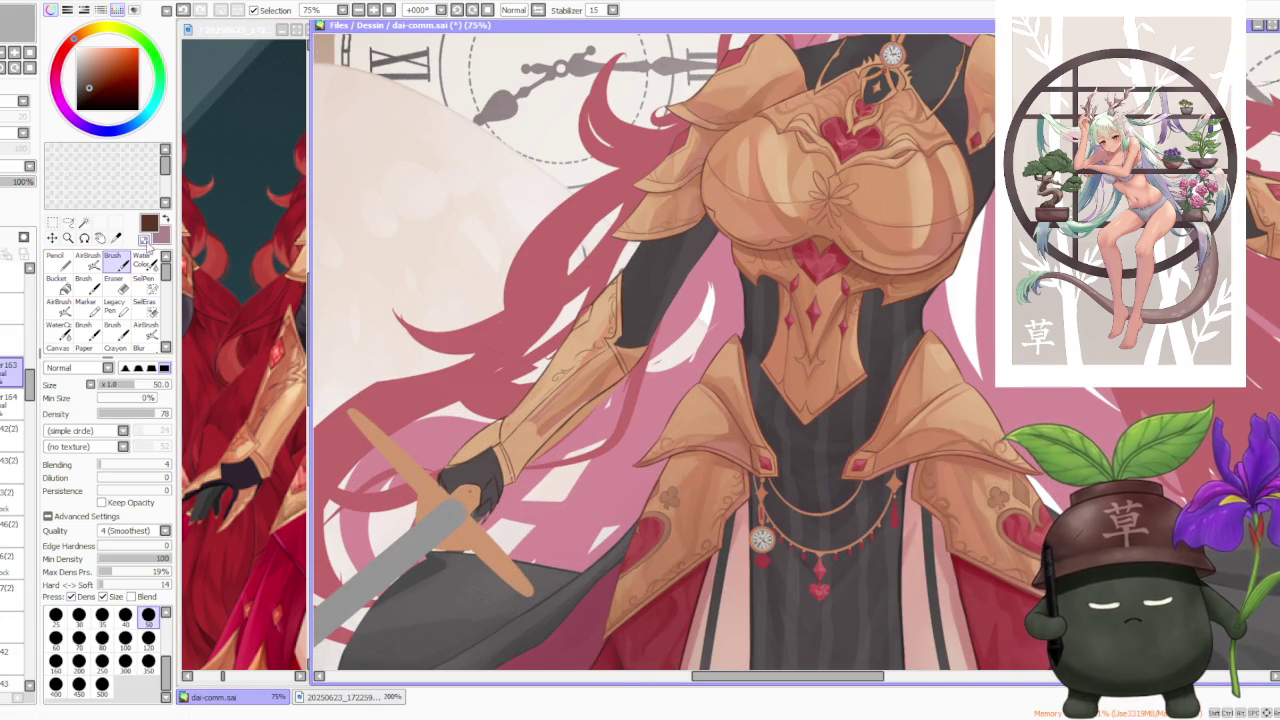
pyautogui.press('-')
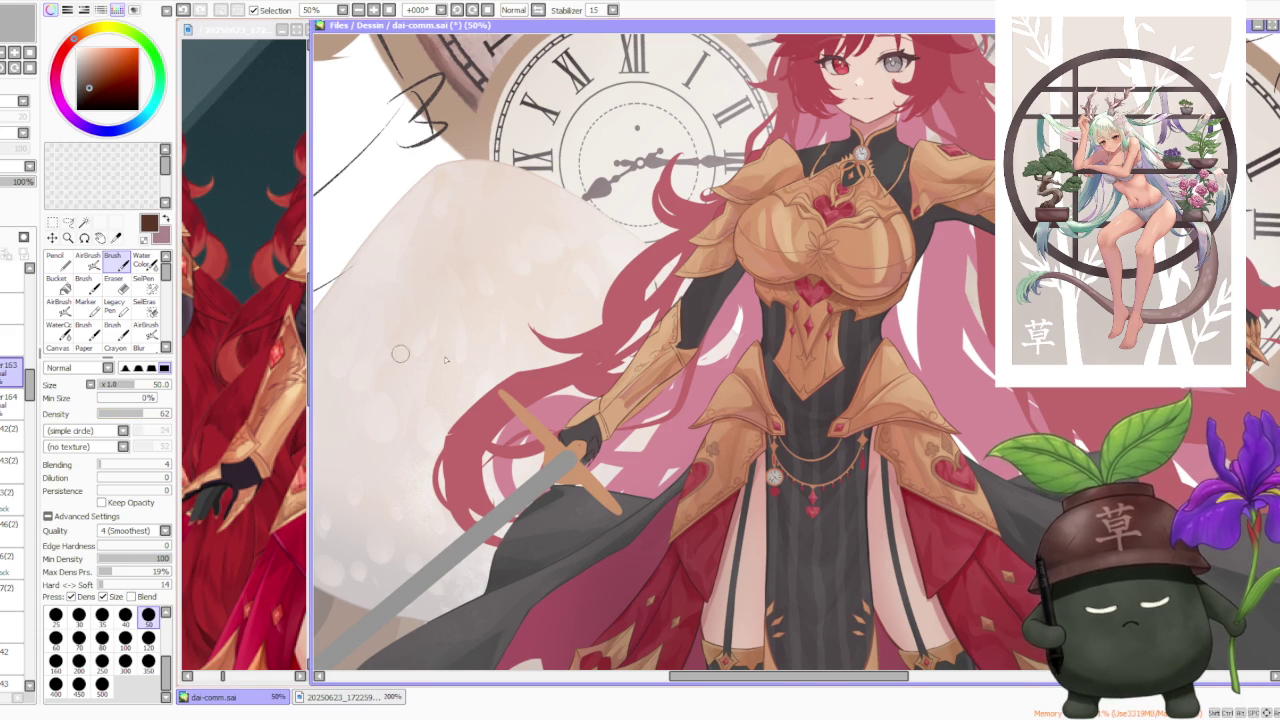
pyautogui.scroll(4, 590, 415)
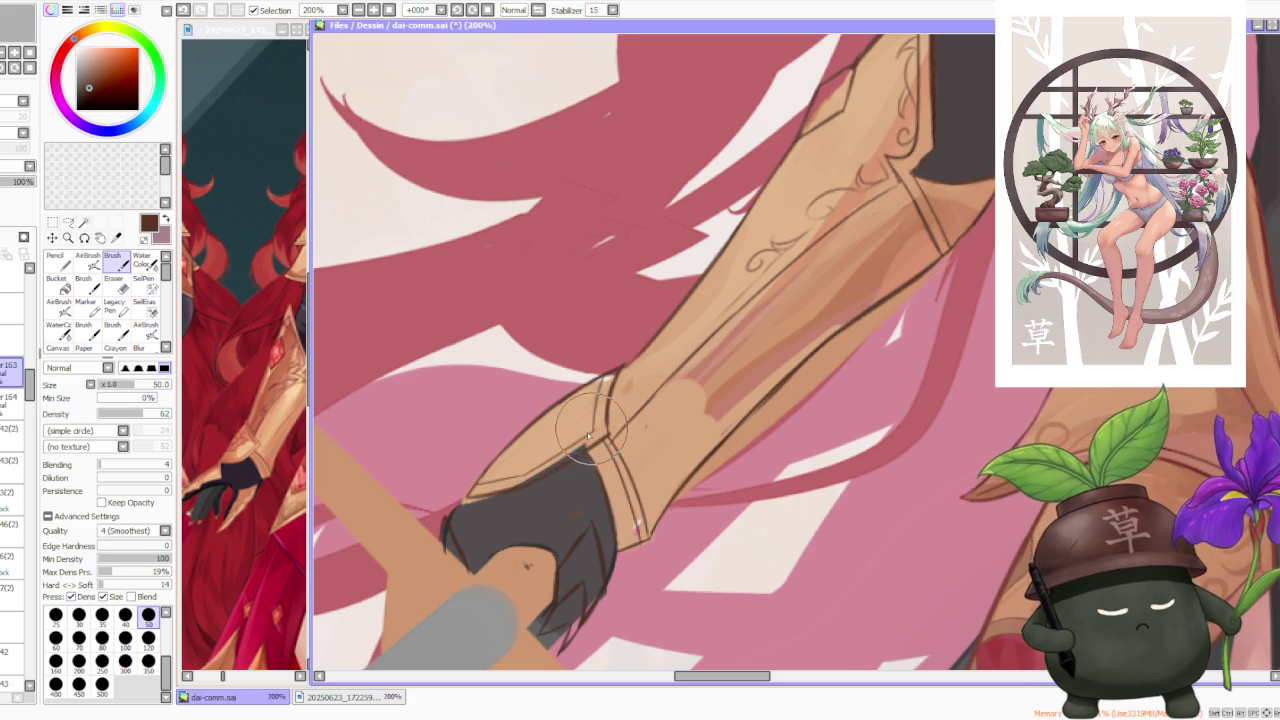
pyautogui.scroll(-2, 590, 435)
pyautogui.scroll(3, 600, 435)
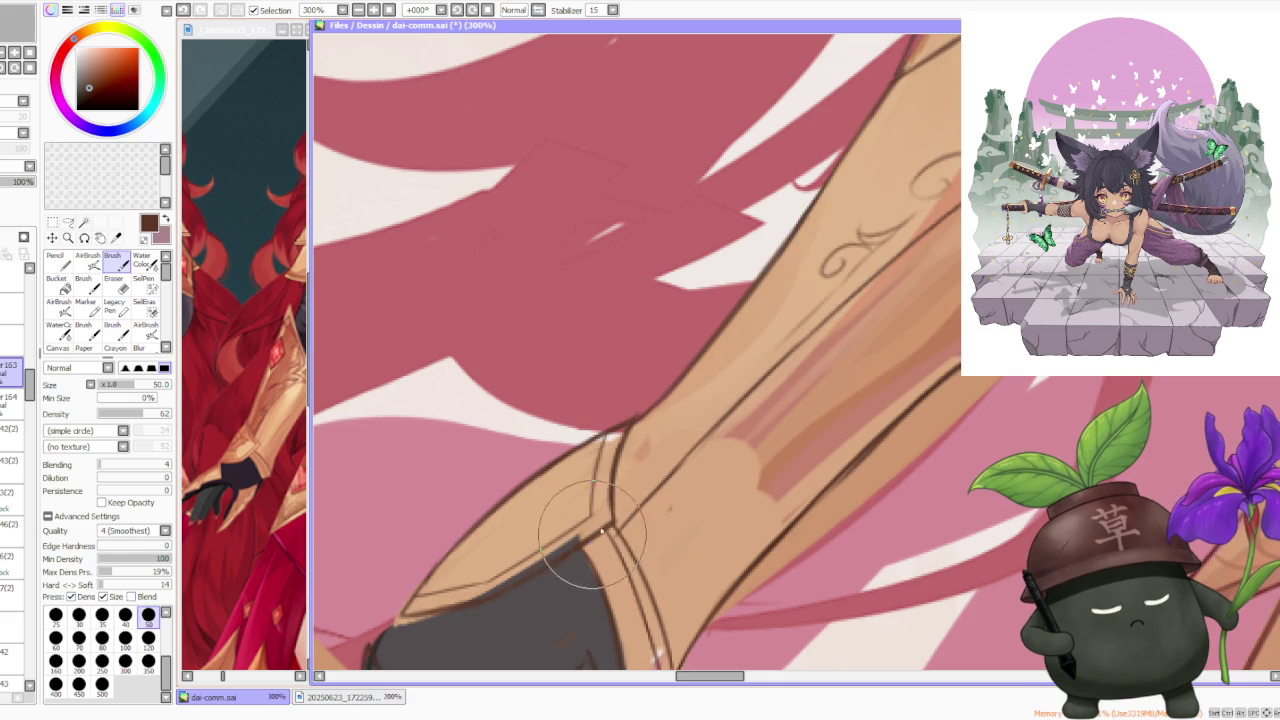
pyautogui.scroll(-1, 600, 530)
pyautogui.scroll(-1, 597, 450)
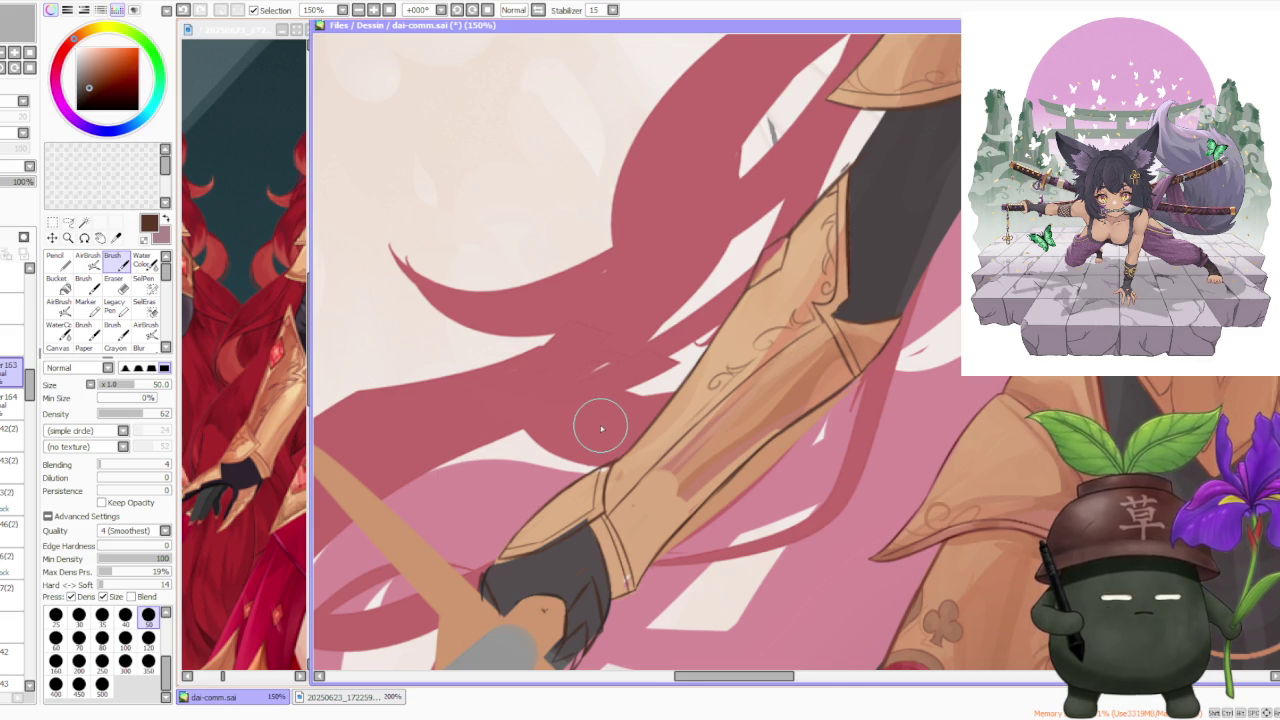
pyautogui.scroll(-2, 601, 428)
pyautogui.scroll(-2, 601, 428)
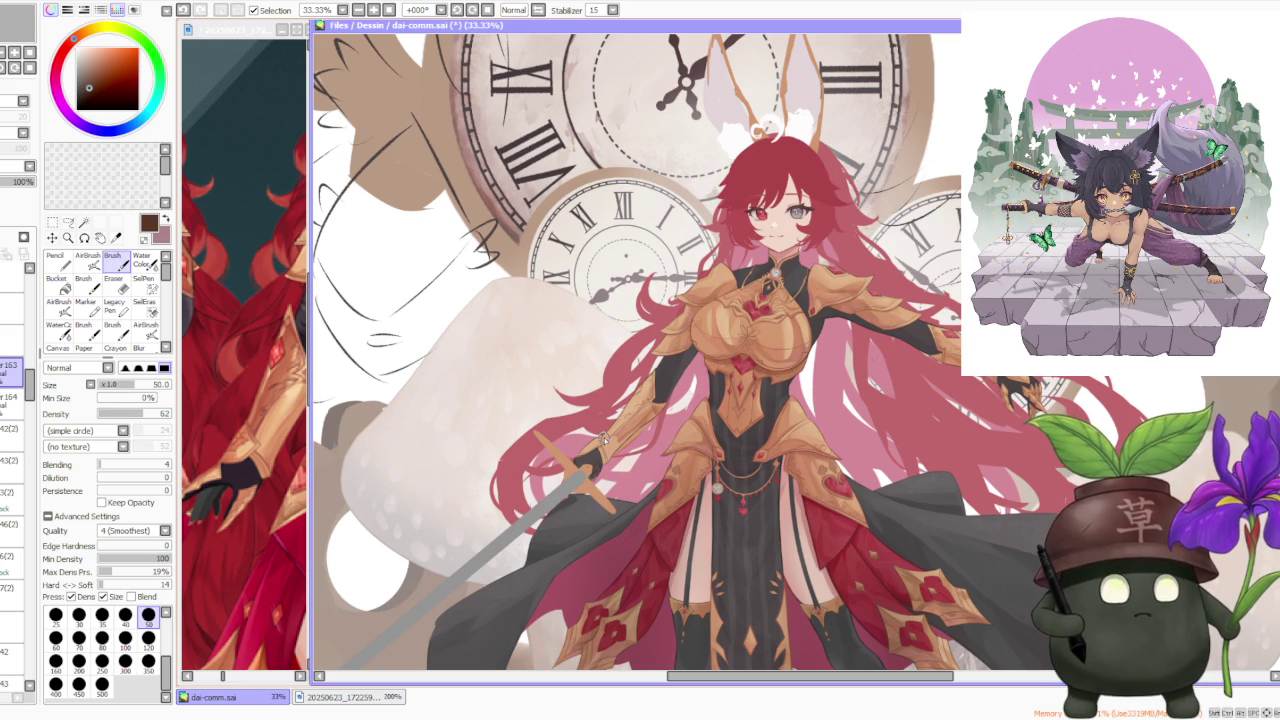
pyautogui.scroll(3, 603, 437)
pyautogui.scroll(1, 603, 437)
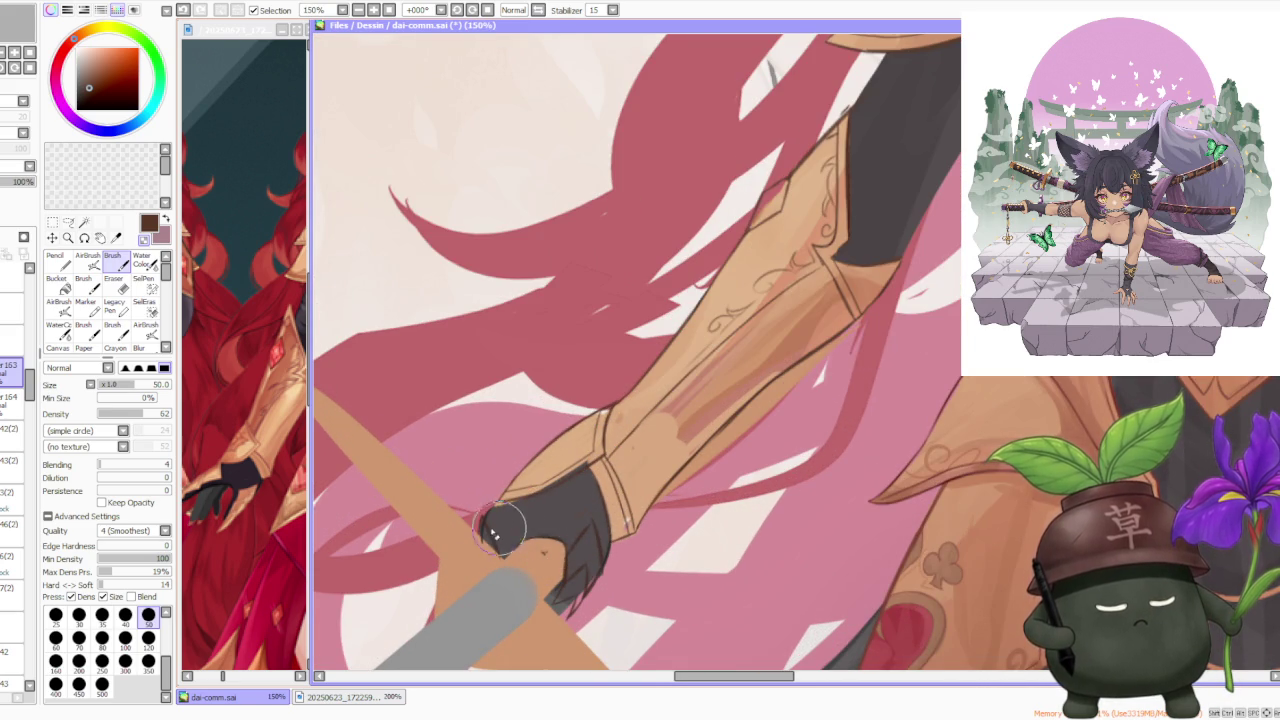
pyautogui.scroll(1, 493, 533)
pyautogui.scroll(1, 485, 532)
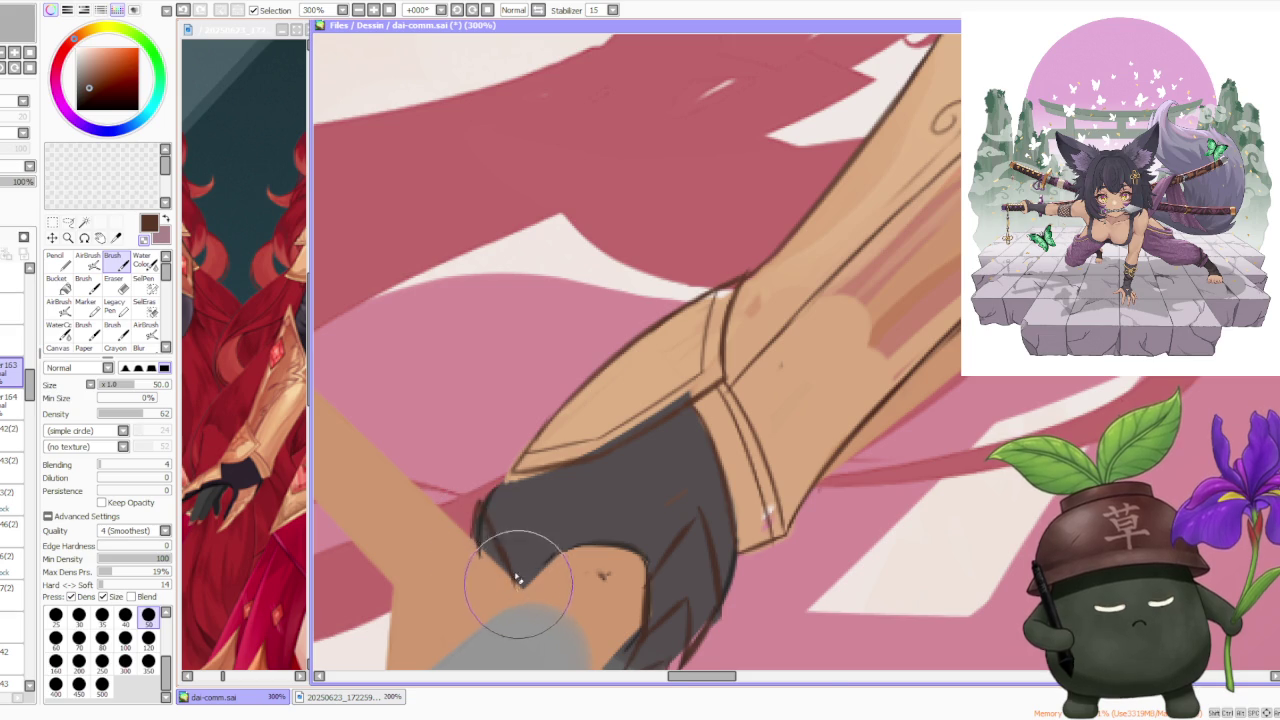
pyautogui.scroll(-3, 517, 578)
pyautogui.scroll(1, 555, 505)
pyautogui.scroll(1, 561, 497)
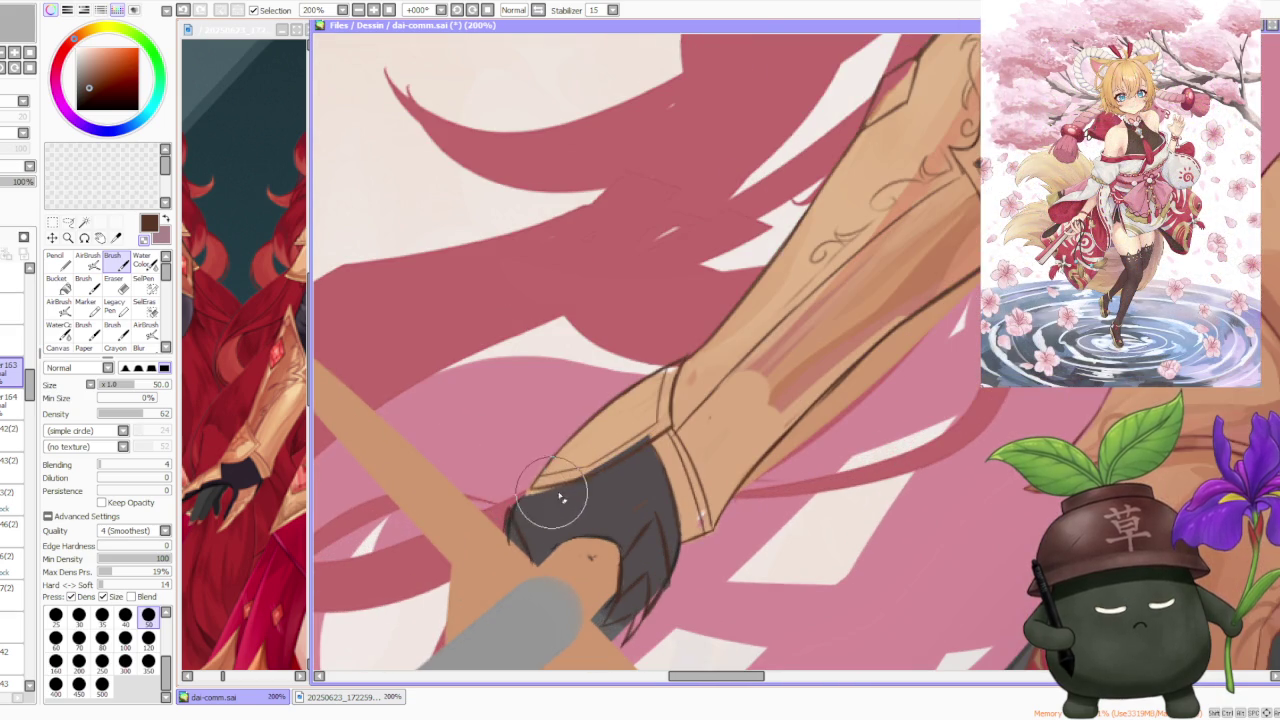
pyautogui.scroll(-1, 600, 470)
pyautogui.scroll(-1, 690, 420)
pyautogui.scroll(1, 693, 424)
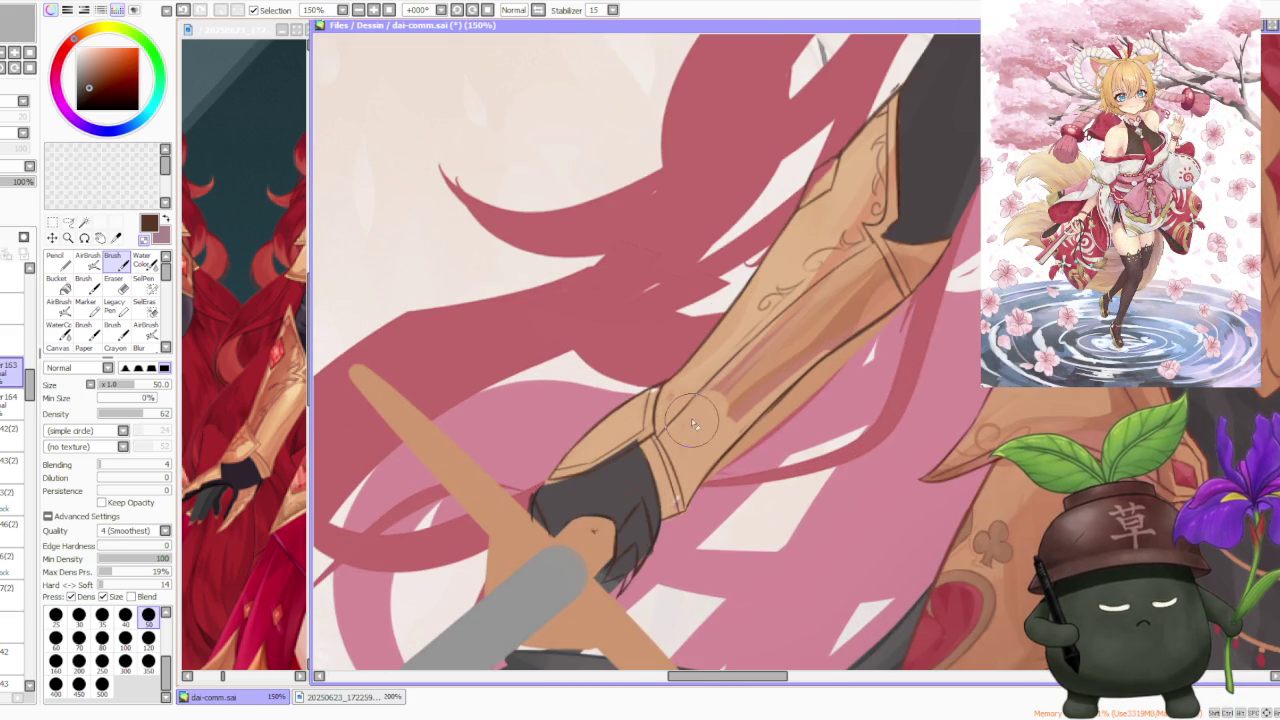
pyautogui.scroll(-2, 693, 424)
pyautogui.scroll(1, 682, 450)
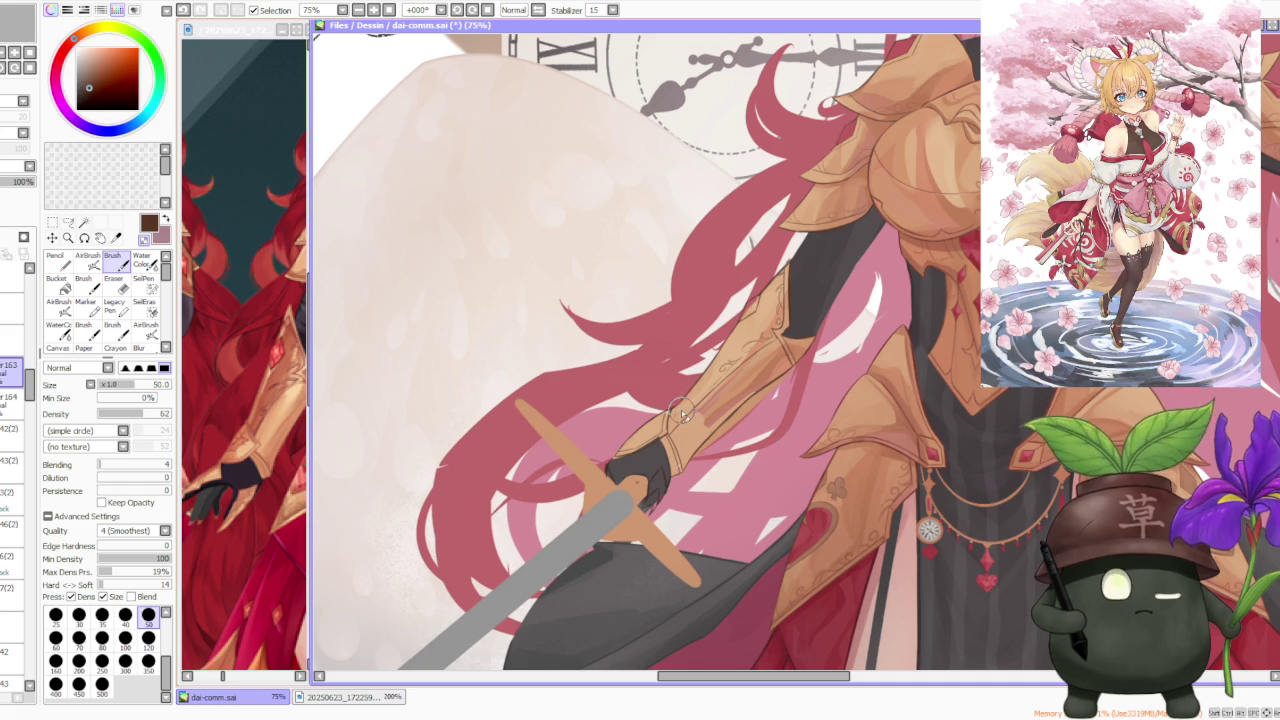
pyautogui.scroll(-1, 680, 420)
pyautogui.scroll(-1, 686, 416)
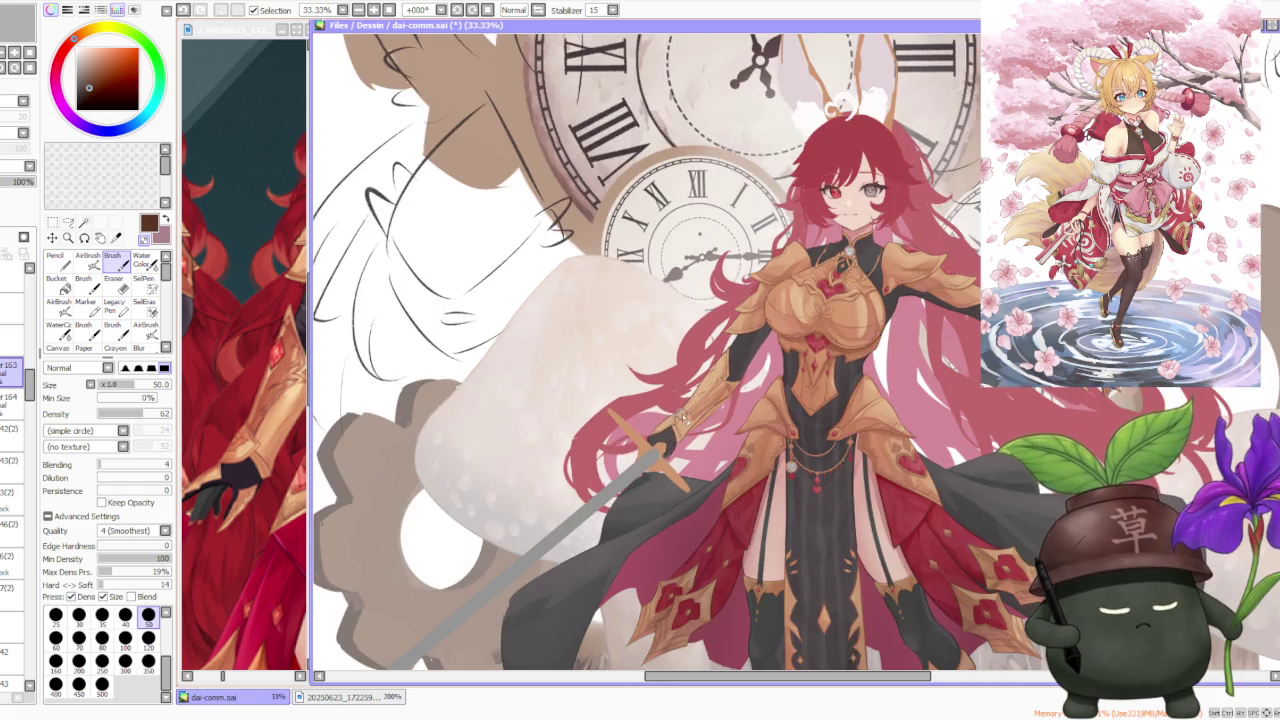
pyautogui.scroll(-1, 697, 414)
pyautogui.scroll(1, 697, 414)
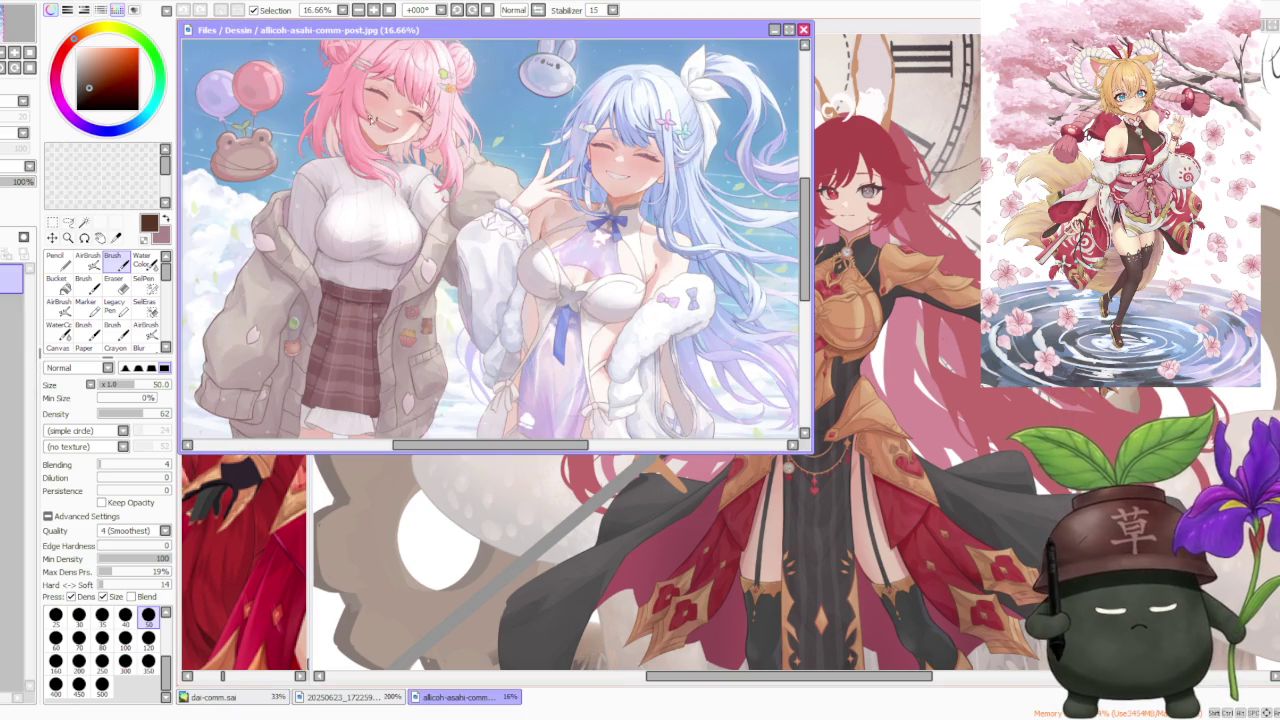
pyautogui.scroll(-1, 655, 336)
pyautogui.scroll(-1, 619, 253)
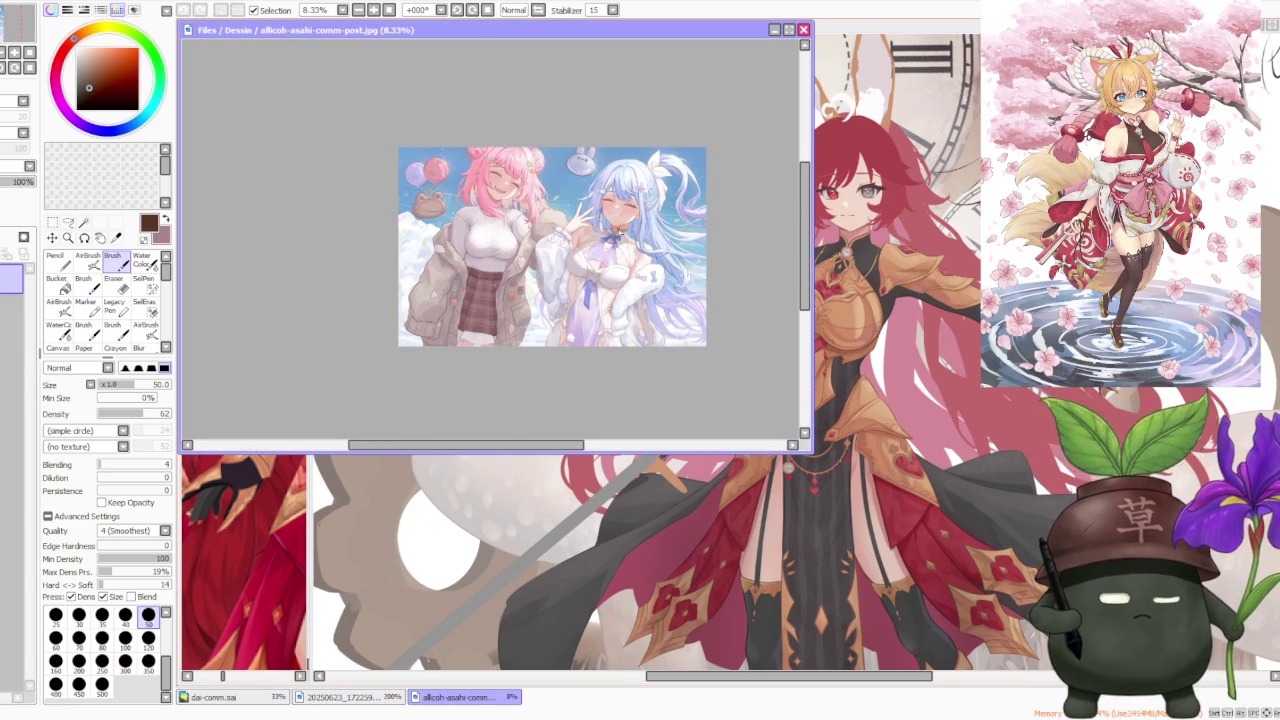
pyautogui.scroll(2, 610, 222)
pyautogui.scroll(-1, 610, 222)
pyautogui.scroll(1, 553, 298)
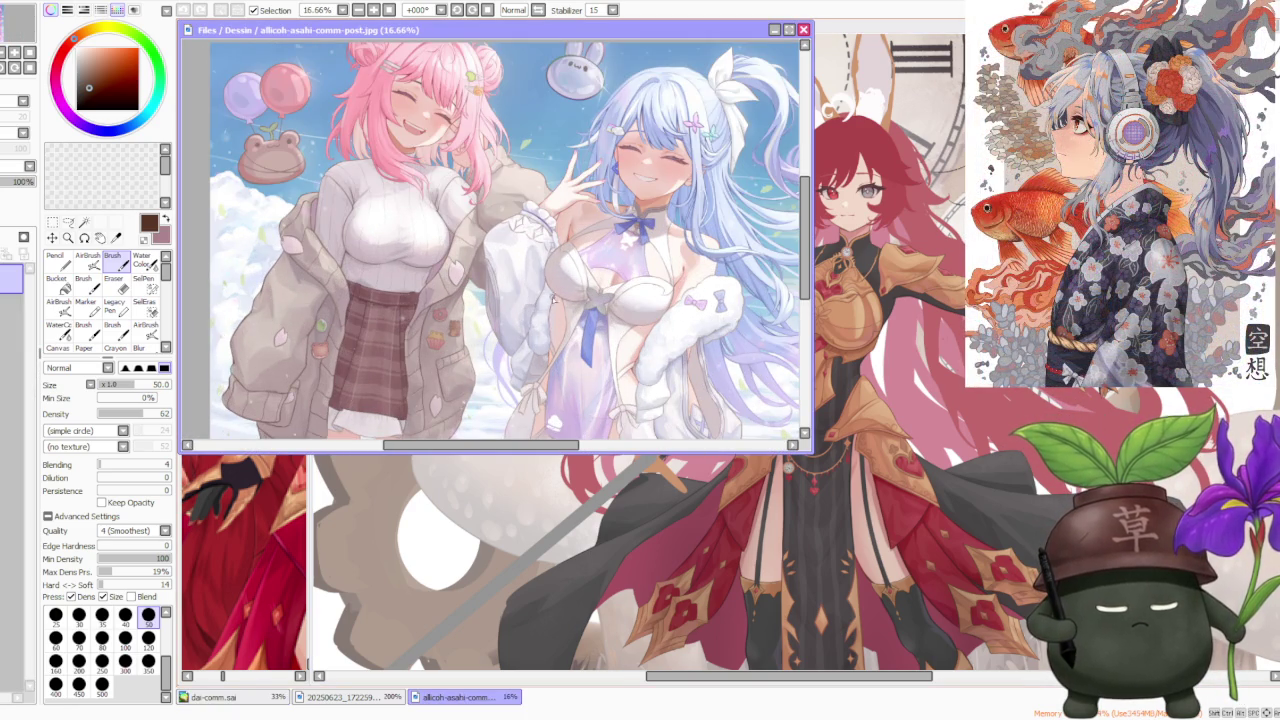
pyautogui.scroll(-1, 552, 298)
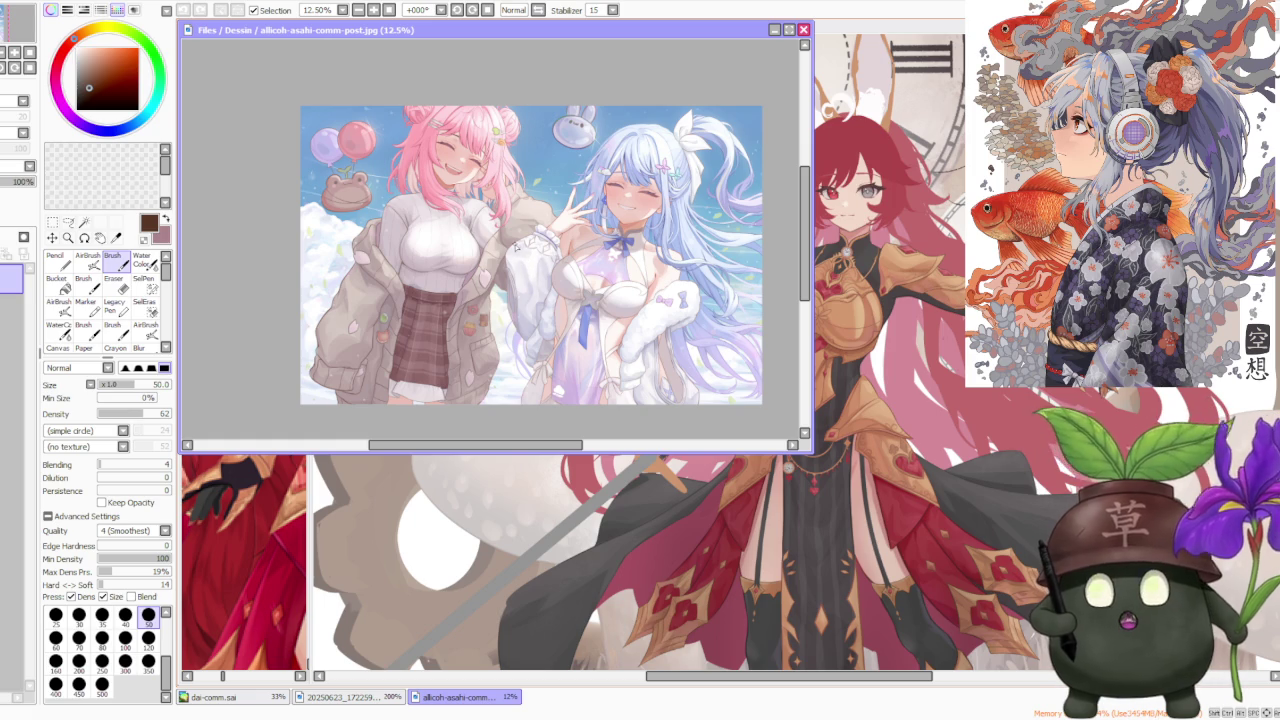
pyautogui.scroll(1, 512, 249)
pyautogui.scroll(-1, 504, 247)
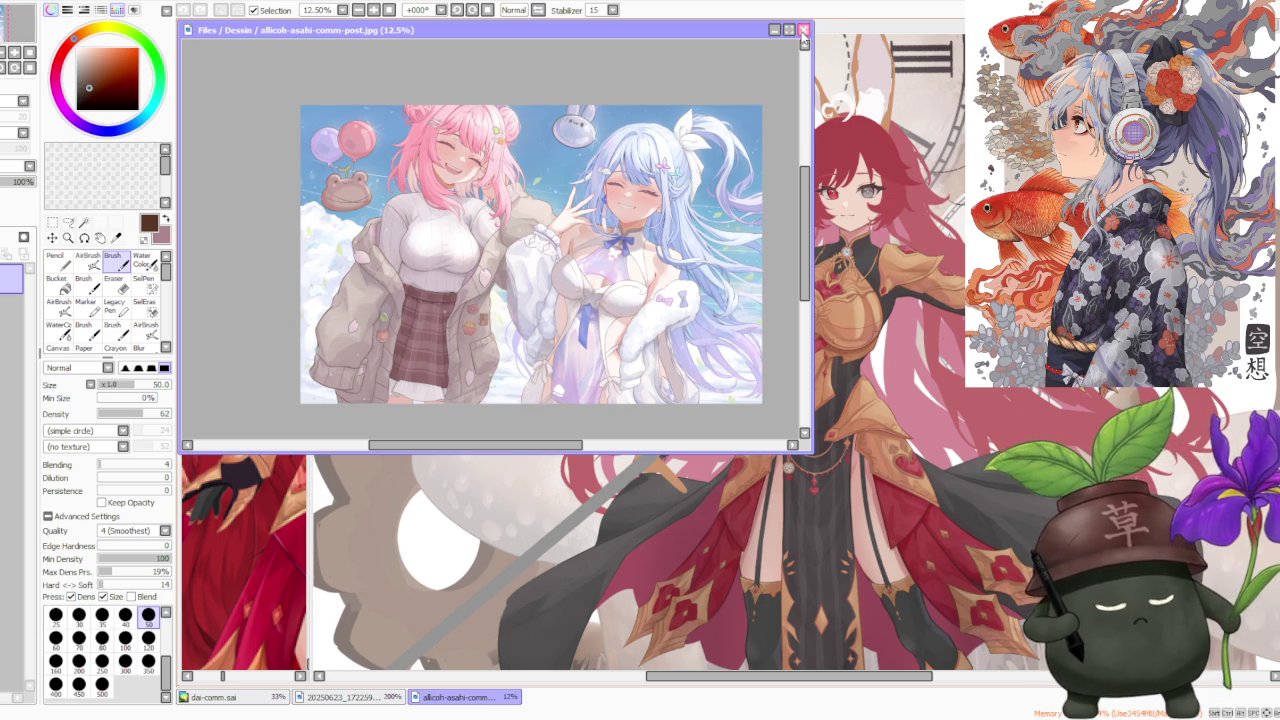
pyautogui.click(803, 31)
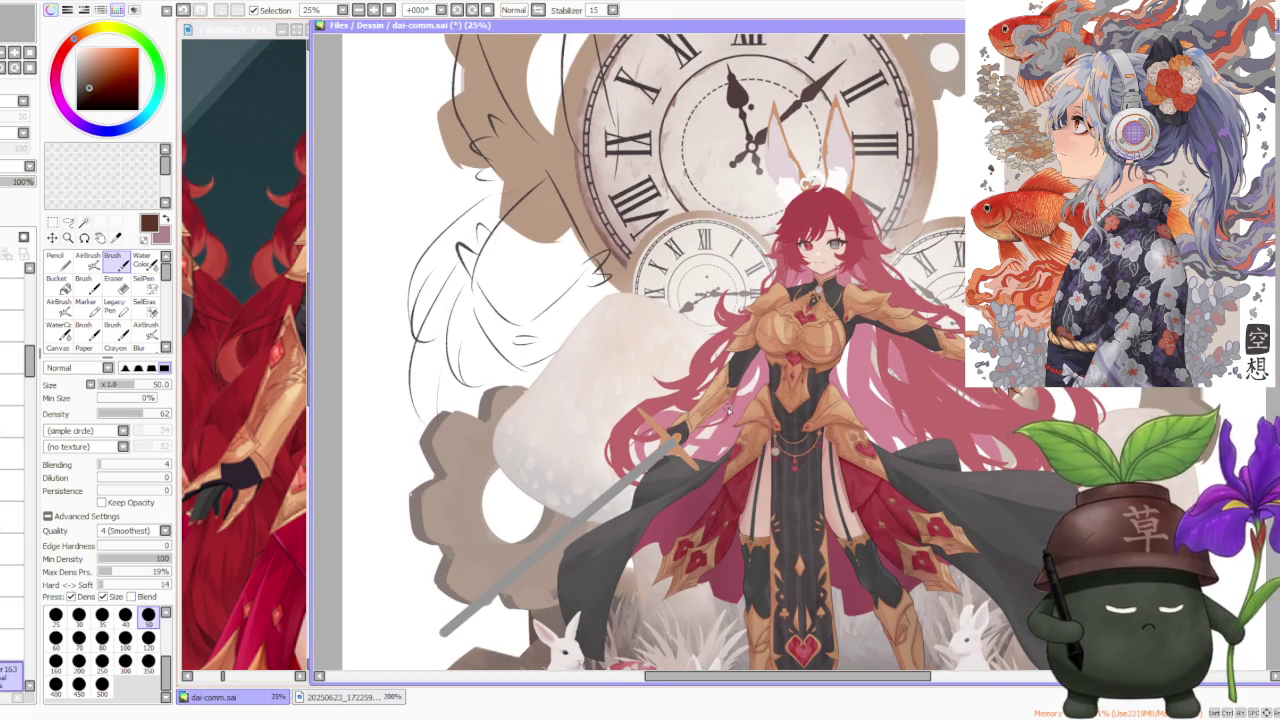
# Step: Raise the brush density to 100
pyautogui.scroll(2, 726, 392)
pyautogui.scroll(1, 735, 385)
pyautogui.scroll(1, 741, 378)
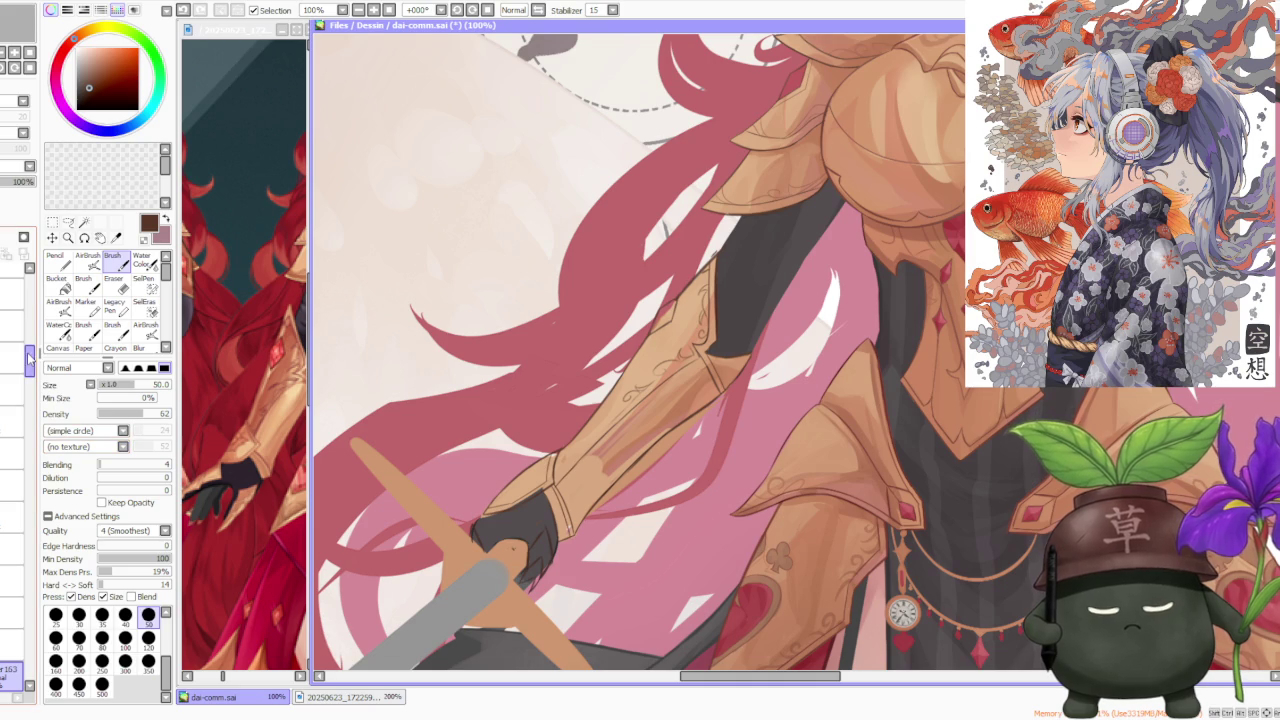
pyautogui.scroll(-1, 628, 400)
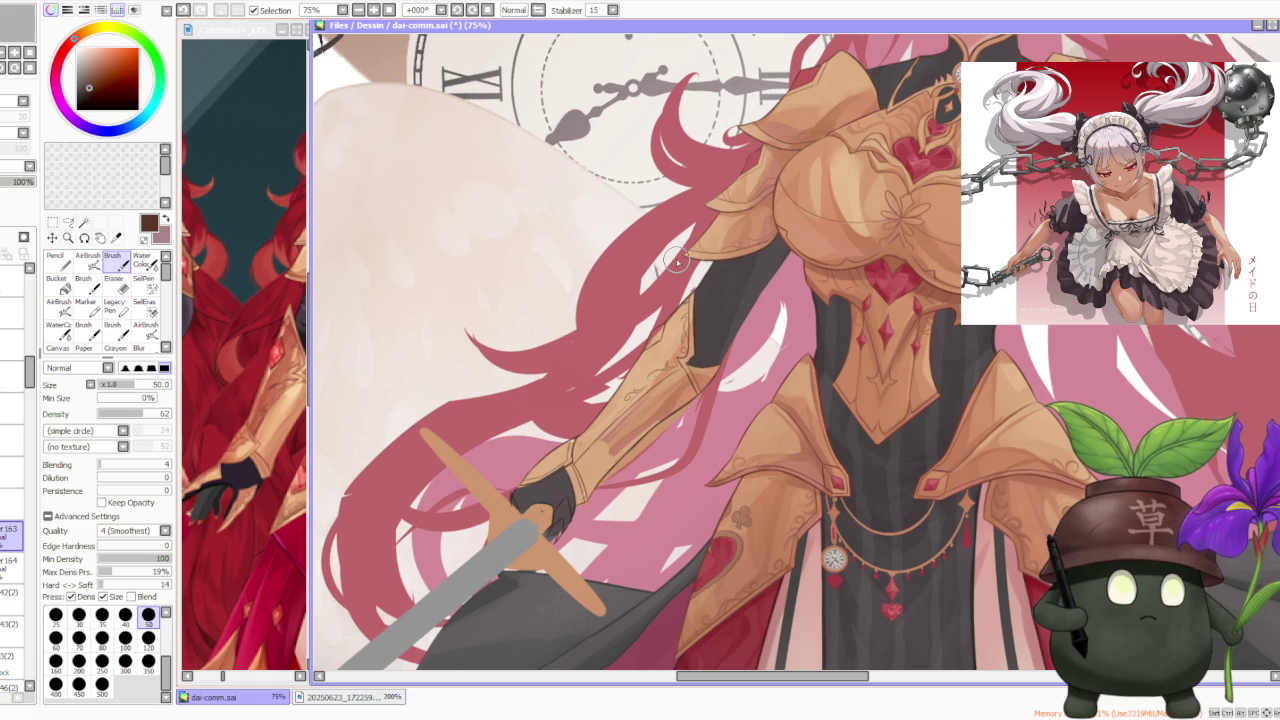
pyautogui.scroll(-1, 676, 262)
pyautogui.scroll(1, 676, 262)
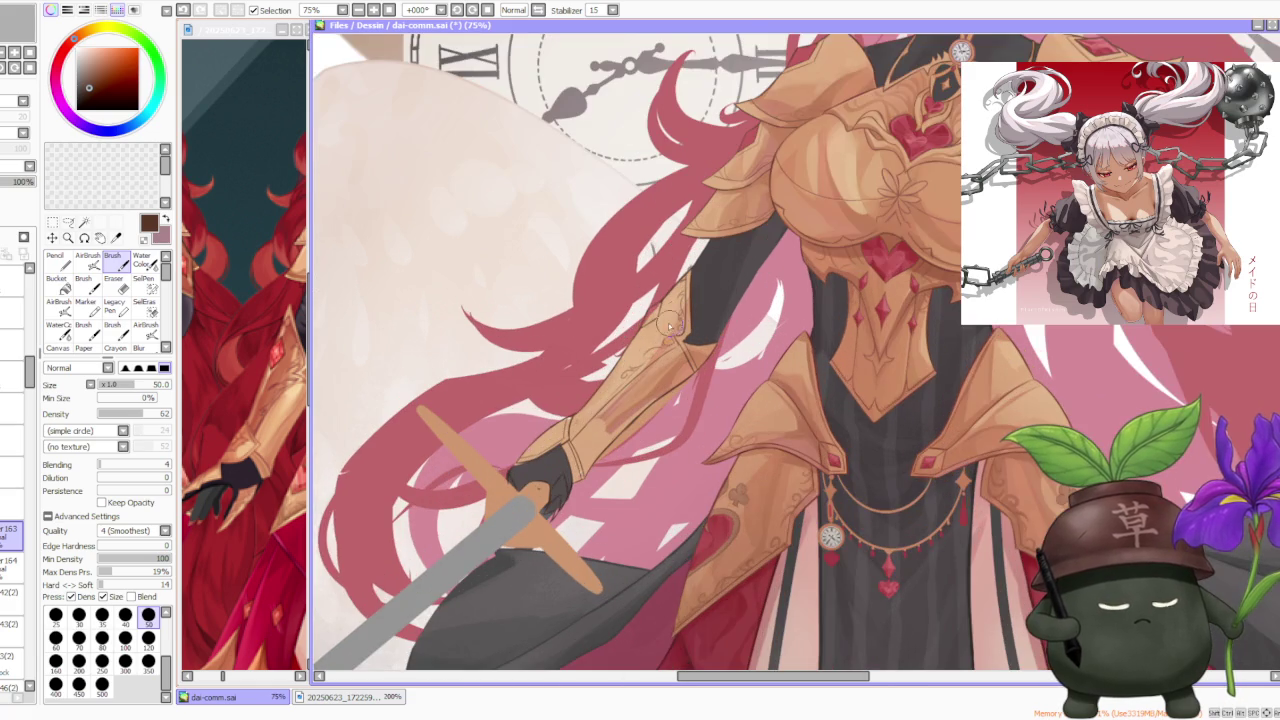
pyautogui.scroll(1, 605, 345)
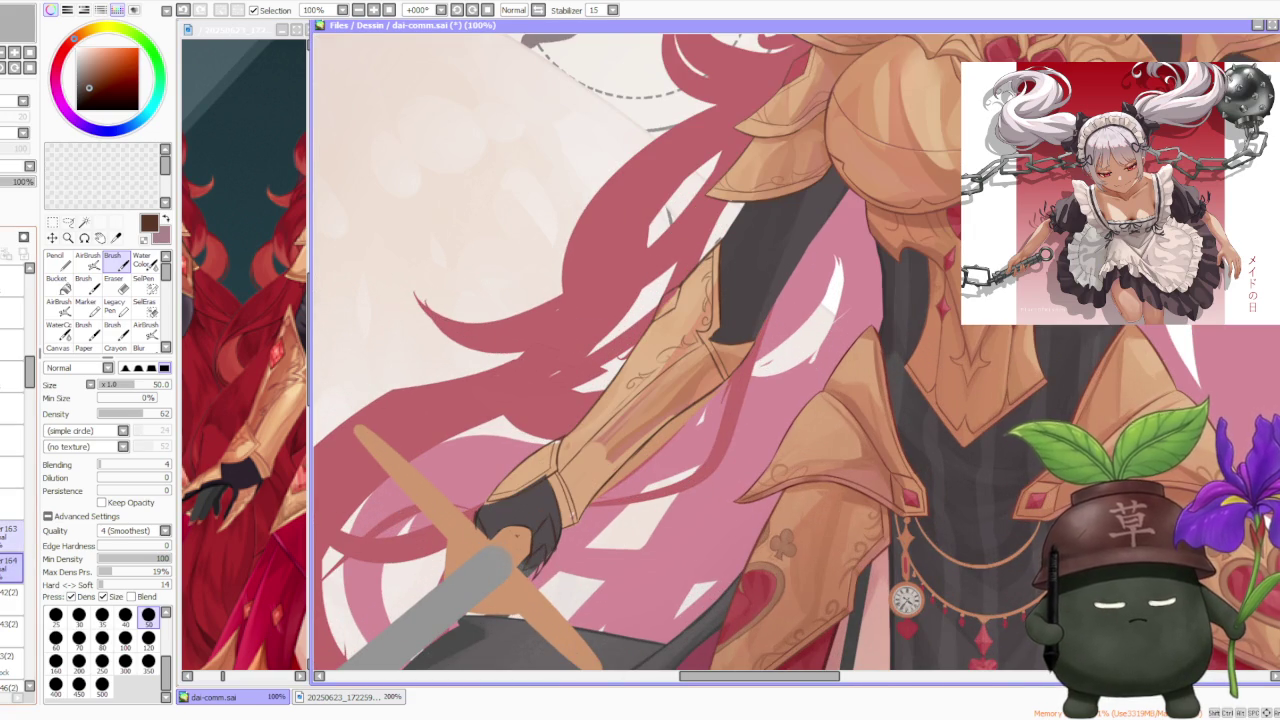
pyautogui.click(168, 413)
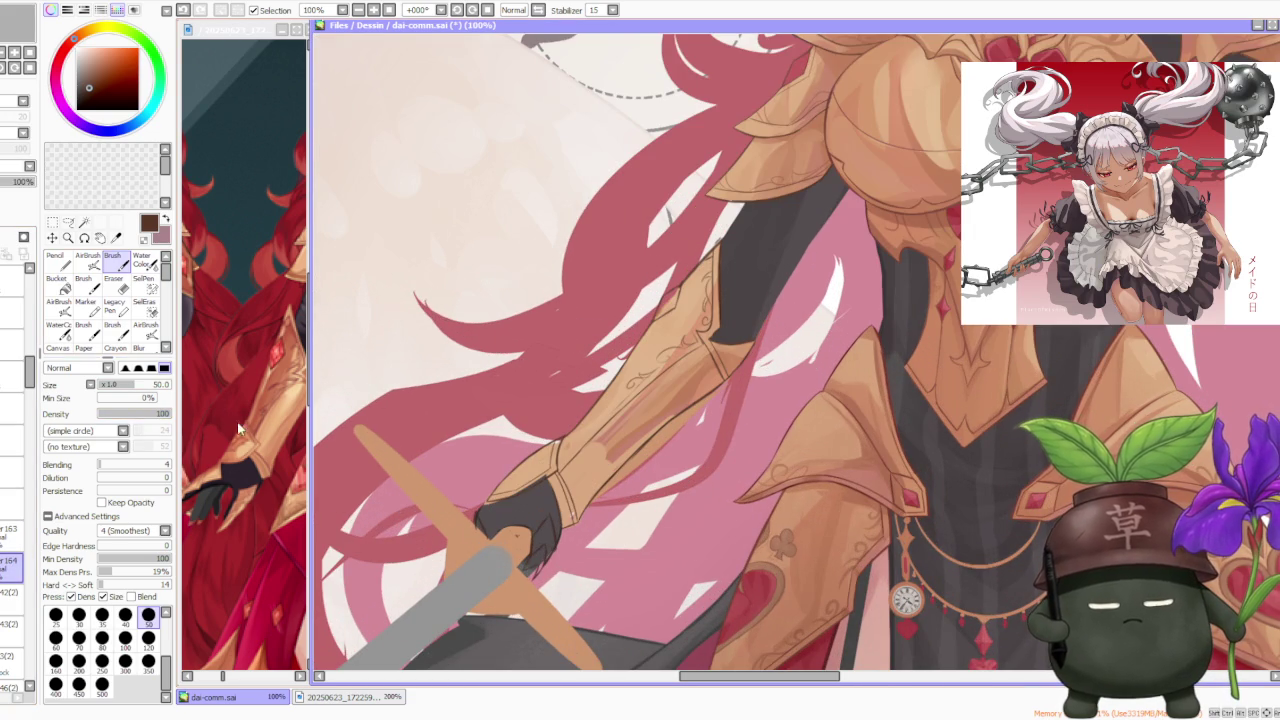
pyautogui.scroll(1, 505, 495)
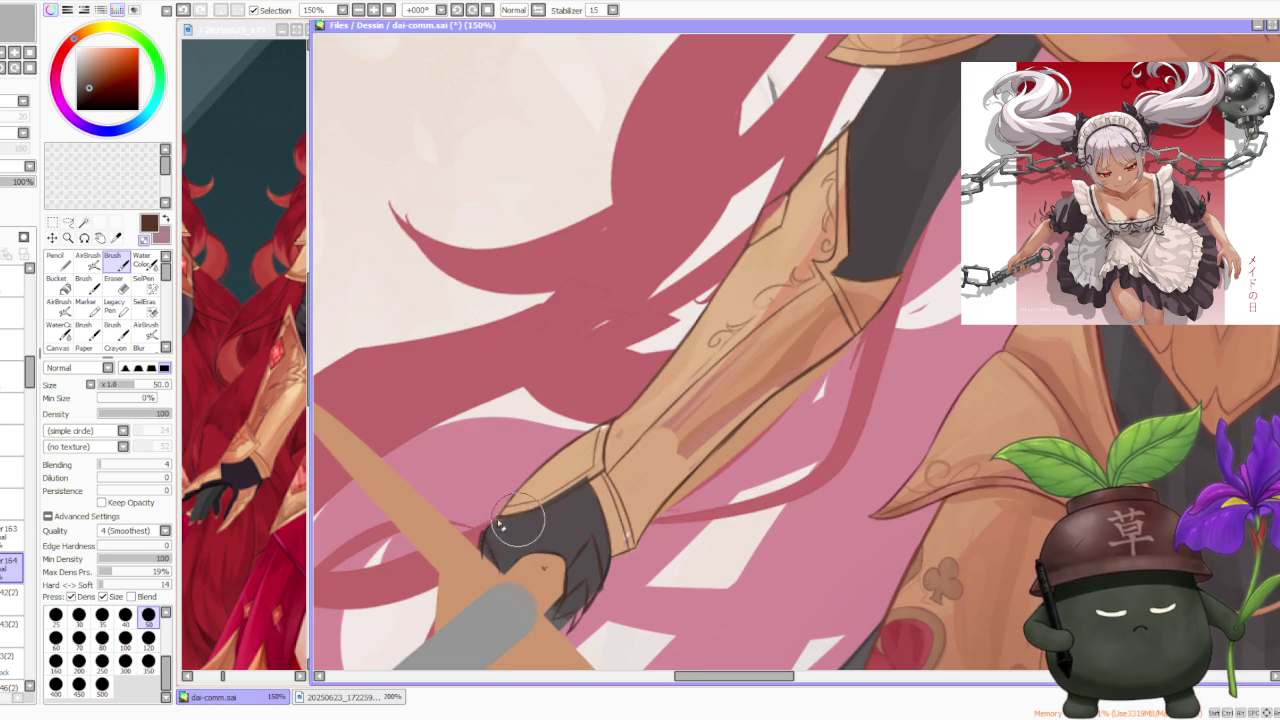
# Step: Sample the arm armour's light tan and paint it along the cuff edge above the glove
pyautogui.keyDown('alt'); pyautogui.click(563, 460); pyautogui.keyUp('alt')
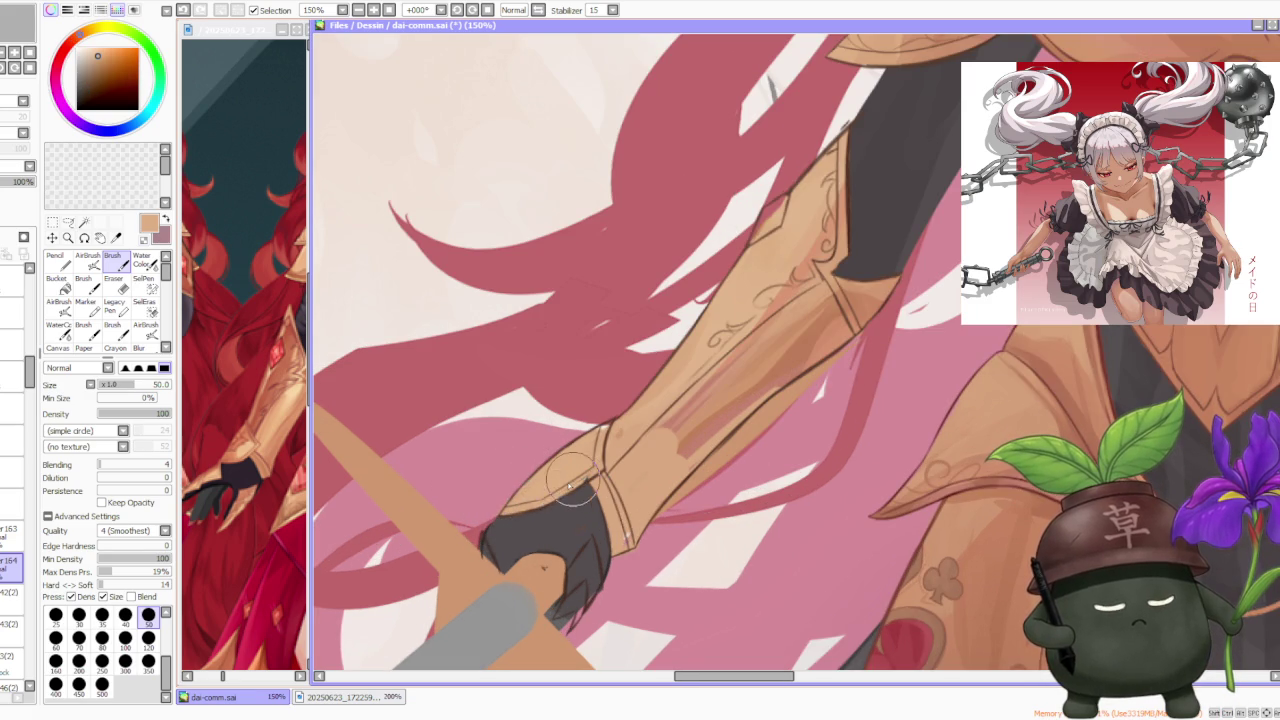
pyautogui.moveTo(523, 515)
pyautogui.mouseDown()
pyautogui.moveTo(595, 480)
pyautogui.moveTo(575, 460)
pyautogui.moveTo(622, 538)
pyautogui.mouseUp()
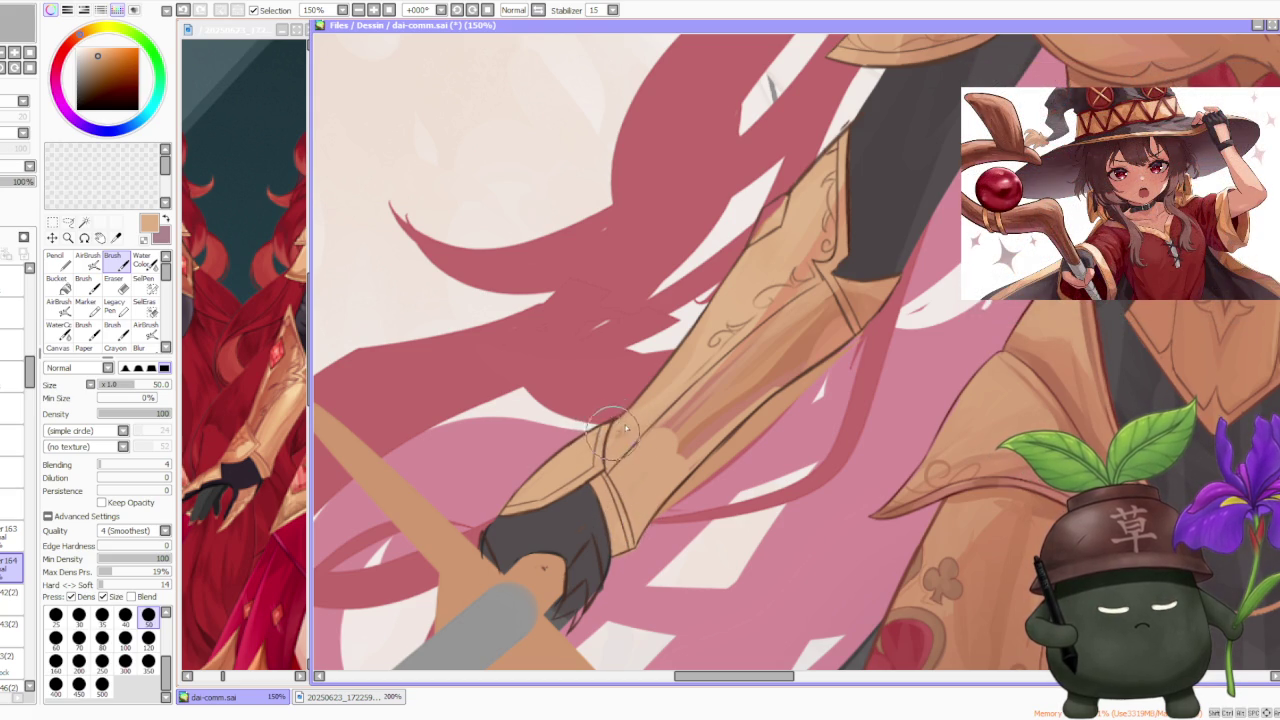
pyautogui.scroll(-1, 625, 434)
pyautogui.scroll(1, 700, 400)
pyautogui.scroll(1, 776, 360)
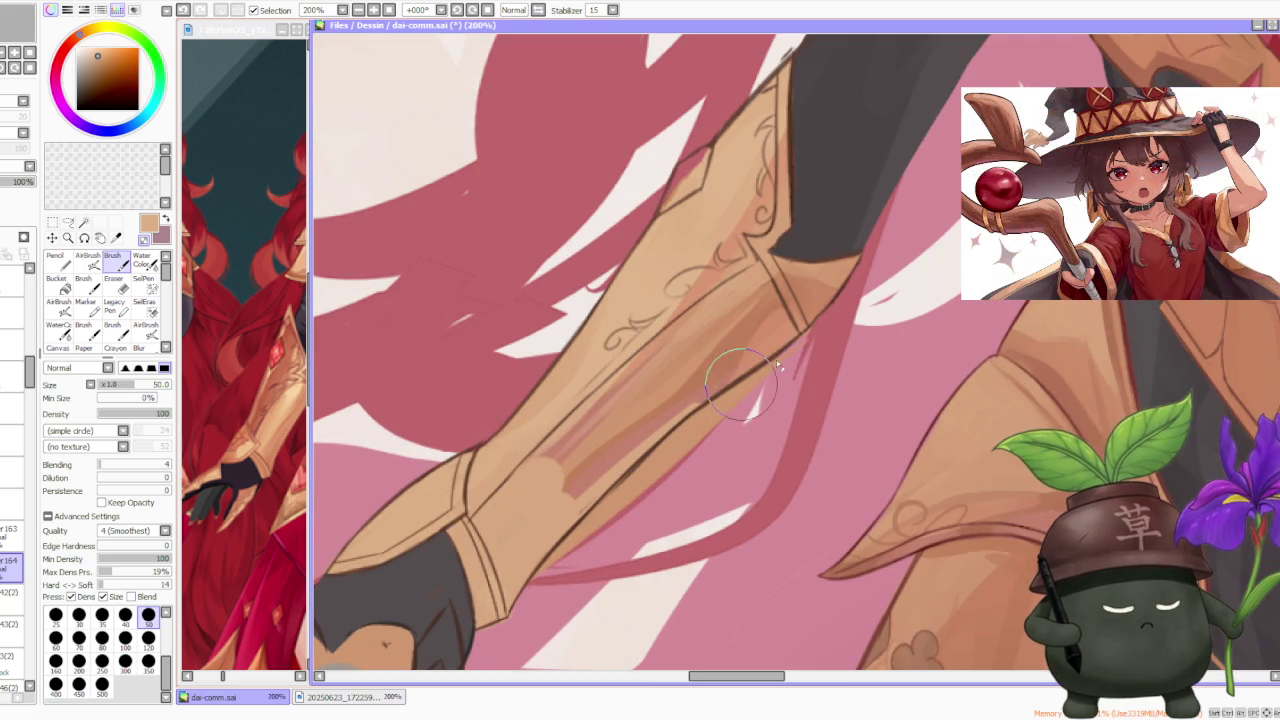
pyautogui.scroll(-2, 735, 427)
pyautogui.scroll(-2, 716, 430)
pyautogui.scroll(-2, 620, 505)
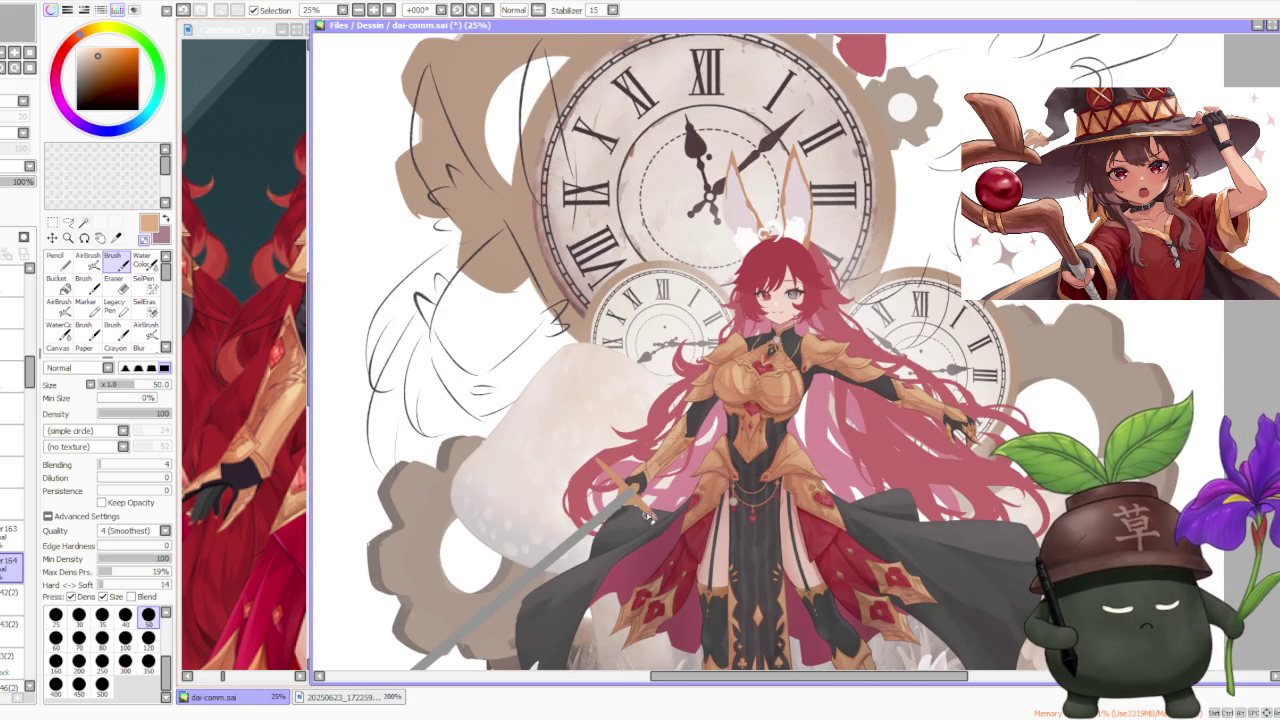
pyautogui.scroll(2, 640, 500)
pyautogui.scroll(2, 806, 323)
pyautogui.scroll(2, 777, 343)
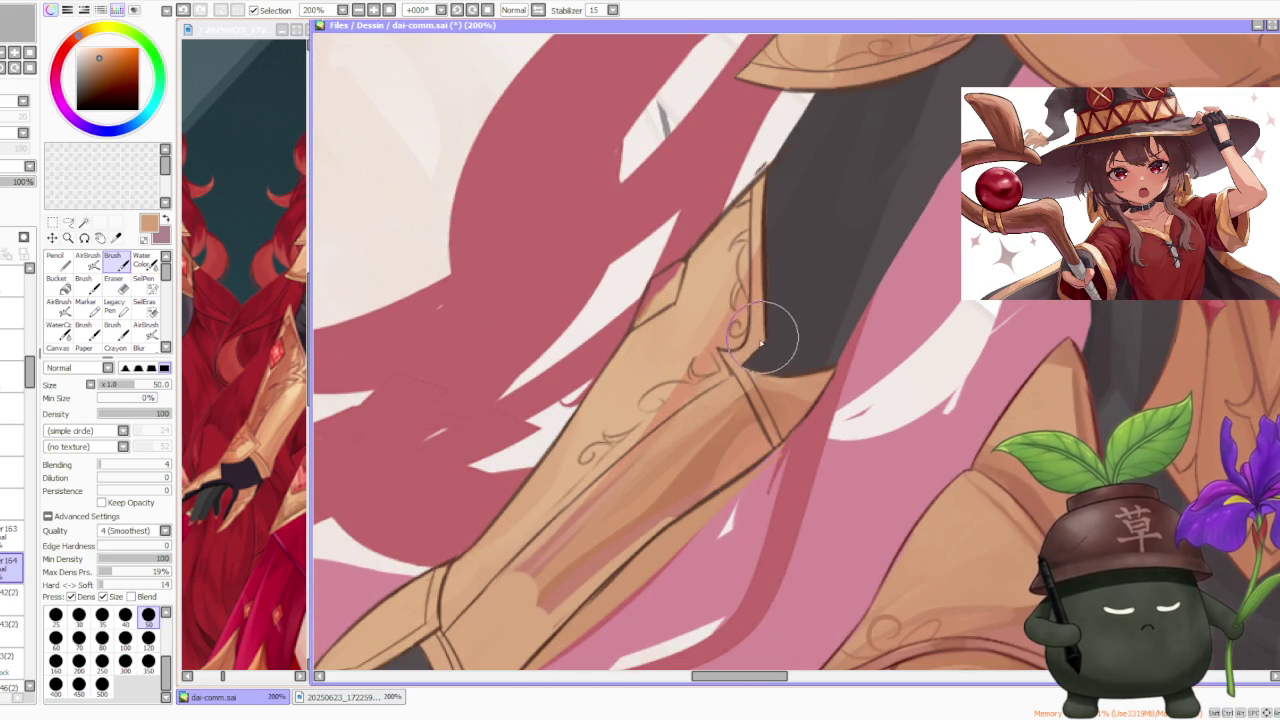
pyautogui.scroll(-1, 765, 340)
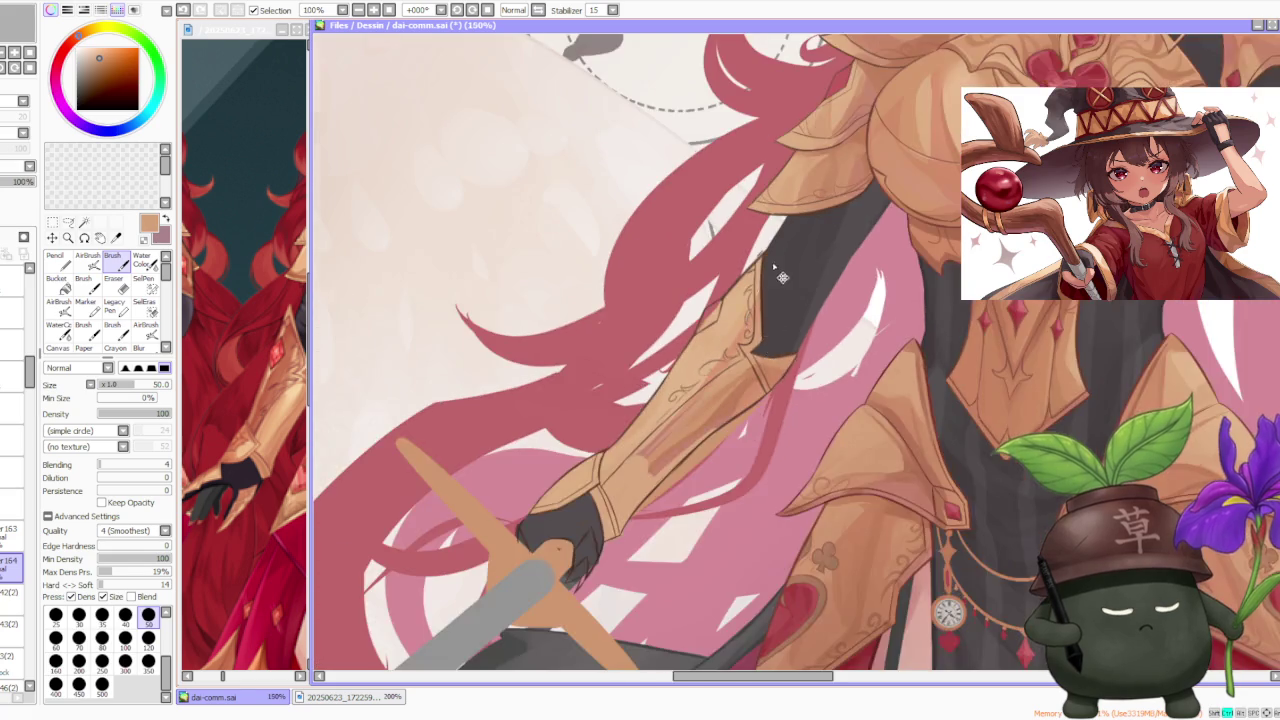
pyautogui.scroll(1, 758, 300)
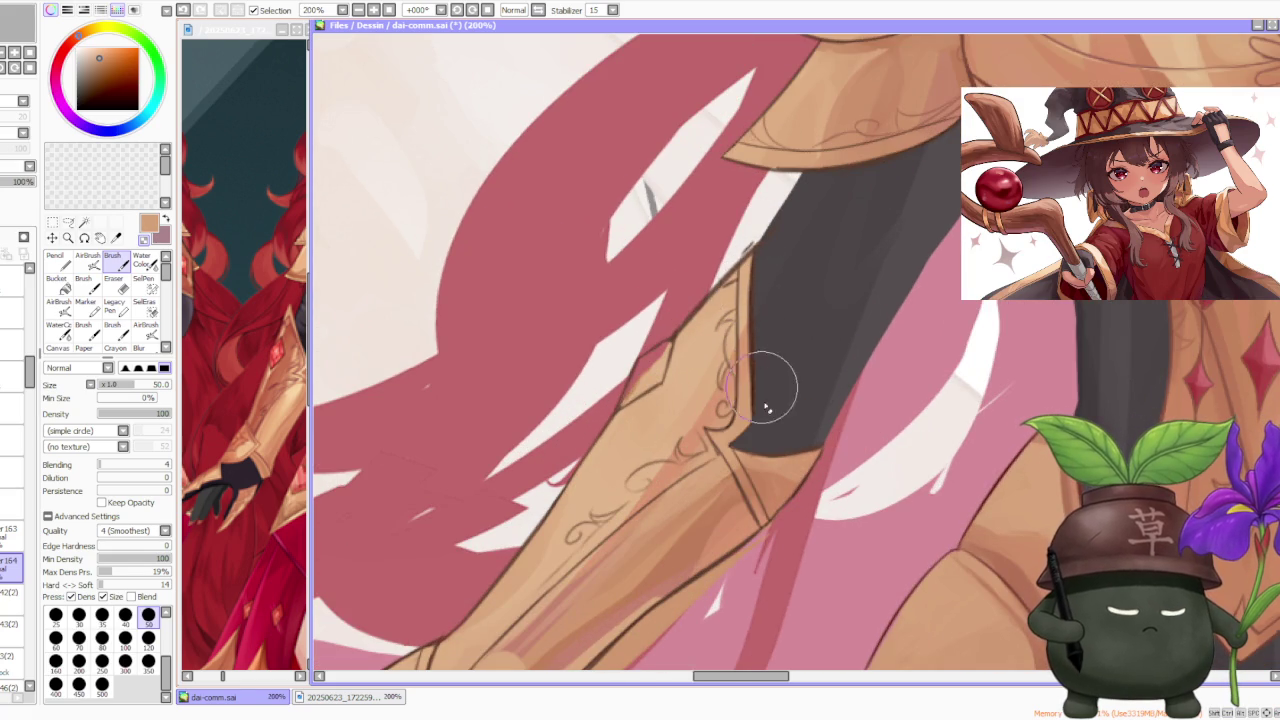
pyautogui.scroll(-2, 715, 300)
pyautogui.scroll(-1, 690, 330)
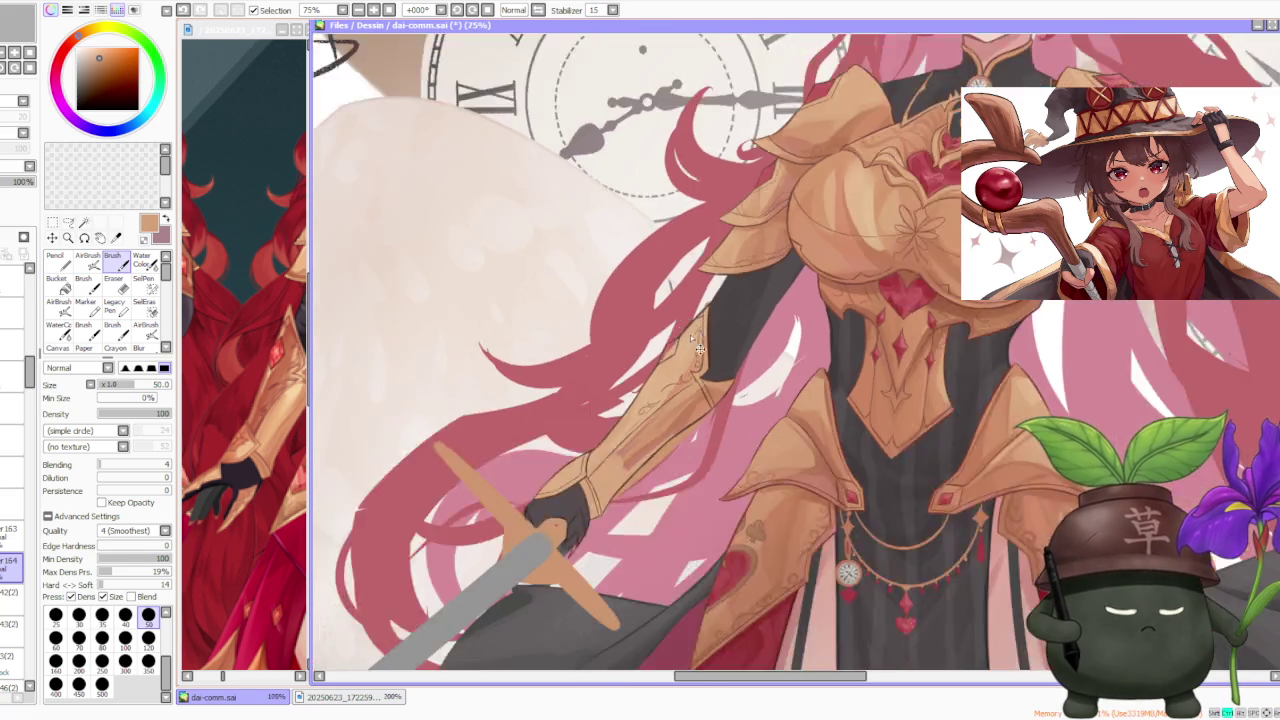
pyautogui.scroll(-1, 670, 350)
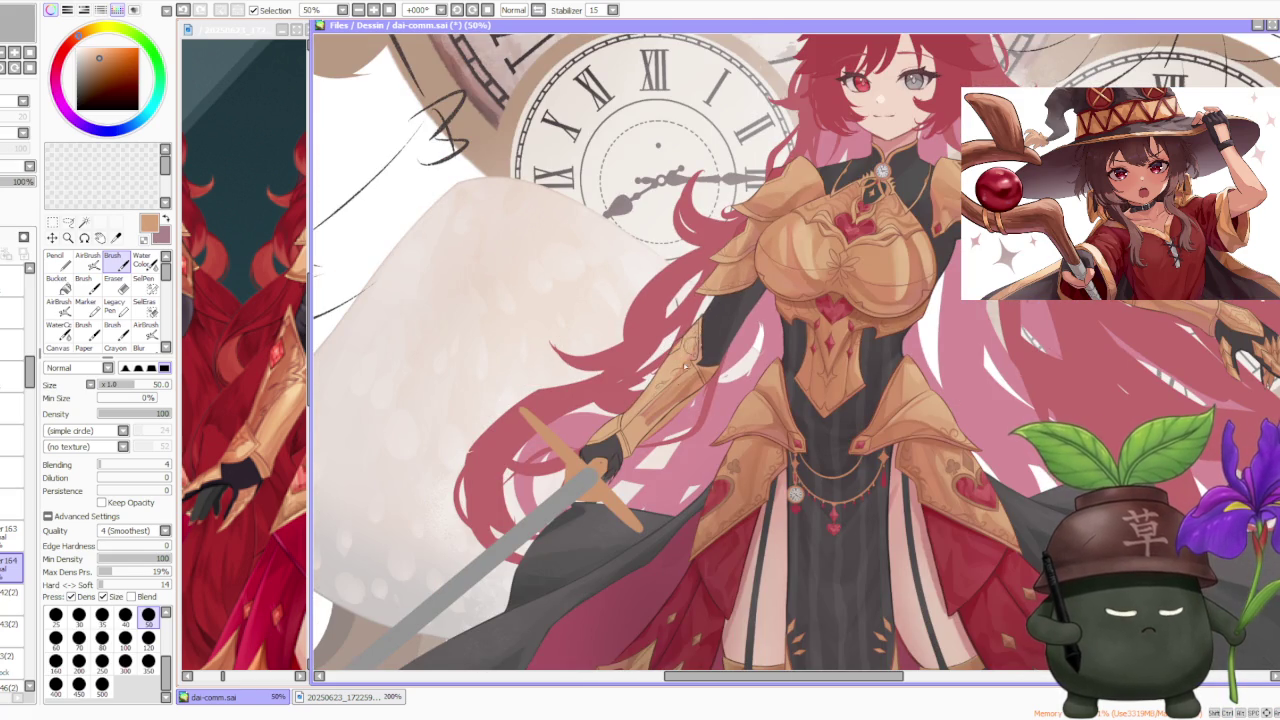
pyautogui.scroll(1, 683, 380)
pyautogui.scroll(1, 660, 425)
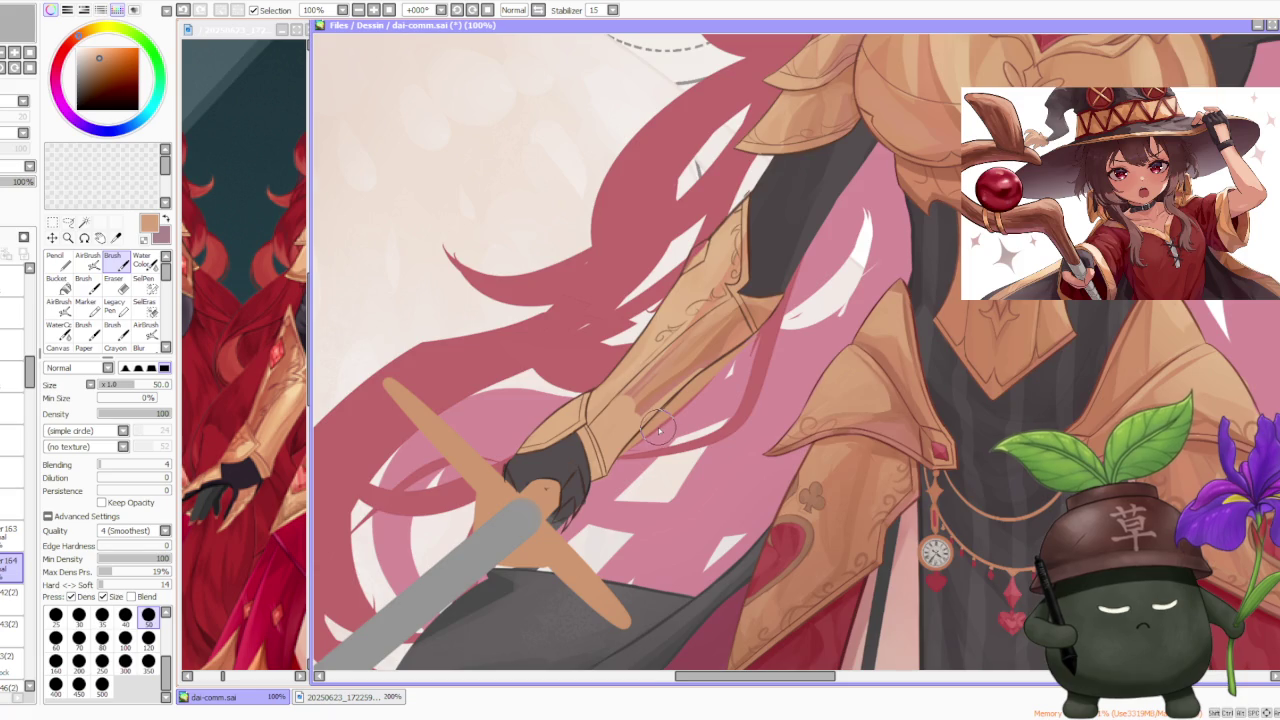
pyautogui.scroll(-2, 658, 428)
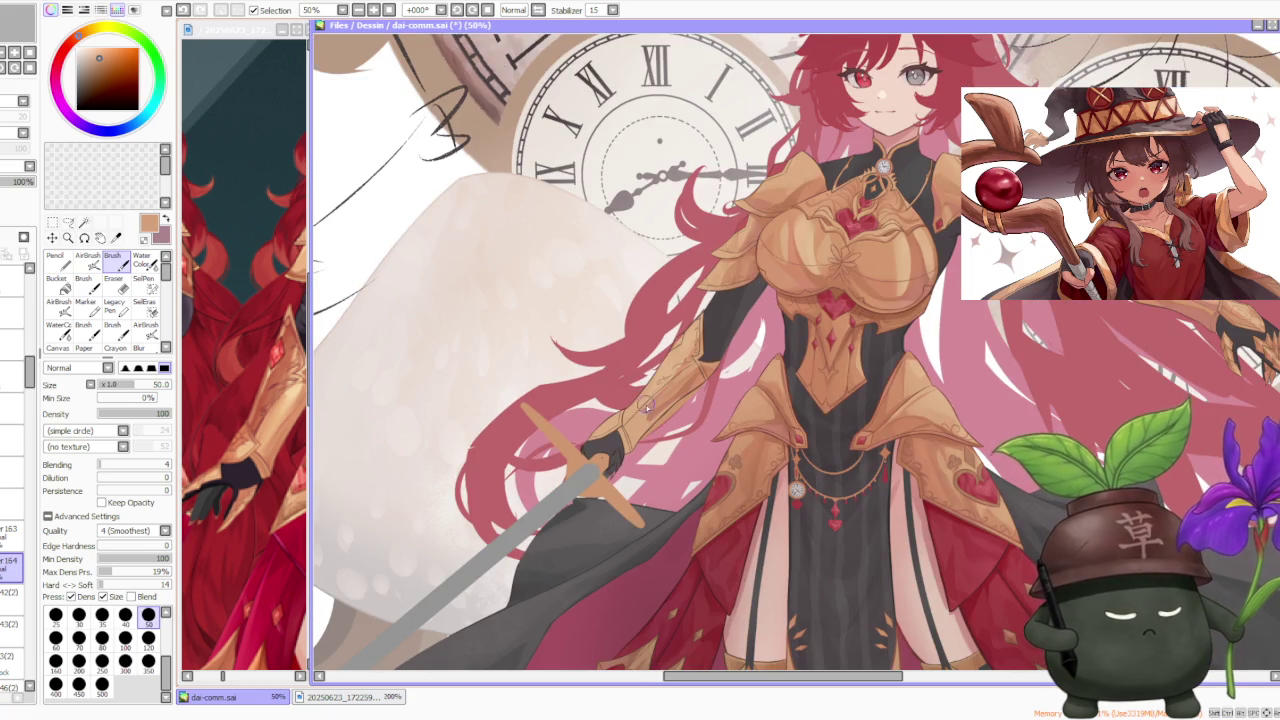
# Step: Review the illustration at several zoom levels and hide the forearm armour to compare the arm
pyautogui.scroll(2, 647, 407)
pyautogui.scroll(-2, 630, 430)
pyautogui.scroll(-1, 645, 320)
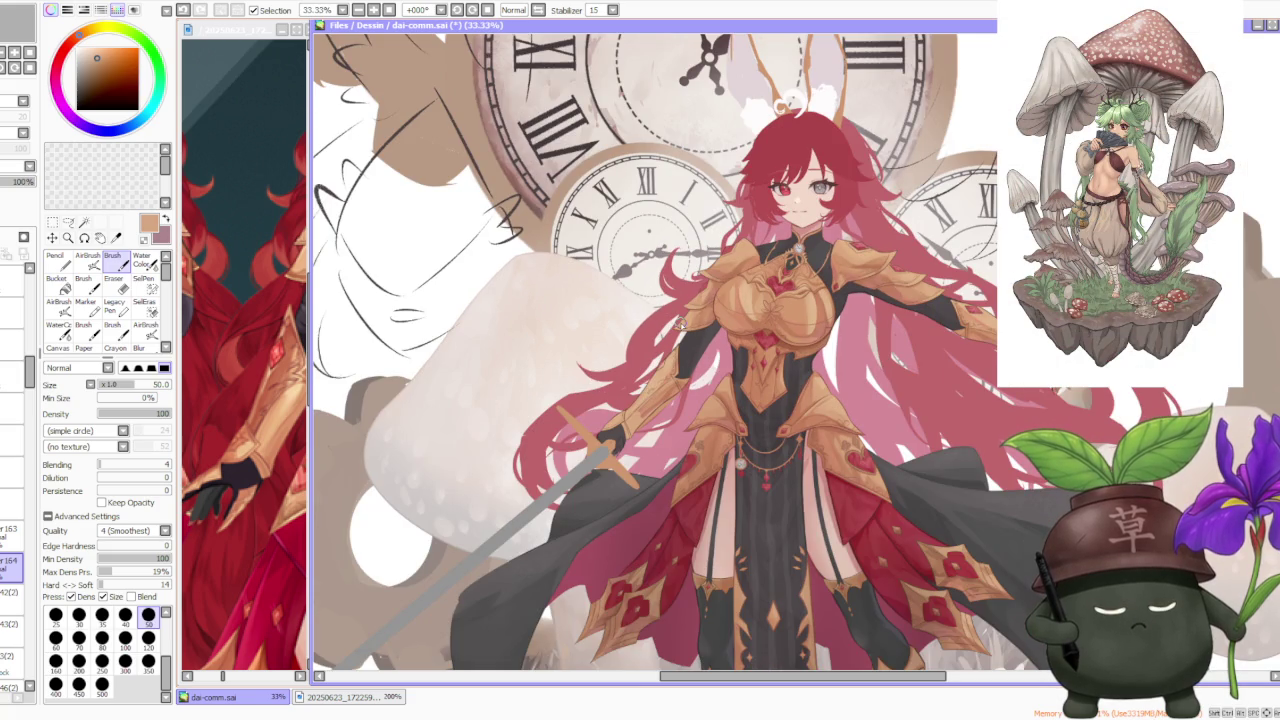
pyautogui.scroll(-1, 686, 362)
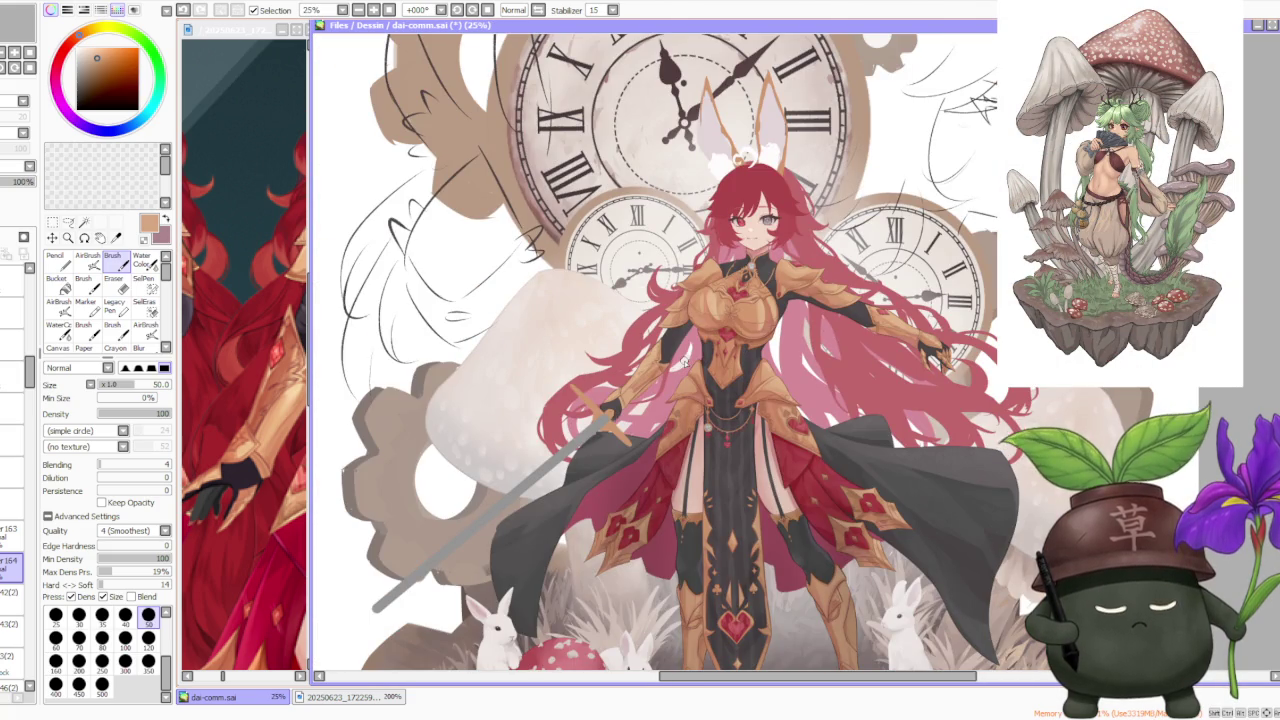
pyautogui.scroll(-1, 688, 355)
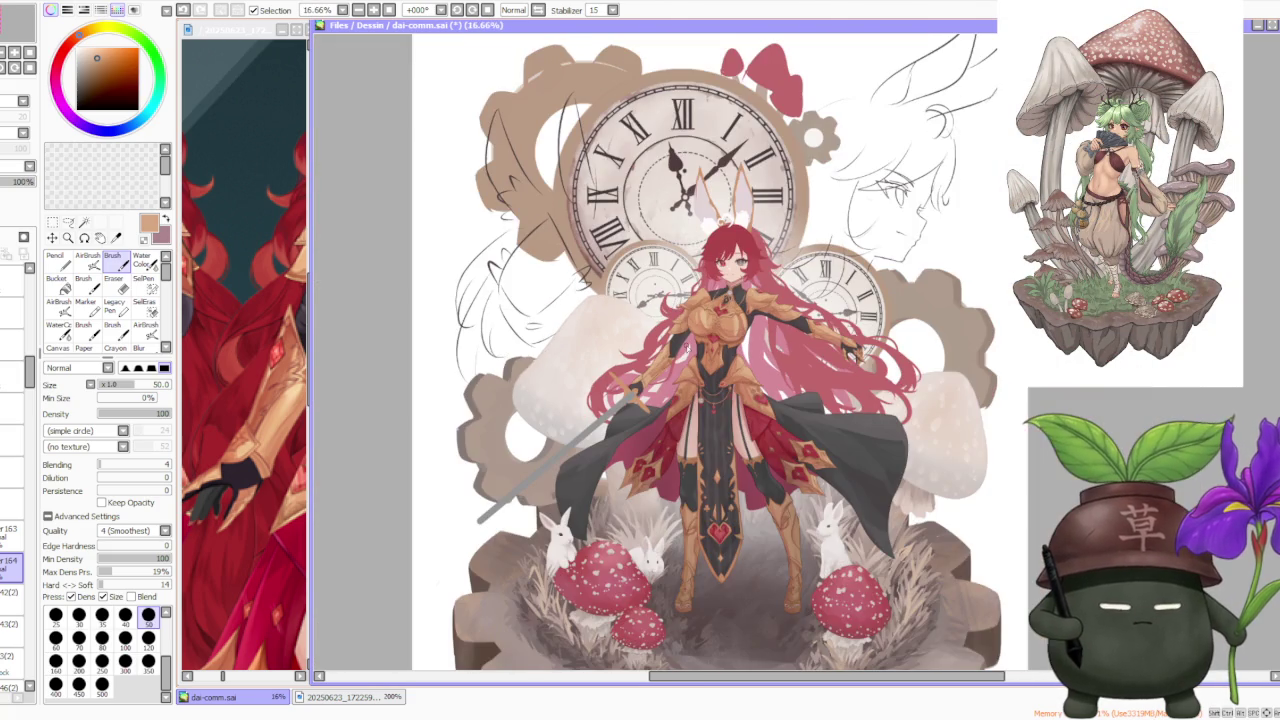
pyautogui.scroll(2, 688, 355)
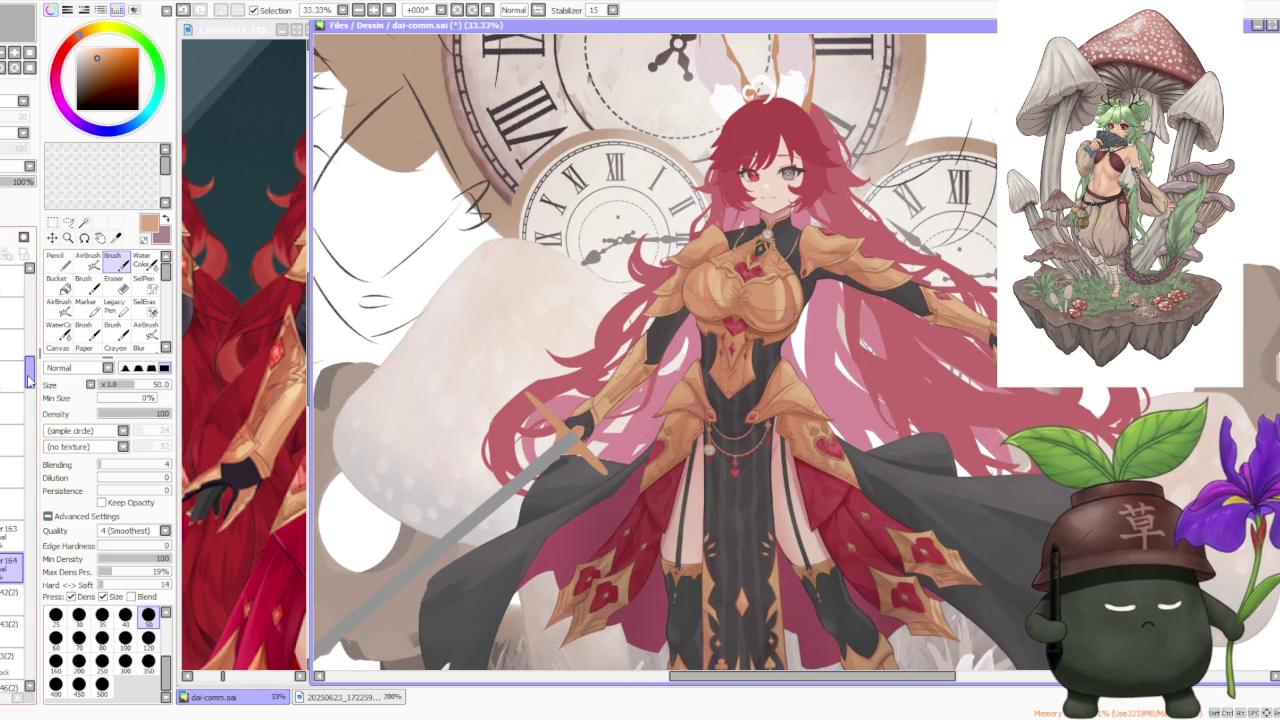
pyautogui.scroll(3, 982, 375)
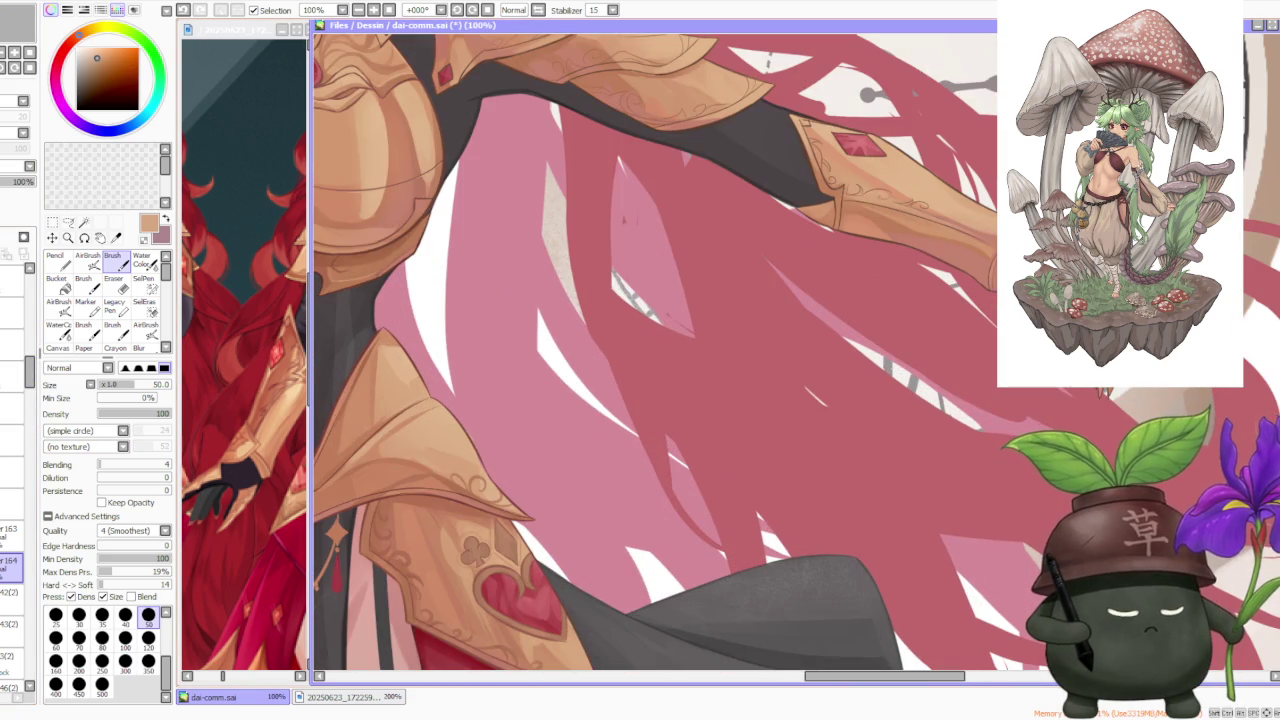
pyautogui.scroll(-3, 728, 337)
pyautogui.scroll(3, 480, 355)
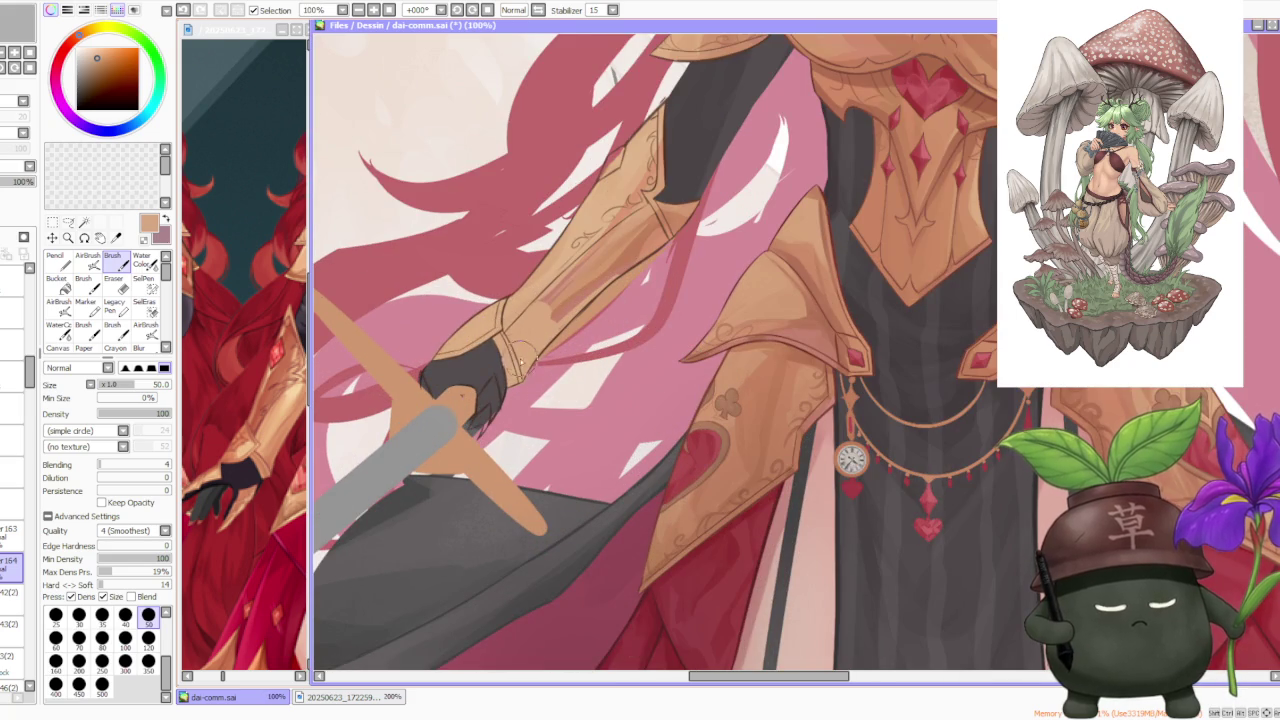
pyautogui.scroll(-2, 520, 362)
pyautogui.scroll(1, 654, 348)
pyautogui.scroll(-1, 654, 348)
pyautogui.scroll(-1, 654, 348)
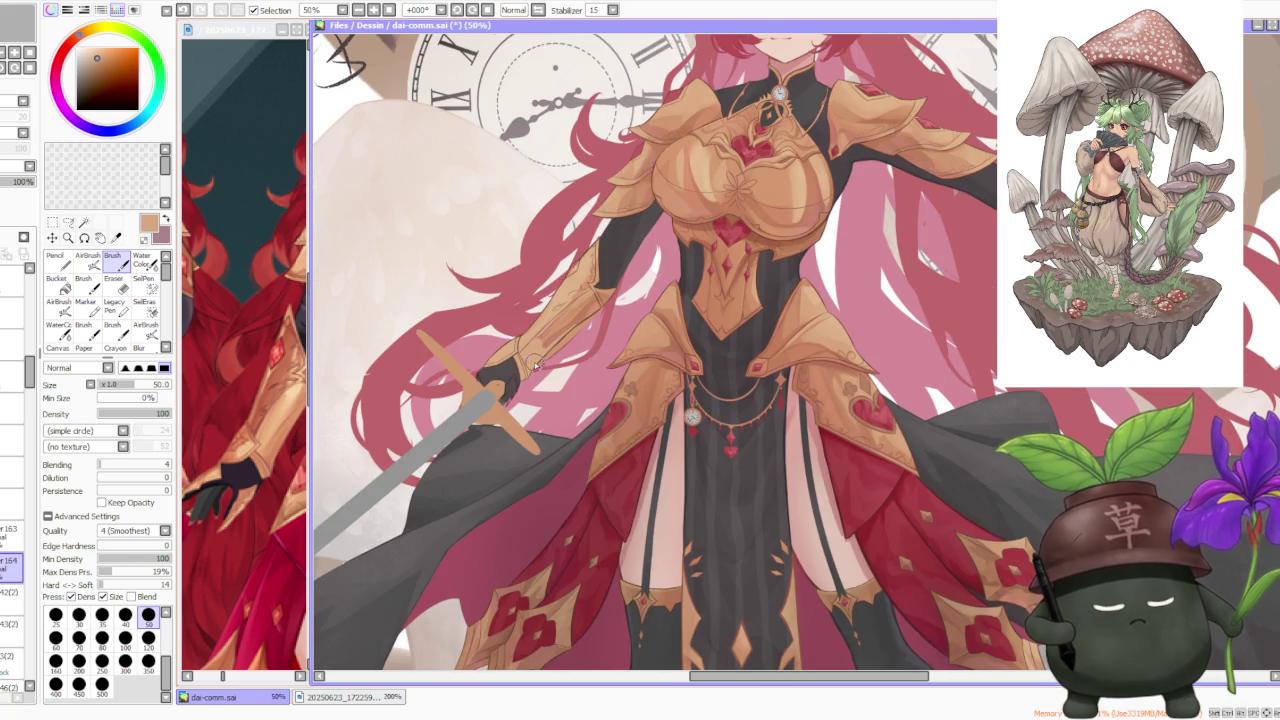
pyautogui.scroll(-2, 535, 366)
pyautogui.scroll(-1, 522, 338)
pyautogui.scroll(1, 527, 339)
pyautogui.scroll(1, 538, 324)
pyautogui.scroll(1, 484, 393)
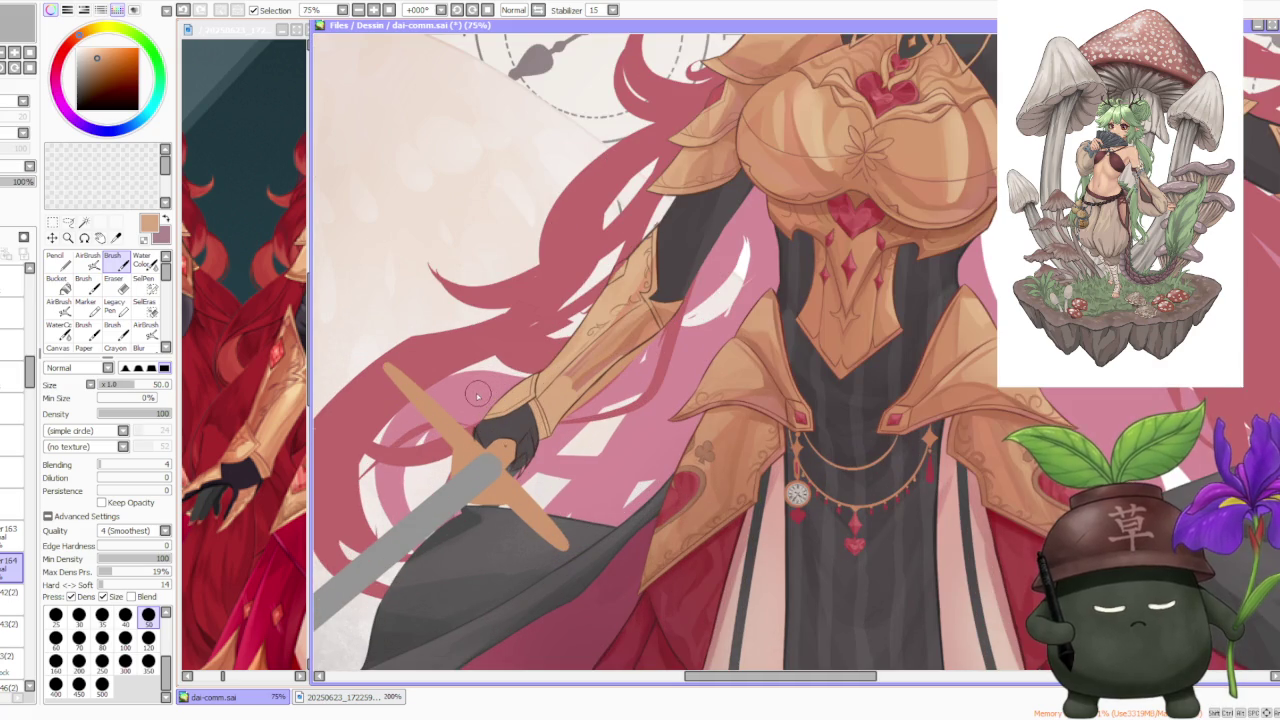
pyautogui.hotkey('ctrl', 'h')
pyautogui.hotkey('ctrl', 'h')
pyautogui.hotkey('ctrl', 'h')
pyautogui.hotkey('ctrl', 'h')
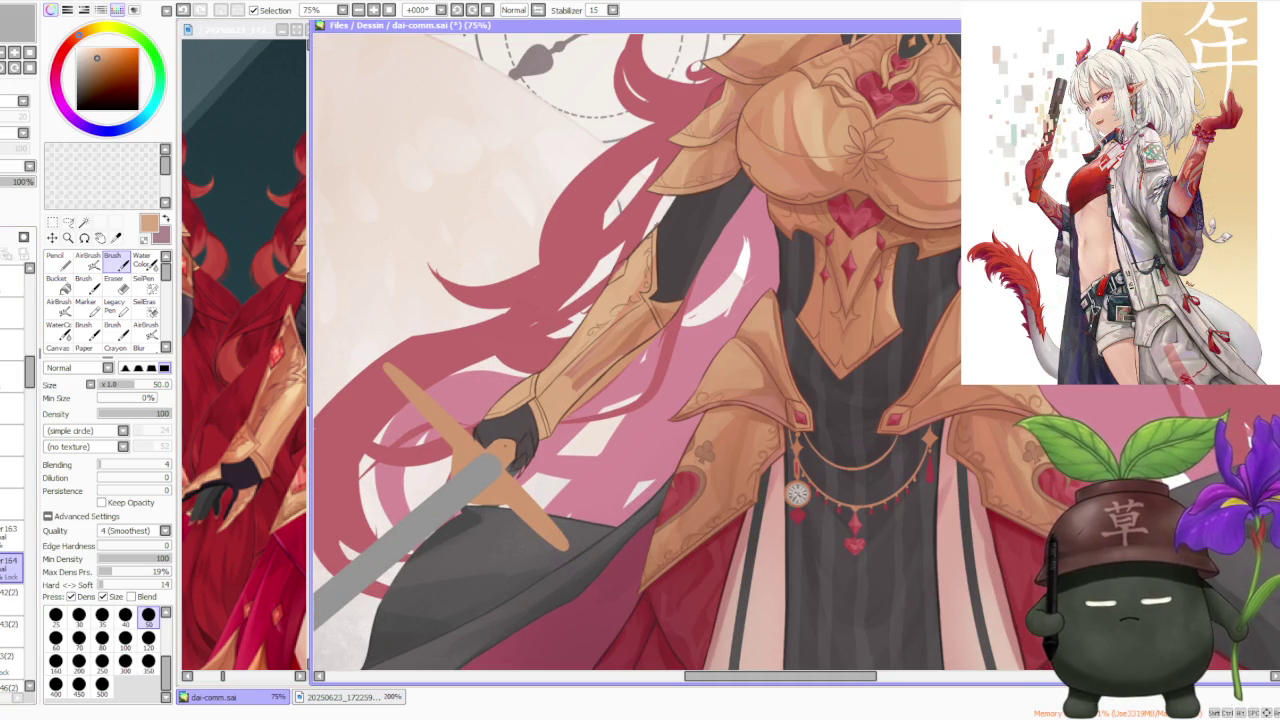
pyautogui.scroll(-2, 630, 339)
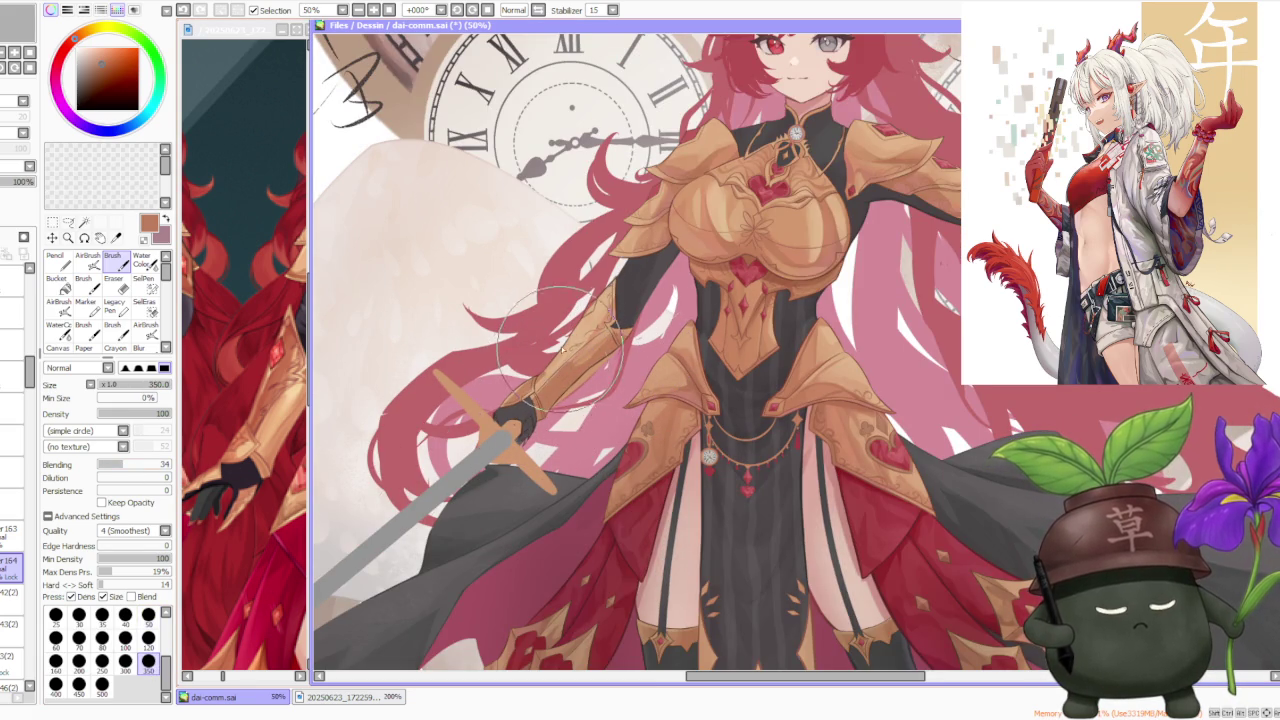
# Step: Sample light and dark golds, peach, tan and brown from the arm armour, undoing one stray stroke
pyautogui.keyDown('alt'); pyautogui.click(602, 328); pyautogui.keyUp('alt')
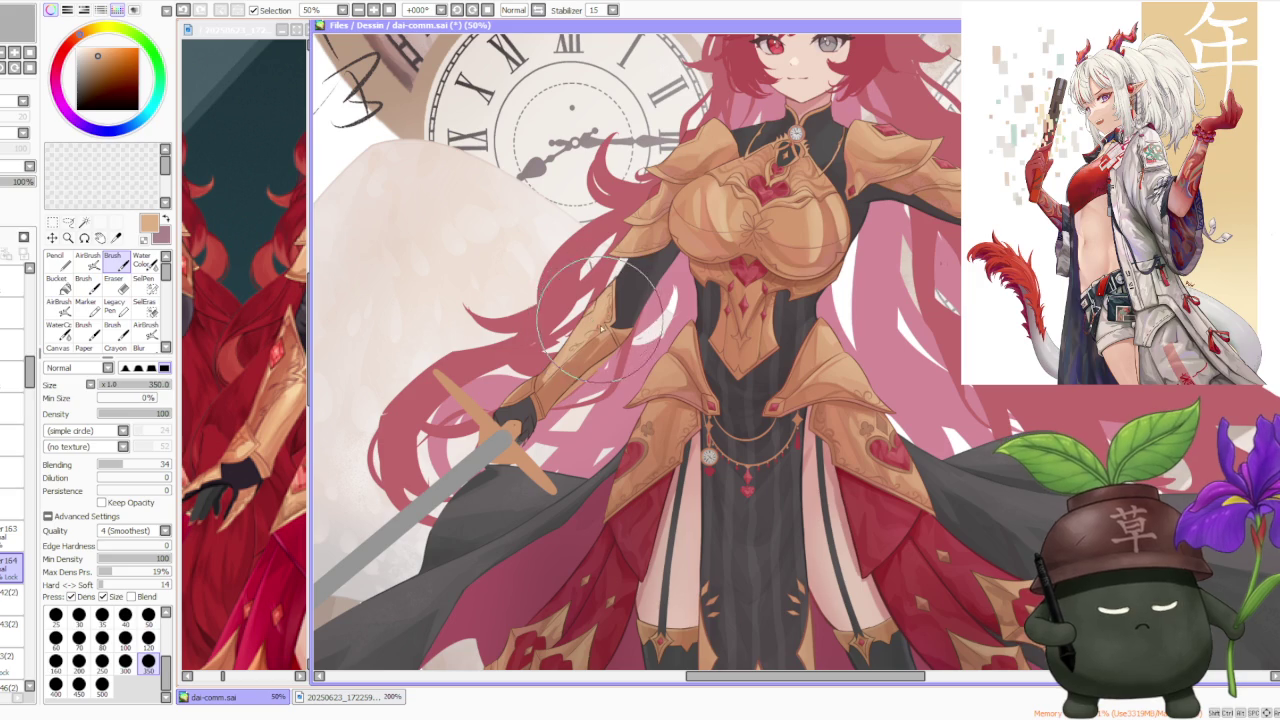
pyautogui.keyDown('alt'); pyautogui.click(615, 320); pyautogui.keyUp('alt')
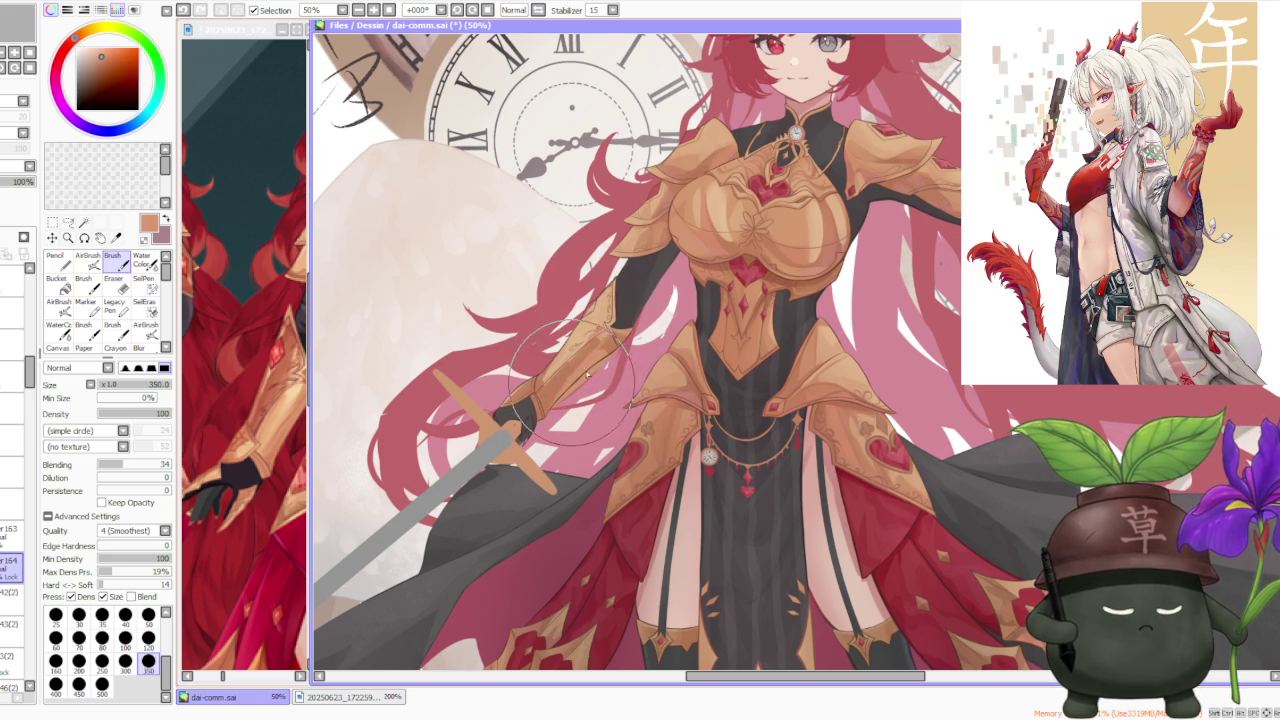
pyautogui.keyDown('alt'); pyautogui.click(600, 320); pyautogui.keyUp('alt')
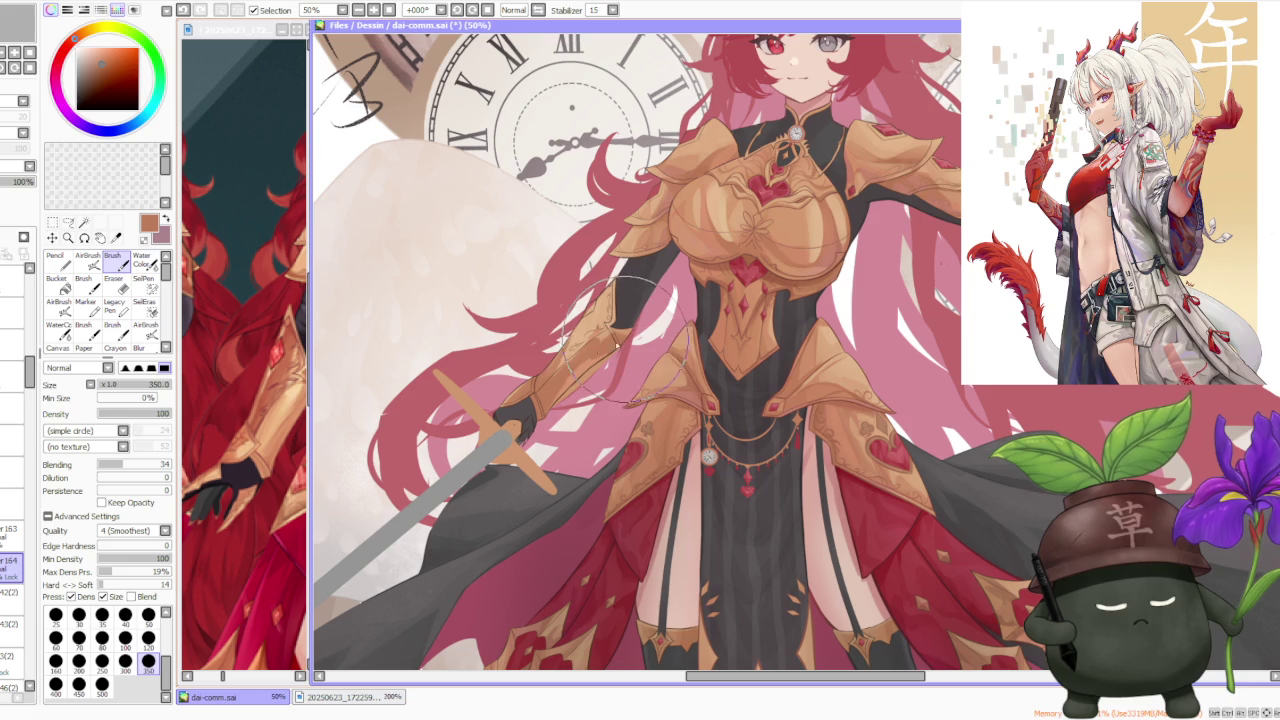
pyautogui.keyDown('alt'); pyautogui.click(580, 290); pyautogui.keyUp('alt')
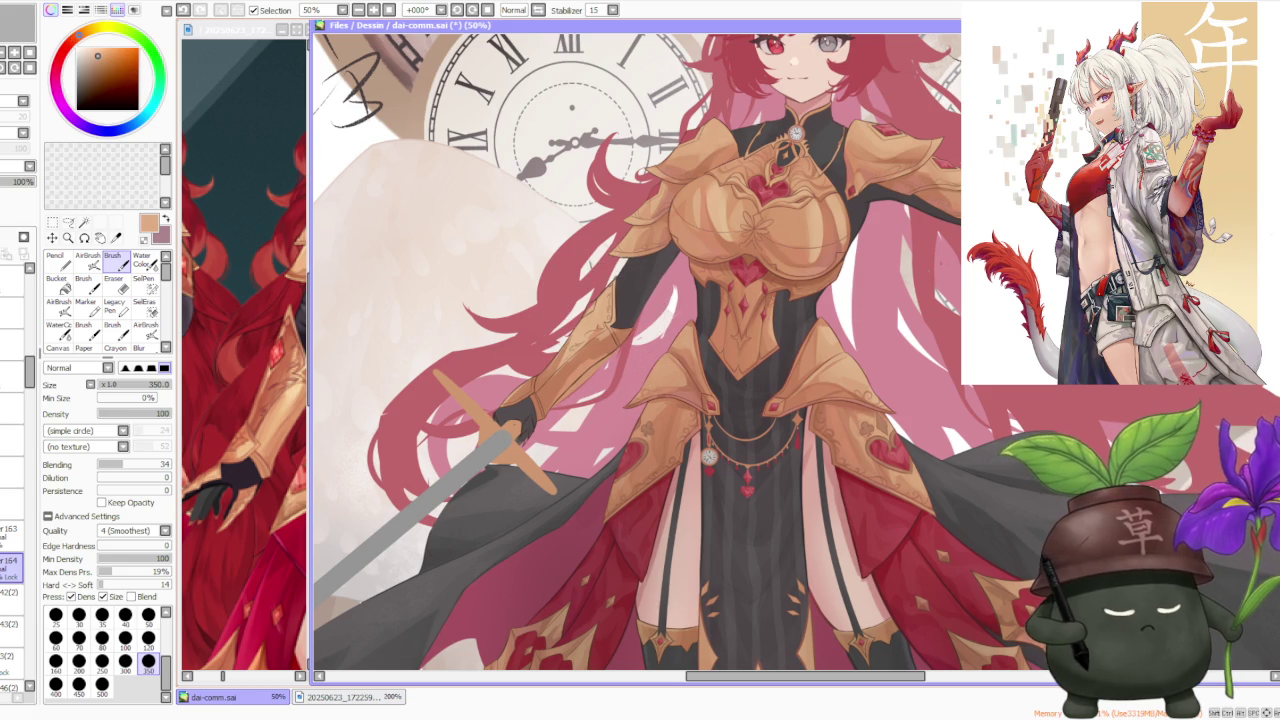
pyautogui.hotkey('ctrl', 'z')
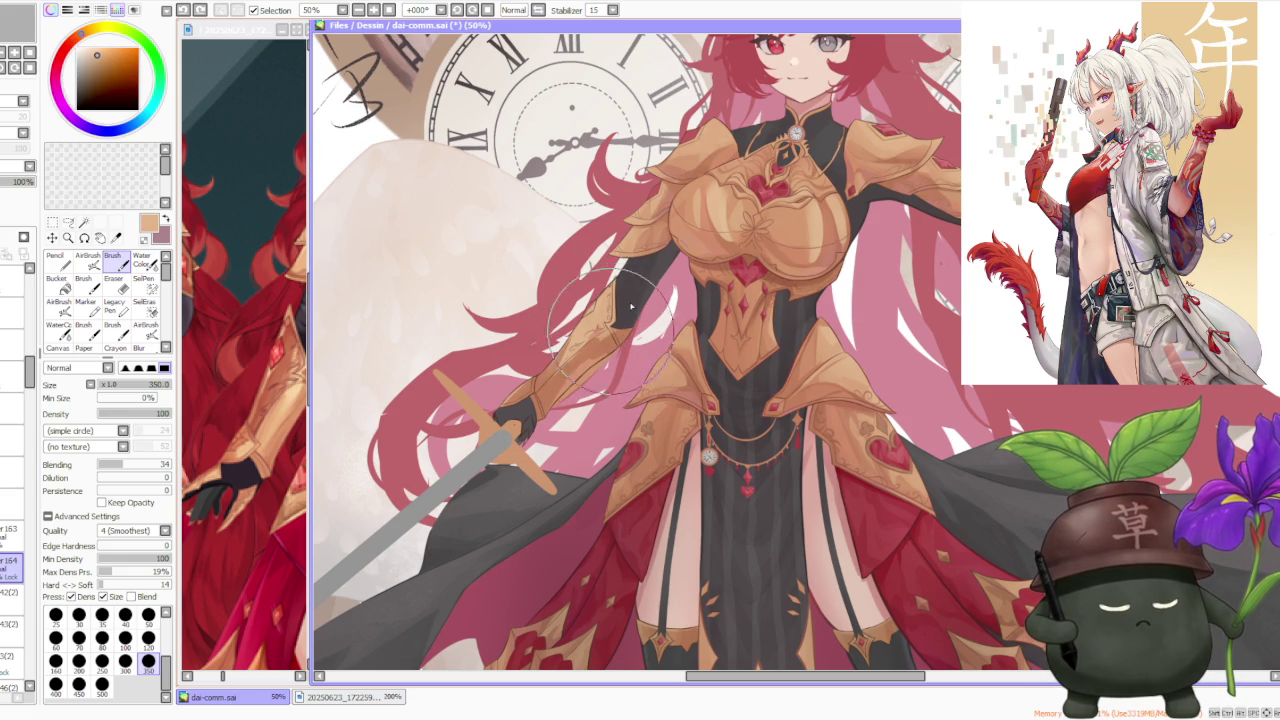
pyautogui.keyDown('alt'); pyautogui.click(650, 246); pyautogui.keyUp('alt')
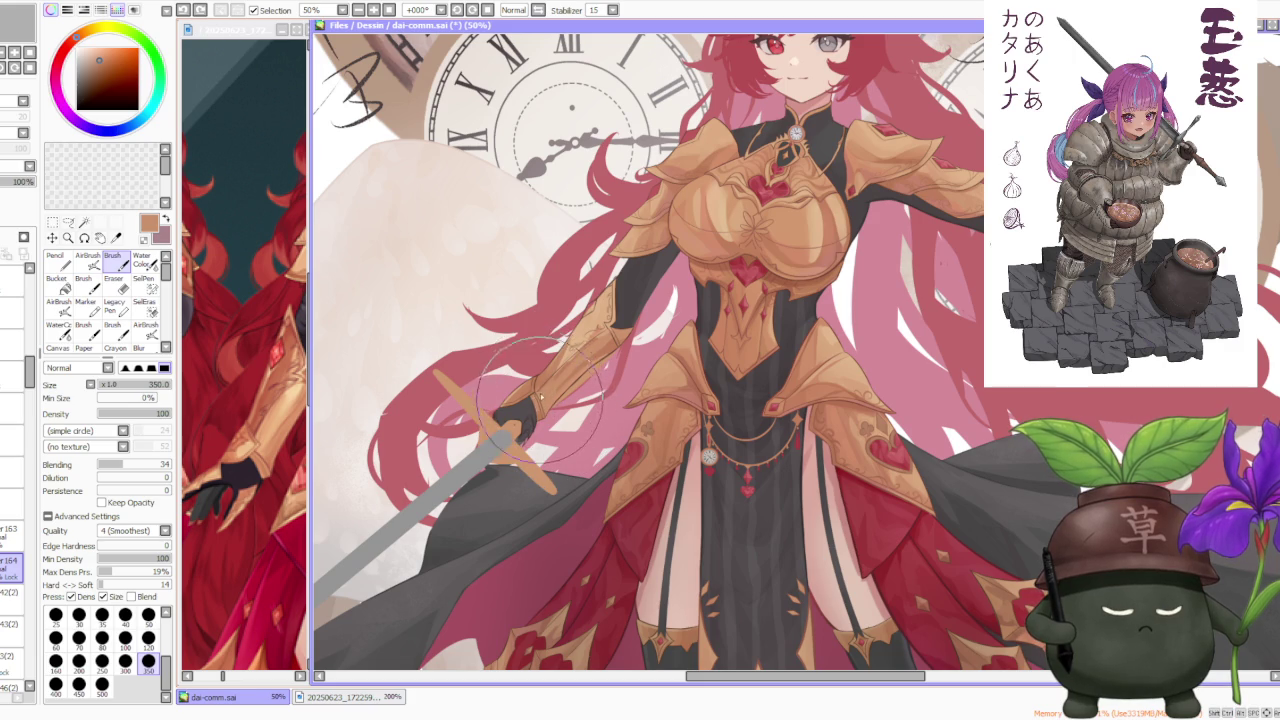
pyautogui.keyDown('alt'); pyautogui.click(573, 347); pyautogui.keyUp('alt')
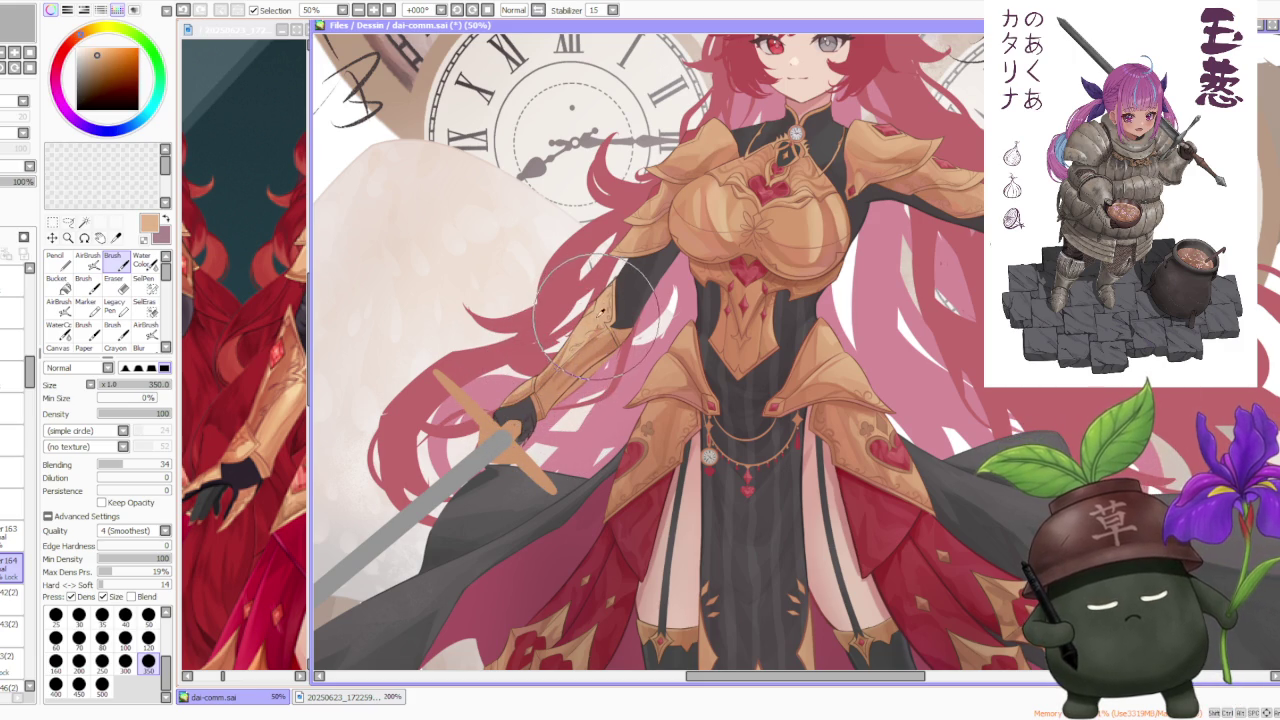
pyautogui.keyDown('alt'); pyautogui.click(548, 390); pyautogui.keyUp('alt')
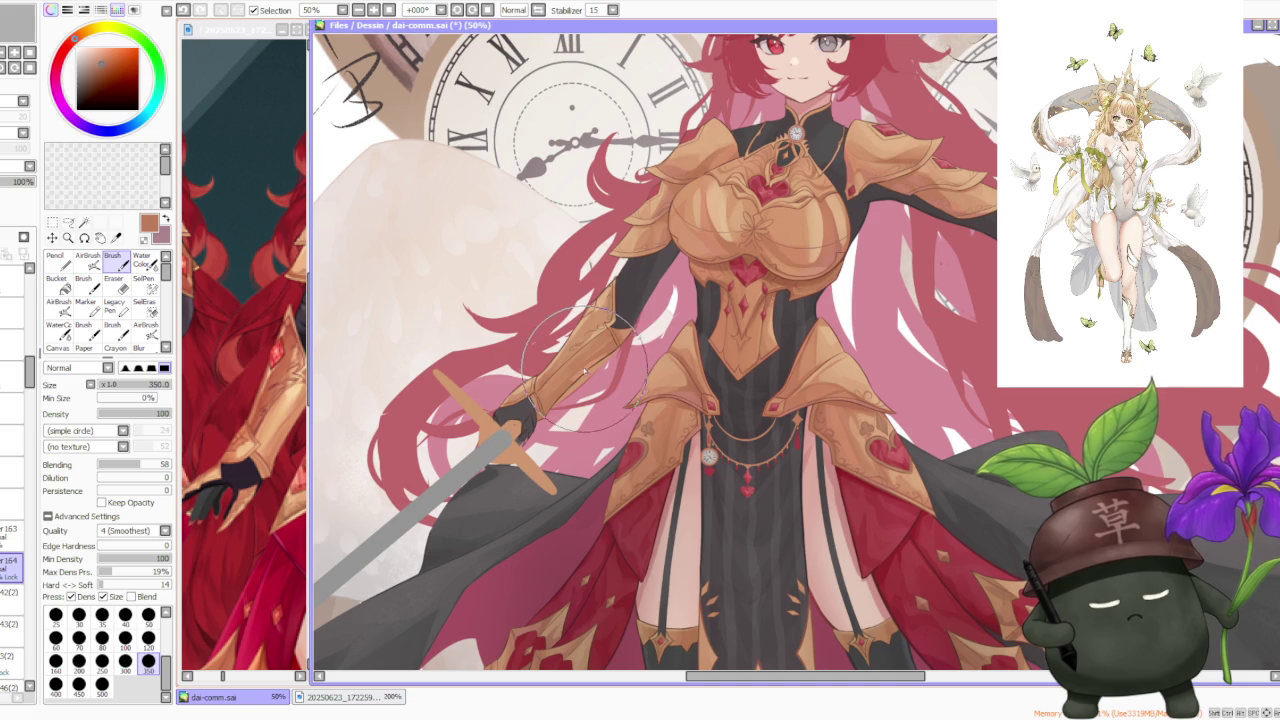
# Step: Shade the gauntlet with orange-gold, dark brown, tan, red-brown and peach sampled from the gauntlet and chest armour
pyautogui.keyDown('alt'); pyautogui.click(555, 397); pyautogui.keyUp('alt')
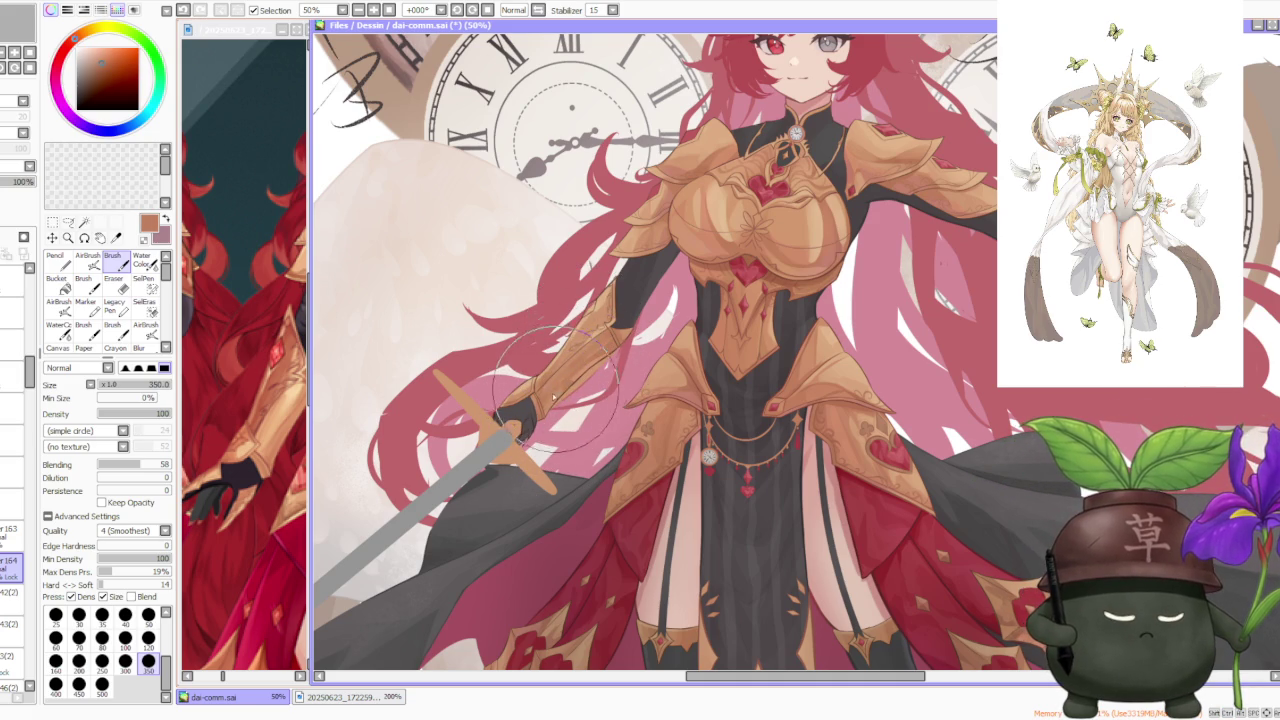
pyautogui.keyDown('alt'); pyautogui.click(562, 380); pyautogui.keyUp('alt')
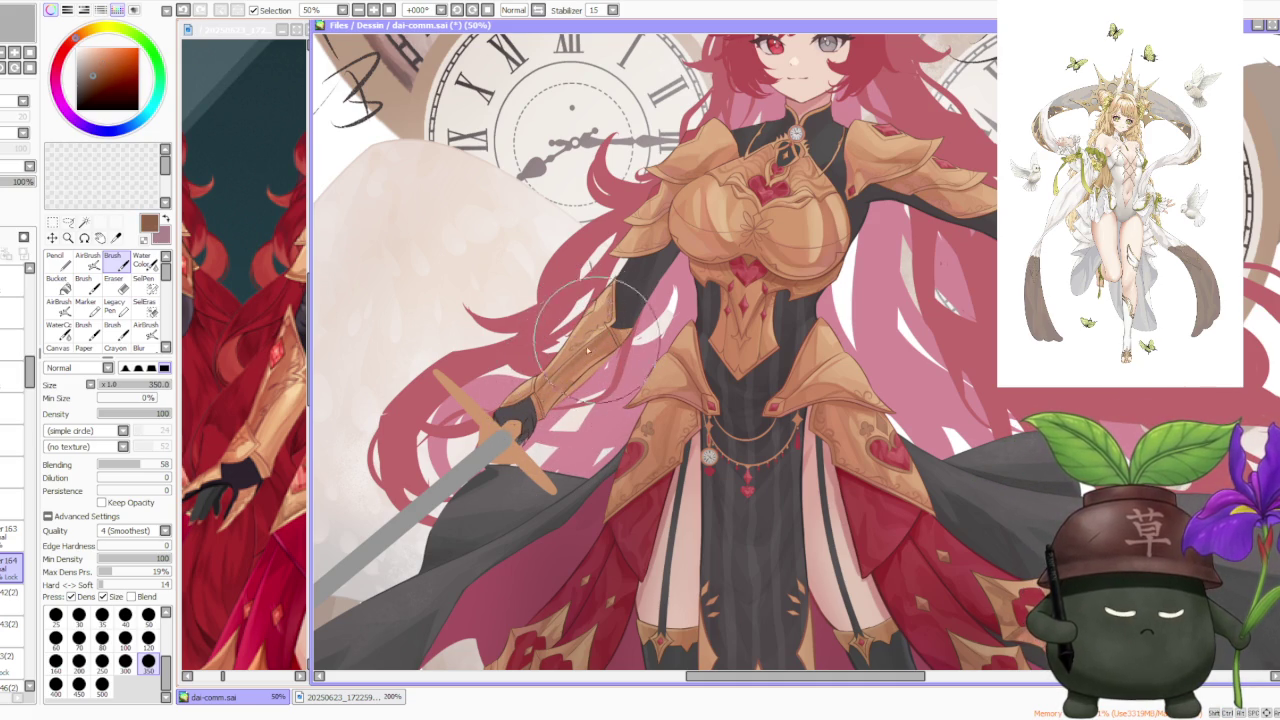
pyautogui.keyDown('alt'); pyautogui.click(573, 362); pyautogui.keyUp('alt')
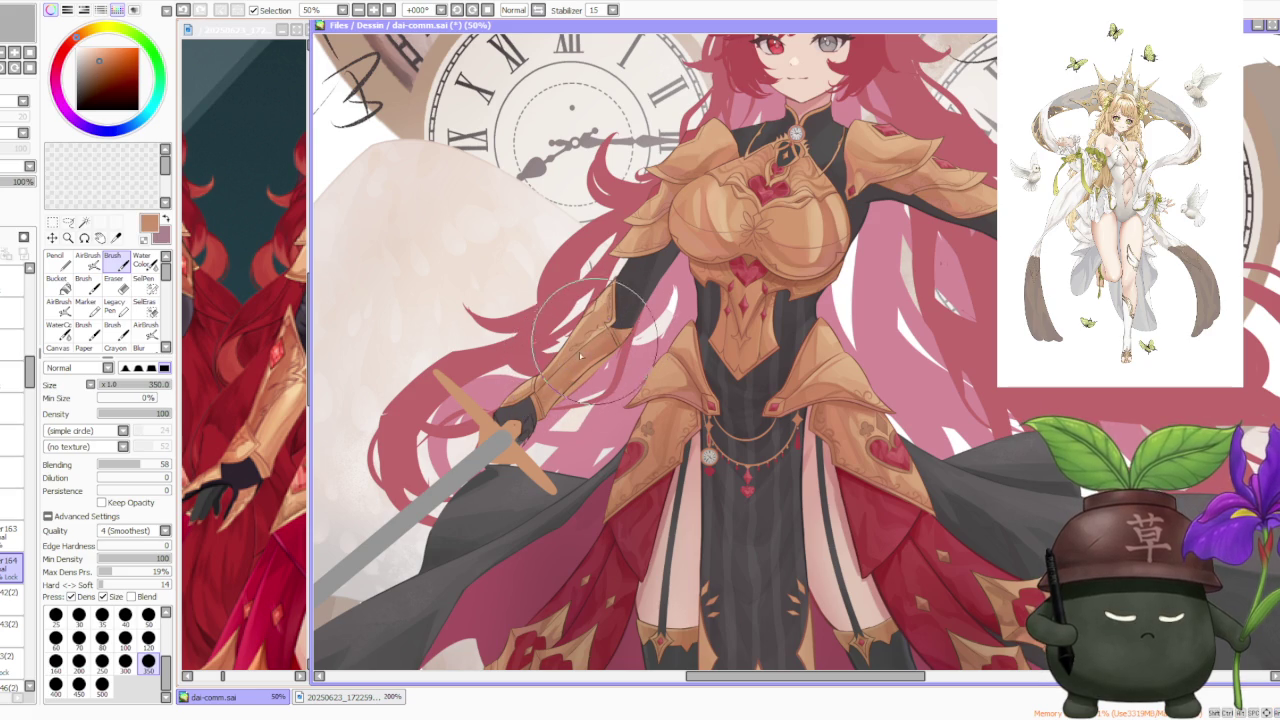
pyautogui.keyDown('alt'); pyautogui.click(780, 268); pyautogui.keyUp('alt')
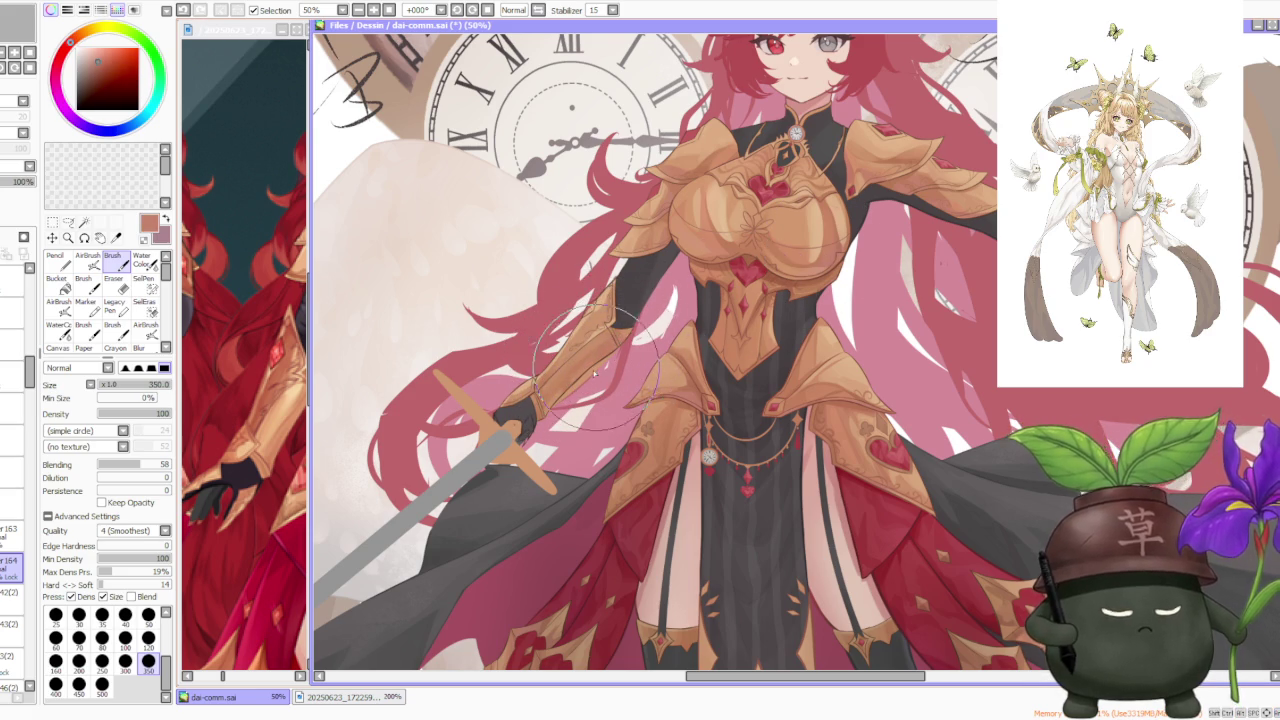
pyautogui.keyDown('alt'); pyautogui.click(712, 228); pyautogui.keyUp('alt')
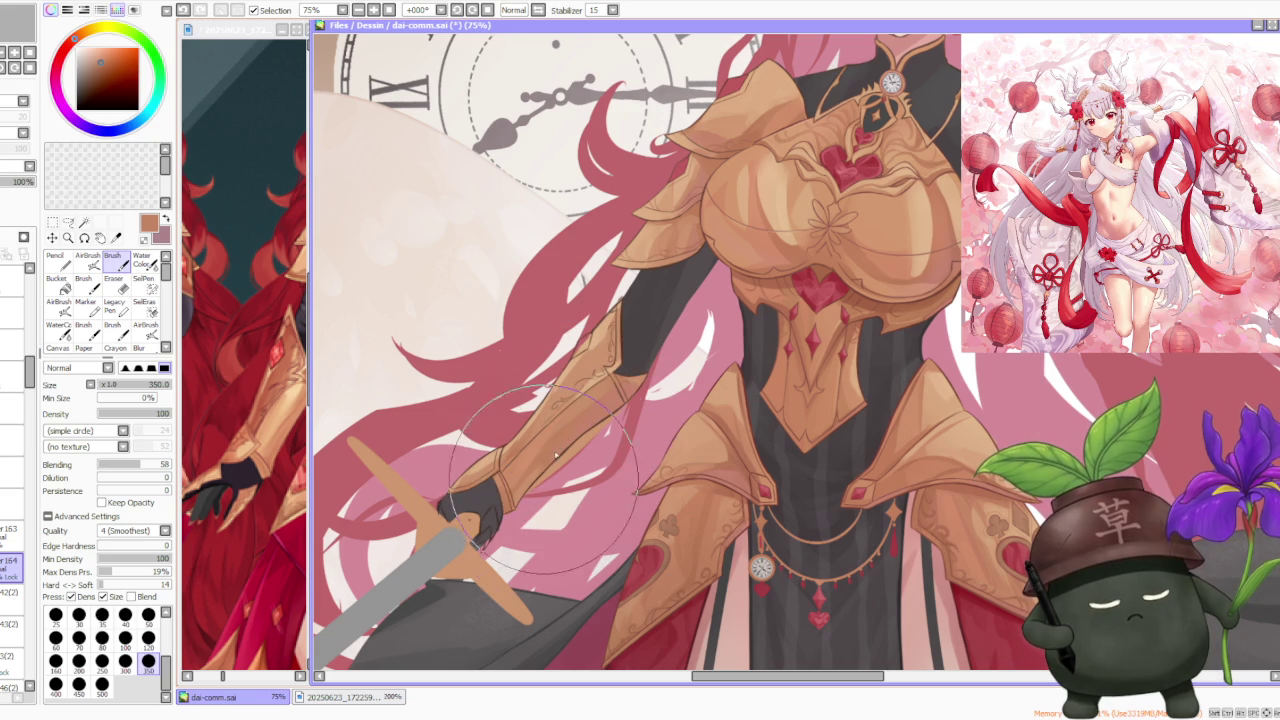
pyautogui.keyDown('alt'); pyautogui.click(612, 374); pyautogui.keyUp('alt')
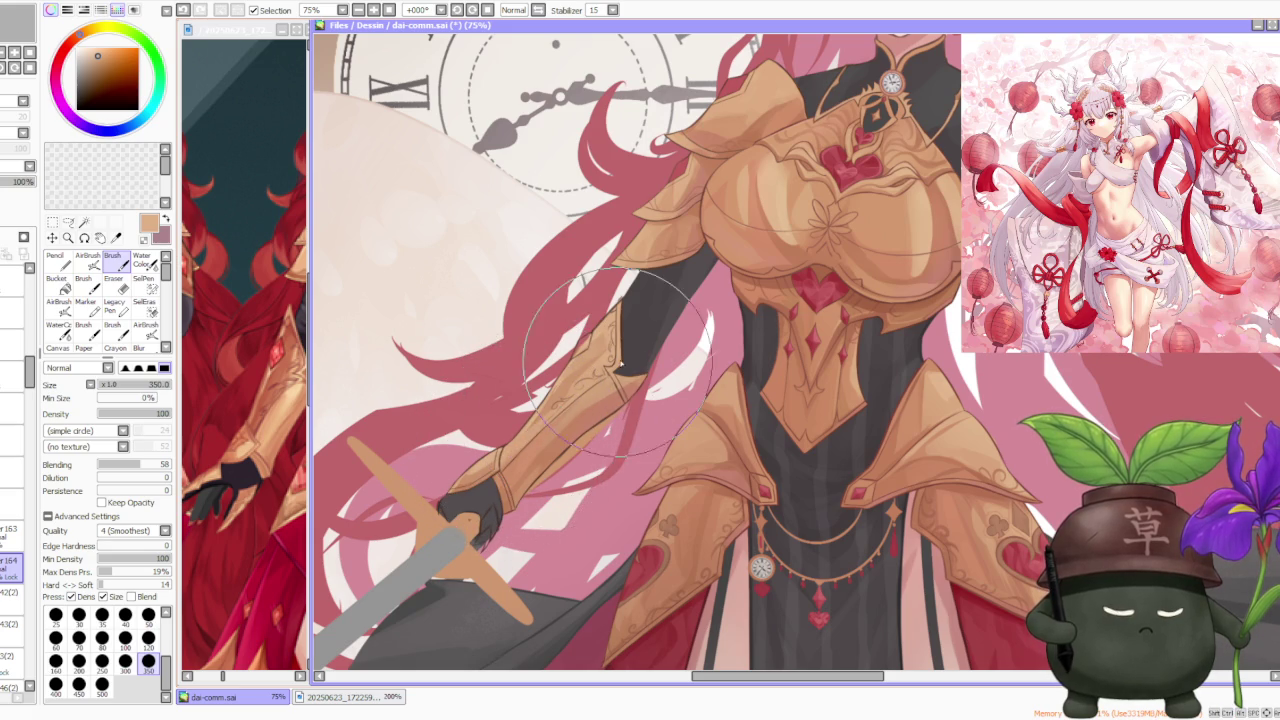
pyautogui.scroll(-1, 530, 450)
# Step: Shade the forearm armour with darker, golden and deeper tan tones, and set the brush size to 120
pyautogui.scroll(-2, 683, 298)
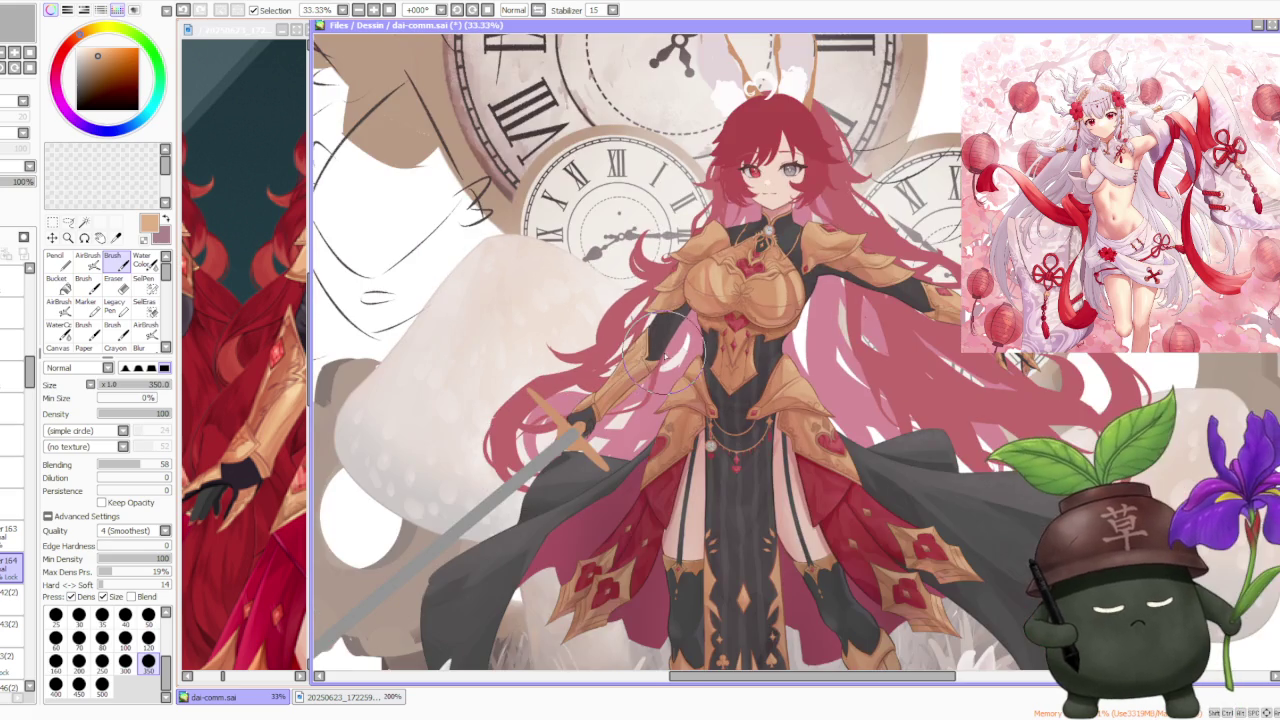
pyautogui.scroll(-1, 683, 298)
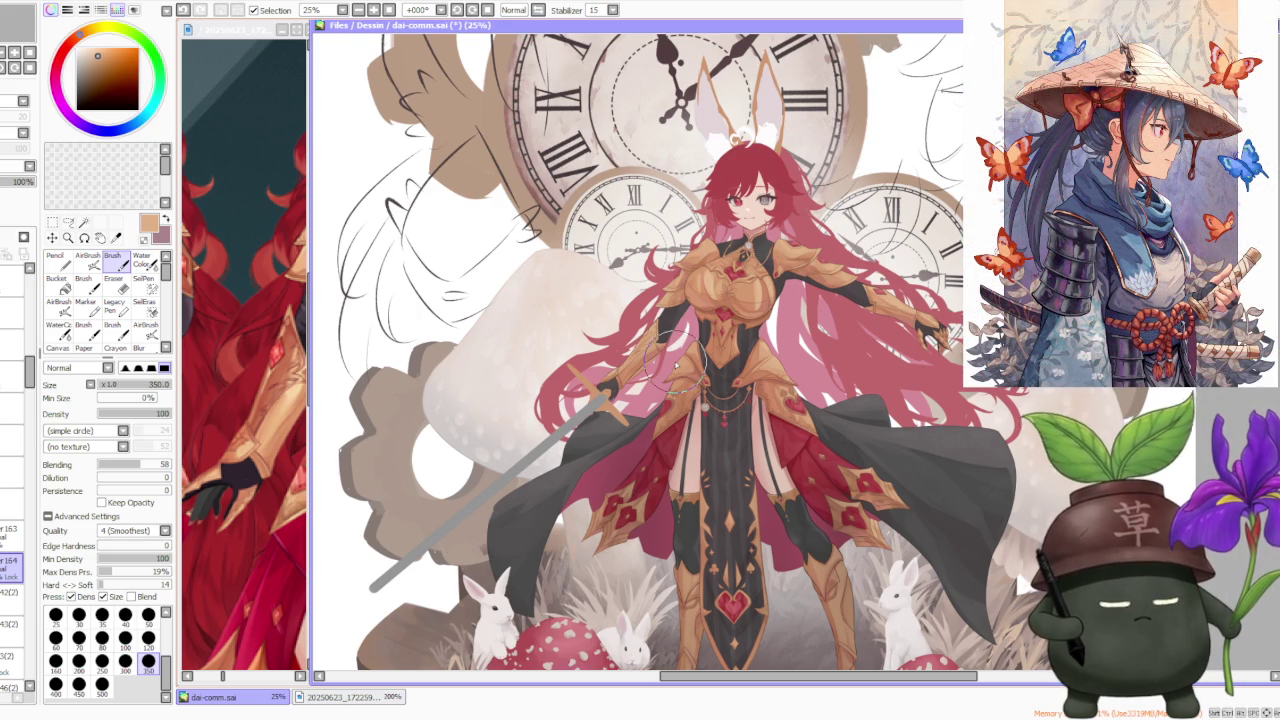
pyautogui.scroll(1, 630, 330)
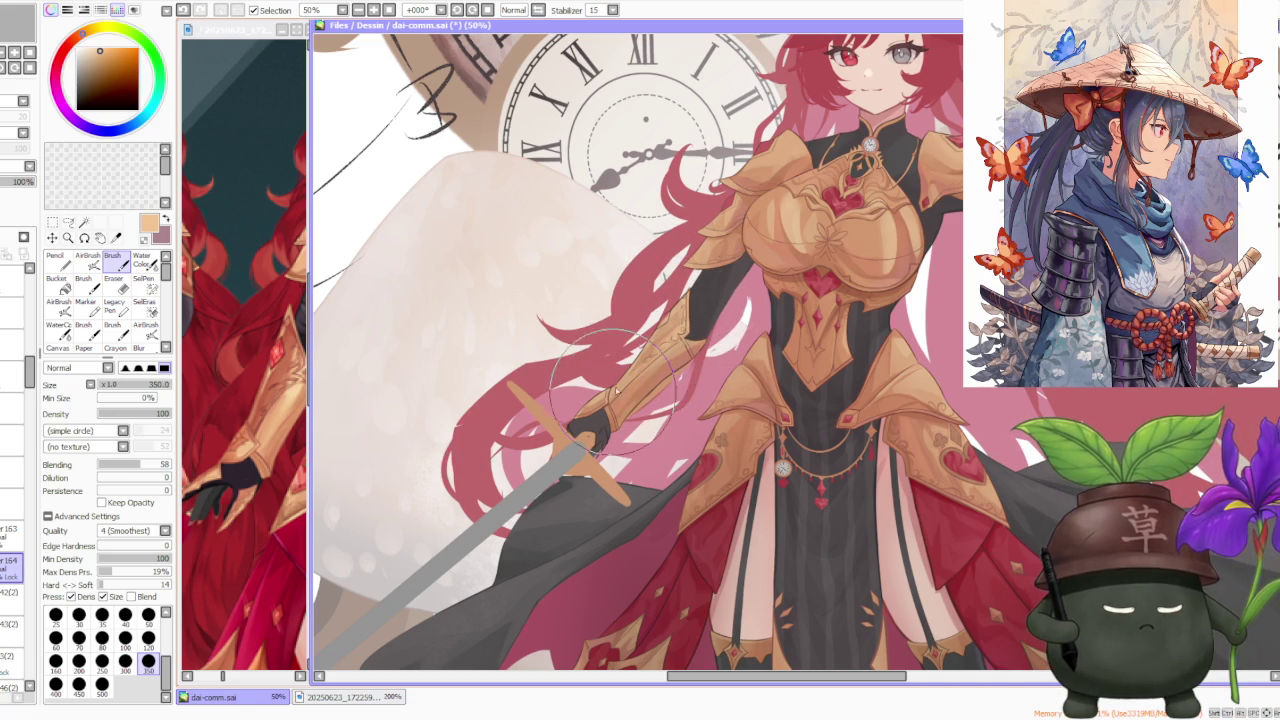
pyautogui.keyDown('alt'); pyautogui.click(660, 343); pyautogui.keyUp('alt')
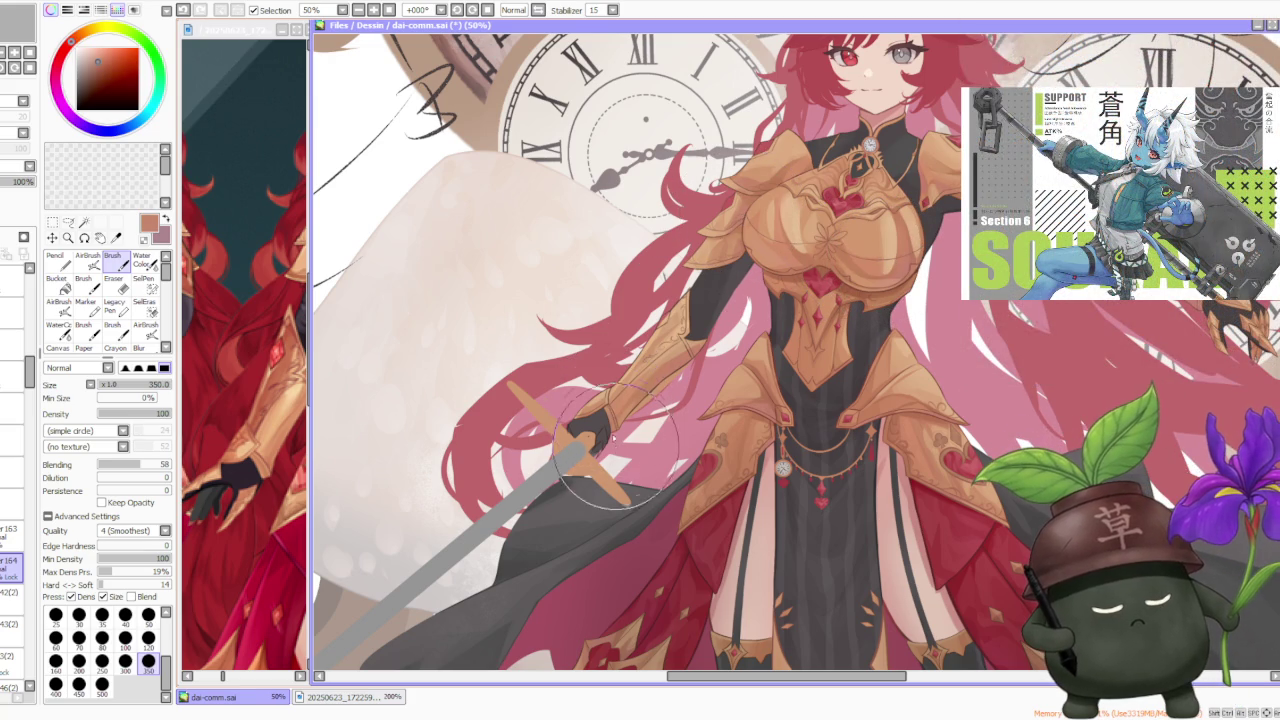
pyautogui.keyDown('alt'); pyautogui.click(603, 390); pyautogui.keyUp('alt')
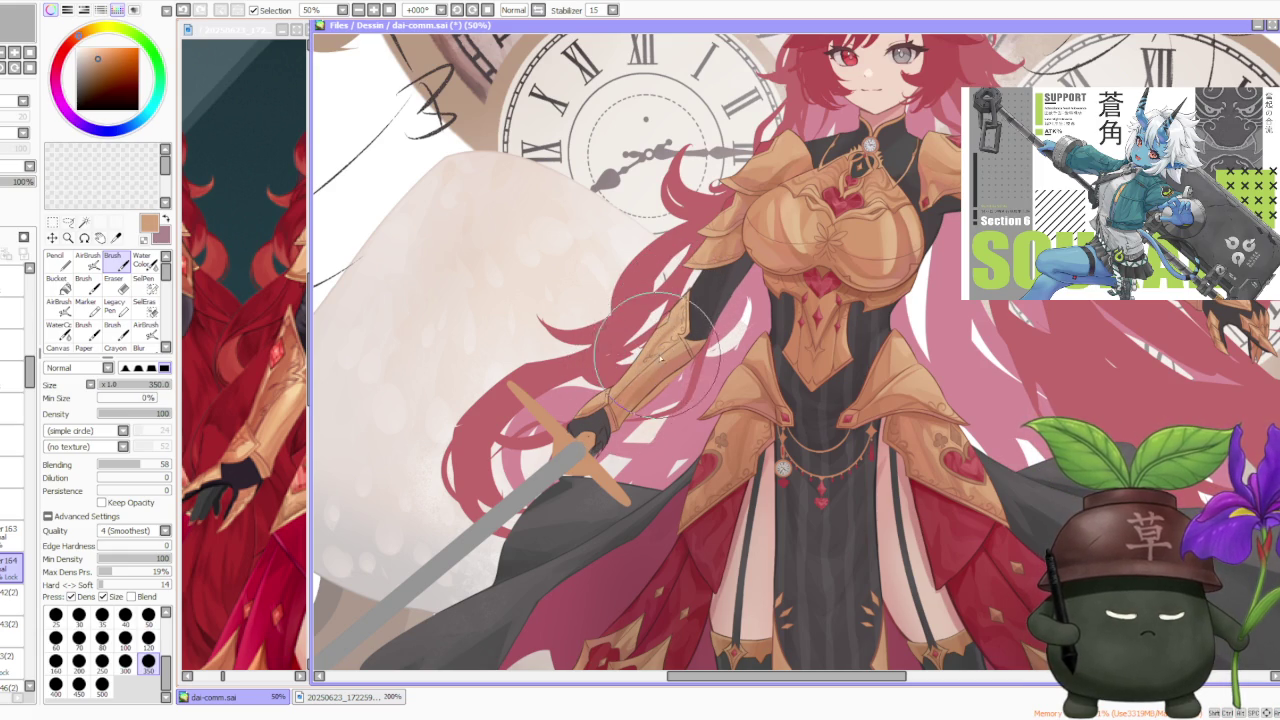
pyautogui.keyDown('alt'); pyautogui.click(645, 375); pyautogui.keyUp('alt')
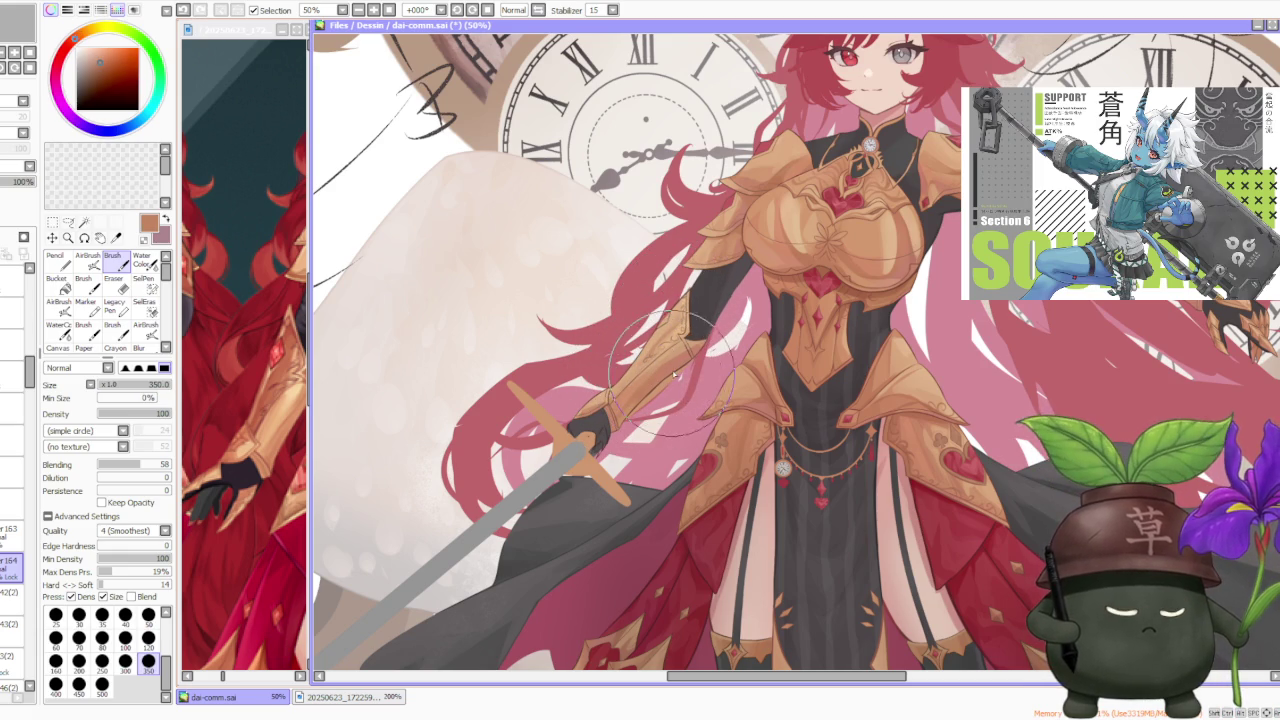
pyautogui.click(148, 637)
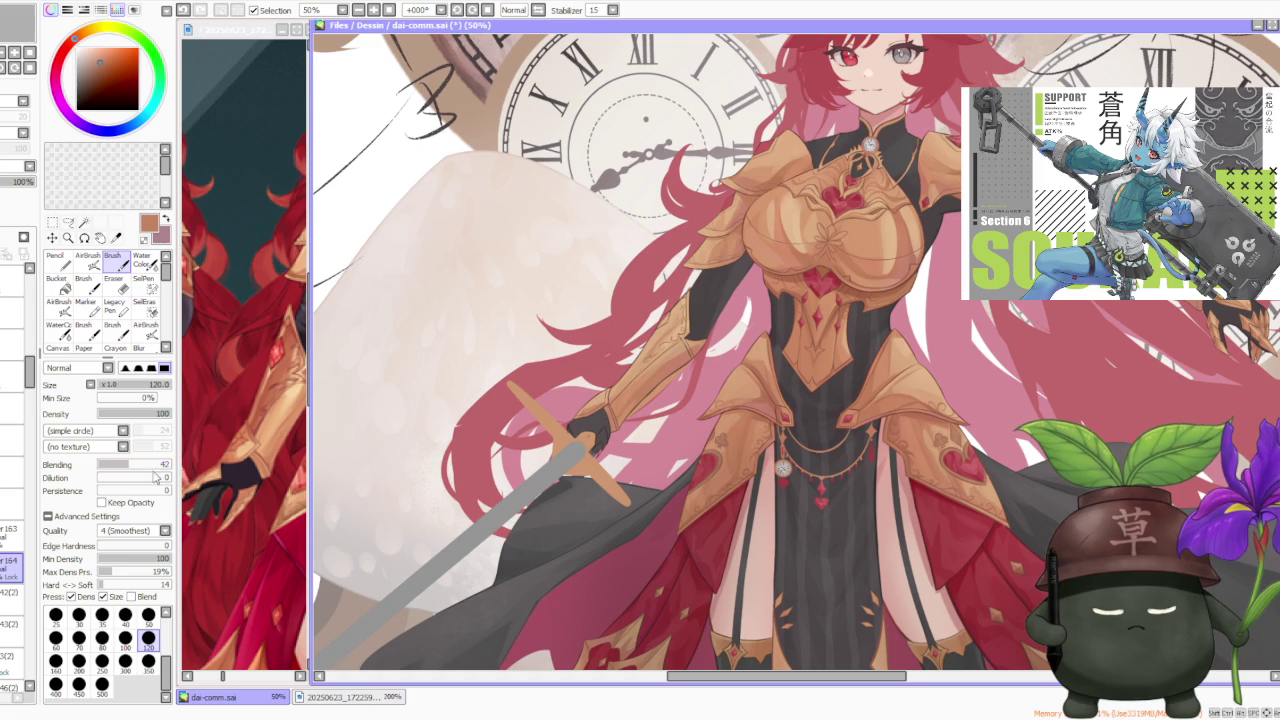
# Step: Add light tan and peach highlights to the forearm armour plates
pyautogui.keyDown('alt'); pyautogui.click(674, 345); pyautogui.keyUp('alt')
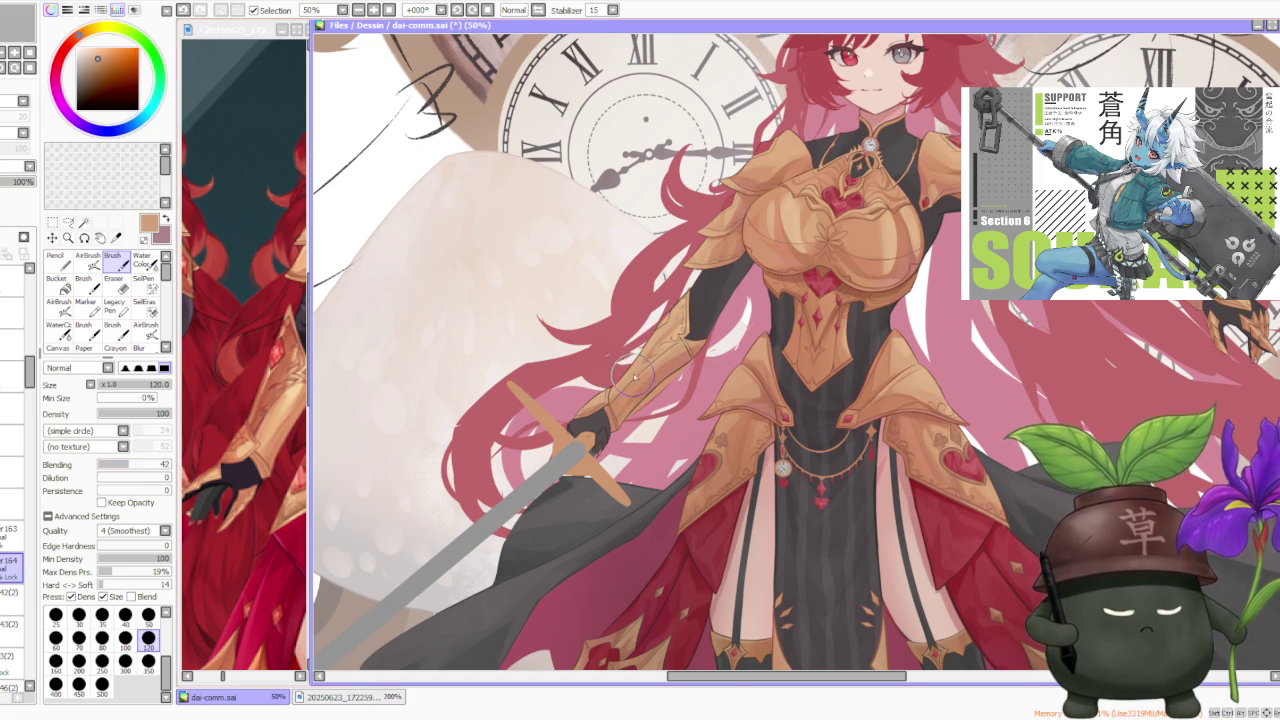
pyautogui.scroll(1, 665, 330)
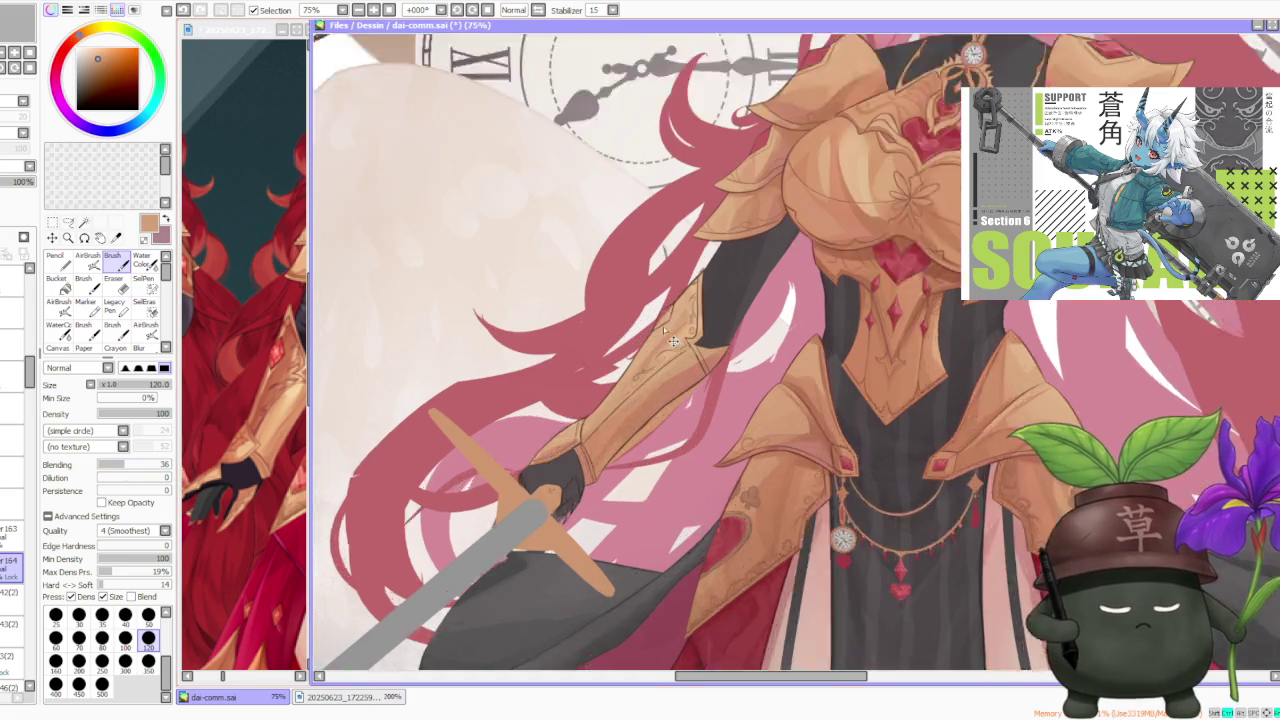
pyautogui.scroll(2, 670, 340)
pyautogui.scroll(-1, 665, 342)
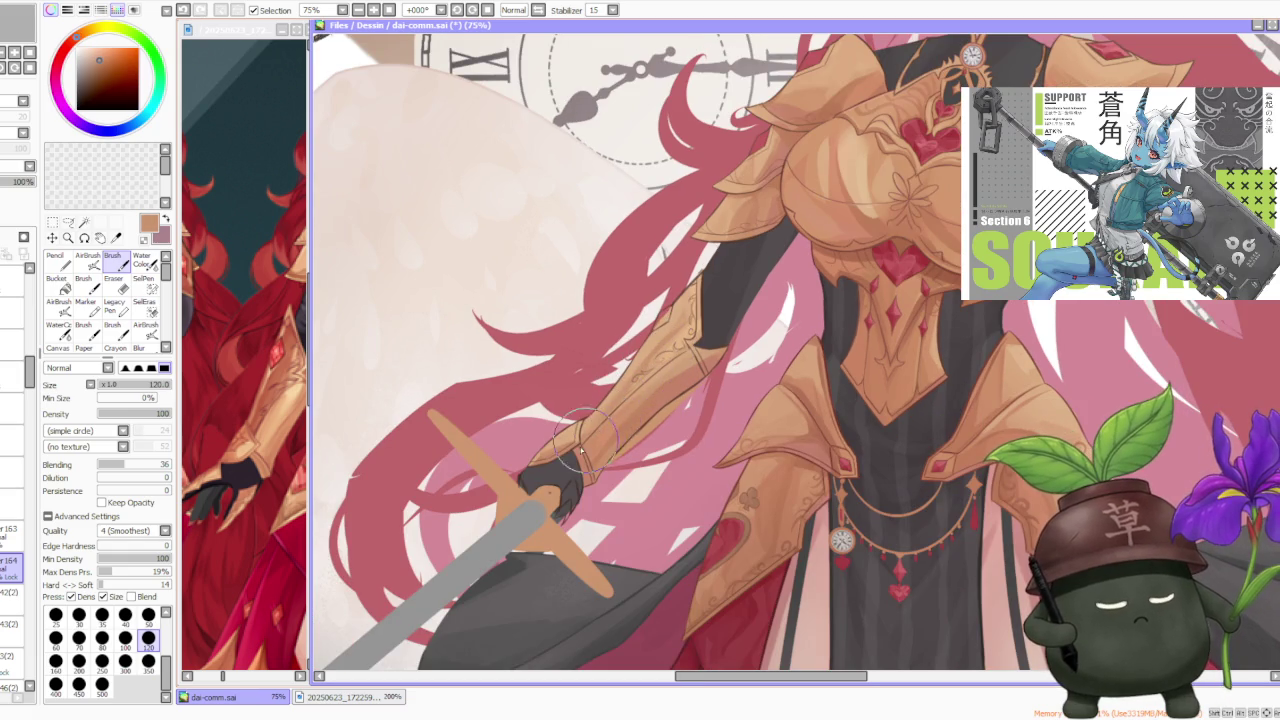
pyautogui.keyDown('alt'); pyautogui.click(688, 335); pyautogui.keyUp('alt')
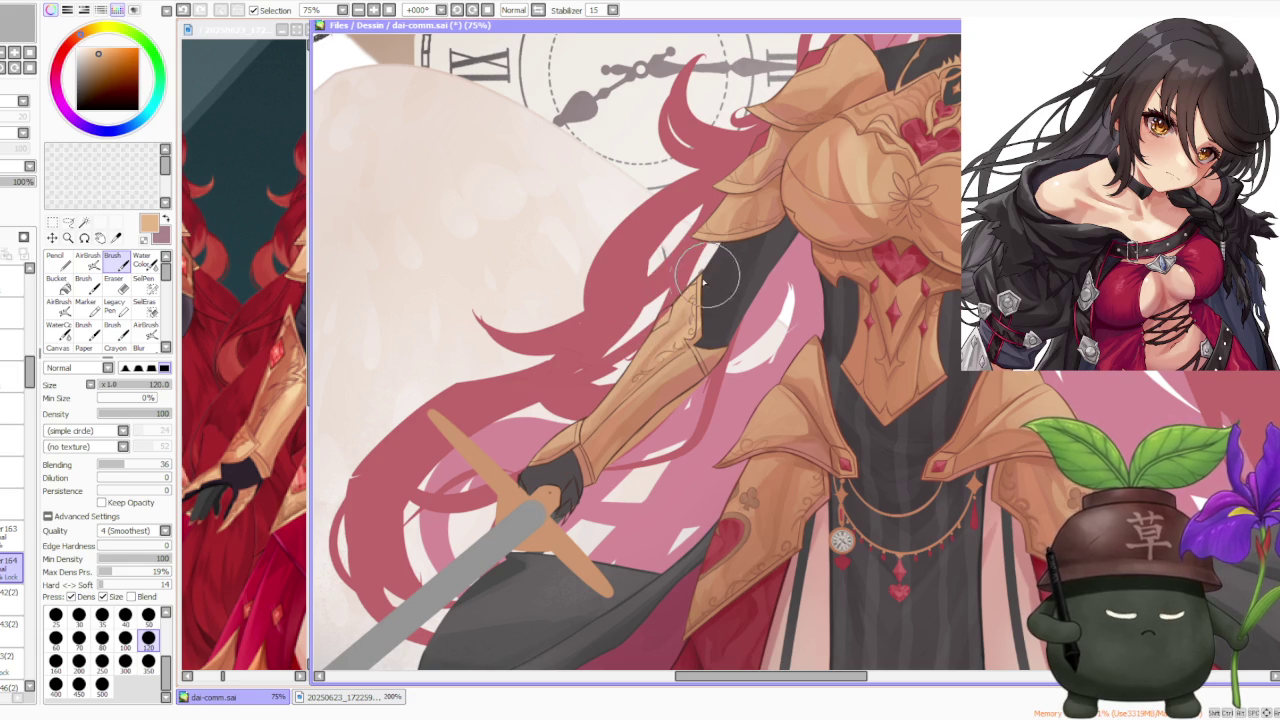
pyautogui.scroll(-3, 668, 376)
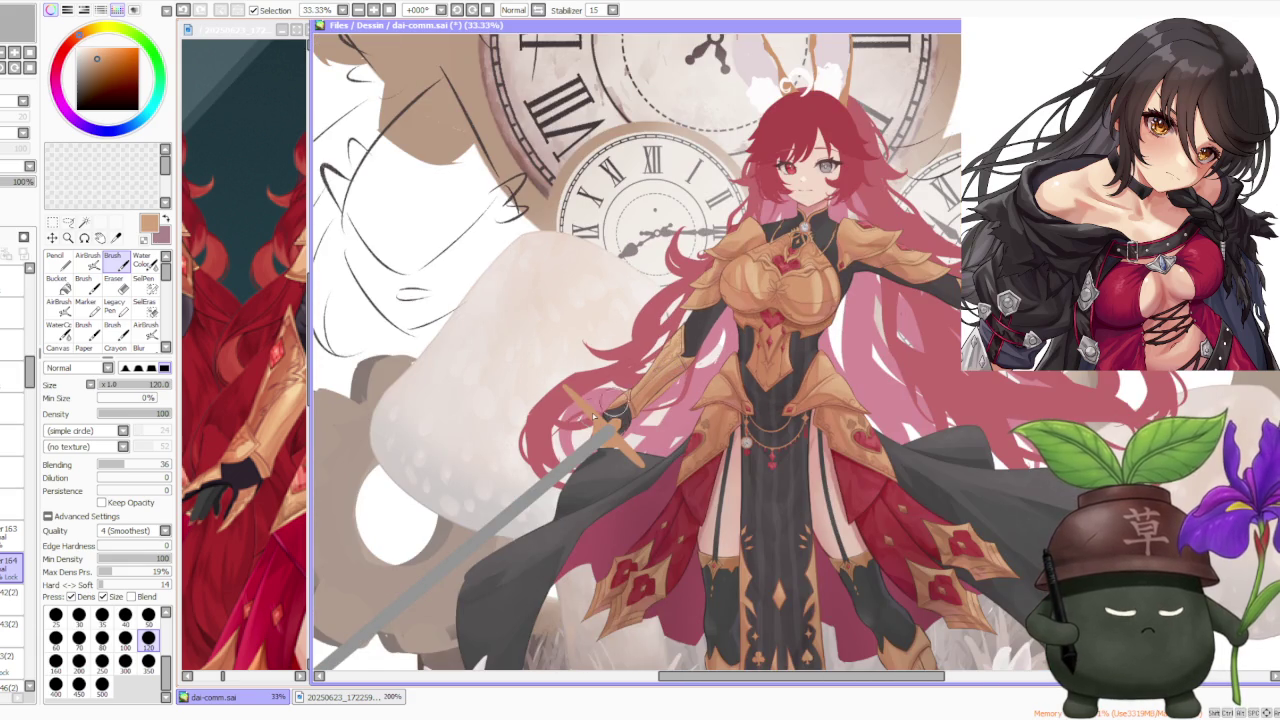
pyautogui.scroll(3, 884, 339)
pyautogui.scroll(-3, 884, 339)
pyautogui.scroll(3, 884, 339)
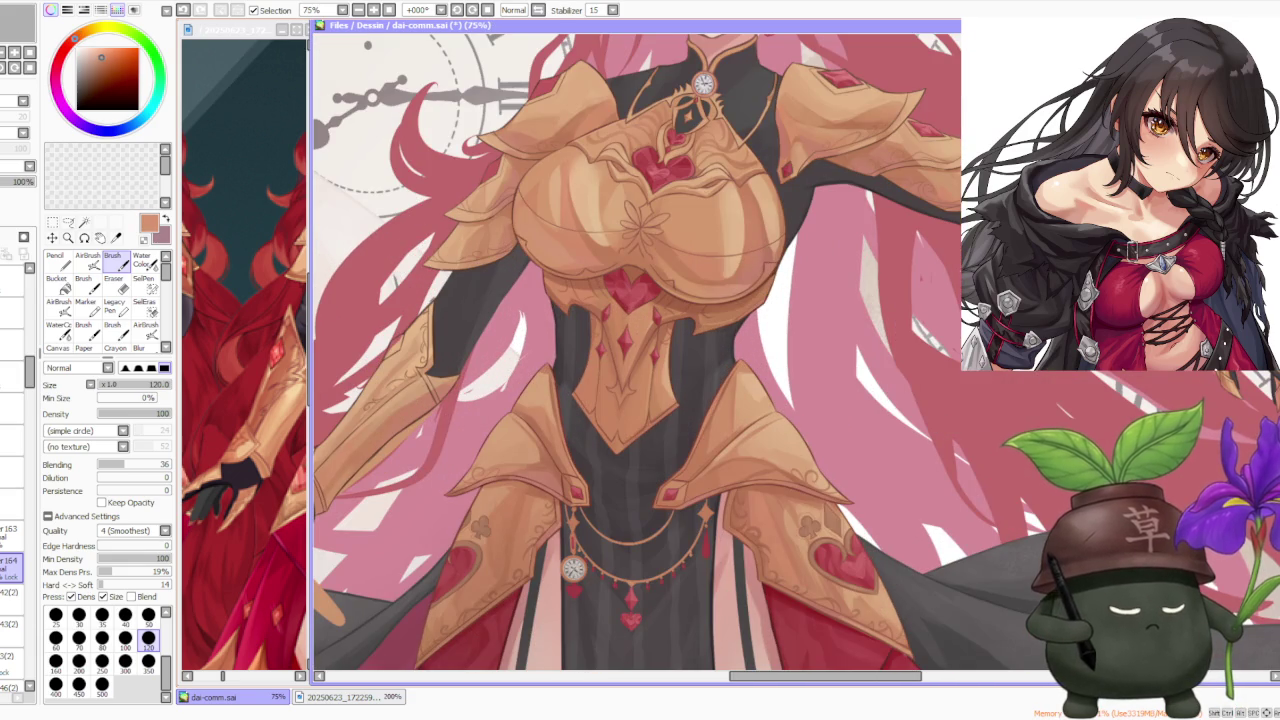
pyautogui.scroll(-3, 437, 354)
pyautogui.scroll(3, 362, 488)
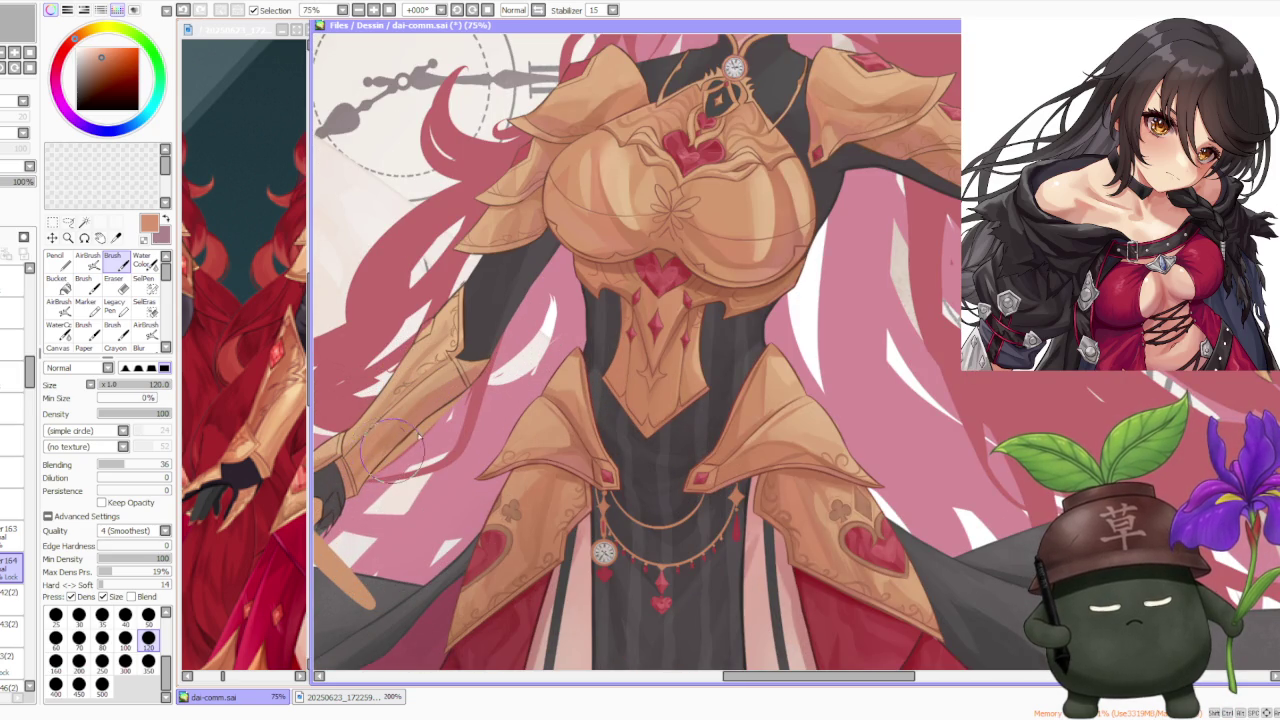
pyautogui.keyDown('alt'); pyautogui.click(448, 377); pyautogui.keyUp('alt')
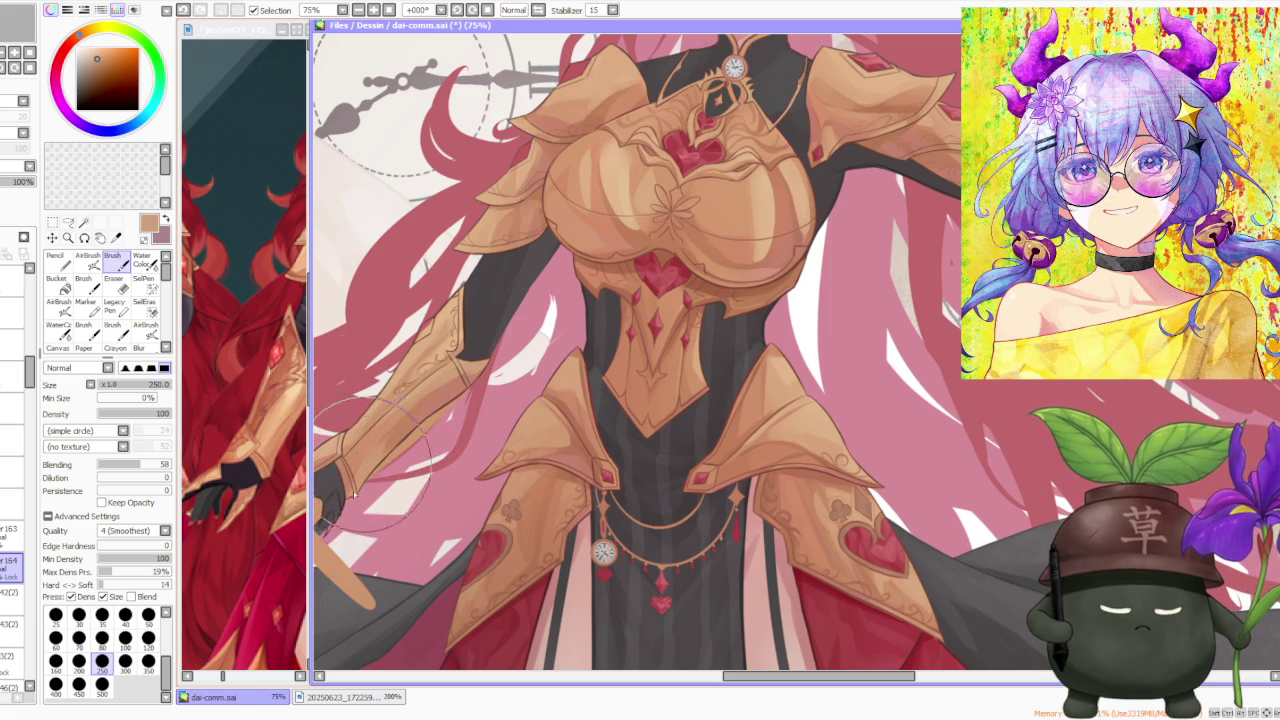
# Step: Shade the arm armour plates with a pinkish red, then with resampled tan tones
pyautogui.scroll(-4, 378, 455)
pyautogui.scroll(3, 428, 405)
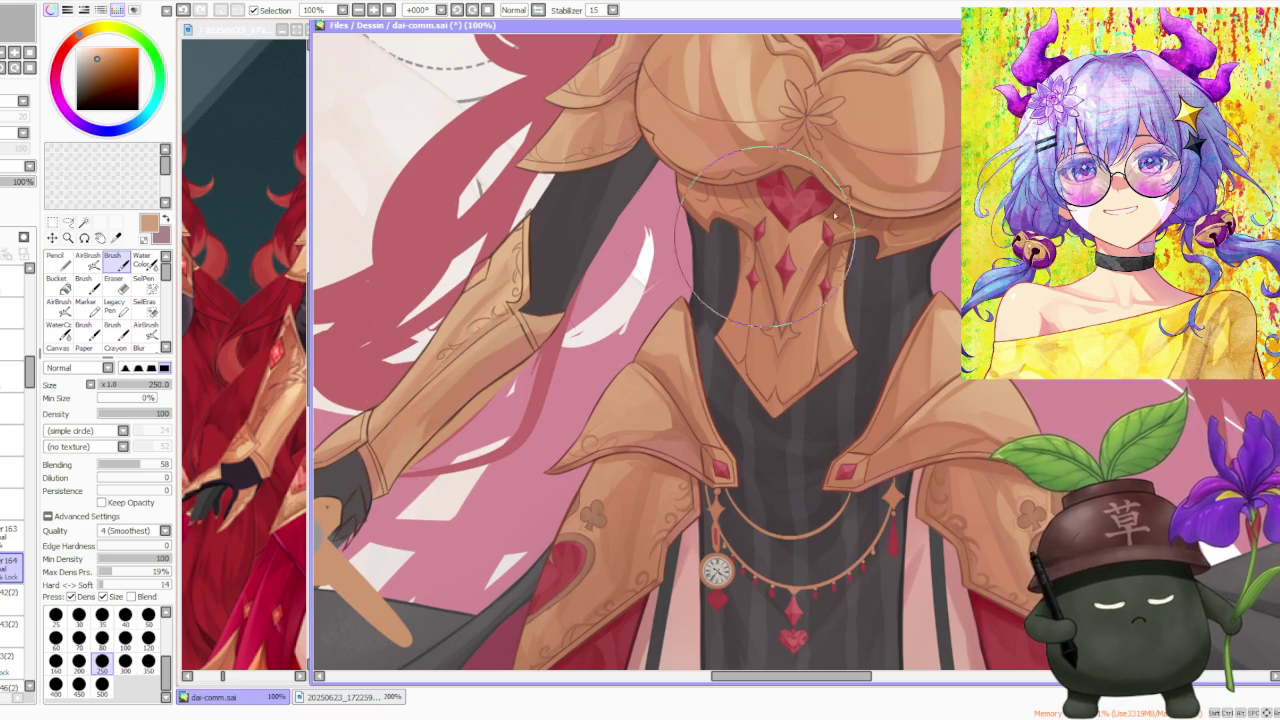
pyautogui.keyDown('alt'); pyautogui.click(393, 458); pyautogui.keyUp('alt')
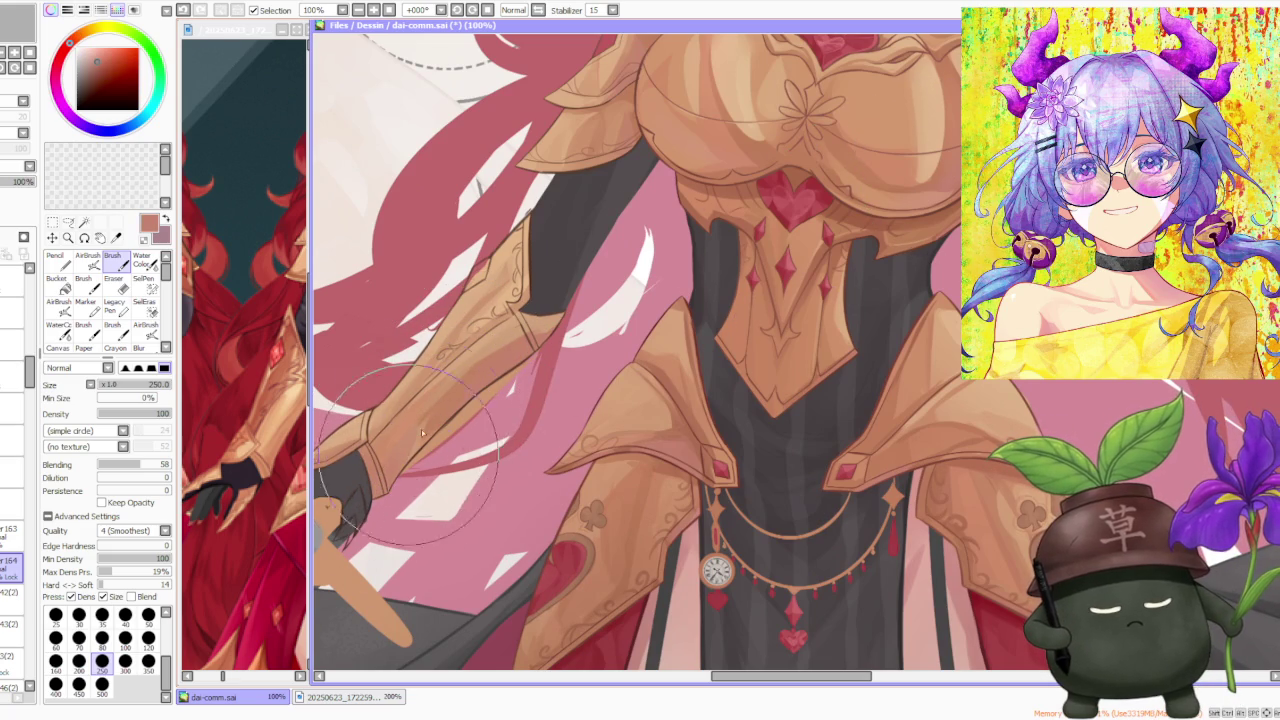
pyautogui.scroll(-3, 427, 425)
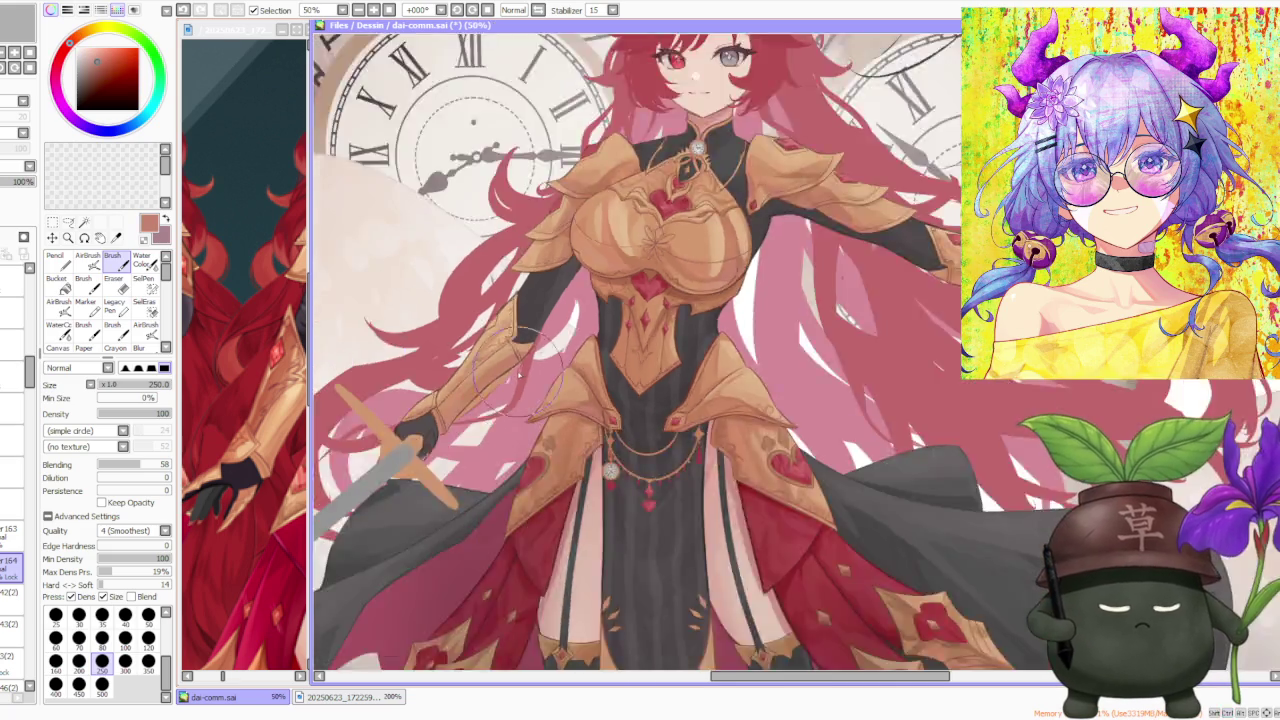
pyautogui.scroll(-1, 427, 425)
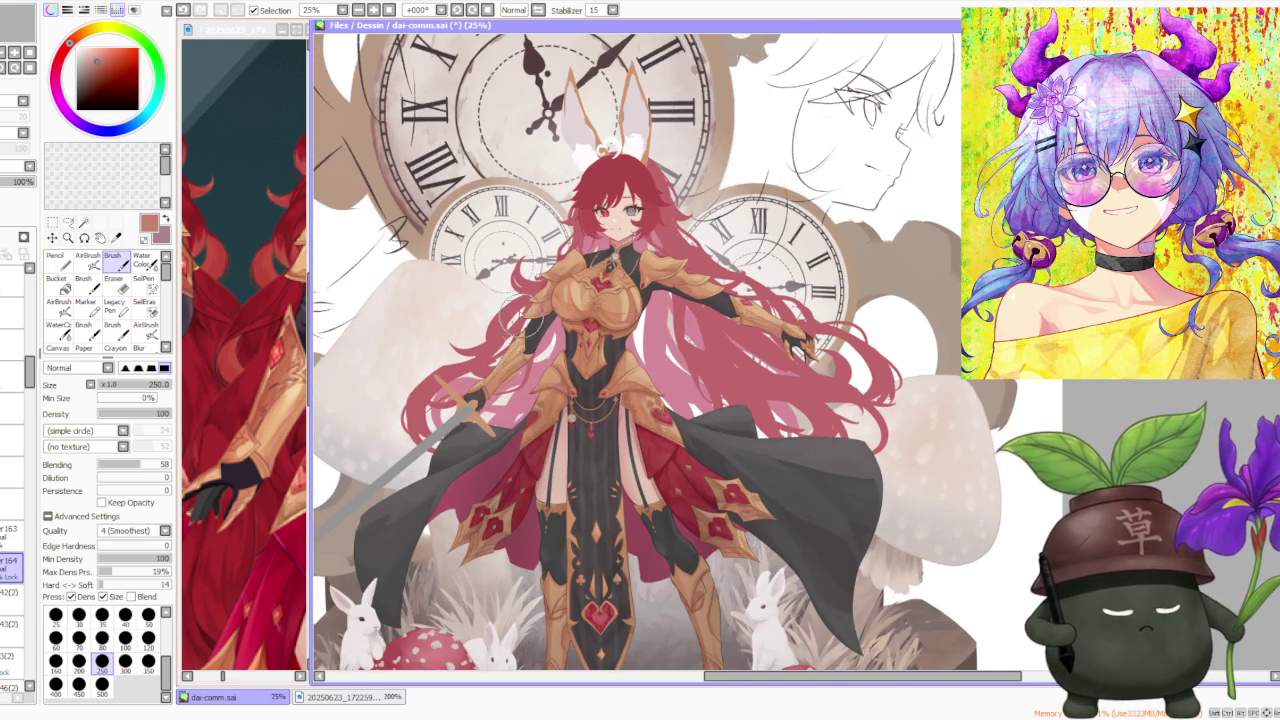
pyautogui.scroll(2, 520, 320)
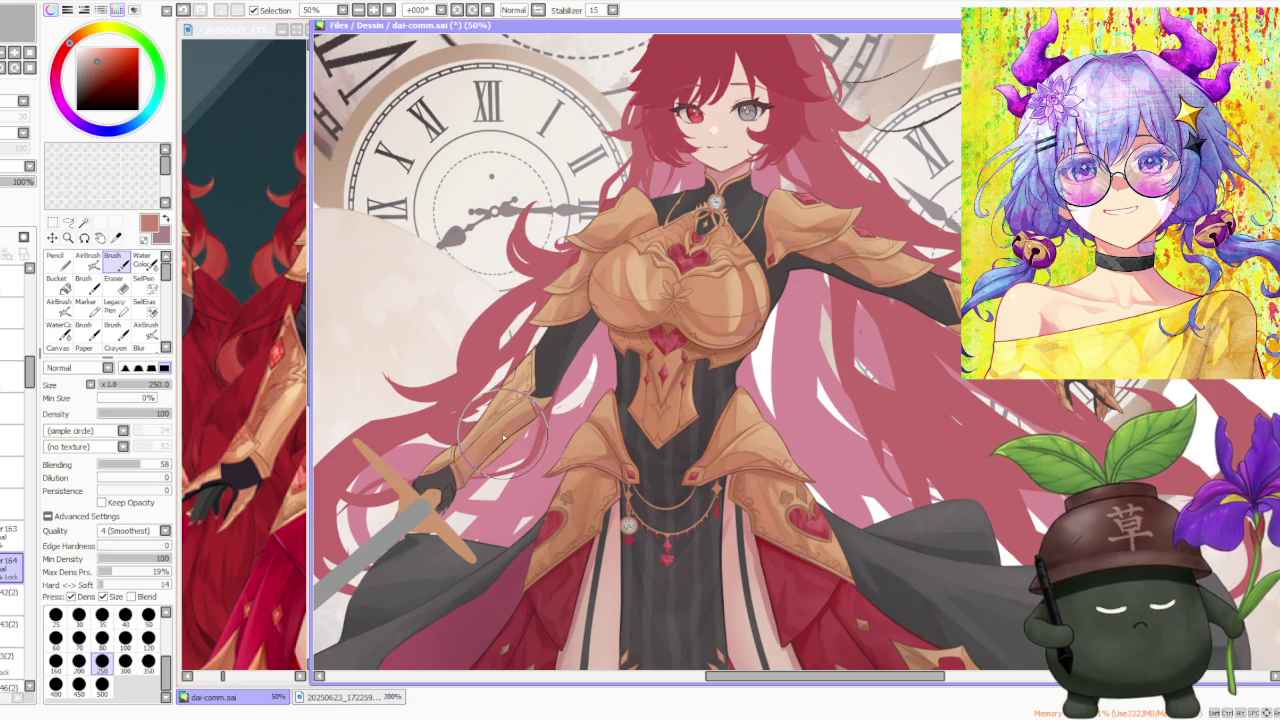
pyautogui.scroll(1, 503, 436)
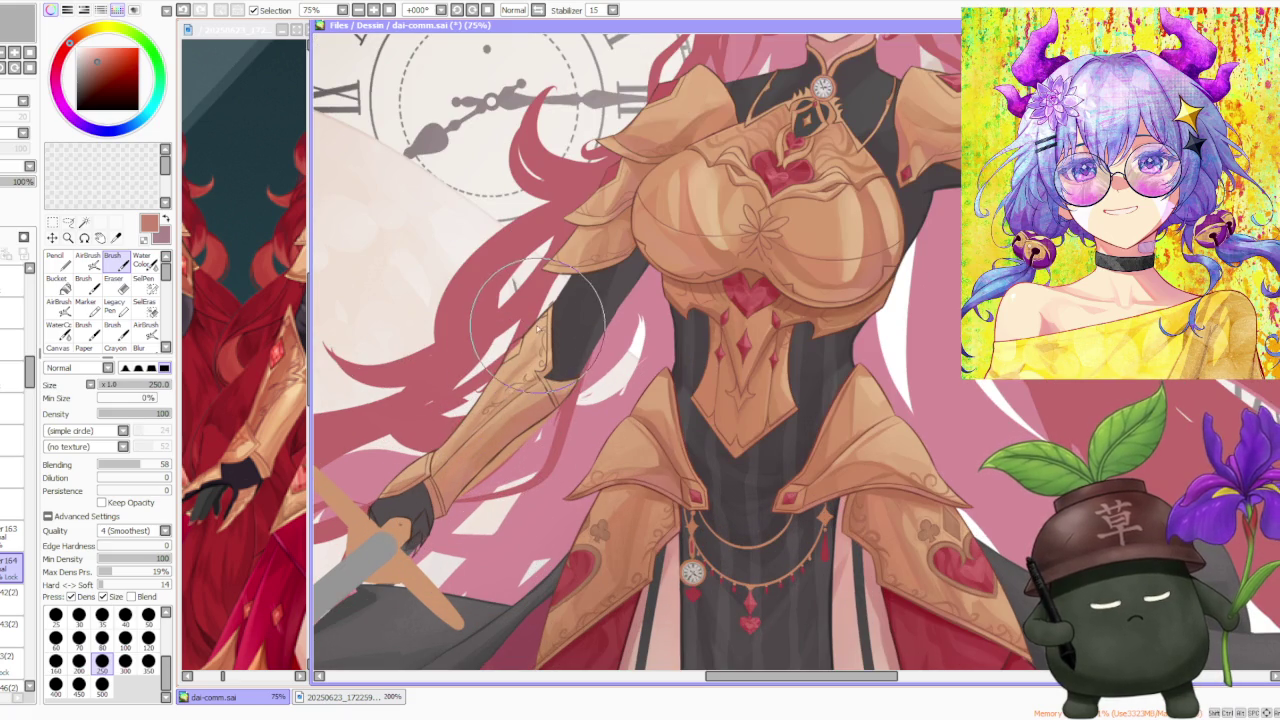
pyautogui.keyDown('alt'); pyautogui.click(493, 414); pyautogui.keyUp('alt')
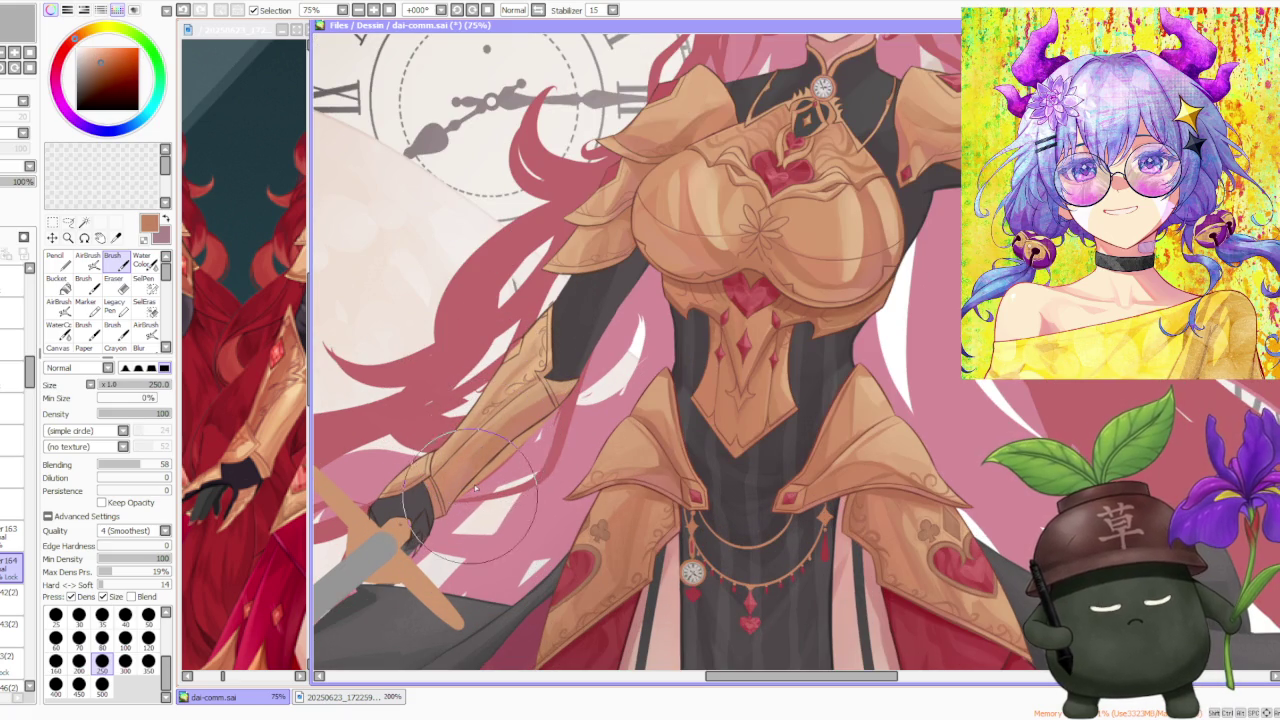
pyautogui.keyDown('alt'); pyautogui.click(566, 390); pyautogui.keyUp('alt')
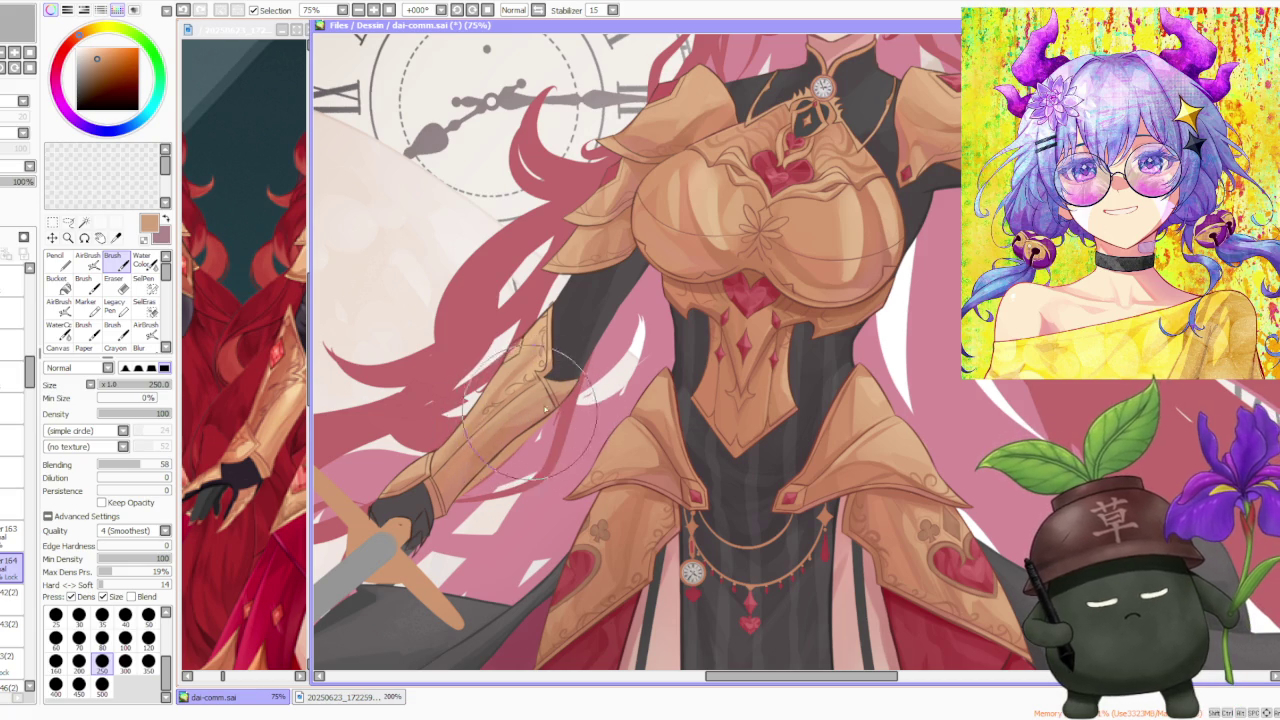
# Step: Check the full figure and sample a deep crimson from near the chest armour
pyautogui.scroll(-1, 545, 383)
pyautogui.scroll(-1, 545, 383)
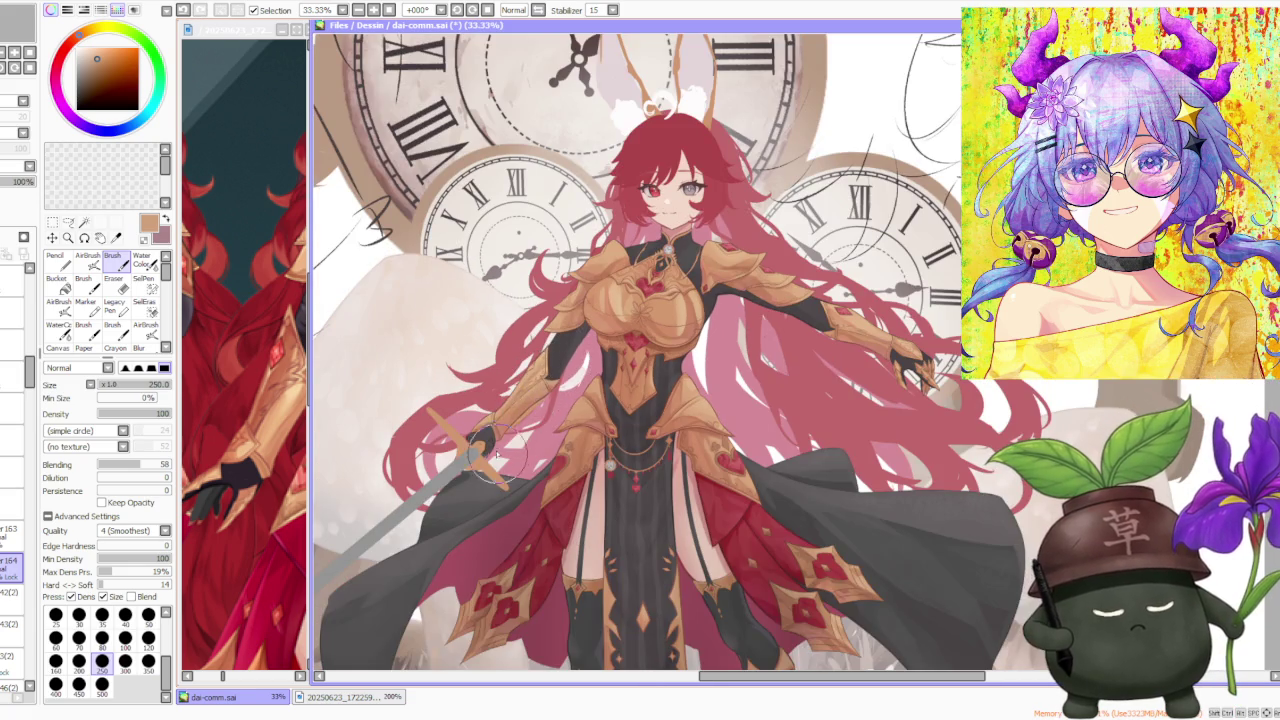
pyautogui.scroll(2, 495, 455)
pyautogui.scroll(-1, 566, 315)
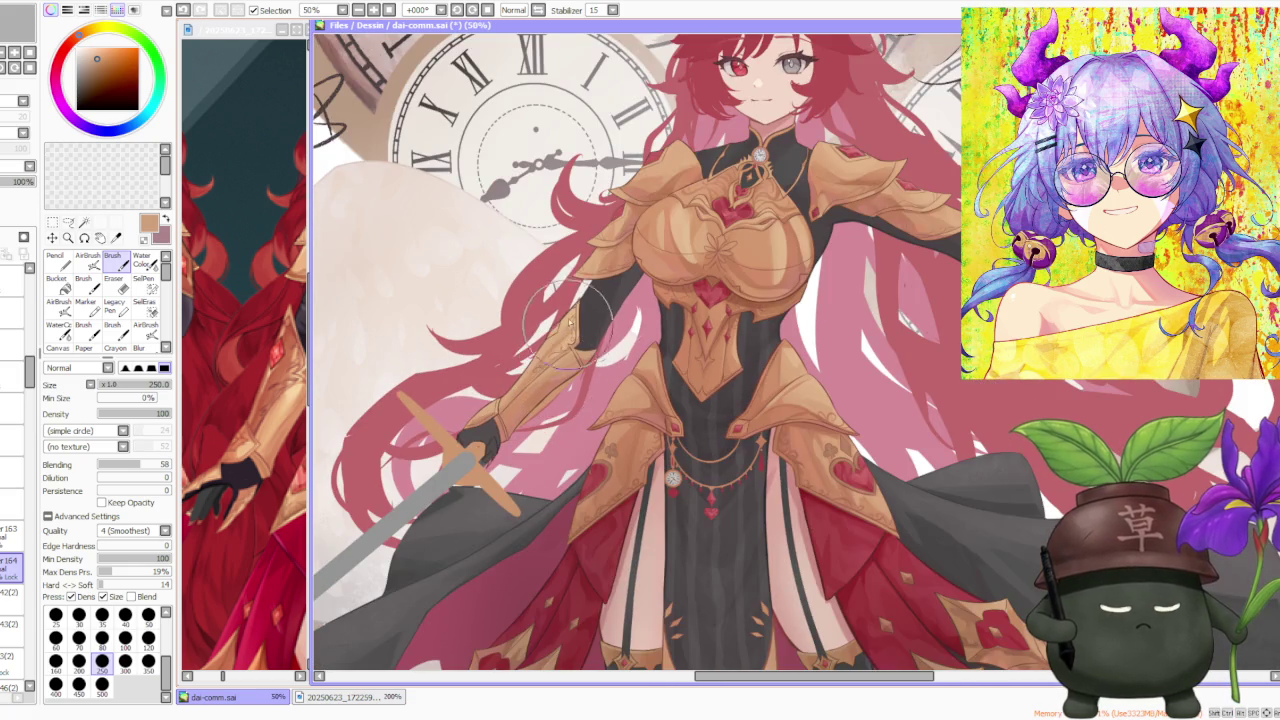
pyautogui.scroll(1, 568, 321)
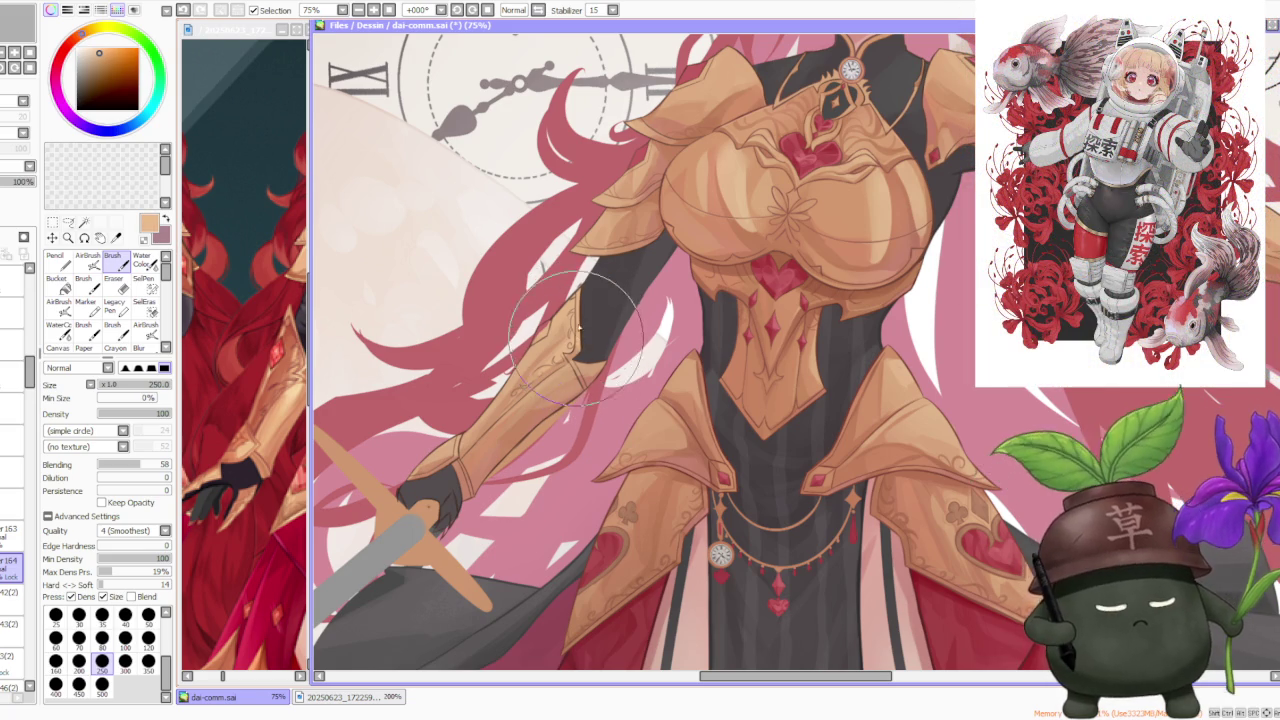
pyautogui.scroll(-2, 578, 330)
pyautogui.scroll(-1, 700, 300)
pyautogui.scroll(-1, 739, 248)
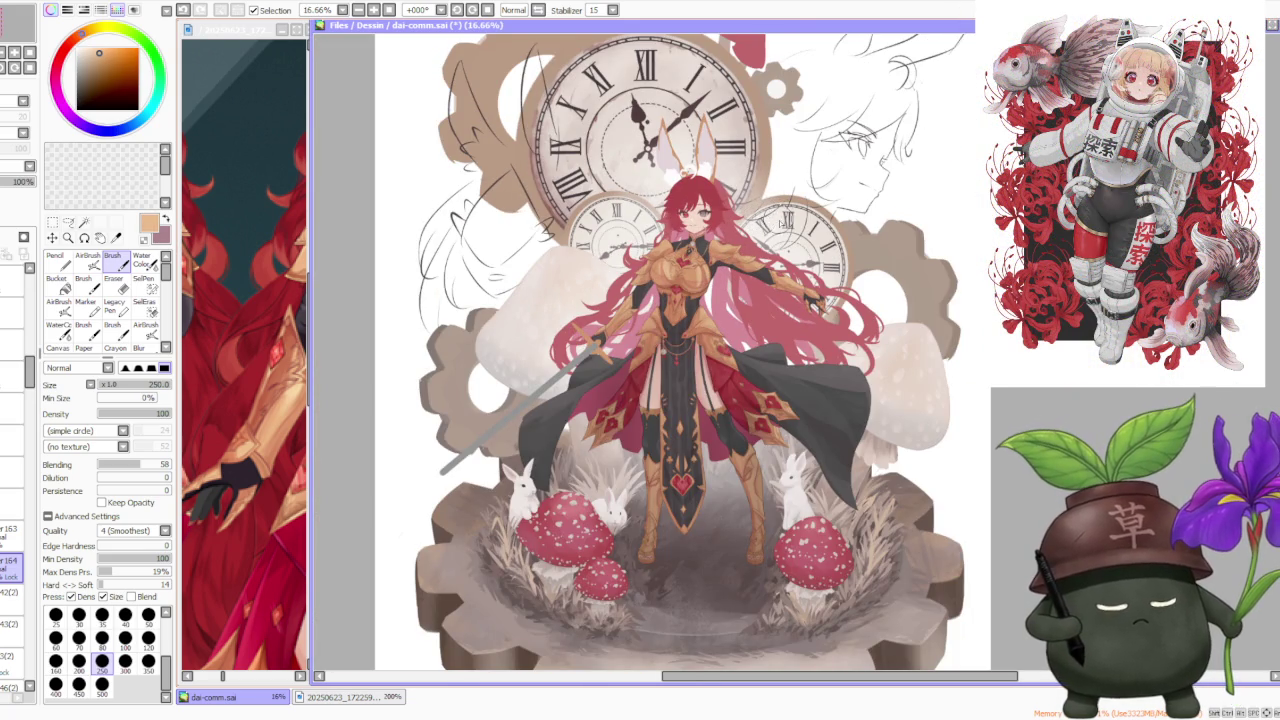
pyautogui.scroll(1, 750, 258)
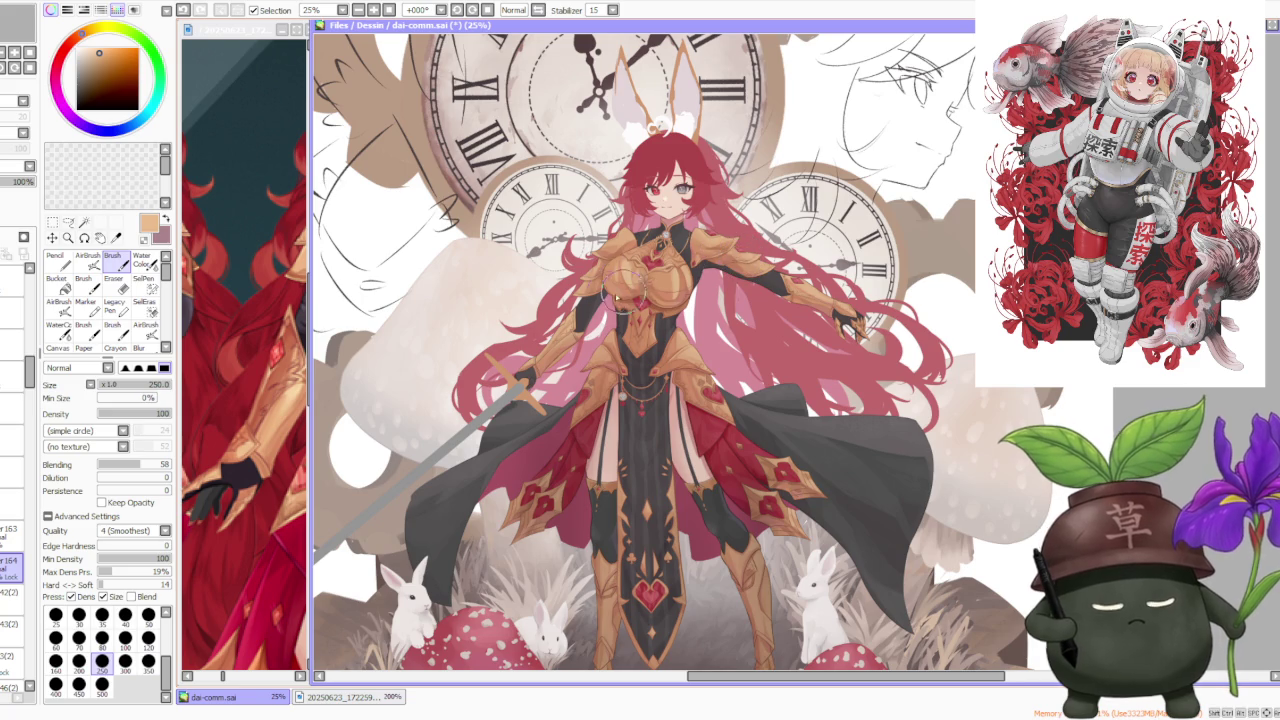
pyautogui.scroll(1, 625, 275)
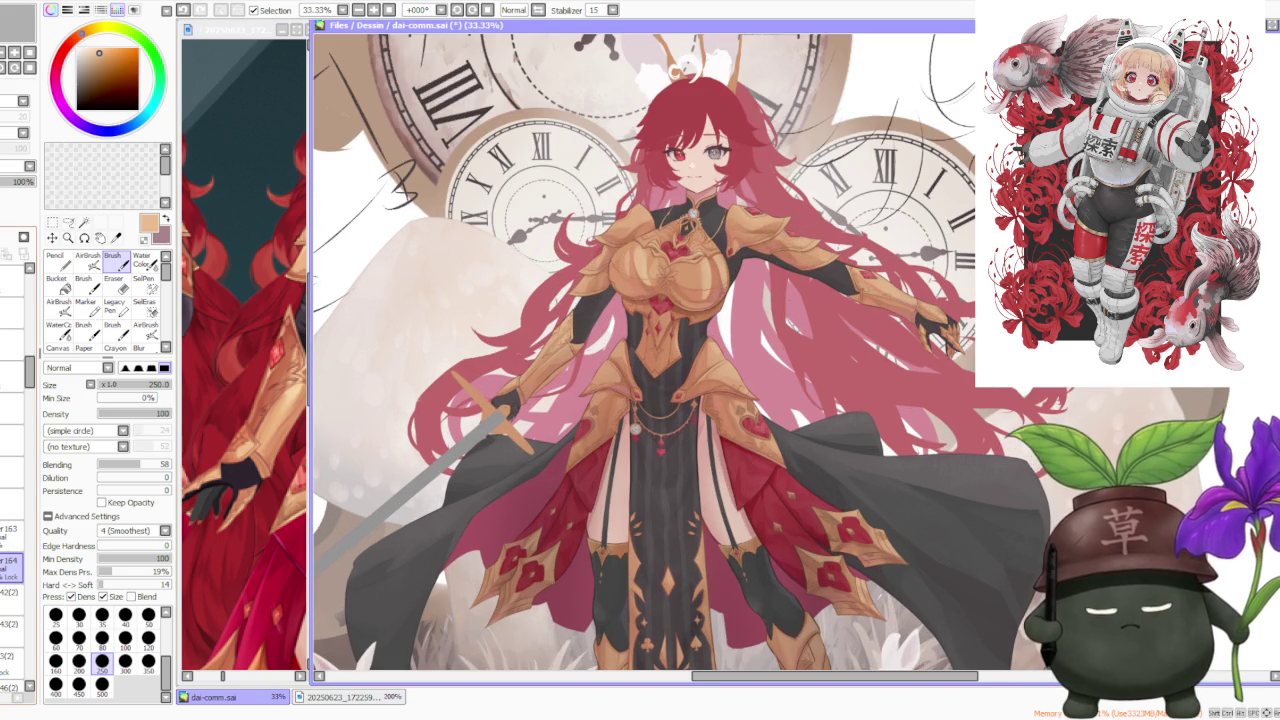
pyautogui.scroll(1, 557, 310)
pyautogui.scroll(2, 557, 310)
pyautogui.keyDown('alt'); pyautogui.click(600, 125); pyautogui.keyUp('alt')
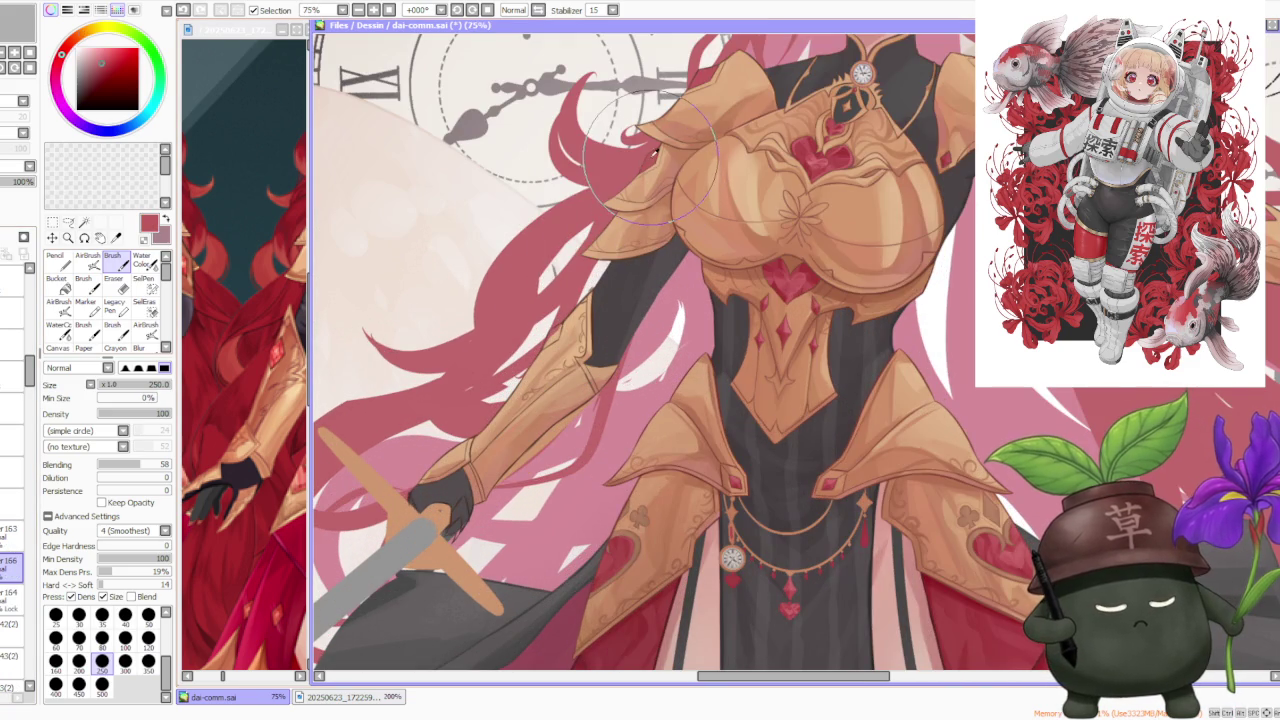
# Step: Reduce the brush from 120 to 50 and zoom out to 16.66% to see the whole canvas
pyautogui.scroll(2, 548, 318)
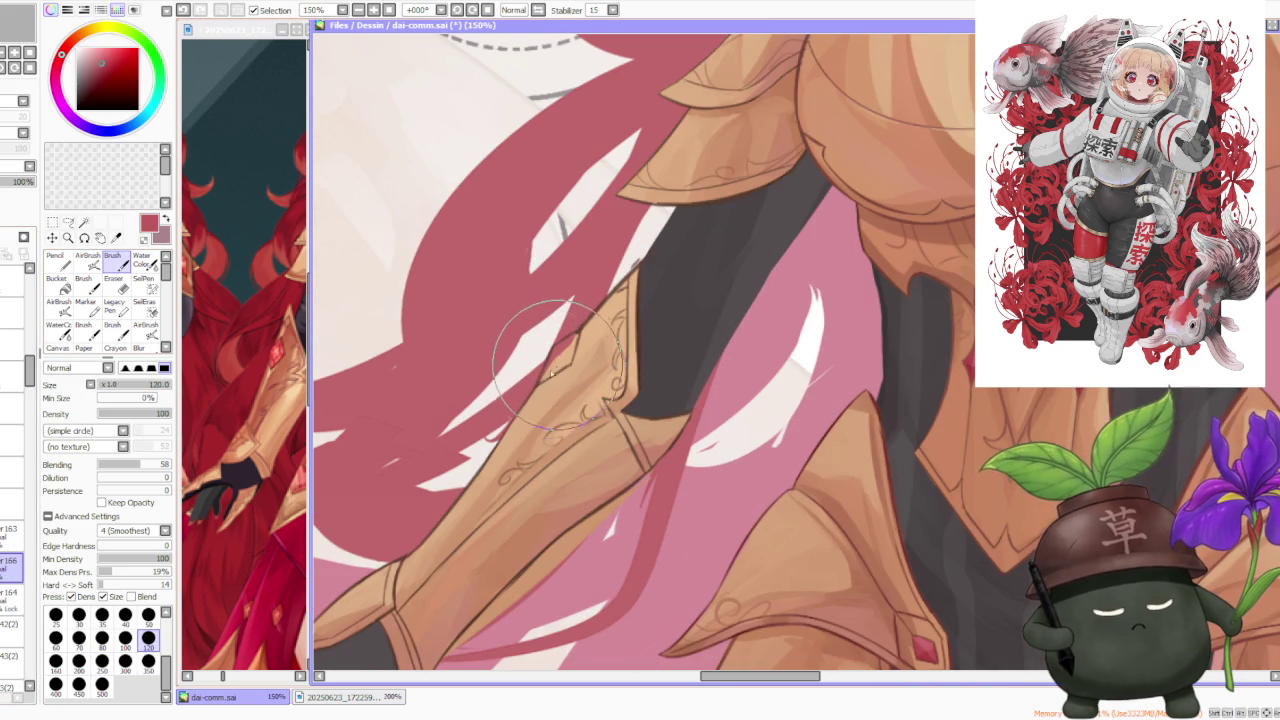
pyautogui.click(148, 614)
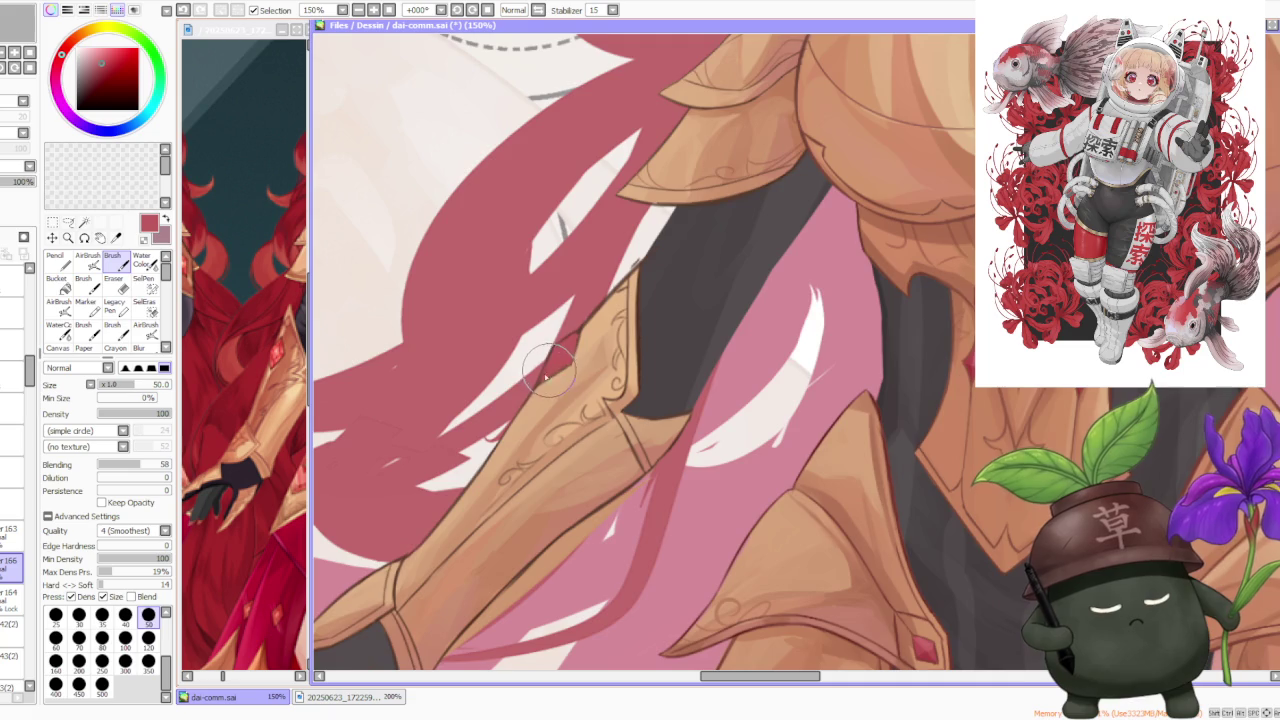
pyautogui.scroll(-3, 560, 370)
pyautogui.scroll(-3, 560, 370)
pyautogui.scroll(-3, 560, 370)
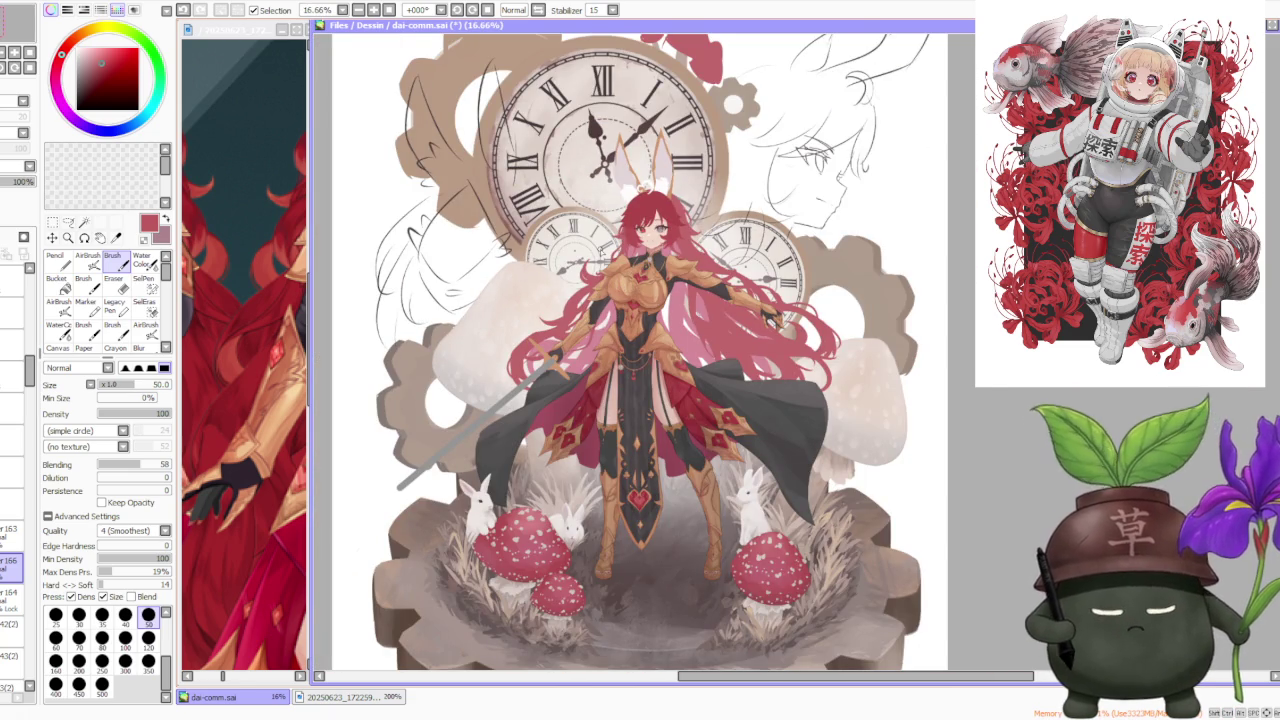
# Step: Flip the view horizontally and zoom in to check the chest armour
pyautogui.scroll(2, 620, 255)
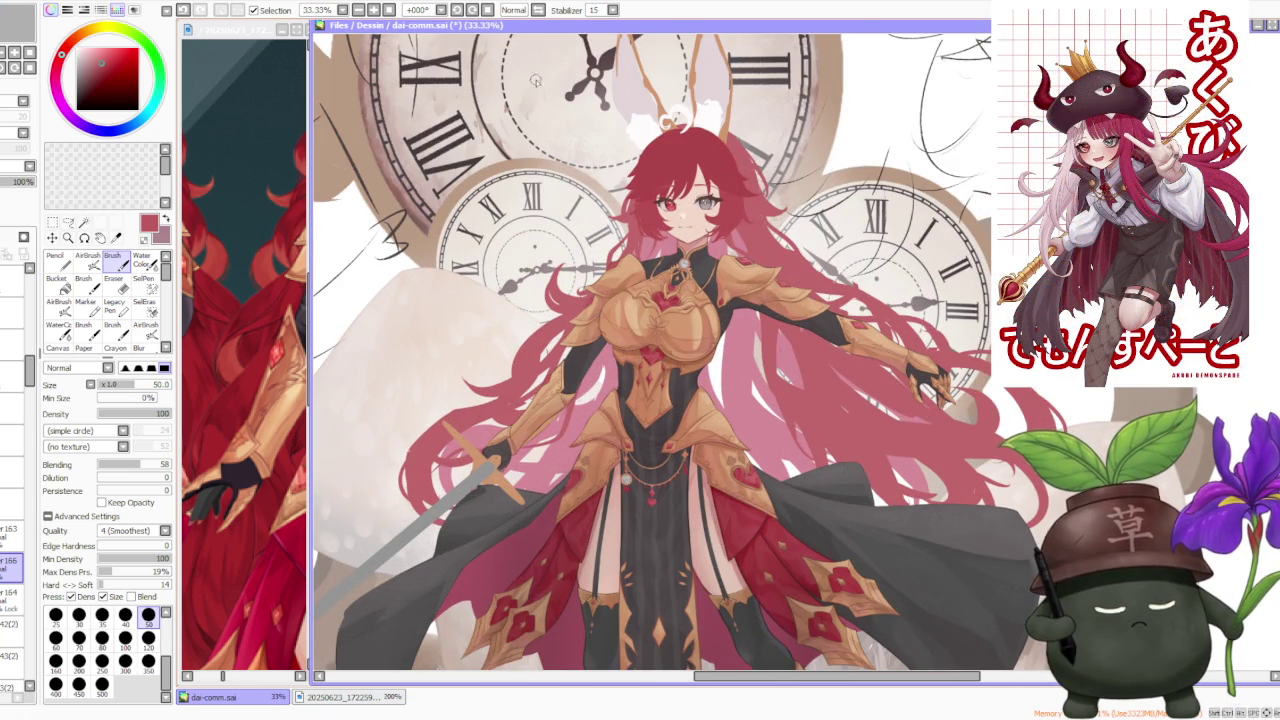
pyautogui.click(538, 10)
pyautogui.scroll(-1, 580, 230)
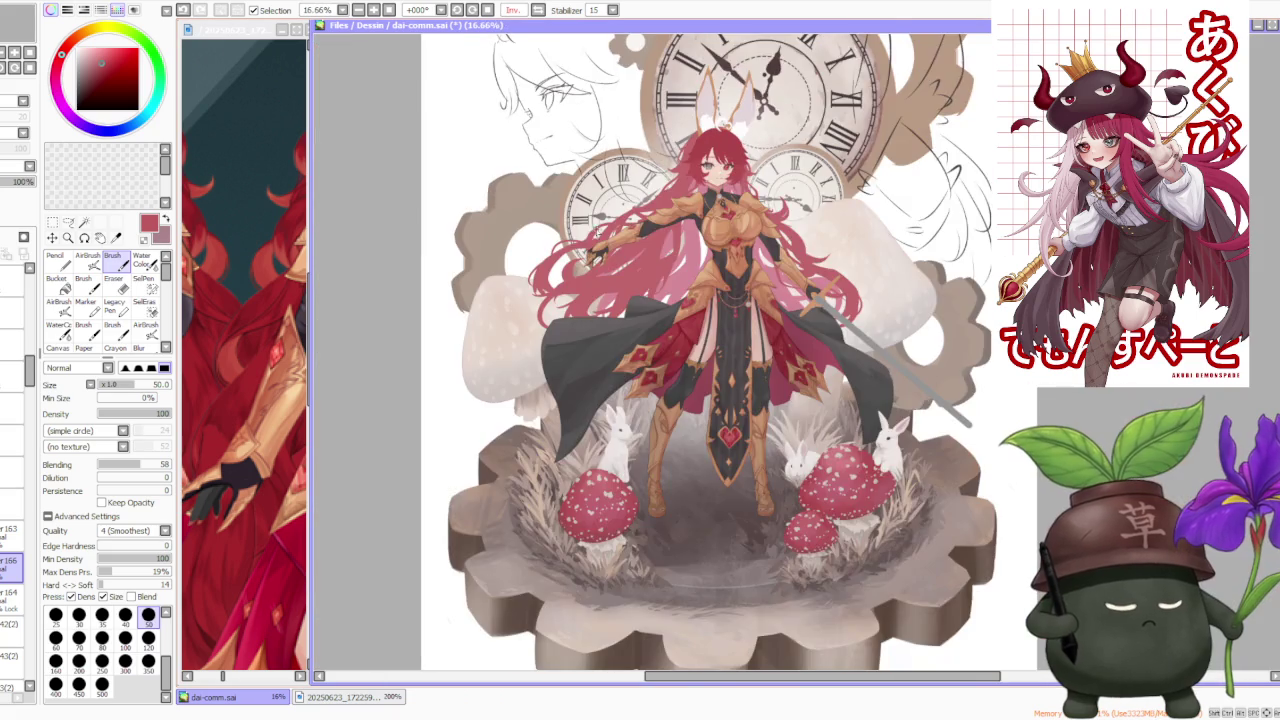
pyautogui.scroll(1, 580, 230)
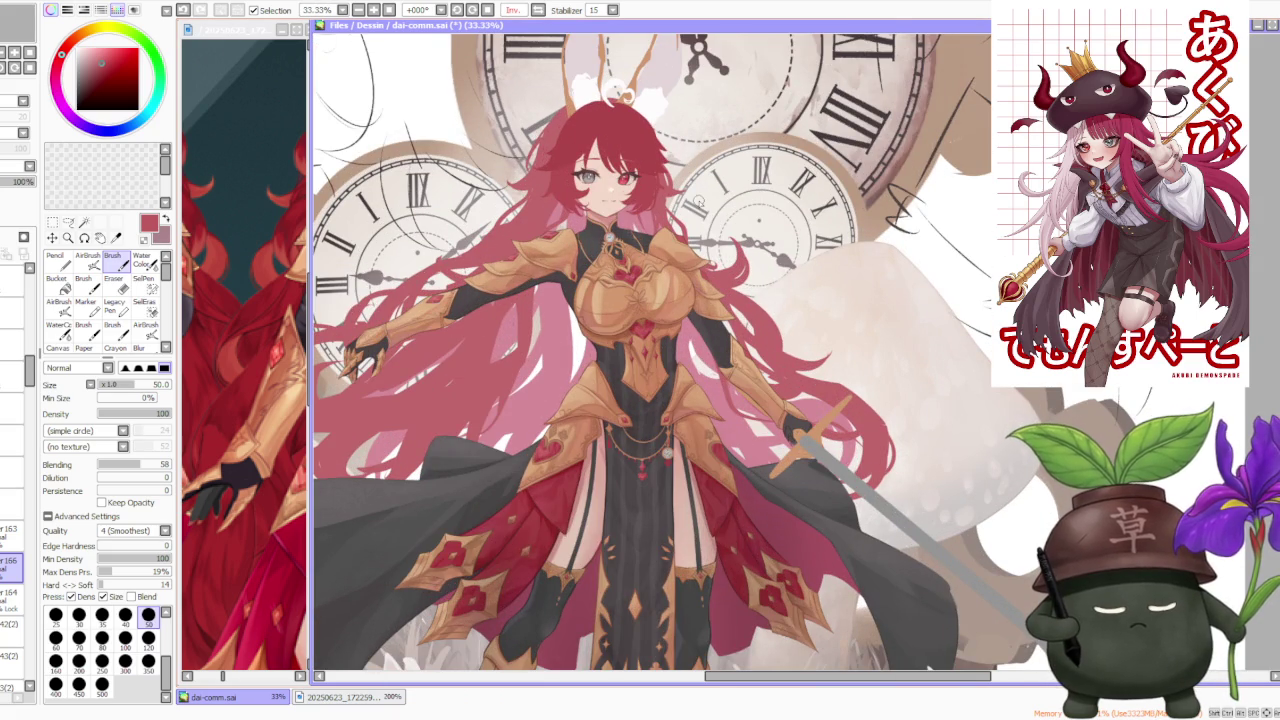
pyautogui.scroll(2, 645, 225)
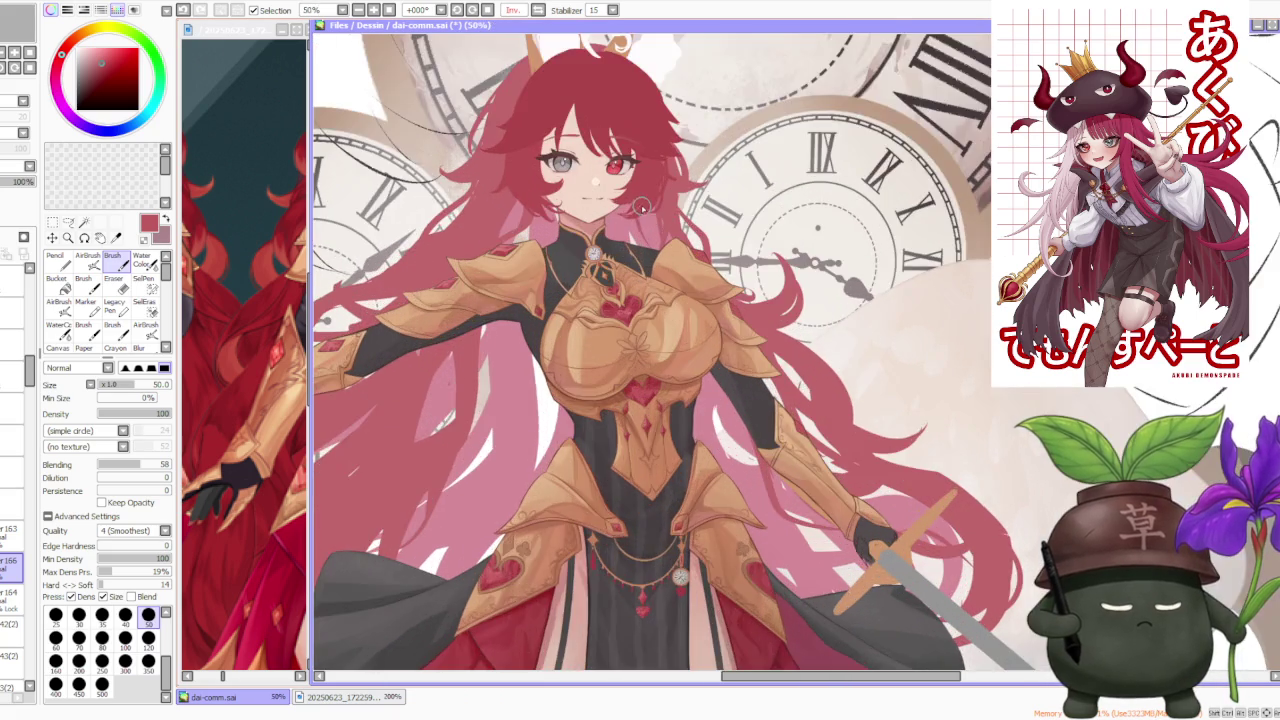
pyautogui.scroll(1, 650, 234)
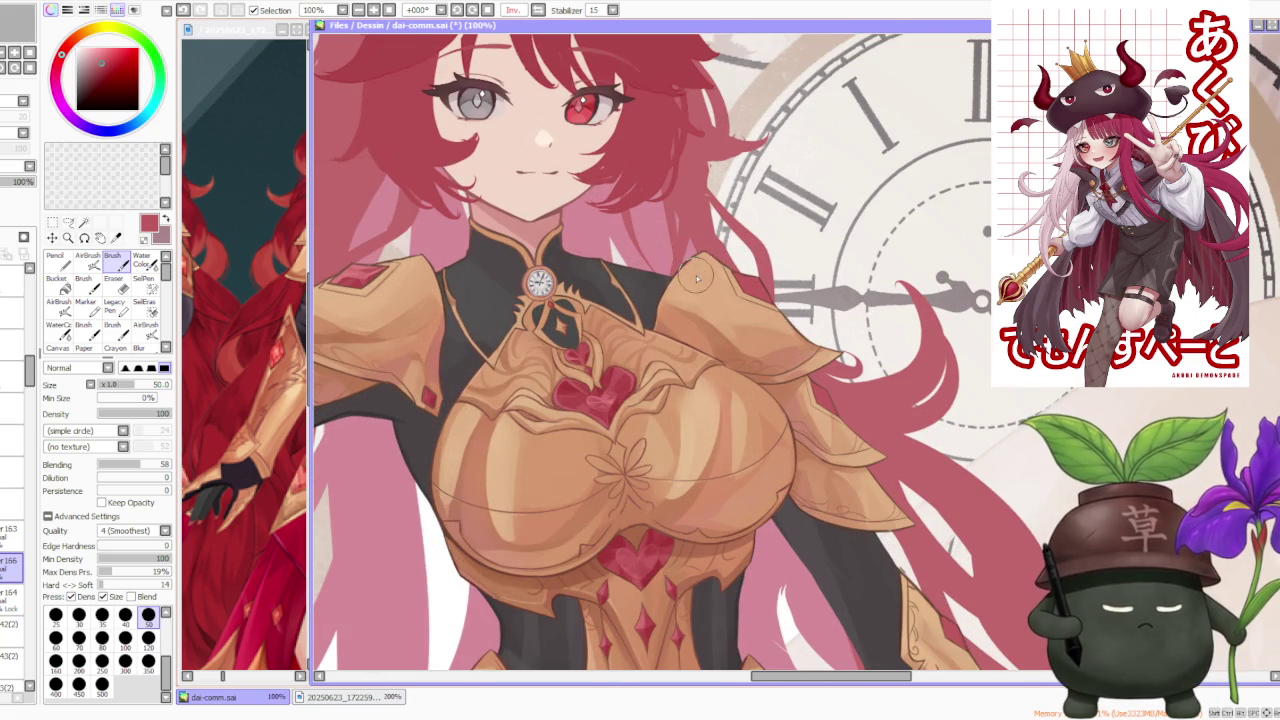
pyautogui.scroll(-1, 771, 257)
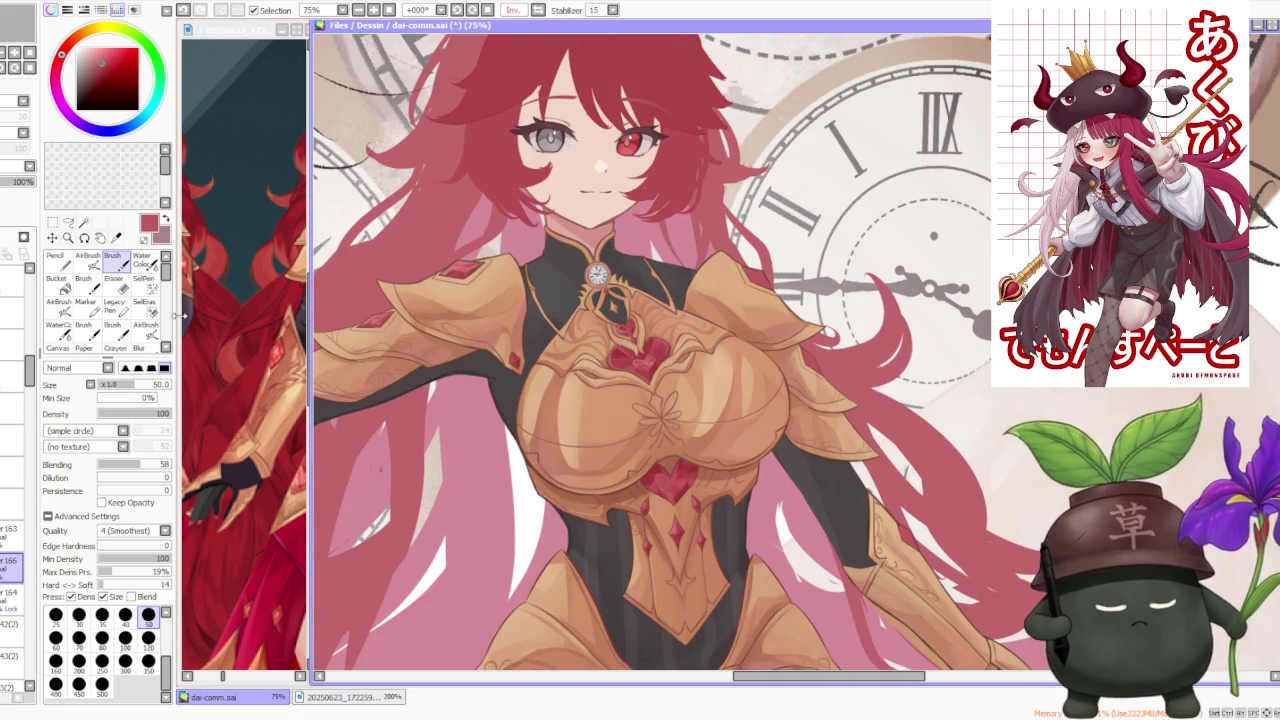
# Step: Make layer 42(2) active and switch to the freehand Selection tool
pyautogui.click(12, 601)
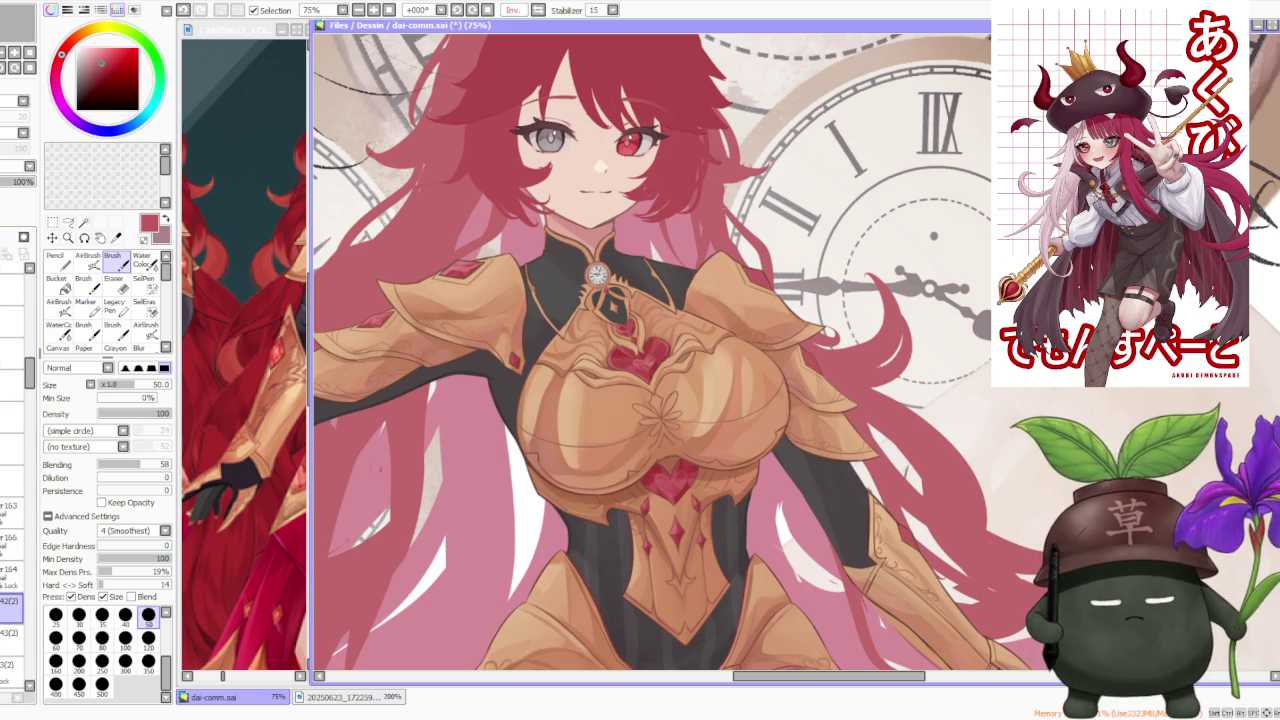
pyautogui.click(68, 222)
pyautogui.scroll(1, 703, 273)
pyautogui.scroll(1, 703, 273)
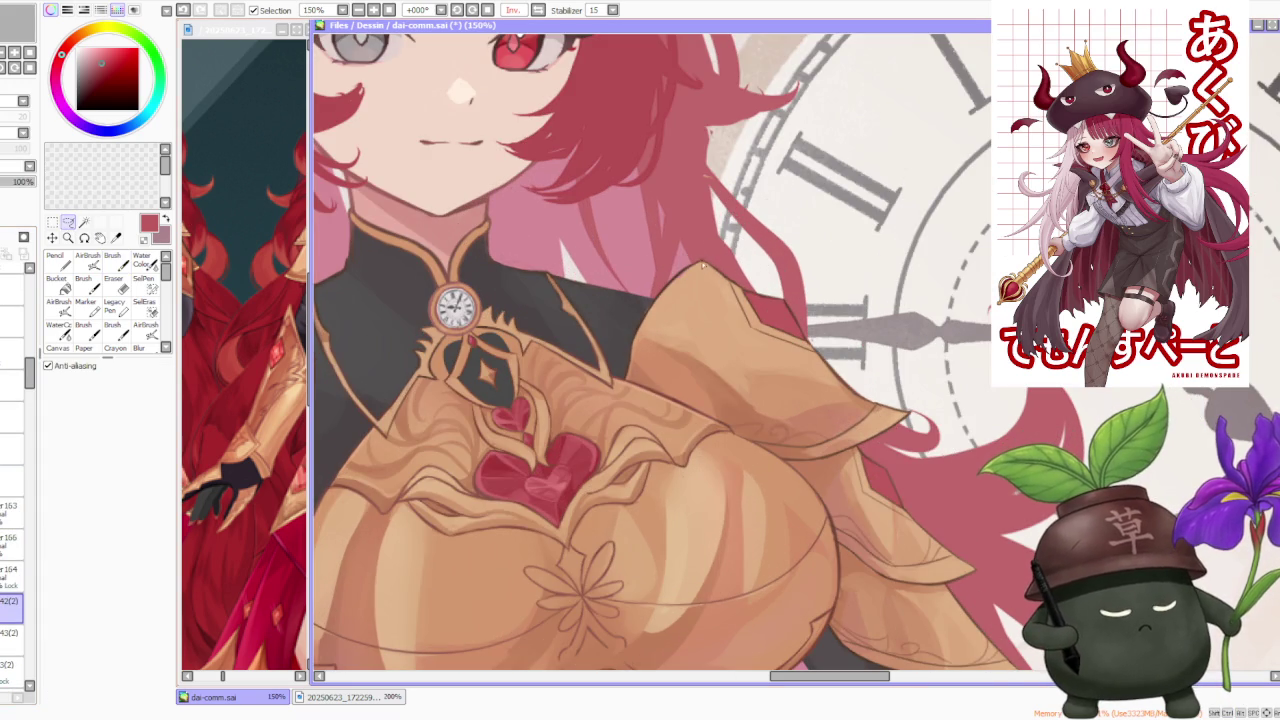
# Step: Lasso the shoulder-plate tip beside the neck and reshape it with Free Deform
pyautogui.moveTo(617, 336); pyautogui.dragTo(622, 383)
pyautogui.hotkey('ctrl', 't')
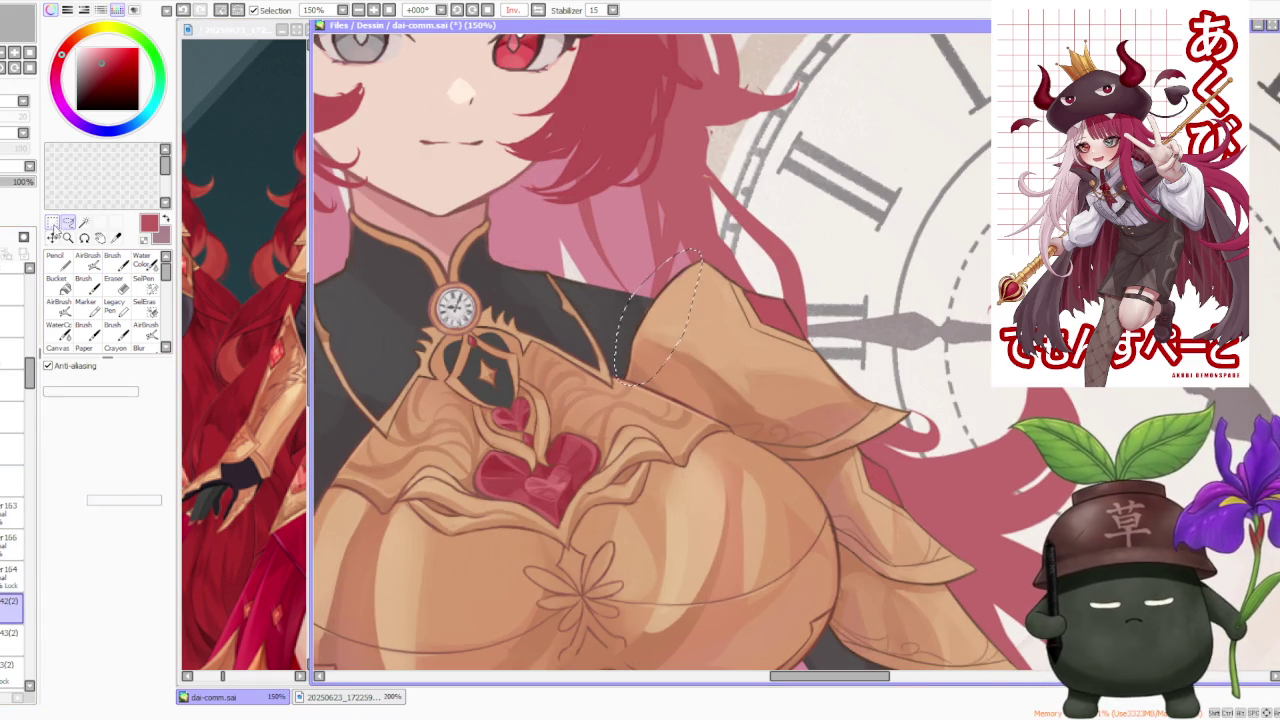
pyautogui.moveTo(703, 257); pyautogui.dragTo(683, 251)
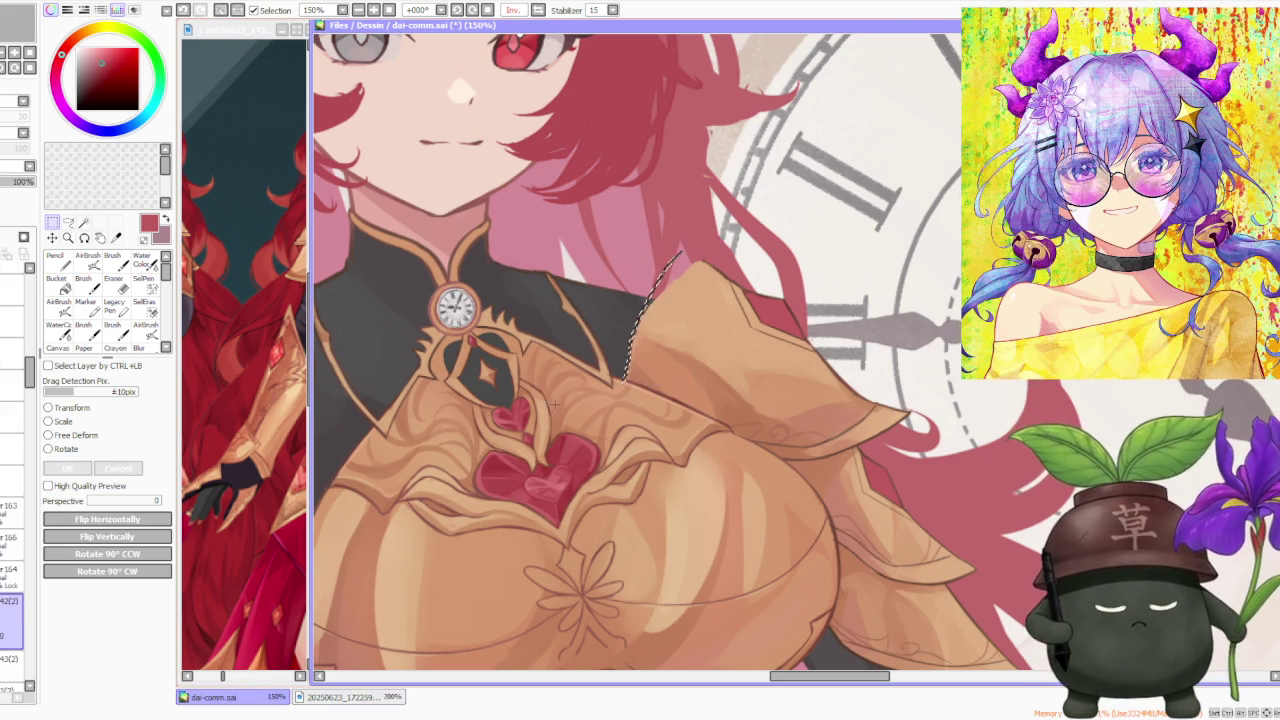
pyautogui.press('Return')
# Step: Pick dark brown and switch to the Brush to line the shoulder tip
pyautogui.scroll(-2, 746, 224)
pyautogui.scroll(-2, 746, 224)
pyautogui.scroll(5, 746, 224)
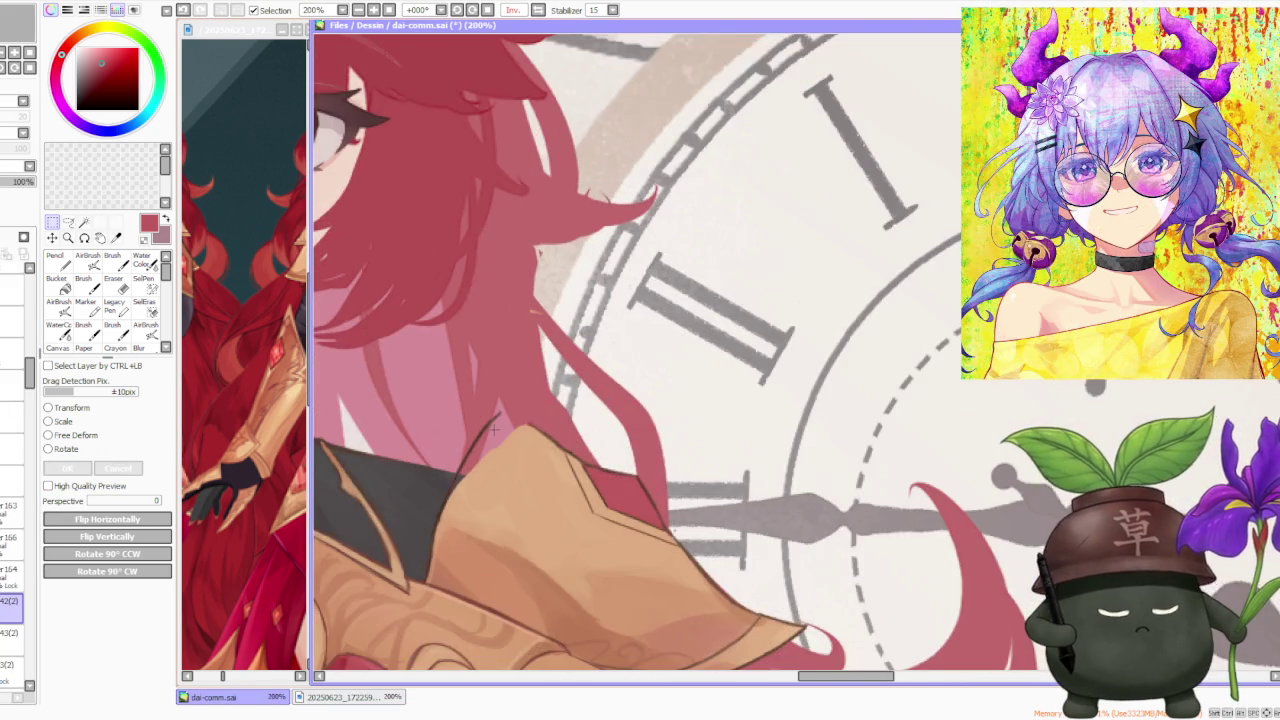
pyautogui.scroll(1, 493, 428)
pyautogui.keyDown('alt'); pyautogui.click(465, 447); pyautogui.keyUp('alt')
pyautogui.click(112, 258)
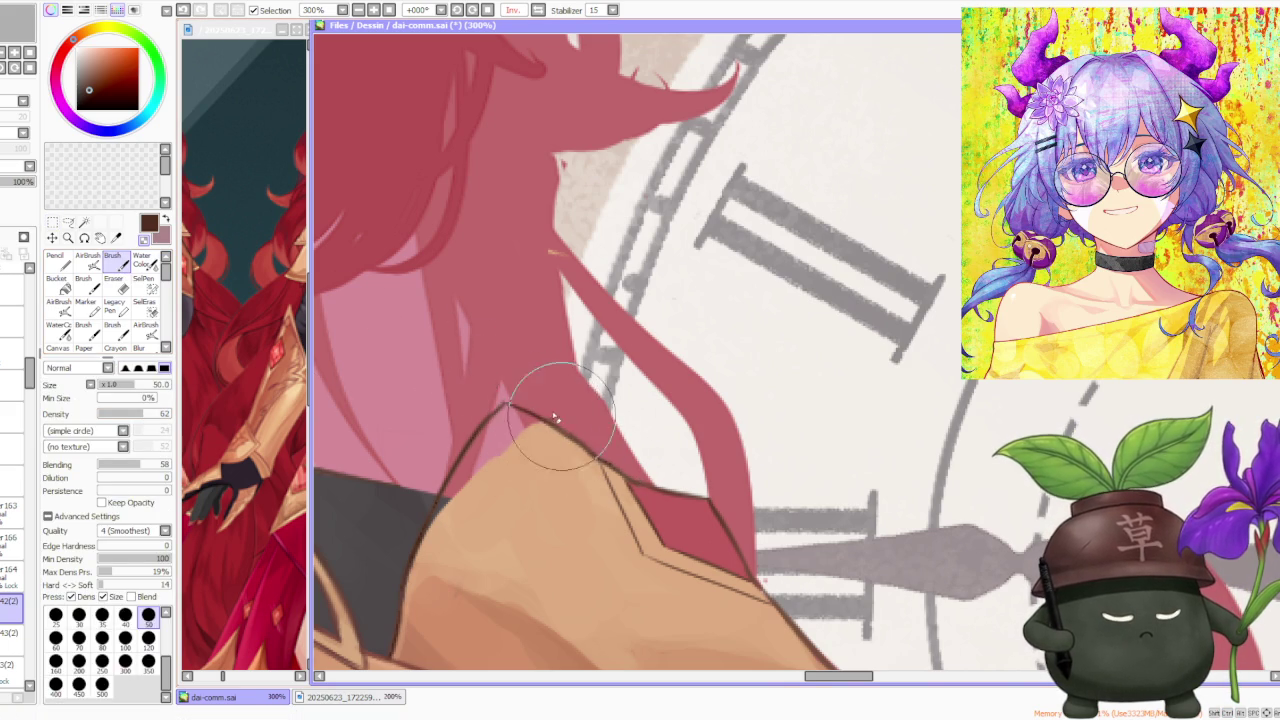
# Step: Switch to a different painting layer and sample the tan armour colour
pyautogui.scroll(-4, 528, 428)
pyautogui.scroll(-1, 690, 478)
pyautogui.scroll(2, 700, 505)
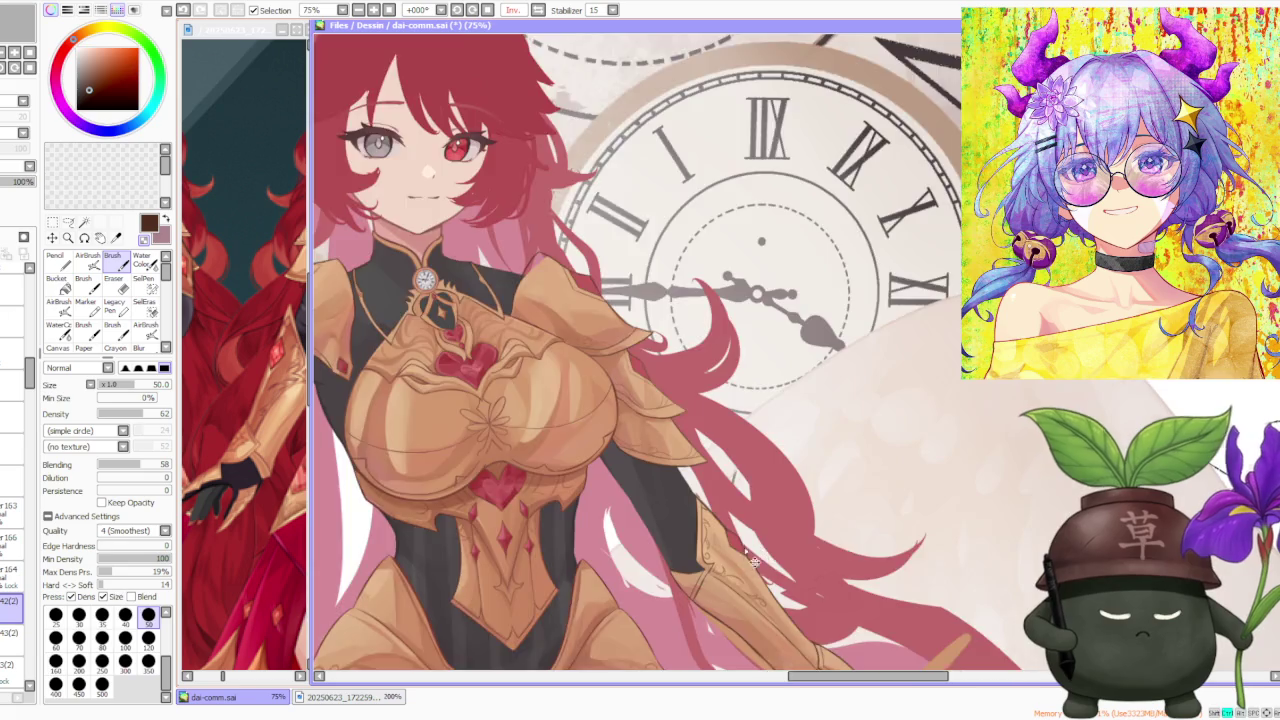
pyautogui.scroll(3, 705, 512)
pyautogui.scroll(-1, 712, 510)
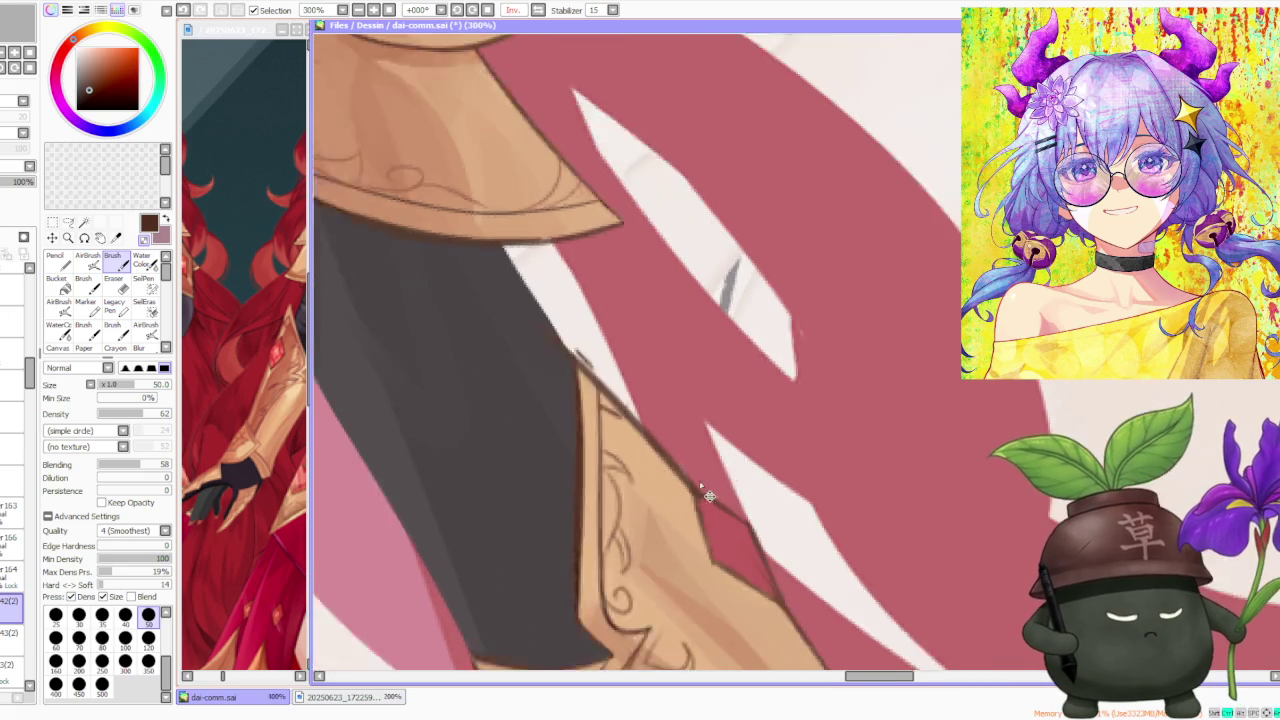
pyautogui.scroll(-1, 620, 470)
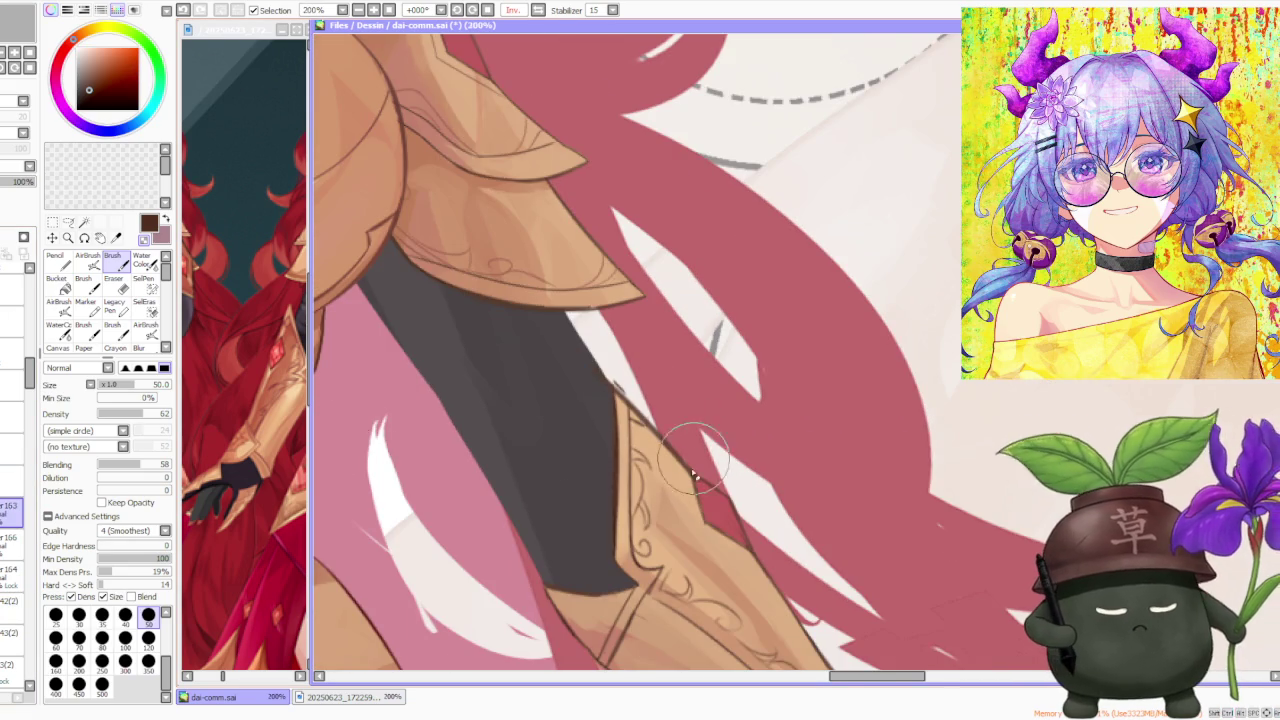
pyautogui.scroll(1, 695, 465)
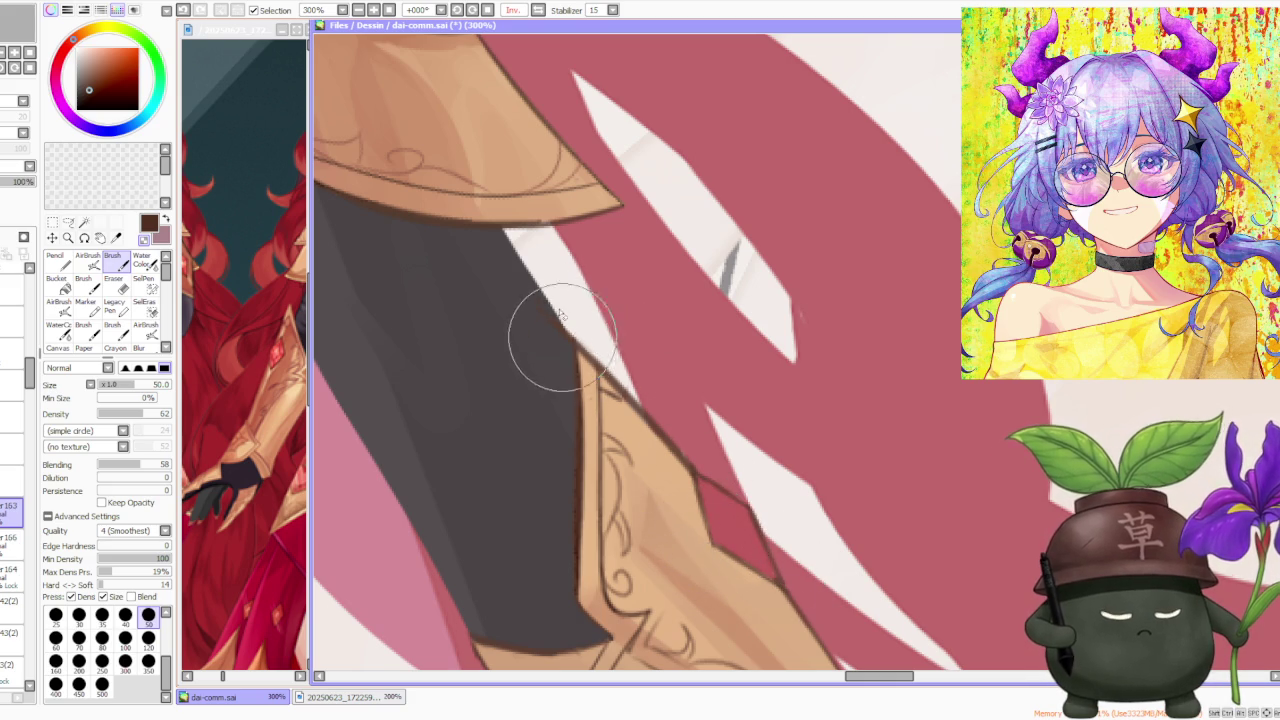
pyautogui.scroll(-1, 562, 309)
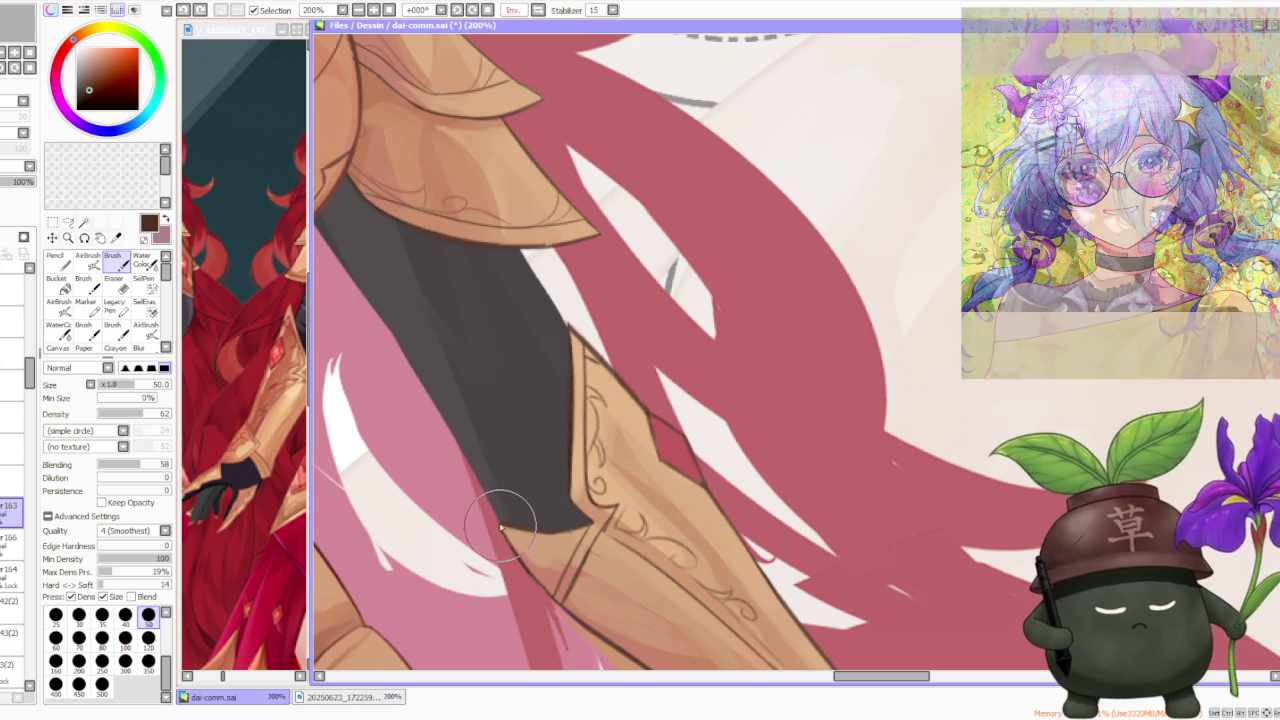
pyautogui.scroll(-1, 514, 509)
pyautogui.scroll(-1, 594, 468)
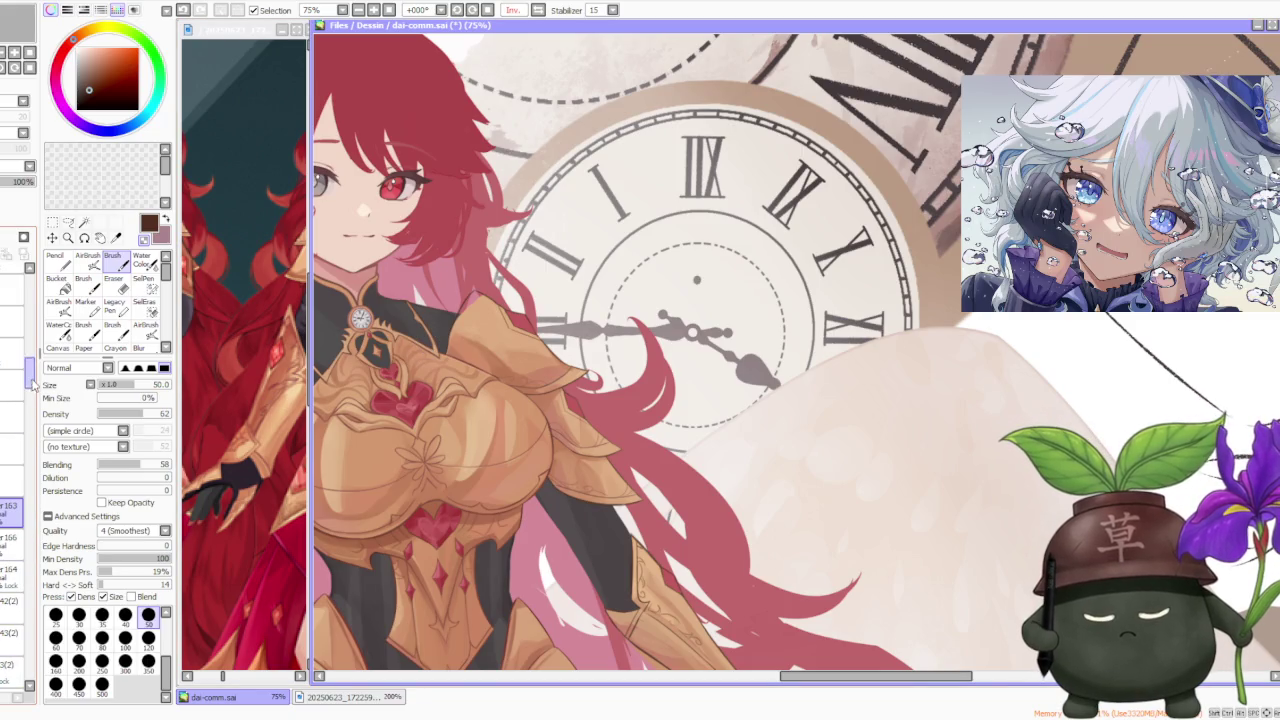
pyautogui.scroll(-2, 30, 398)
pyautogui.click(12, 448)
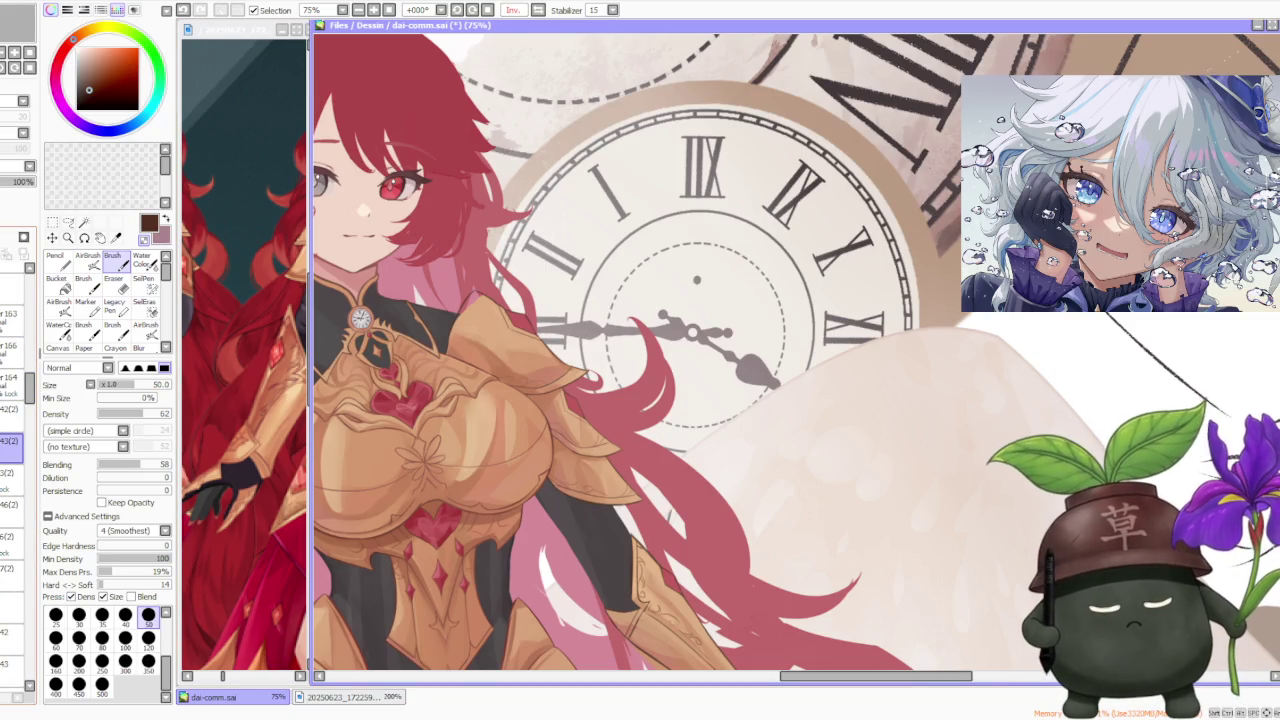
pyautogui.click(12, 479)
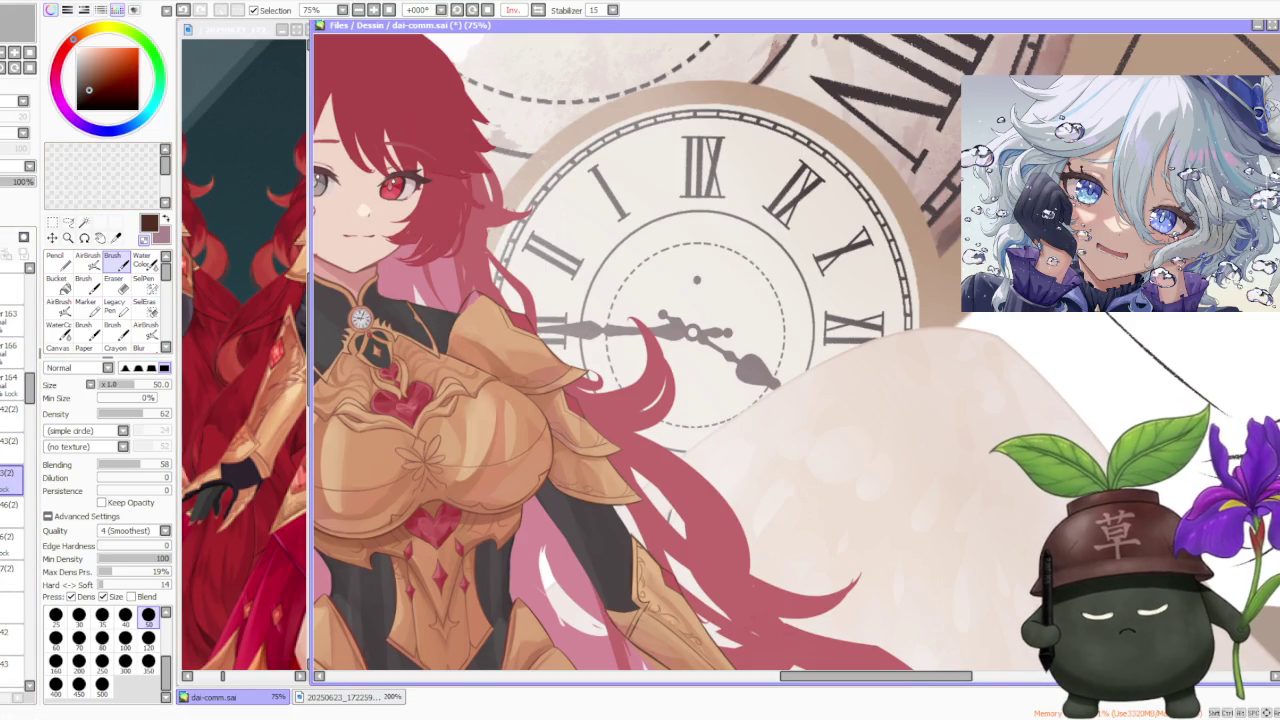
pyautogui.scroll(1, 467, 318)
pyautogui.keyDown('alt'); pyautogui.click(467, 318); pyautogui.keyUp('alt')
# Step: Flip the view back to normal orientation and review the knight figure
pyautogui.scroll(1, 467, 318)
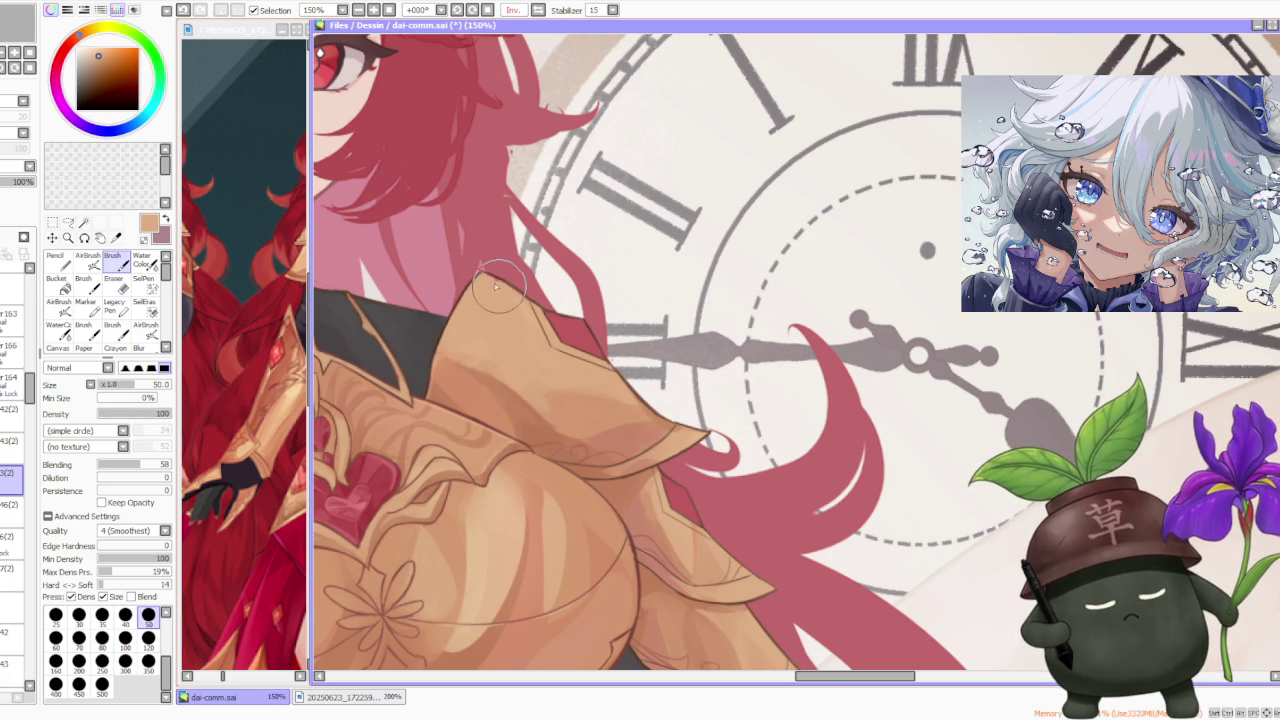
pyautogui.scroll(-3, 491, 285)
pyautogui.scroll(-1, 642, 108)
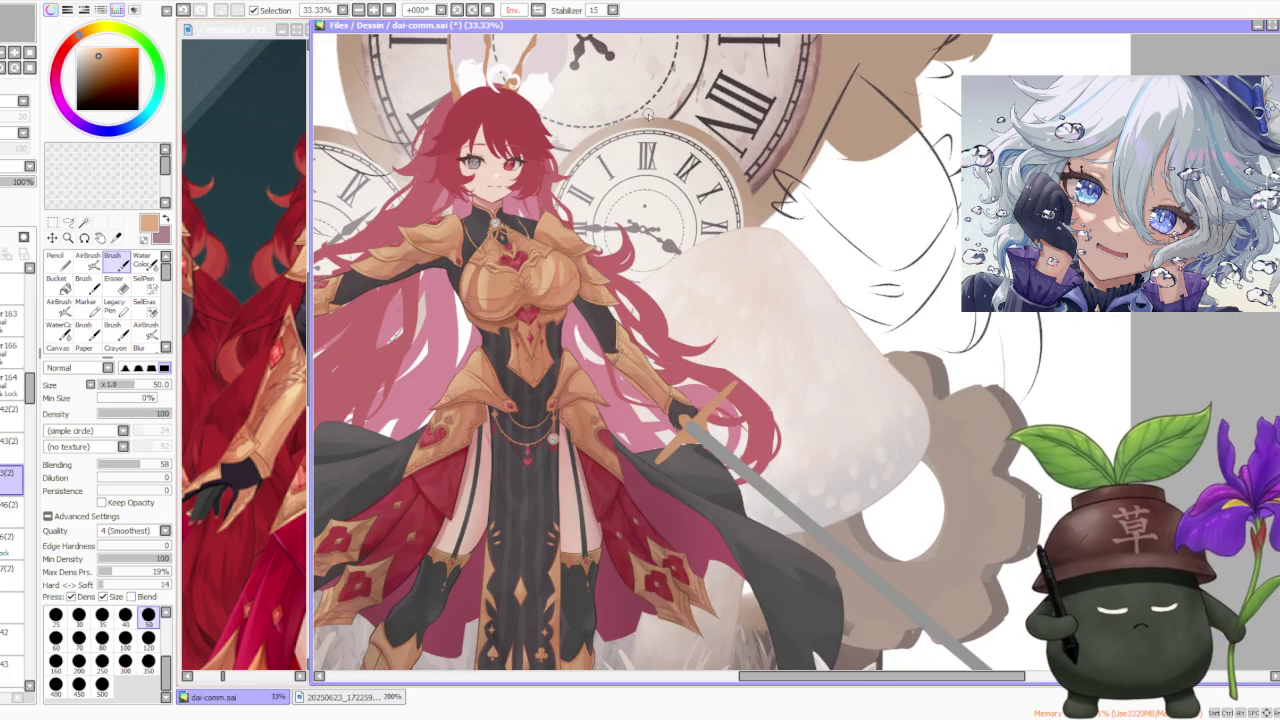
pyautogui.click(537, 10)
pyautogui.scroll(-2, 360, 410)
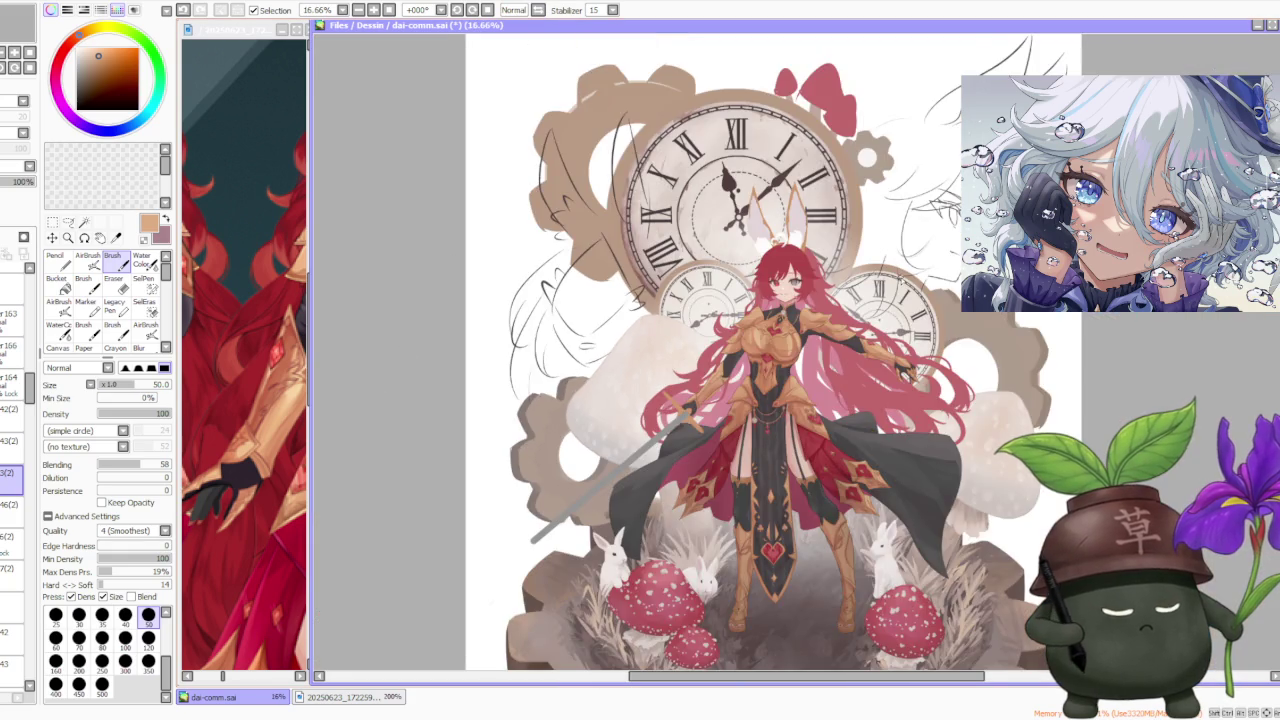
pyautogui.scroll(2, 571, 367)
pyautogui.scroll(3, 571, 367)
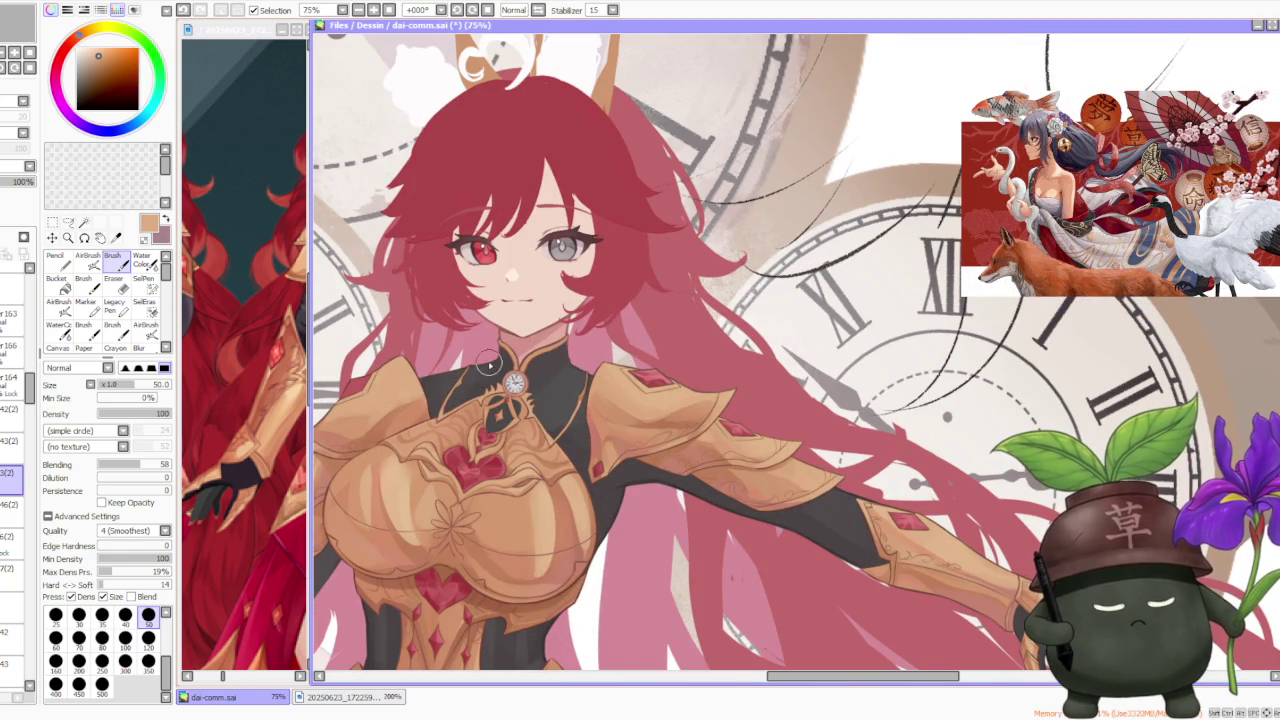
pyautogui.scroll(-3, 489, 364)
pyautogui.scroll(-1, 512, 340)
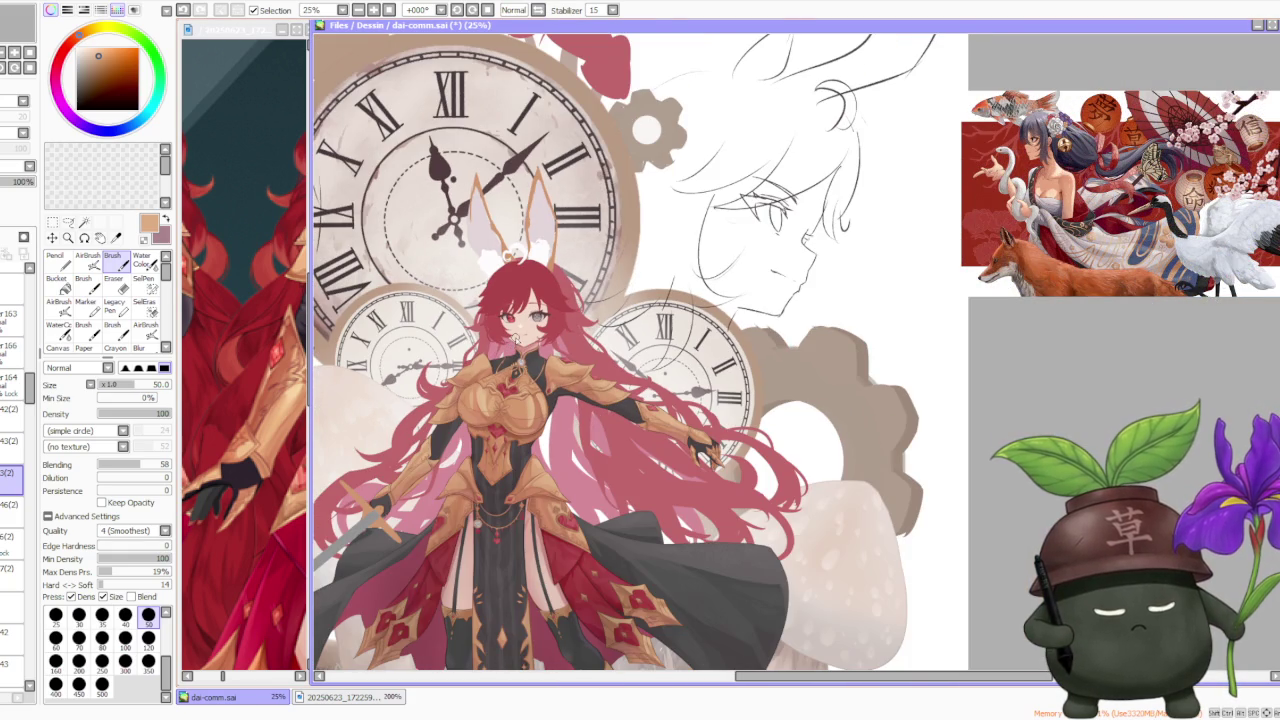
pyautogui.scroll(4, 470, 372)
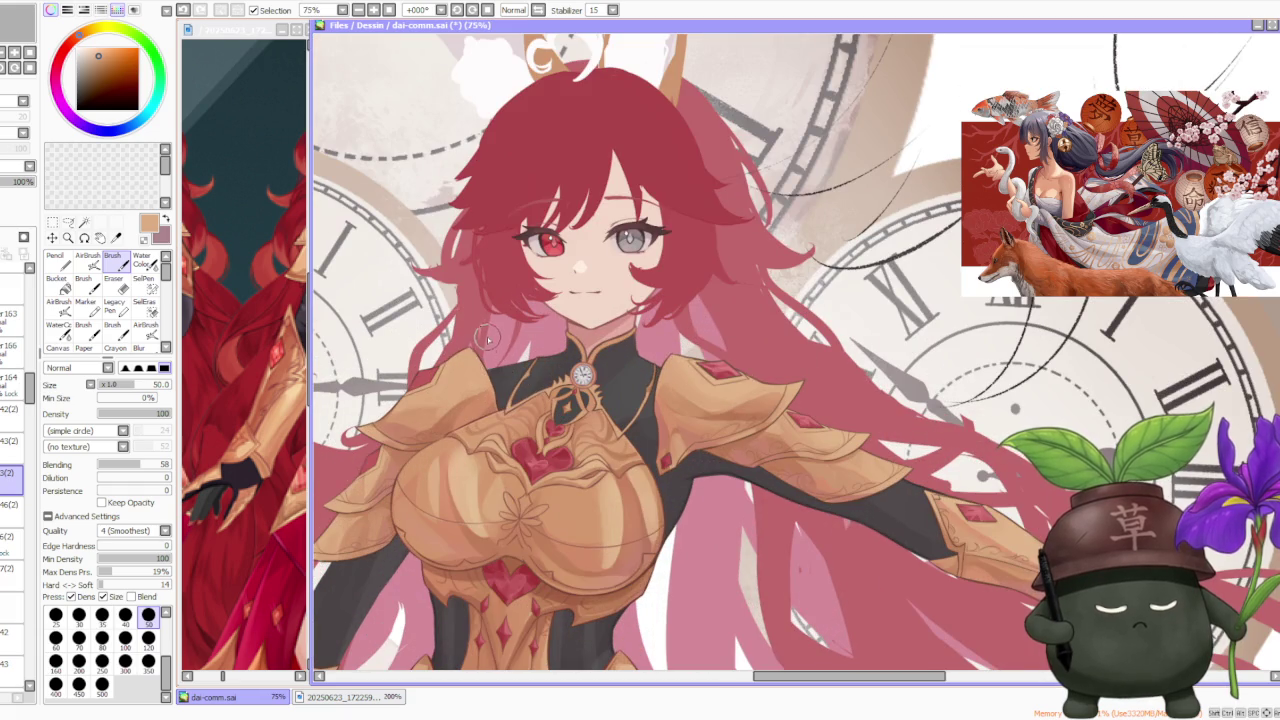
pyautogui.scroll(-4, 496, 320)
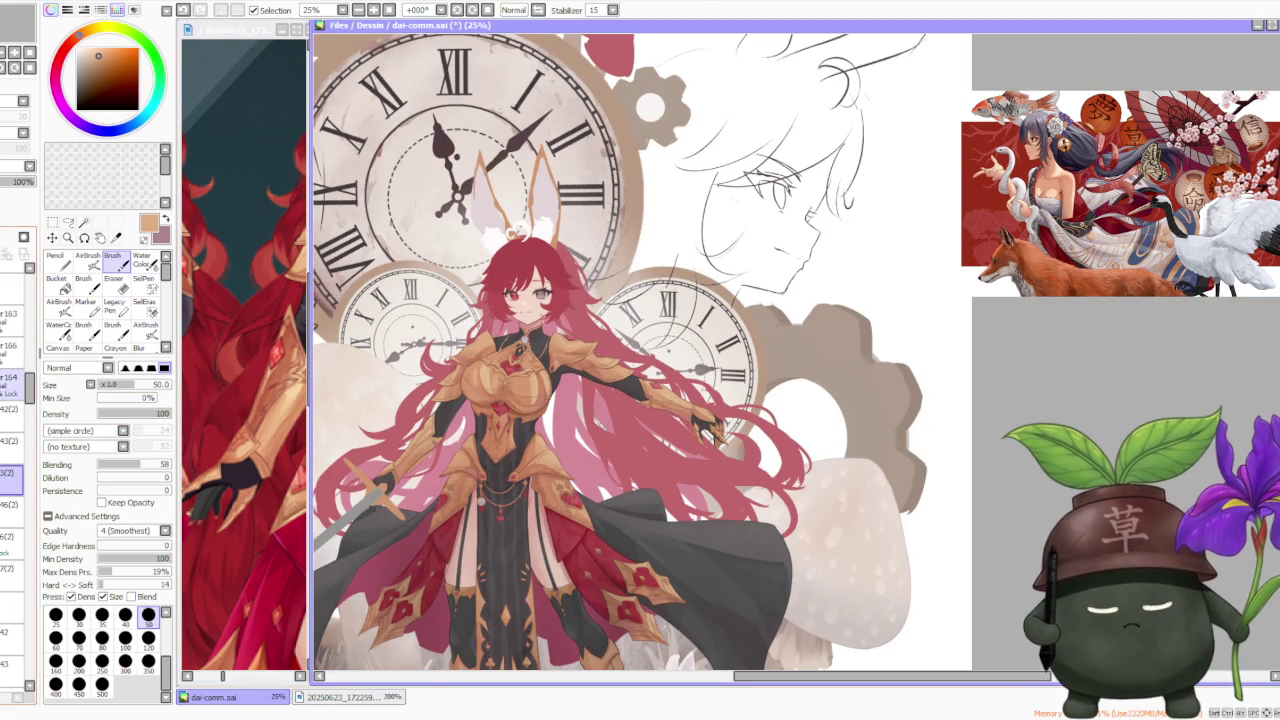
pyautogui.scroll(-2, 12, 400)
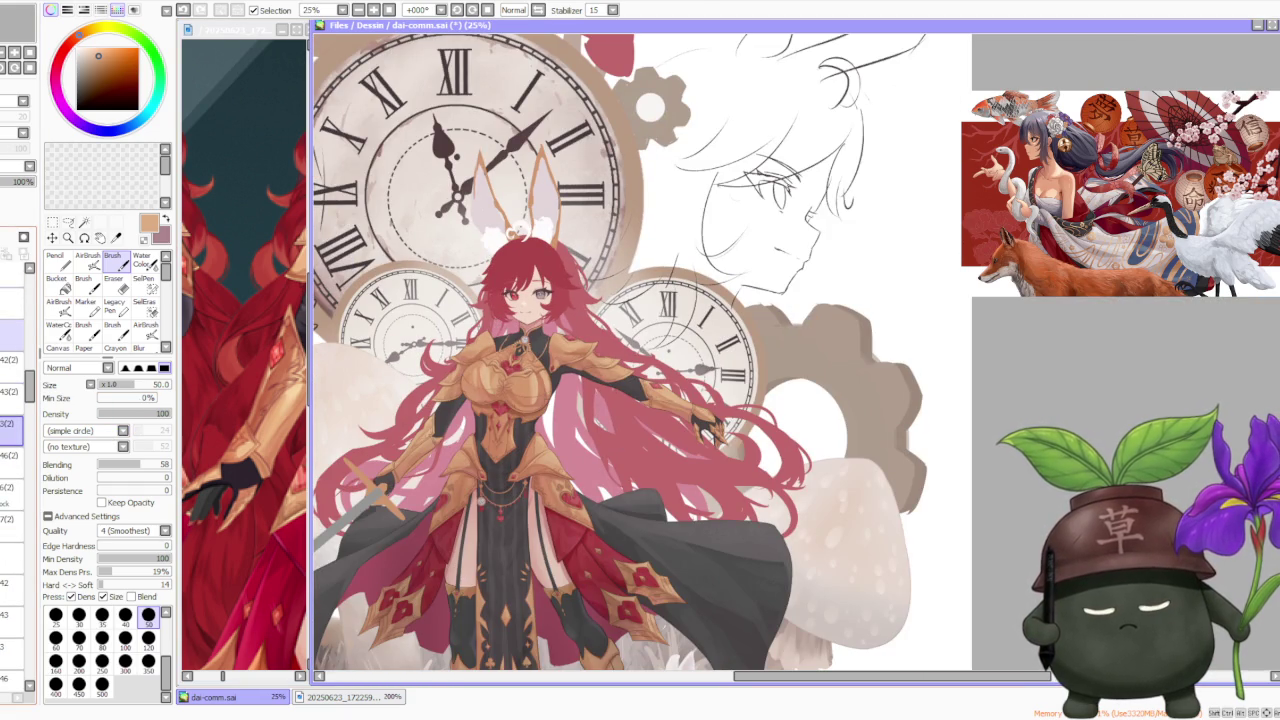
pyautogui.scroll(-3, 12, 400)
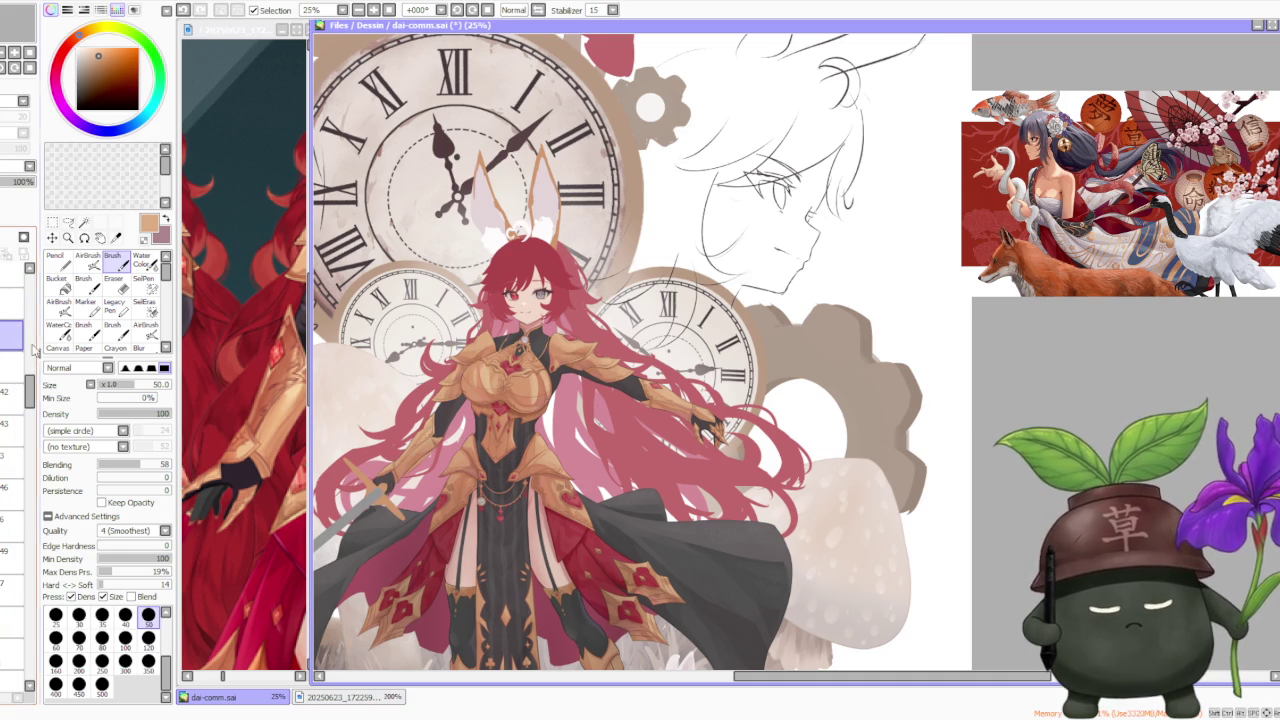
# Step: Activate the selection tool and make the shoulder-armour layer active
pyautogui.press('m')
pyautogui.click(57, 424)
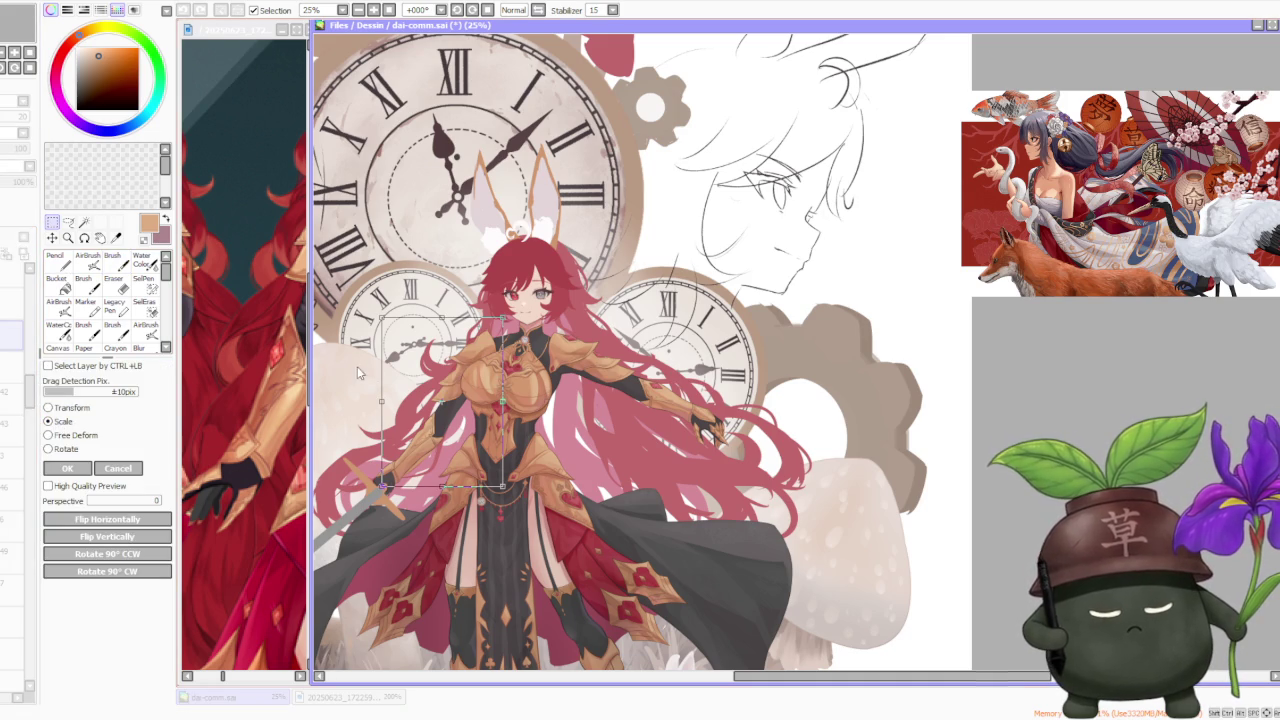
pyautogui.click(118, 468)
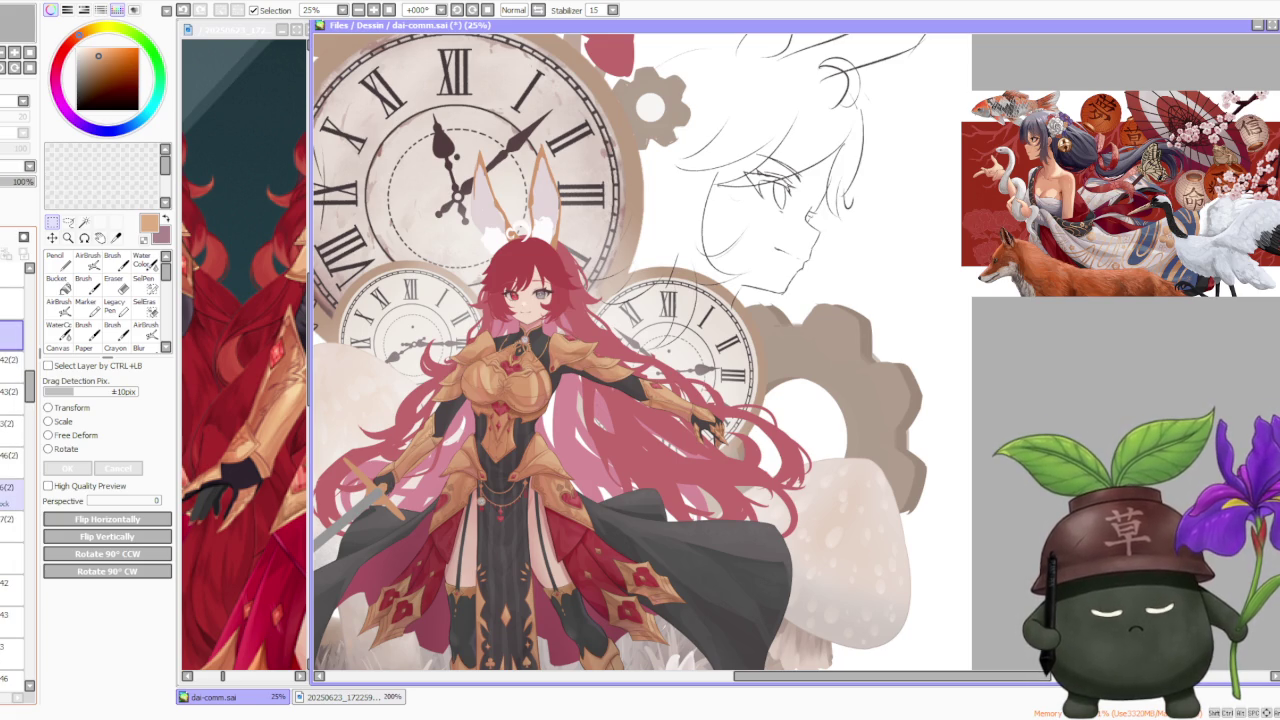
pyautogui.click(12, 456)
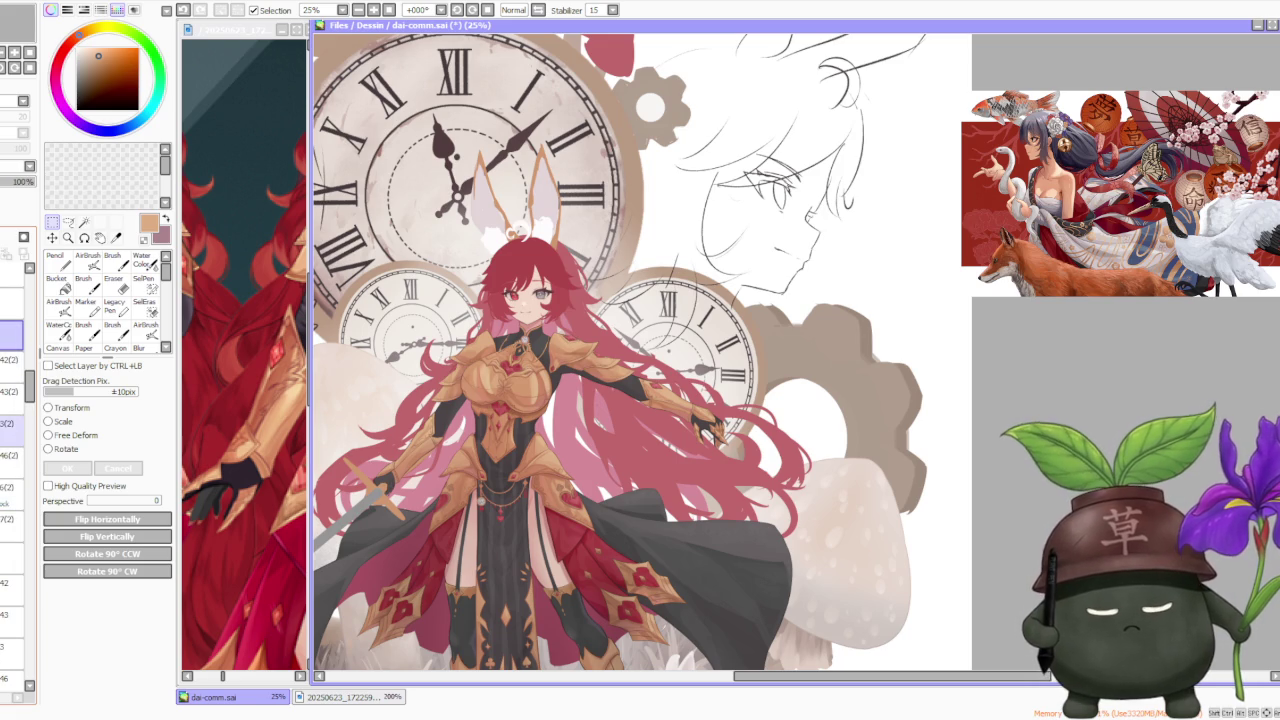
pyautogui.click(12, 391)
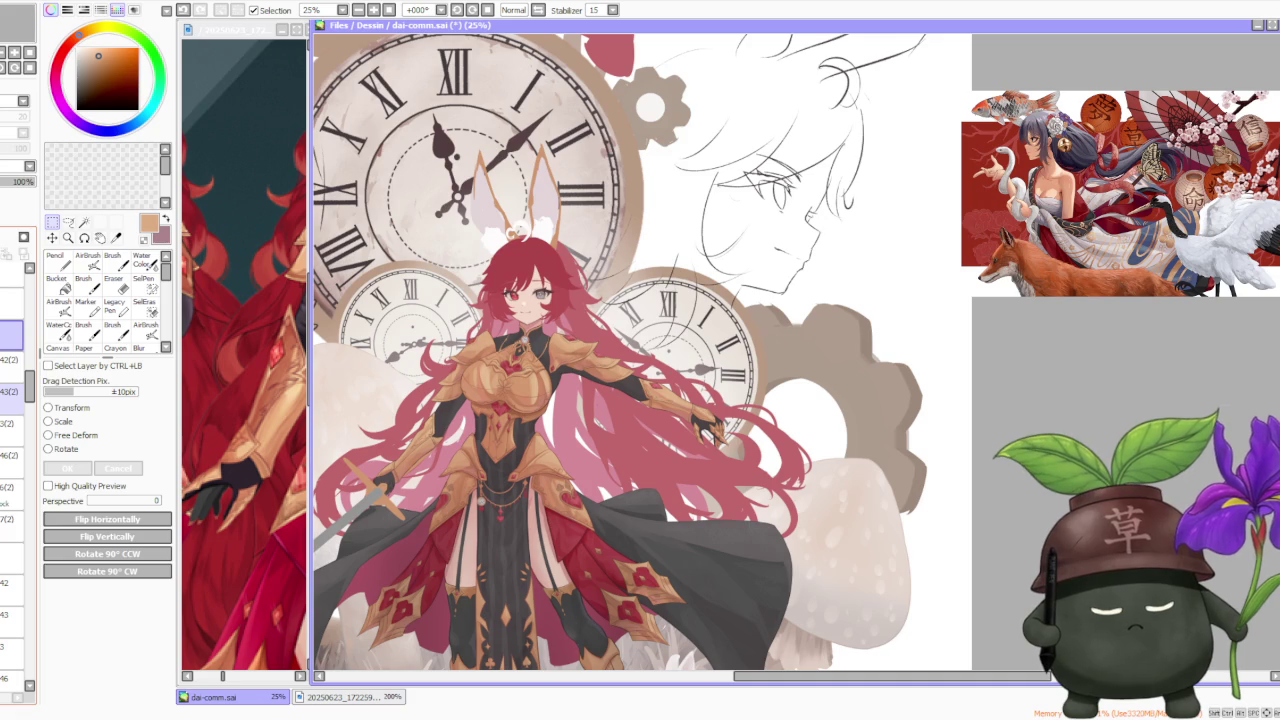
pyautogui.click(12, 367)
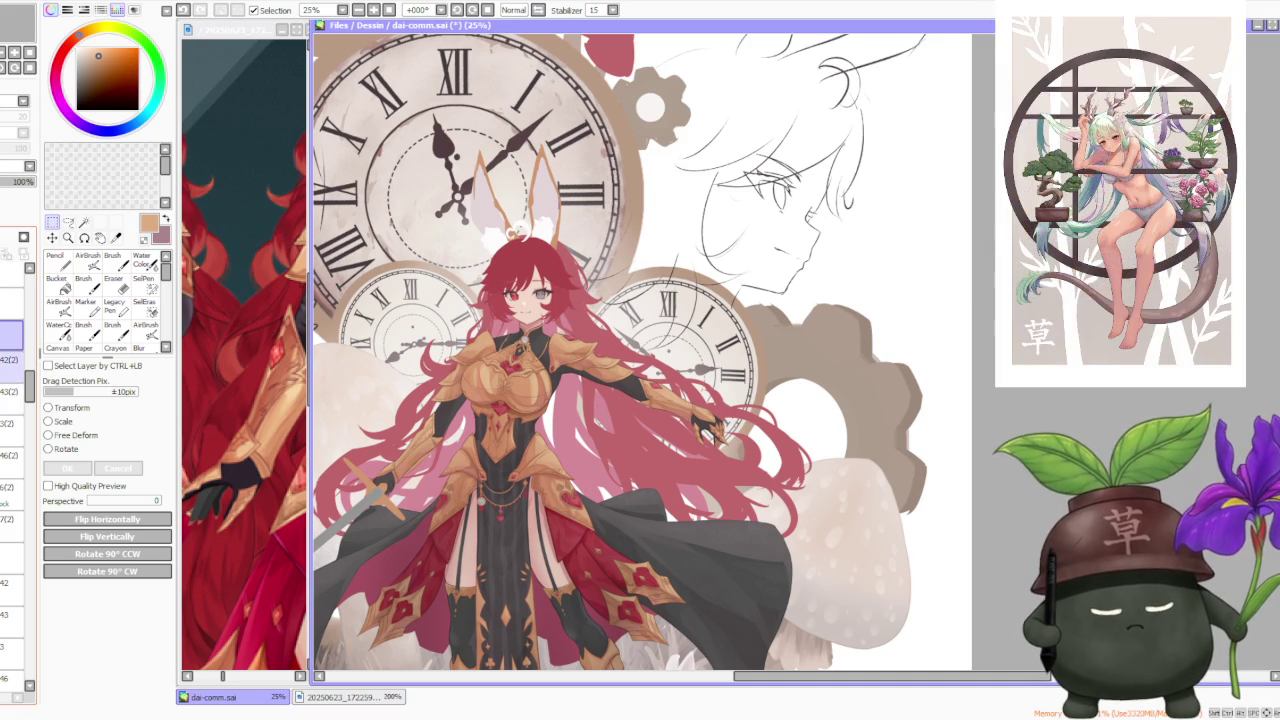
# Step: Try moving the shoulder armour up and left, then cancel the move
pyautogui.click(58, 423)
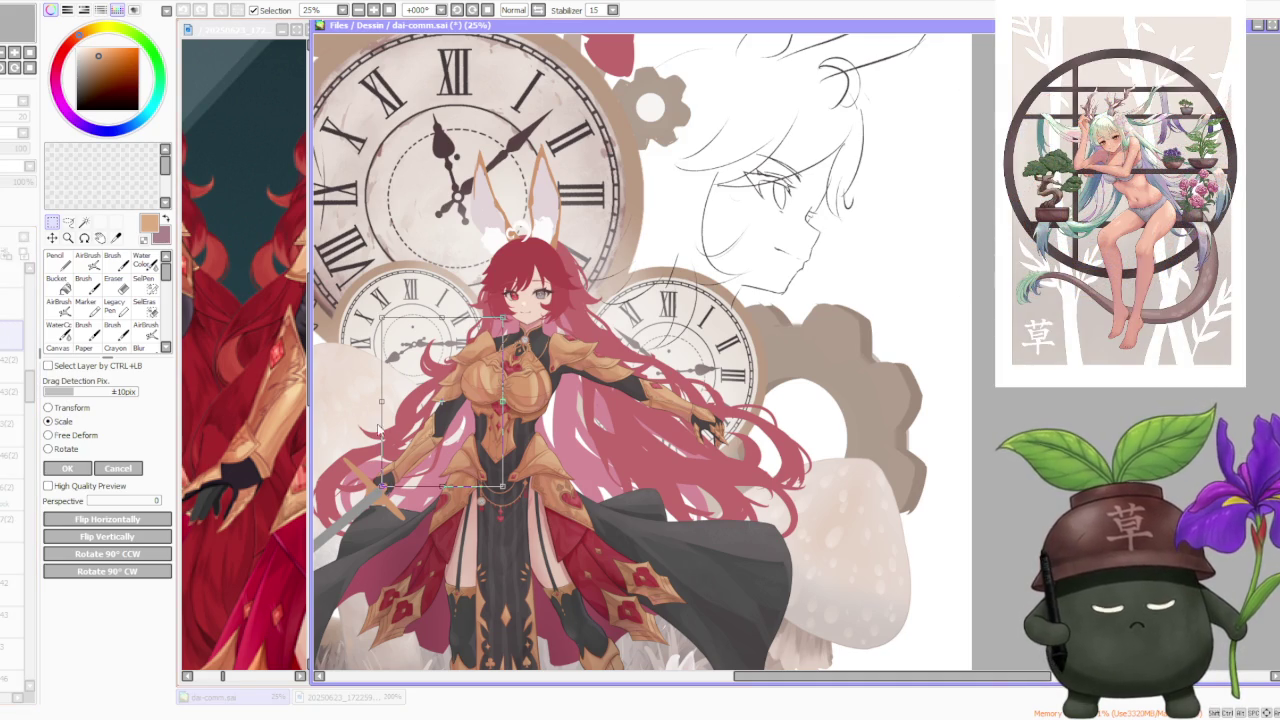
pyautogui.scroll(2, 380, 428)
pyautogui.moveTo(513, 438)
pyautogui.mouseDown()
pyautogui.moveTo(405, 337)
pyautogui.moveTo(513, 425)
pyautogui.mouseUp()
pyautogui.scroll(-2, 572, 302)
pyautogui.click(110, 470)
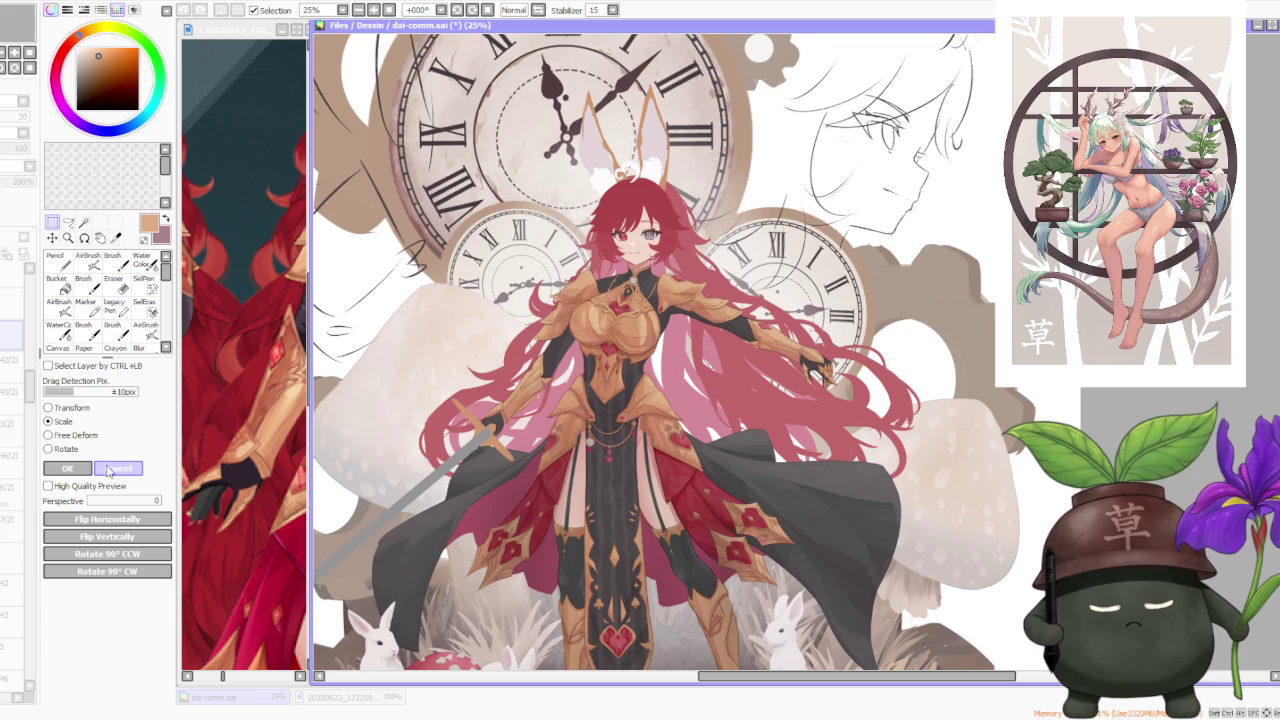
# Step: Shift the shoulder armour slightly down and right and apply the transform
pyautogui.scroll(3, 625, 310)
pyautogui.moveTo(542, 284); pyautogui.dragTo(542, 288)
pyautogui.scroll(-1, 542, 288)
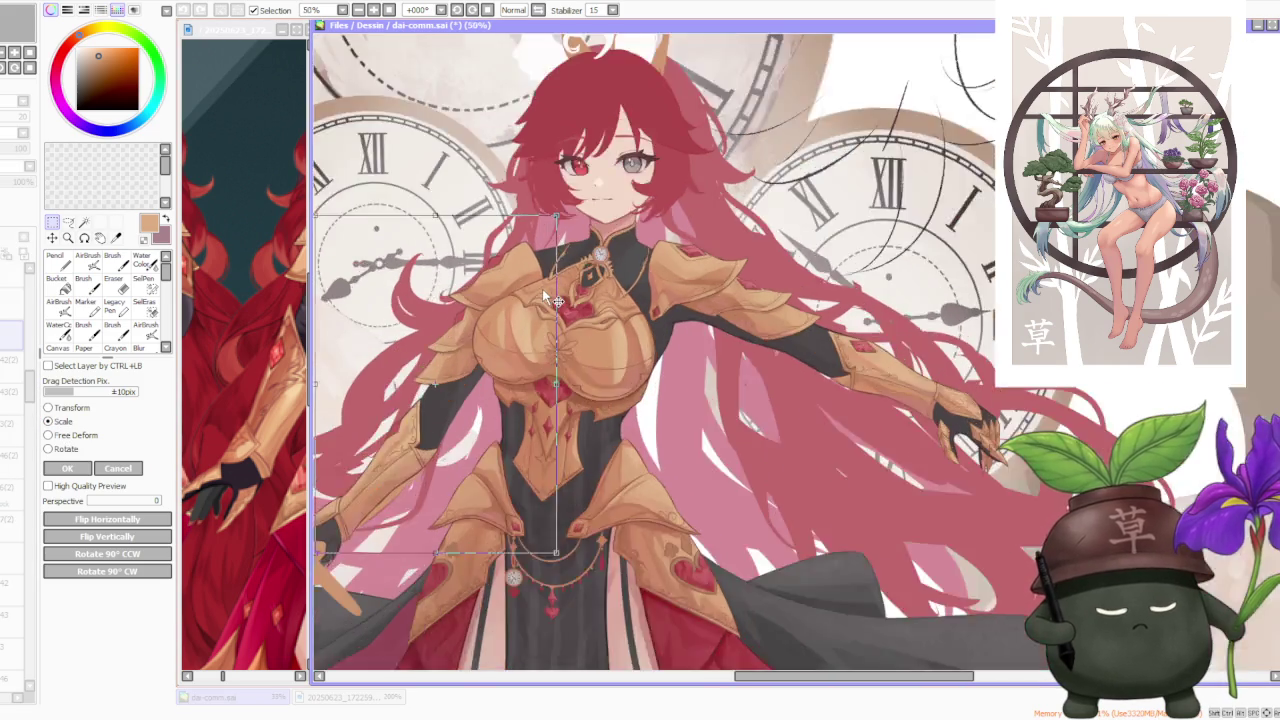
pyautogui.scroll(-1, 542, 288)
pyautogui.scroll(-1, 542, 288)
pyautogui.scroll(3, 535, 288)
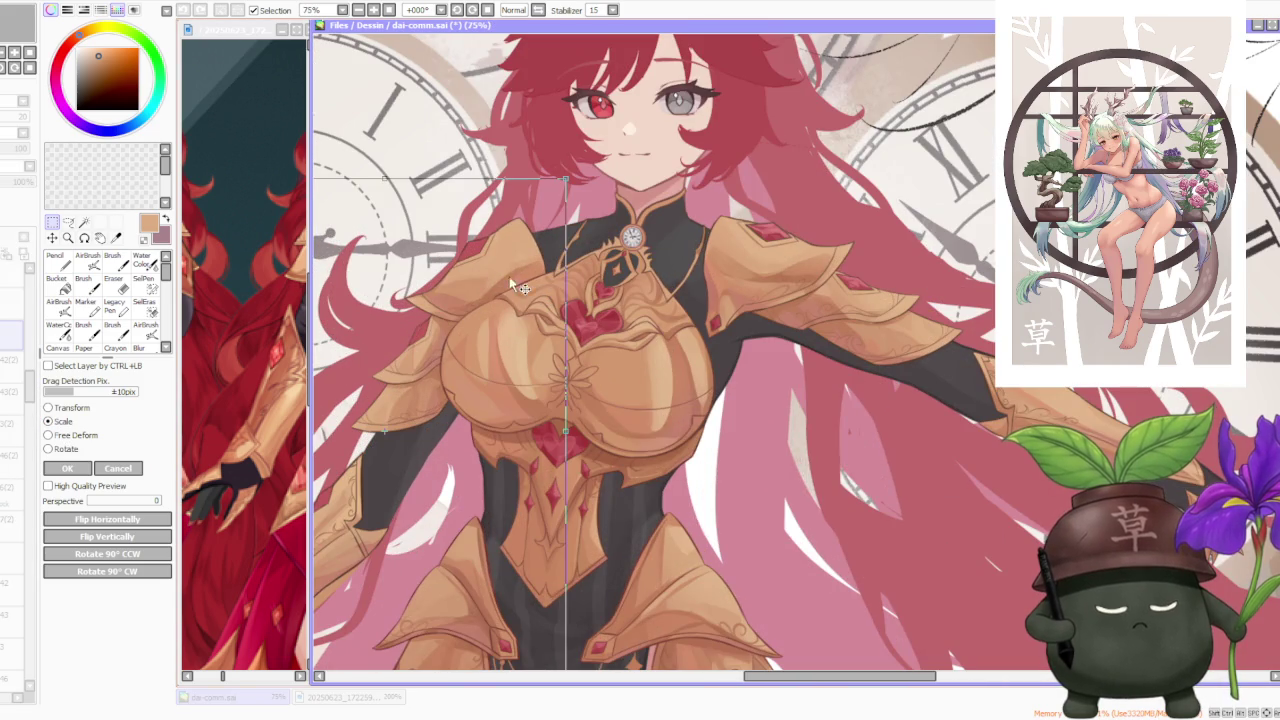
pyautogui.scroll(-1, 480, 299)
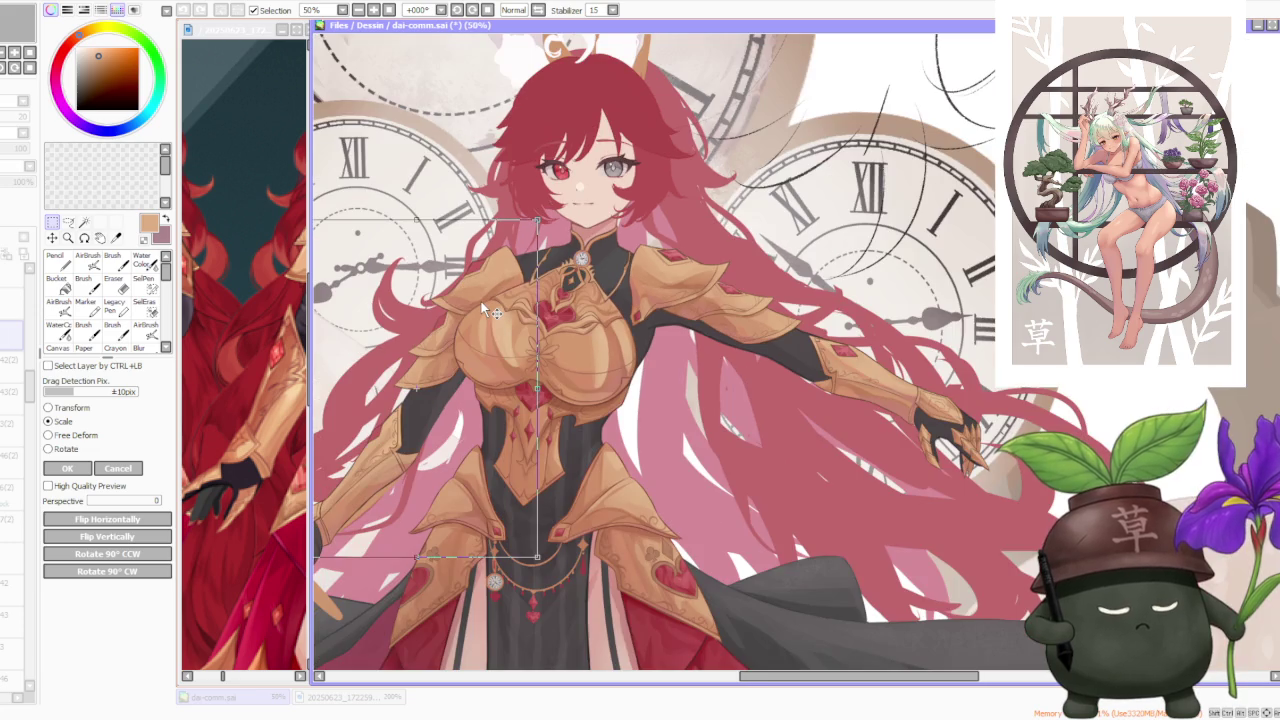
pyautogui.scroll(-1, 480, 299)
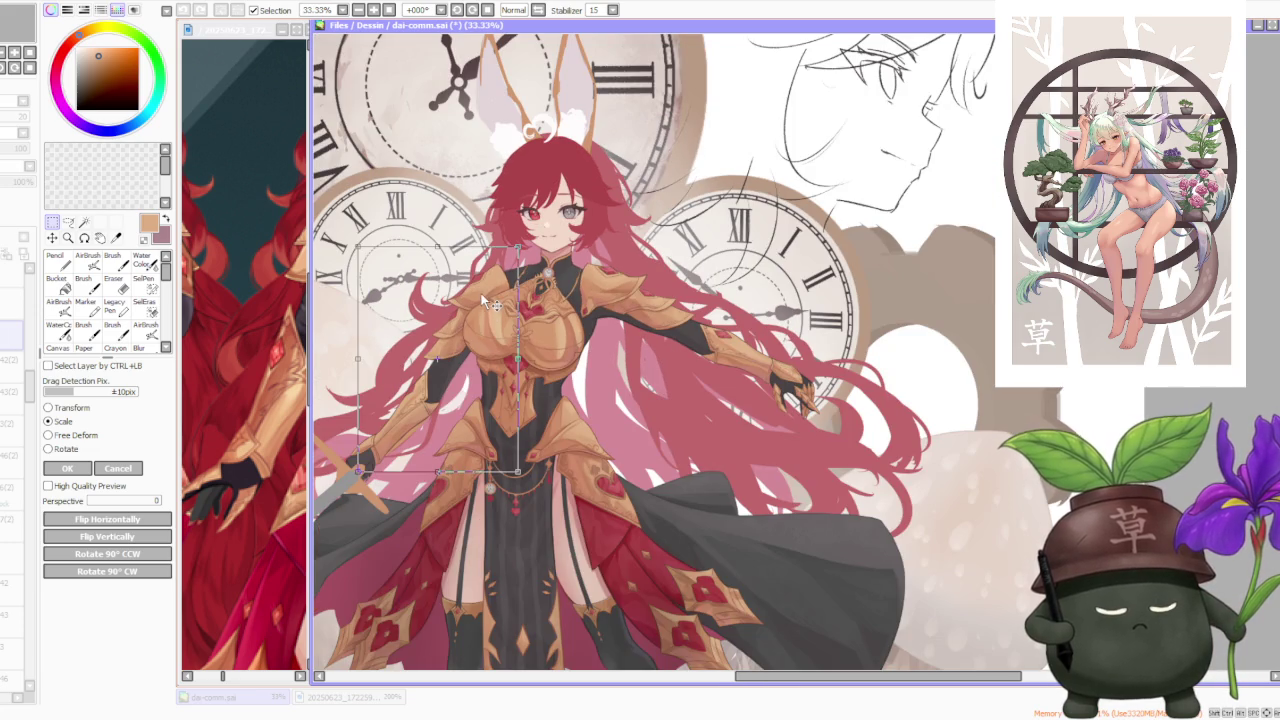
pyautogui.scroll(2, 490, 302)
pyautogui.scroll(1, 490, 302)
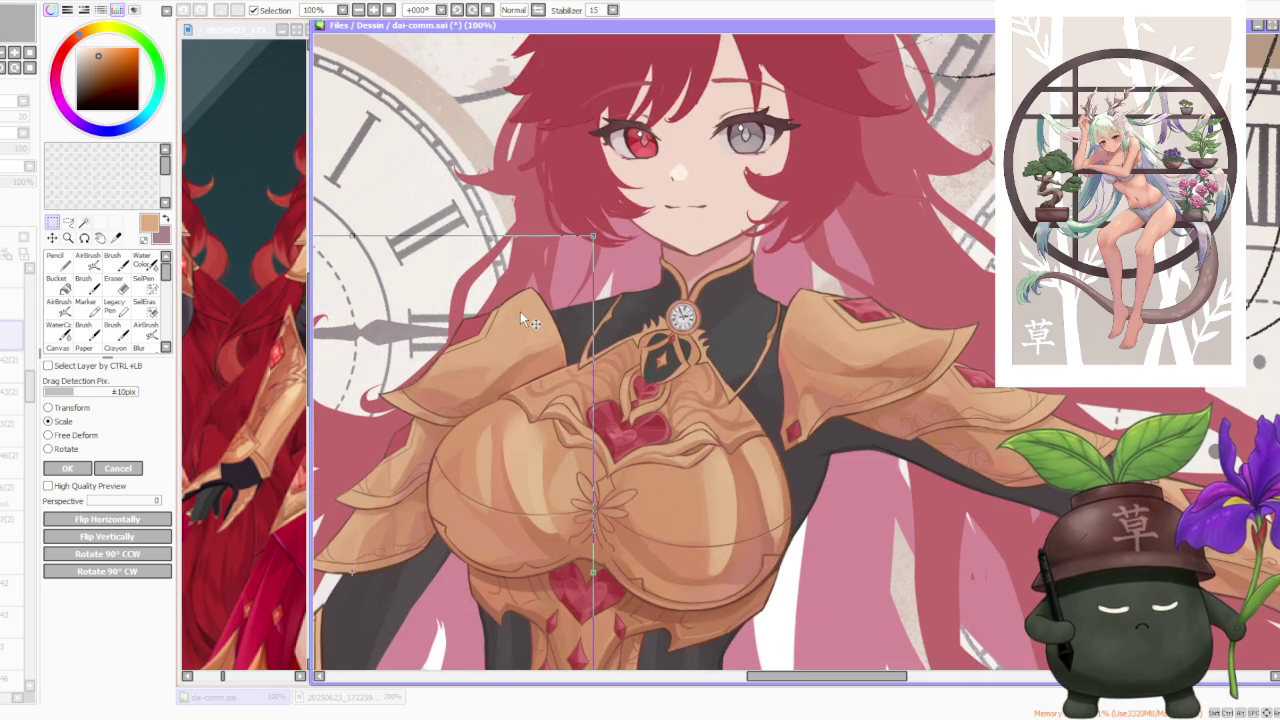
pyautogui.scroll(-2, 520, 318)
pyautogui.scroll(-1, 504, 330)
pyautogui.click(67, 468)
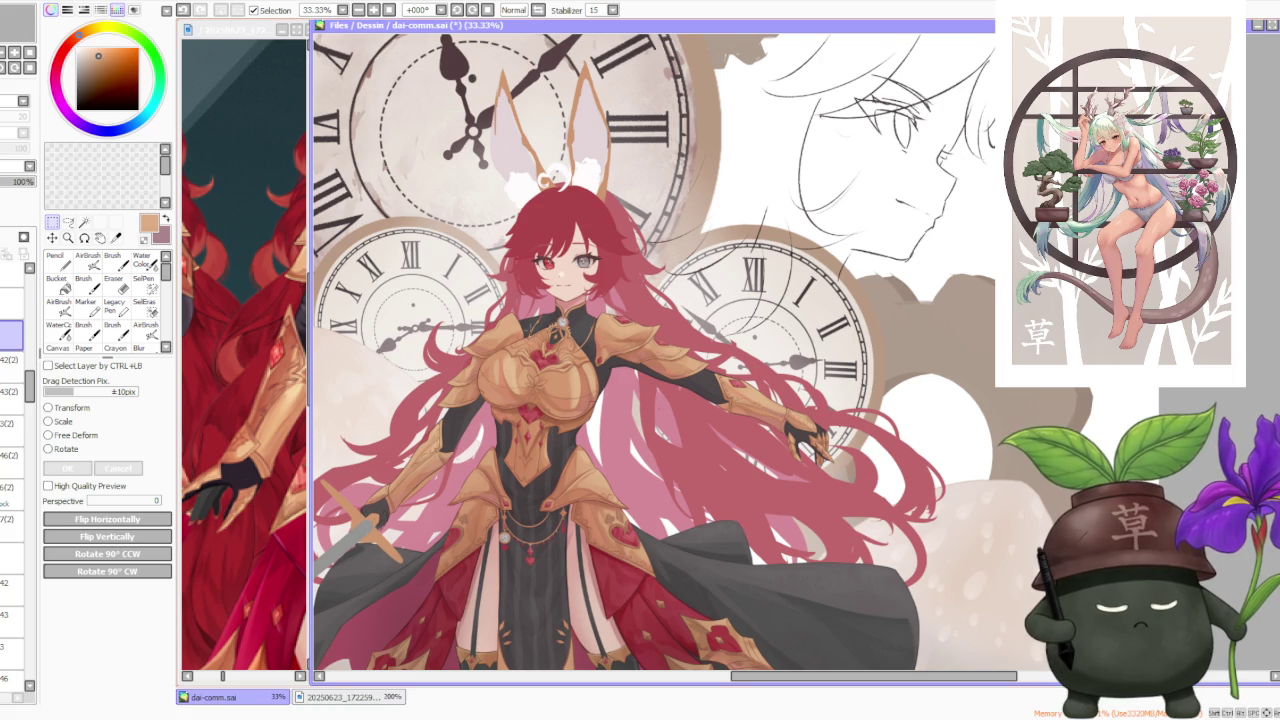
pyautogui.scroll(-3, 640, 280)
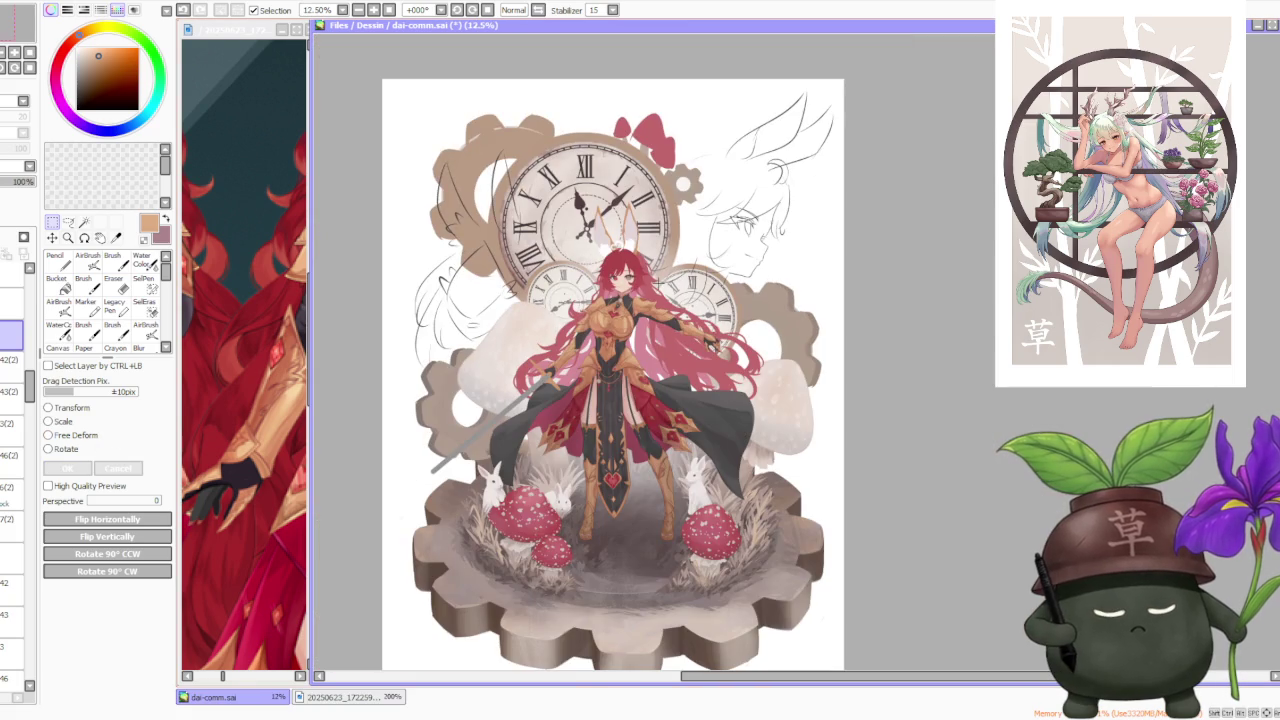
# Step: Activate the reference image window and zoom it to check the character design
pyautogui.click(260, 318)
pyautogui.scroll(-4, 250, 300)
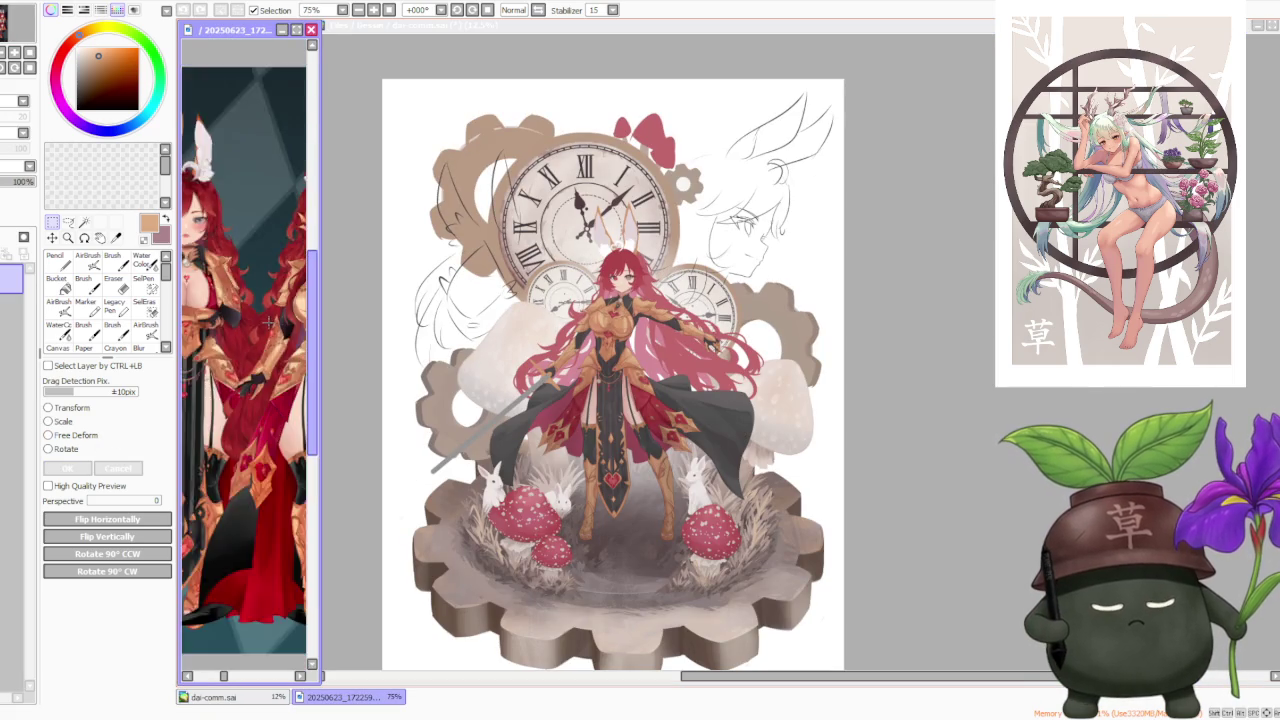
pyautogui.scroll(-2, 250, 300)
pyautogui.scroll(4, 246, 290)
pyautogui.scroll(-2, 246, 290)
pyautogui.scroll(3, 246, 290)
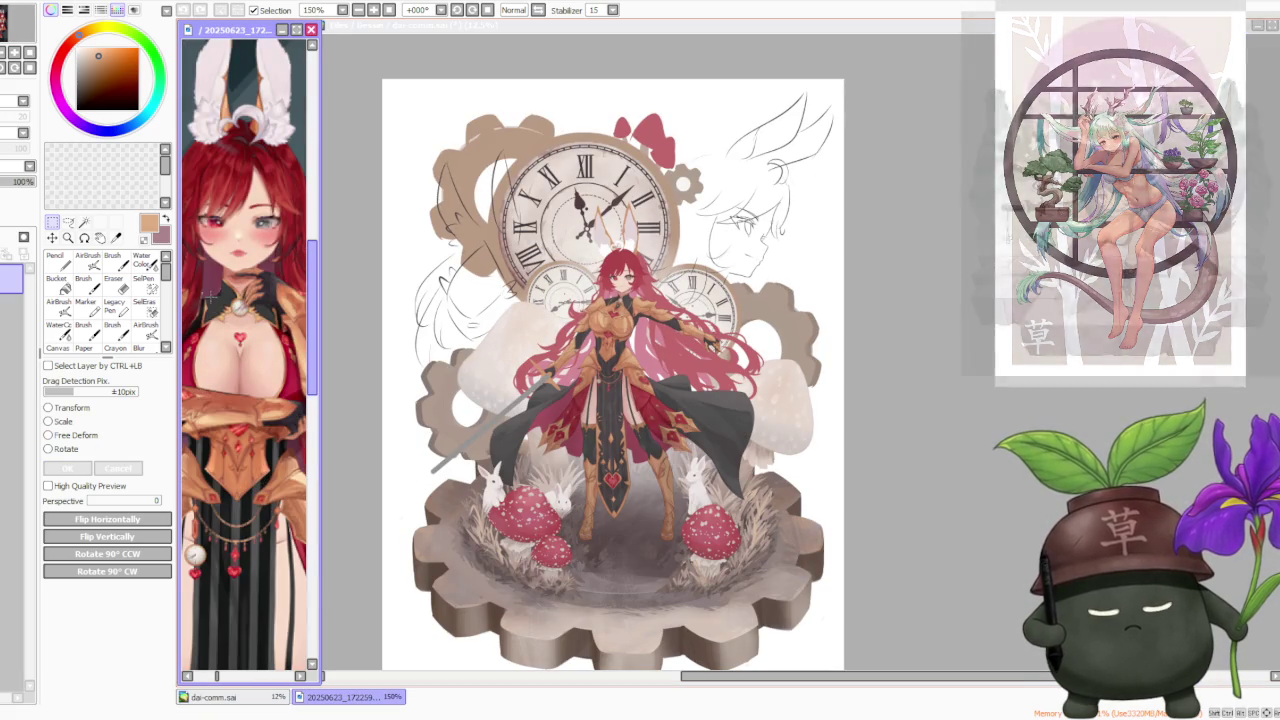
# Step: Return to the main canvas, zoom to the sword hilt and switch to the Brush
pyautogui.click(952, 290)
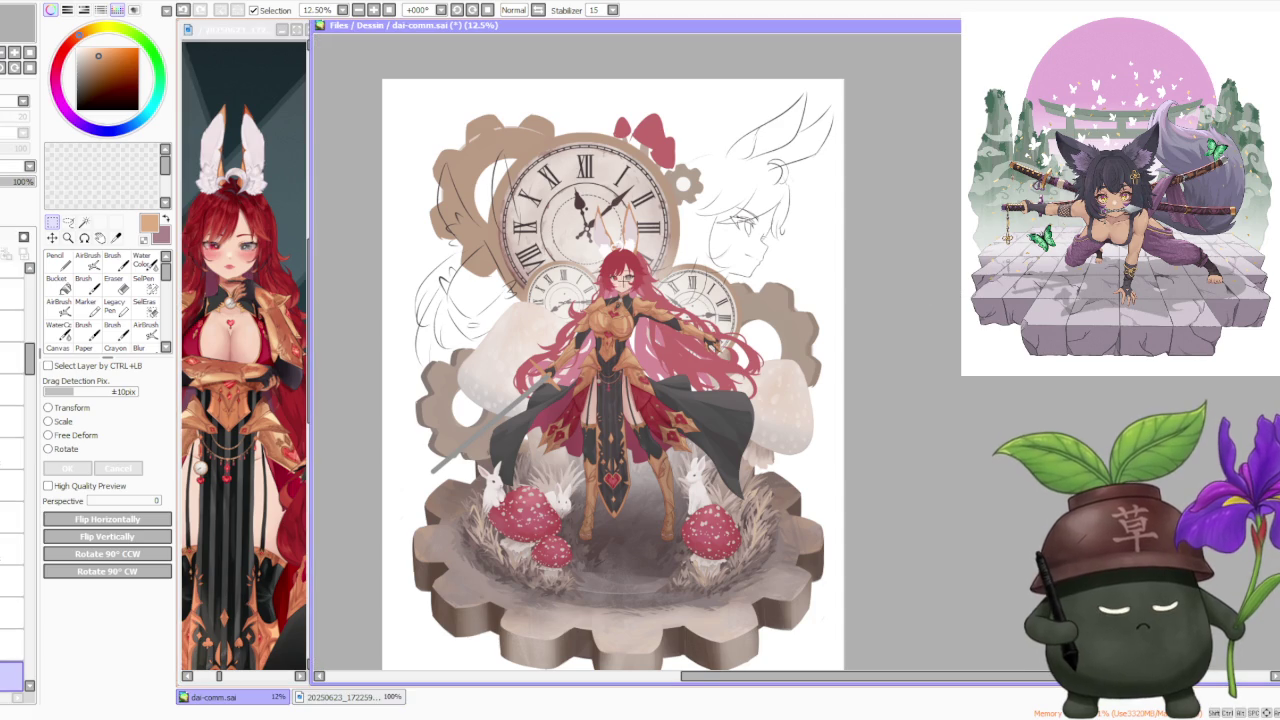
pyautogui.scroll(2, 622, 281)
pyautogui.scroll(1, 622, 281)
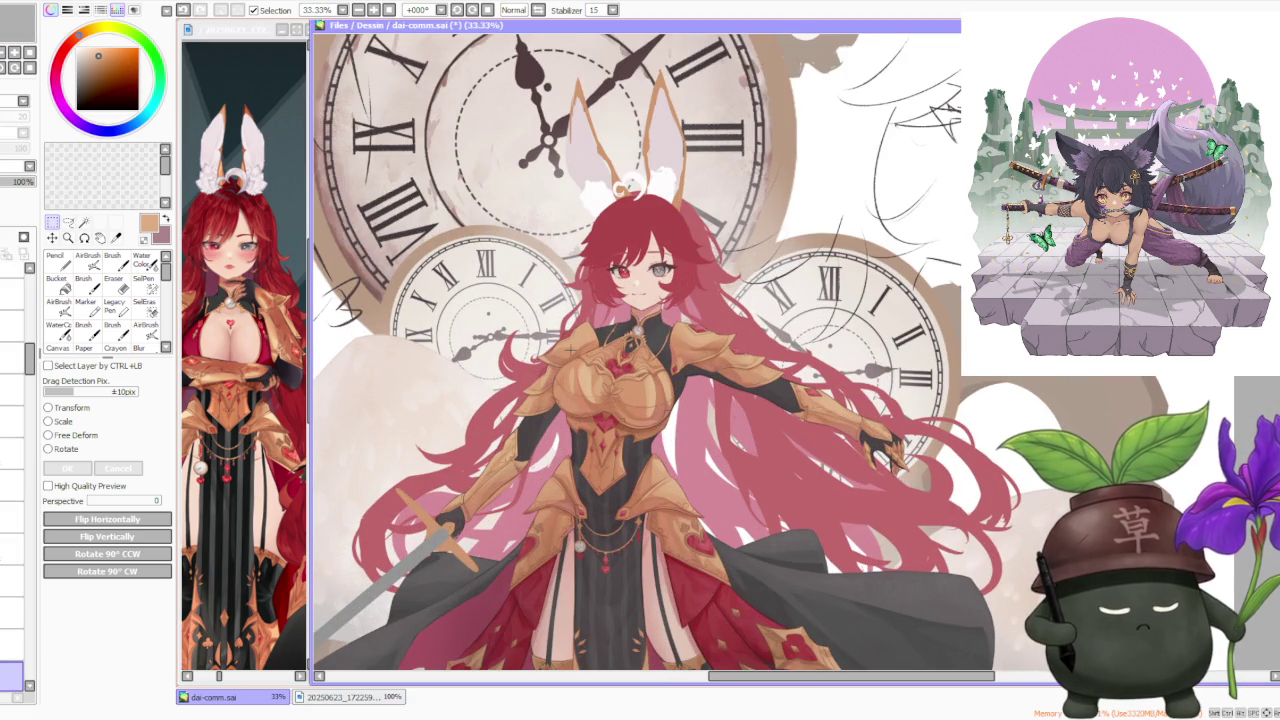
pyautogui.scroll(-1, 568, 340)
pyautogui.scroll(3, 455, 510)
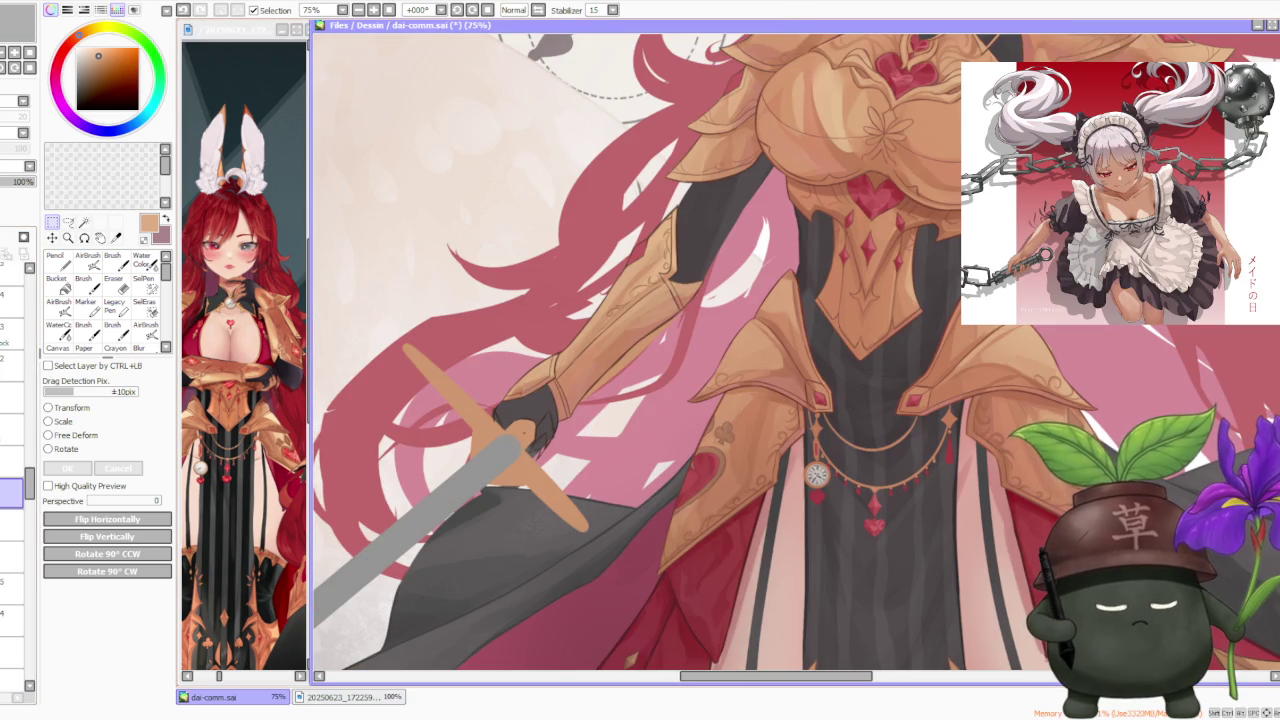
pyautogui.press('b')
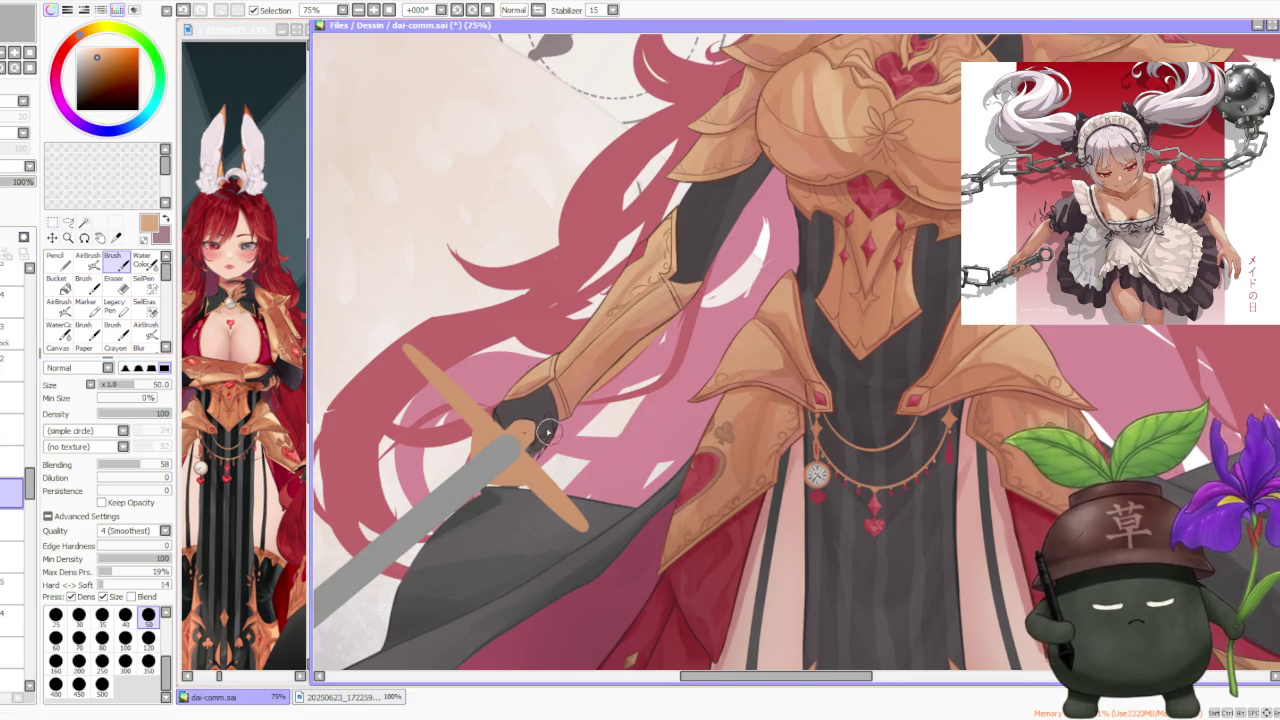
pyautogui.scroll(1, 530, 458)
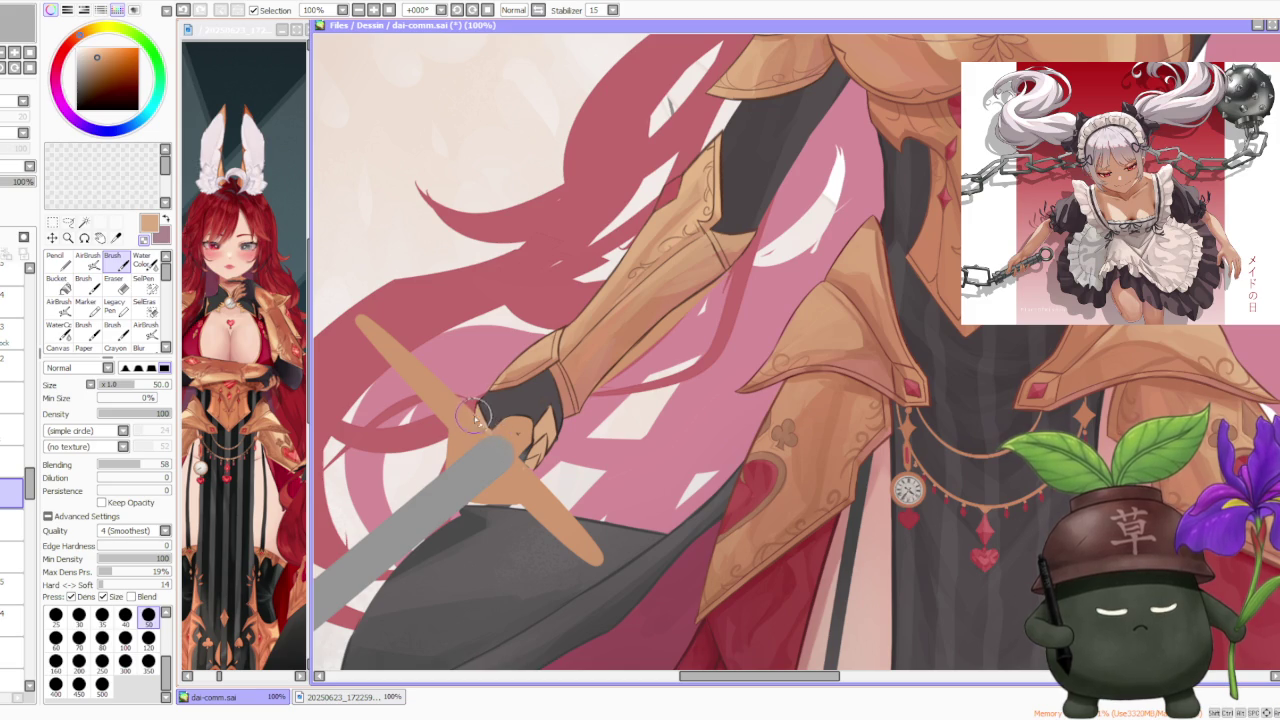
pyautogui.scroll(-3, 535, 455)
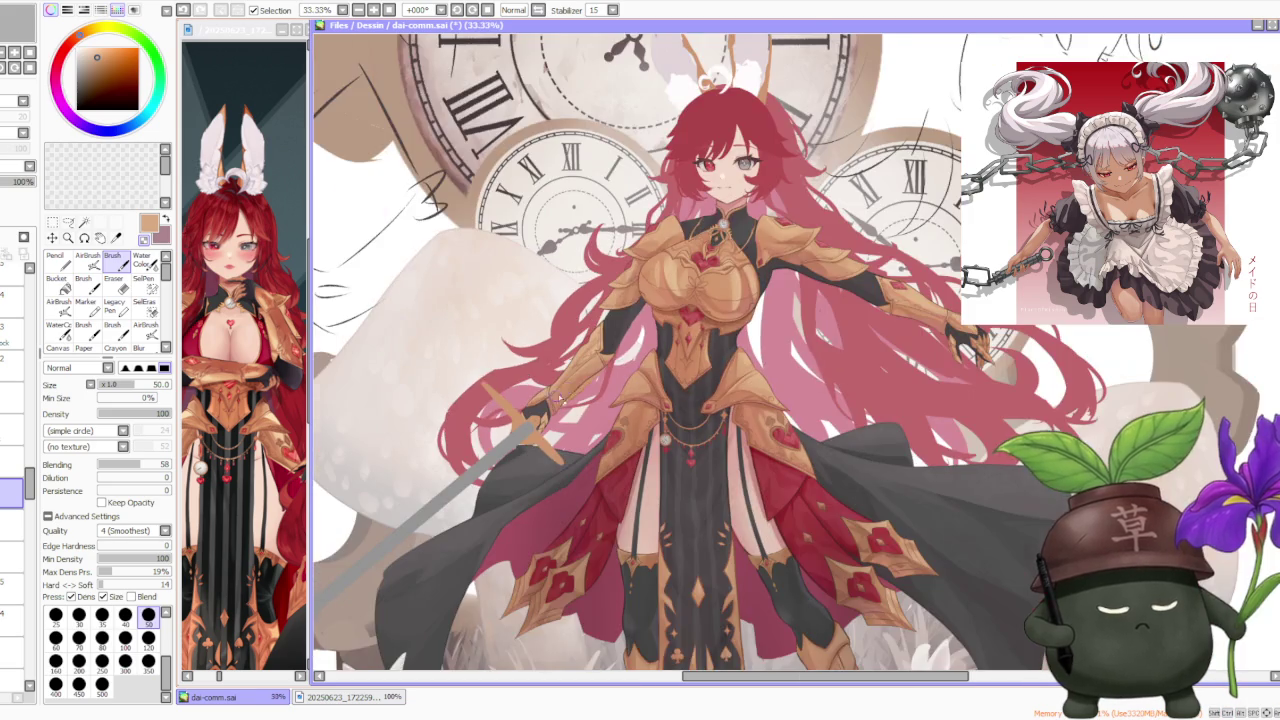
pyautogui.scroll(-1, 572, 395)
pyautogui.scroll(4, 565, 395)
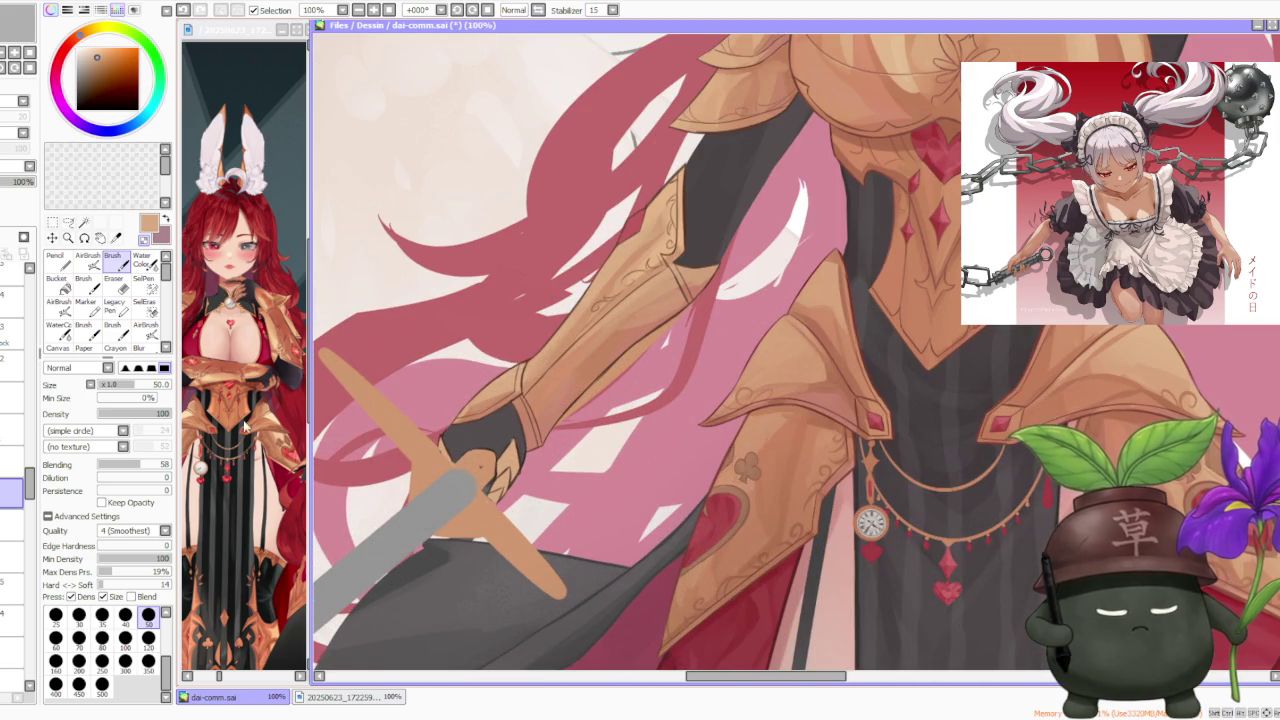
pyautogui.moveTo(30, 493); pyautogui.dragTo(30, 505)
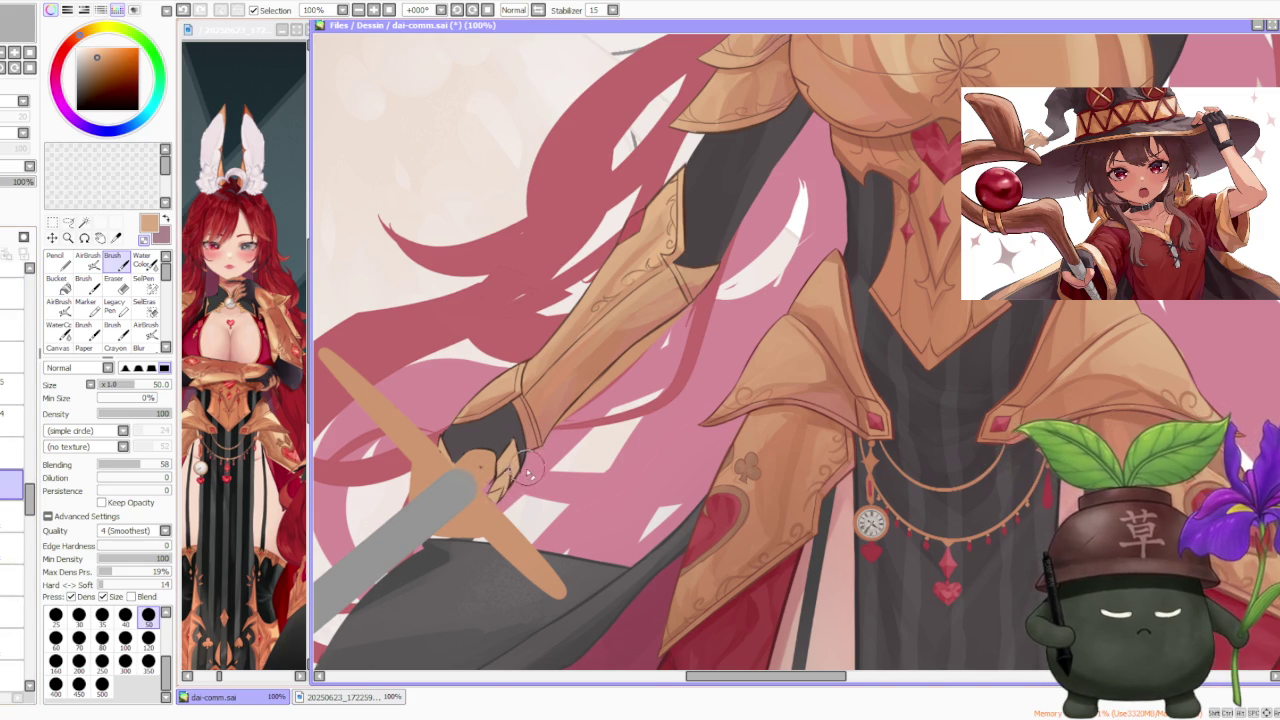
pyautogui.scroll(-2, 527, 468)
pyautogui.scroll(-1, 527, 468)
pyautogui.scroll(2, 515, 480)
pyautogui.scroll(1, 510, 488)
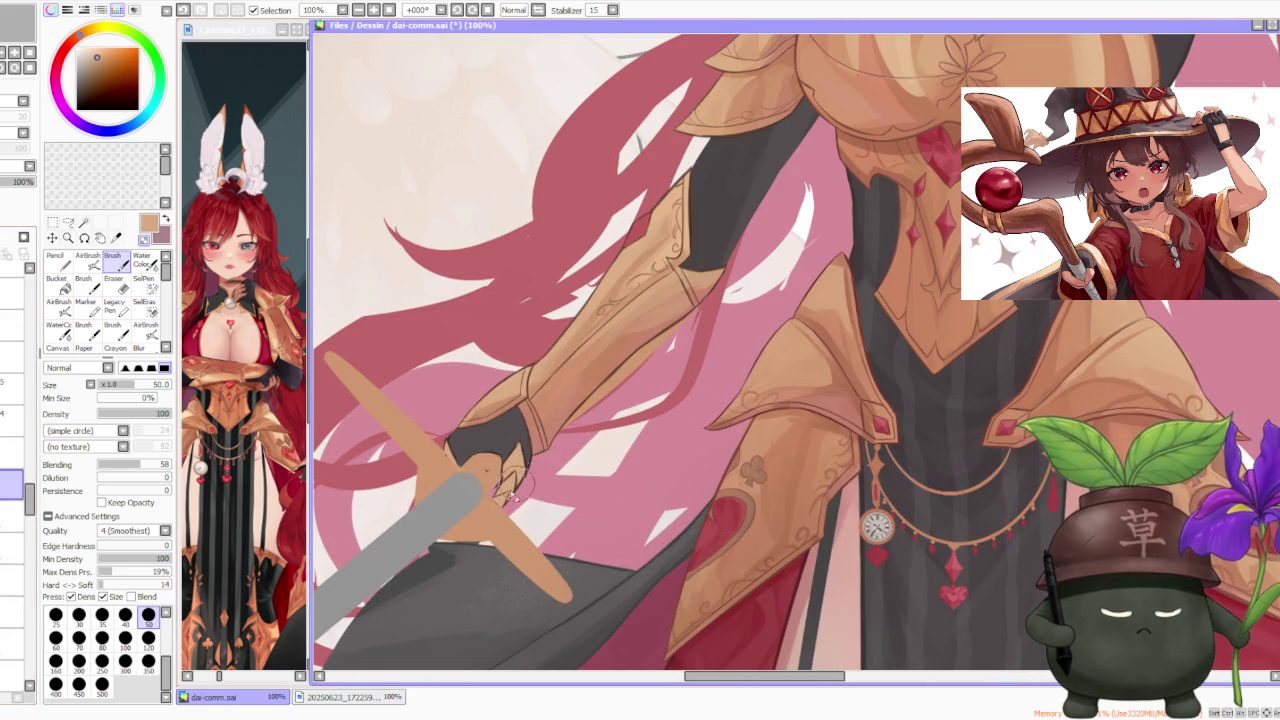
pyautogui.scroll(3, 28, 487)
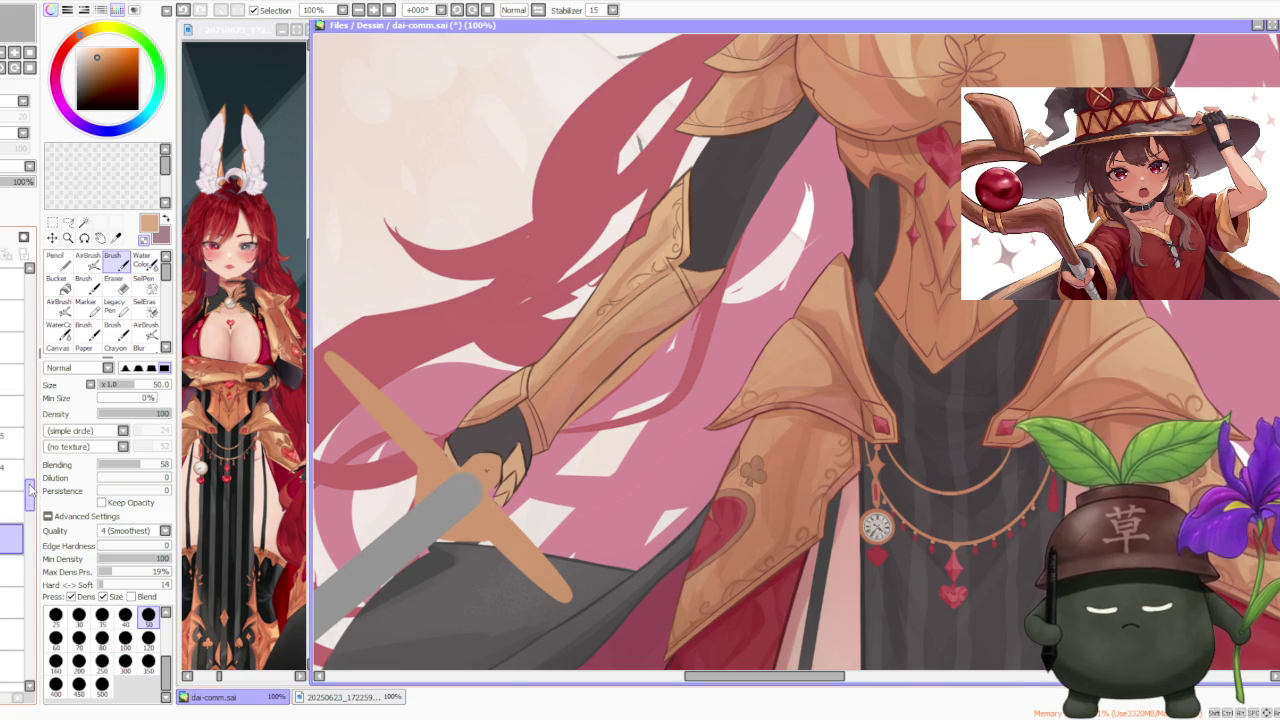
pyautogui.scroll(-3, 28, 487)
pyautogui.scroll(1, 30, 478)
pyautogui.scroll(1, 30, 480)
pyautogui.scroll(2, 30, 485)
pyautogui.scroll(1, 30, 490)
pyautogui.scroll(-2, 30, 490)
pyautogui.scroll(-2, 30, 490)
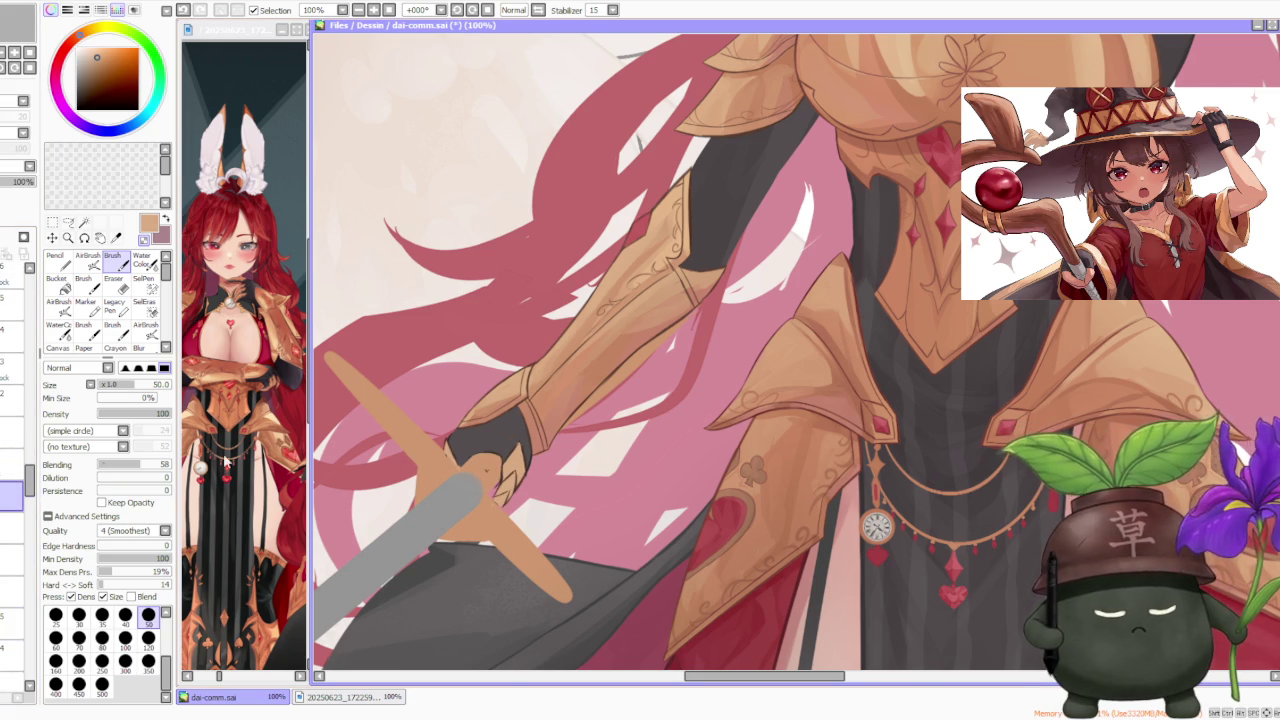
pyautogui.scroll(3, 510, 475)
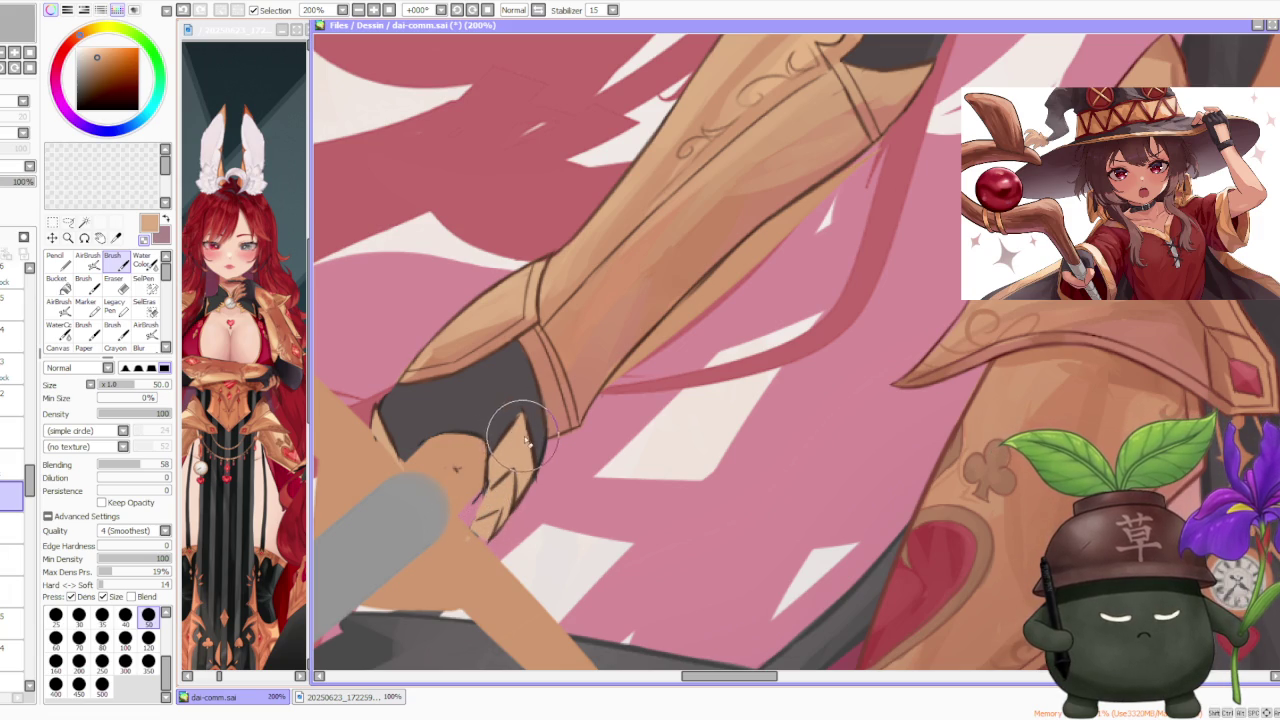
# Step: Retouch the glove's claw tips in dark brown, undoing the strokes that didn't work
pyautogui.keyDown('alt'); pyautogui.click(512, 445); pyautogui.keyUp('alt')
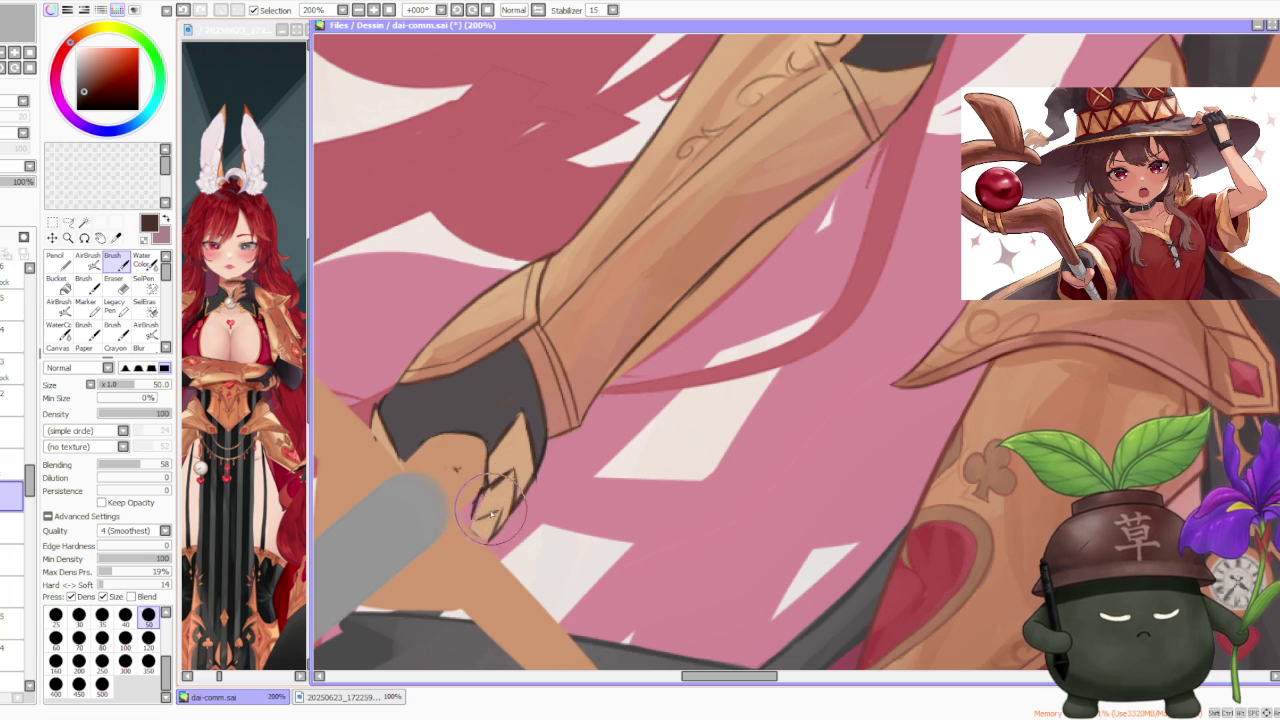
pyautogui.hotkey('ctrl', 'z')
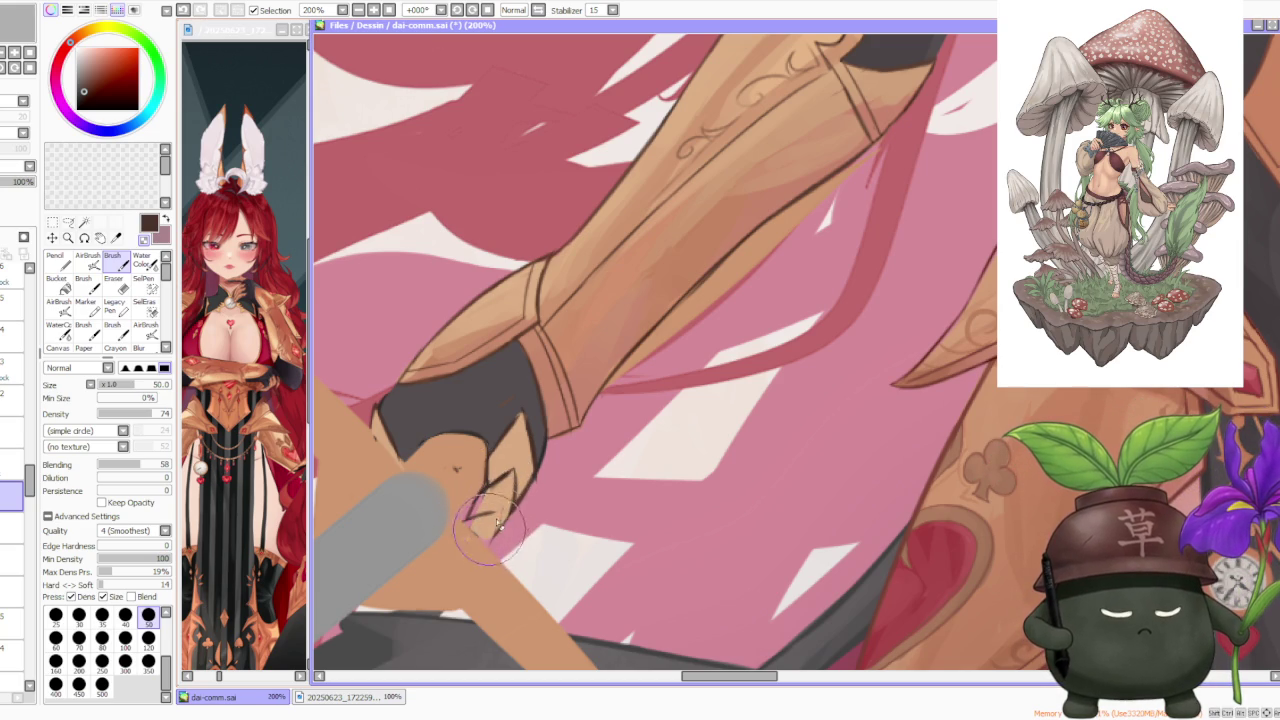
pyautogui.hotkey('ctrl', 'z')
pyautogui.hotkey('ctrl', 'z')
pyautogui.moveTo(486, 502); pyautogui.dragTo(500, 526)
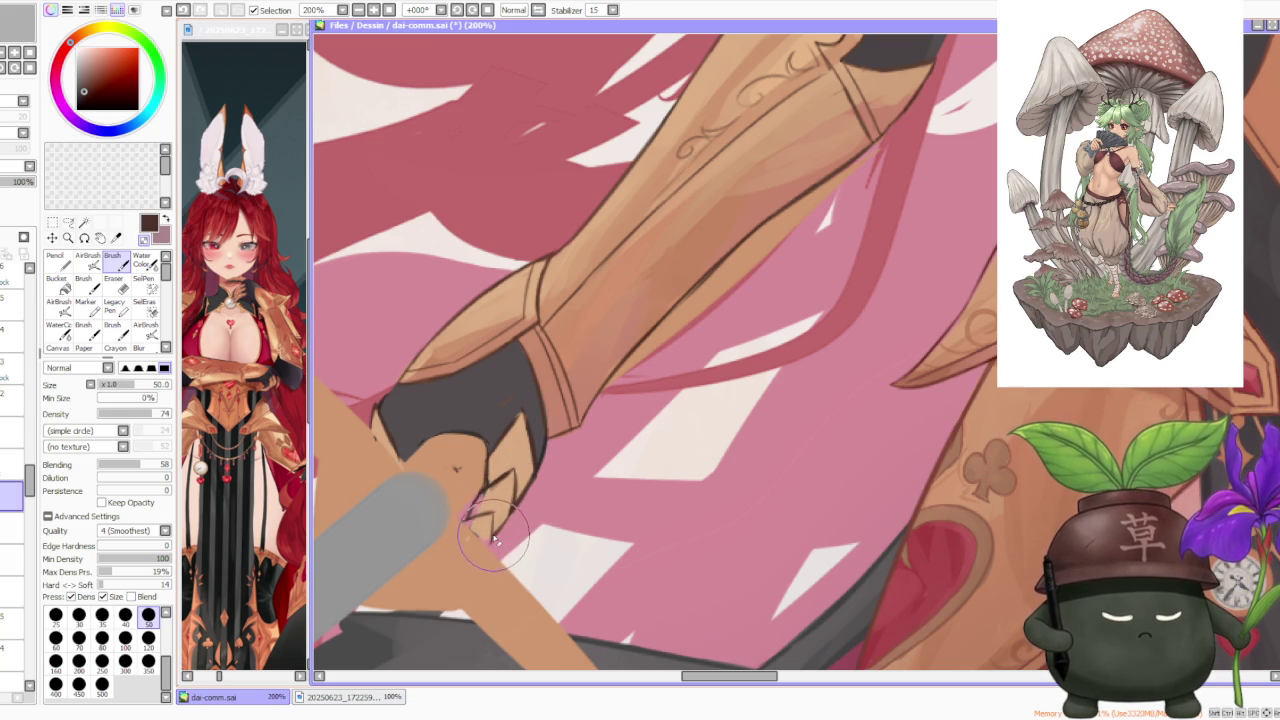
pyautogui.hotkey('ctrl', 'z')
pyautogui.hotkey('ctrl', 'z')
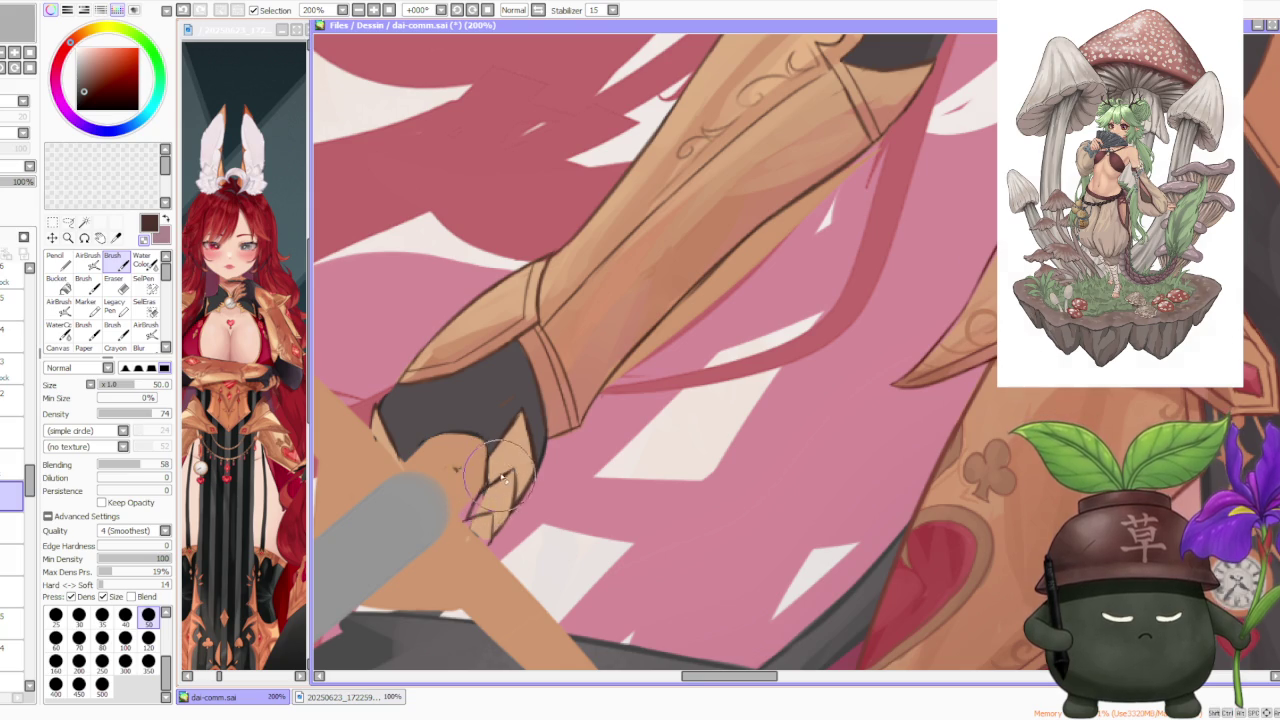
pyautogui.scroll(-2, 490, 497)
pyautogui.scroll(-1, 500, 440)
pyautogui.scroll(-1, 510, 392)
pyautogui.scroll(3, 510, 392)
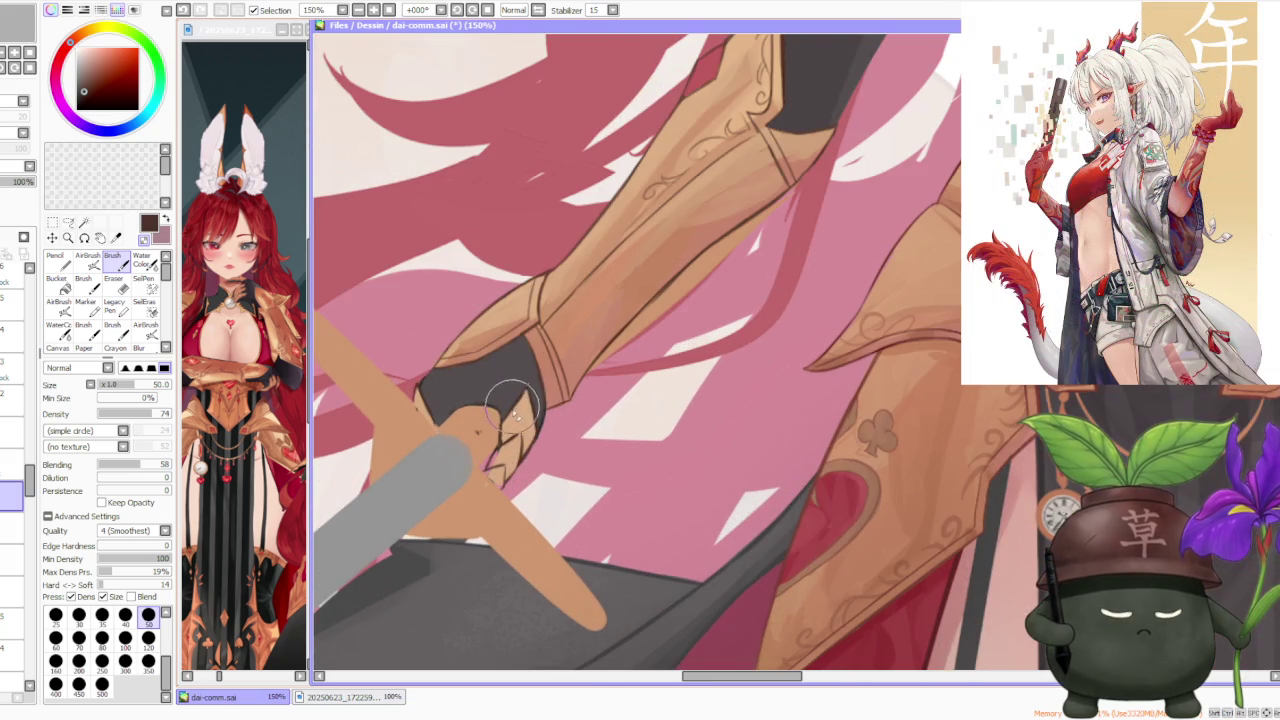
pyautogui.scroll(-3, 547, 351)
pyautogui.scroll(-2, 547, 351)
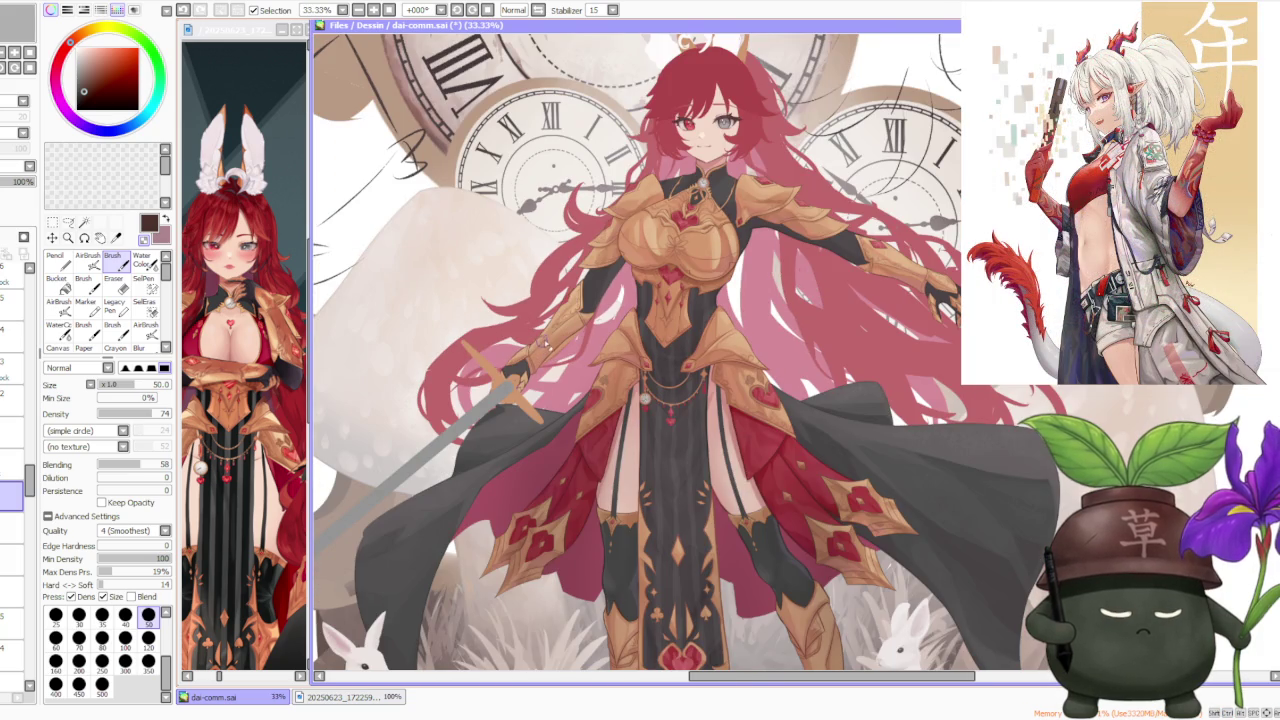
pyautogui.scroll(2, 547, 349)
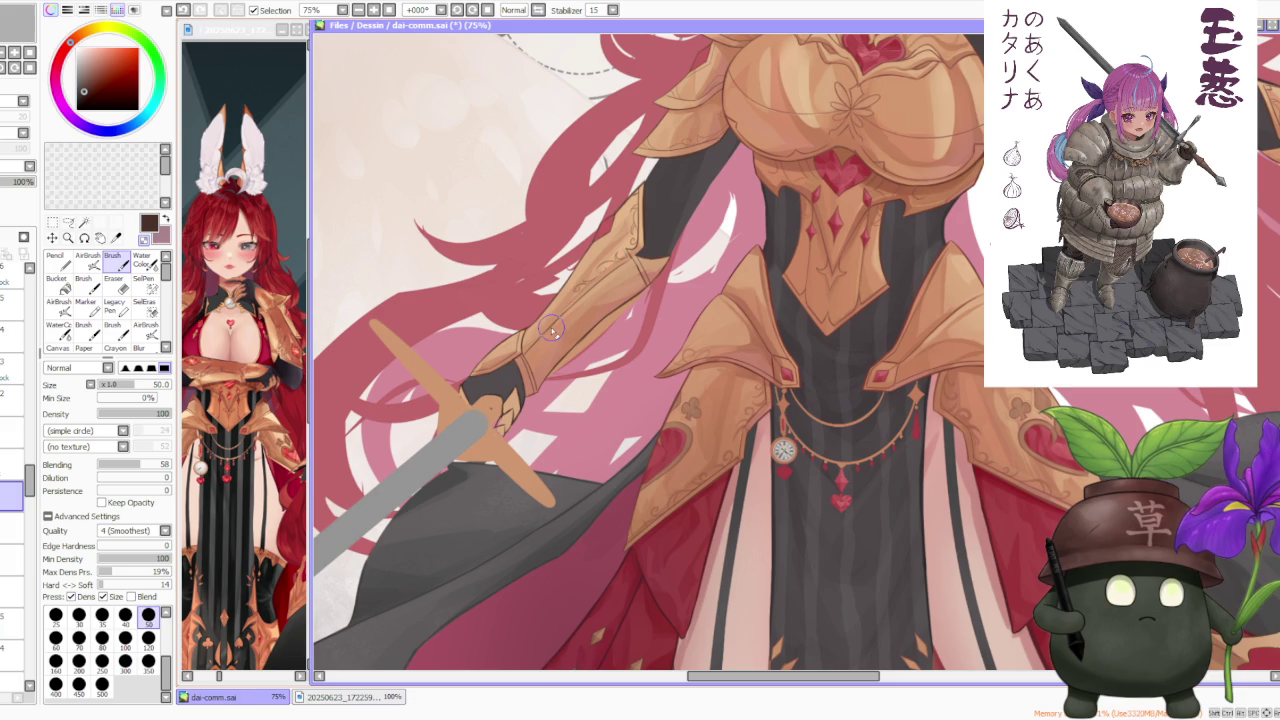
# Step: Eyedrop the tan hilt colour, keep the tan finger strokes, and pick dark brown on the layer above
pyautogui.scroll(1, 515, 397)
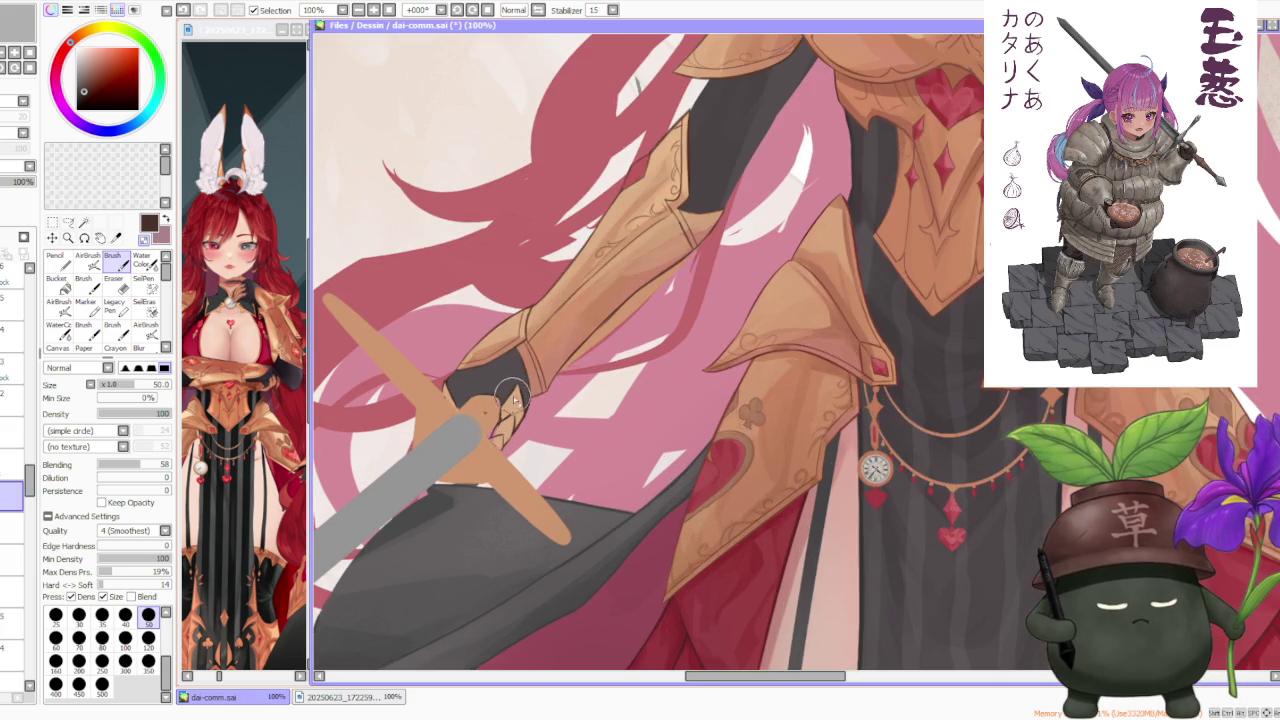
pyautogui.keyDown('alt'); pyautogui.click(515, 397); pyautogui.keyUp('alt')
pyautogui.scroll(1, 500, 420)
pyautogui.hotkey('ctrl', 'z')
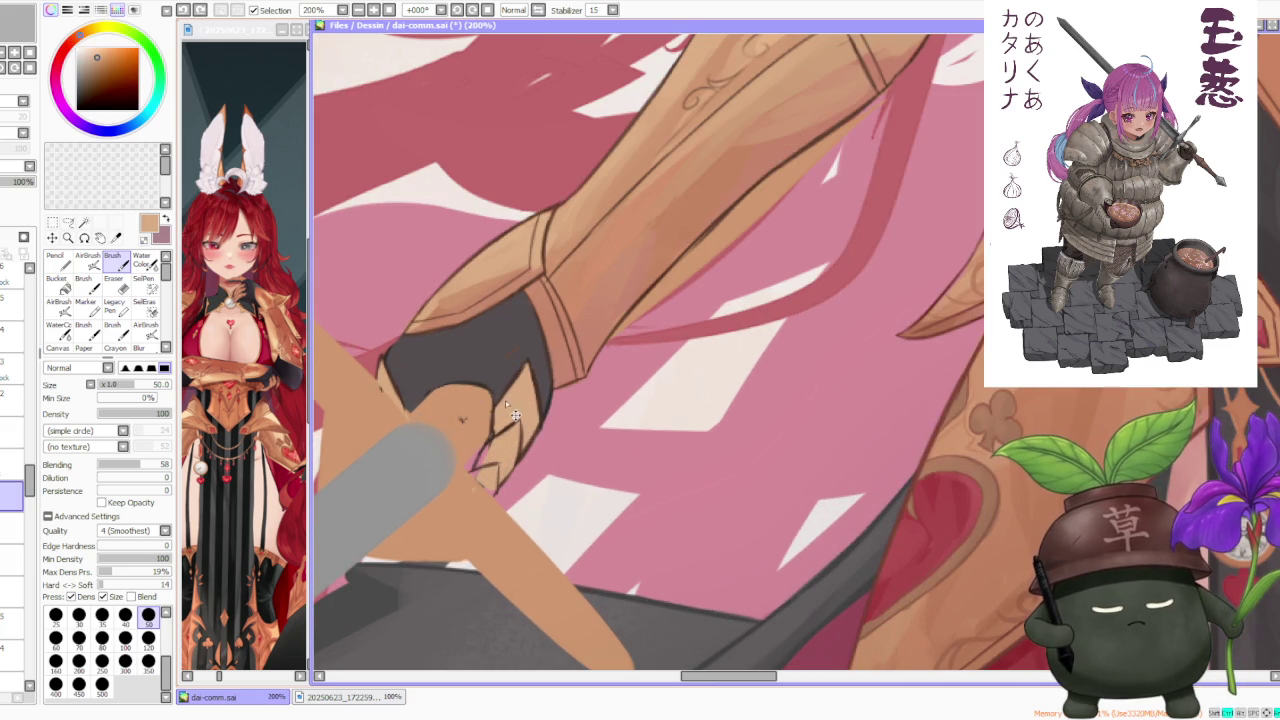
pyautogui.hotkey('ctrl', 'z')
pyautogui.hotkey('ctrl', 'z')
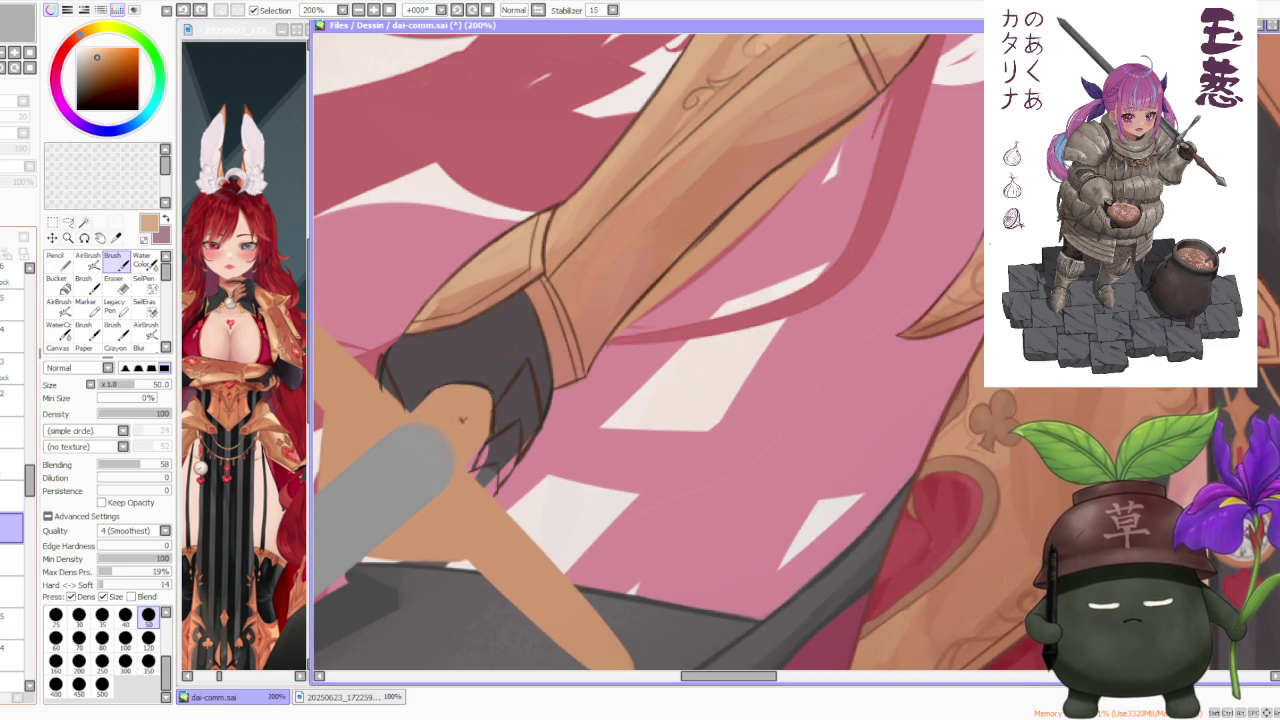
pyautogui.hotkey('ctrl', 'y')
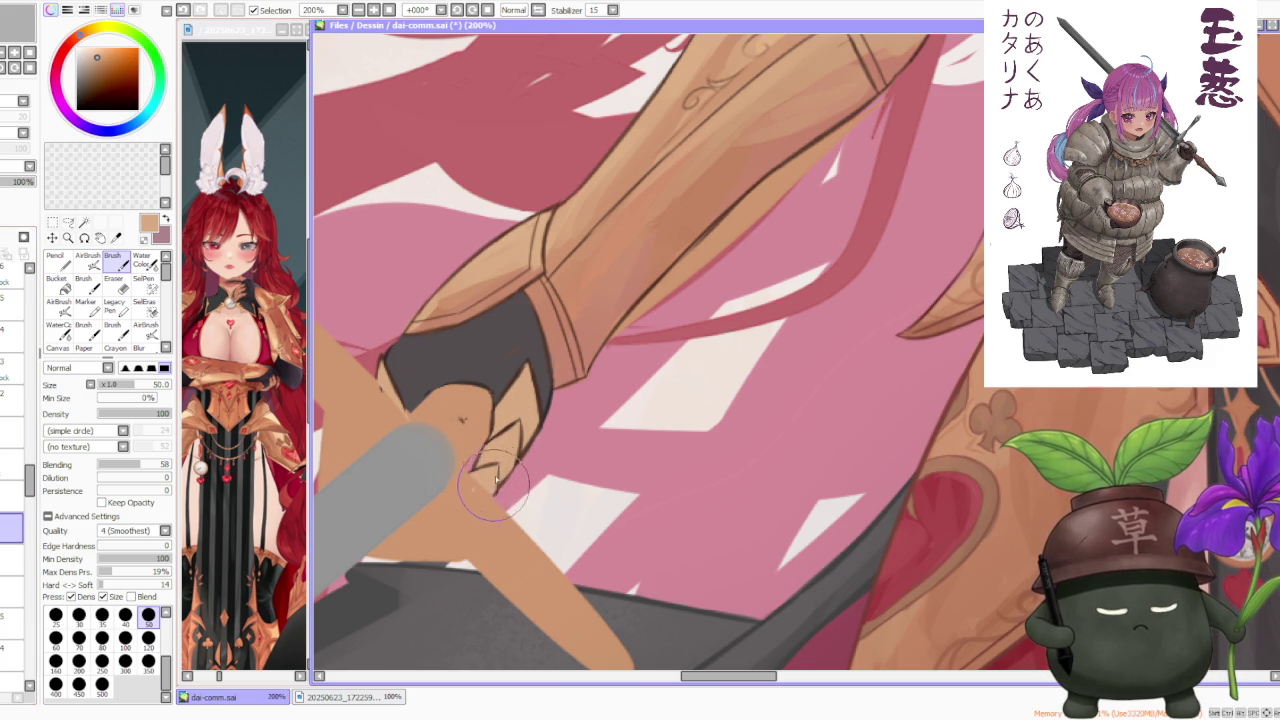
pyautogui.click(12, 496)
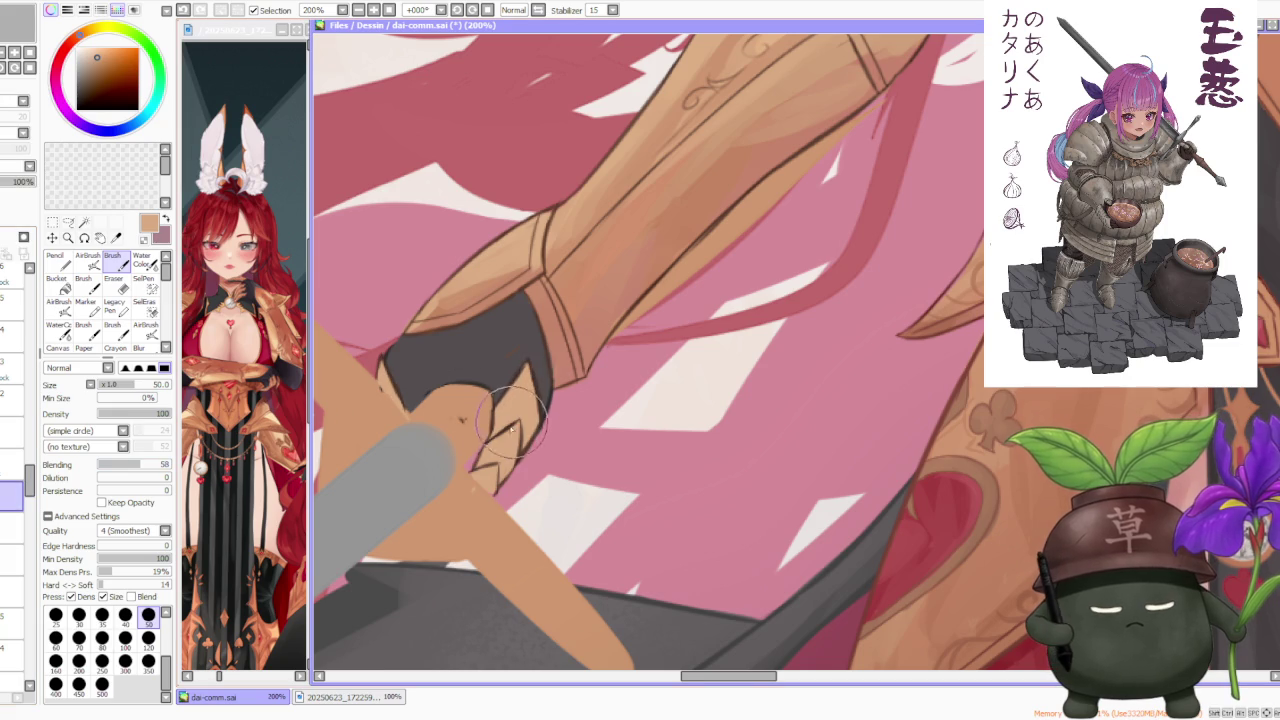
pyautogui.scroll(2, 497, 409)
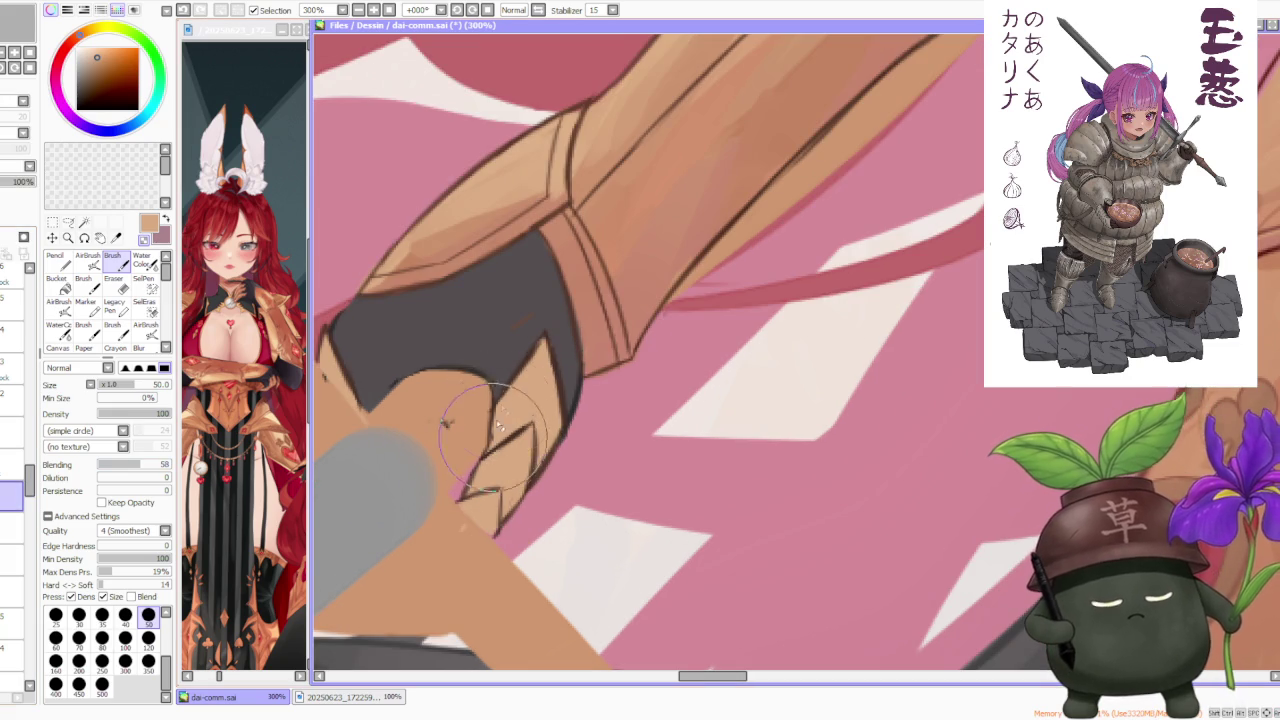
pyautogui.keyDown('alt'); pyautogui.click(494, 410); pyautogui.keyUp('alt')
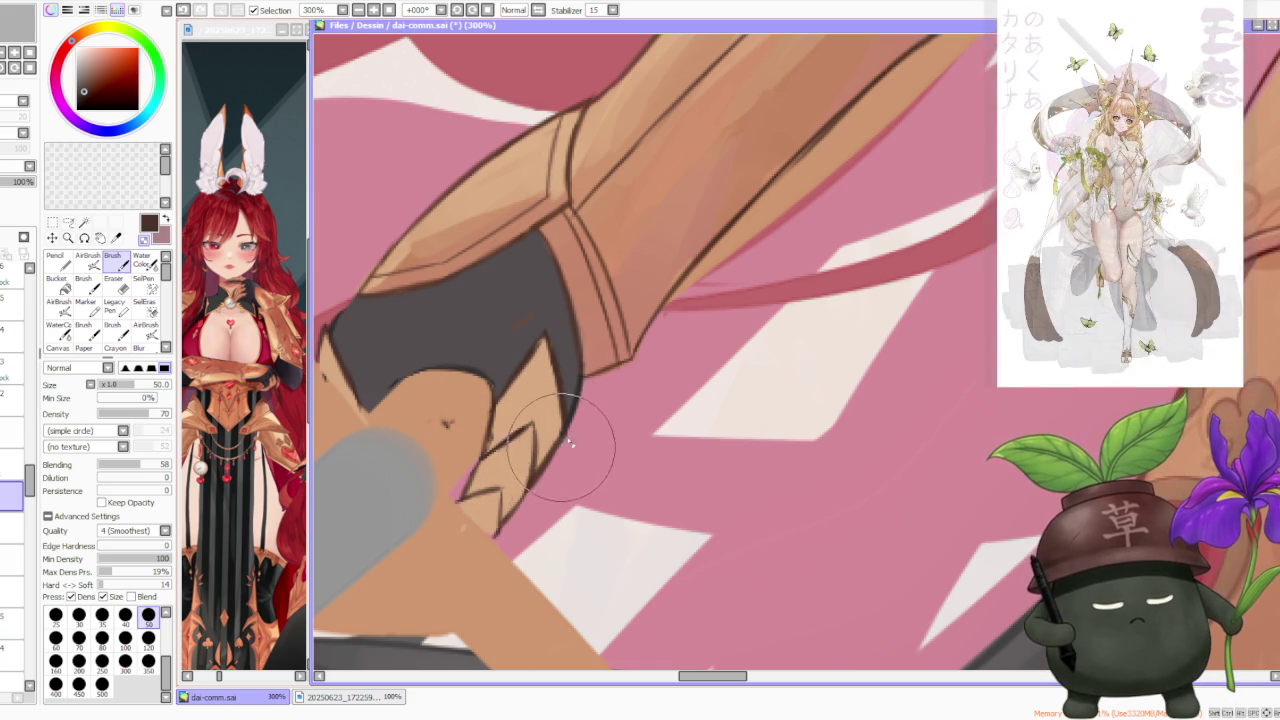
pyautogui.scroll(-5, 589, 346)
pyautogui.scroll(-1, 603, 296)
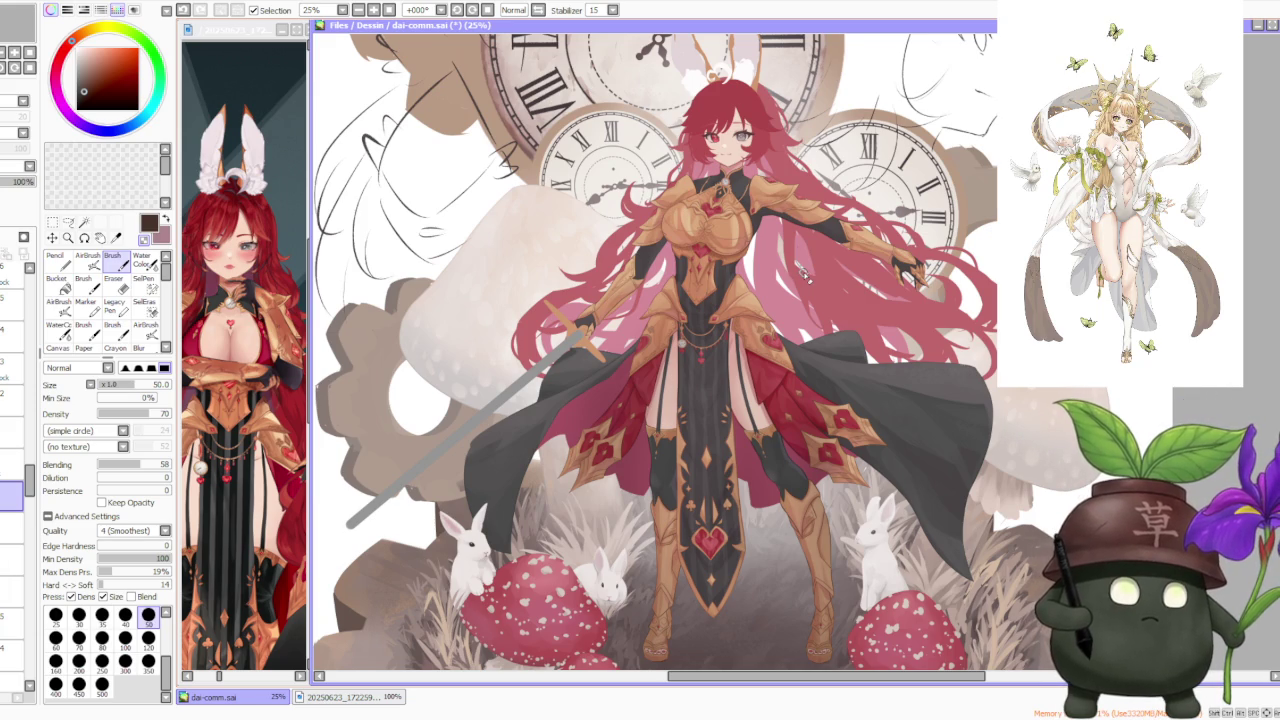
pyautogui.scroll(1, 720, 295)
pyautogui.scroll(2, 630, 315)
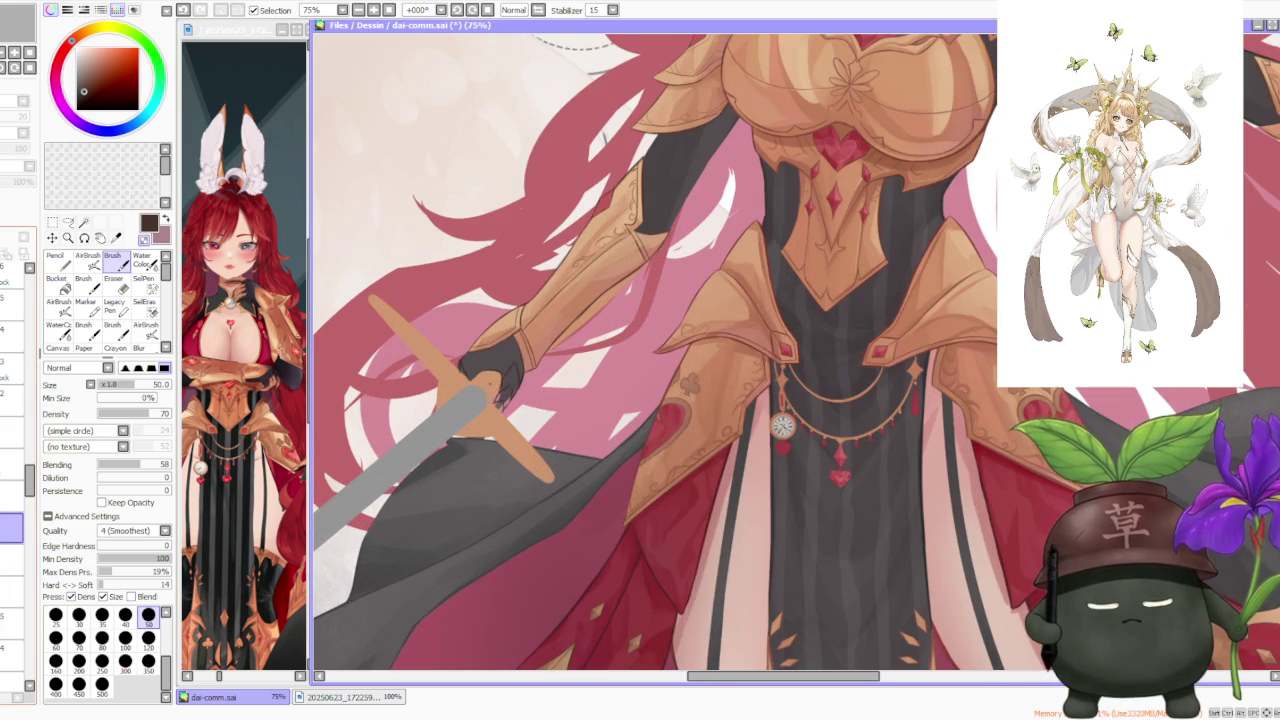
pyautogui.keyDown('alt'); pyautogui.click(512, 372); pyautogui.keyUp('alt')
pyautogui.scroll(2, 512, 372)
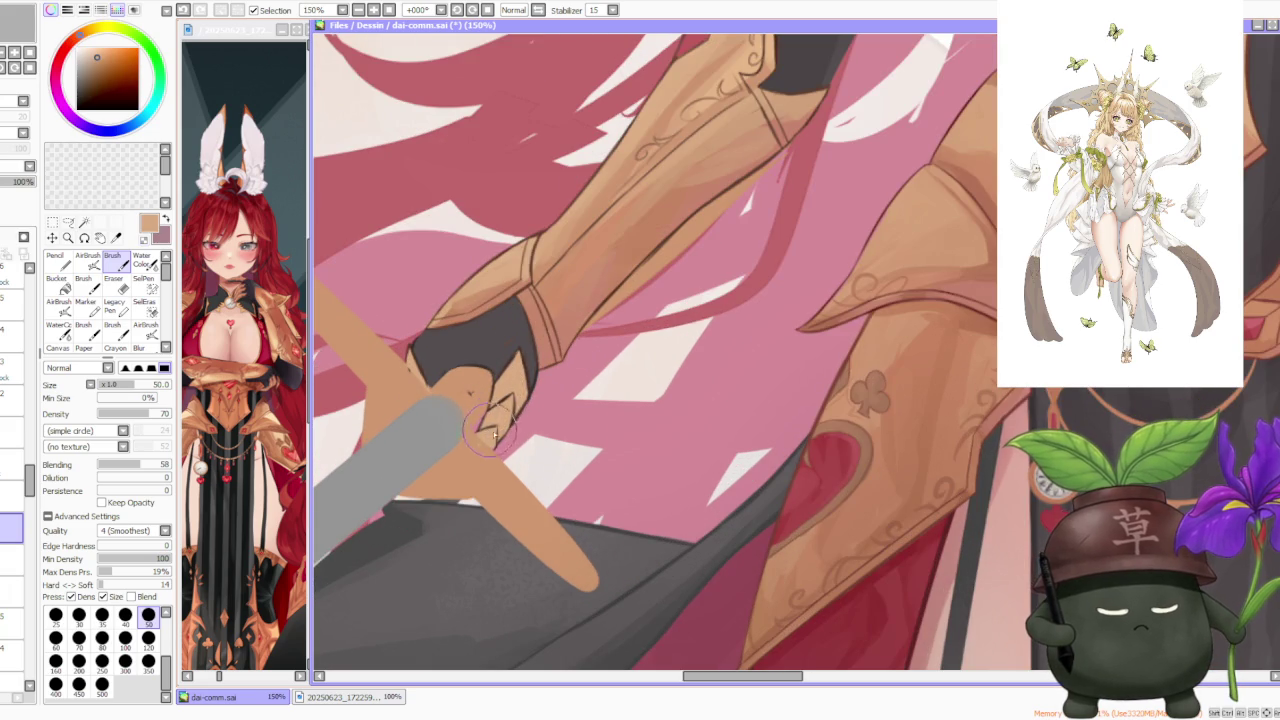
pyautogui.scroll(-2, 512, 400)
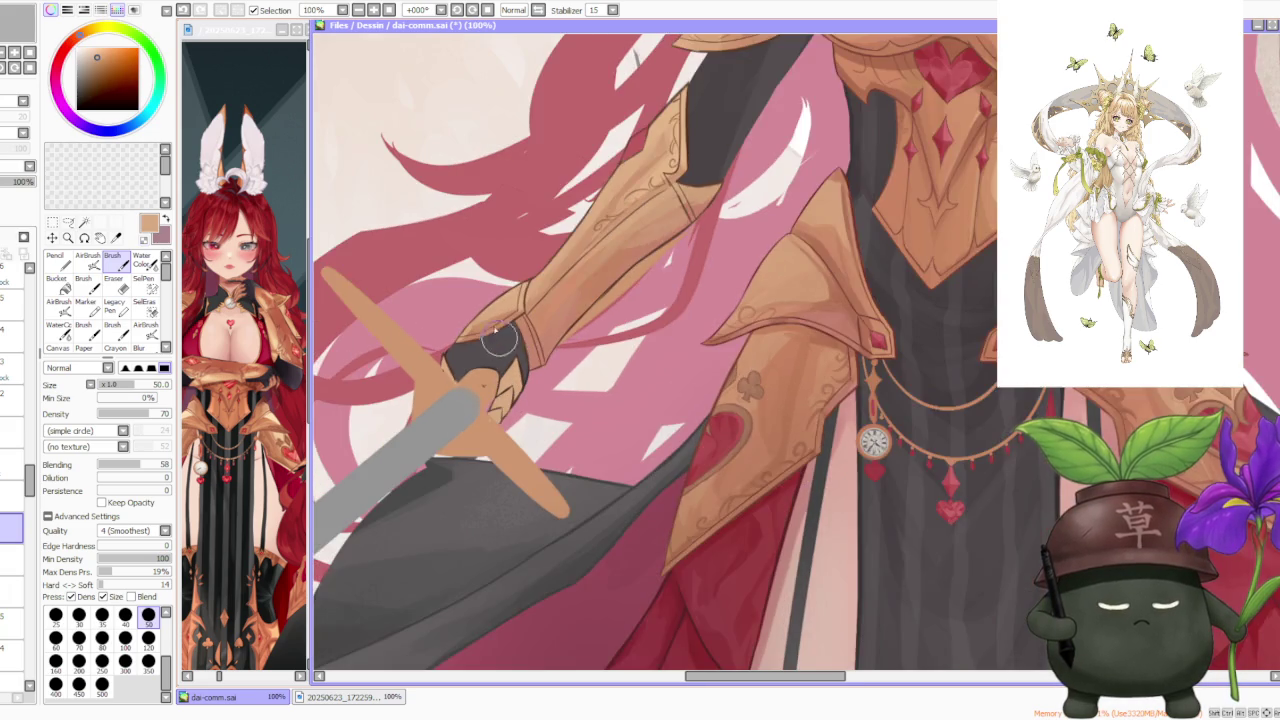
pyautogui.scroll(2, 440, 393)
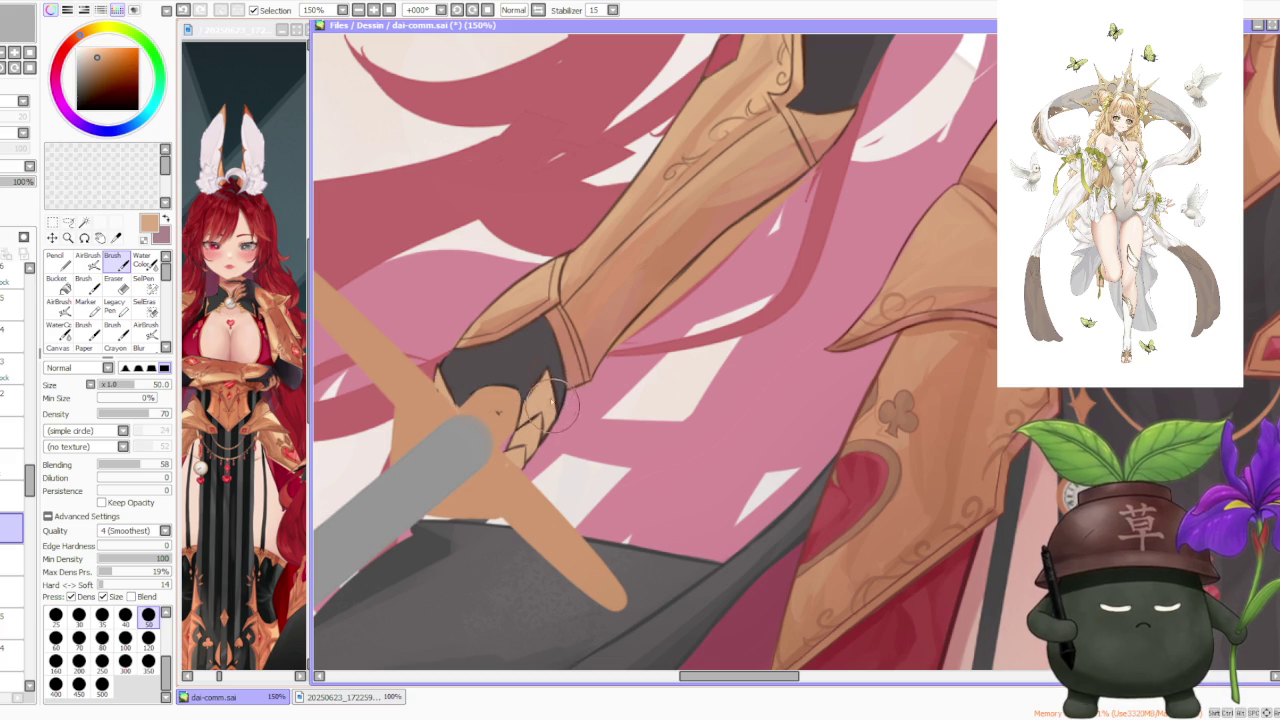
pyautogui.scroll(-2, 540, 390)
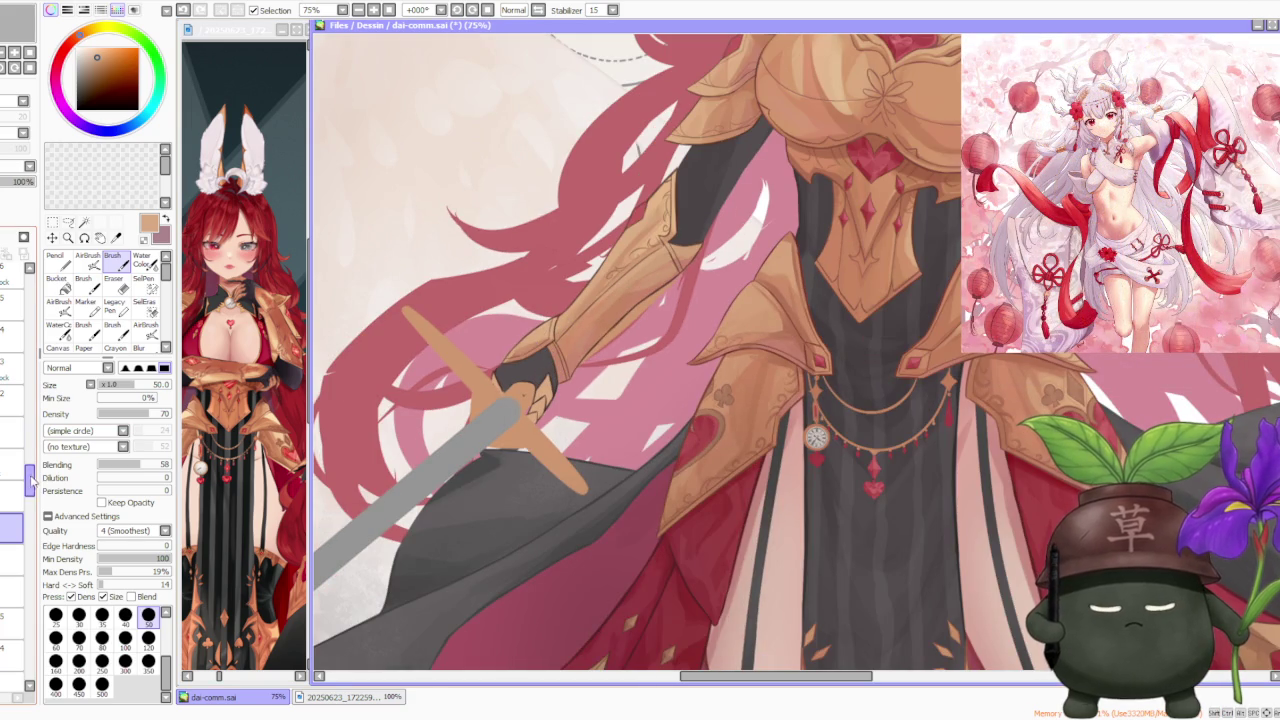
pyautogui.scroll(3, 31, 478)
pyautogui.scroll(1, 31, 478)
pyautogui.scroll(1, 31, 475)
pyautogui.scroll(1, 32, 465)
pyautogui.scroll(1, 33, 450)
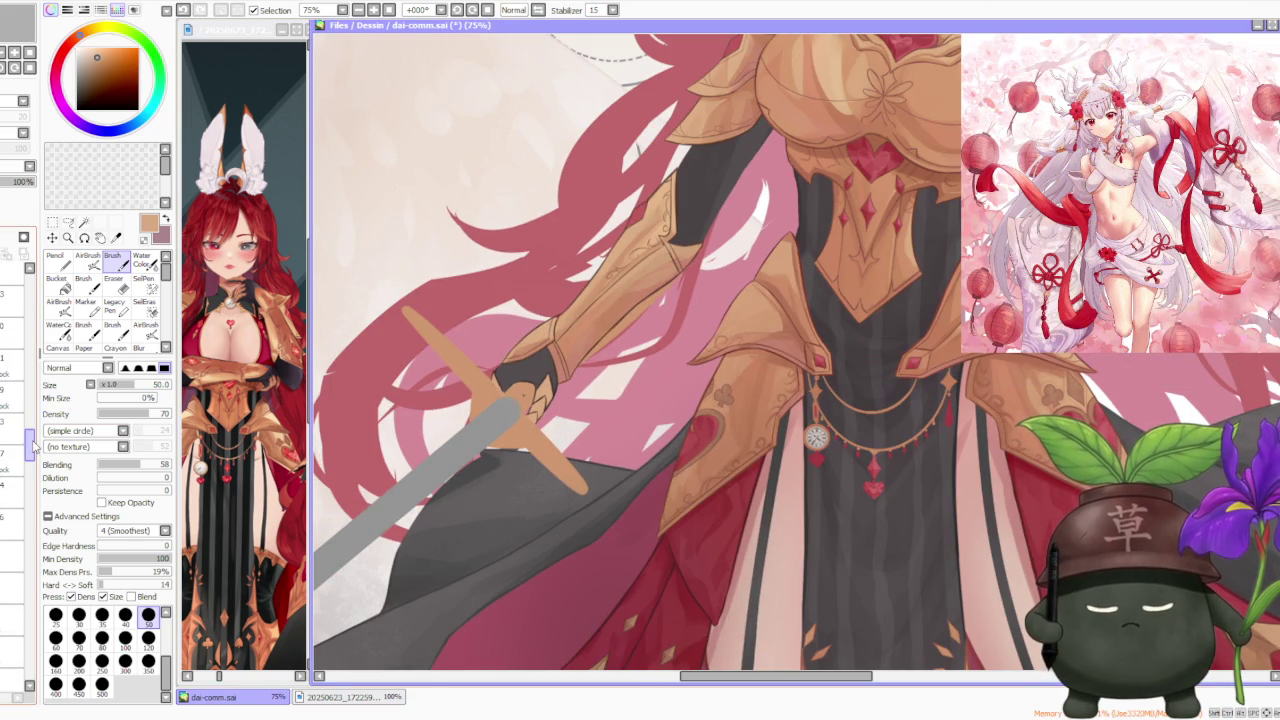
pyautogui.scroll(1, 33, 448)
pyautogui.moveTo(33, 447); pyautogui.dragTo(30, 368)
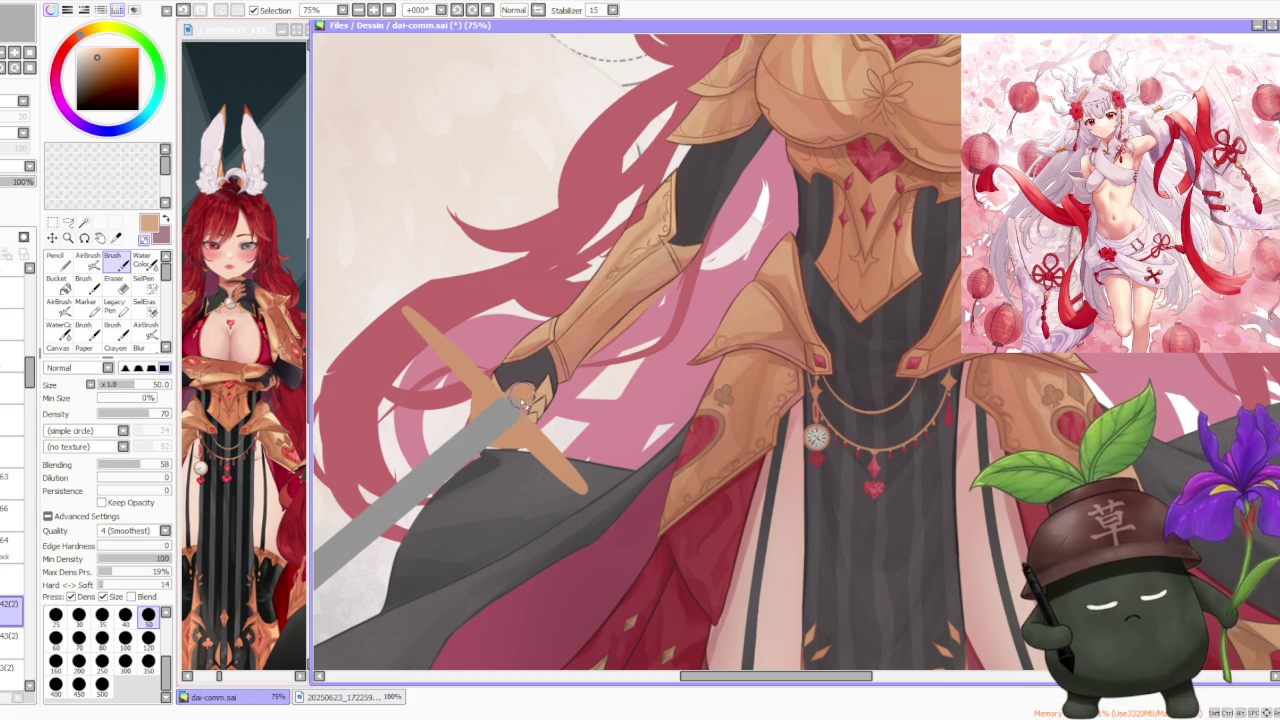
pyautogui.scroll(-3, 540, 375)
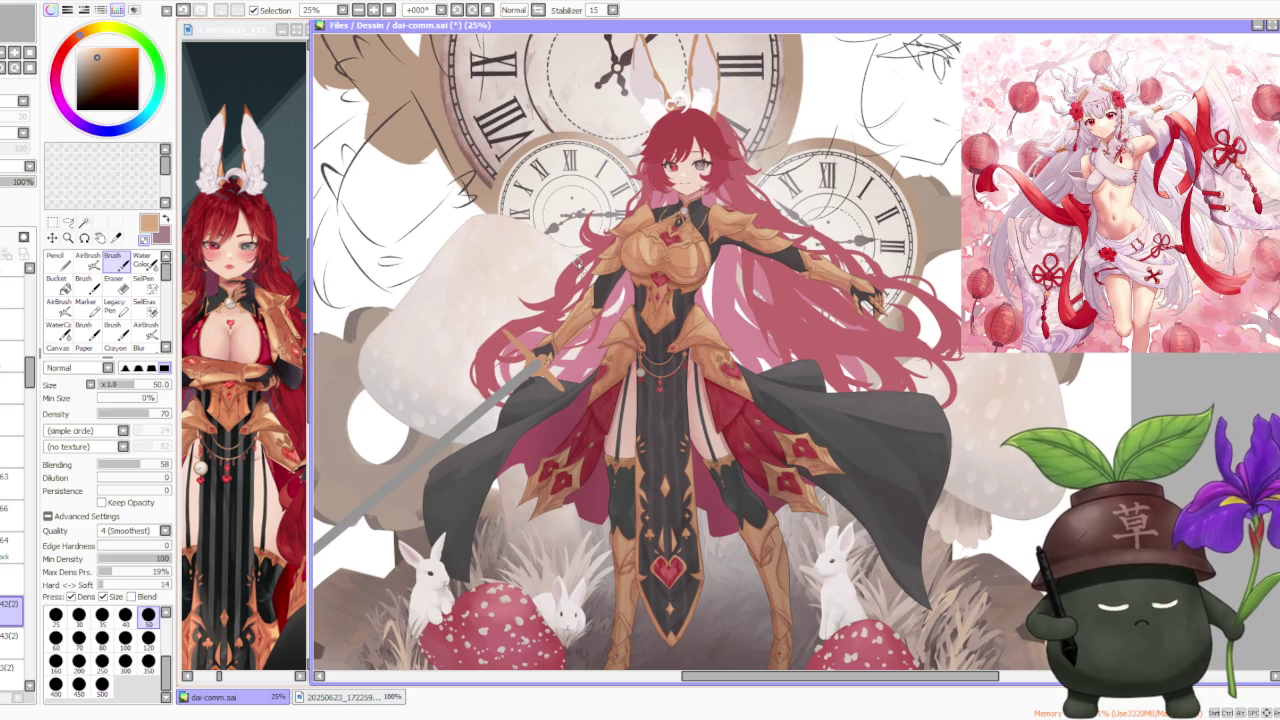
pyautogui.scroll(3, 575, 310)
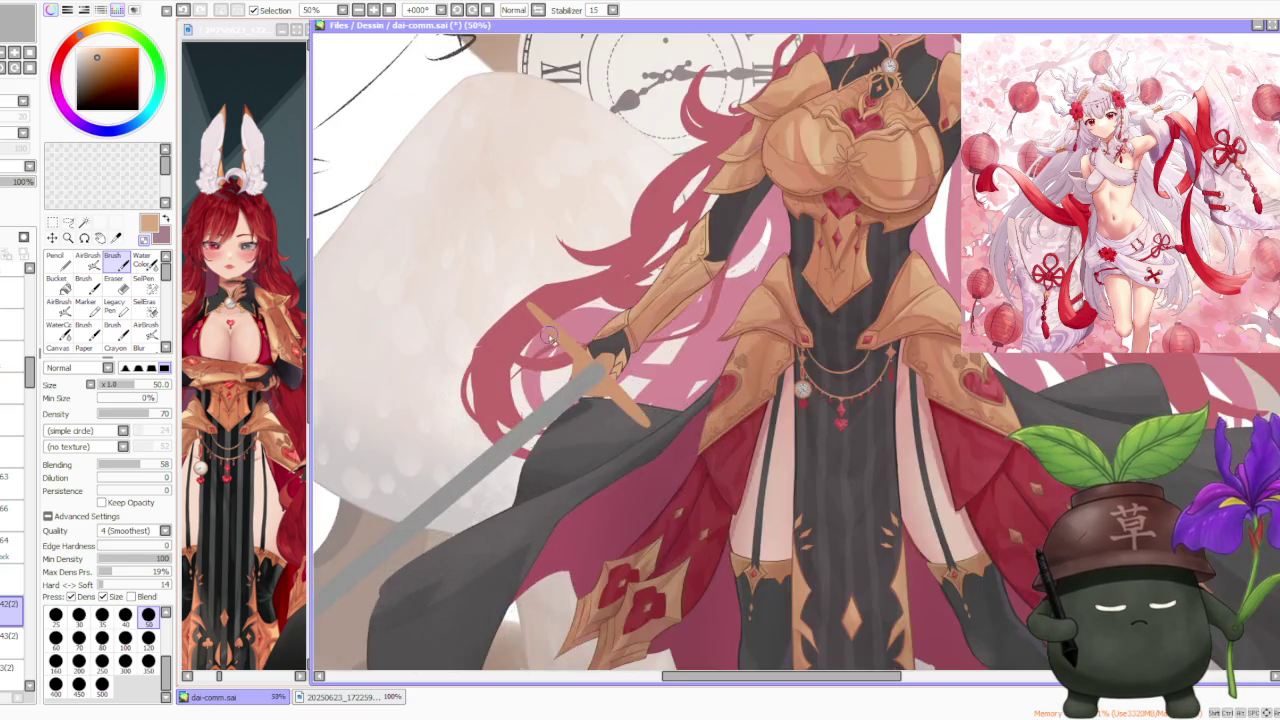
pyautogui.scroll(2, 575, 310)
pyautogui.scroll(2, 591, 403)
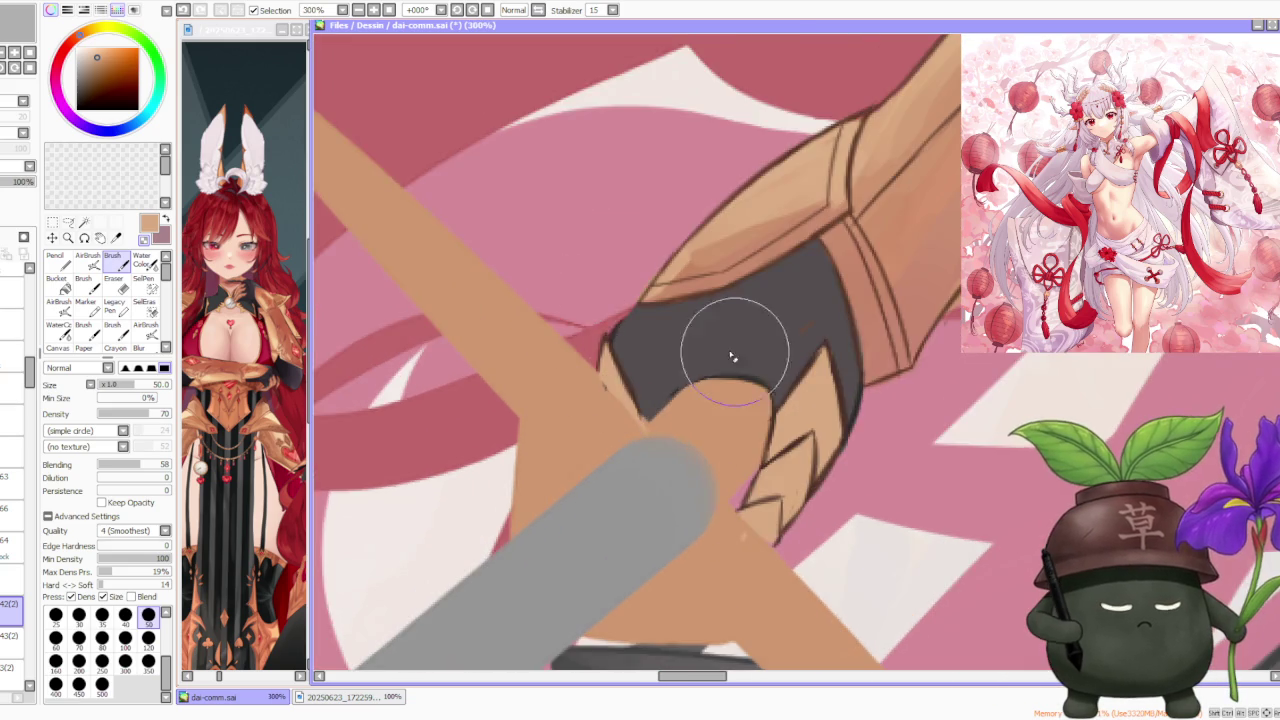
pyautogui.scroll(-2, 645, 385)
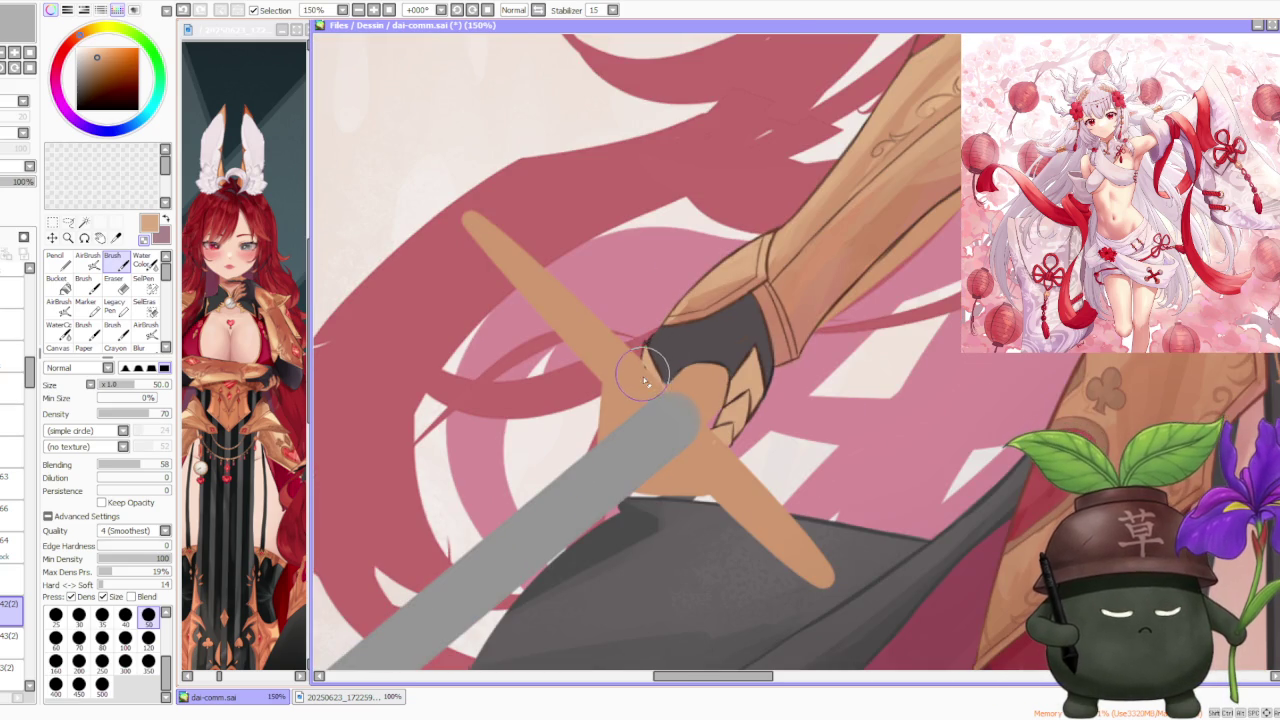
pyautogui.scroll(-2, 645, 380)
pyautogui.scroll(-3, 645, 380)
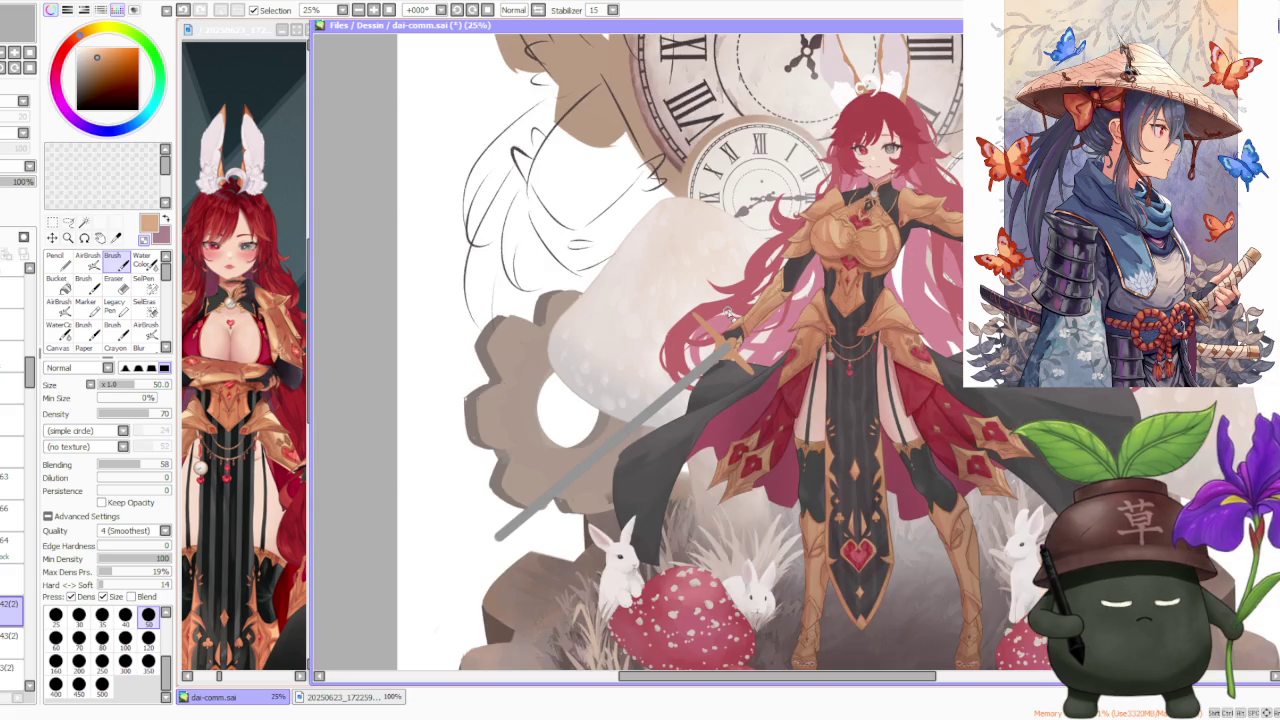
pyautogui.click(514, 10)
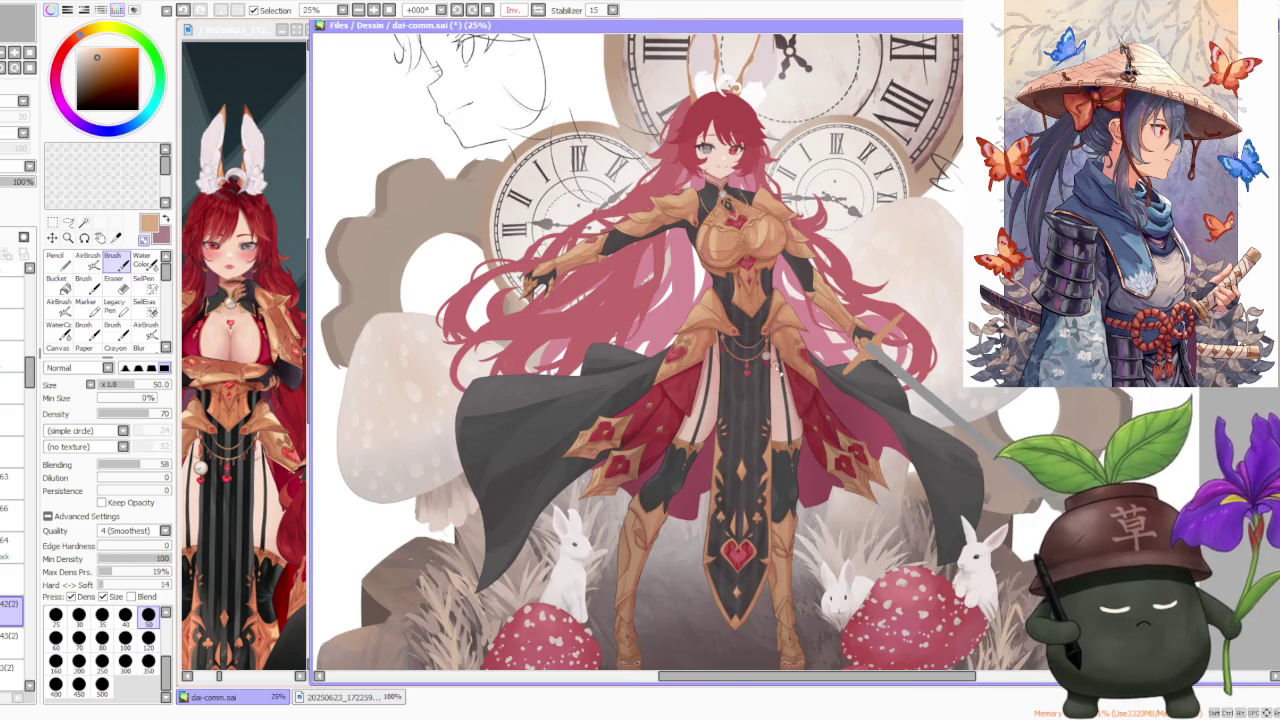
pyautogui.scroll(2, 866, 294)
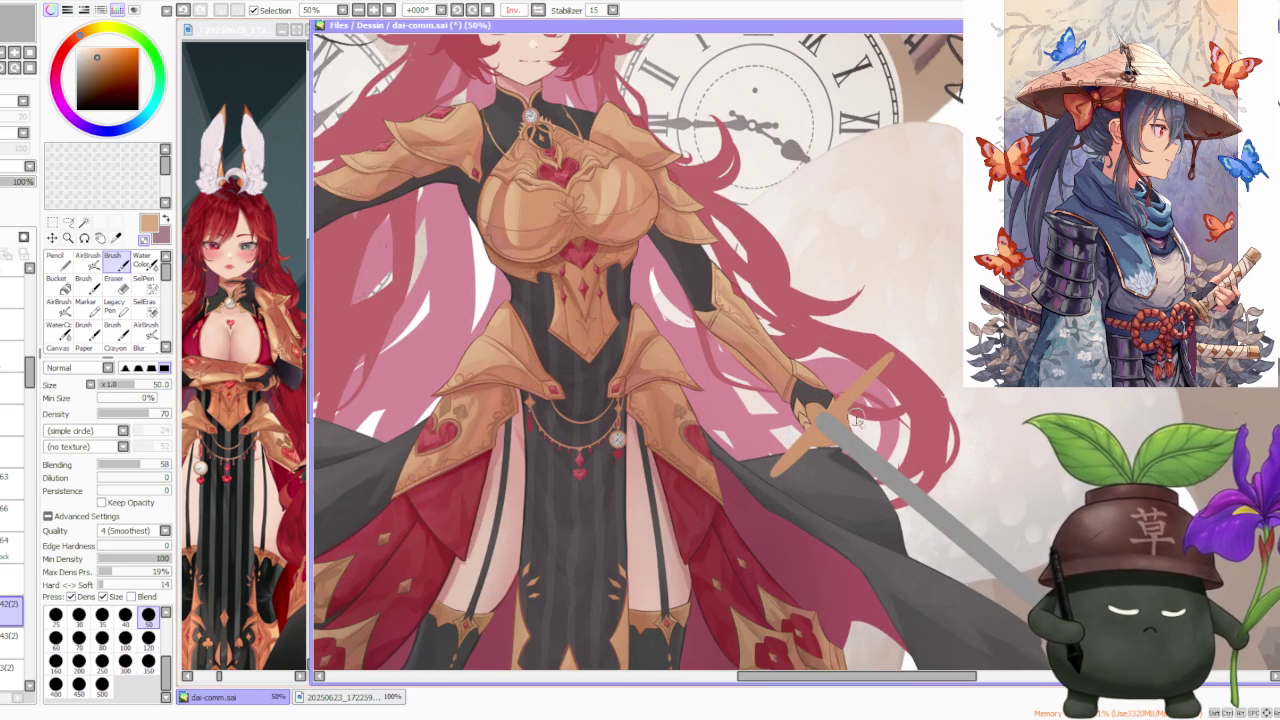
pyautogui.scroll(-1, 855, 420)
pyautogui.scroll(-1, 828, 373)
pyautogui.scroll(2, 803, 375)
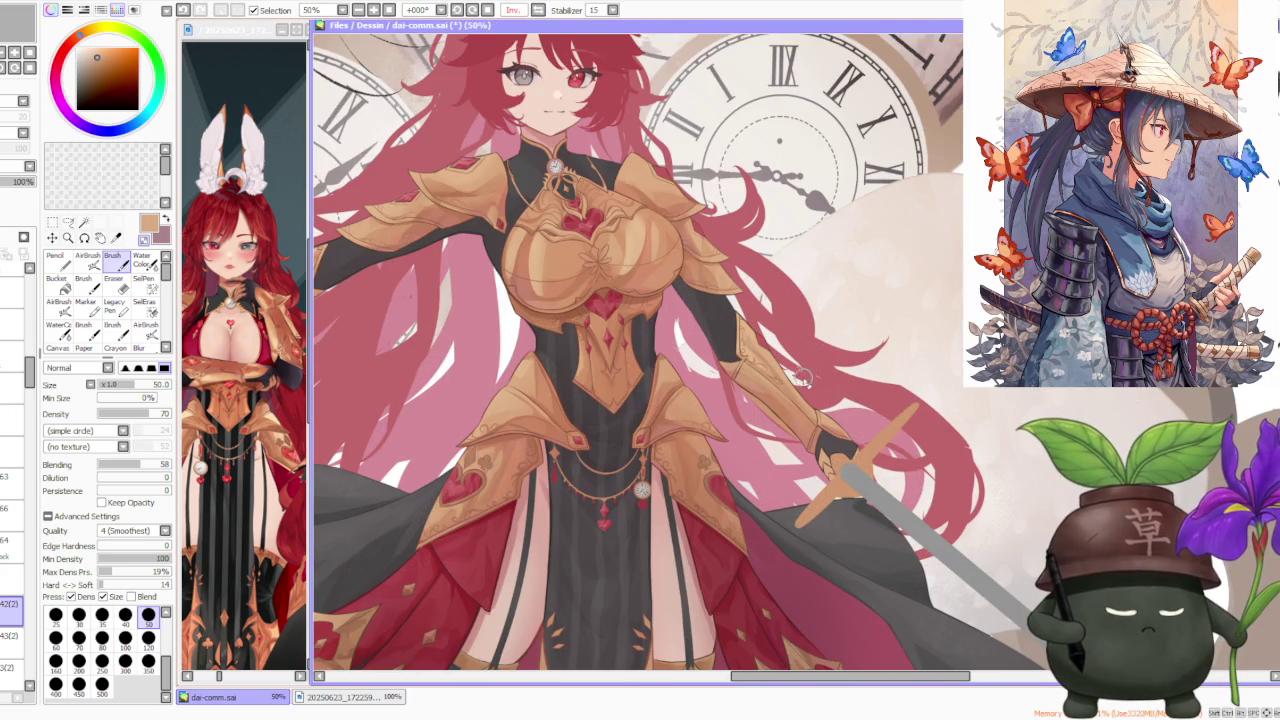
pyautogui.scroll(-2, 803, 380)
pyautogui.scroll(-1, 803, 380)
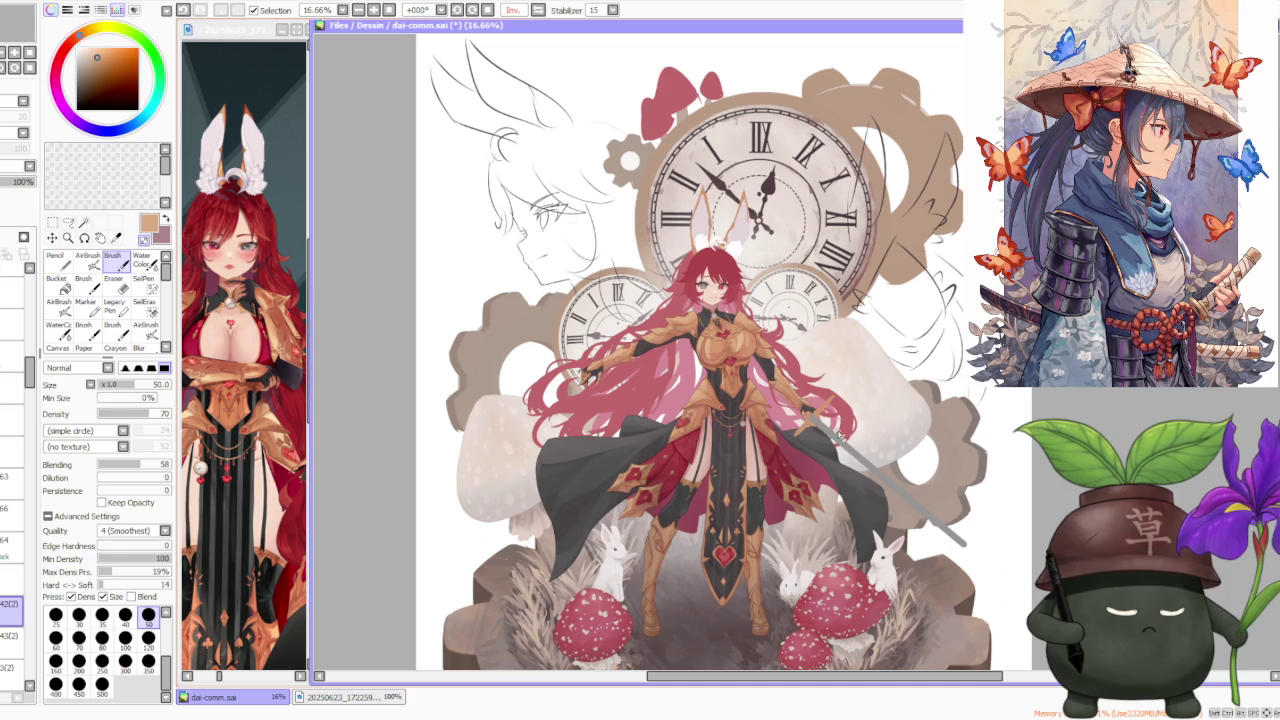
pyautogui.scroll(-1, 797, 412)
pyautogui.scroll(-1, 845, 400)
pyautogui.scroll(3, 845, 405)
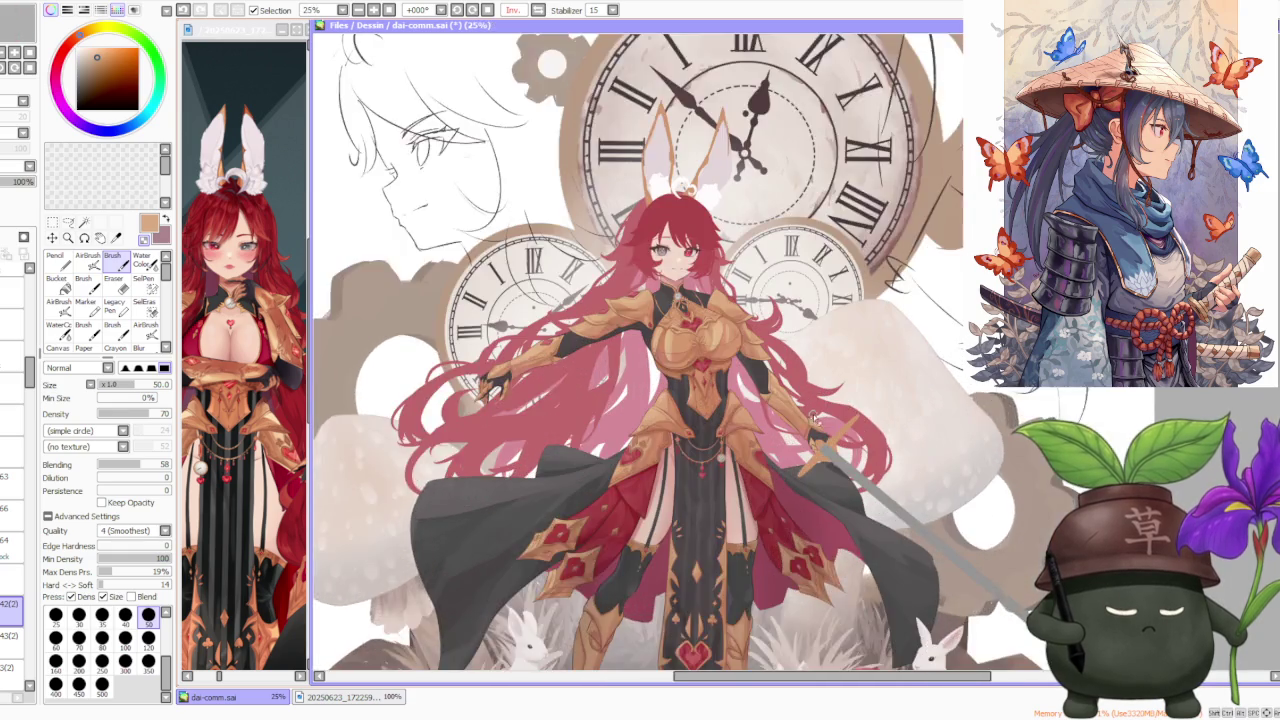
pyautogui.scroll(1, 812, 422)
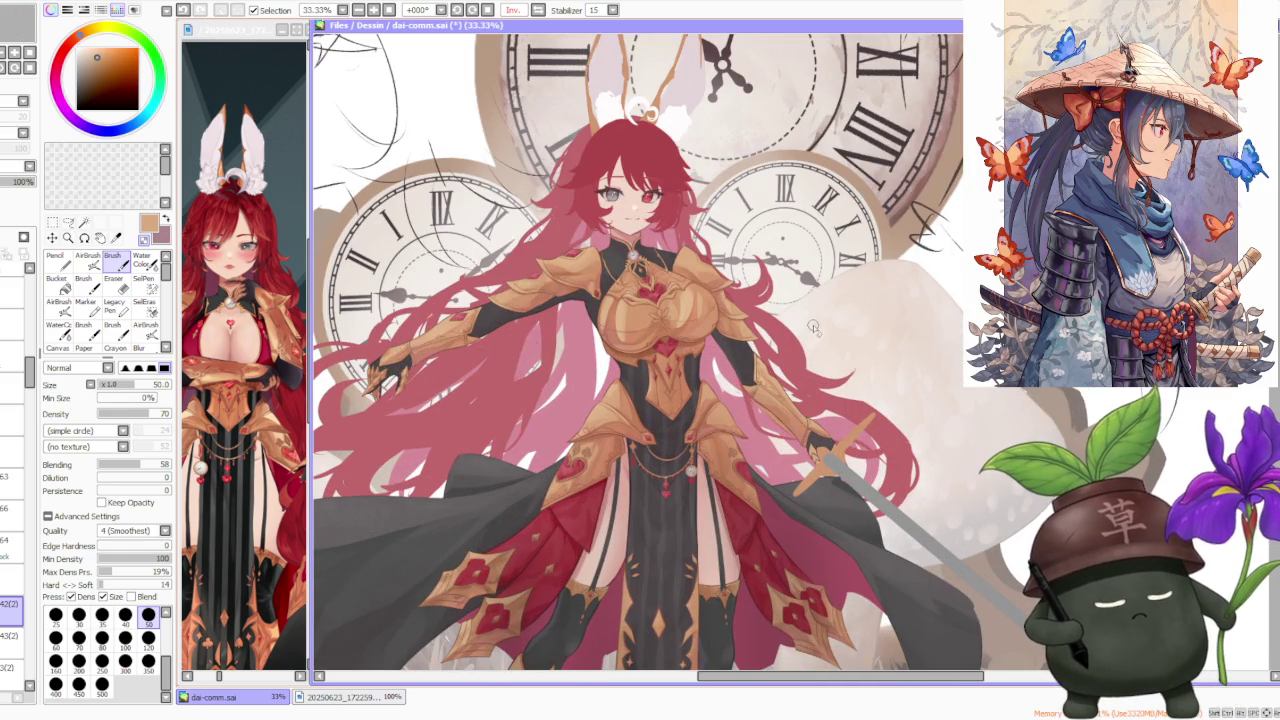
pyautogui.scroll(4, 812, 420)
pyautogui.scroll(-1, 812, 420)
pyautogui.scroll(-3, 812, 420)
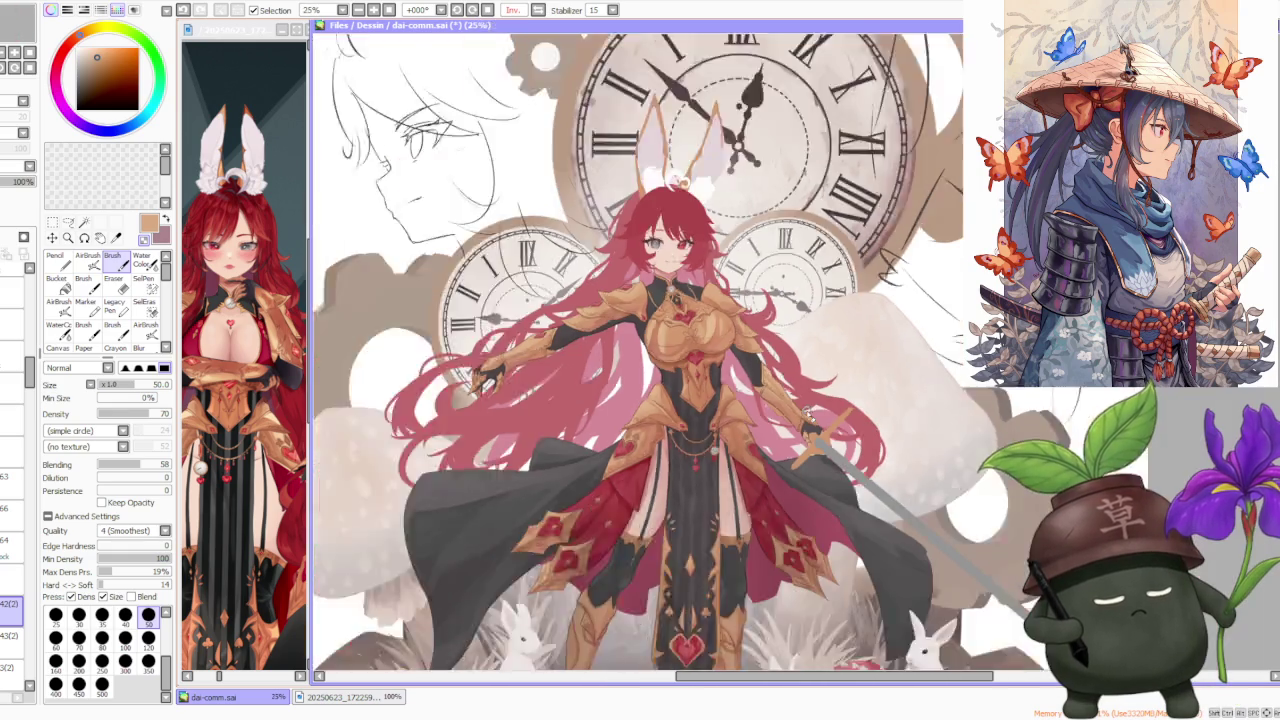
pyautogui.scroll(-1, 812, 420)
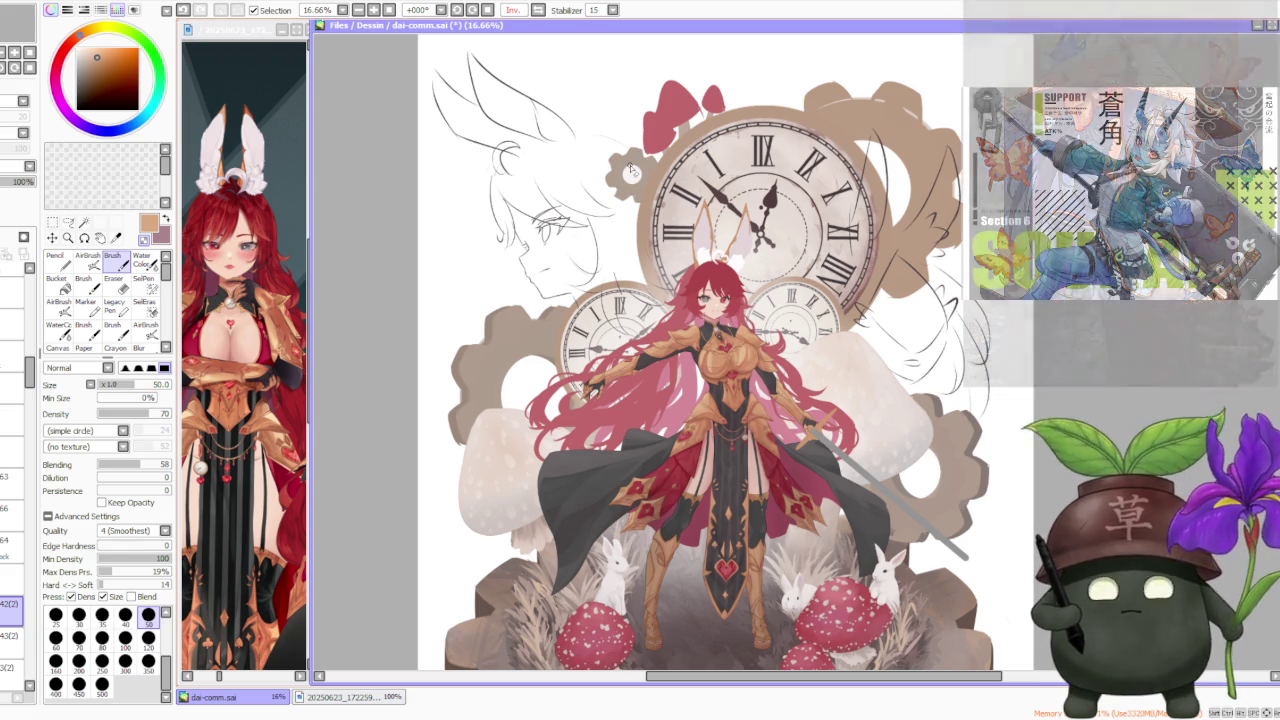
pyautogui.scroll(1, 785, 332)
pyautogui.scroll(1, 760, 334)
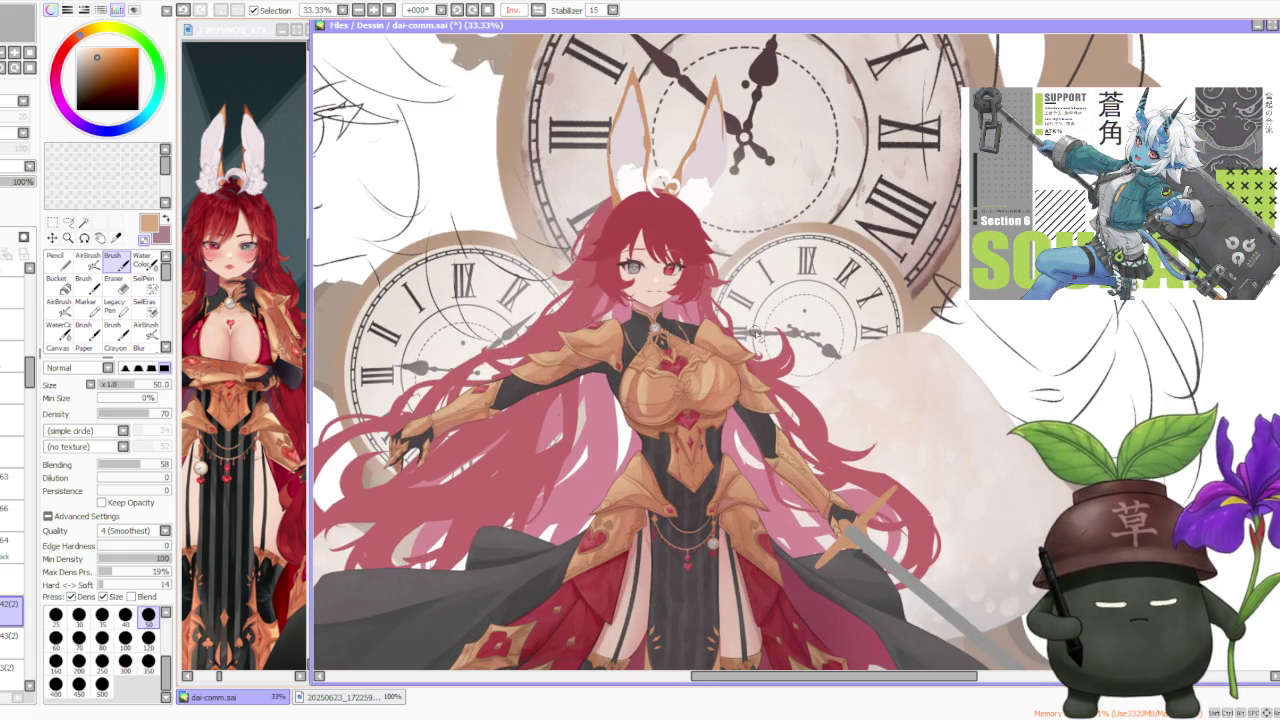
pyautogui.click(245, 40)
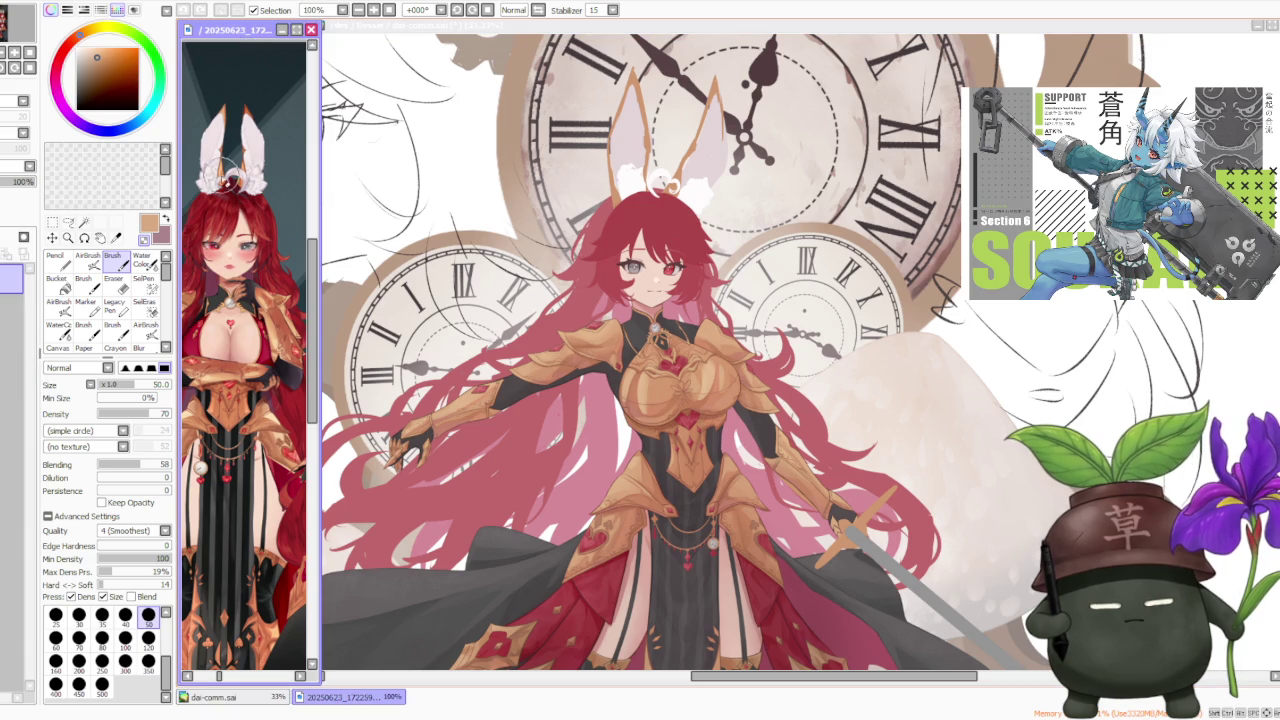
# Step: Scroll the reference sheet to the helmeted armoured figure at 75%, then return to the canvas
pyautogui.scroll(-2, 235, 120)
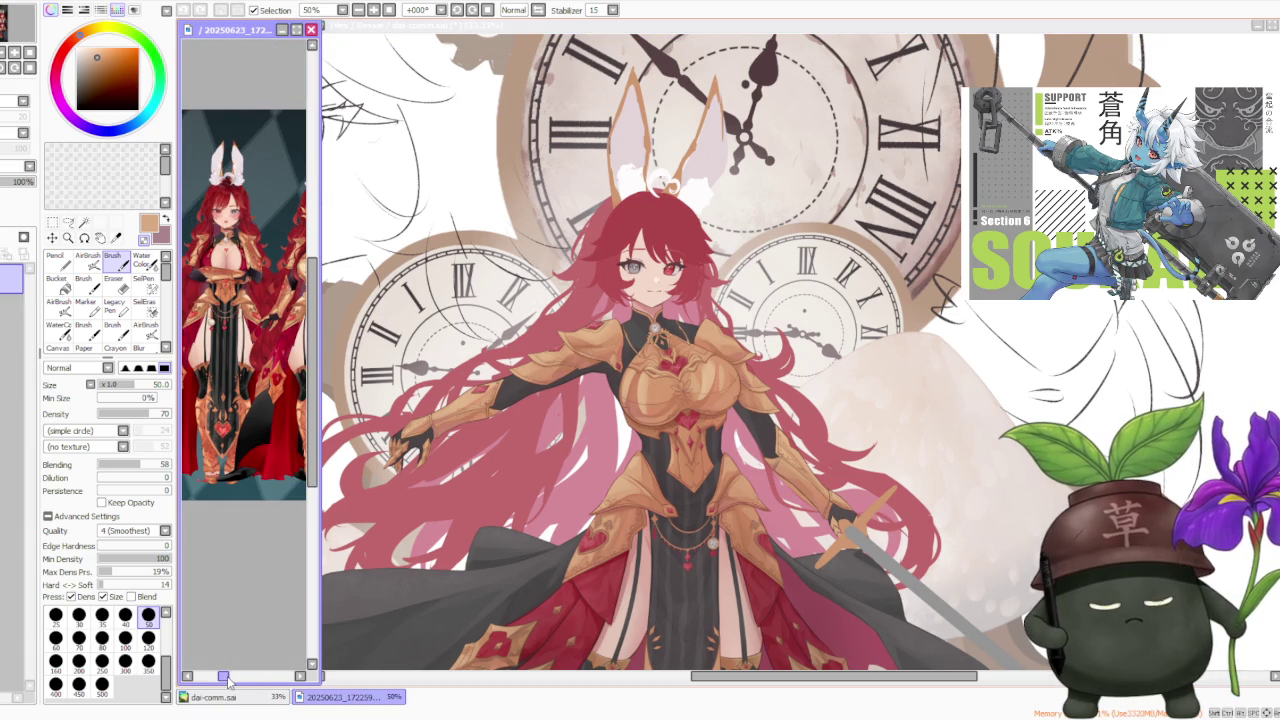
pyautogui.moveTo(226, 676); pyautogui.dragTo(234, 676)
pyautogui.scroll(-1, 254, 554)
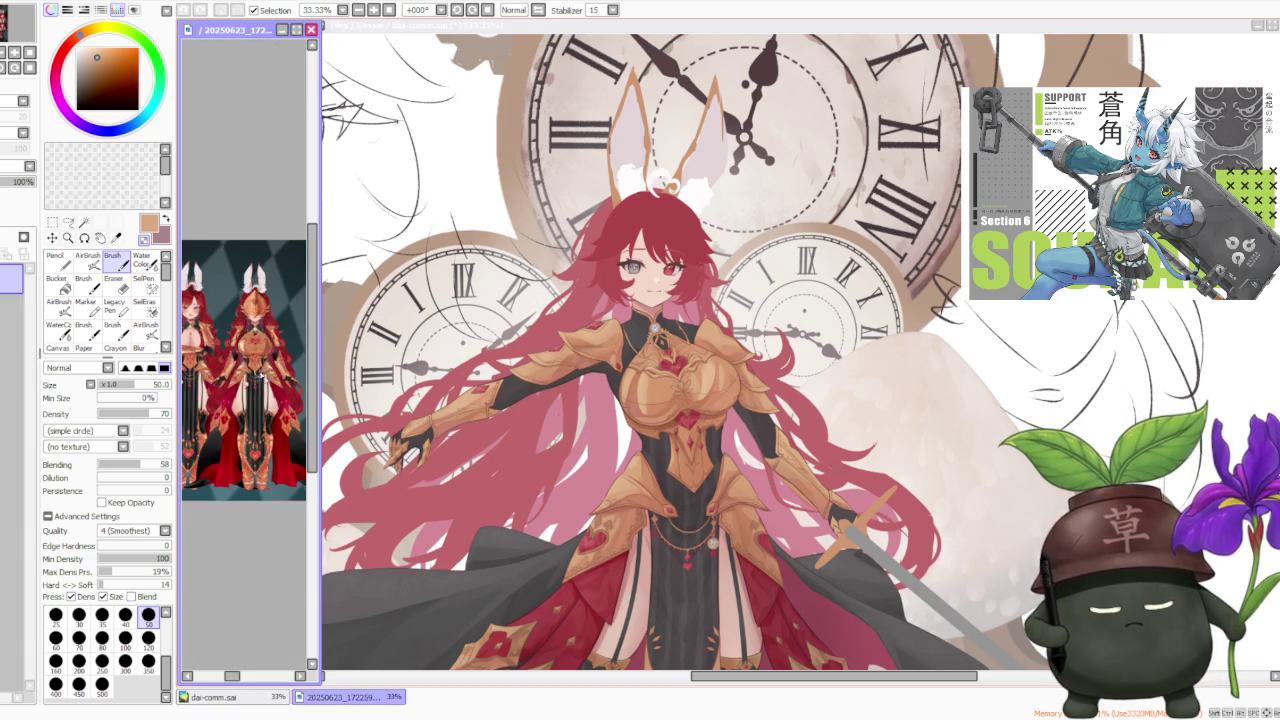
pyautogui.scroll(1, 276, 312)
pyautogui.scroll(1, 270, 318)
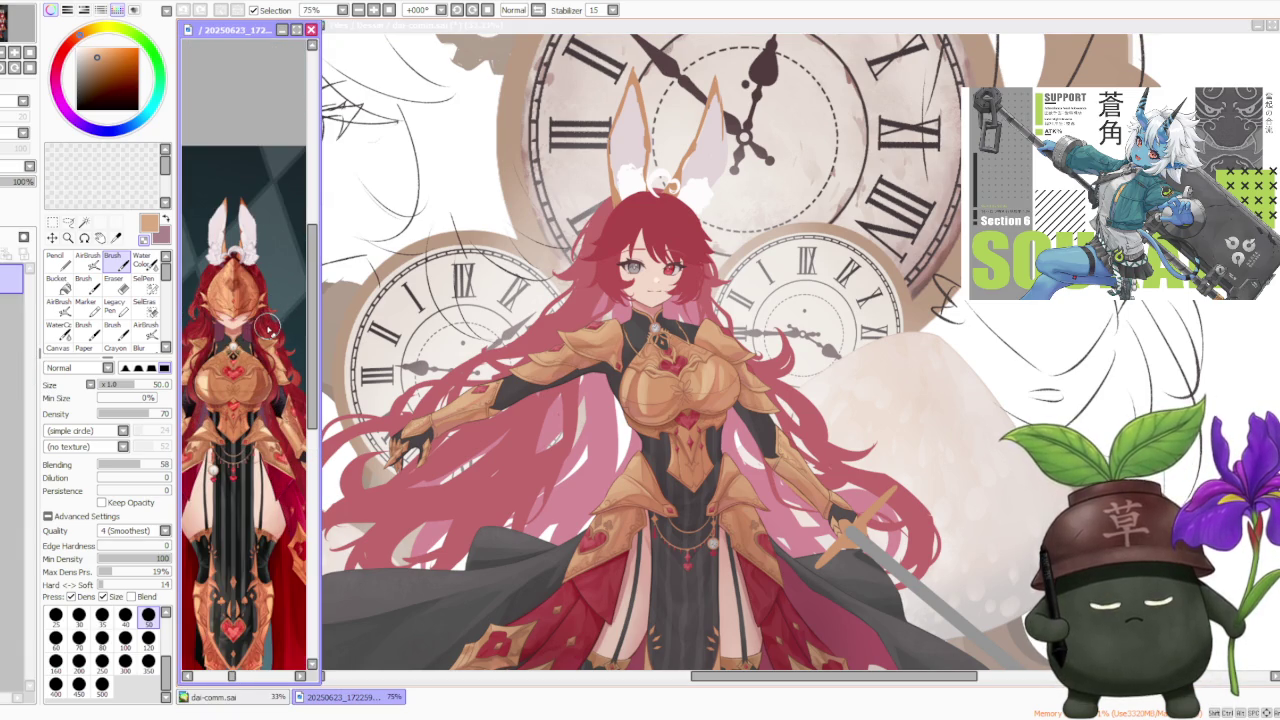
pyautogui.click(592, 30)
pyautogui.scroll(-1, 531, 239)
pyautogui.scroll(-1, 531, 239)
pyautogui.scroll(1, 643, 330)
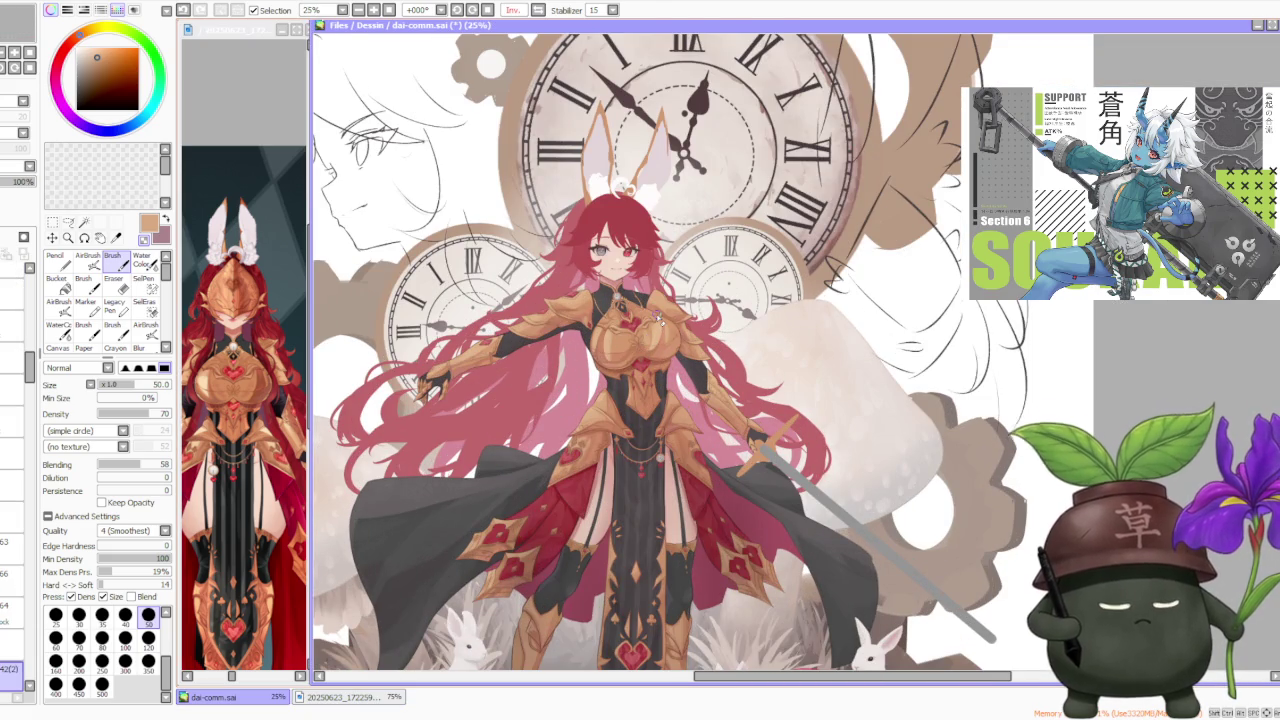
pyautogui.scroll(1, 657, 314)
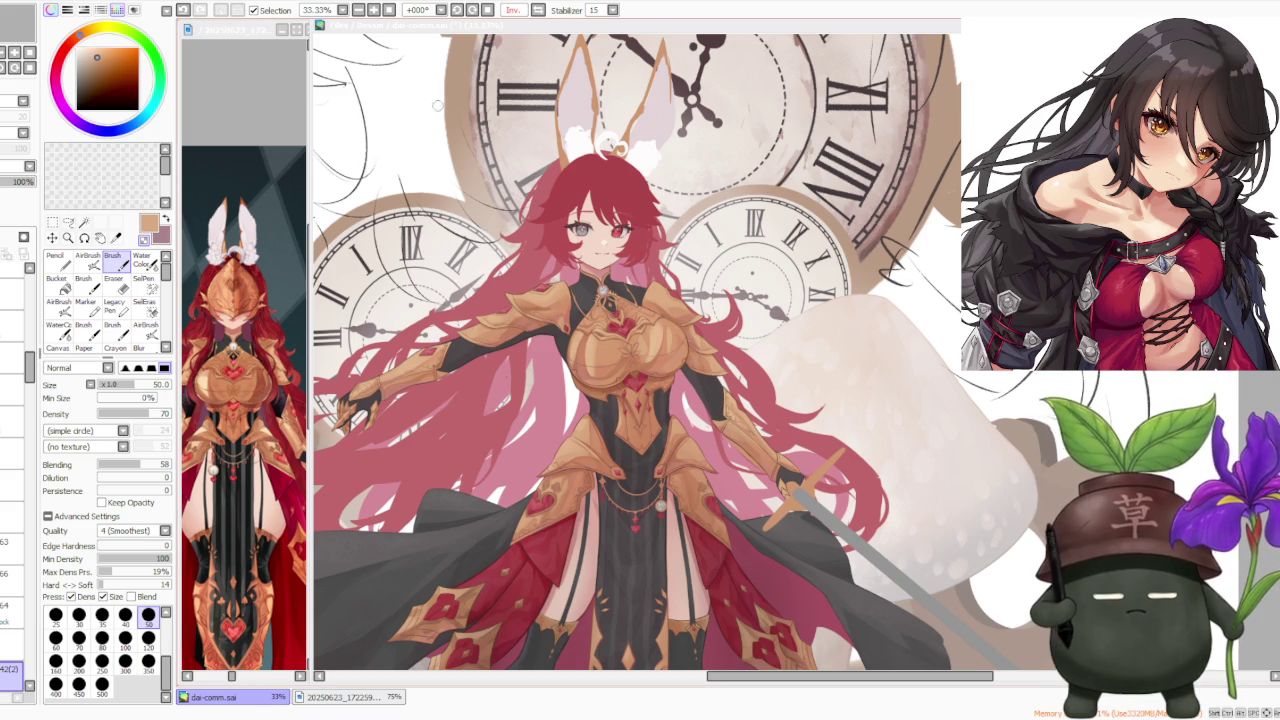
# Step: Review the knight at several zoom levels, then insert a new empty layer with Ctrl+Shift+N
pyautogui.scroll(-1, 653, 347)
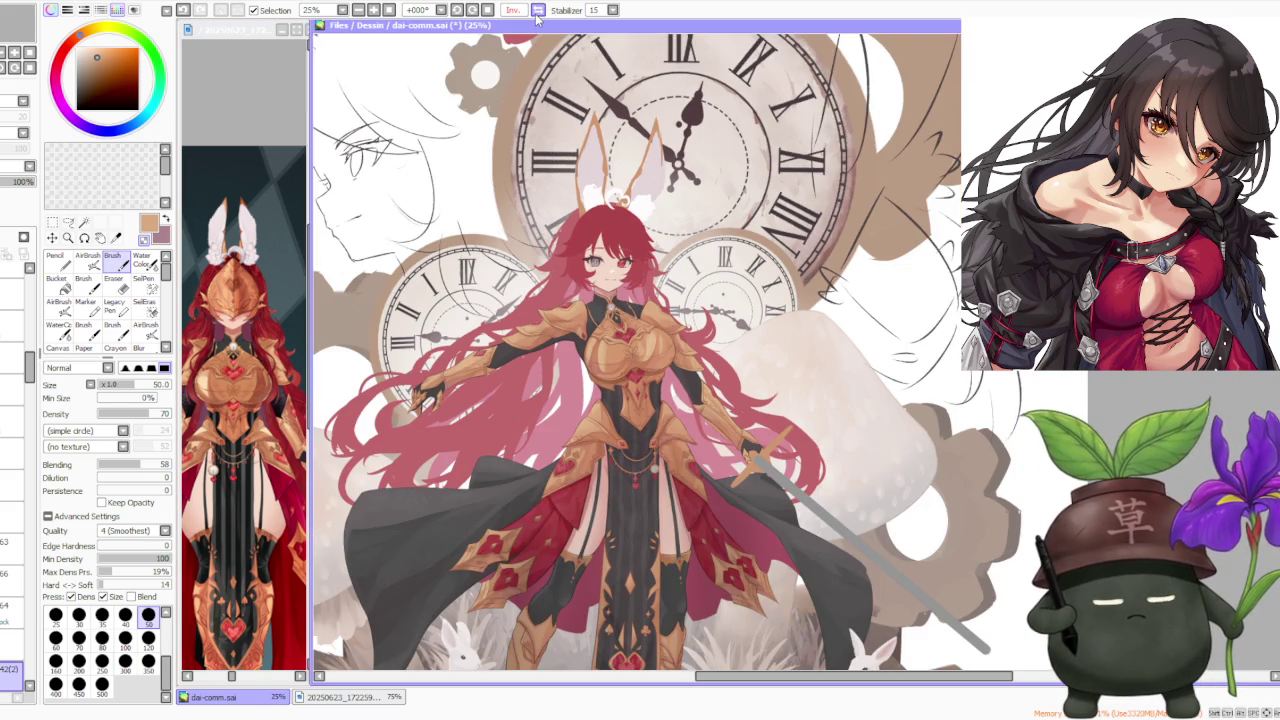
pyautogui.scroll(-2, 438, 204)
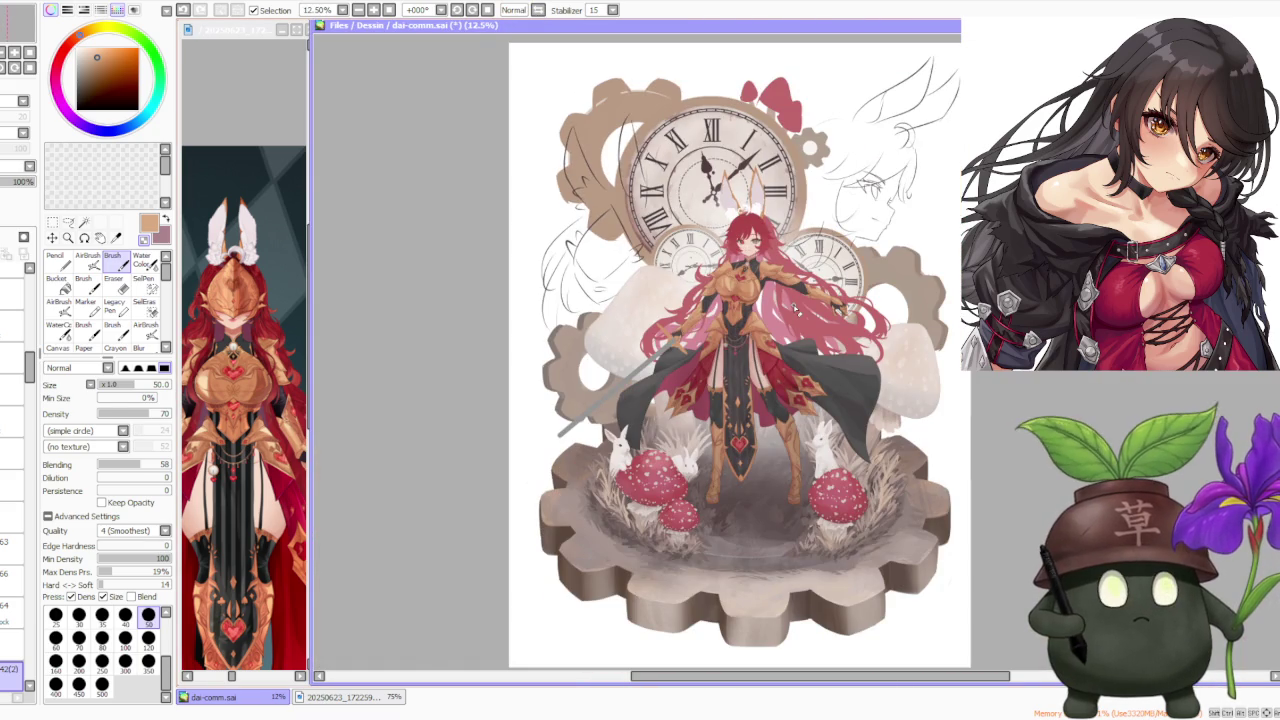
pyautogui.scroll(2, 760, 290)
pyautogui.scroll(1, 760, 290)
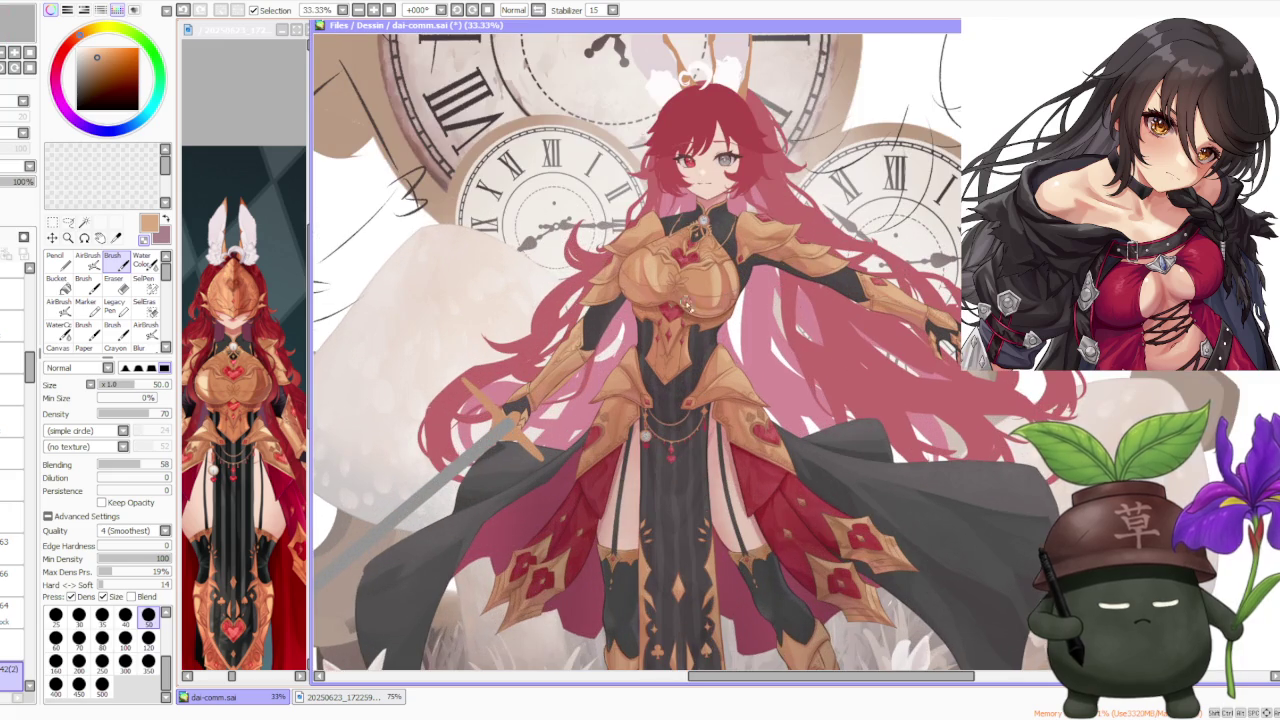
pyautogui.scroll(1, 585, 318)
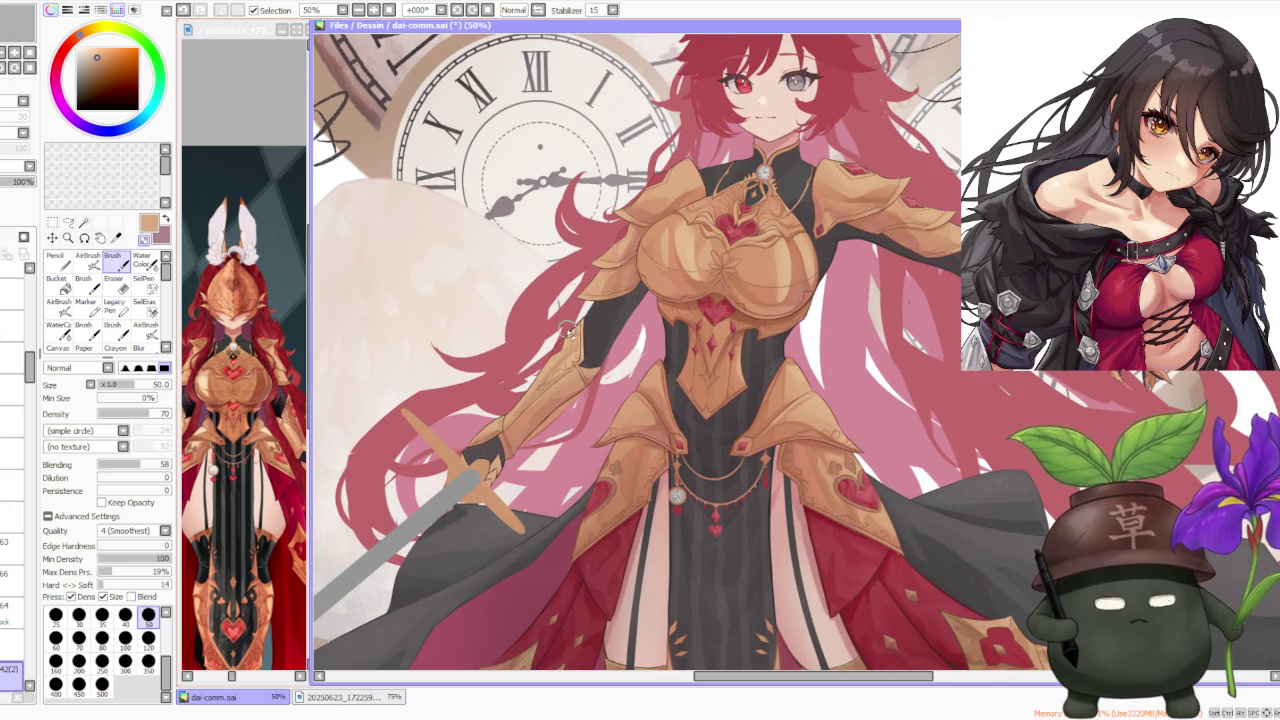
pyautogui.scroll(-1, 551, 344)
pyautogui.scroll(1, 531, 369)
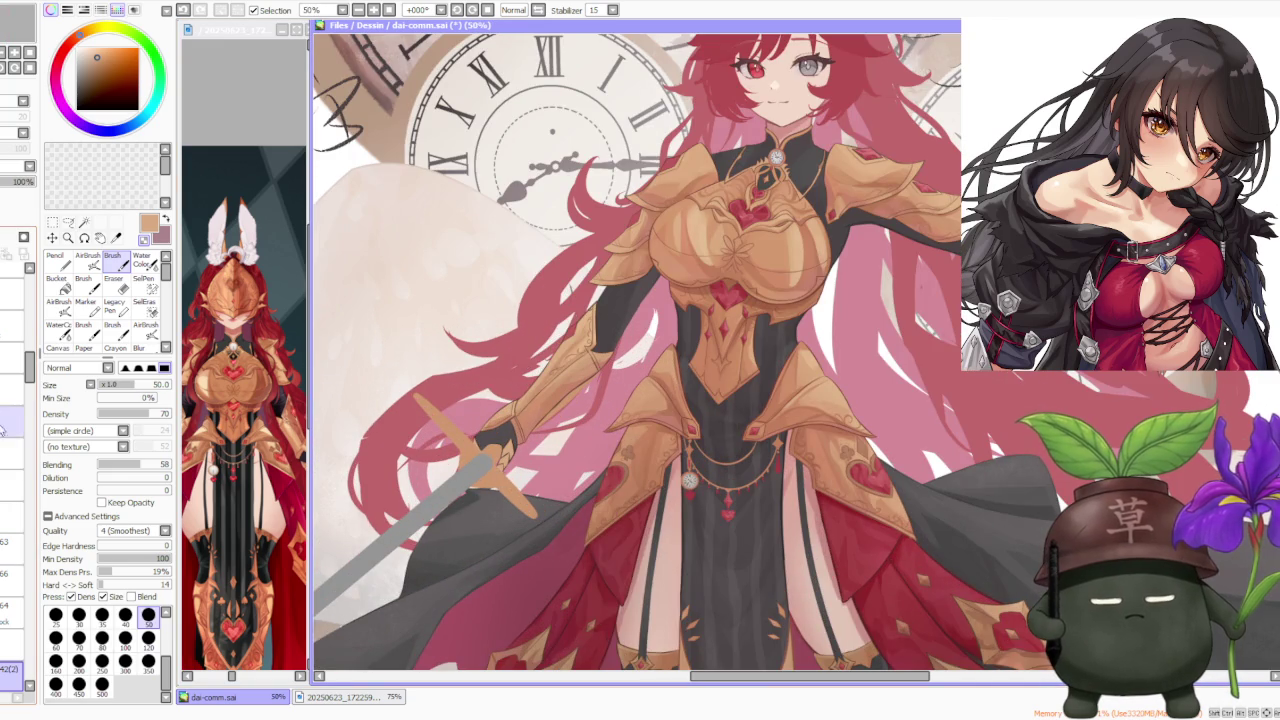
pyautogui.scroll(-2, 30, 367)
pyautogui.scroll(-2, 29, 375)
pyautogui.scroll(-1, 27, 387)
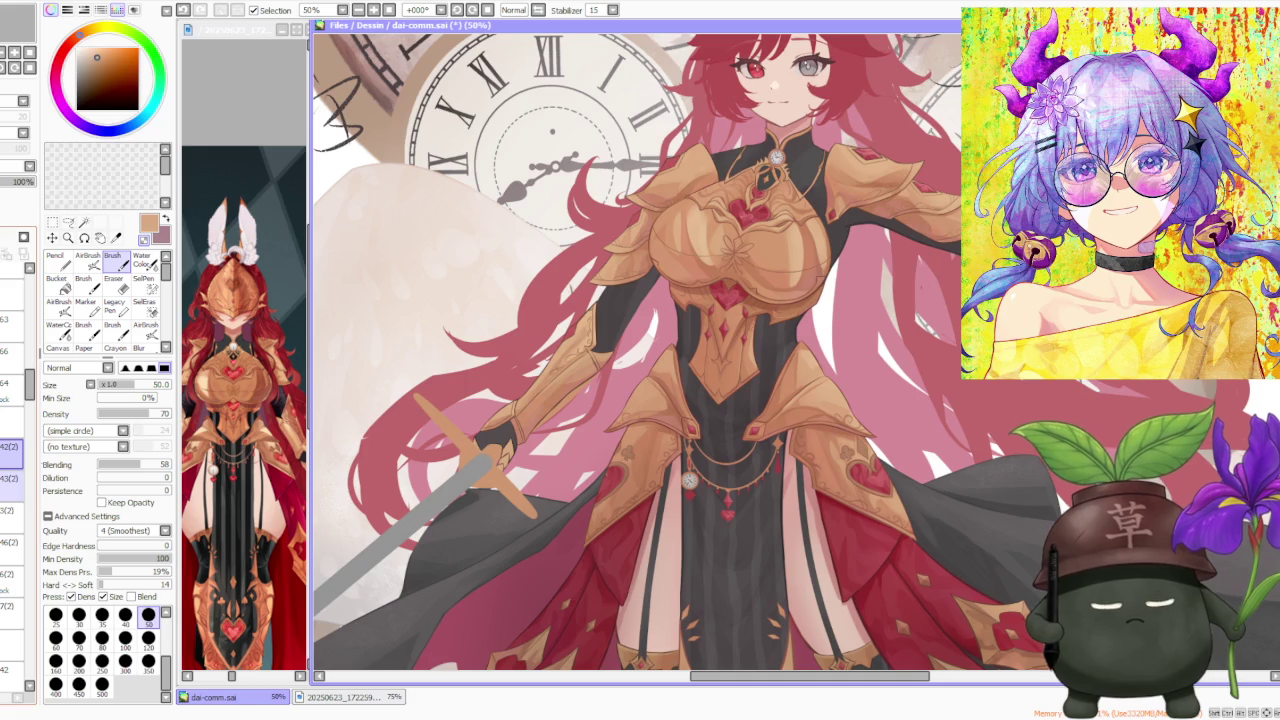
pyautogui.scroll(-2, 490, 408)
pyautogui.scroll(-1, 582, 340)
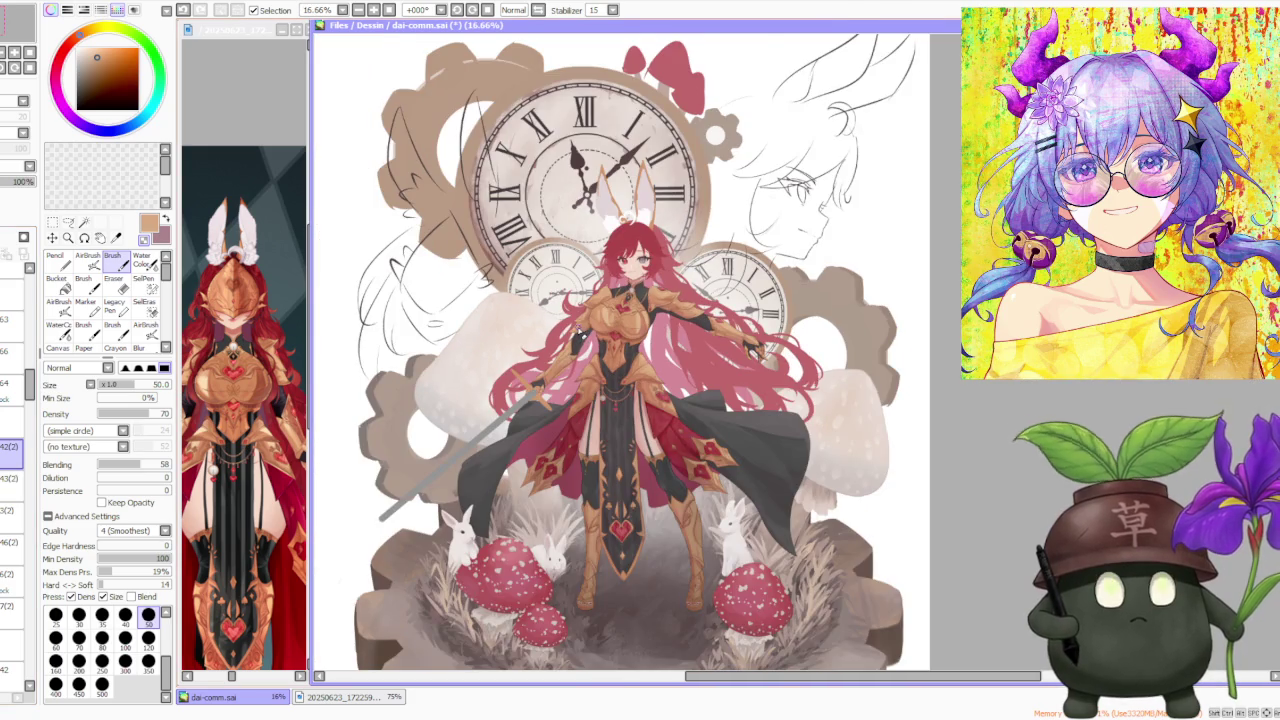
pyautogui.scroll(2, 560, 336)
pyautogui.hotkey('ctrl', 'shift', 'n')
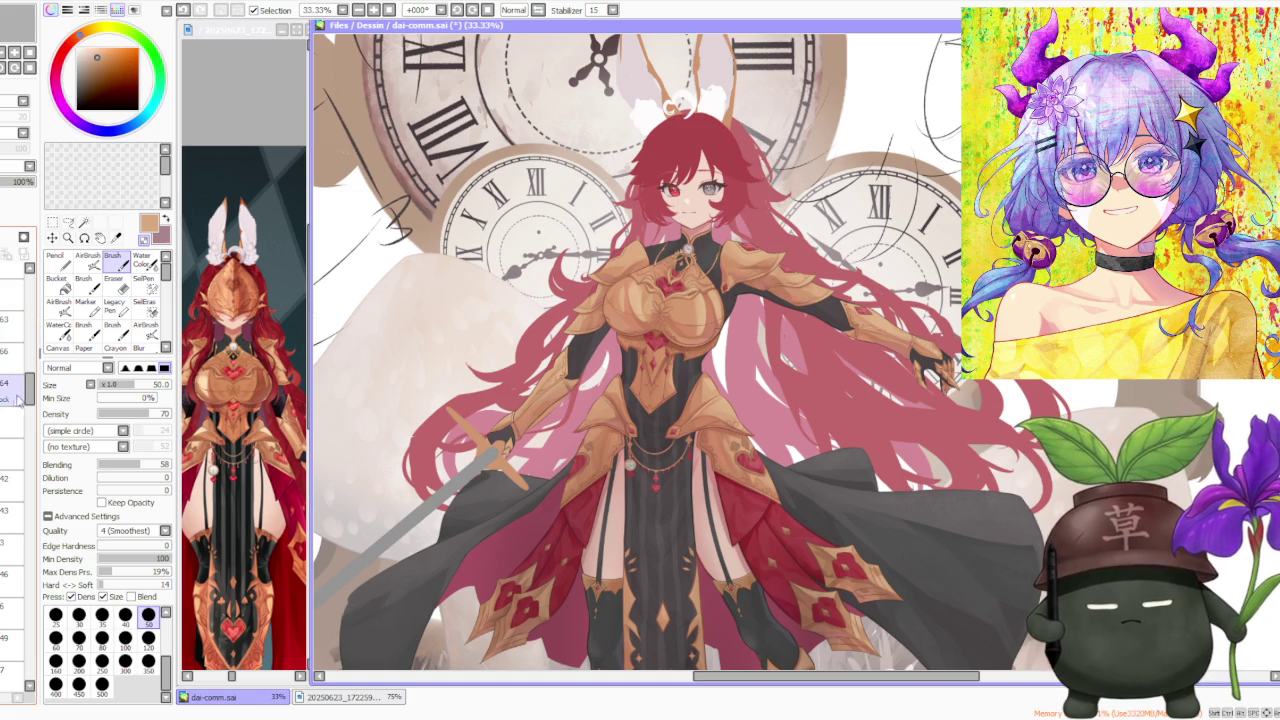
# Step: Briefly hide and reshow the gold arm armour layer, then scroll down the Layer panel
pyautogui.click(12, 455)
pyautogui.click(12, 455)
pyautogui.scroll(-3, 12, 450)
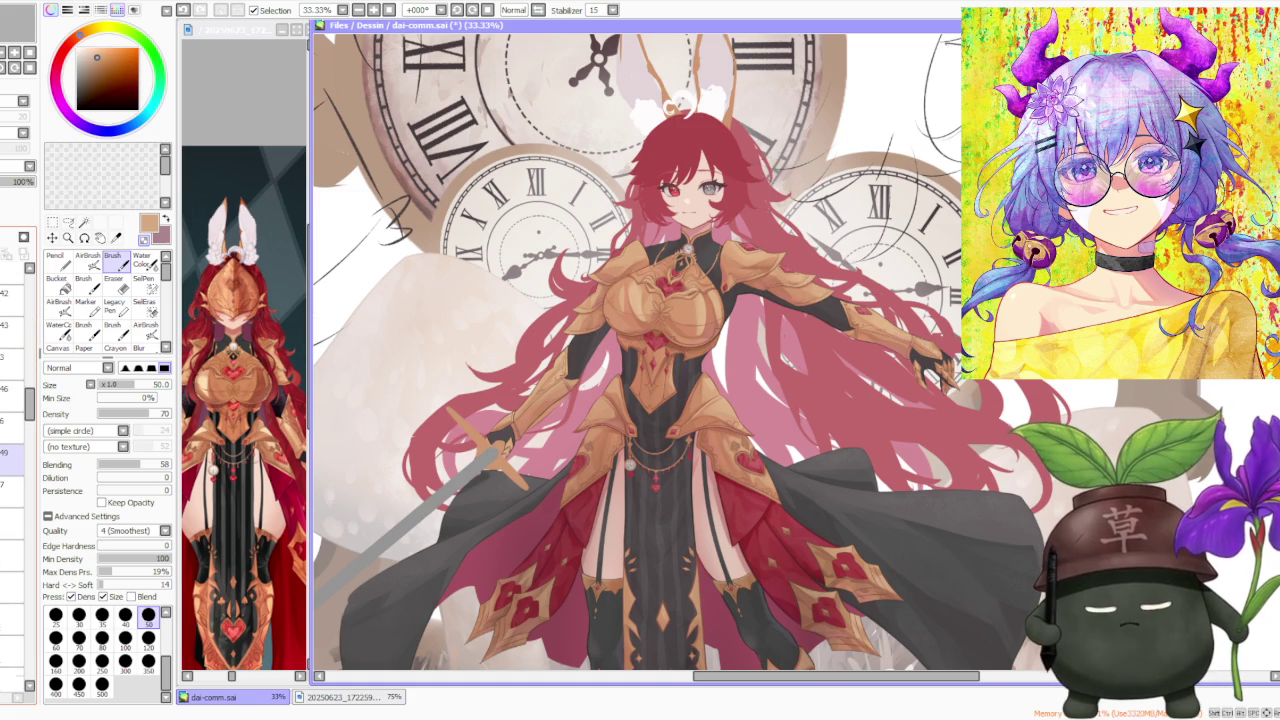
pyautogui.scroll(-2, 15, 430)
pyautogui.scroll(-2, 15, 400)
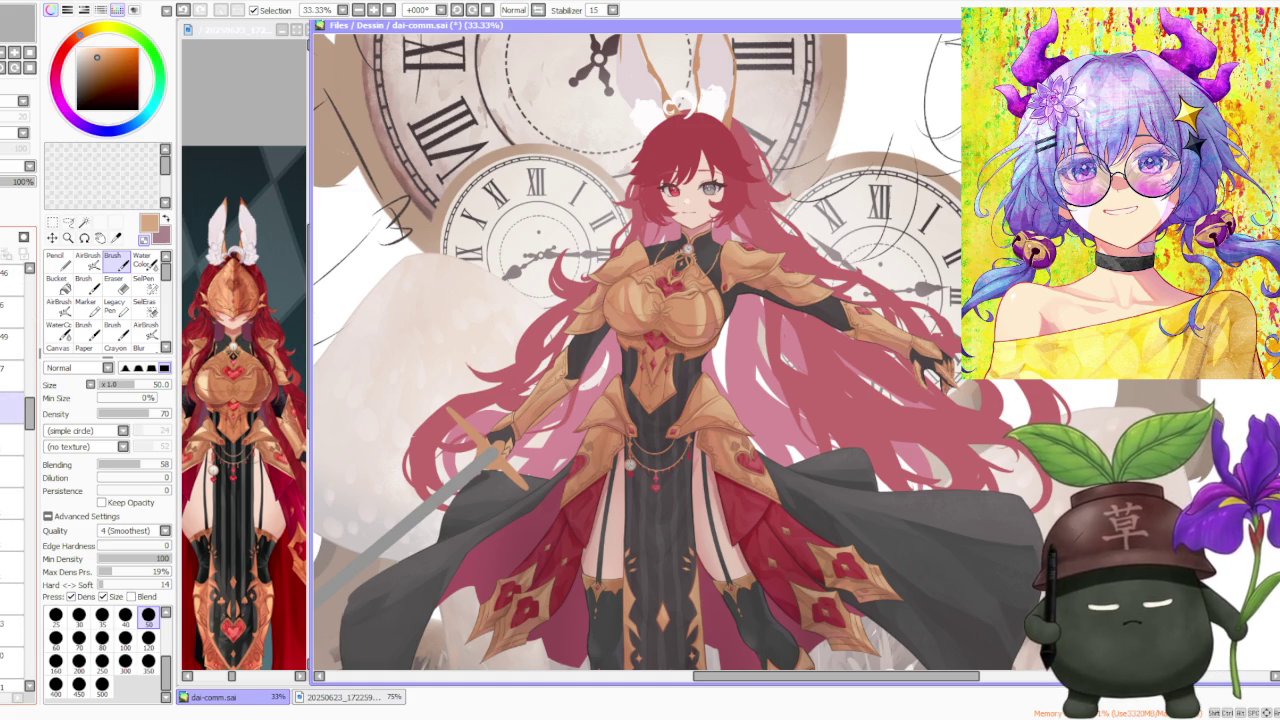
pyautogui.scroll(2, 15, 450)
pyautogui.scroll(1, 15, 480)
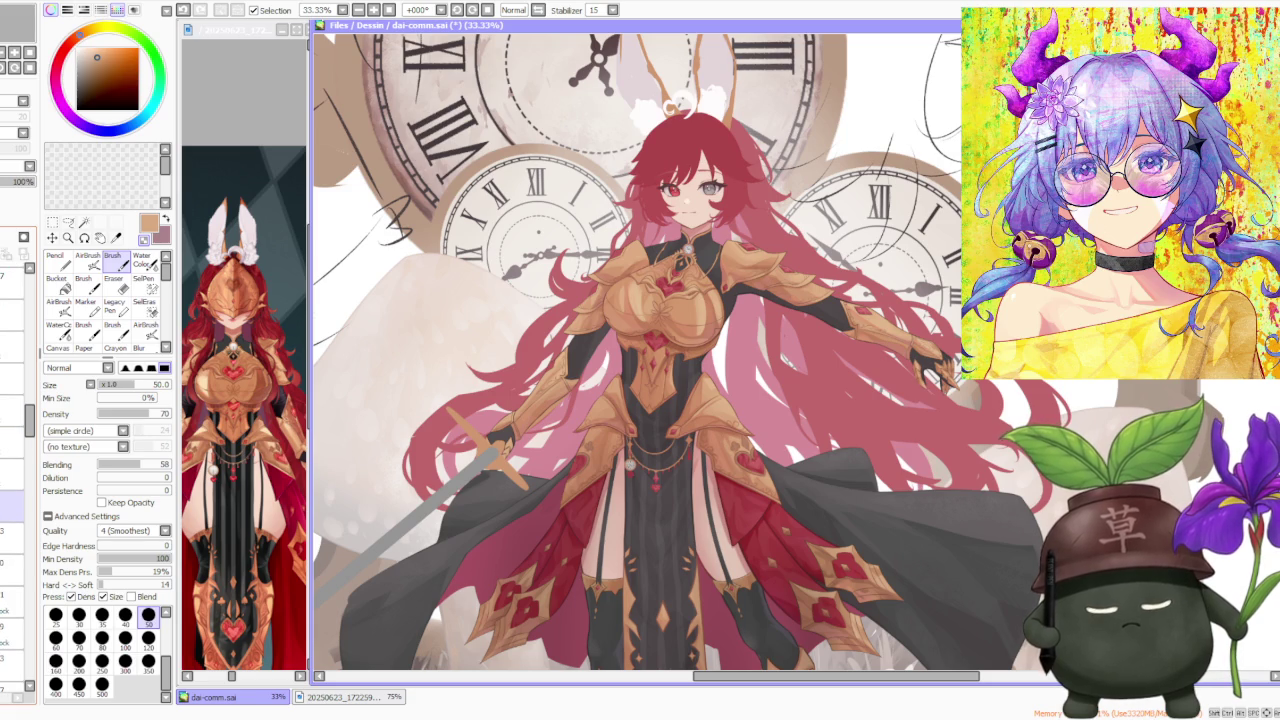
pyautogui.scroll(-2, 15, 460)
pyautogui.scroll(-1, 15, 480)
pyautogui.scroll(-1, 15, 480)
pyautogui.scroll(-1, 15, 500)
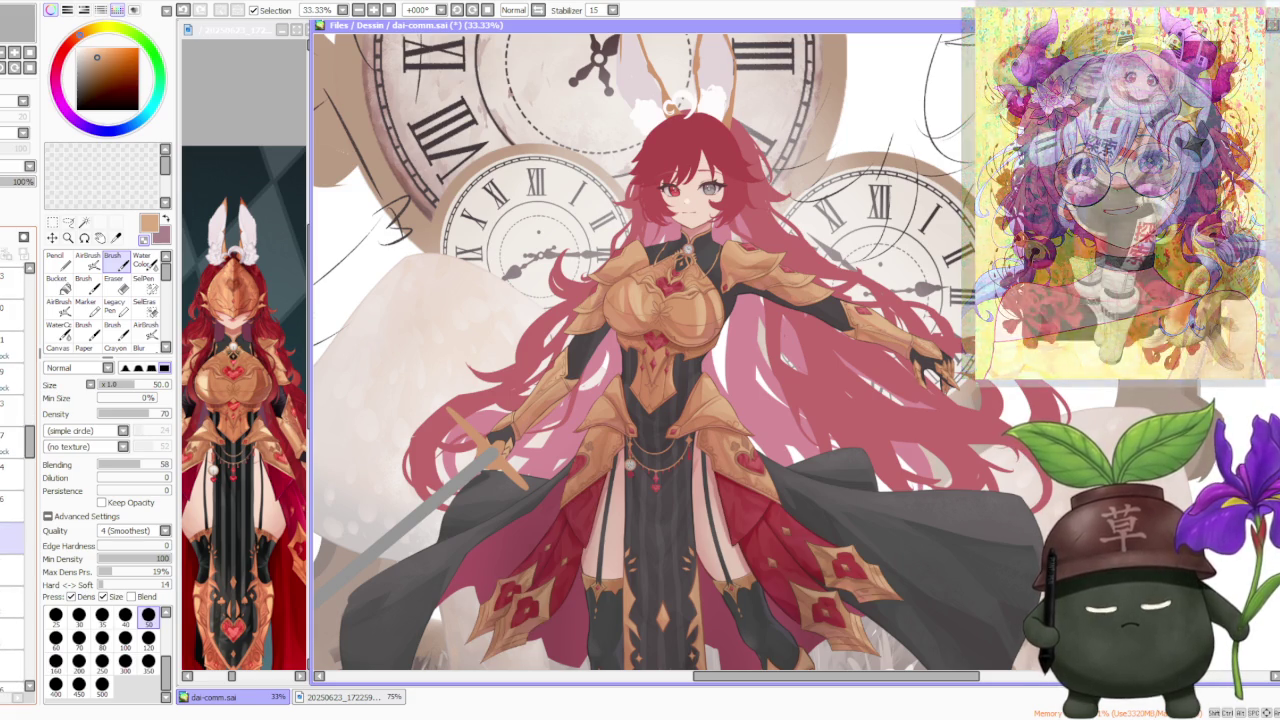
pyautogui.scroll(-1, 15, 480)
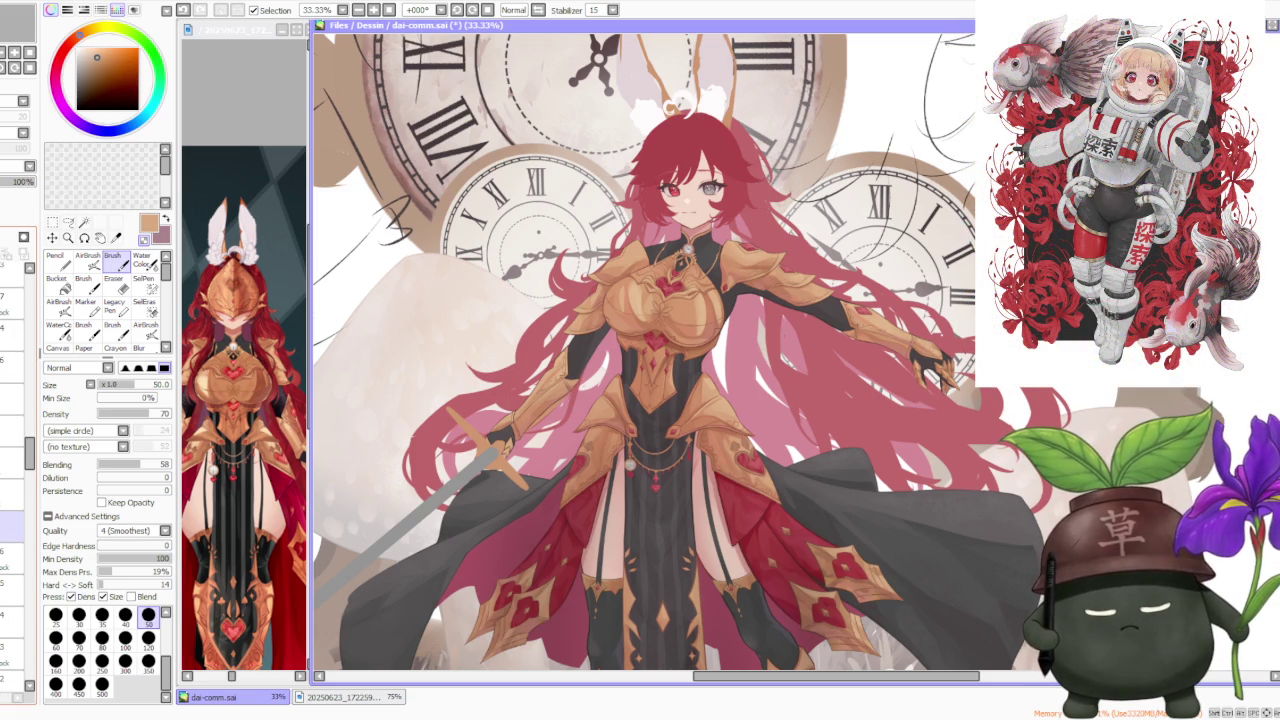
pyautogui.scroll(-1, 15, 500)
pyautogui.scroll(-2, 15, 500)
pyautogui.scroll(-1, 15, 480)
pyautogui.scroll(-1, 15, 480)
pyautogui.scroll(-1, 15, 470)
pyautogui.scroll(-1, 15, 460)
# Step: Step through the lower layer rows and select the sword layer
pyautogui.click(12, 558)
pyautogui.click(12, 590)
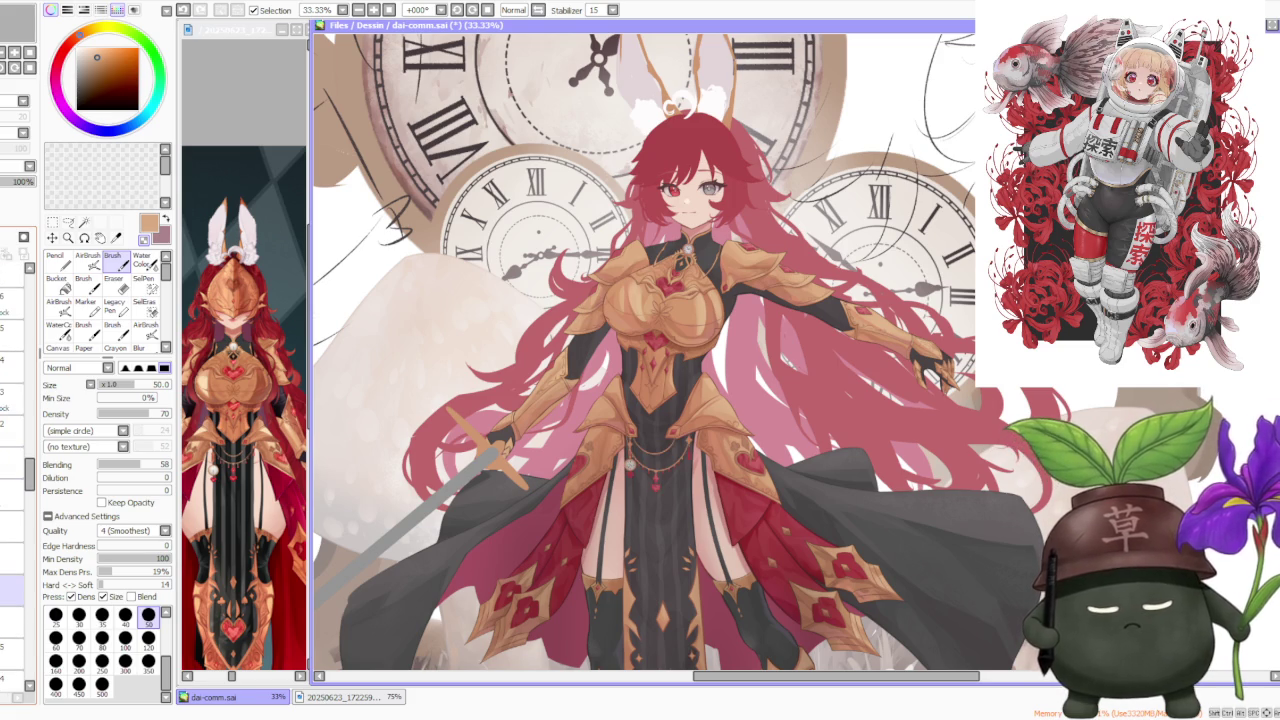
pyautogui.click(12, 567)
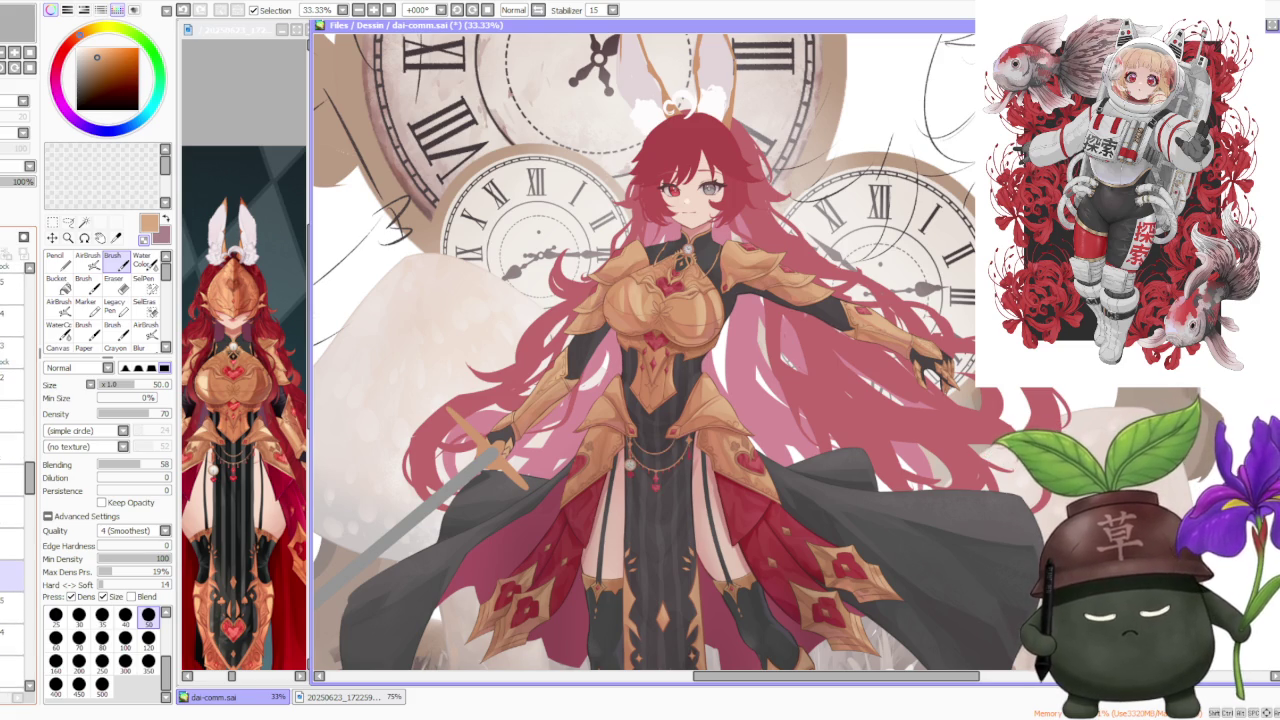
pyautogui.click(12, 600)
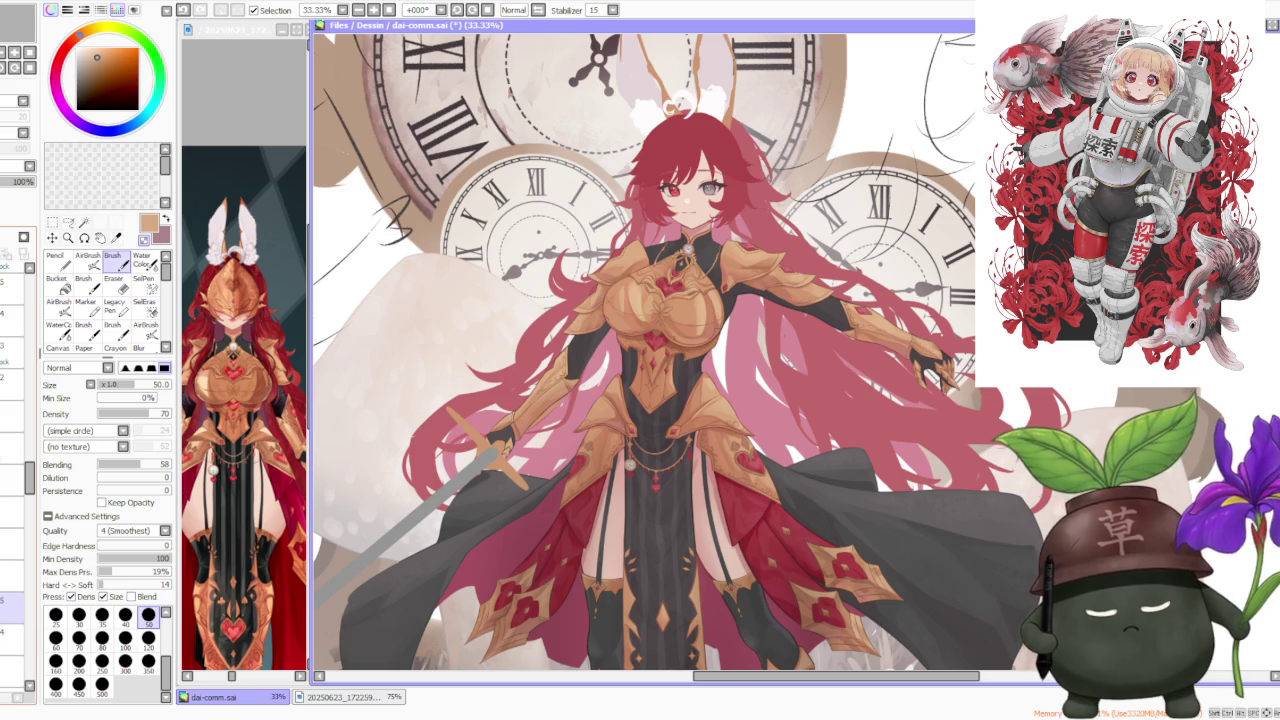
pyautogui.click(12, 640)
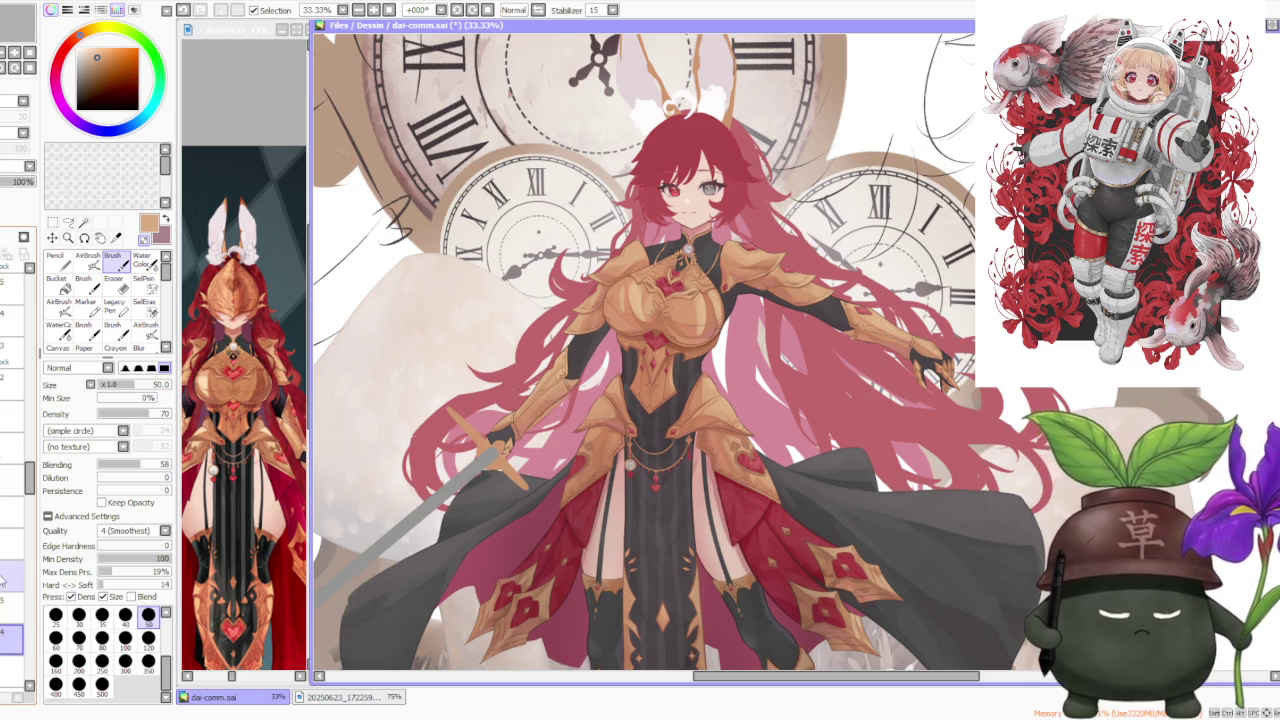
# Step: Rotate the sword slightly clockwise with Ctrl+T and confirm it with OK
pyautogui.hotkey('ctrl', 't')
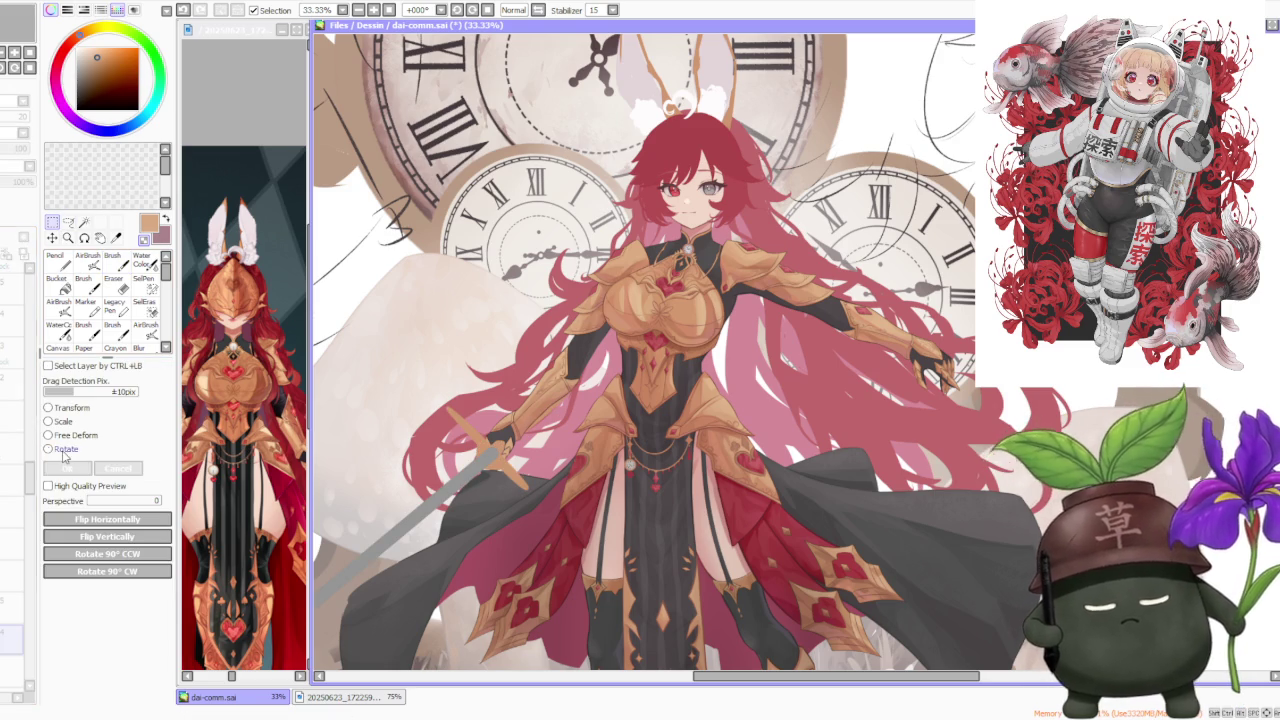
pyautogui.scroll(1, 485, 460)
pyautogui.scroll(1, 485, 460)
pyautogui.moveTo(716, 317); pyautogui.dragTo(712, 334)
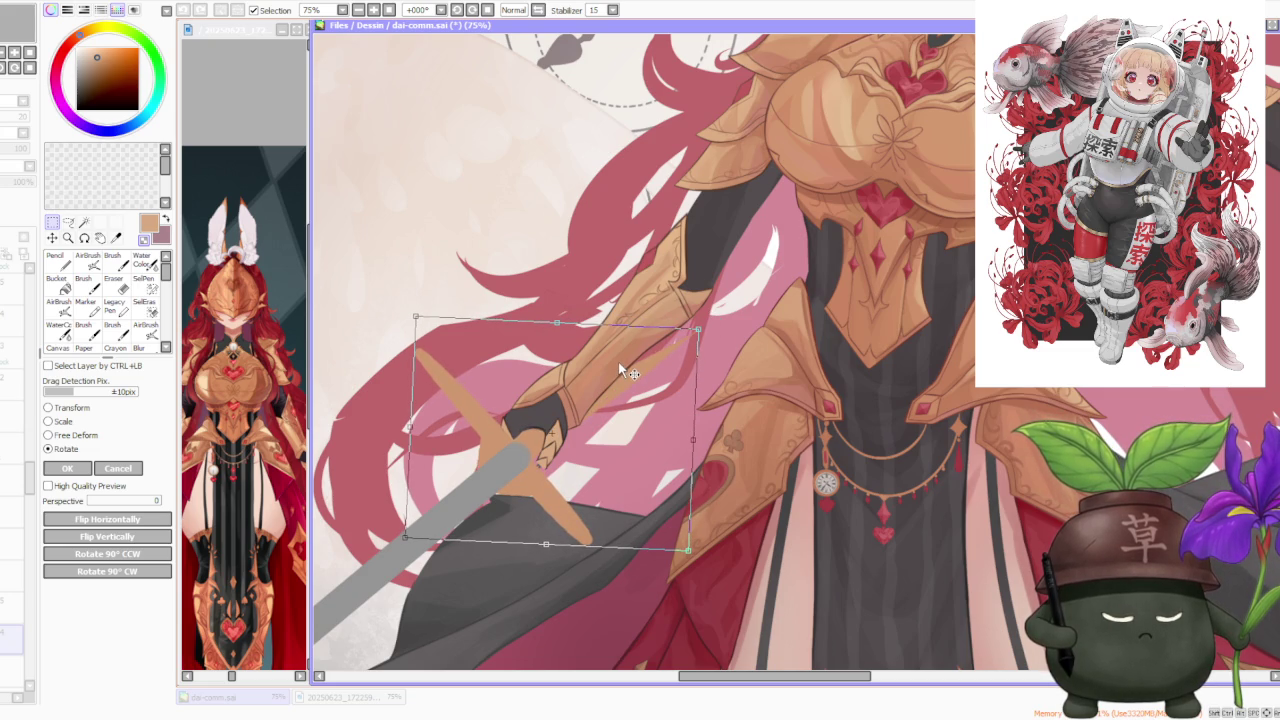
pyautogui.scroll(-2, 651, 345)
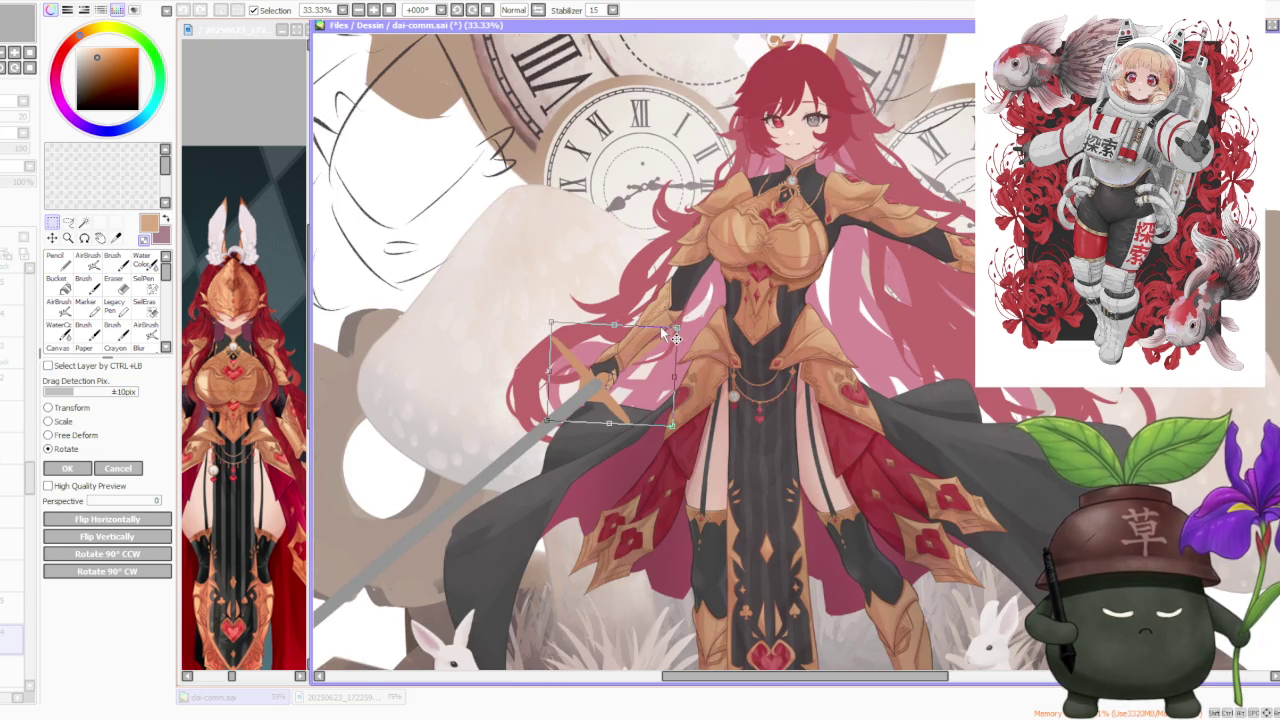
pyautogui.scroll(2, 663, 312)
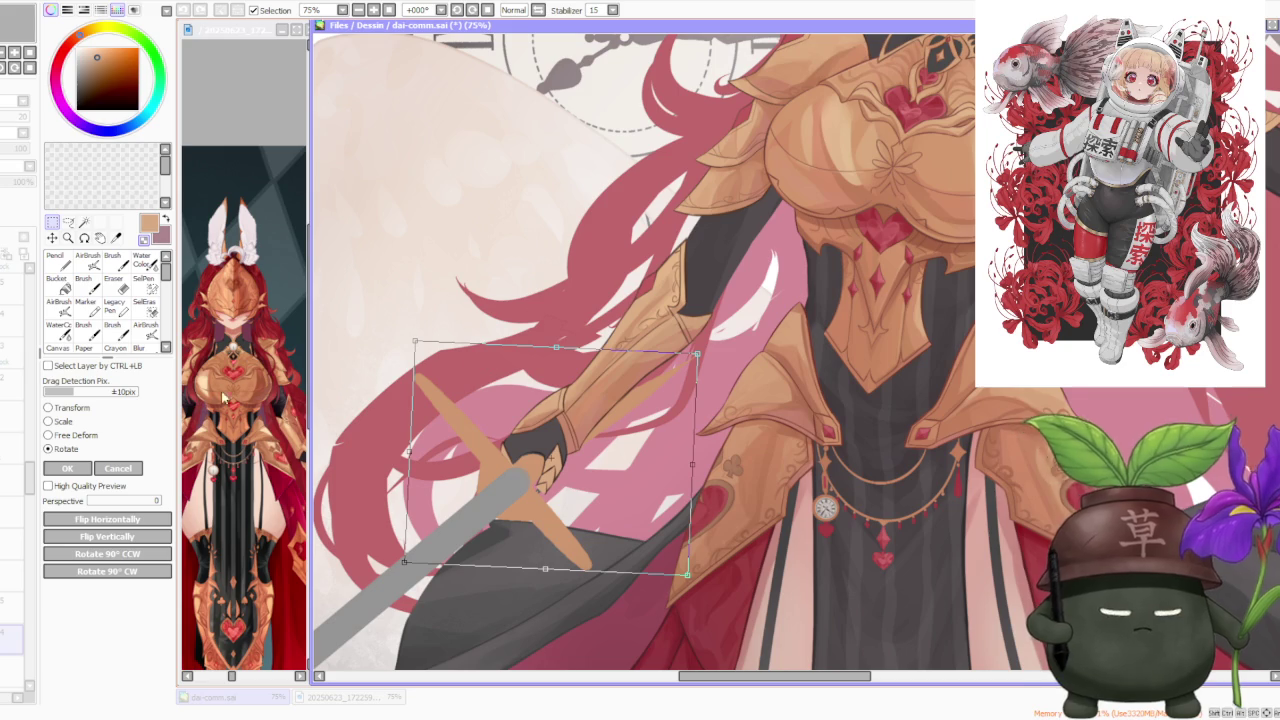
pyautogui.click(68, 468)
pyautogui.scroll(-4, 613, 369)
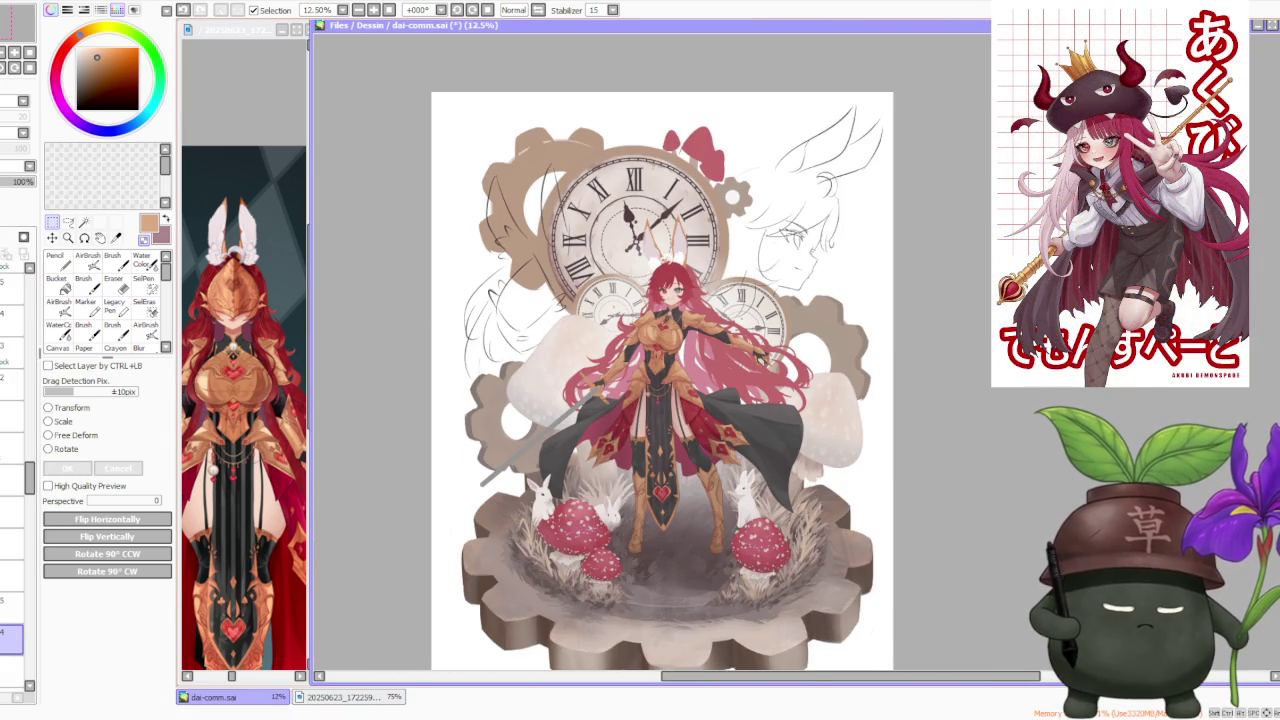
pyautogui.scroll(1, 650, 358)
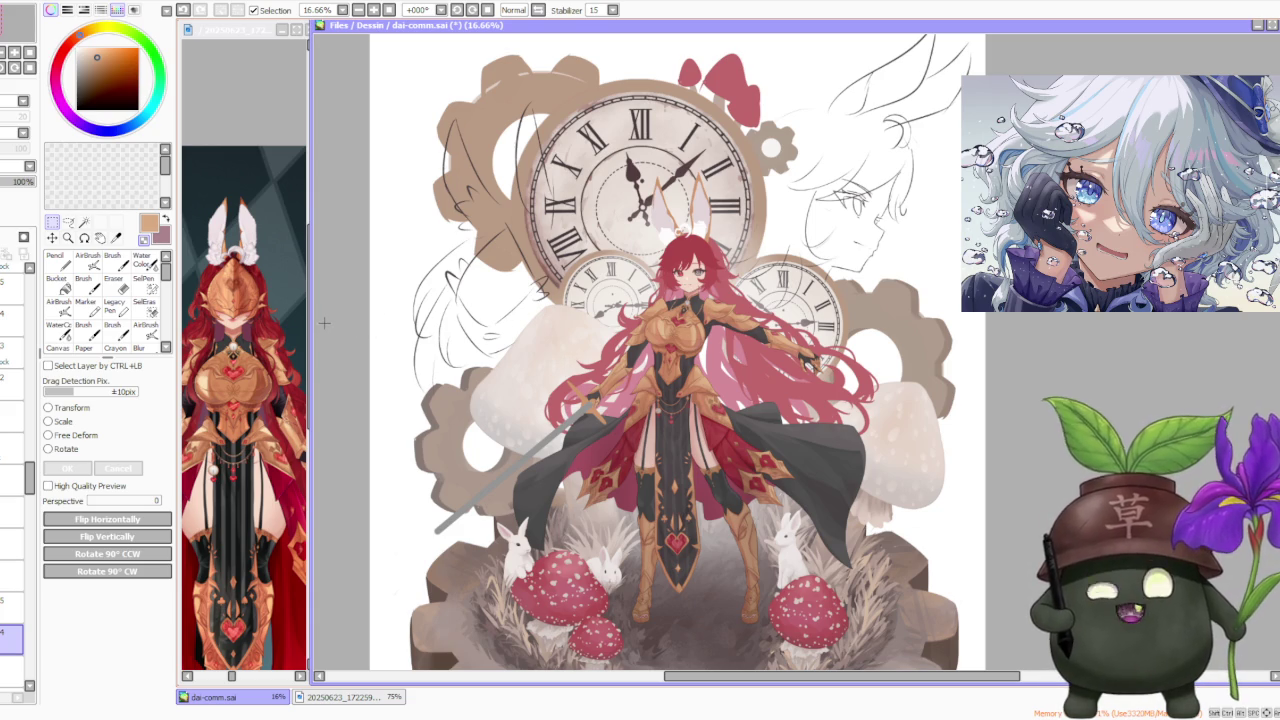
pyautogui.hotkey('alt', 'Tab')
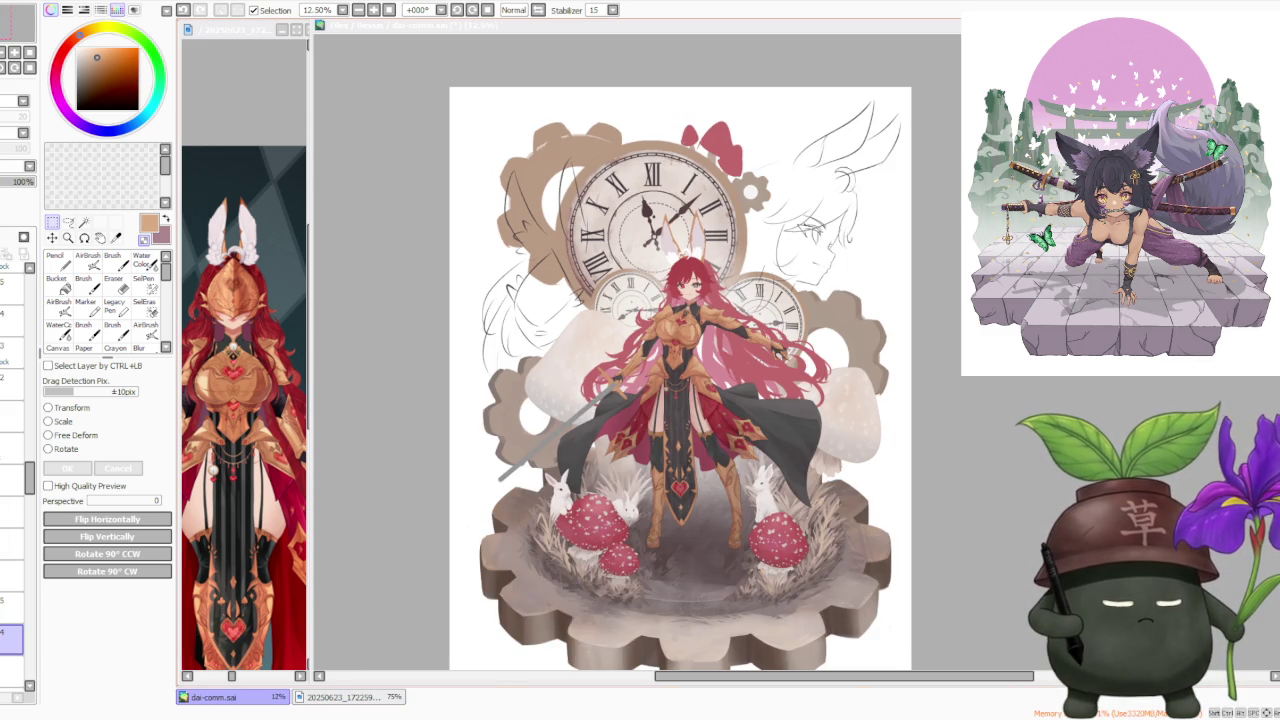
# Step: Zoom in and out on the knight, settling at 150% on the gloved hand and hilt
pyautogui.hotkey('ctrl', '+')
pyautogui.hotkey('ctrl', '-')
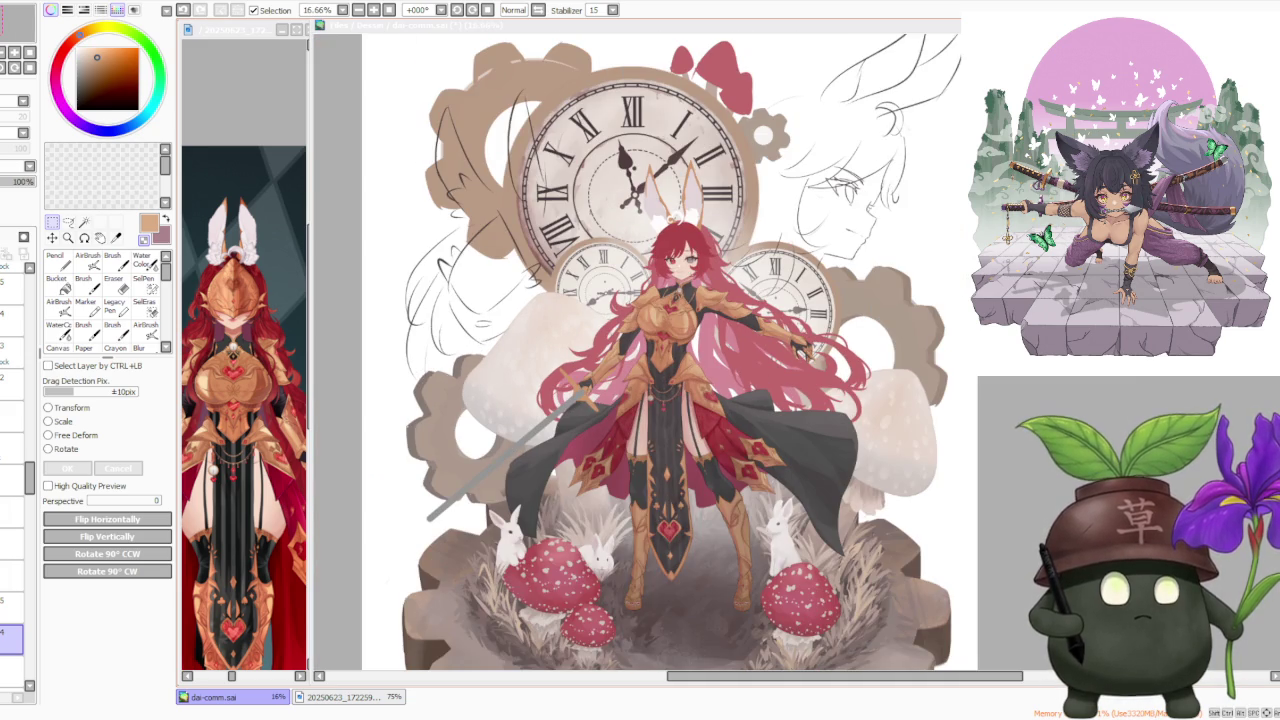
pyautogui.hotkey('ctrl', '+')
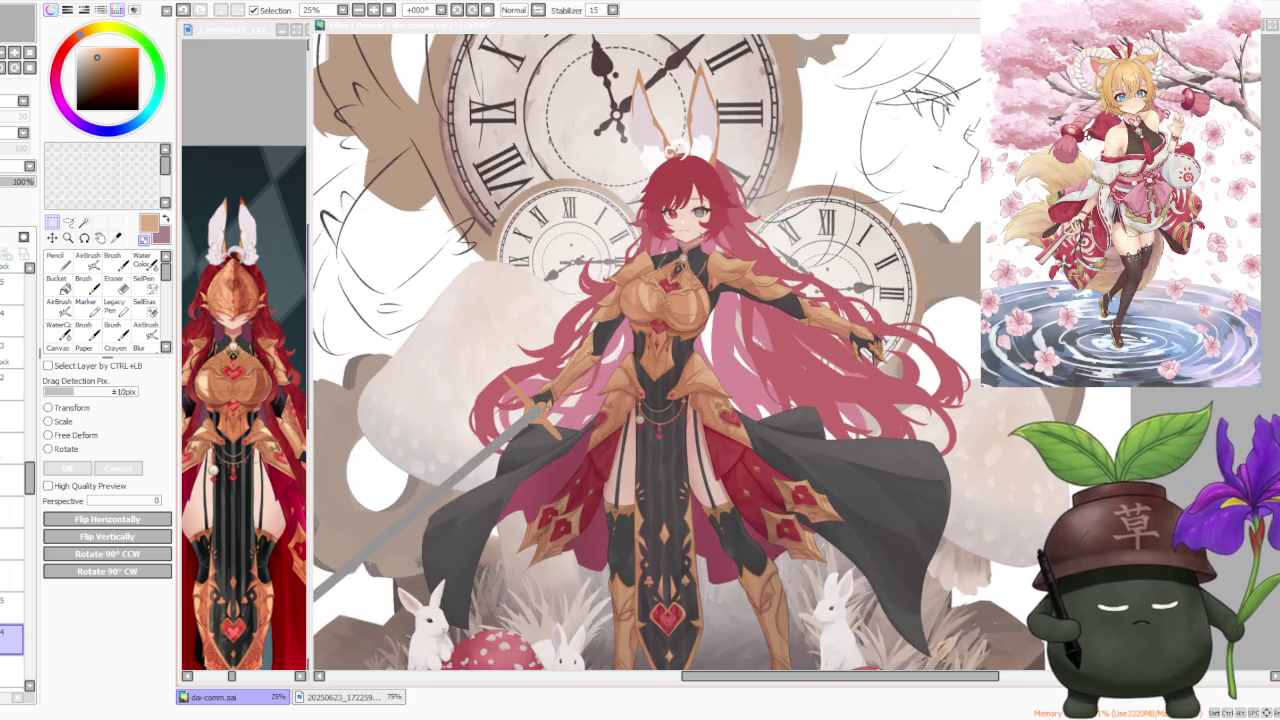
pyautogui.hotkey('ctrl', '-')
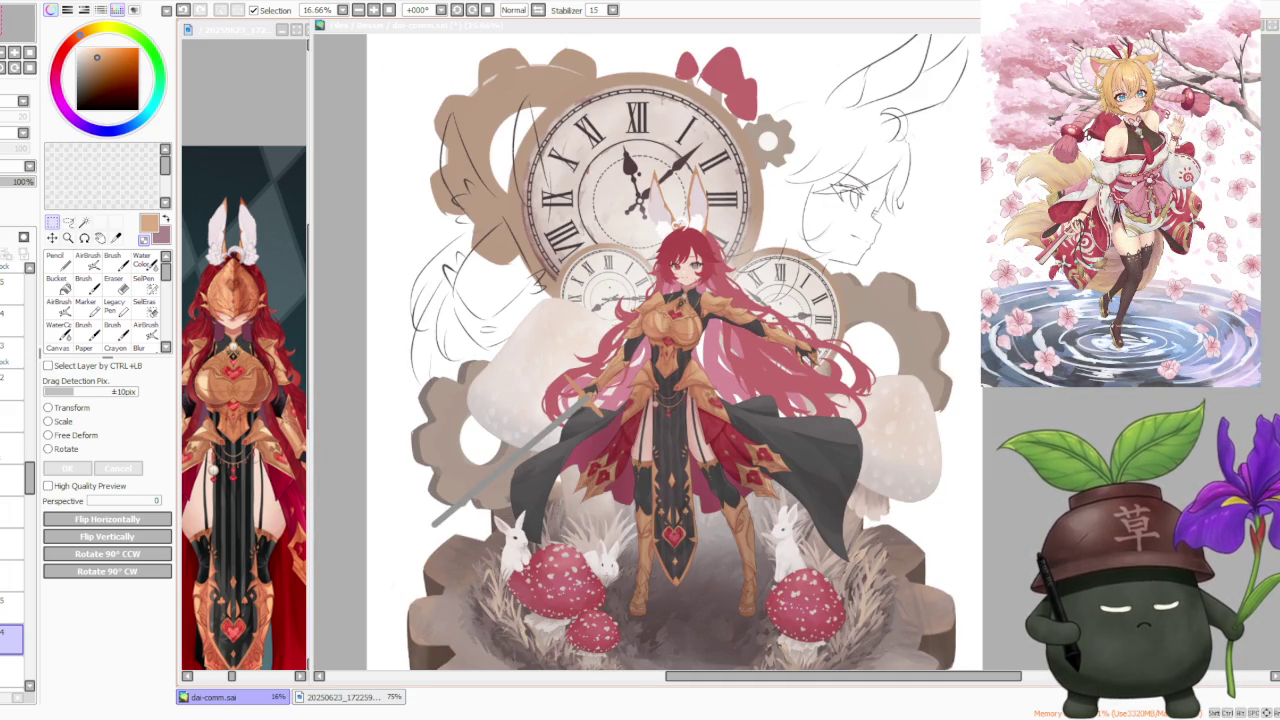
pyautogui.hotkey('ctrl', '-')
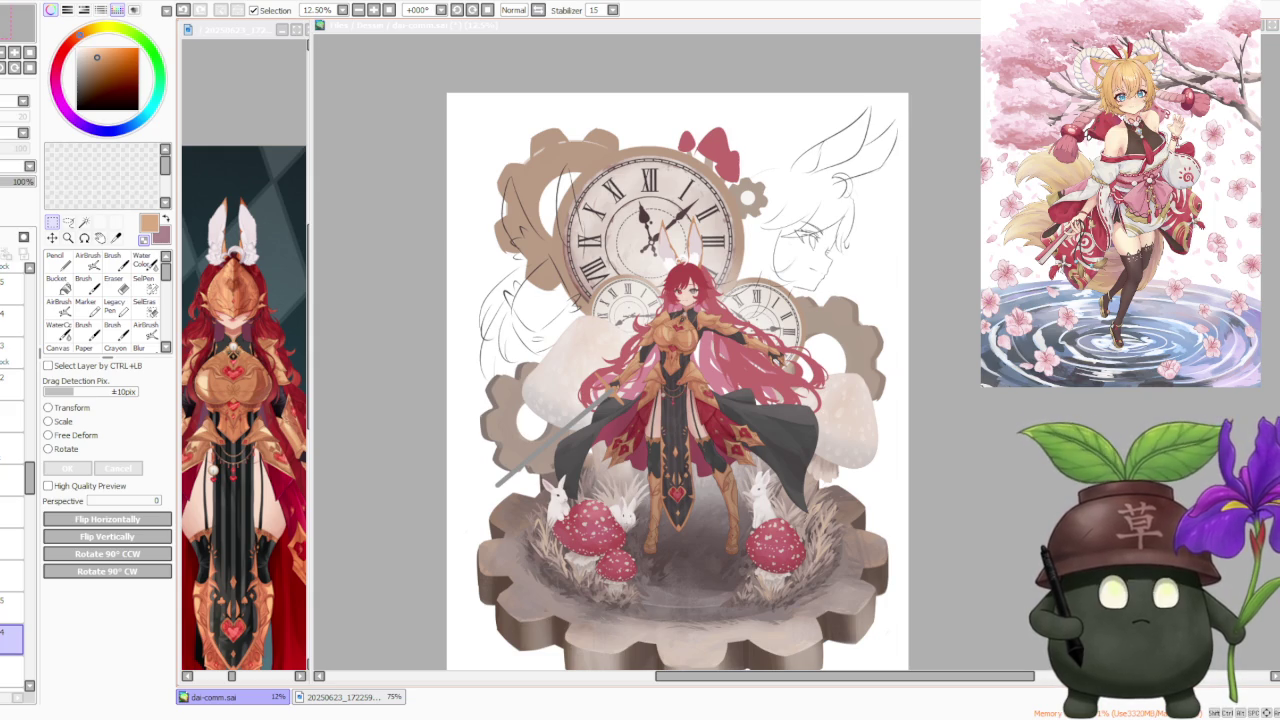
pyautogui.hotkey('ctrl', '+')
pyautogui.hotkey('ctrl', '+')
pyautogui.hotkey('ctrl', '+')
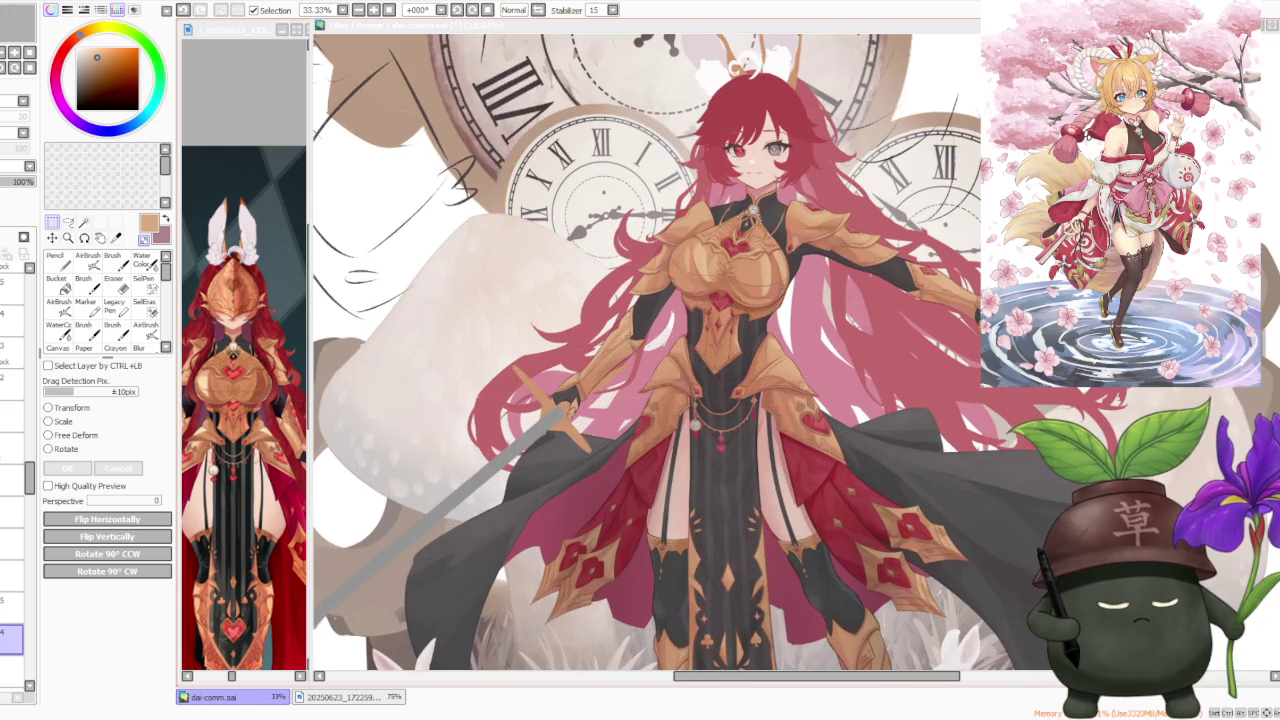
pyautogui.hotkey('ctrl', '-')
pyautogui.hotkey('ctrl', '-')
pyautogui.hotkey('ctrl', '-')
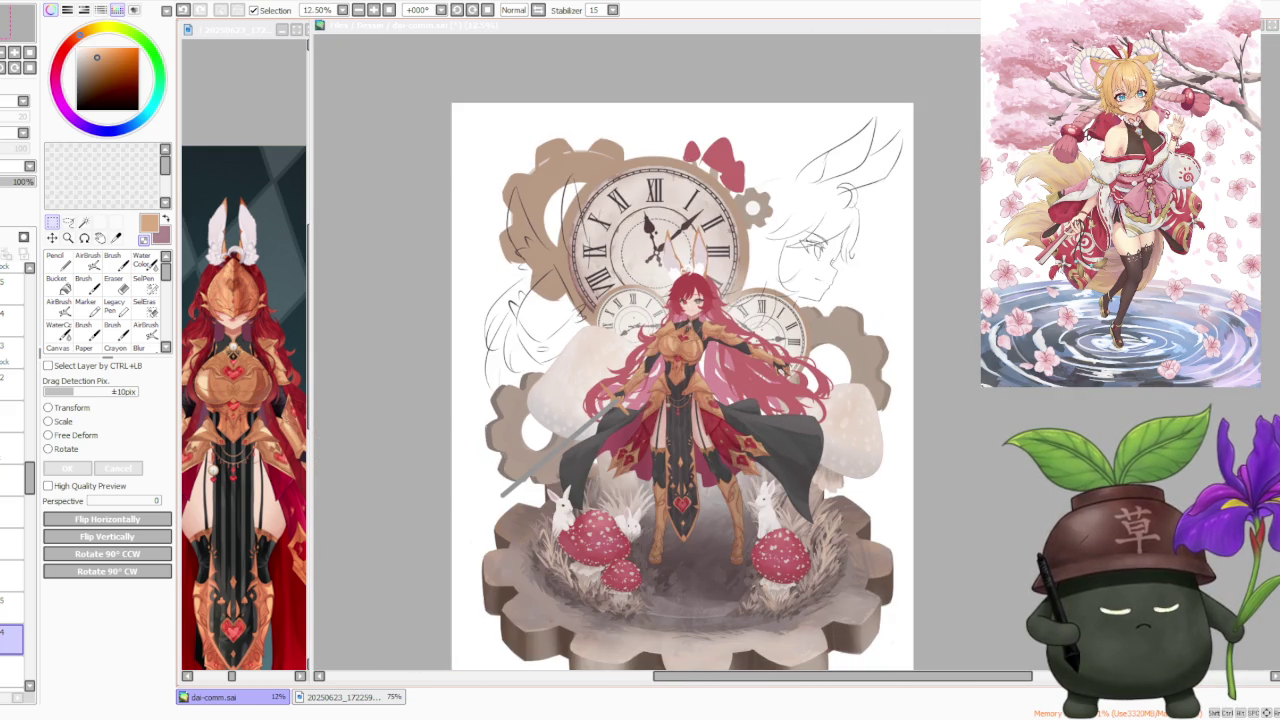
pyautogui.hotkey('ctrl', '+')
pyautogui.hotkey('ctrl', '+')
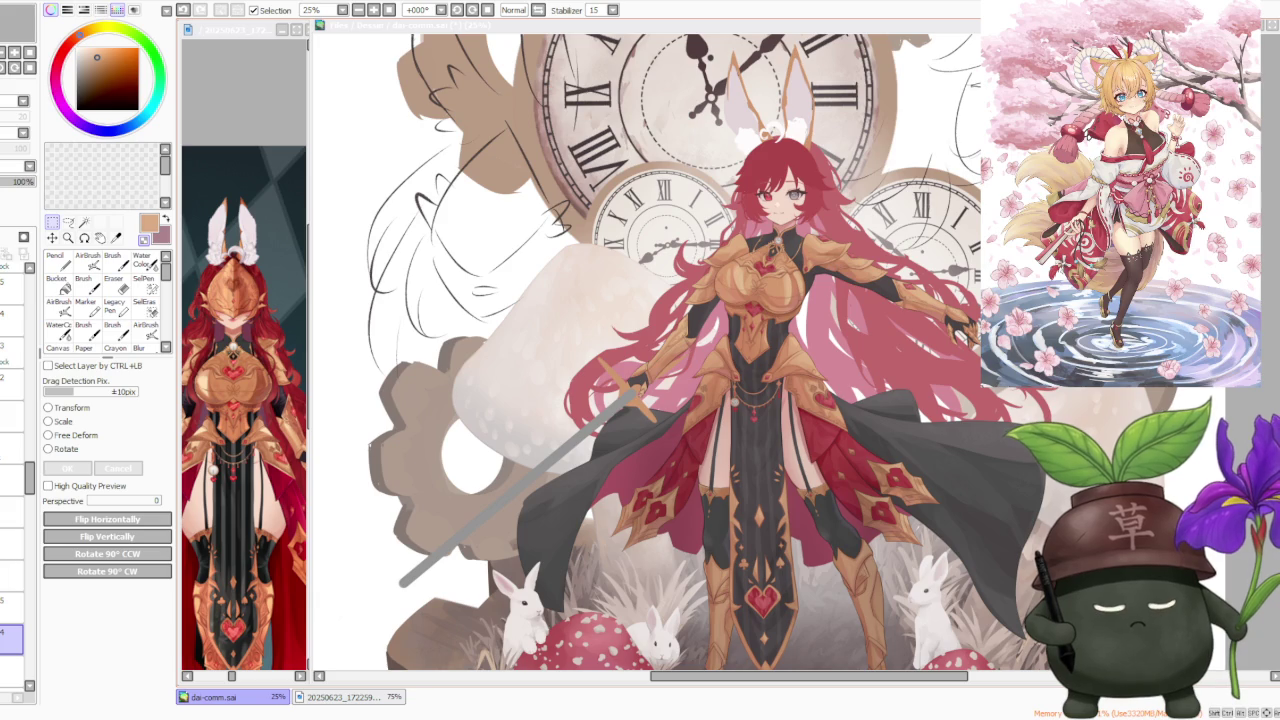
pyautogui.hotkey('ctrl', '+')
pyautogui.hotkey('ctrl', '+')
pyautogui.hotkey('ctrl', '+')
pyautogui.hotkey('ctrl', '+')
pyautogui.hotkey('ctrl', '+')
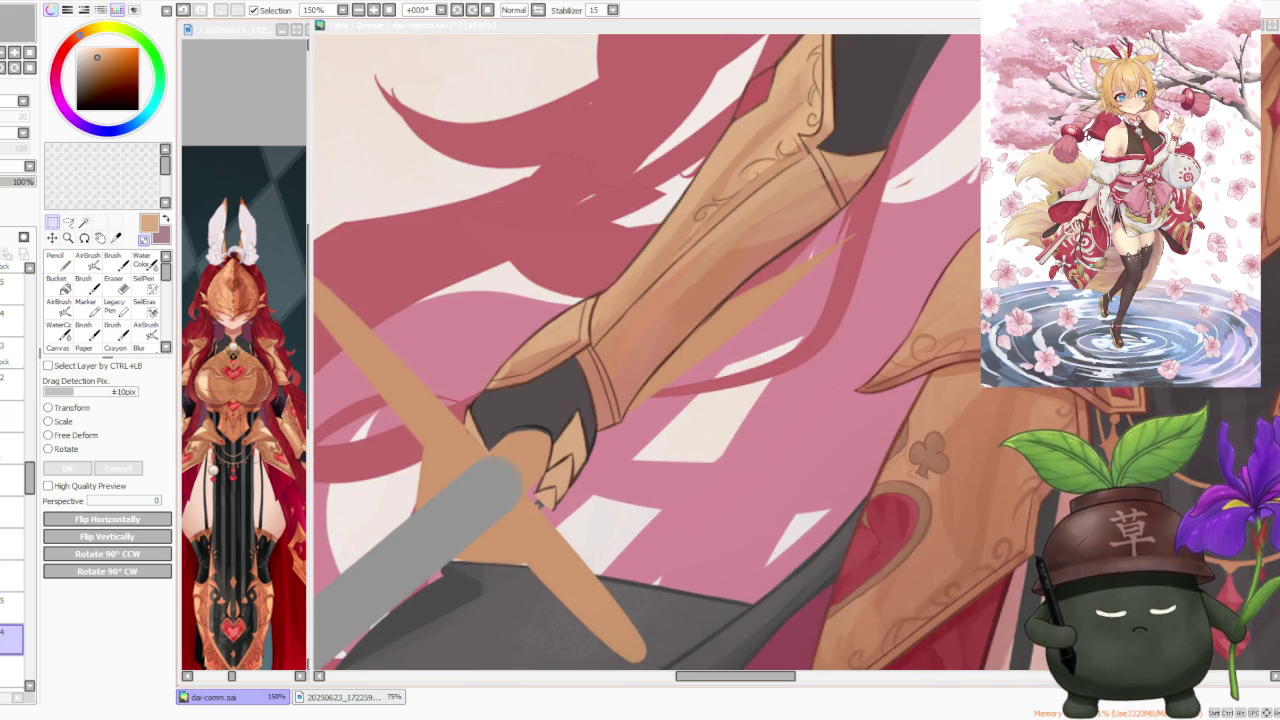
pyautogui.hotkey('ctrl', '-')
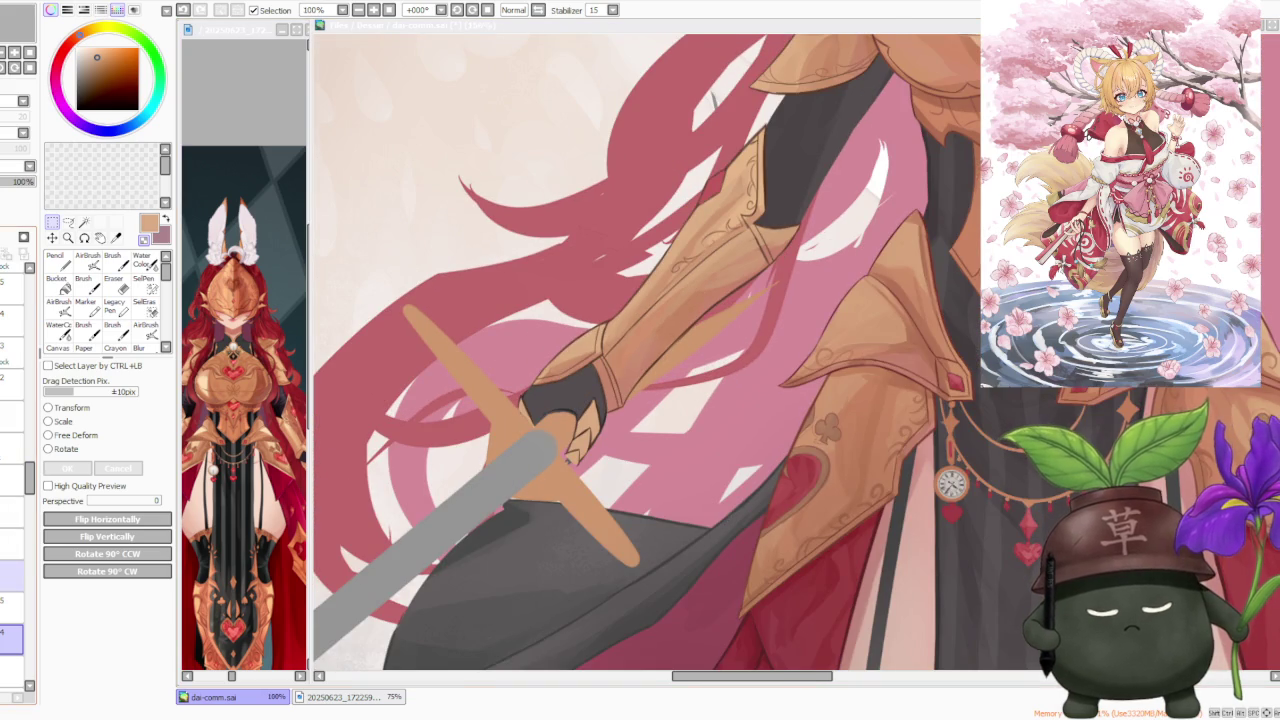
# Step: Resize the sword with the transform panel's Scale option, confirm with OK, then zoom to 50%
pyautogui.click(5, 585)
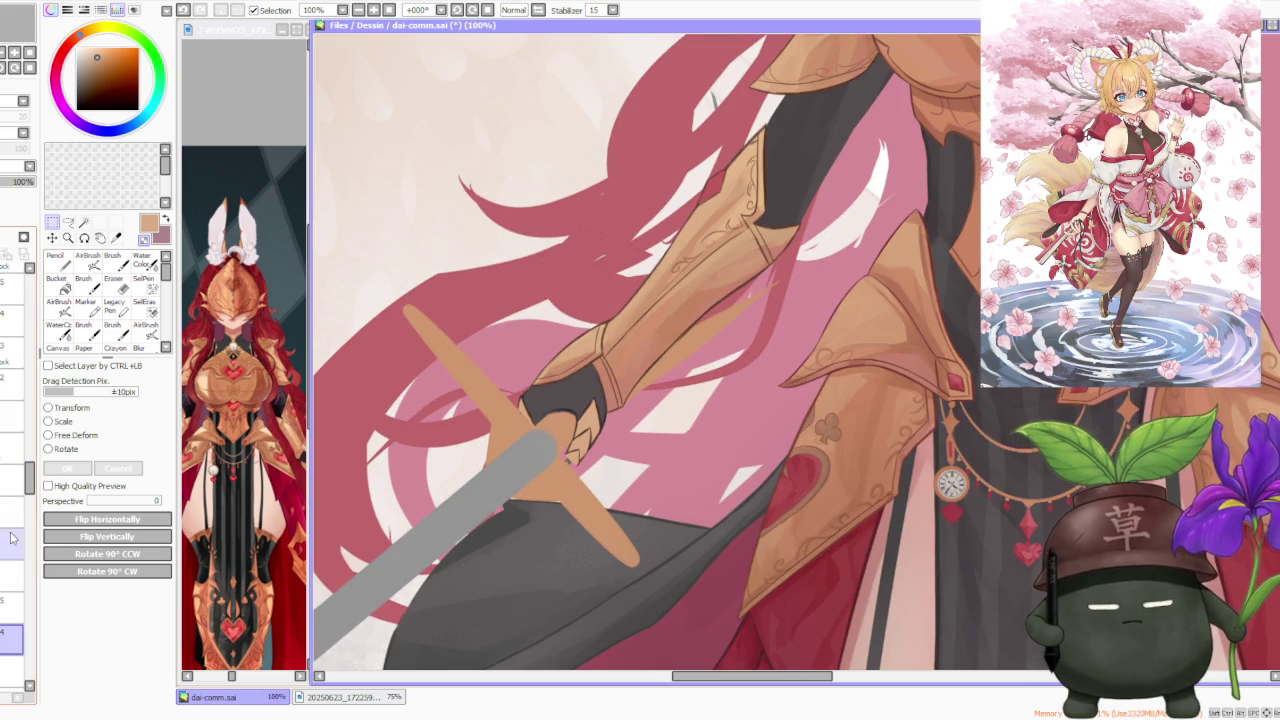
pyautogui.click(60, 421)
pyautogui.scroll(1, 423, 404)
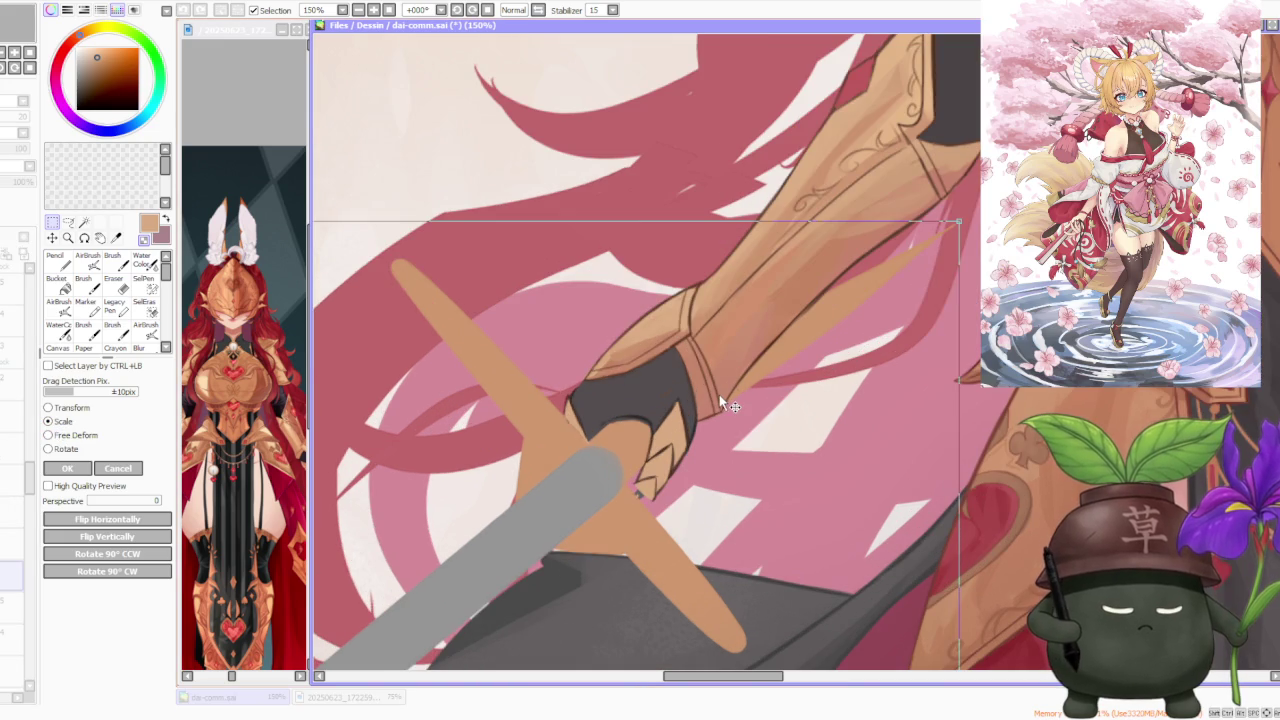
pyautogui.scroll(-2, 715, 393)
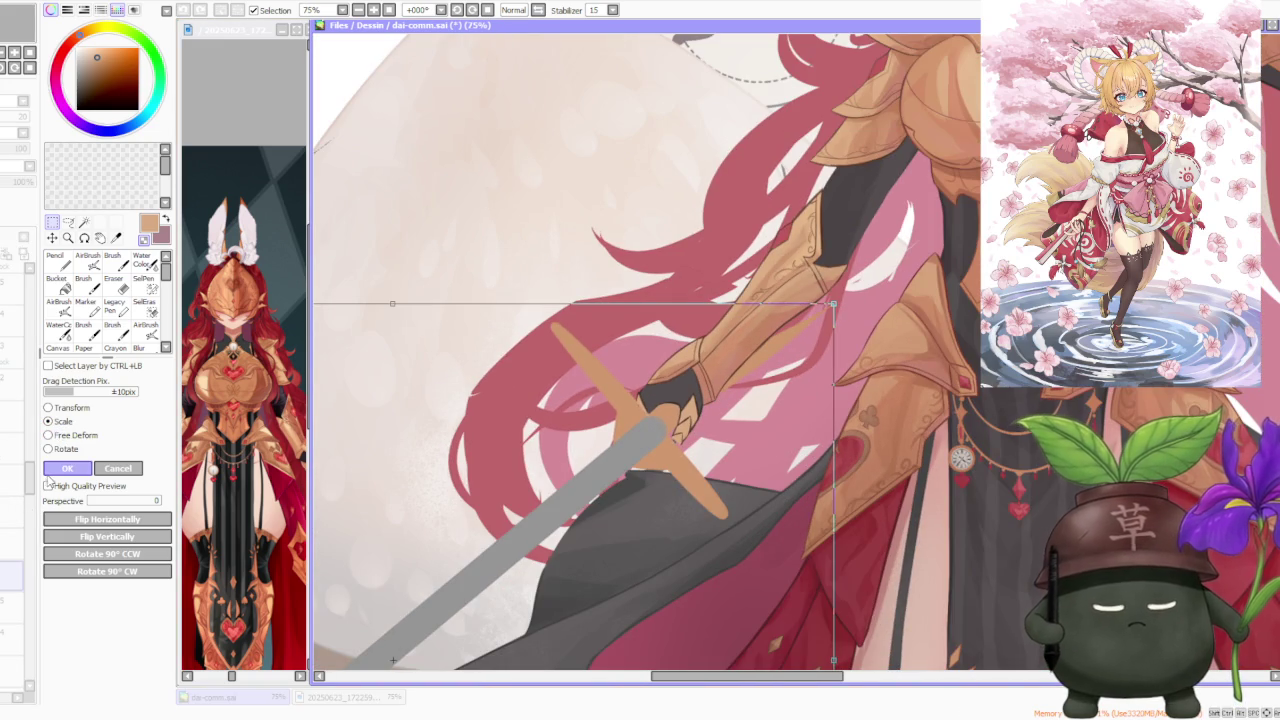
pyautogui.click(67, 468)
pyautogui.scroll(-2, 415, 425)
pyautogui.scroll(-1, 477, 246)
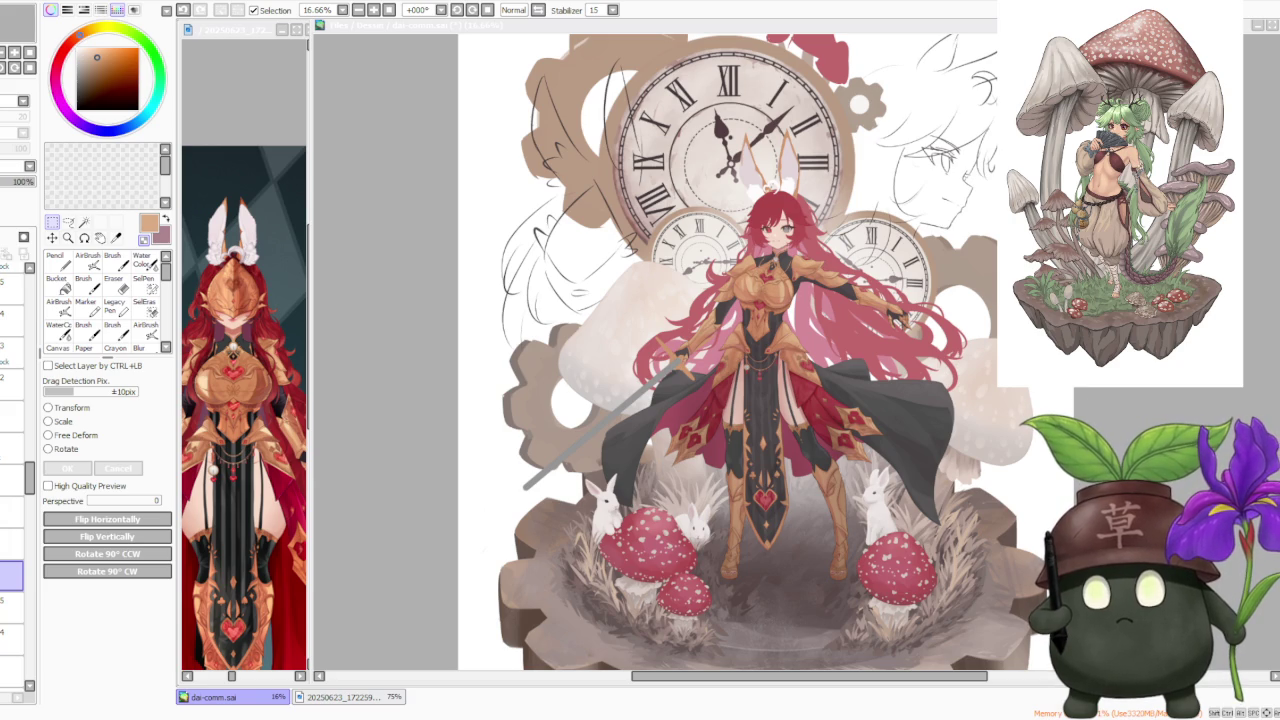
pyautogui.press('-')
pyautogui.press('+')
pyautogui.press('+')
pyautogui.press('+')
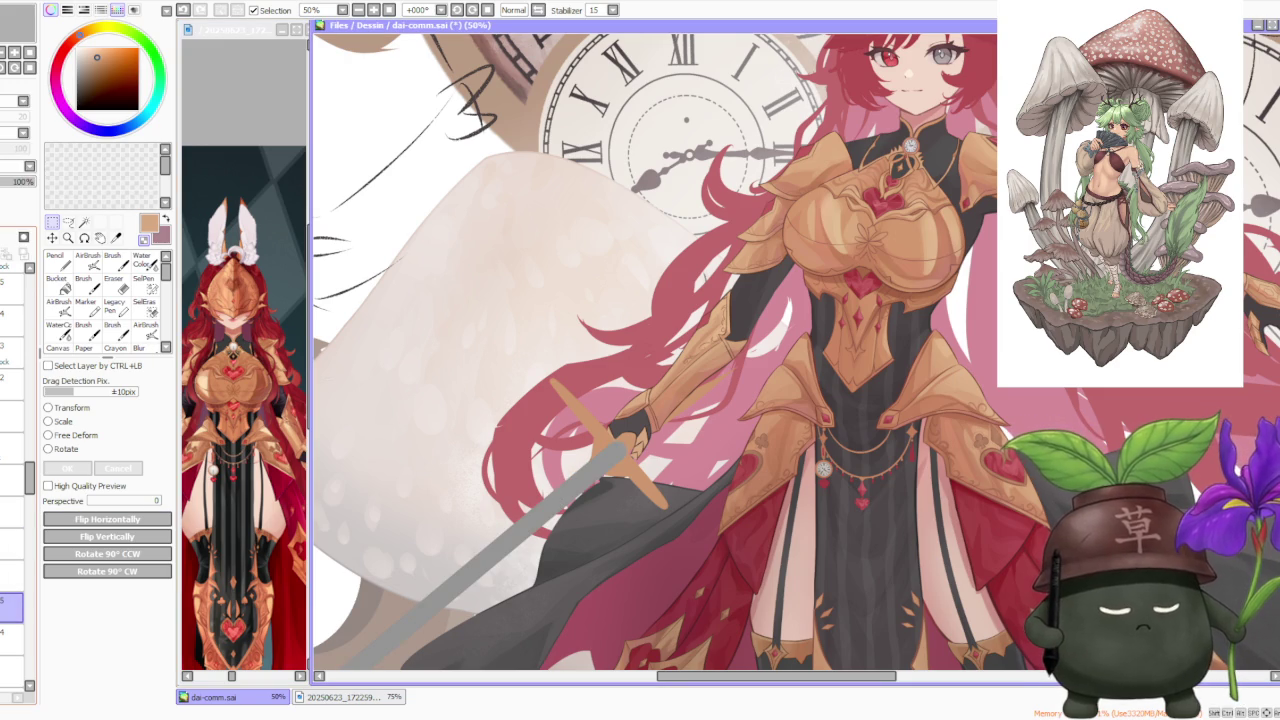
# Step: Switch to the eraser at size 50 and move between the neighbouring layers
pyautogui.click(12, 638)
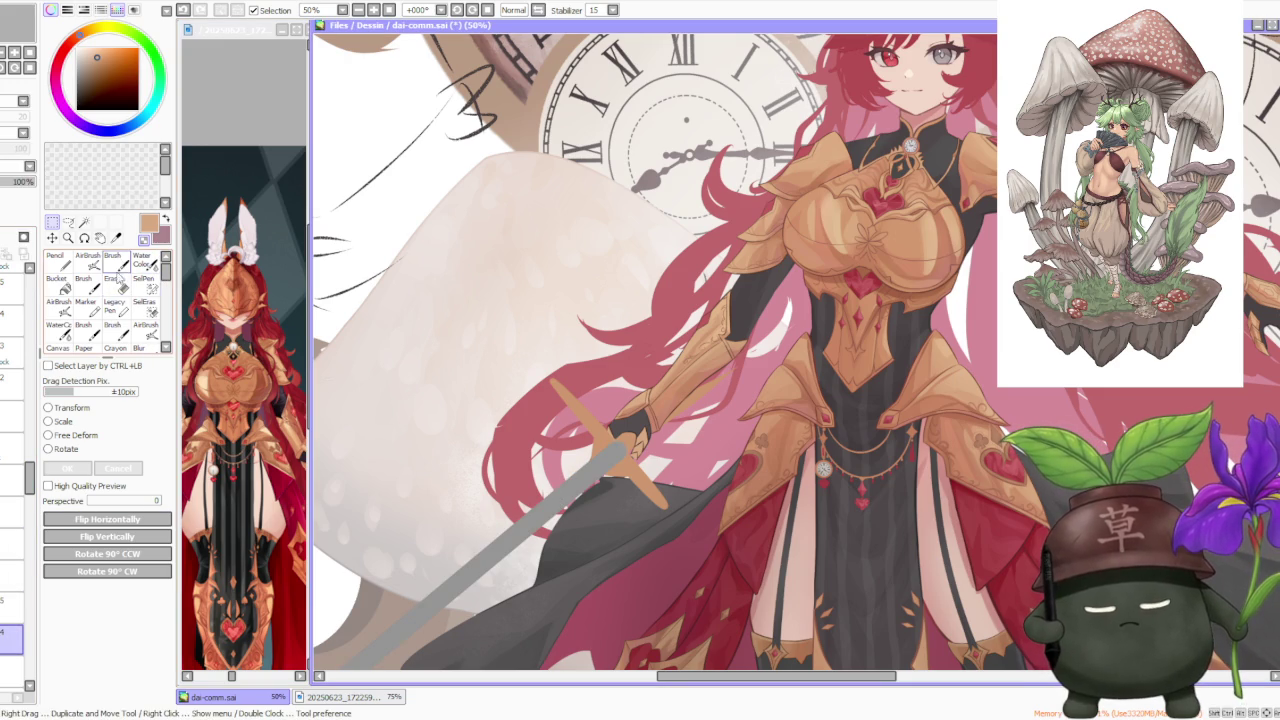
pyautogui.click(10, 608)
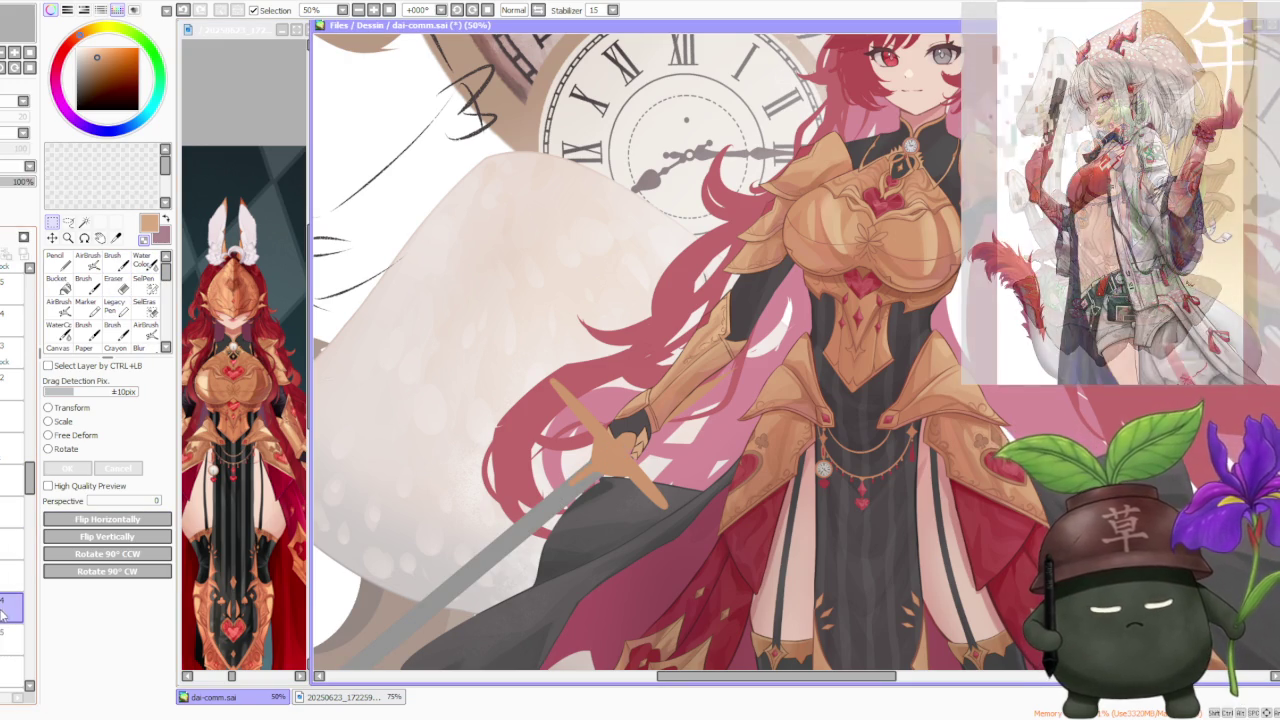
pyautogui.click(10, 638)
pyautogui.click(113, 283)
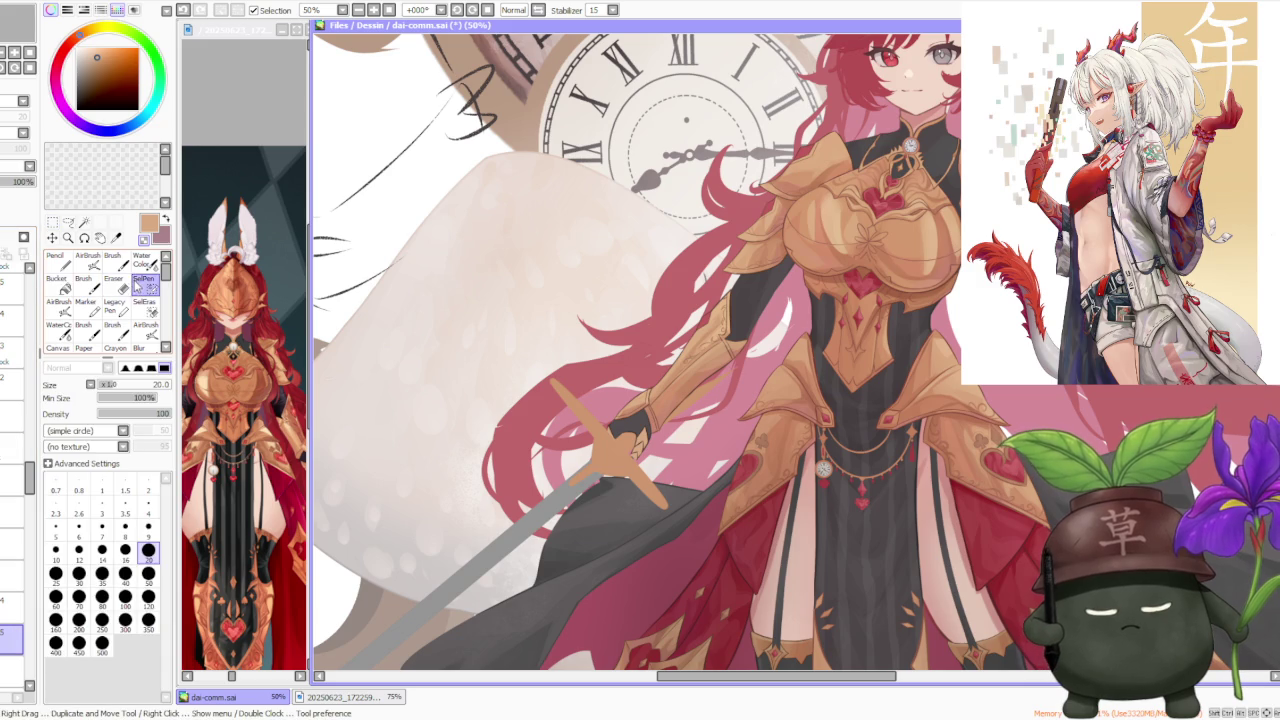
pyautogui.click(148, 573)
pyautogui.scroll(1, 796, 423)
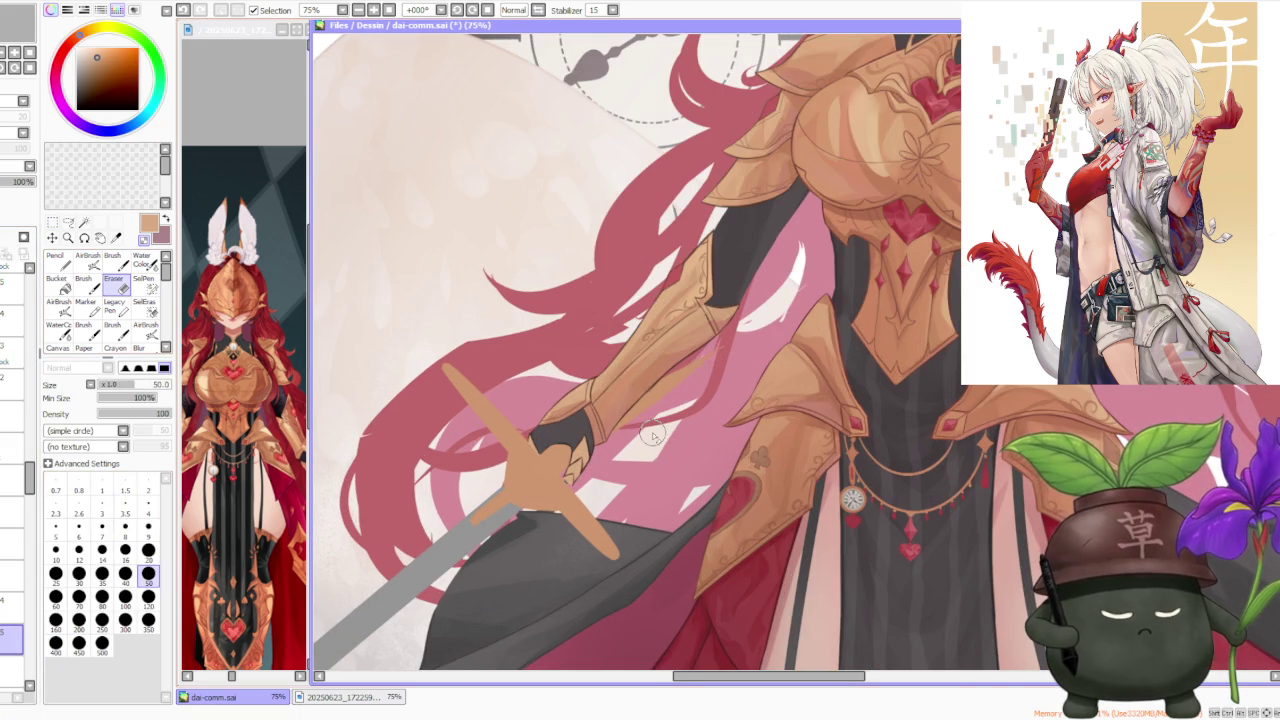
pyautogui.click(10, 608)
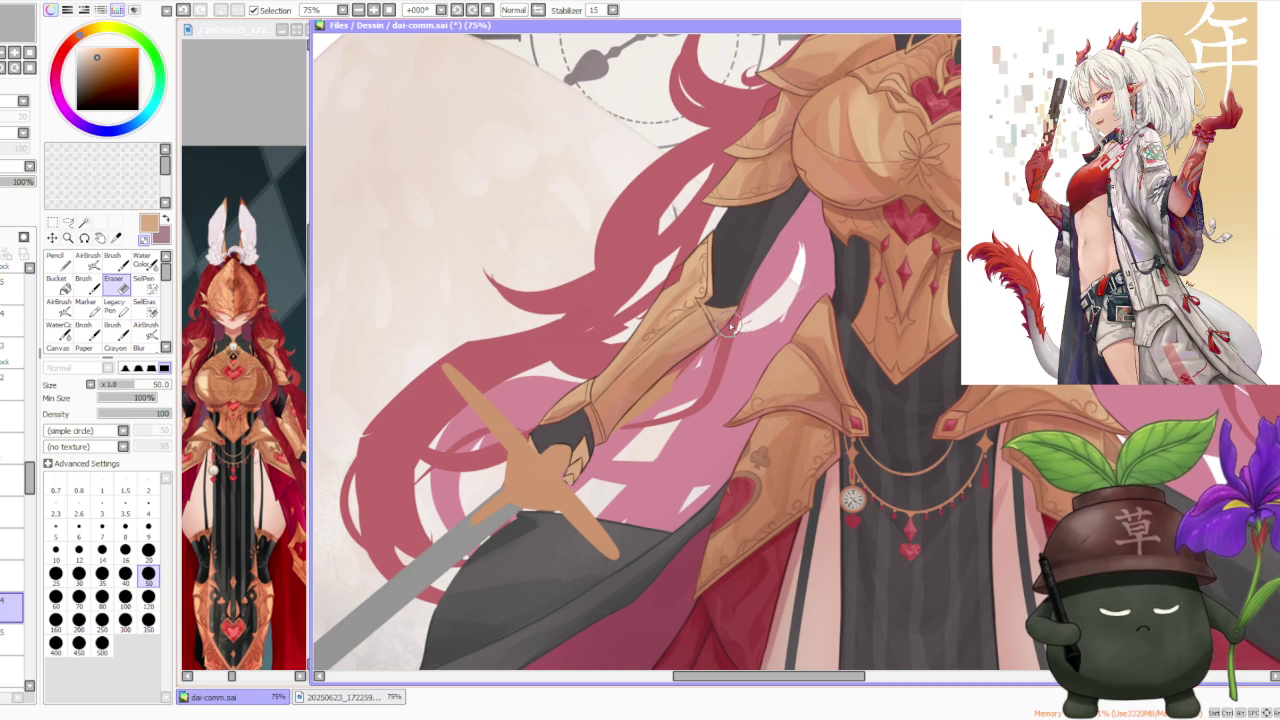
pyautogui.scroll(-1, 736, 294)
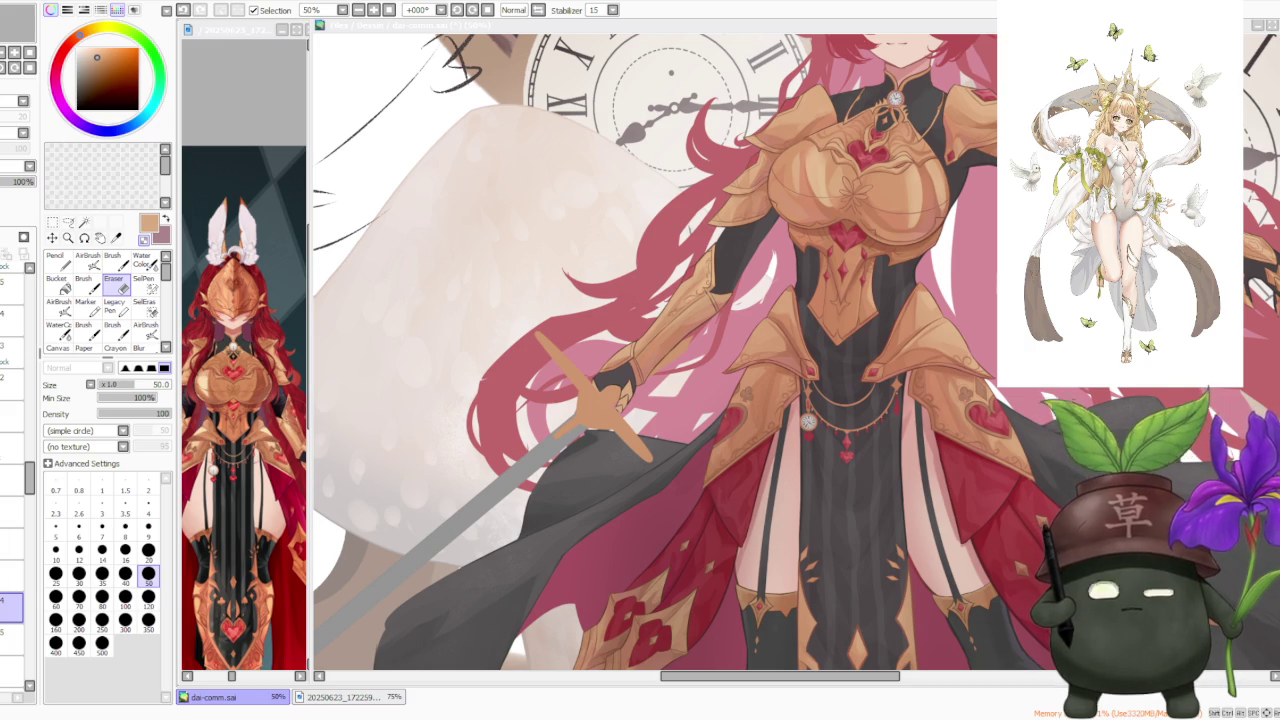
# Step: Zoom out to about 16.66% to see the full knight with clocks, mushrooms and rabbits
pyautogui.scroll(-2, 861, 347)
pyautogui.scroll(-1, 861, 347)
pyautogui.scroll(2, 861, 347)
pyautogui.scroll(1, 665, 400)
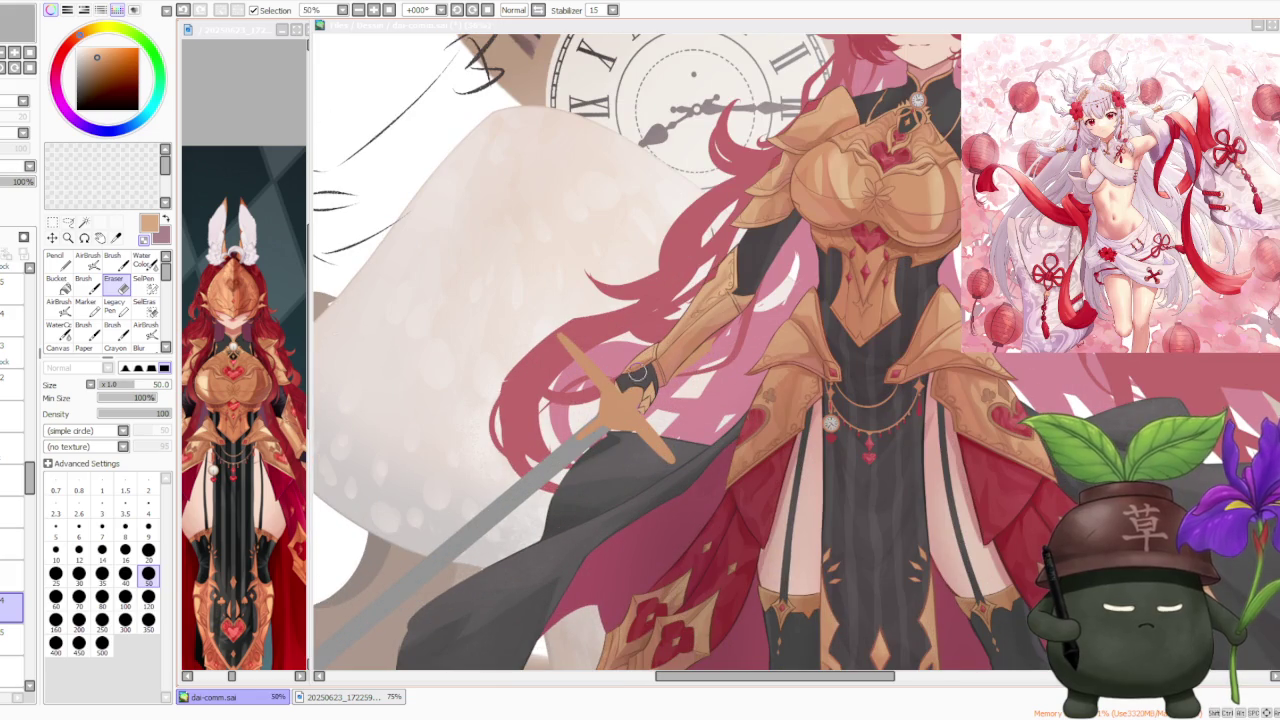
pyautogui.scroll(-1, 352, 338)
pyautogui.scroll(-1, 380, 355)
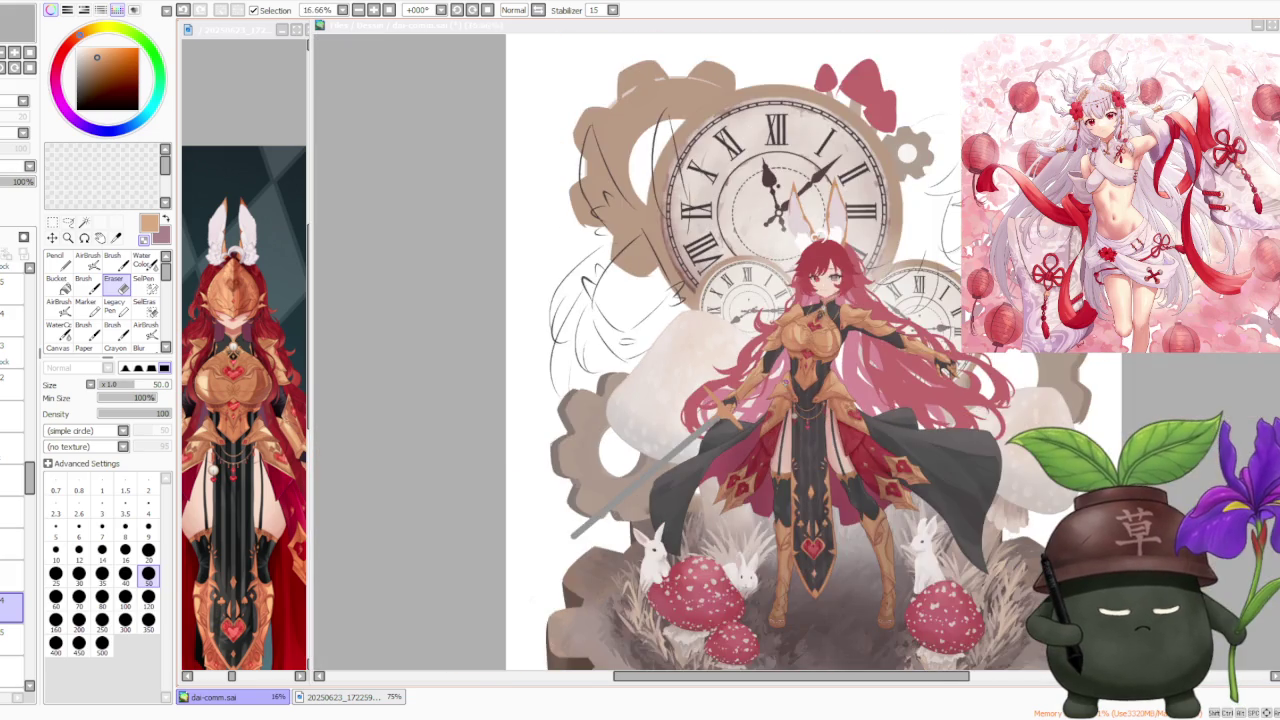